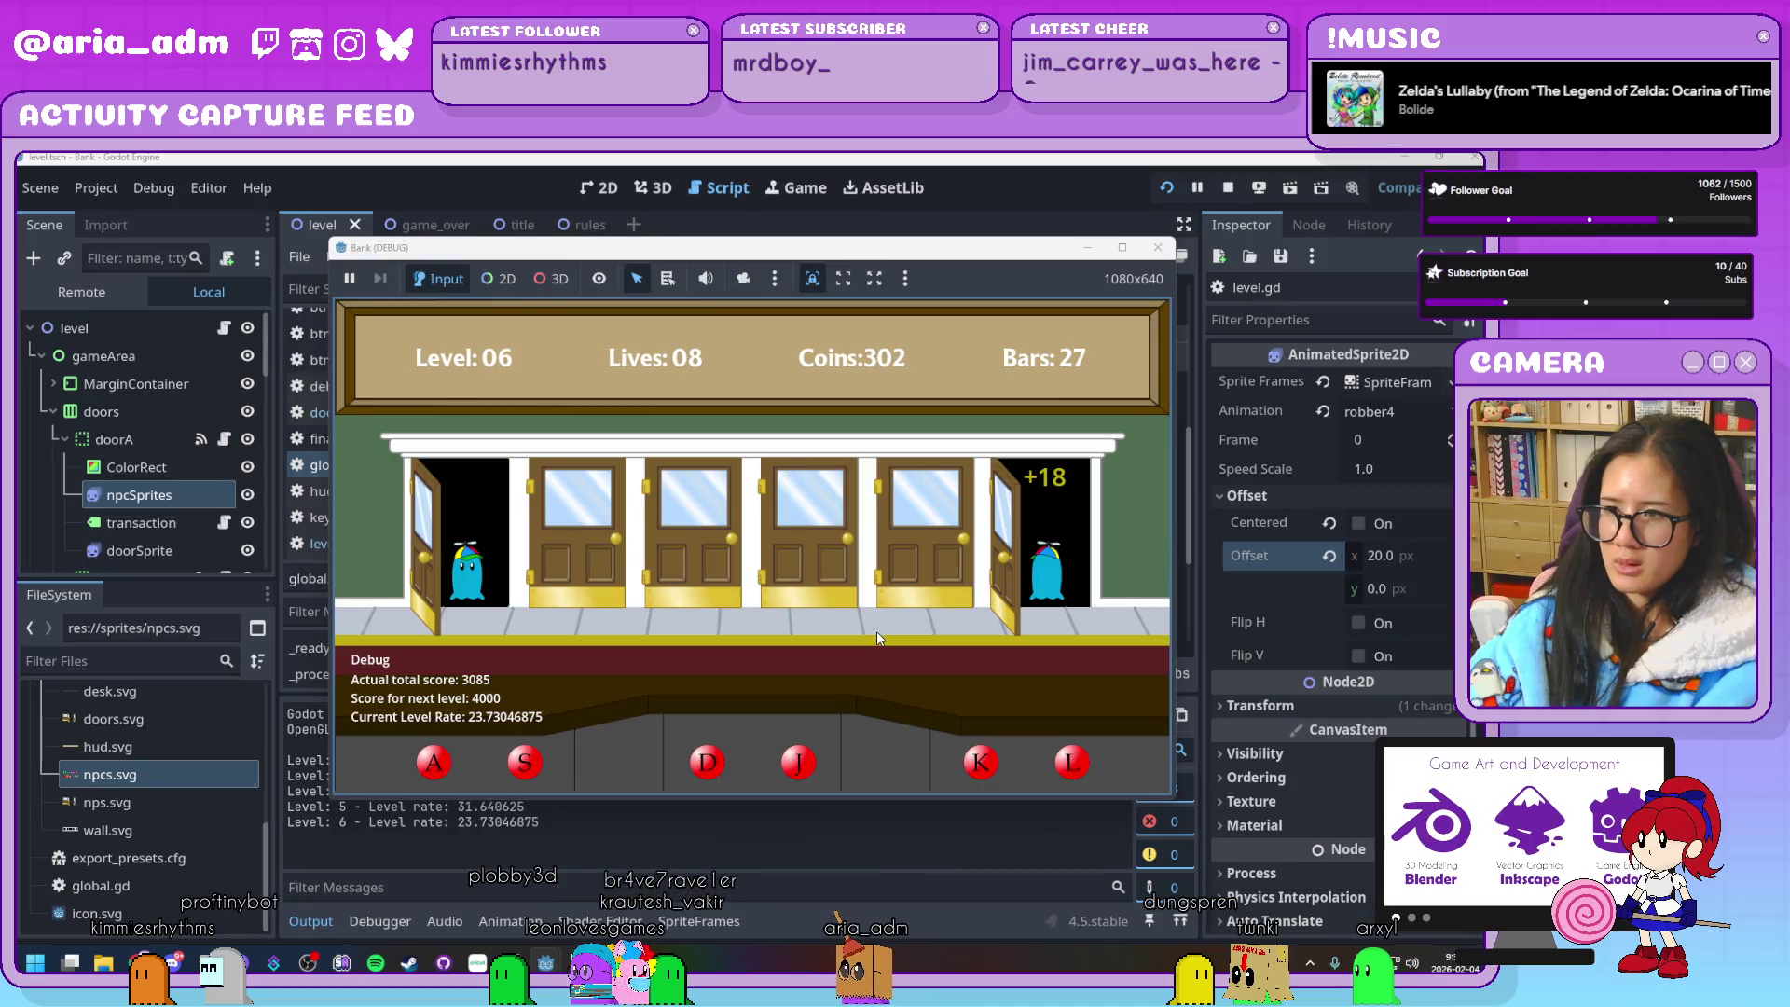
Serve customers as they arrive at doors A, S, D, J, K and L in level 6
key(s)
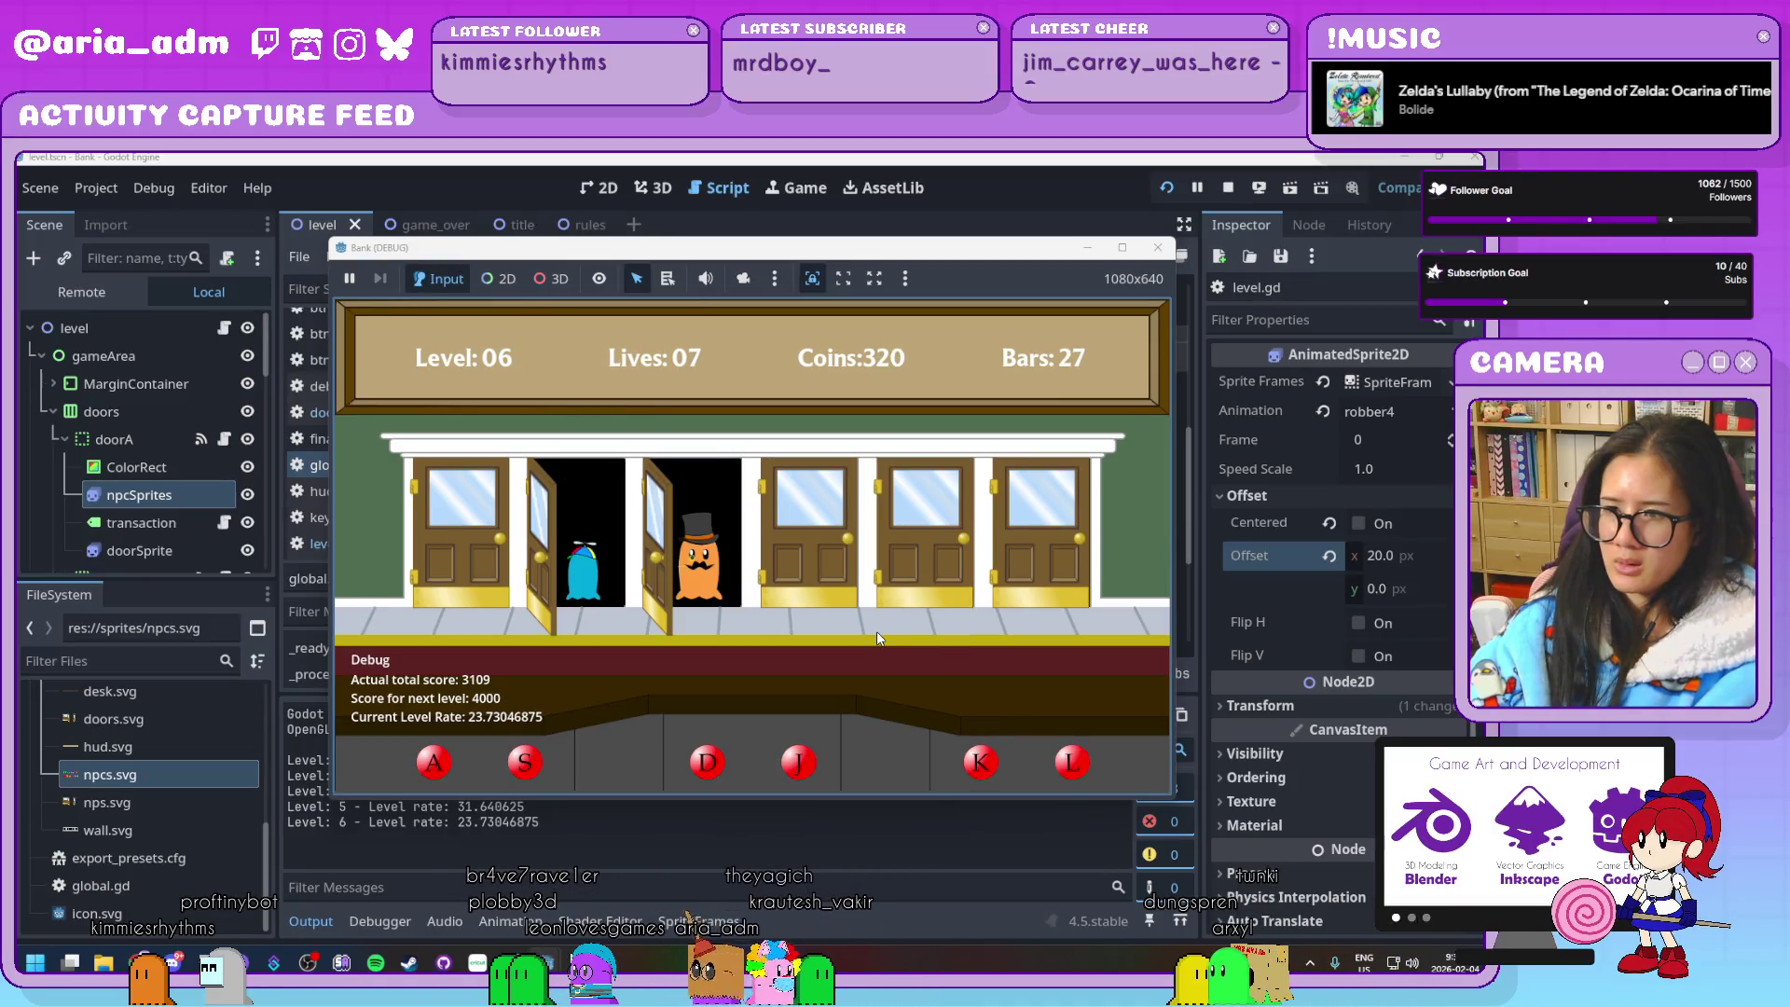
key(d)
key(a)
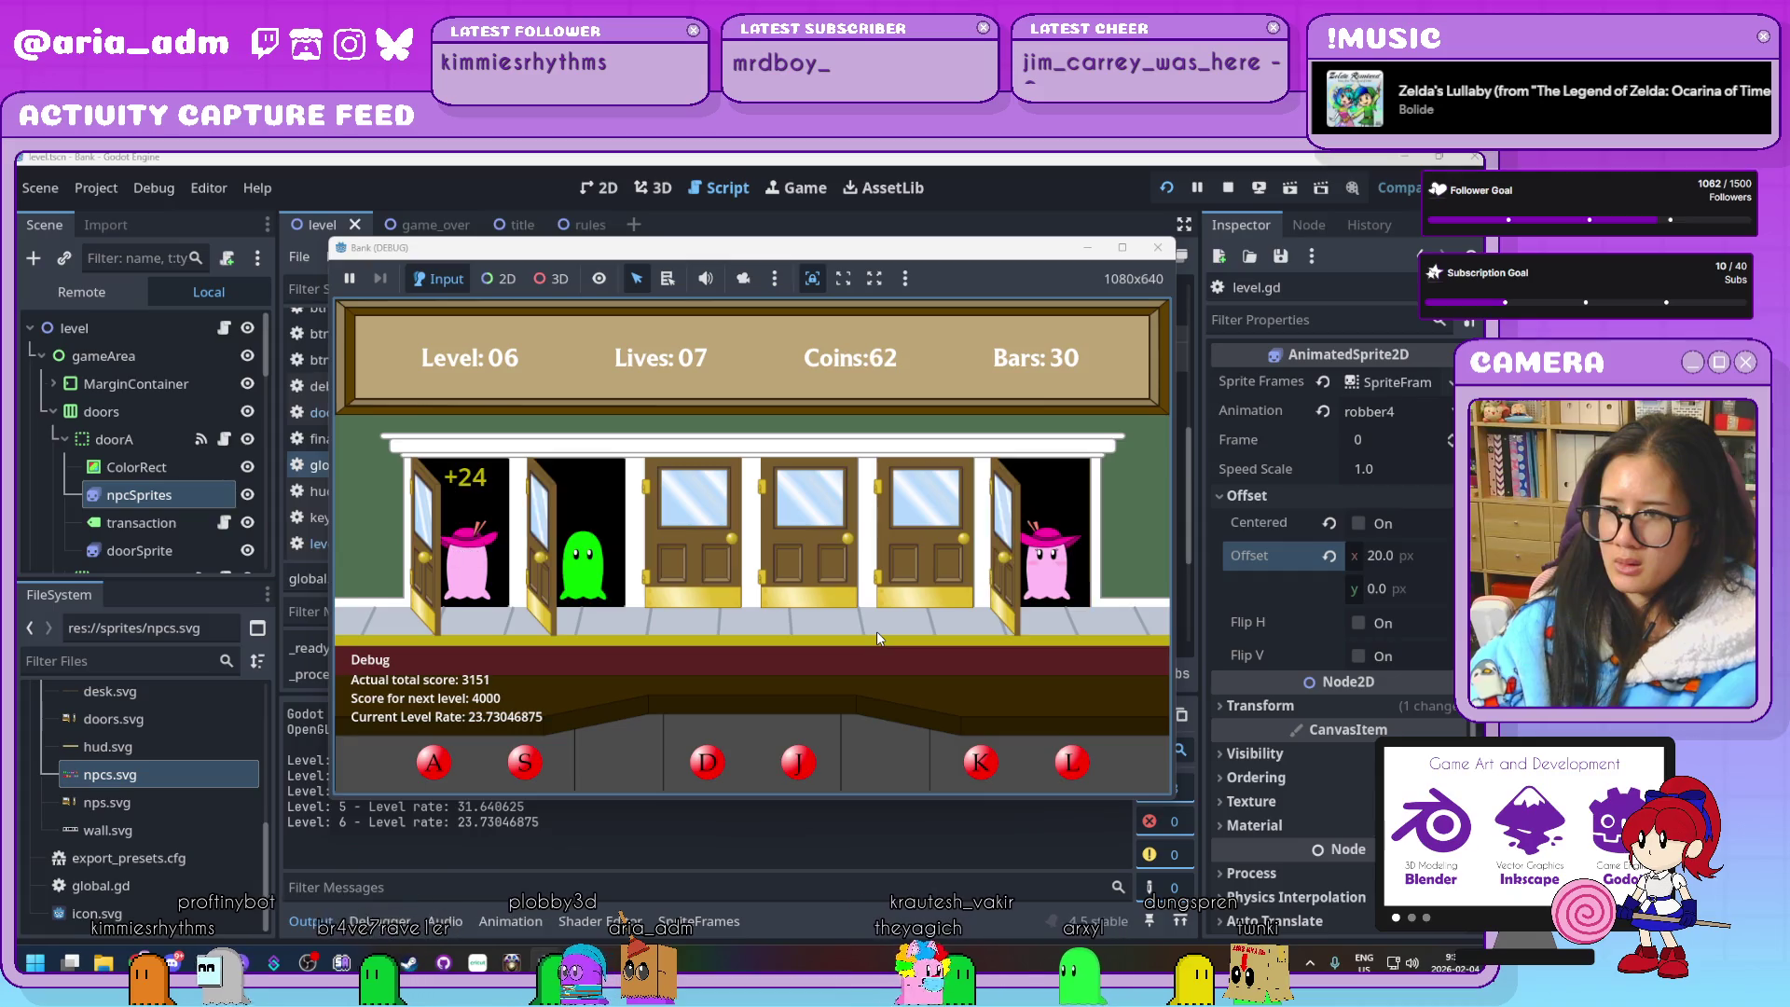
key(s)
key(l)
key(j)
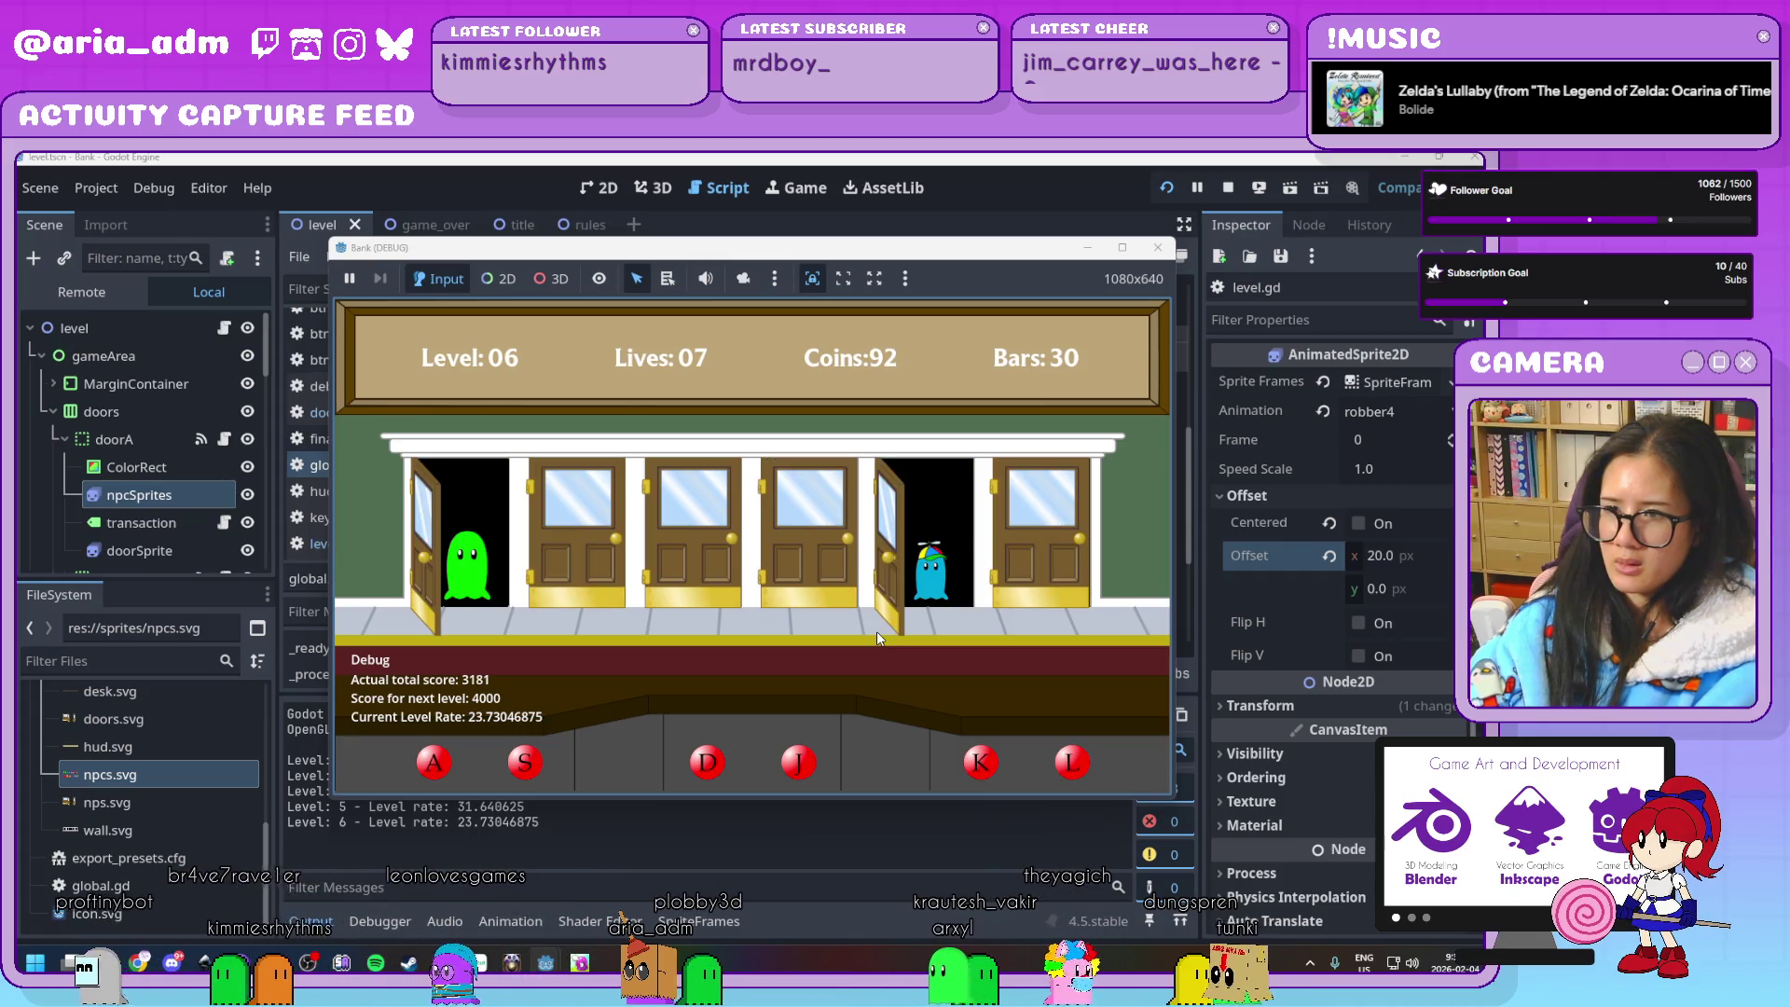
key(a)
key(k)
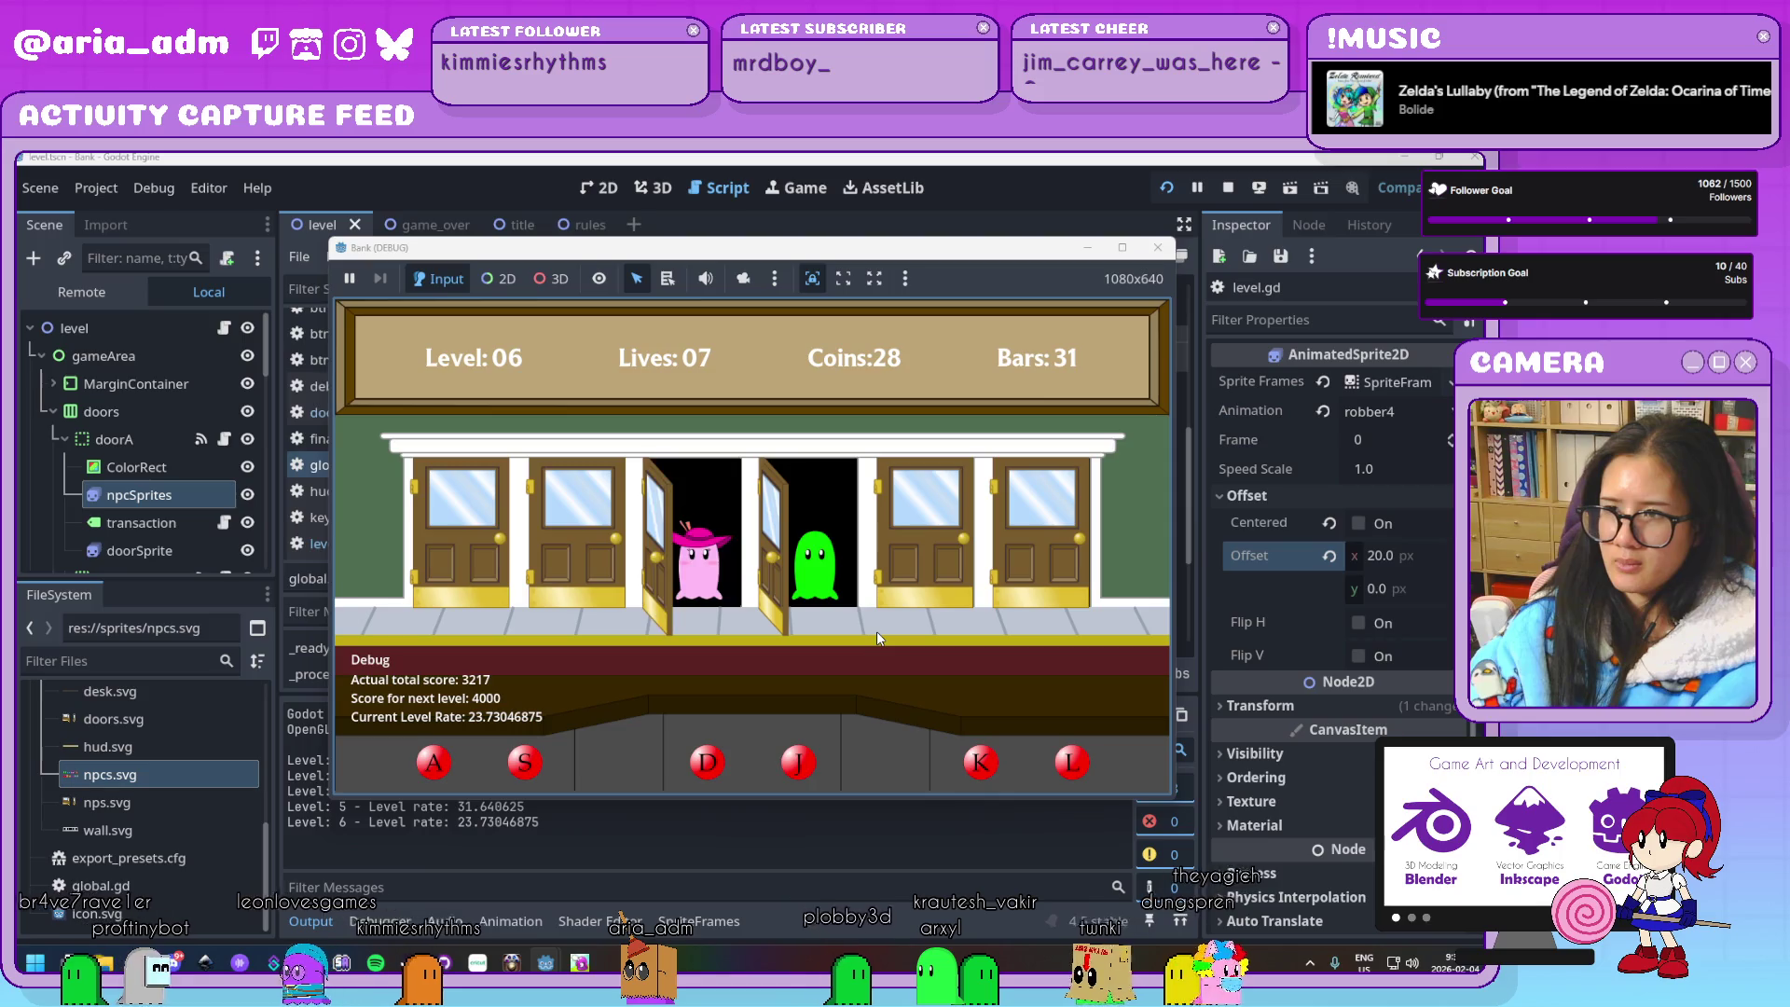
key(j)
key(d)
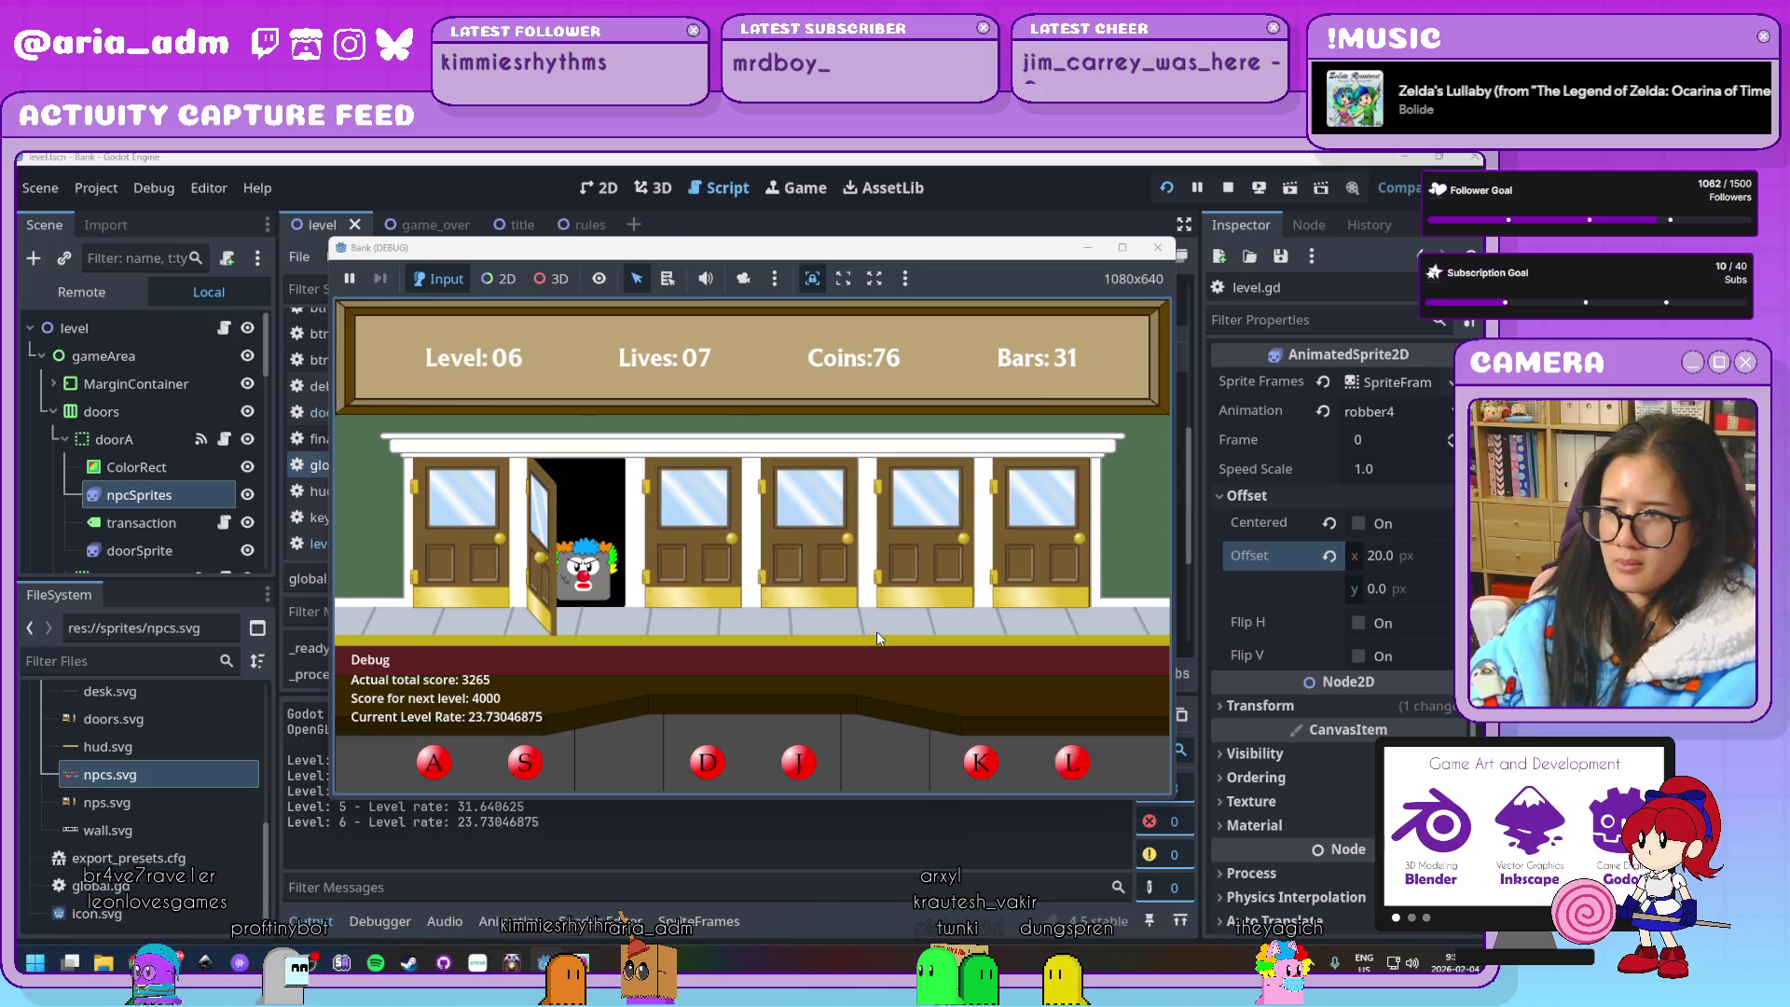
key(k)
key(j)
key(l)
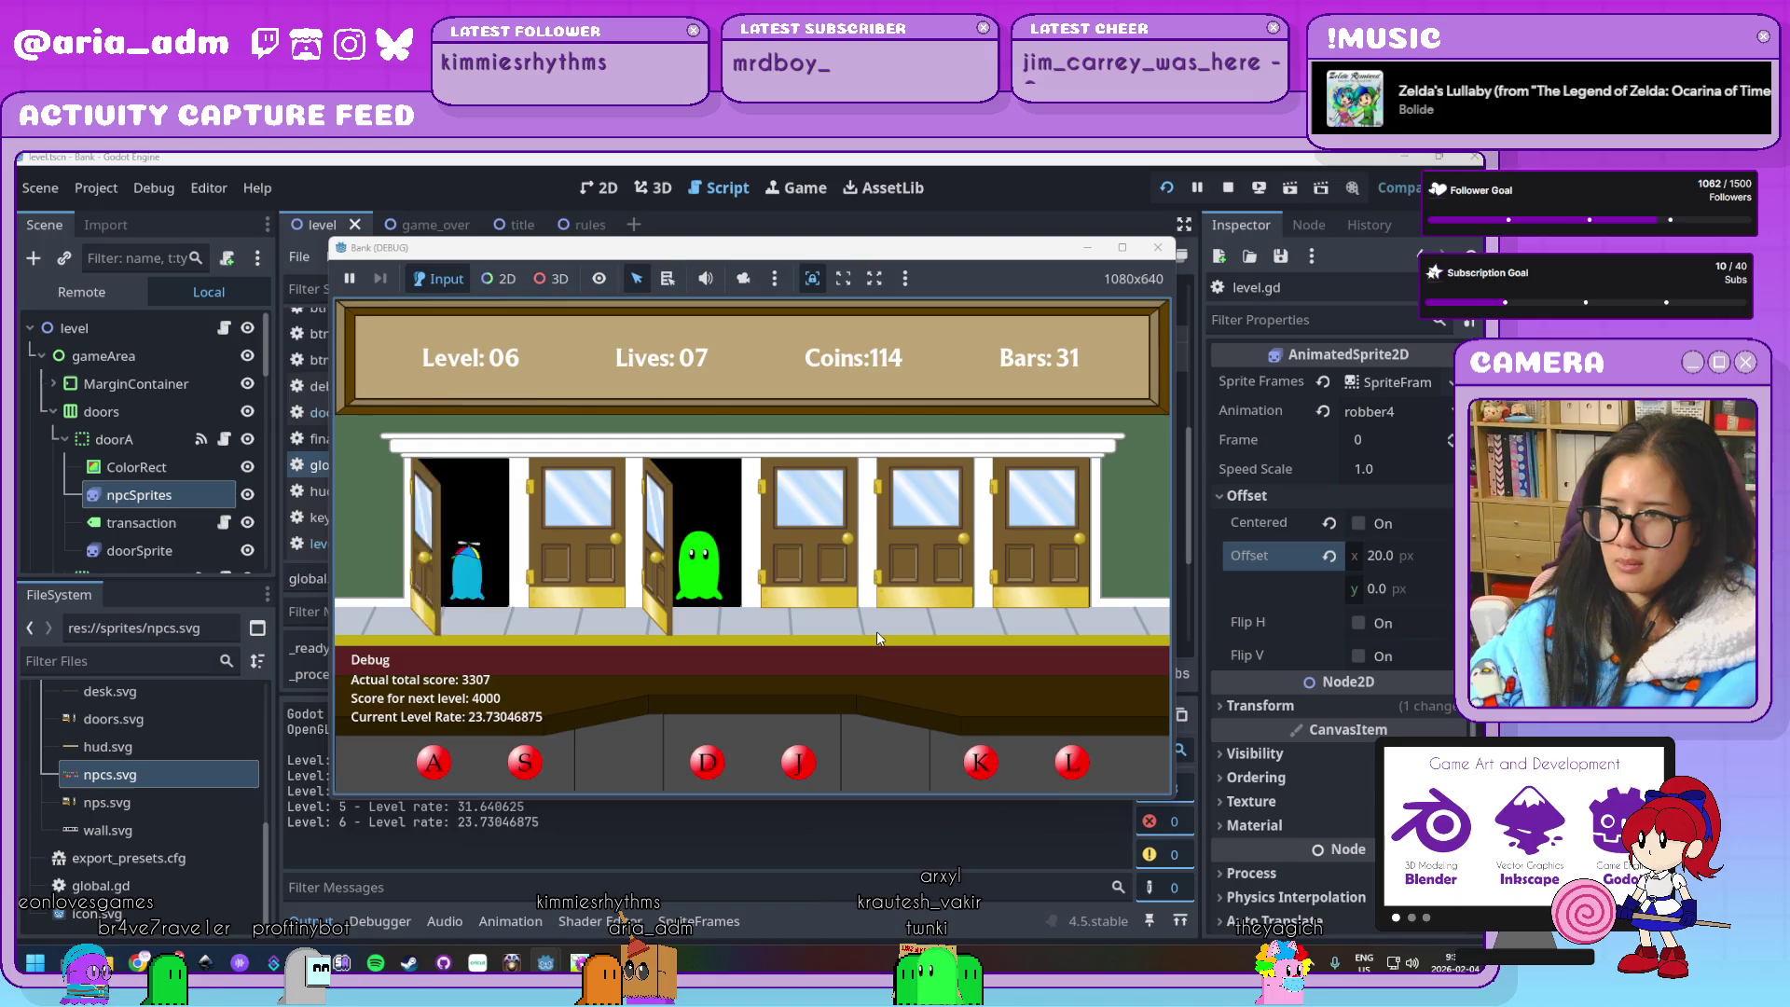
key(d)
key(j)
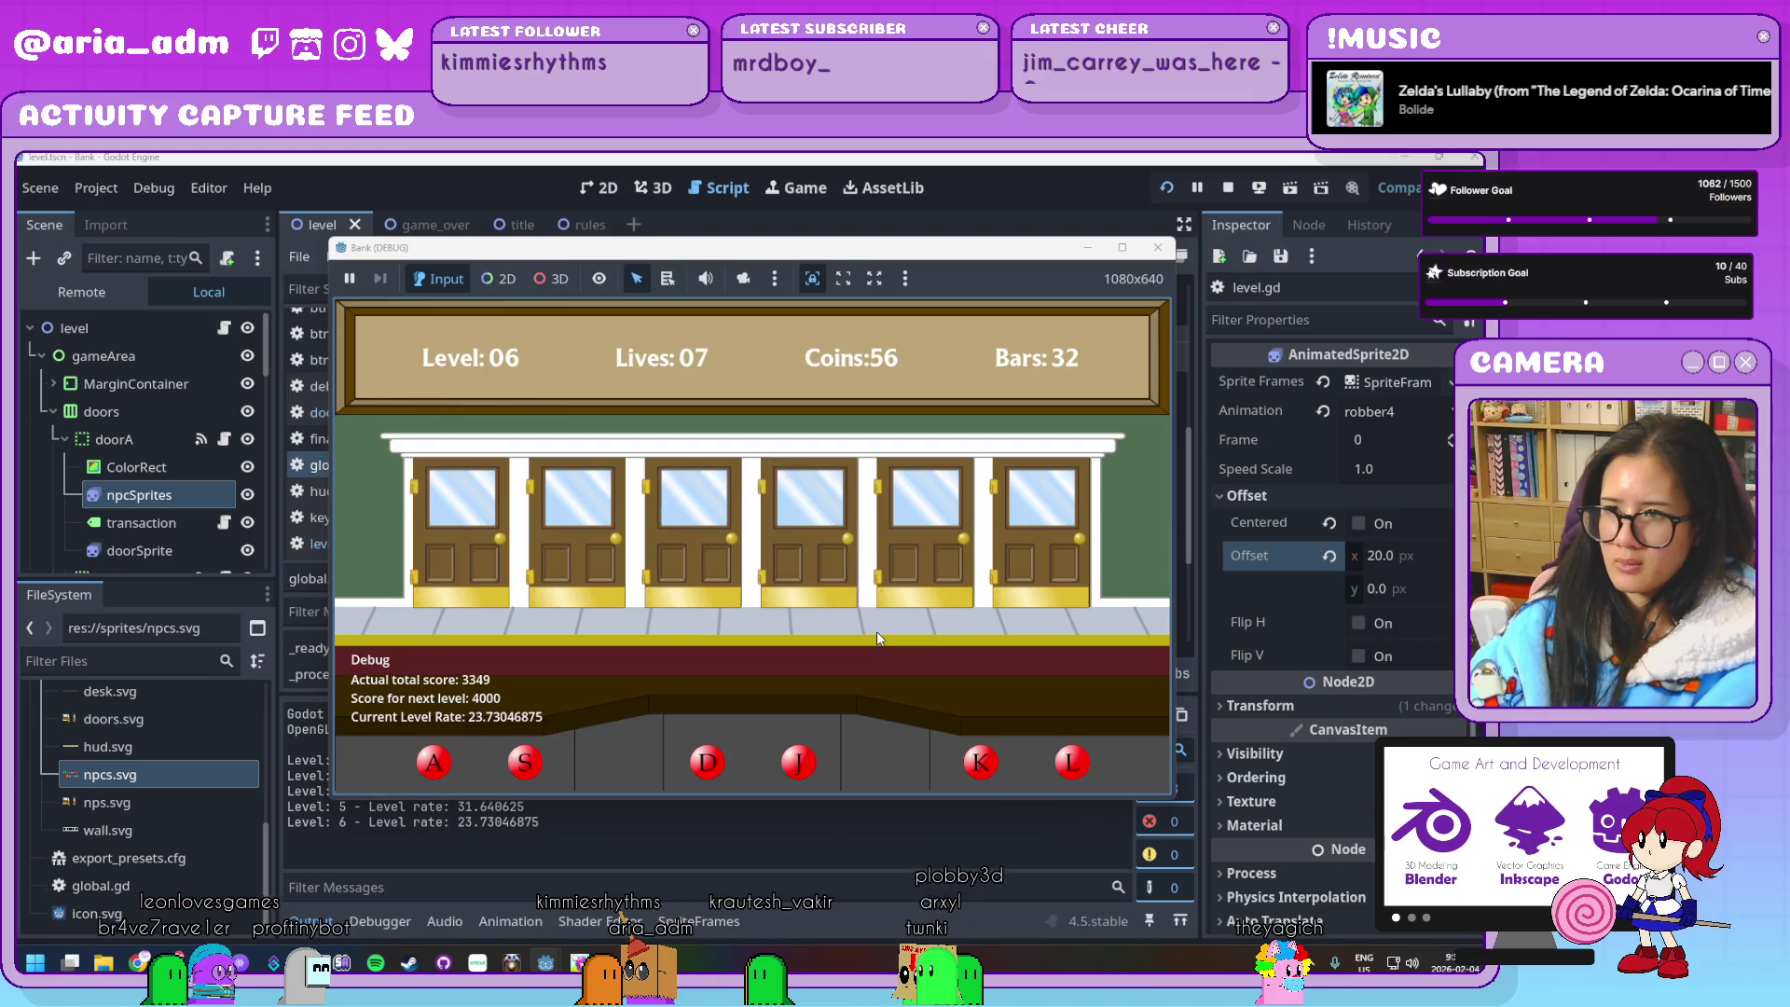
key(s)
key(a)
key(d)
key(k)
key(l)
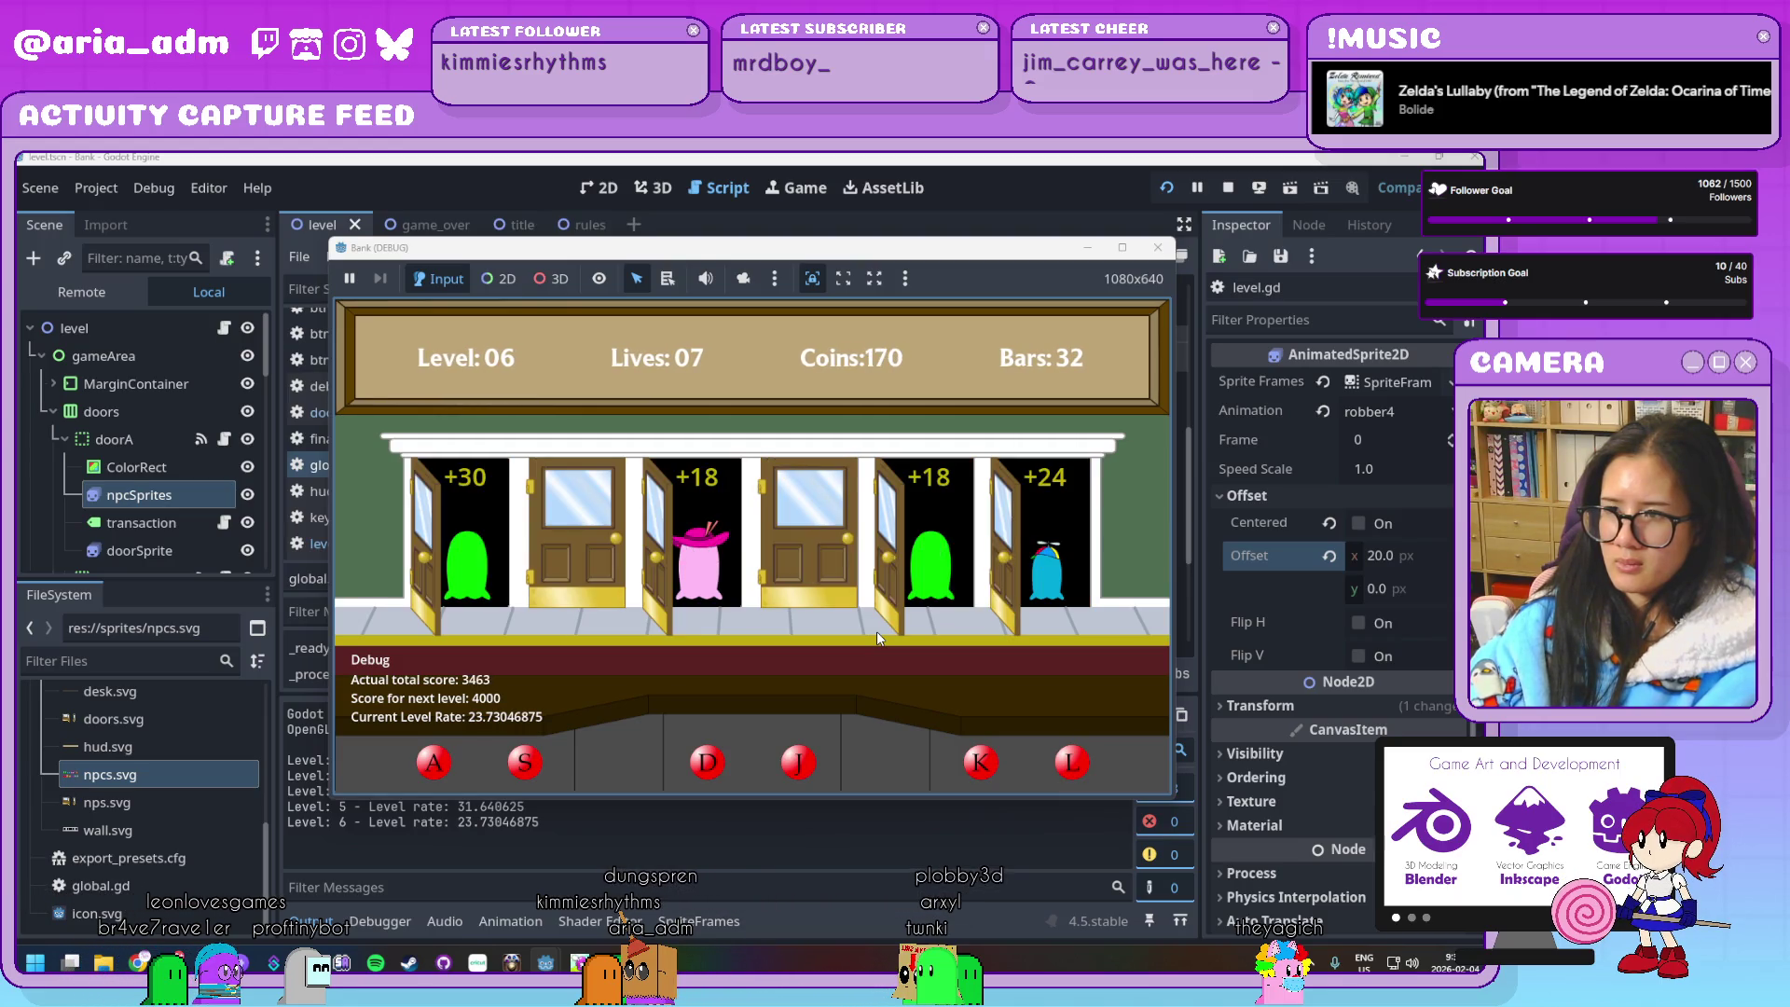
key(j)
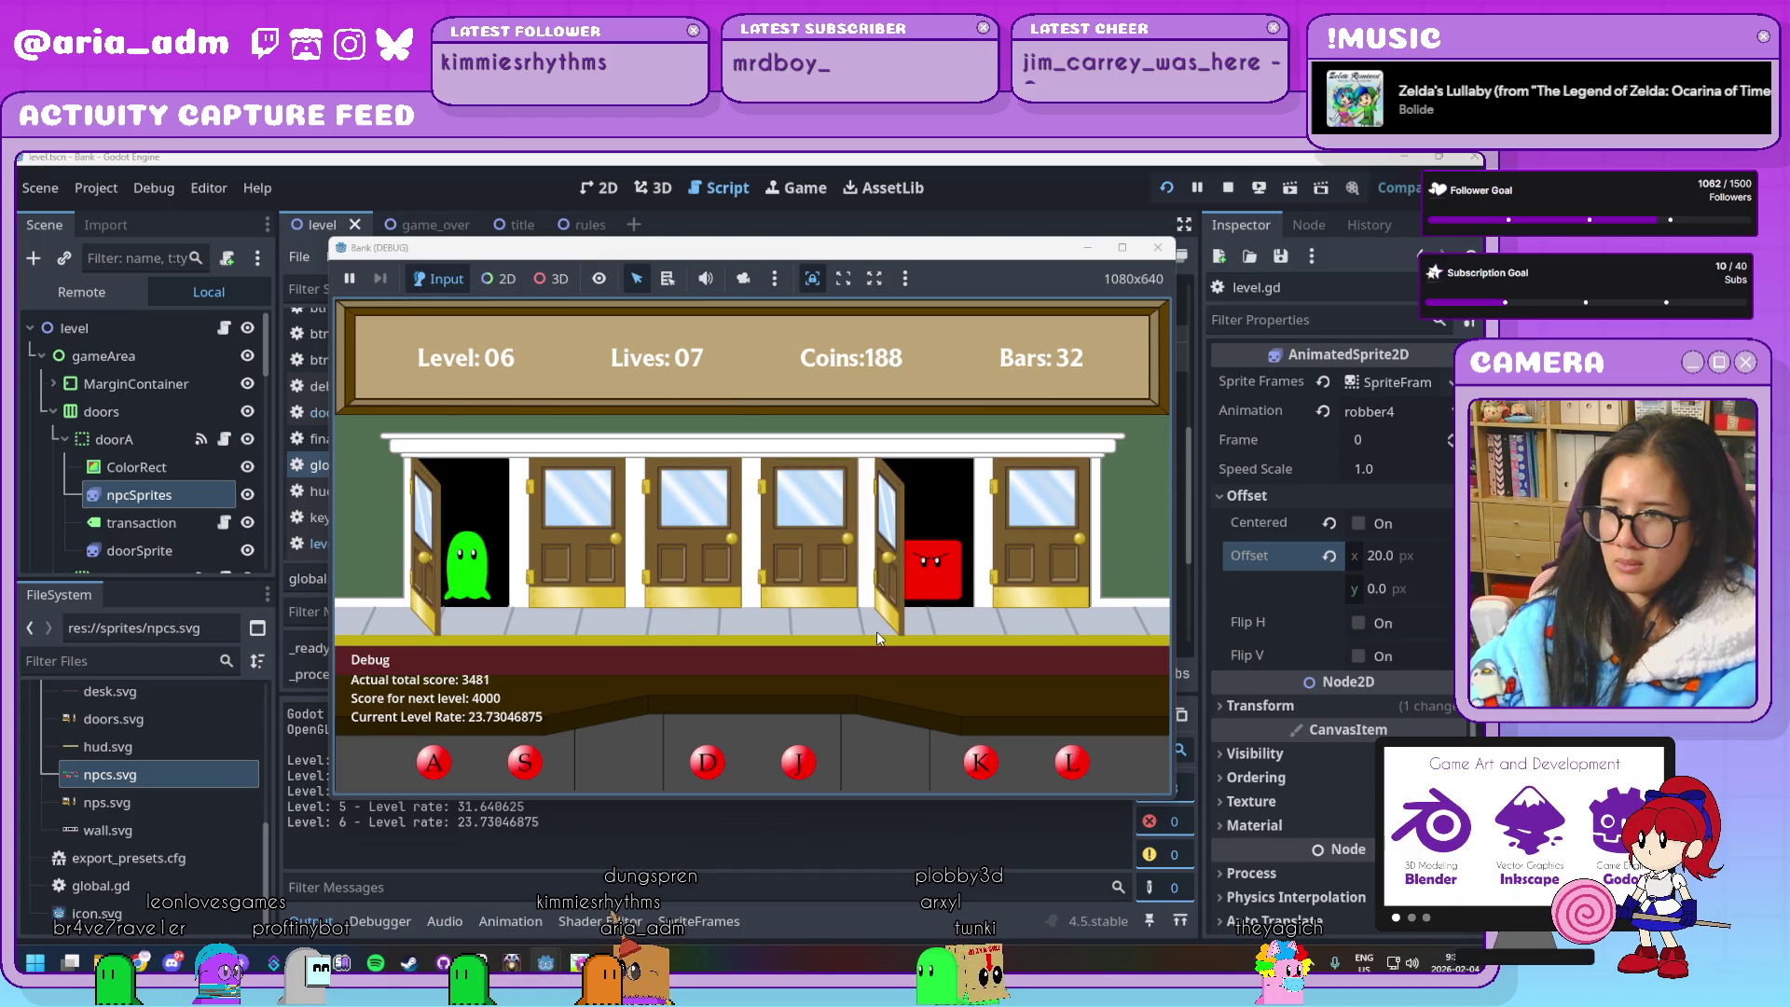
key(a)
key(j)
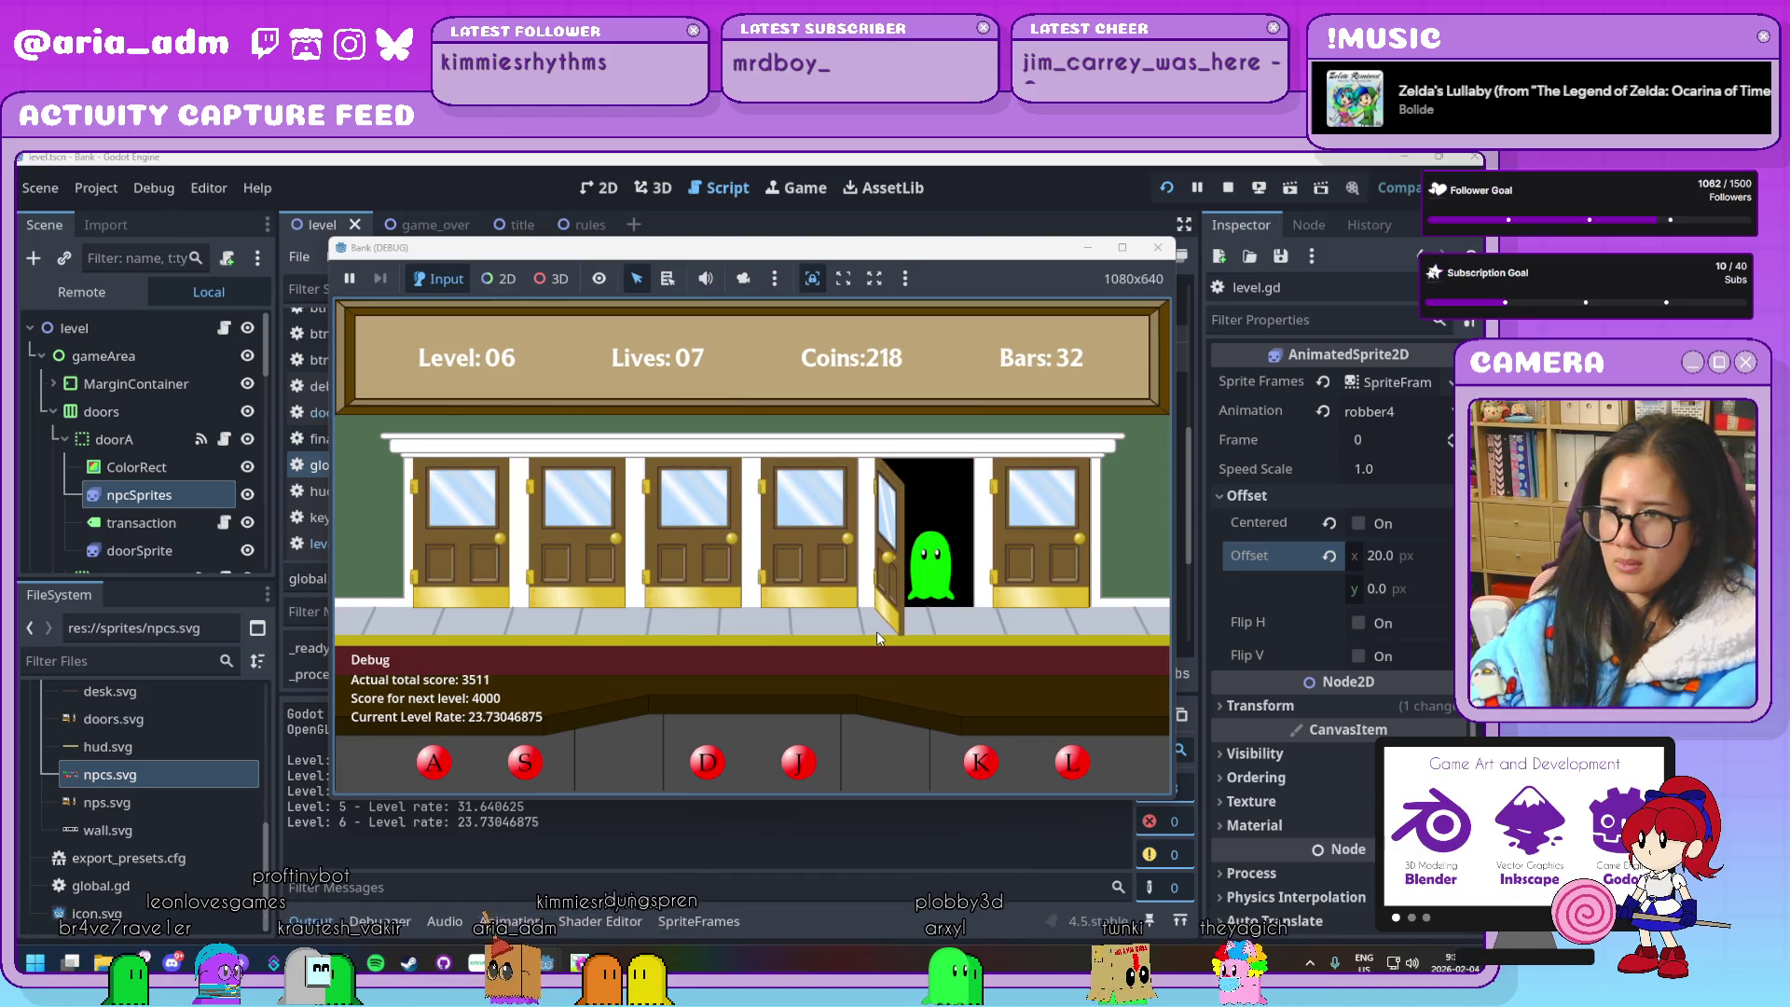
key(a)
key(k)
key(d)
key(s)
key(l)
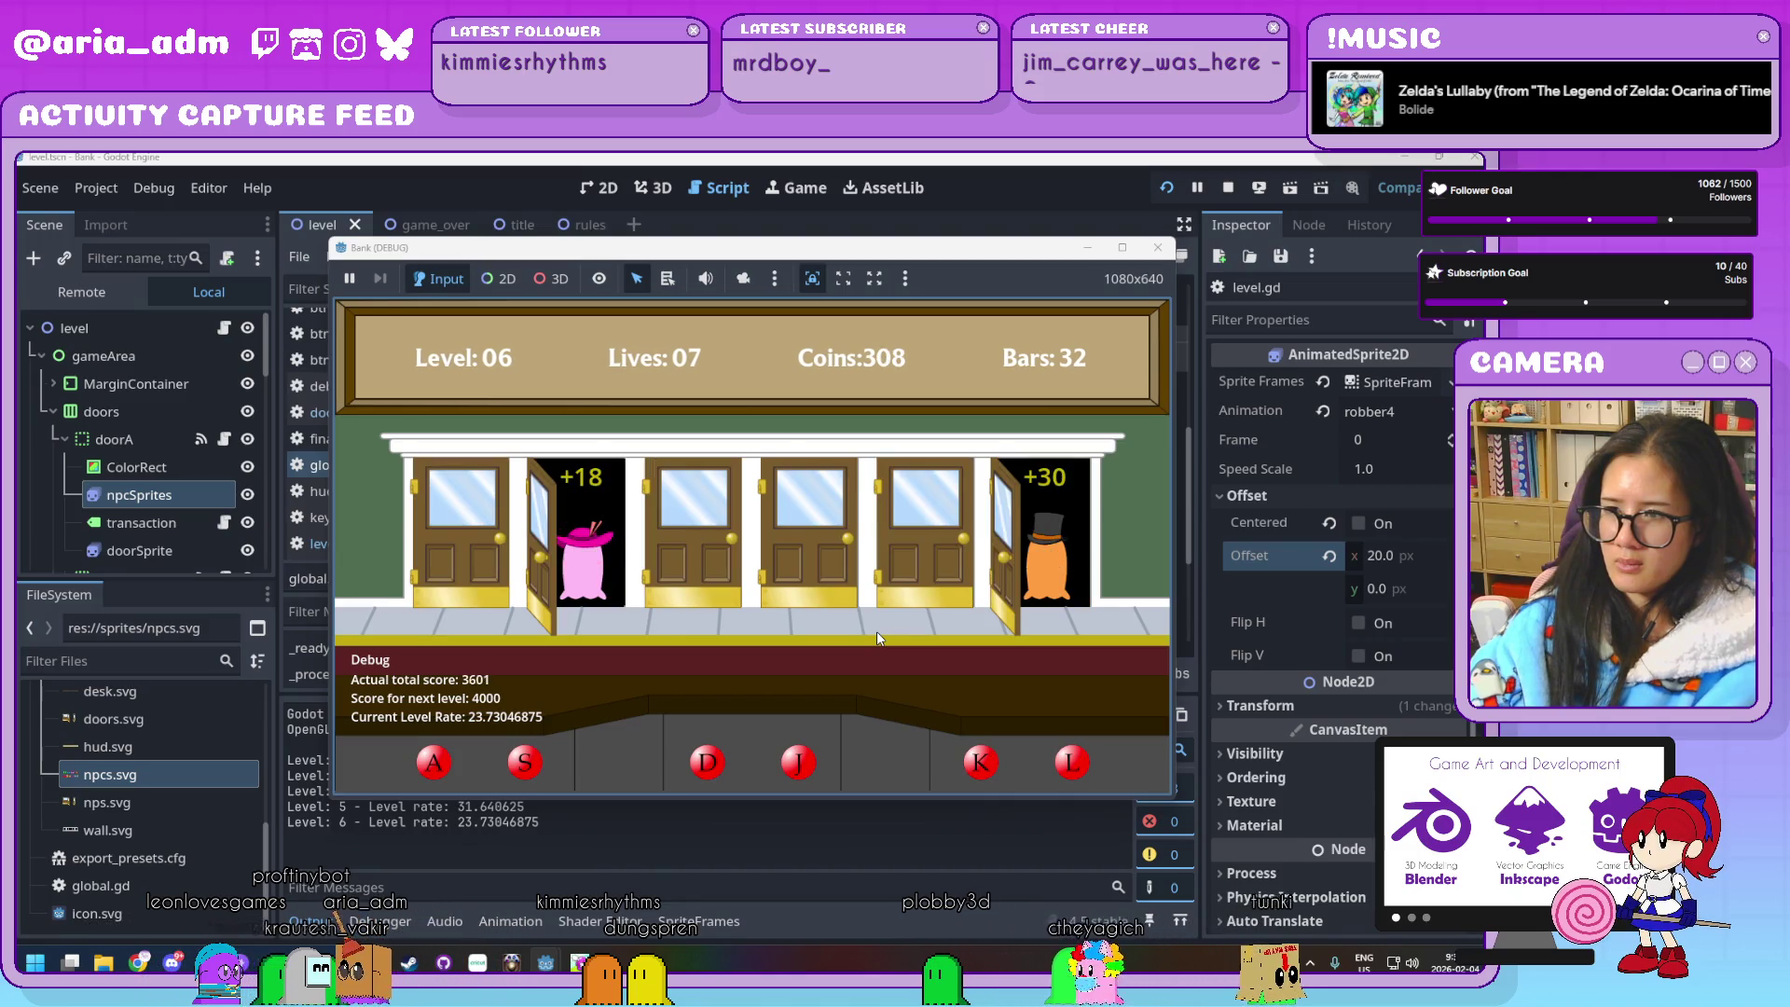
key(j)
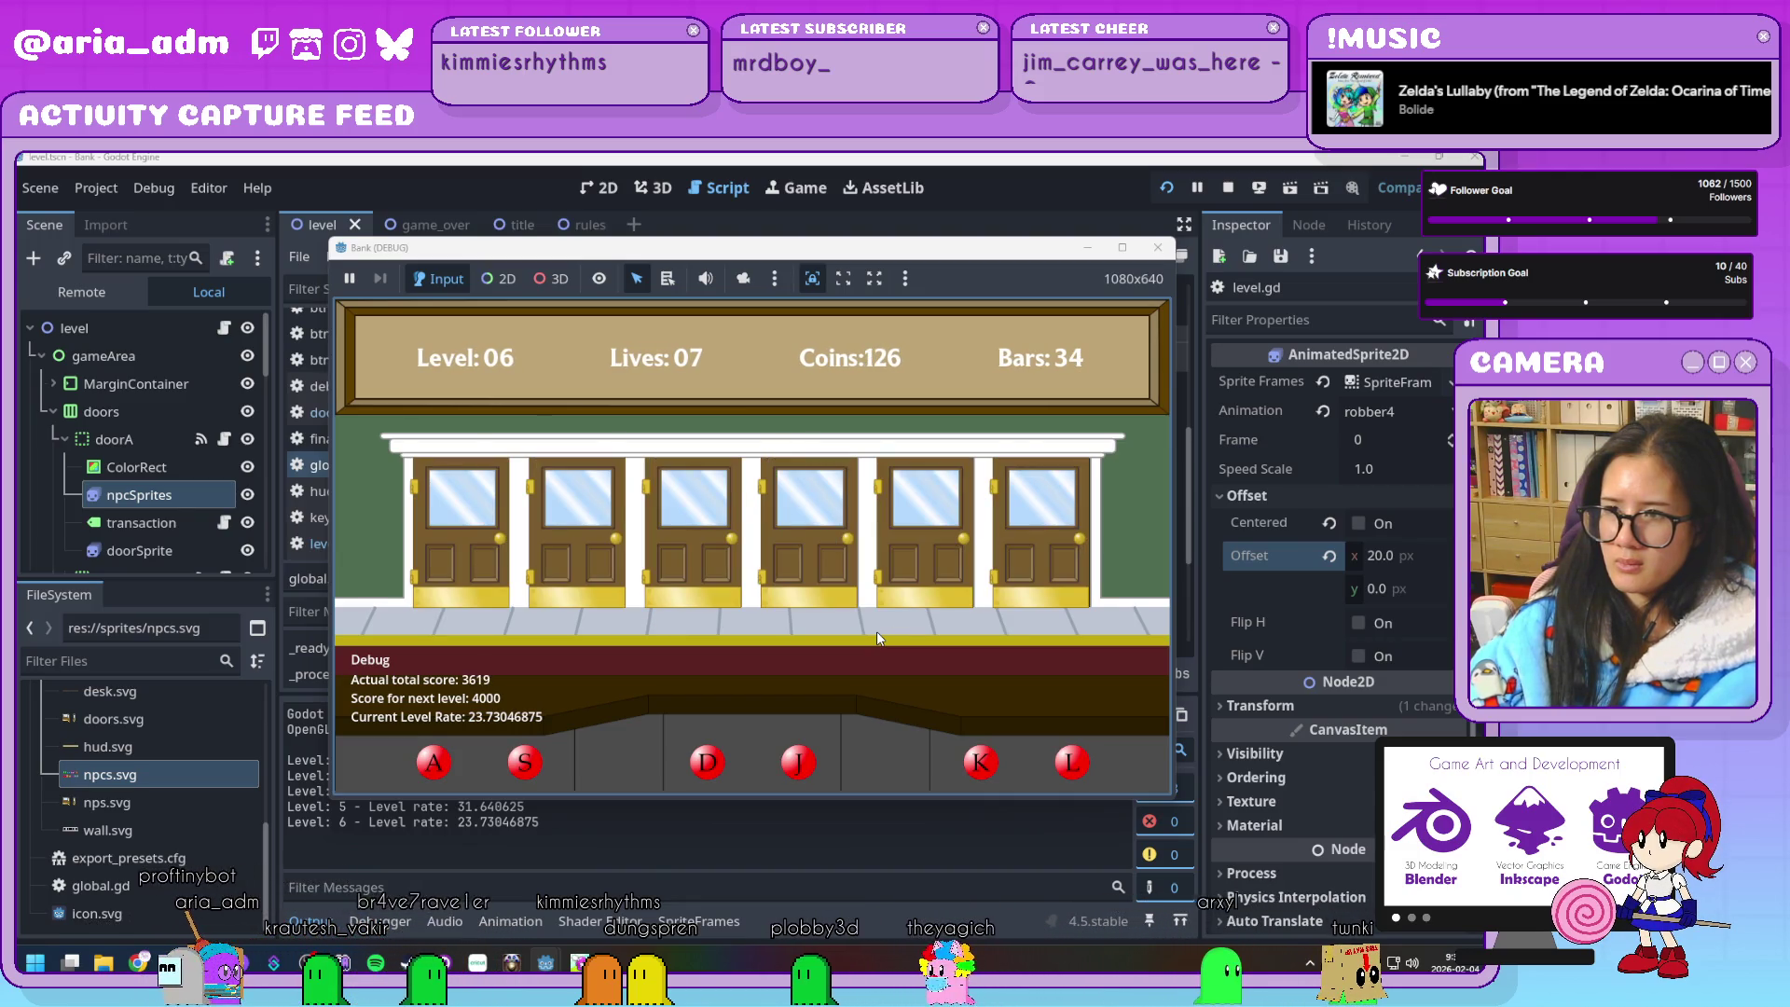
key(d)
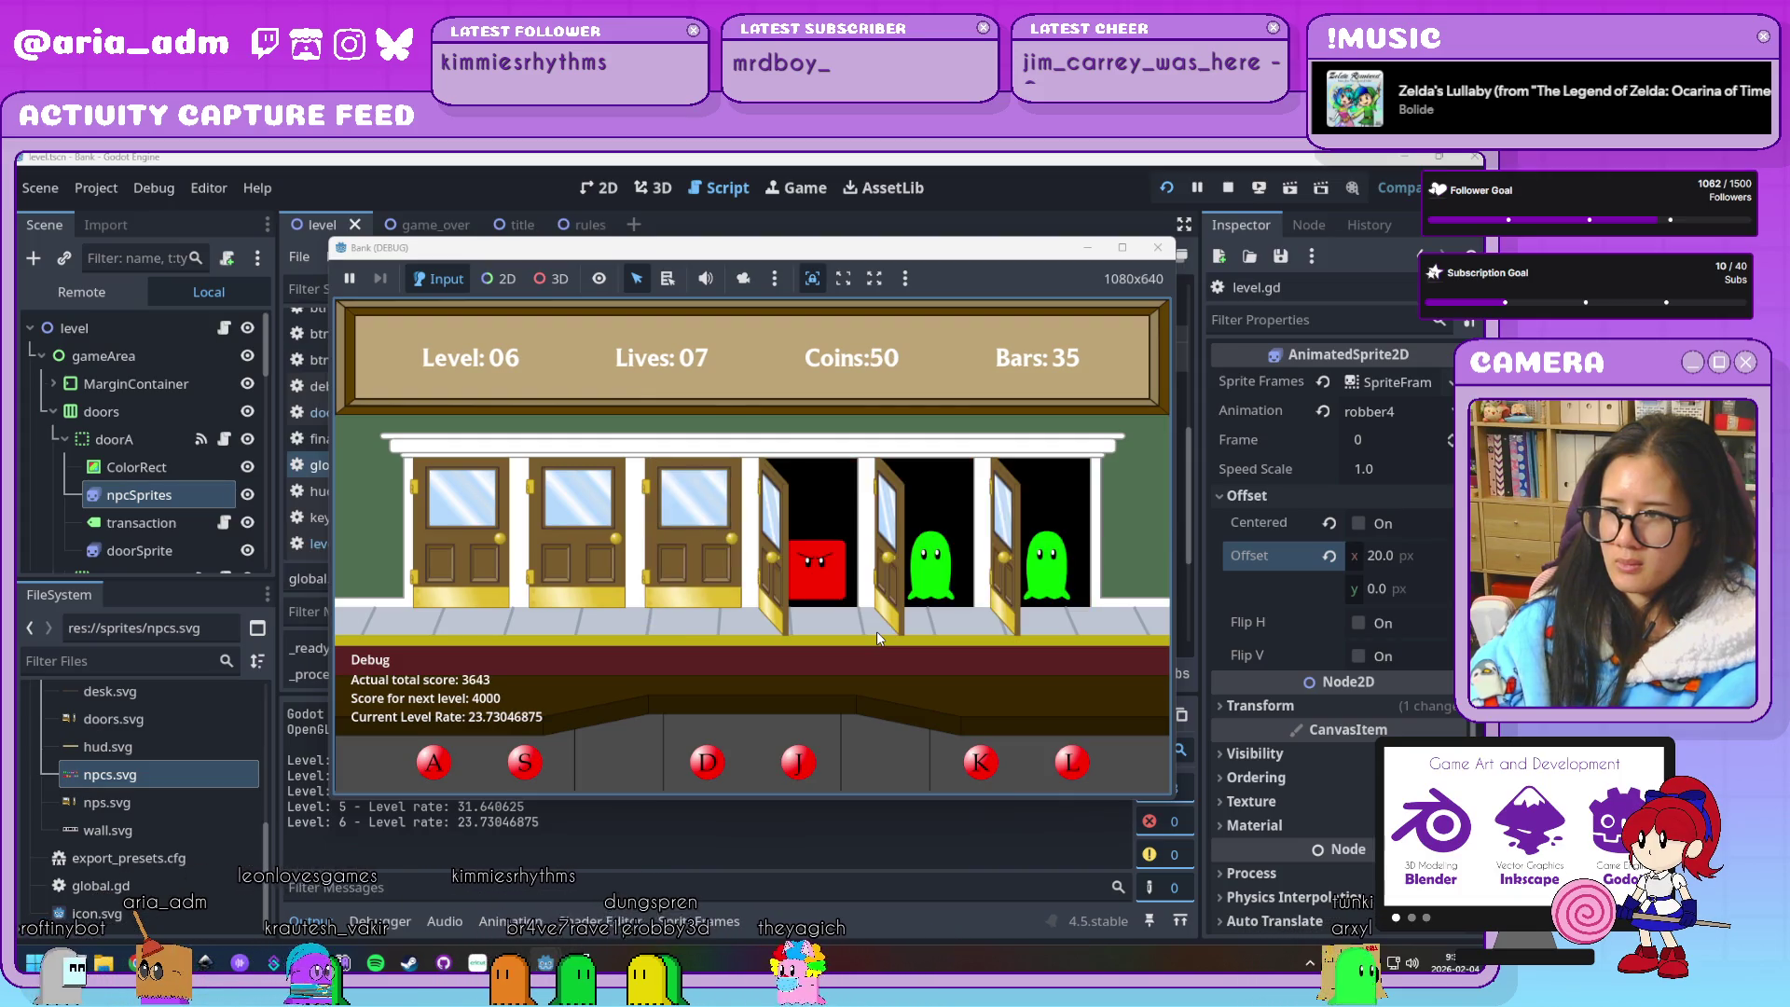
Keep serving customers while jailing the robbers at doors J, A and D, reaching Level 07
key(j)
key(l)
key(k)
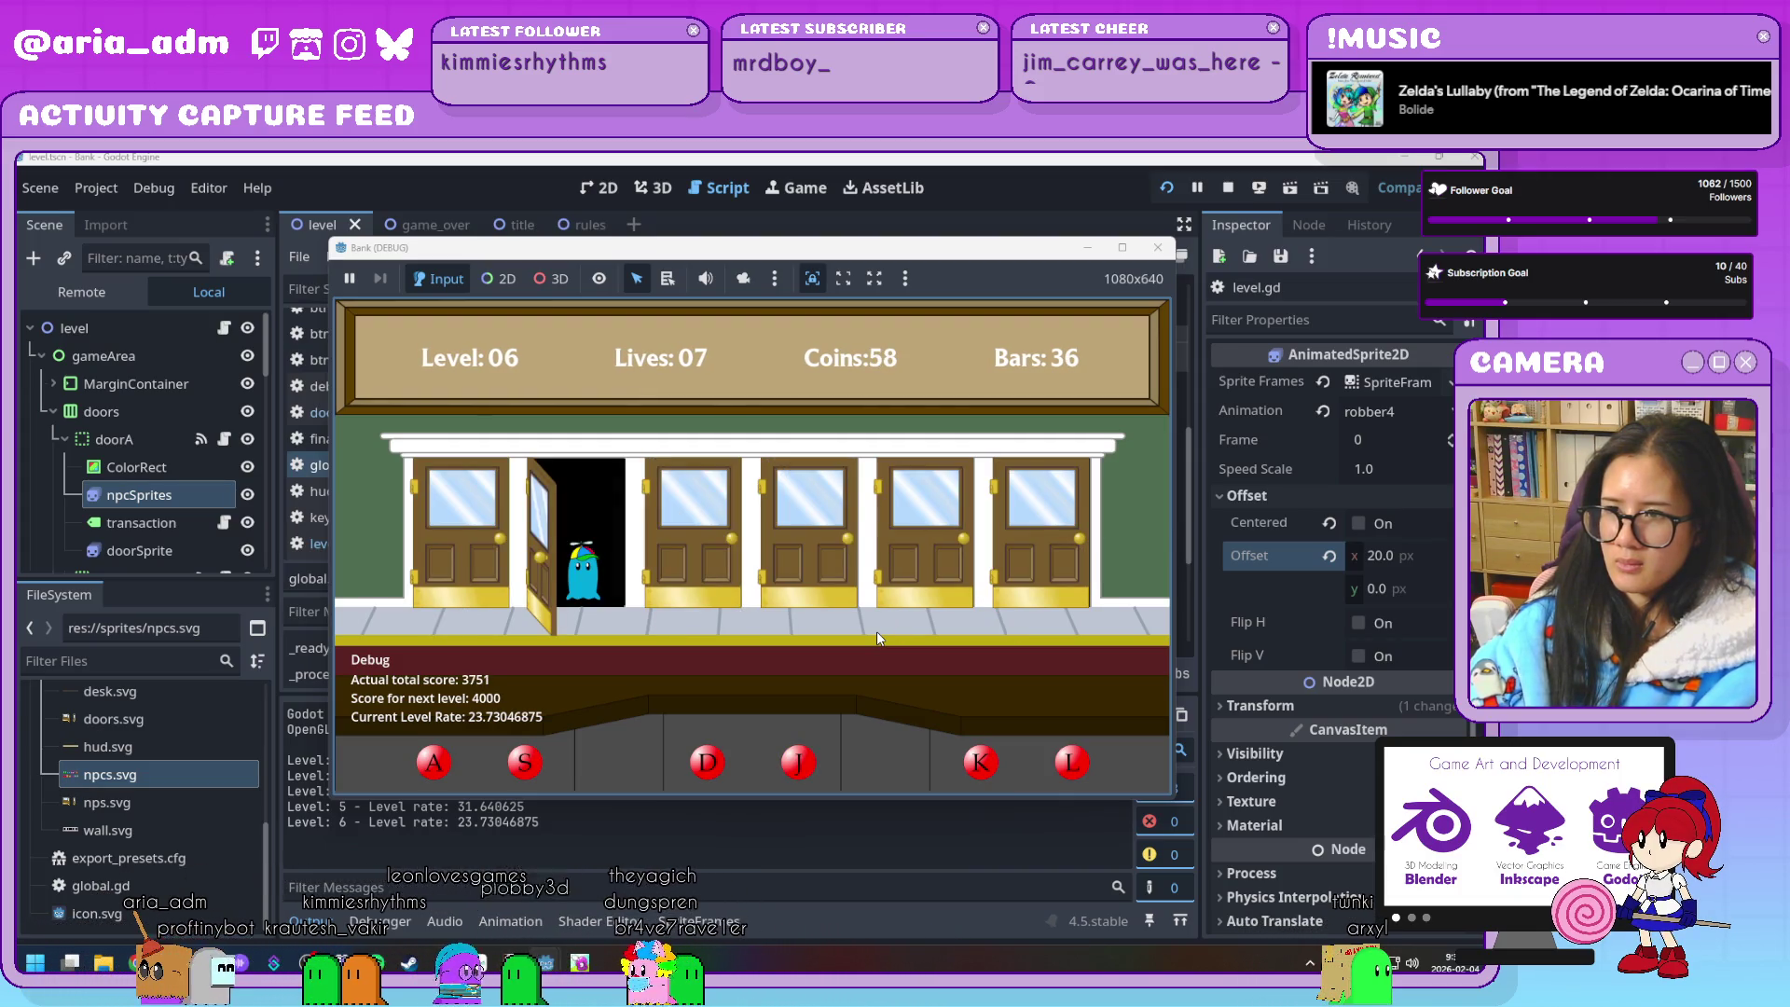
key(s)
key(d)
key(j)
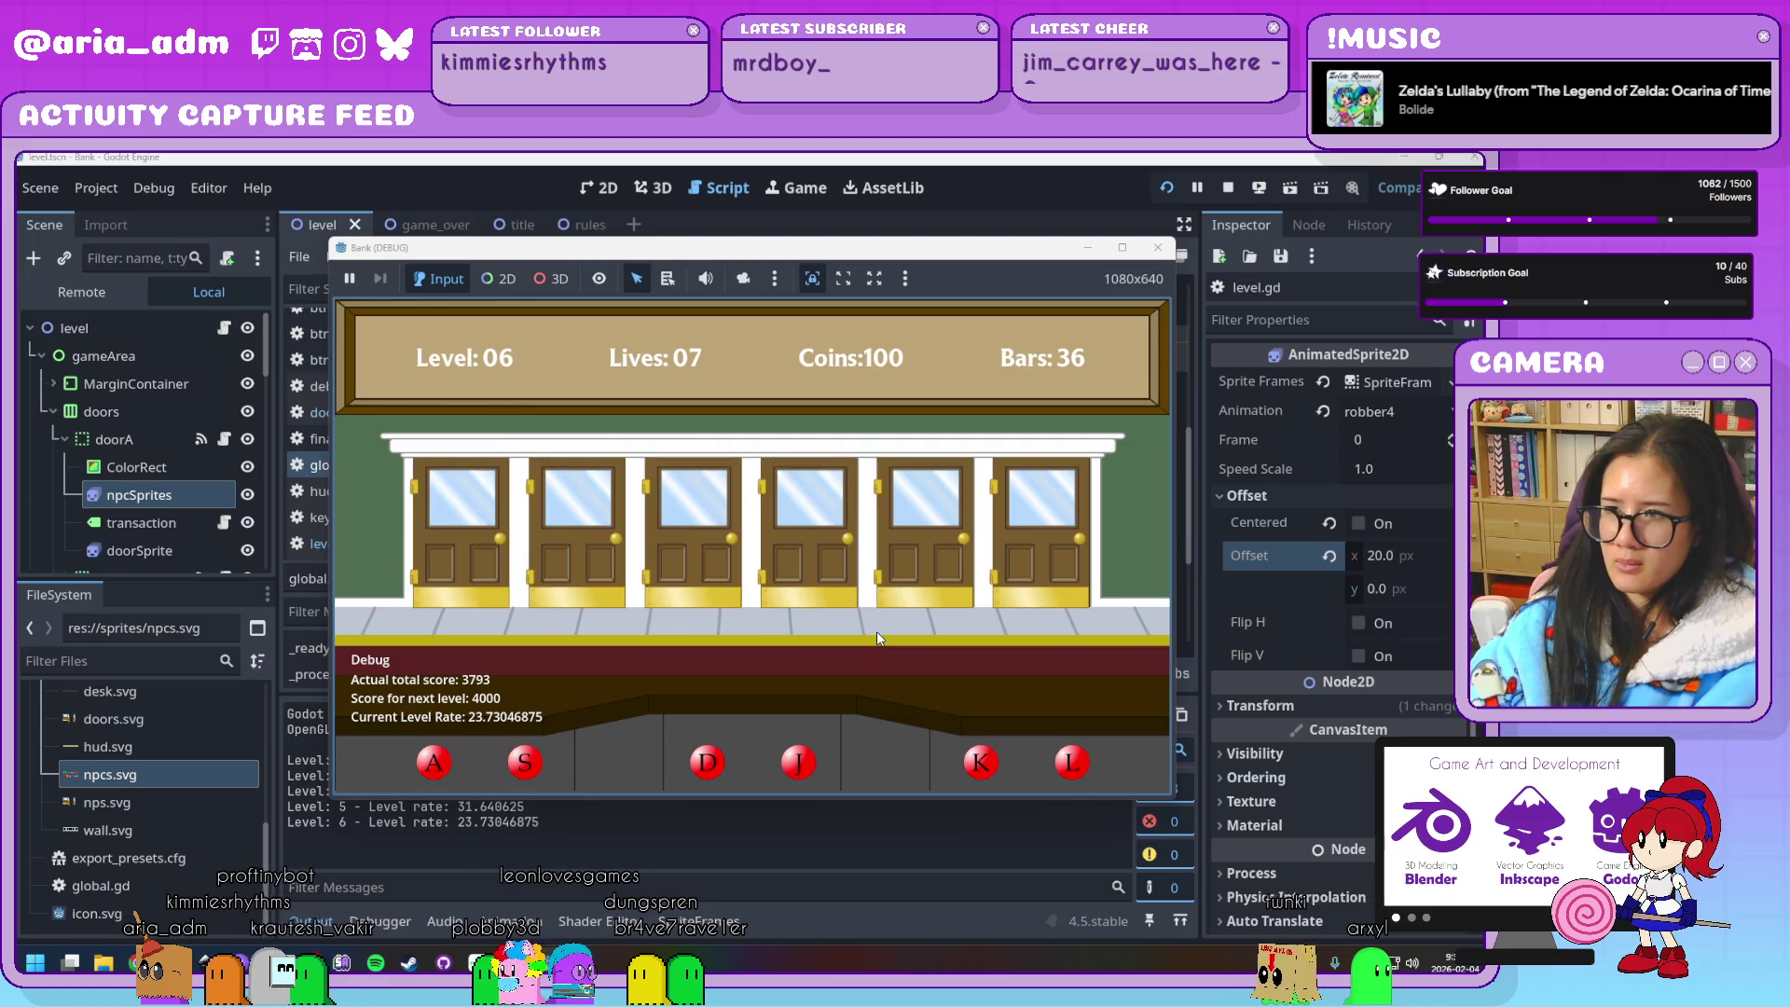
key(s)
key(a)
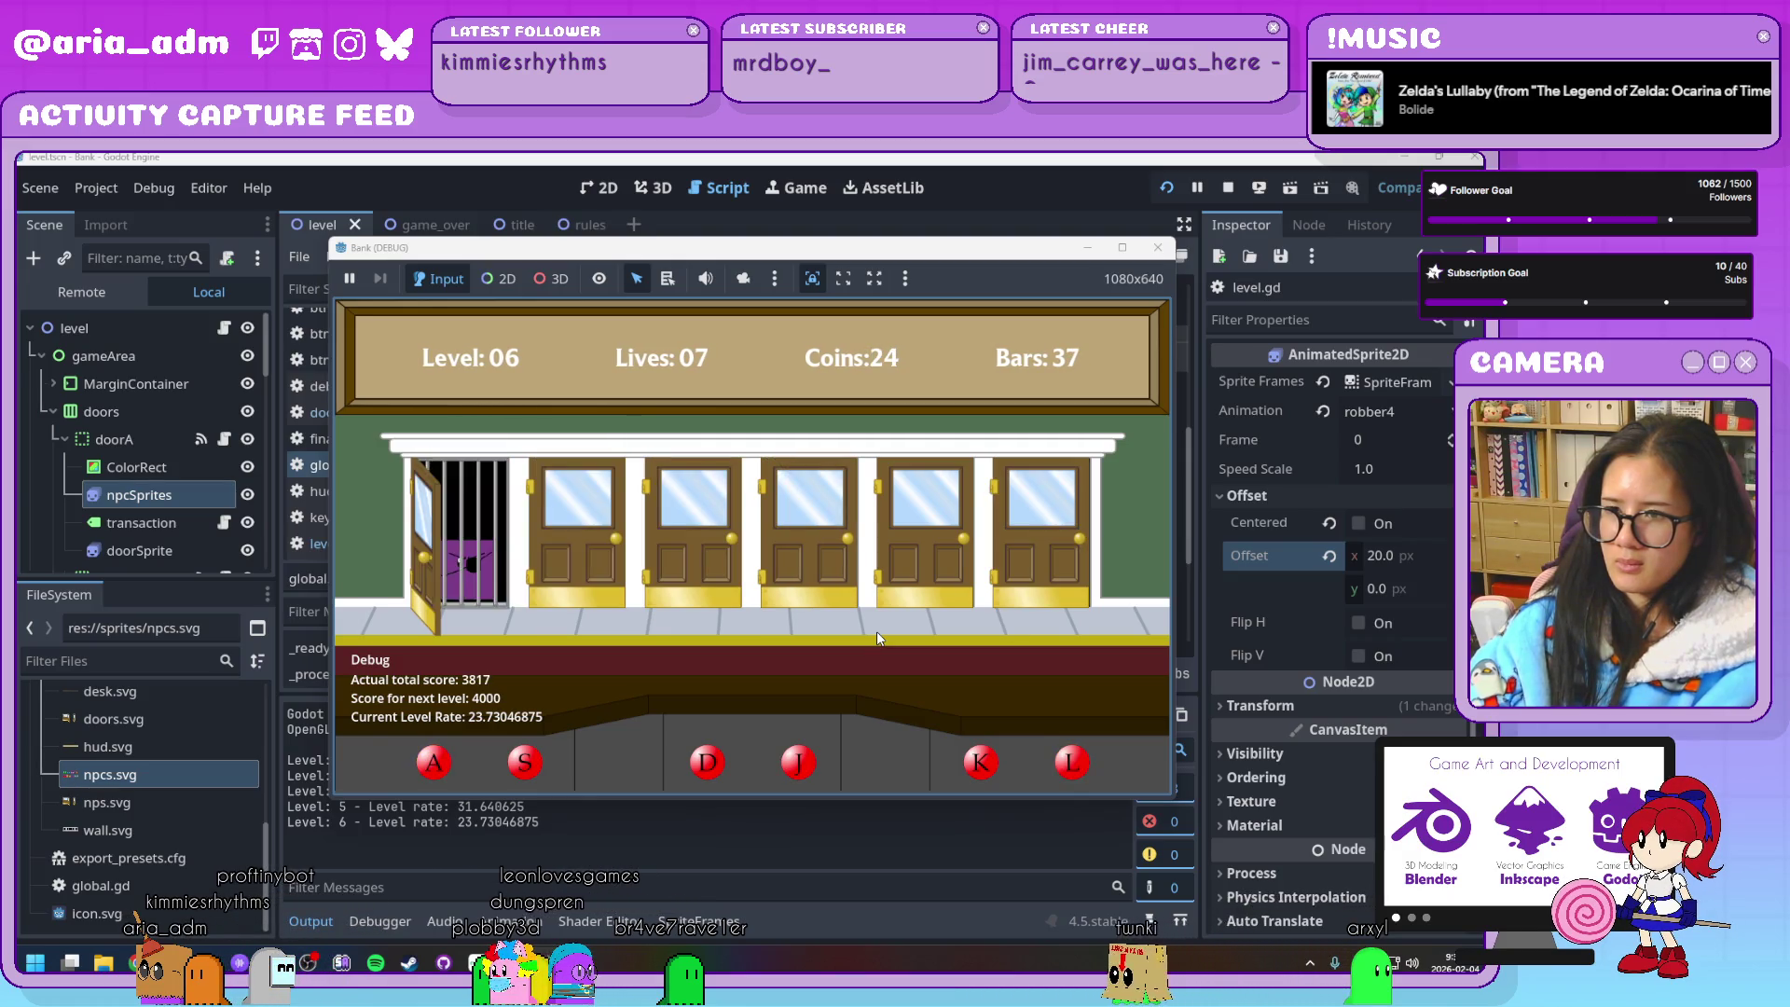
key(k)
key(j)
key(s)
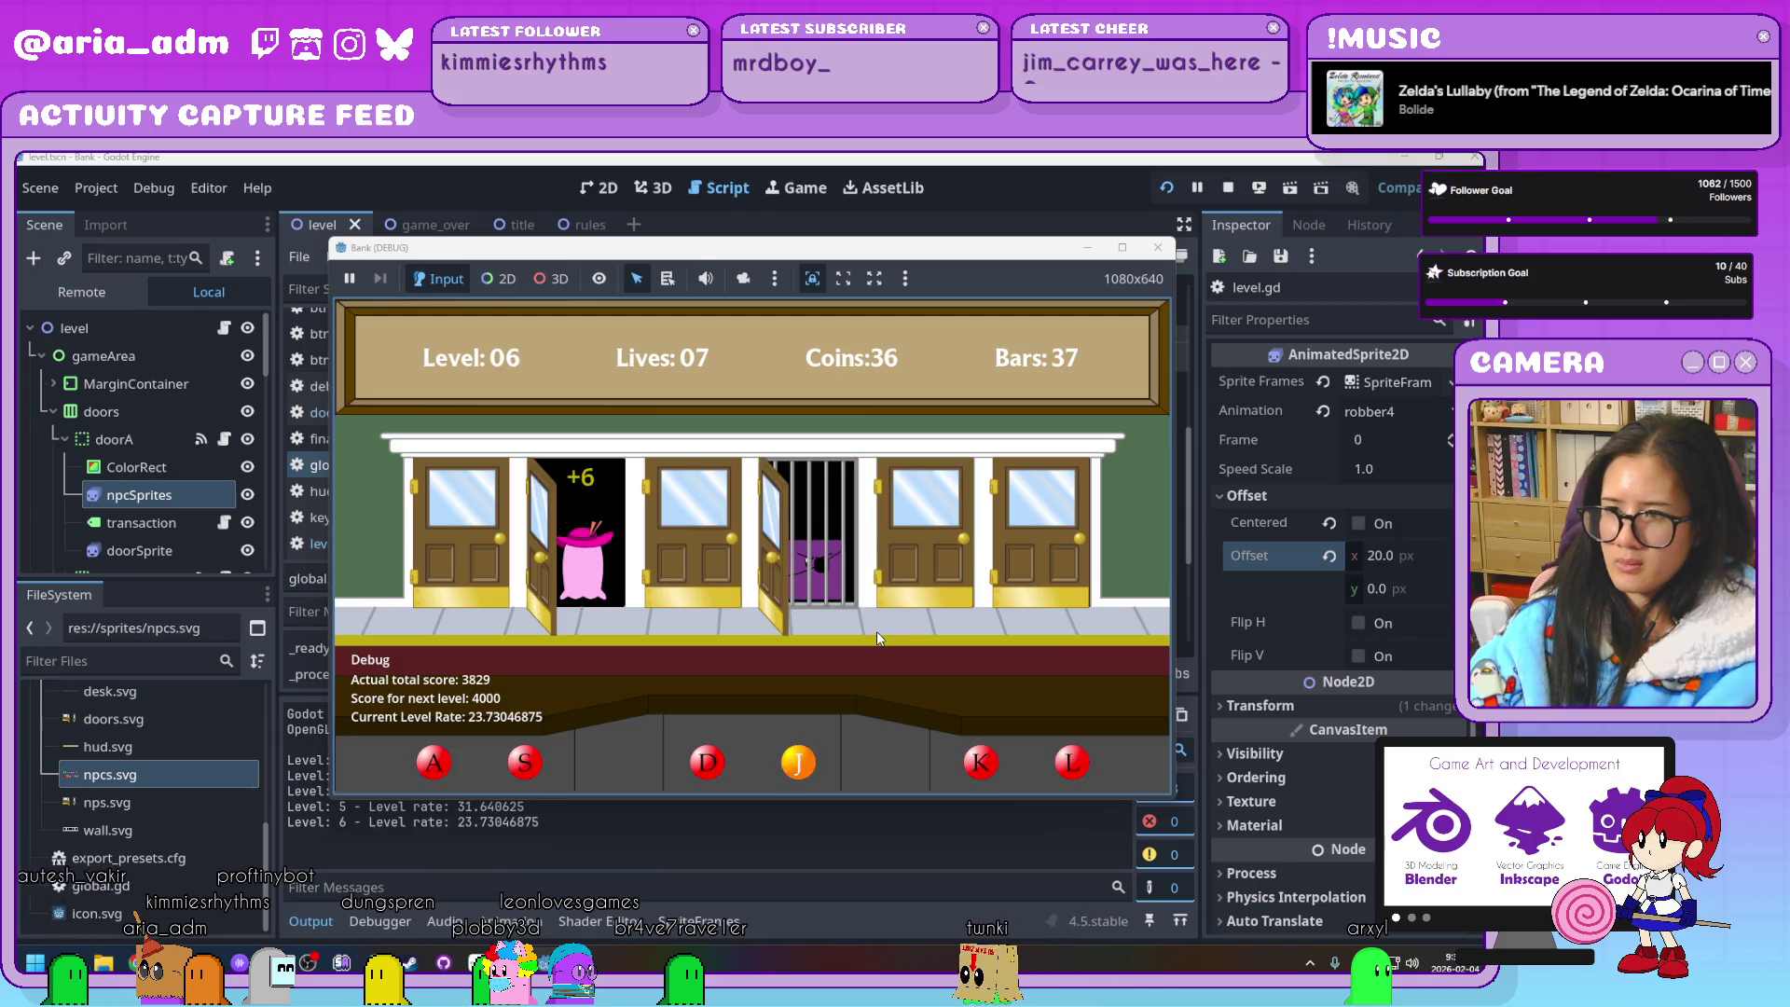
key(d)
key(k)
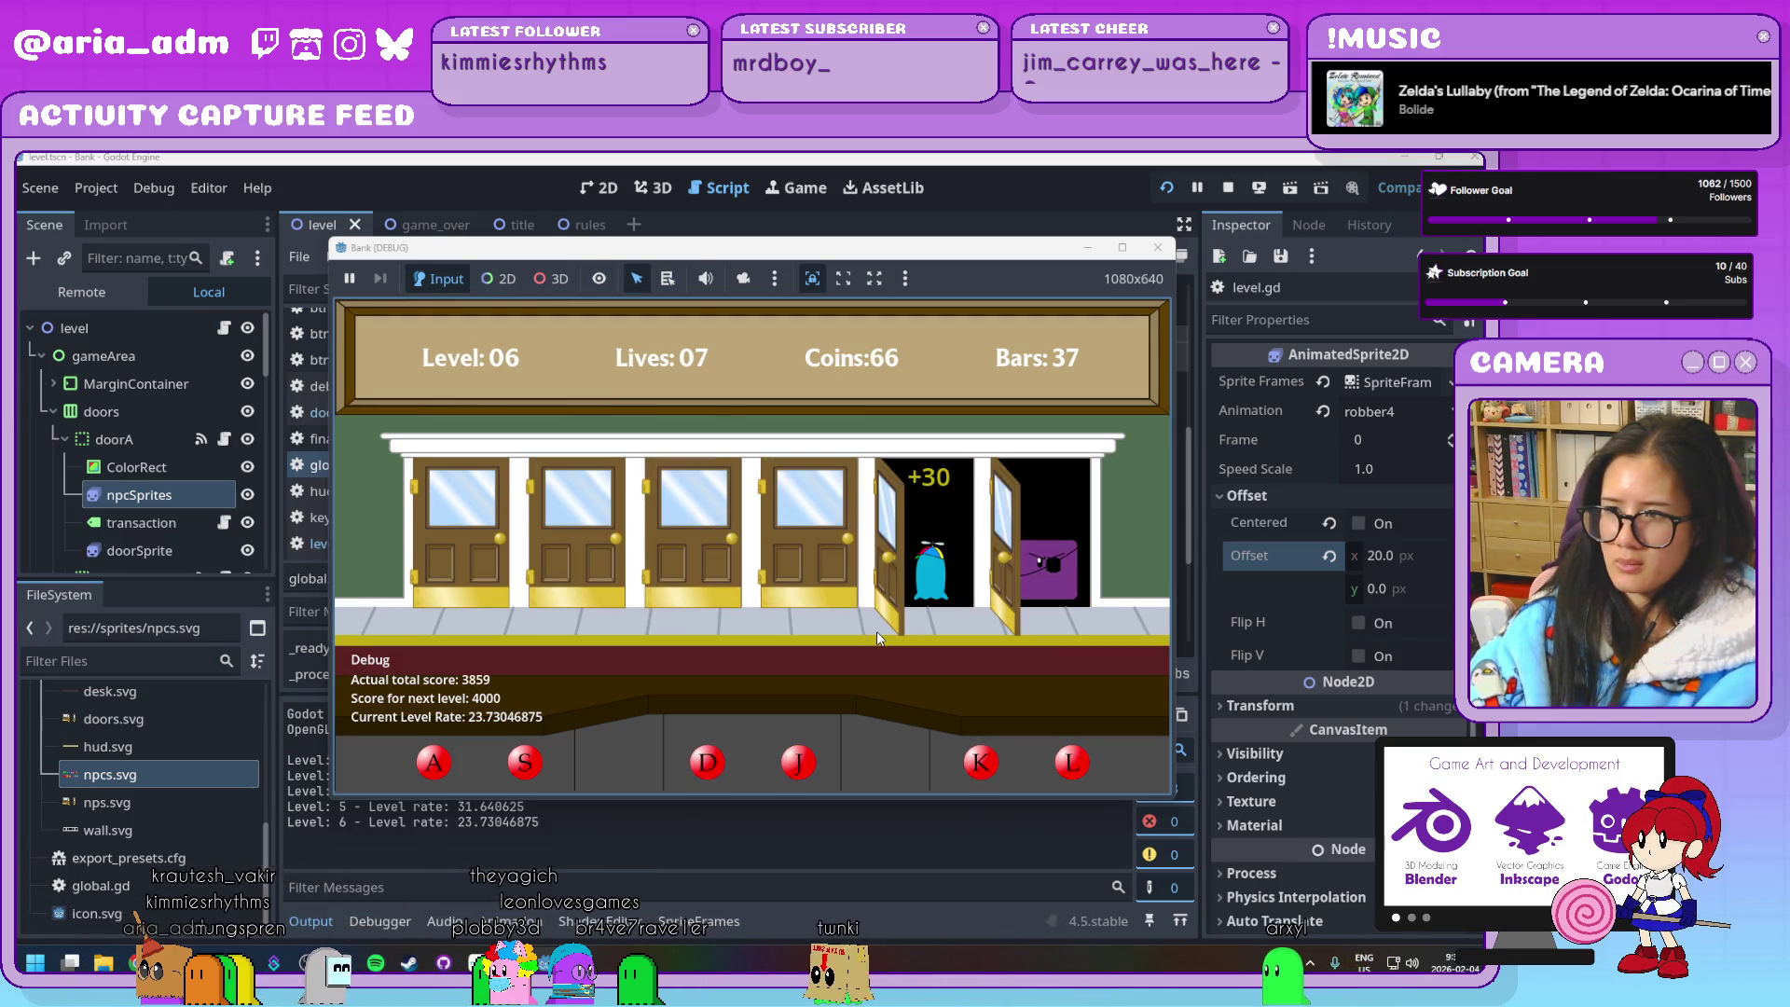
key(a)
key(j)
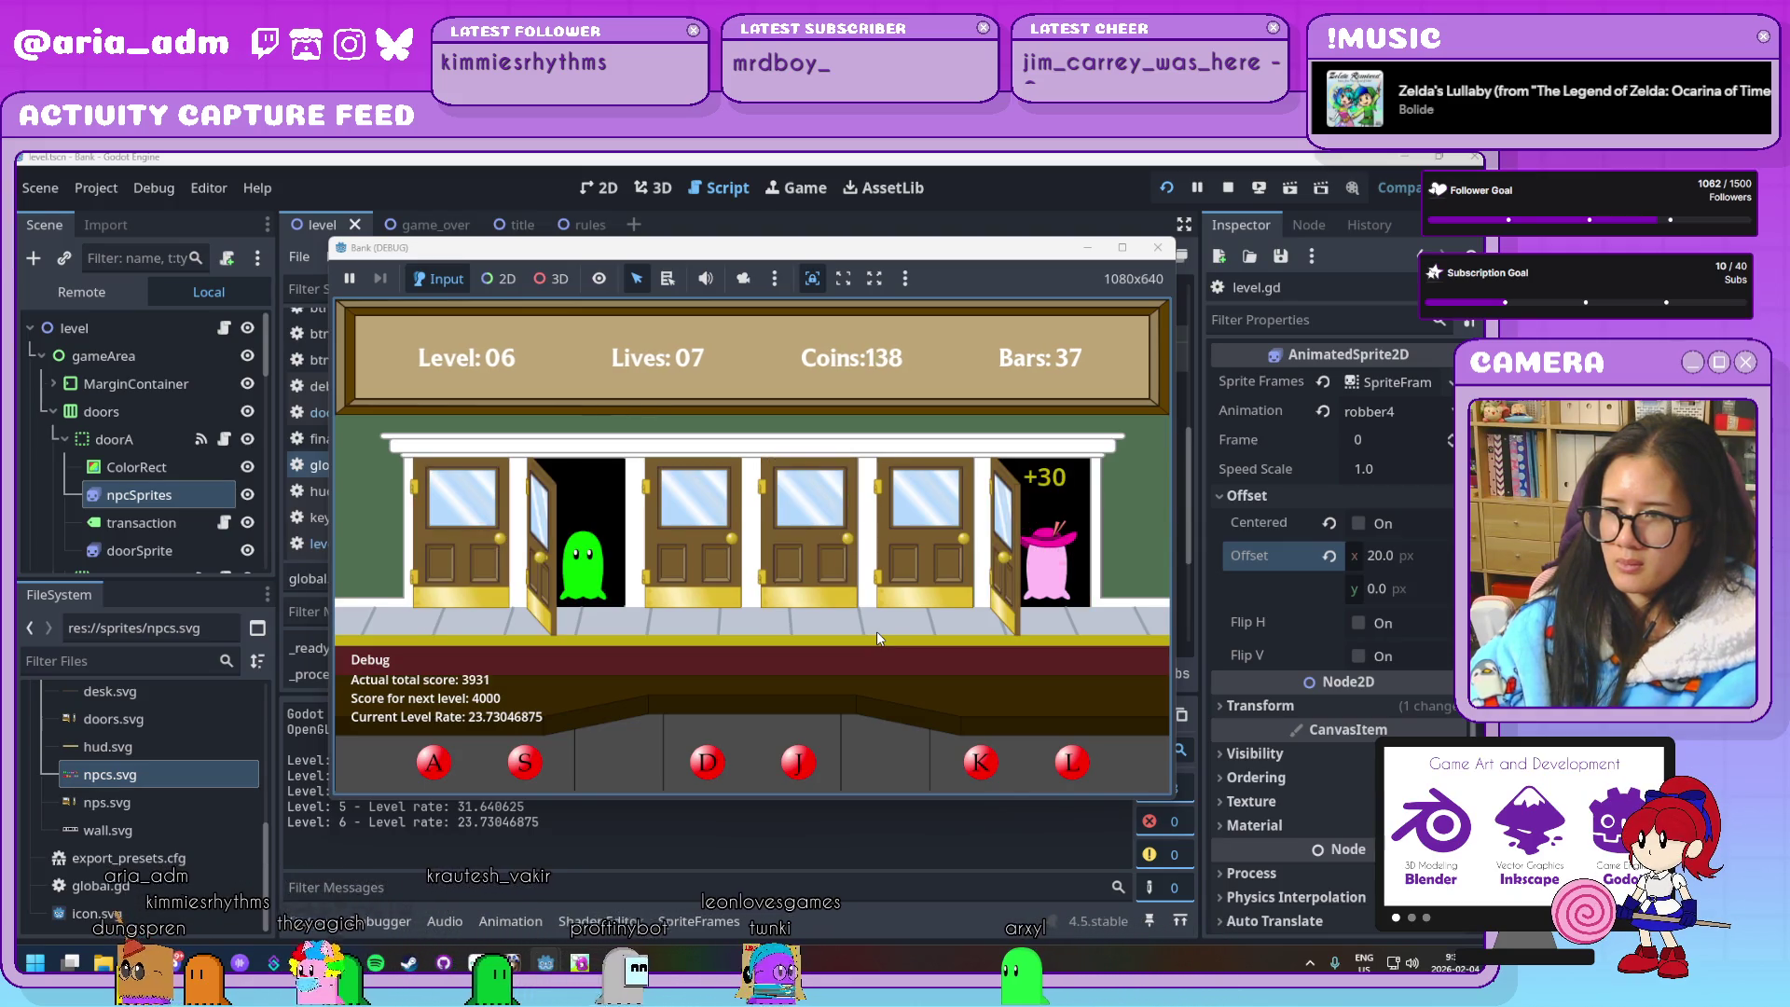
Serve the waiting customers at all six doors through the first half of level 7
key(l)
key(s)
key(d)
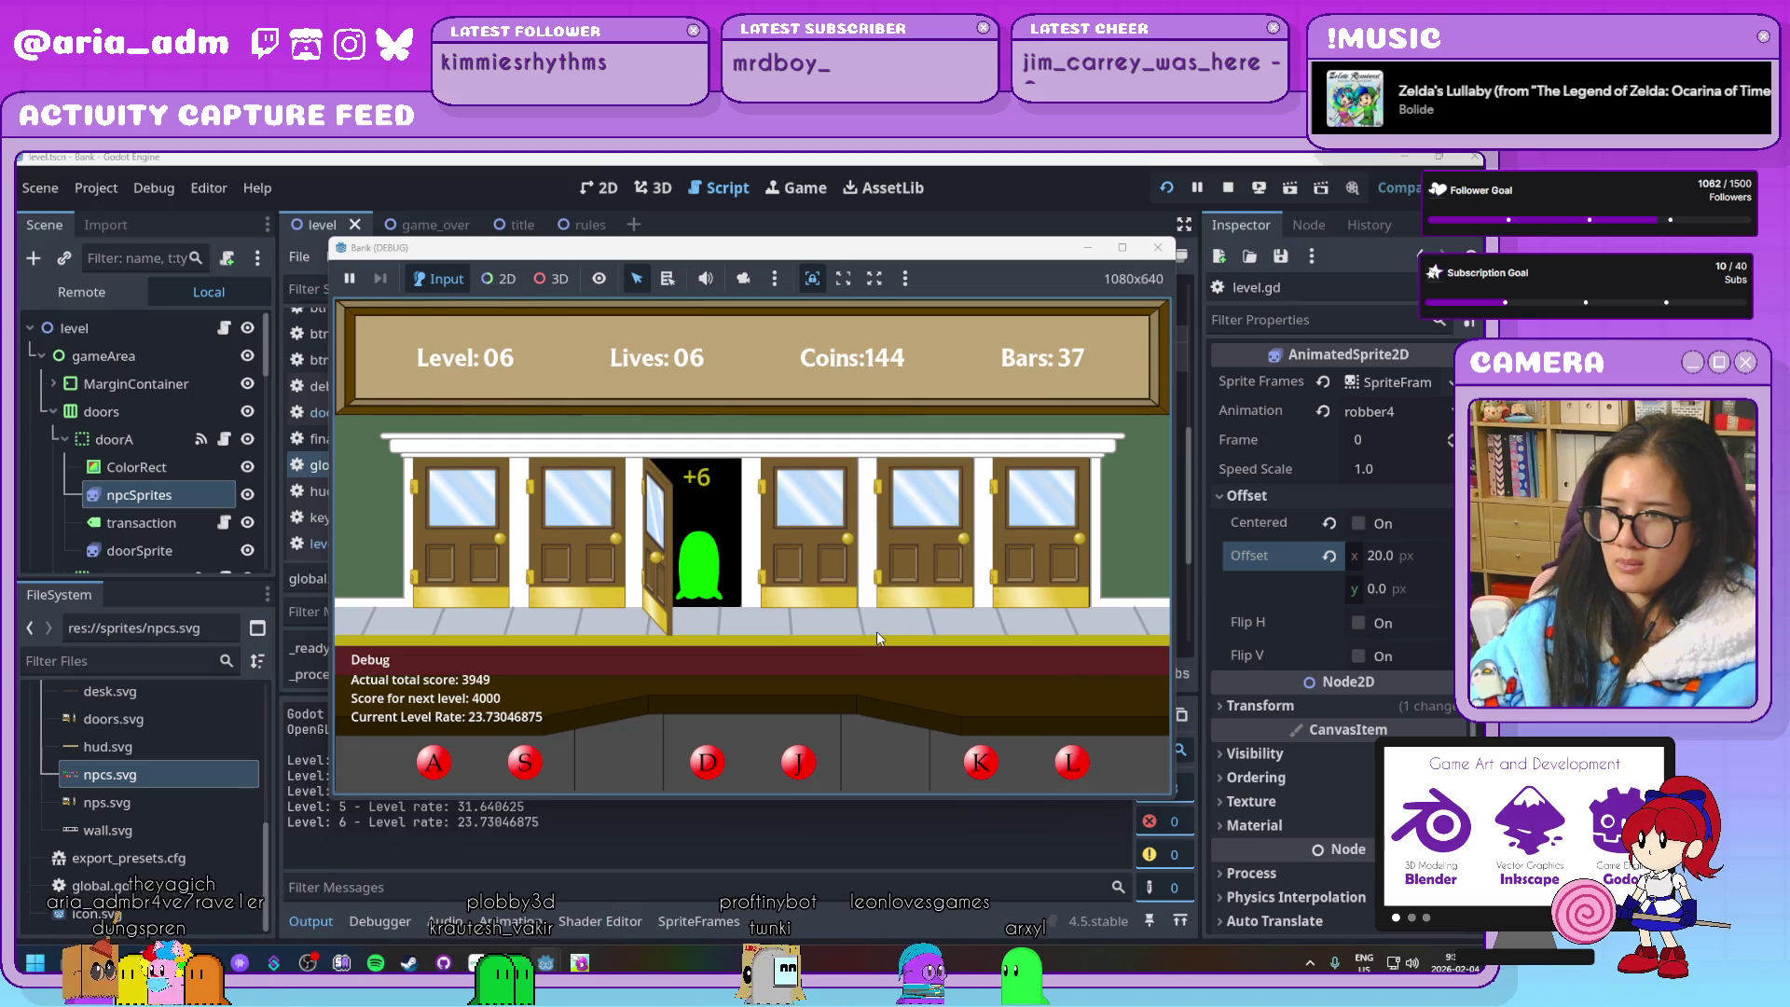
key(a)
key(l)
key(j)
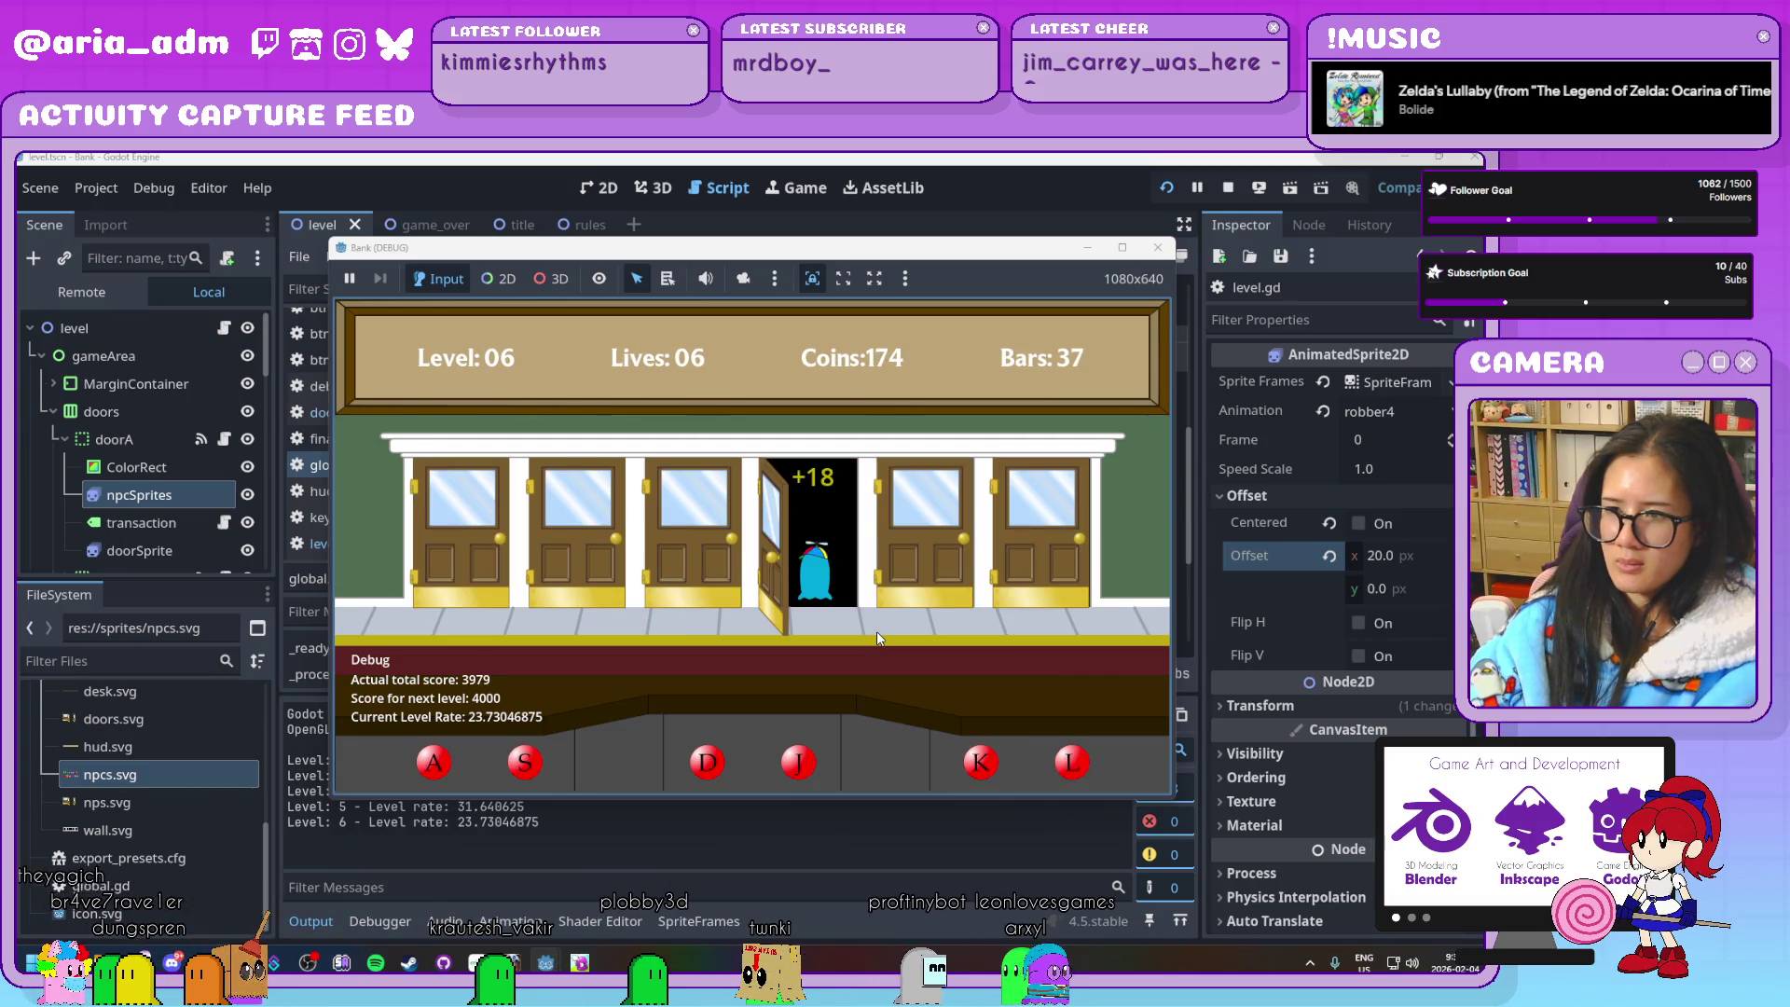
key(d)
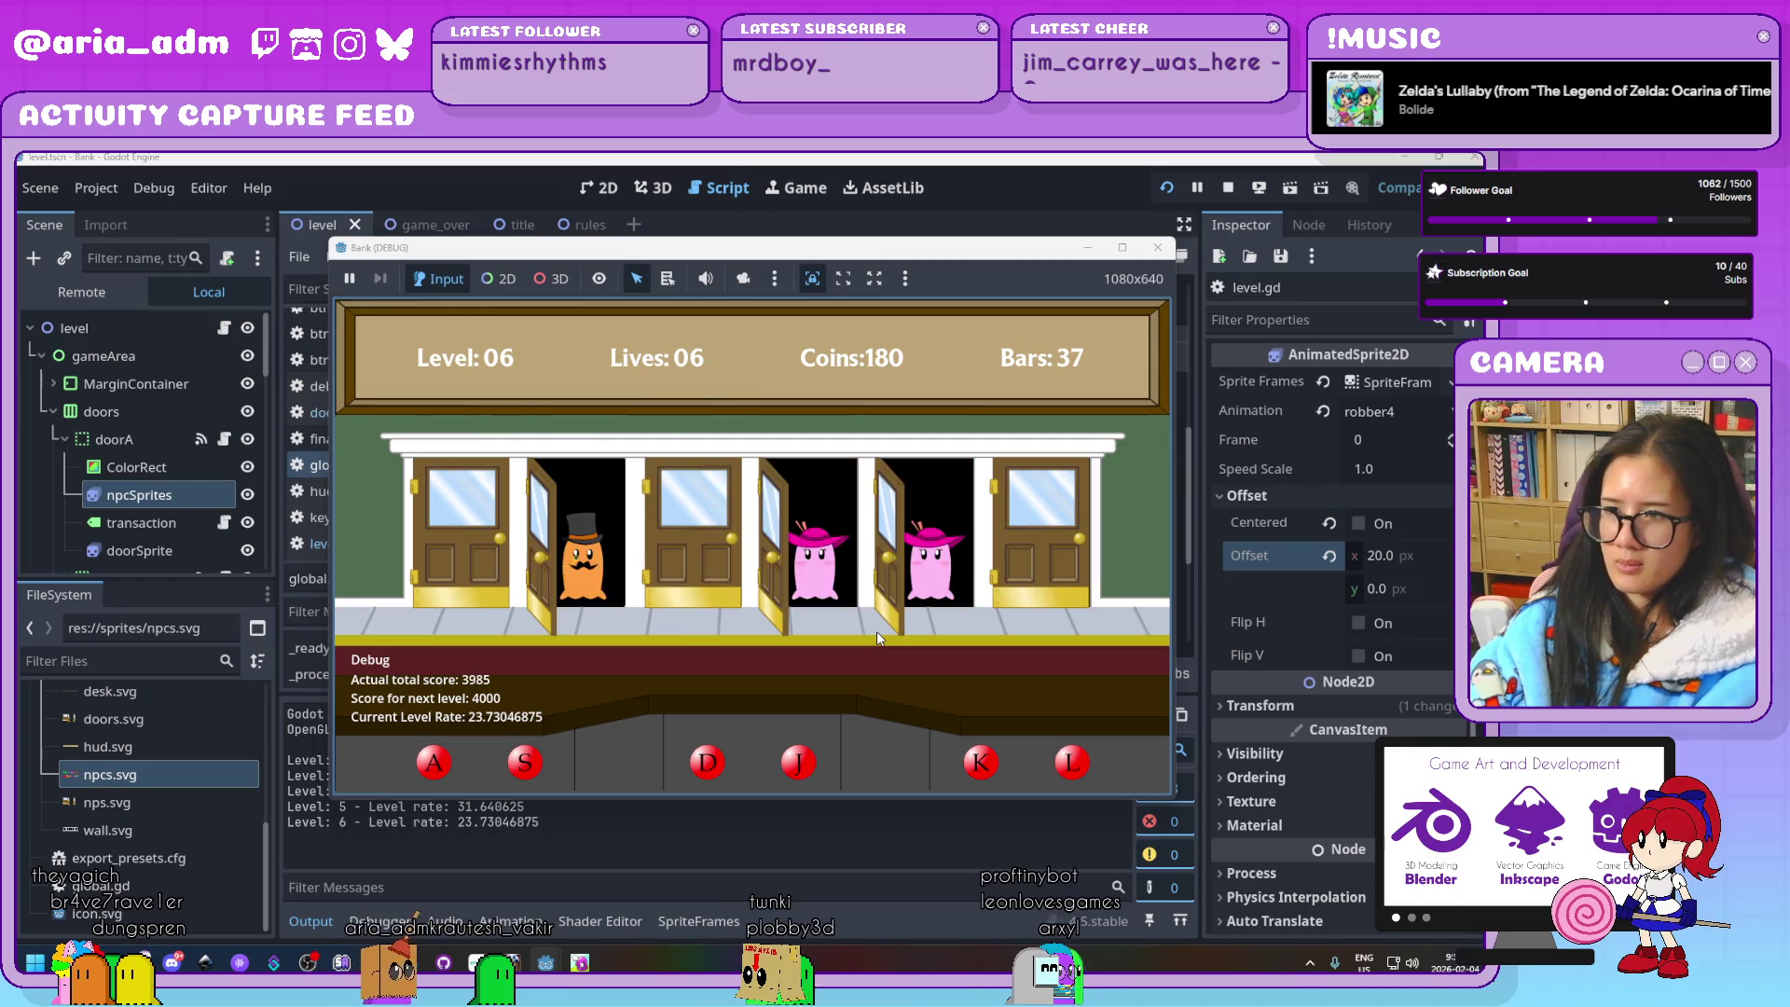
key(s)
key(j)
key(k)
key(a)
key(d)
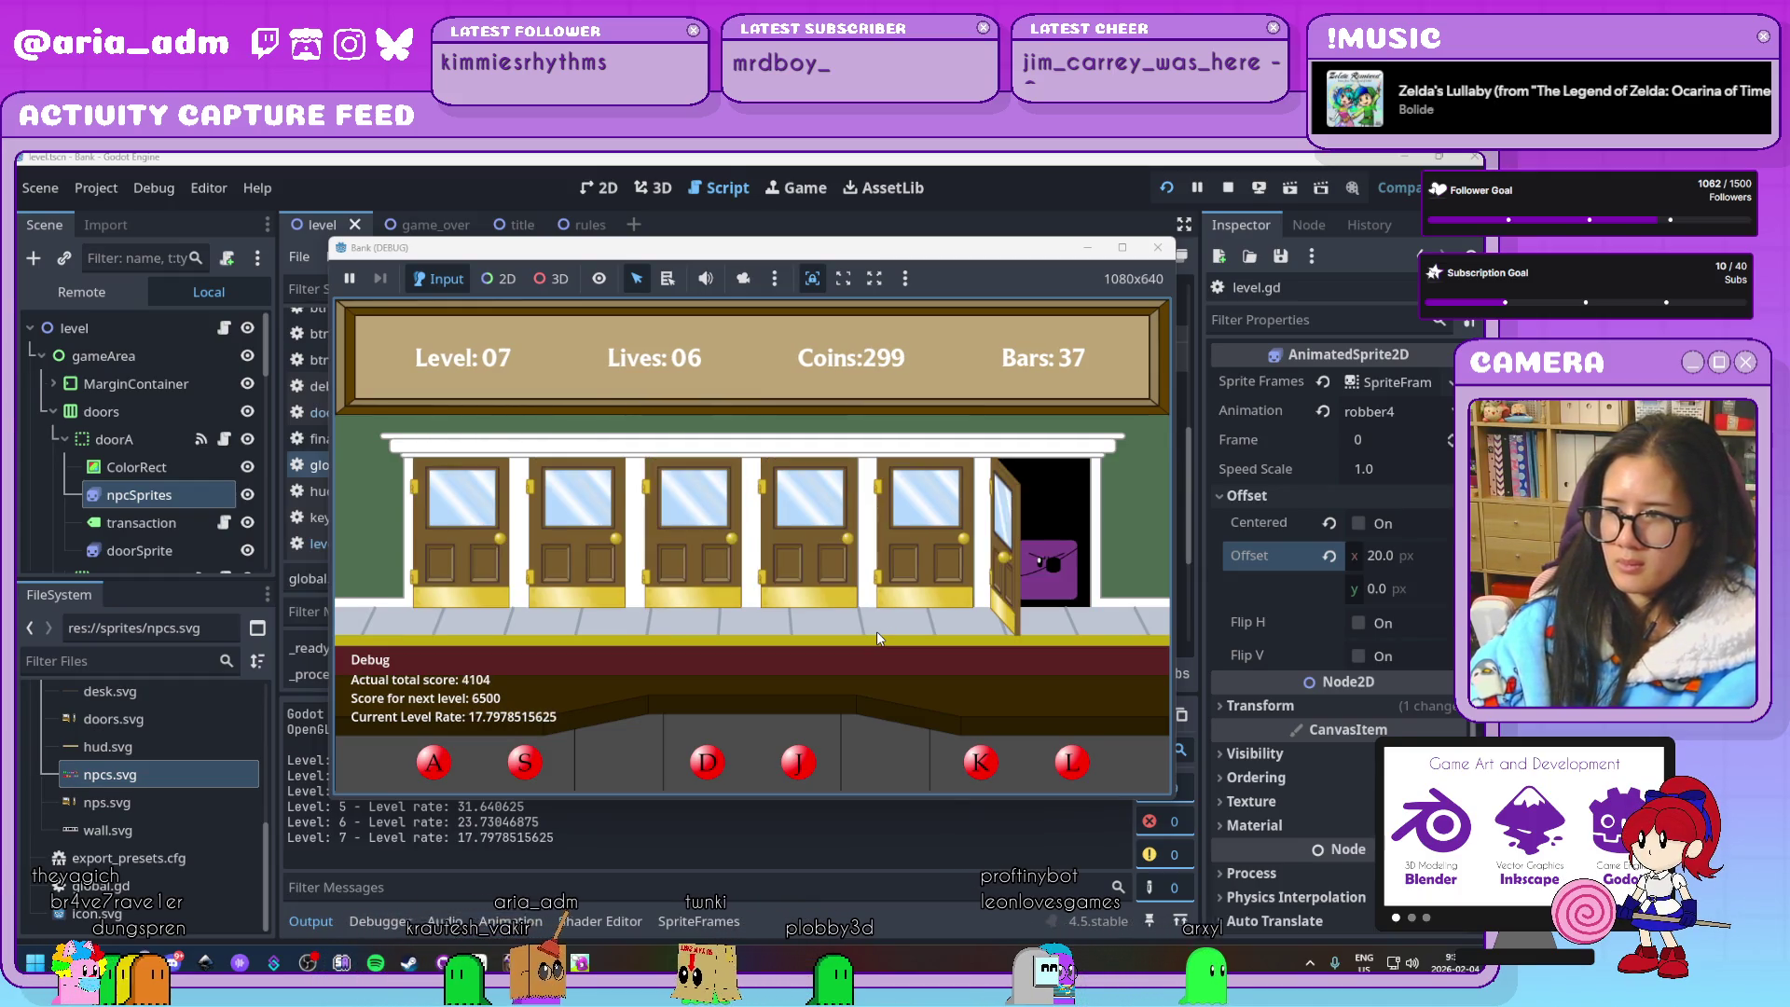
key(d)
key(j)
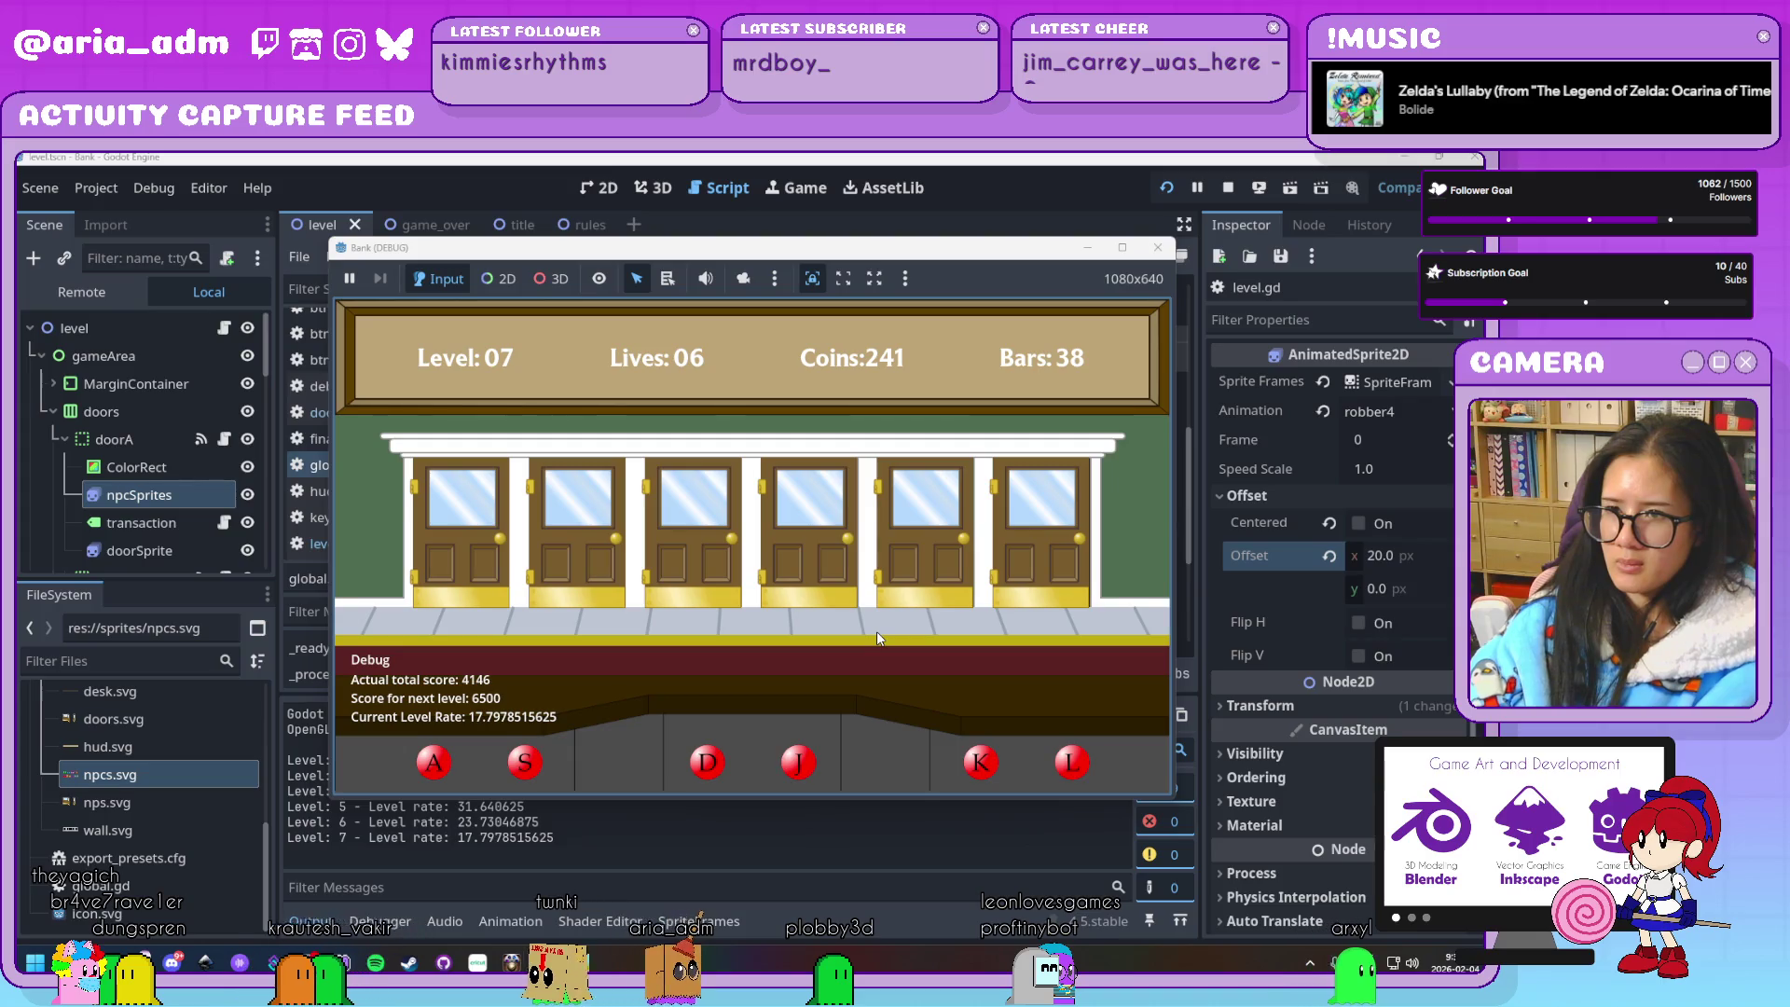
key(a)
key(j)
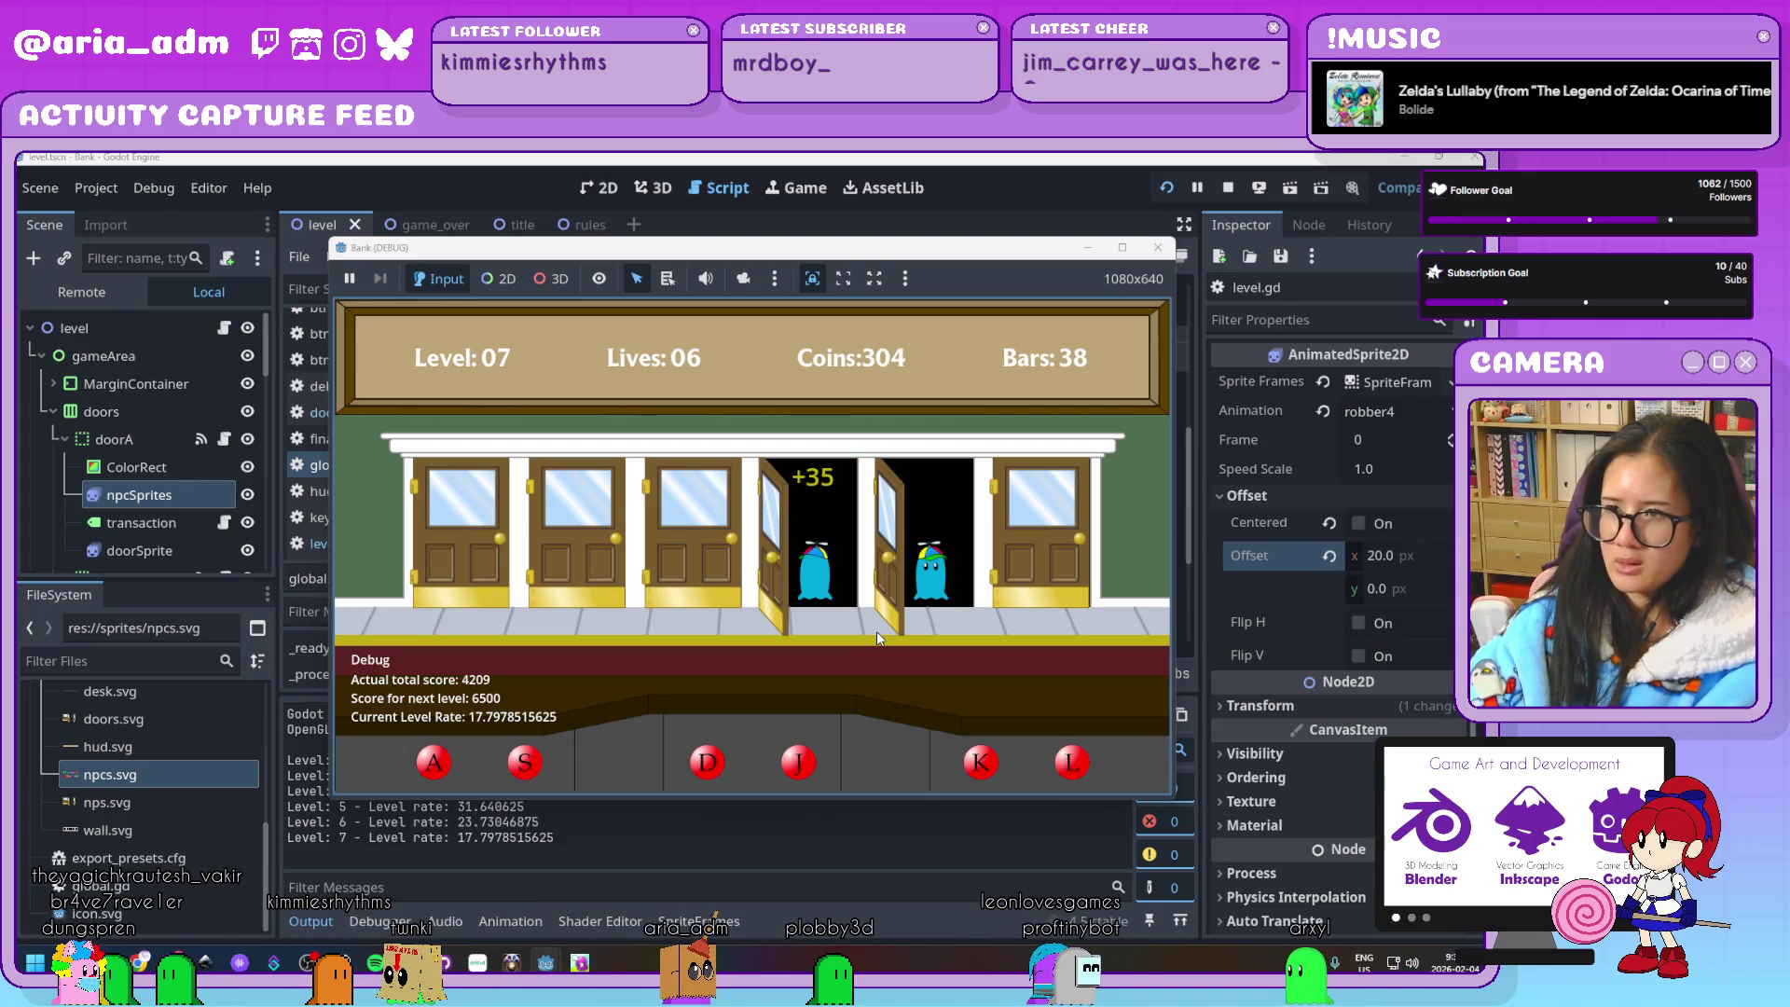
key(k)
key(s)
key(d)
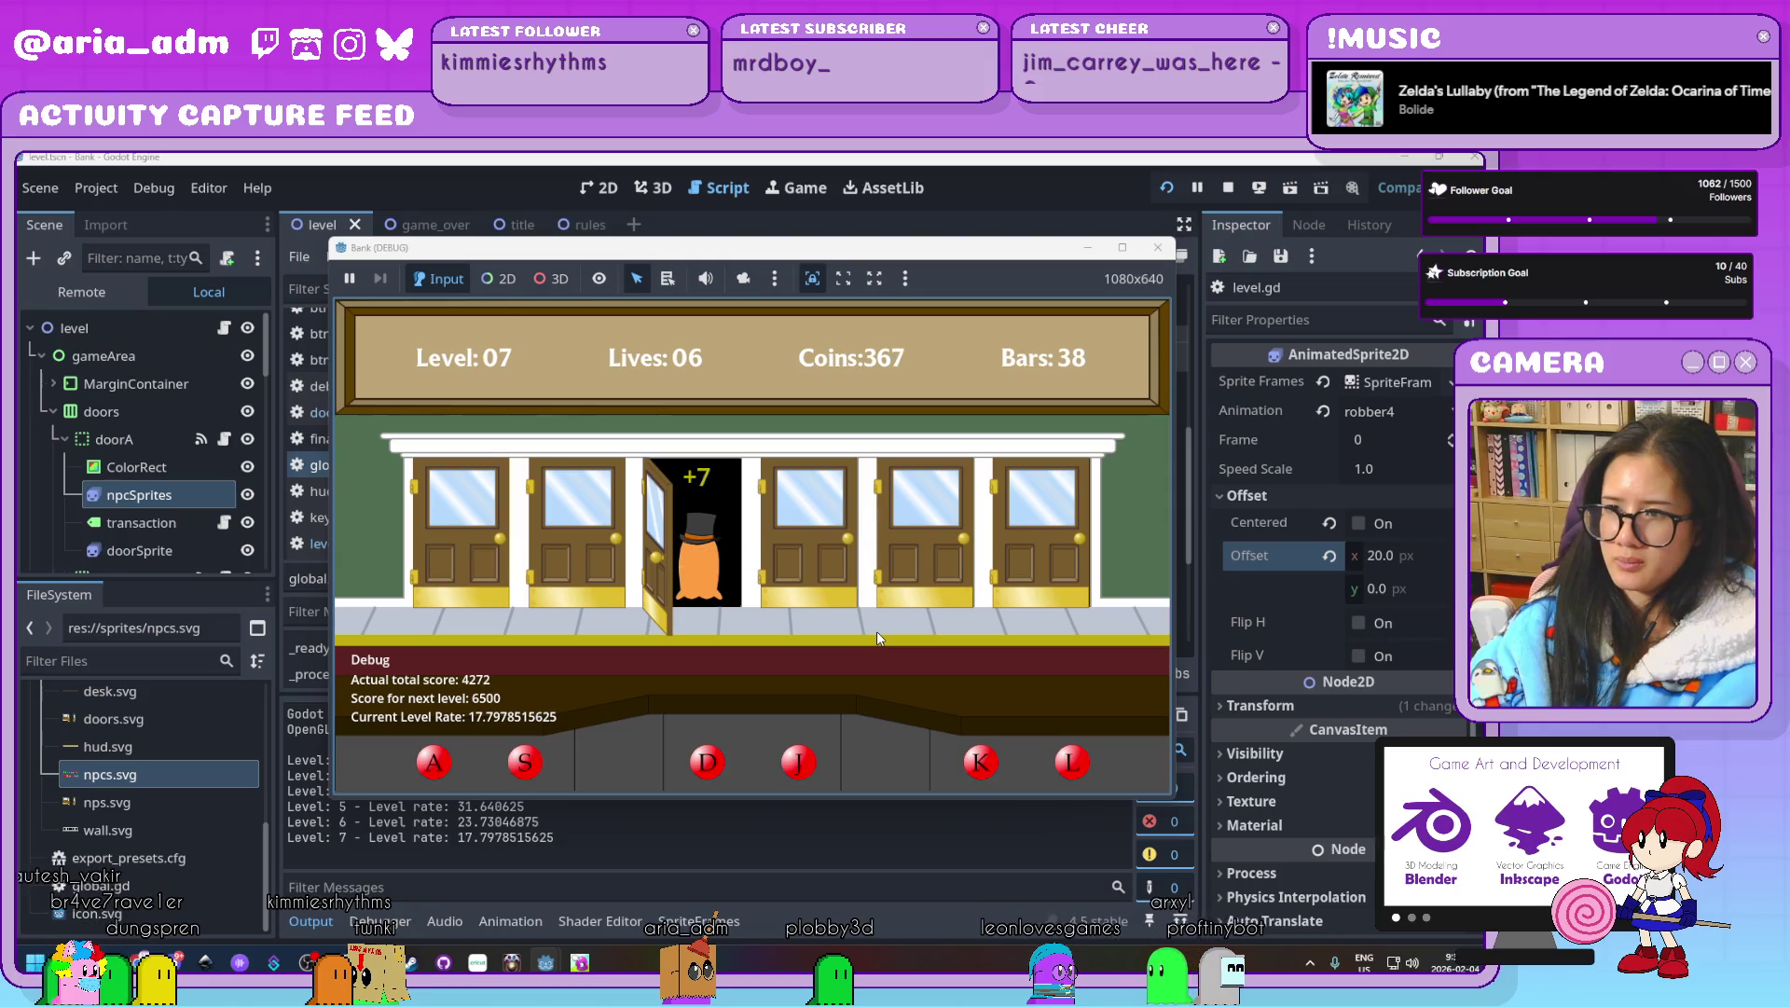
key(s)
key(k)
key(a)
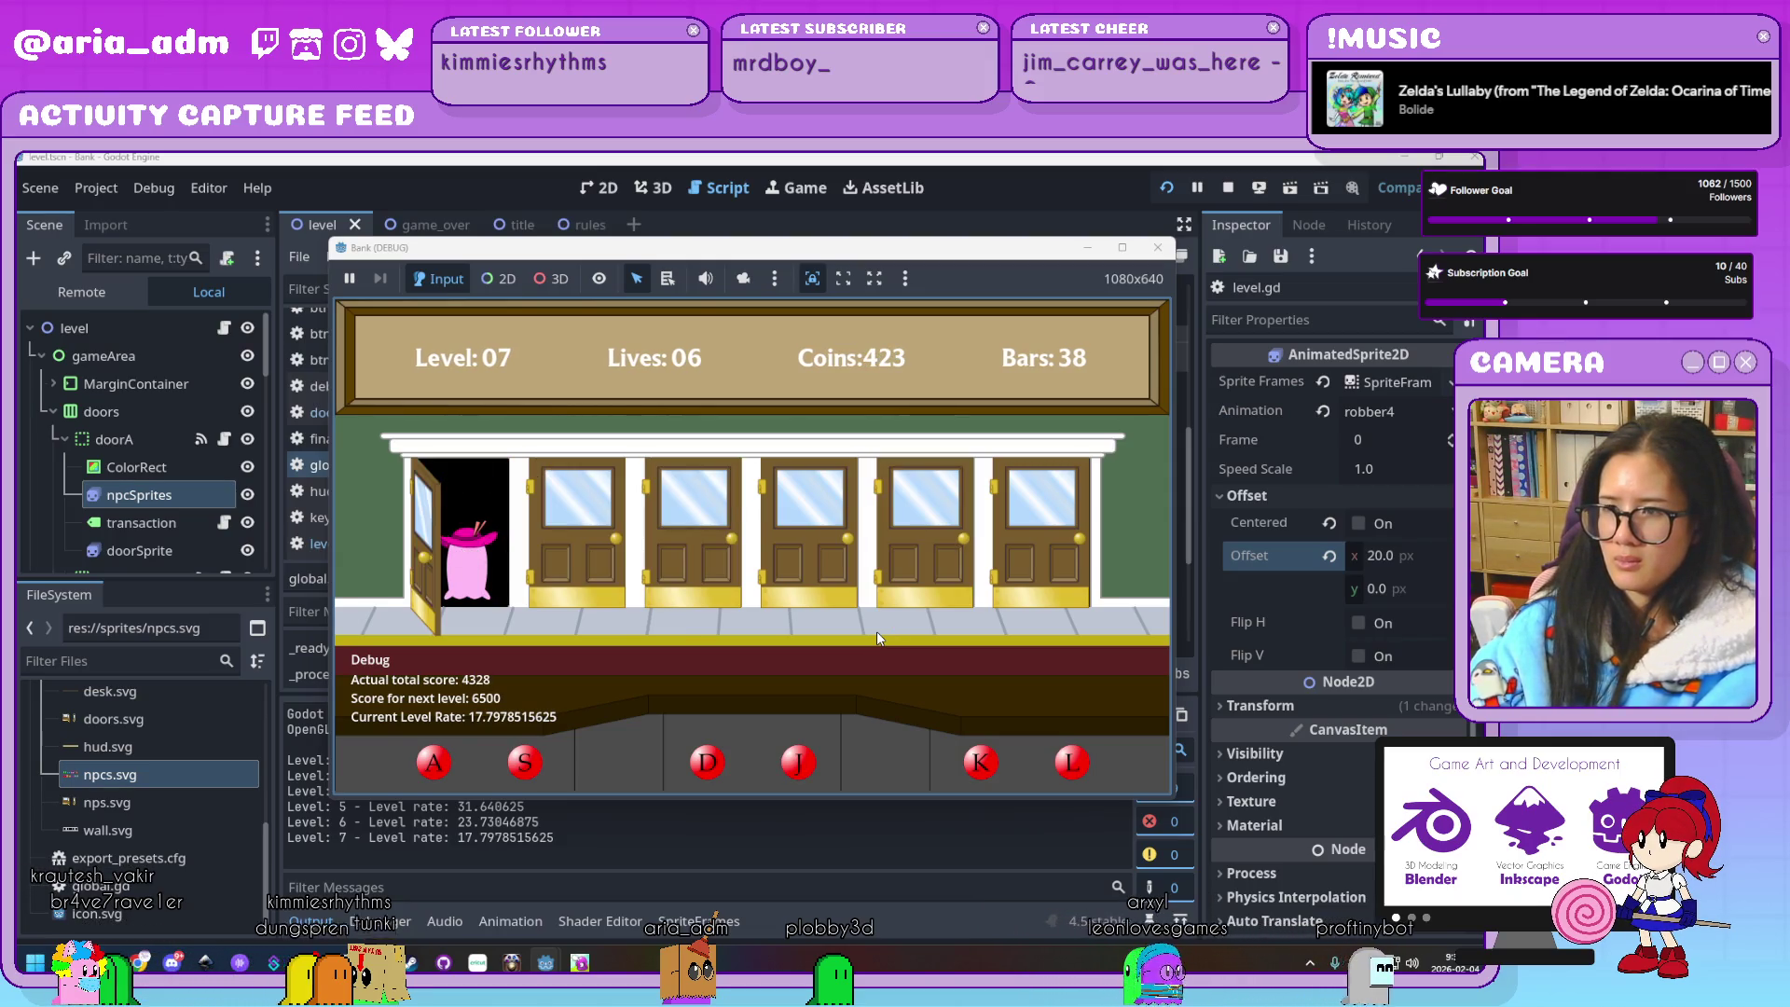
key(s)
key(j)
key(l)
key(k)
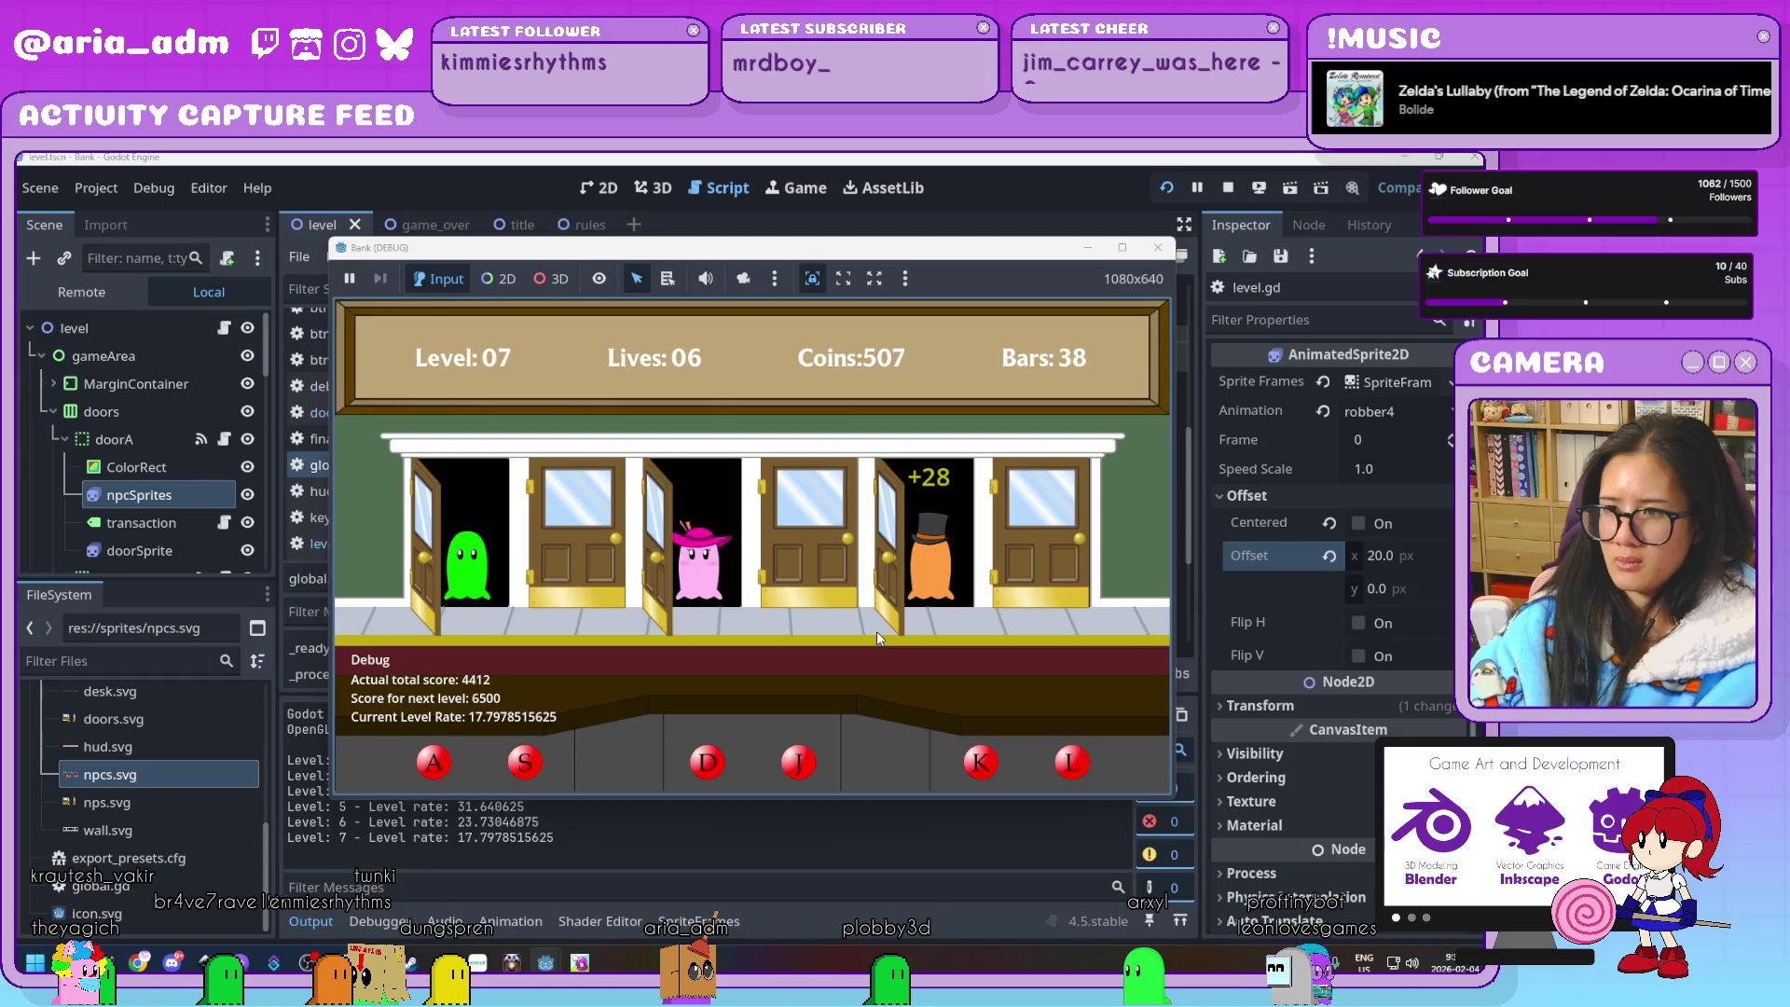
key(a)
key(d)
key(s)
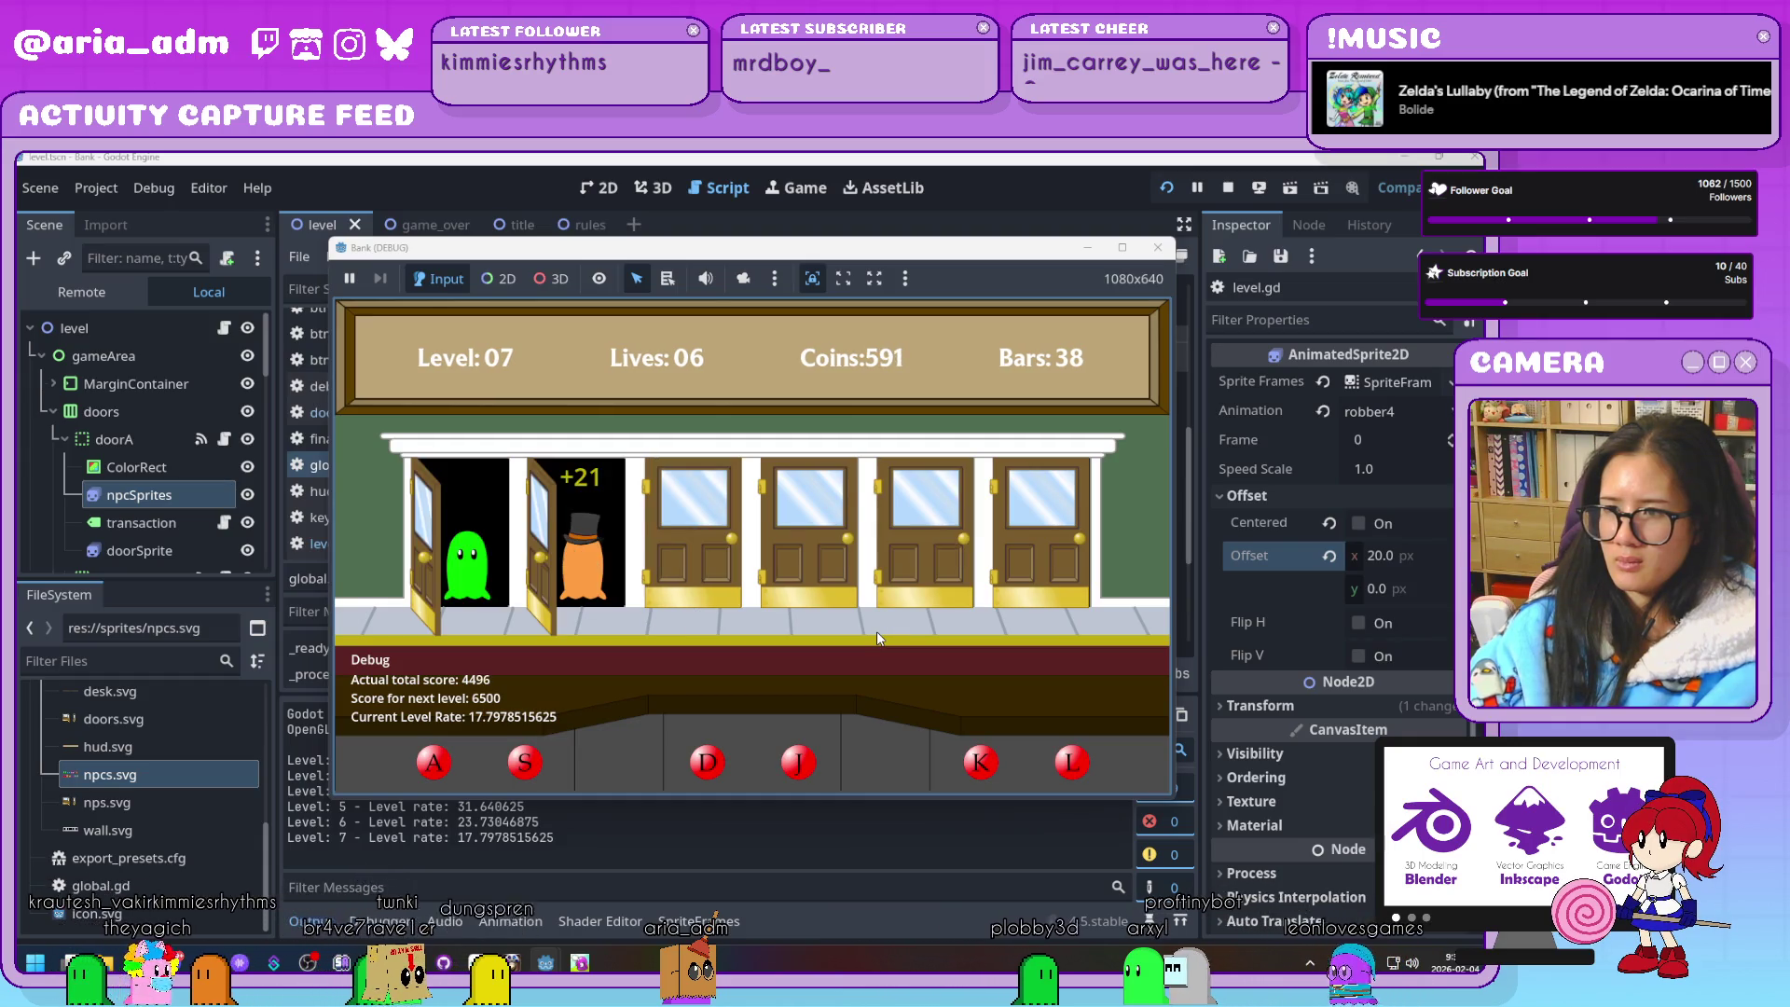
key(a)
key(j)
key(k)
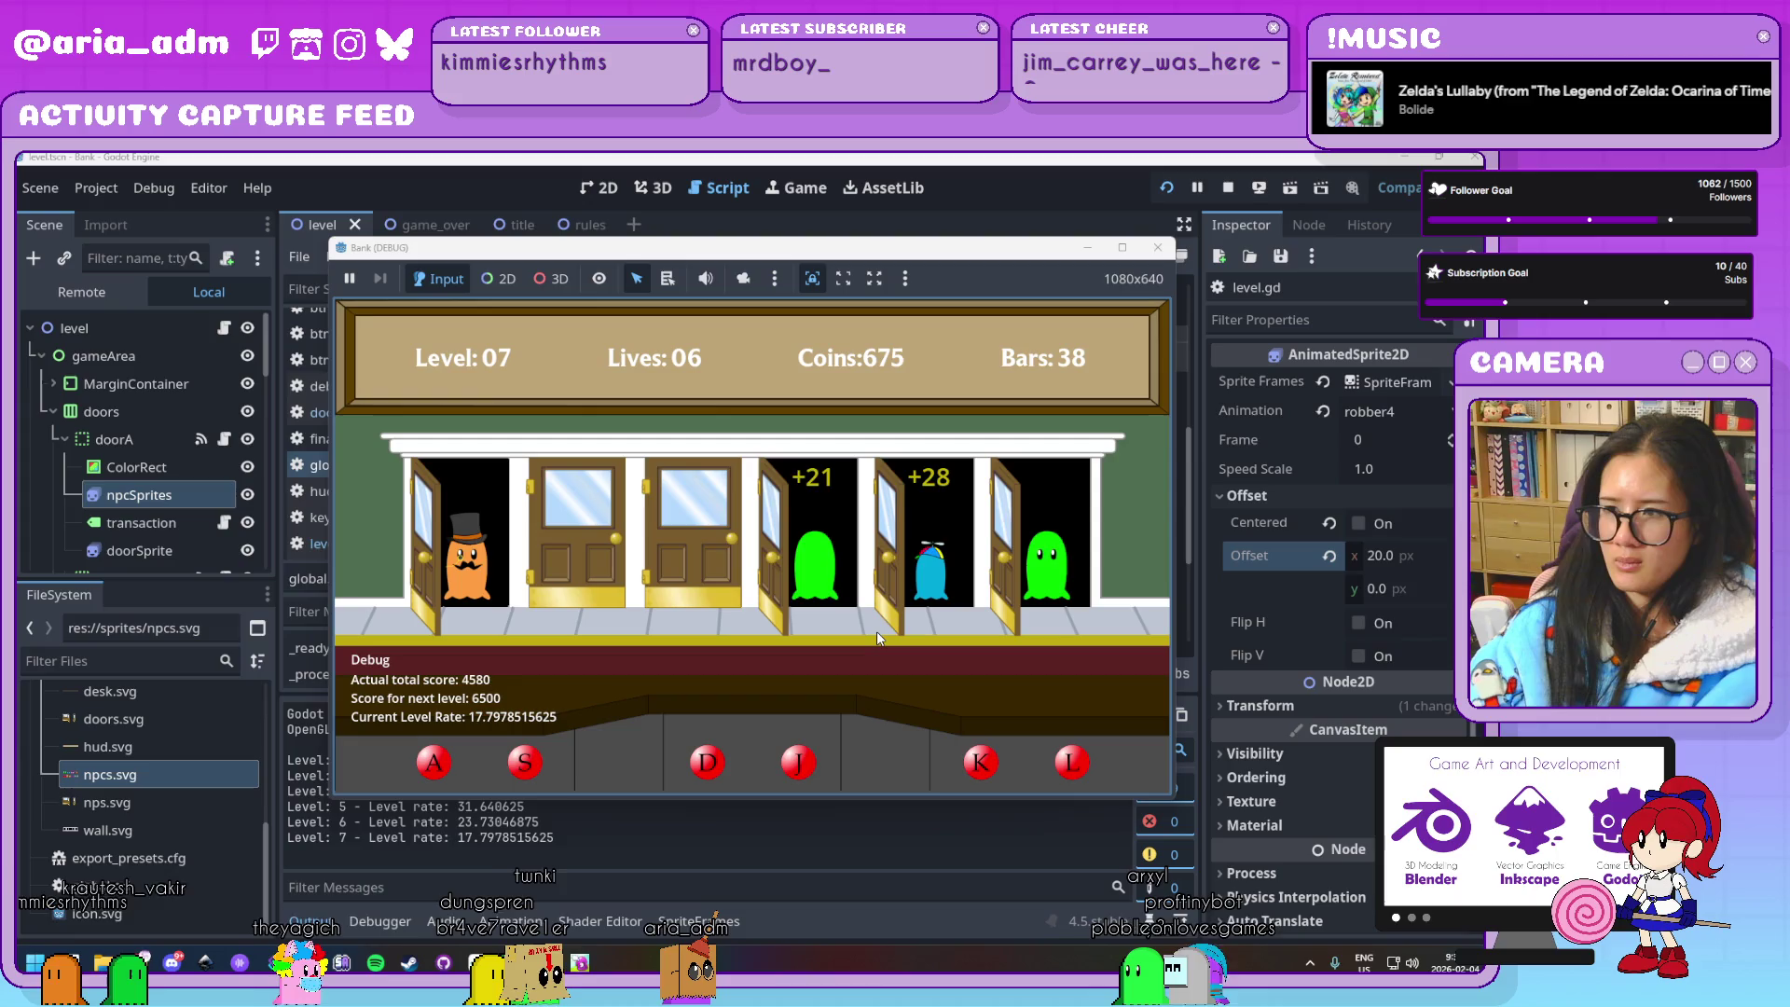
key(a)
key(l)
Answer the robber at door S and keep serving customers until Game Over at 5125
key(s)
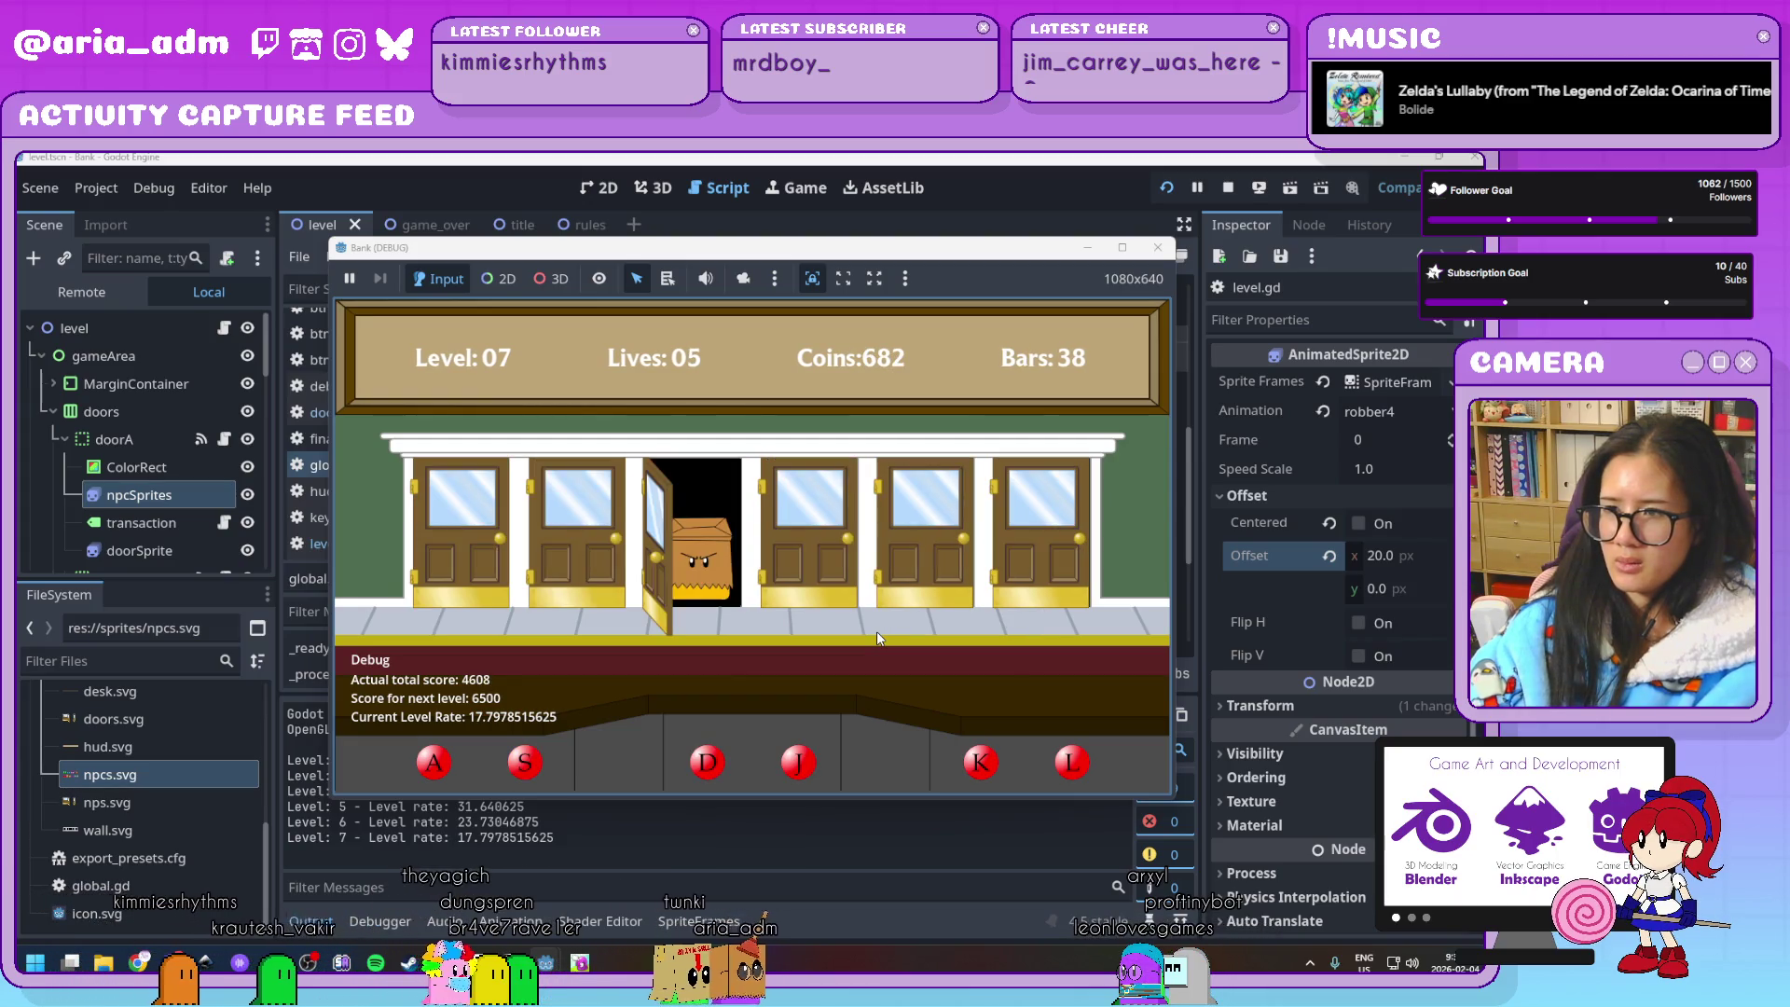
key(d)
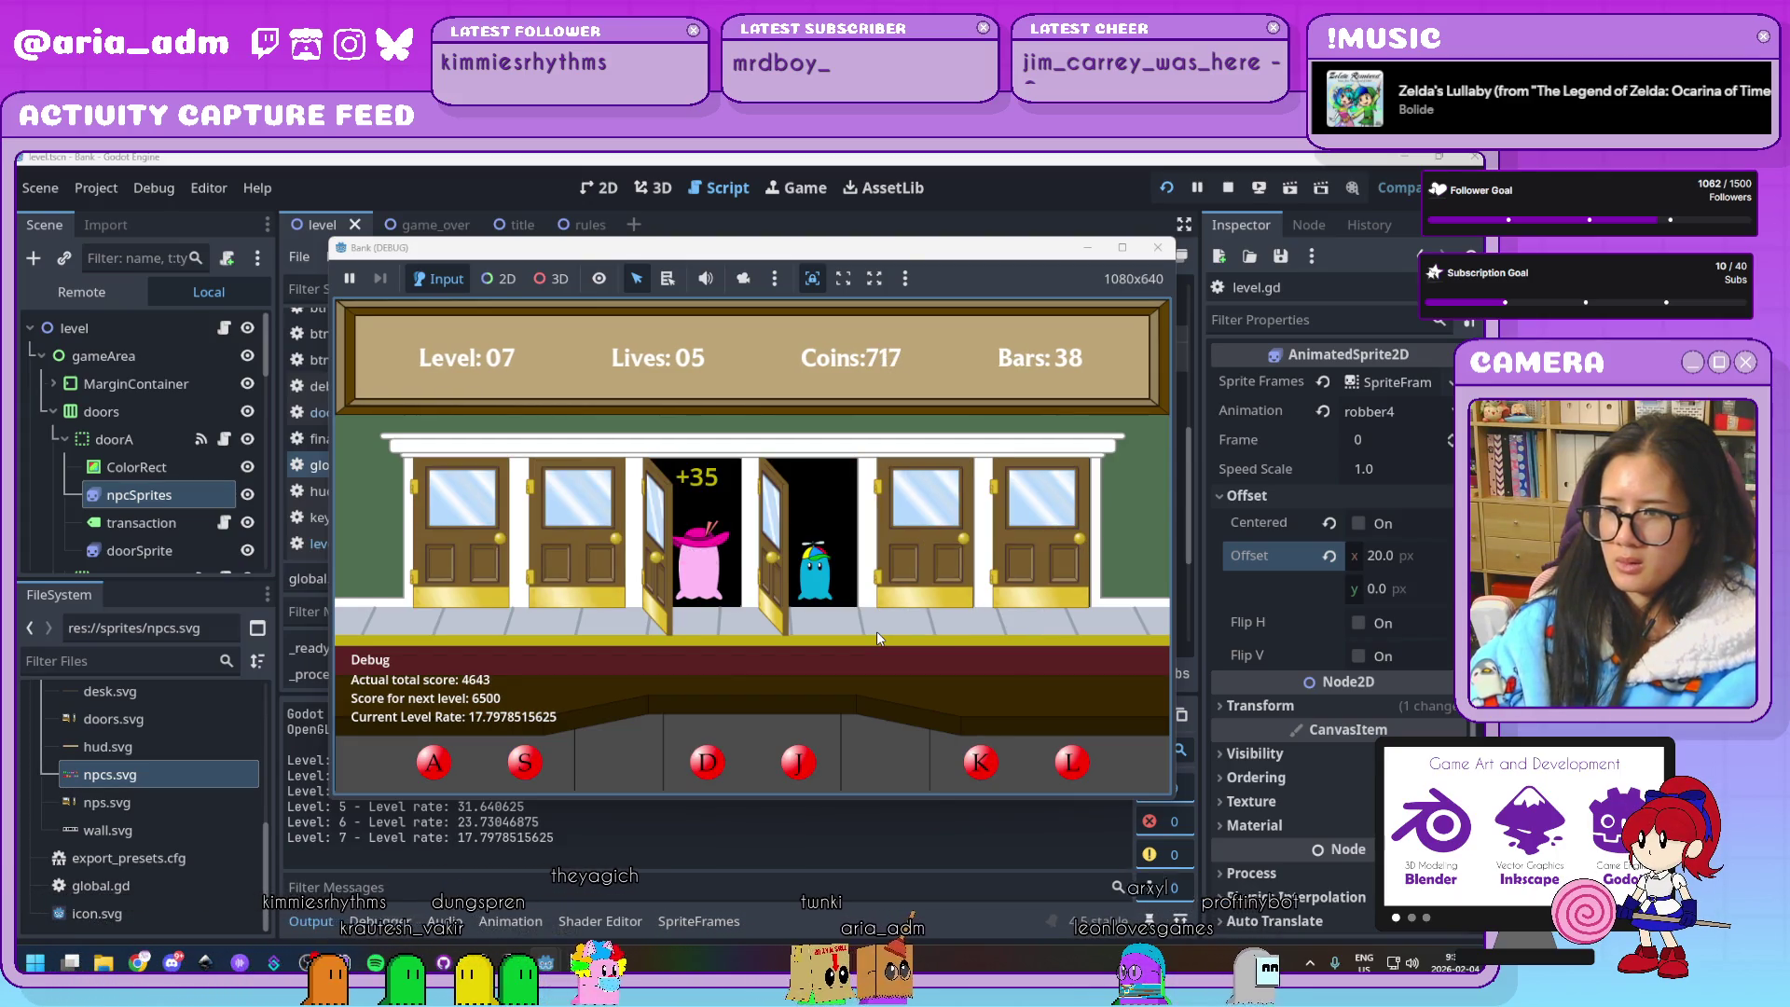
key(j)
key(l)
key(a)
key(k)
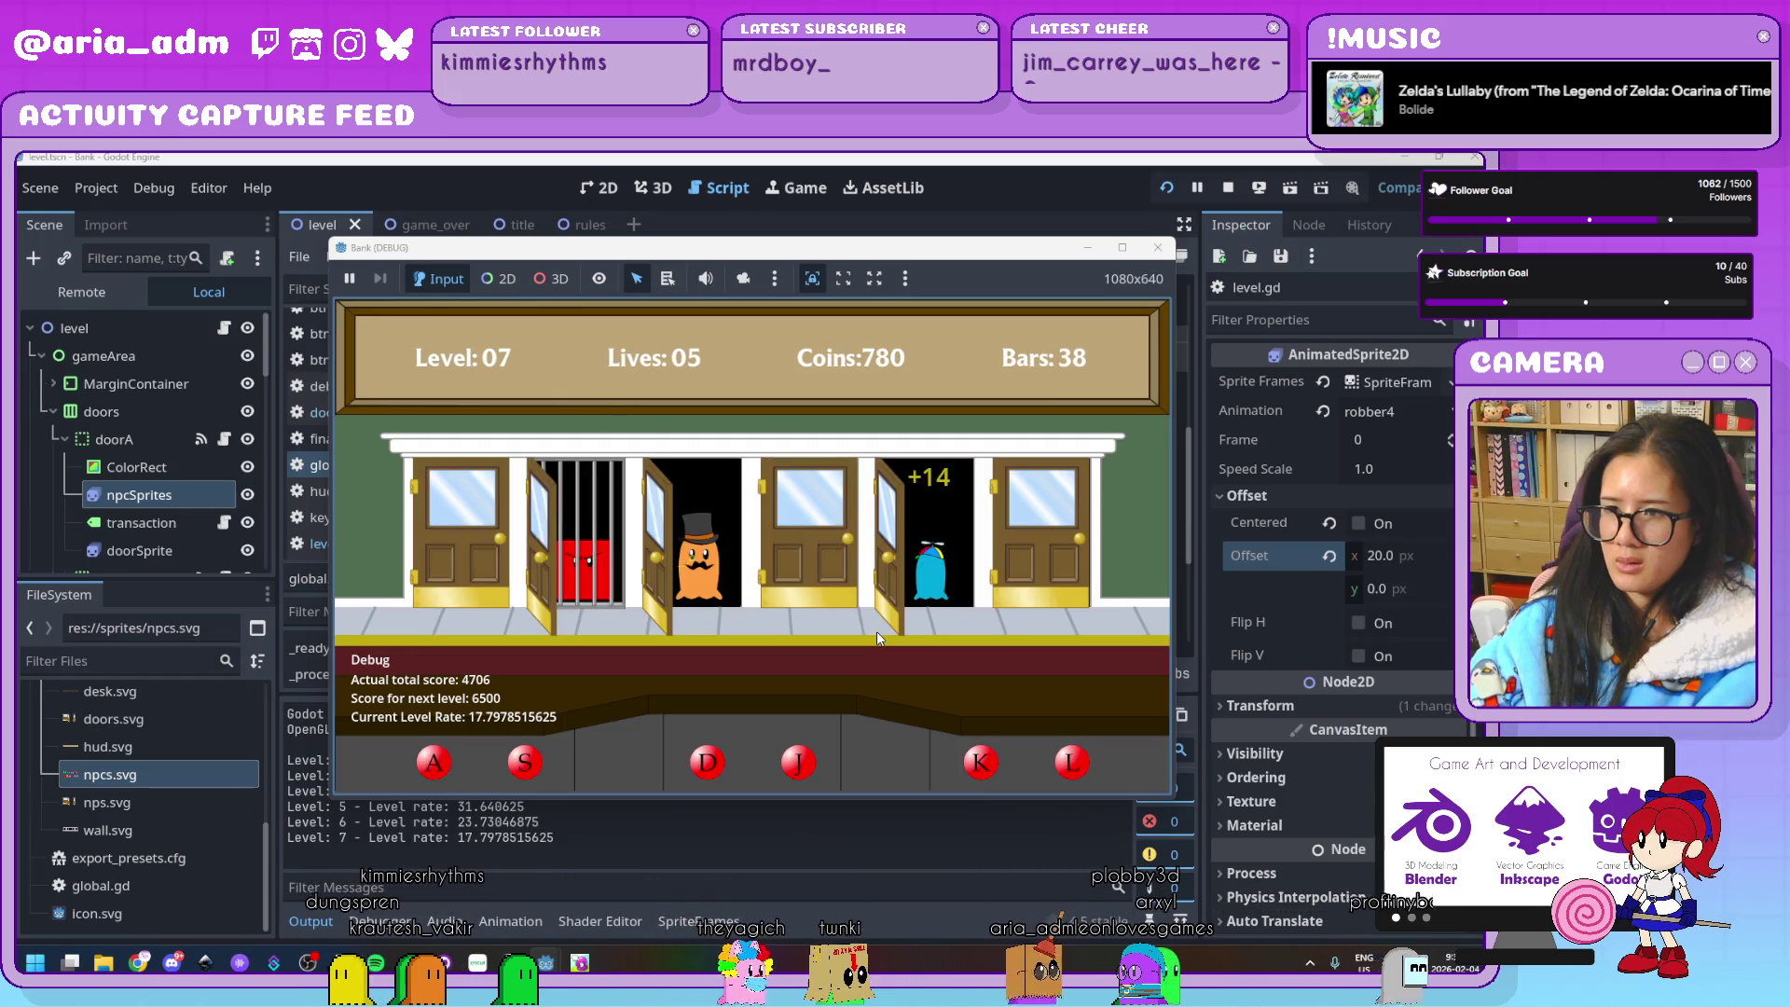
key(d)
key(j)
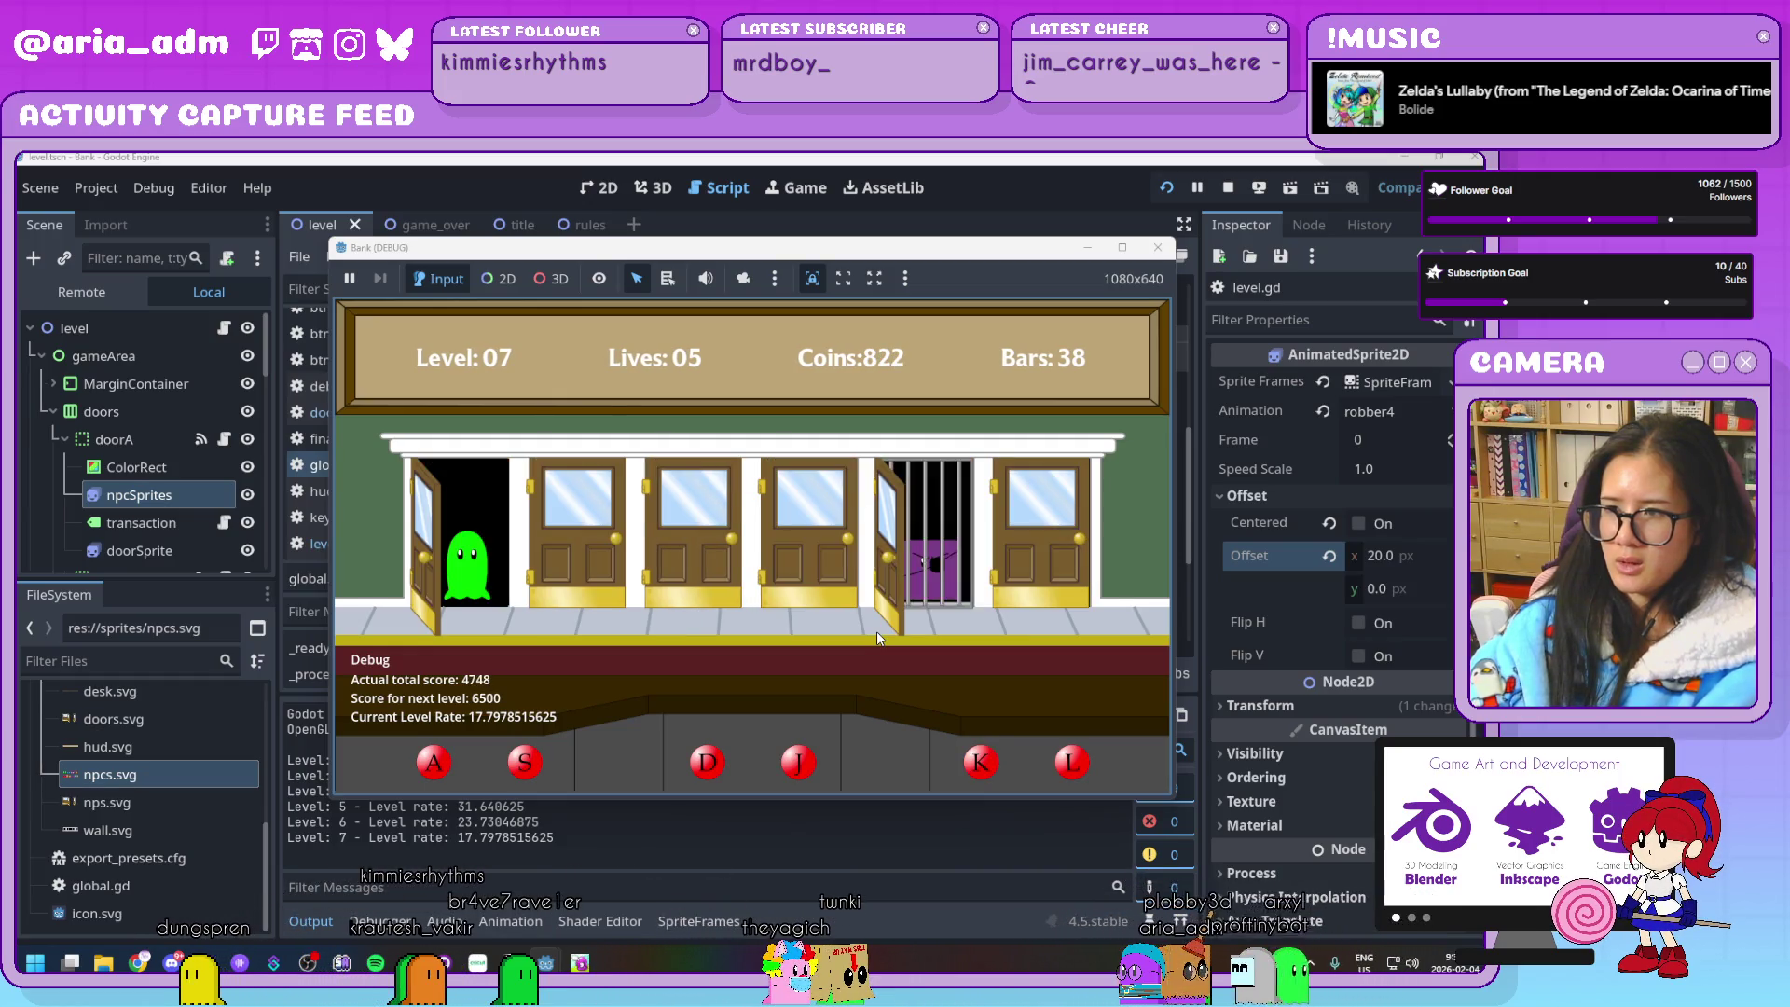
key(a)
key(j)
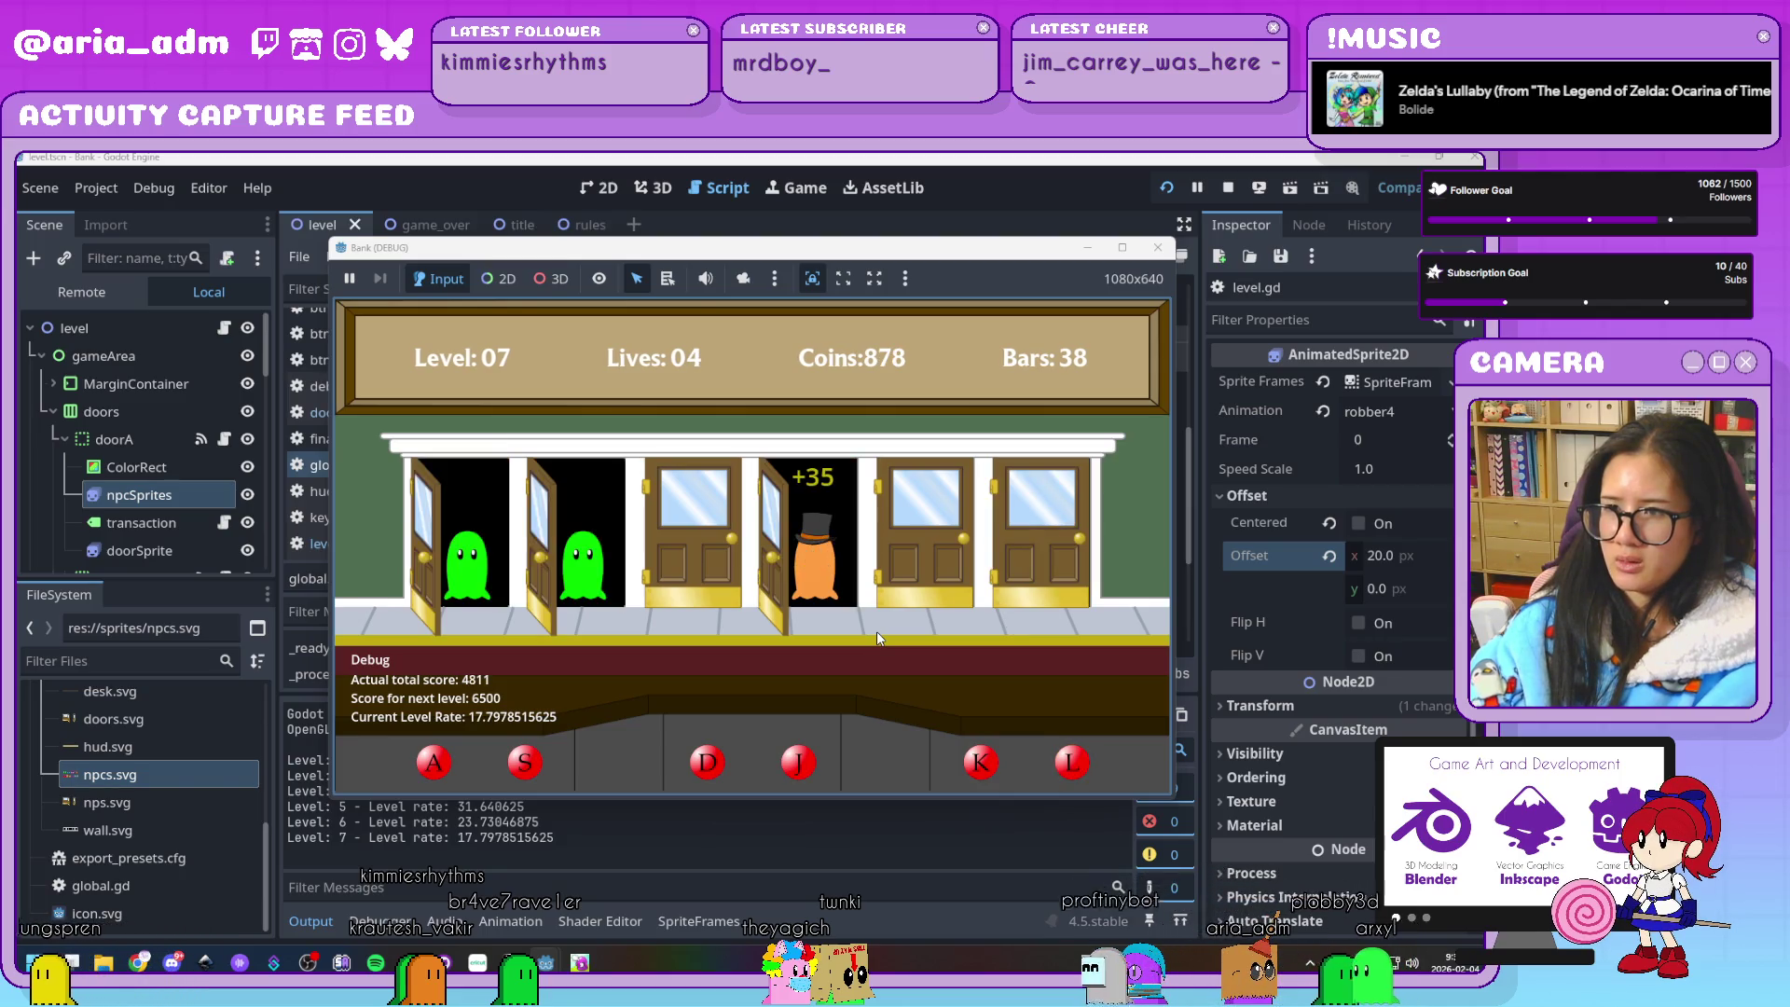
key(s)
key(a)
key(d)
key(l)
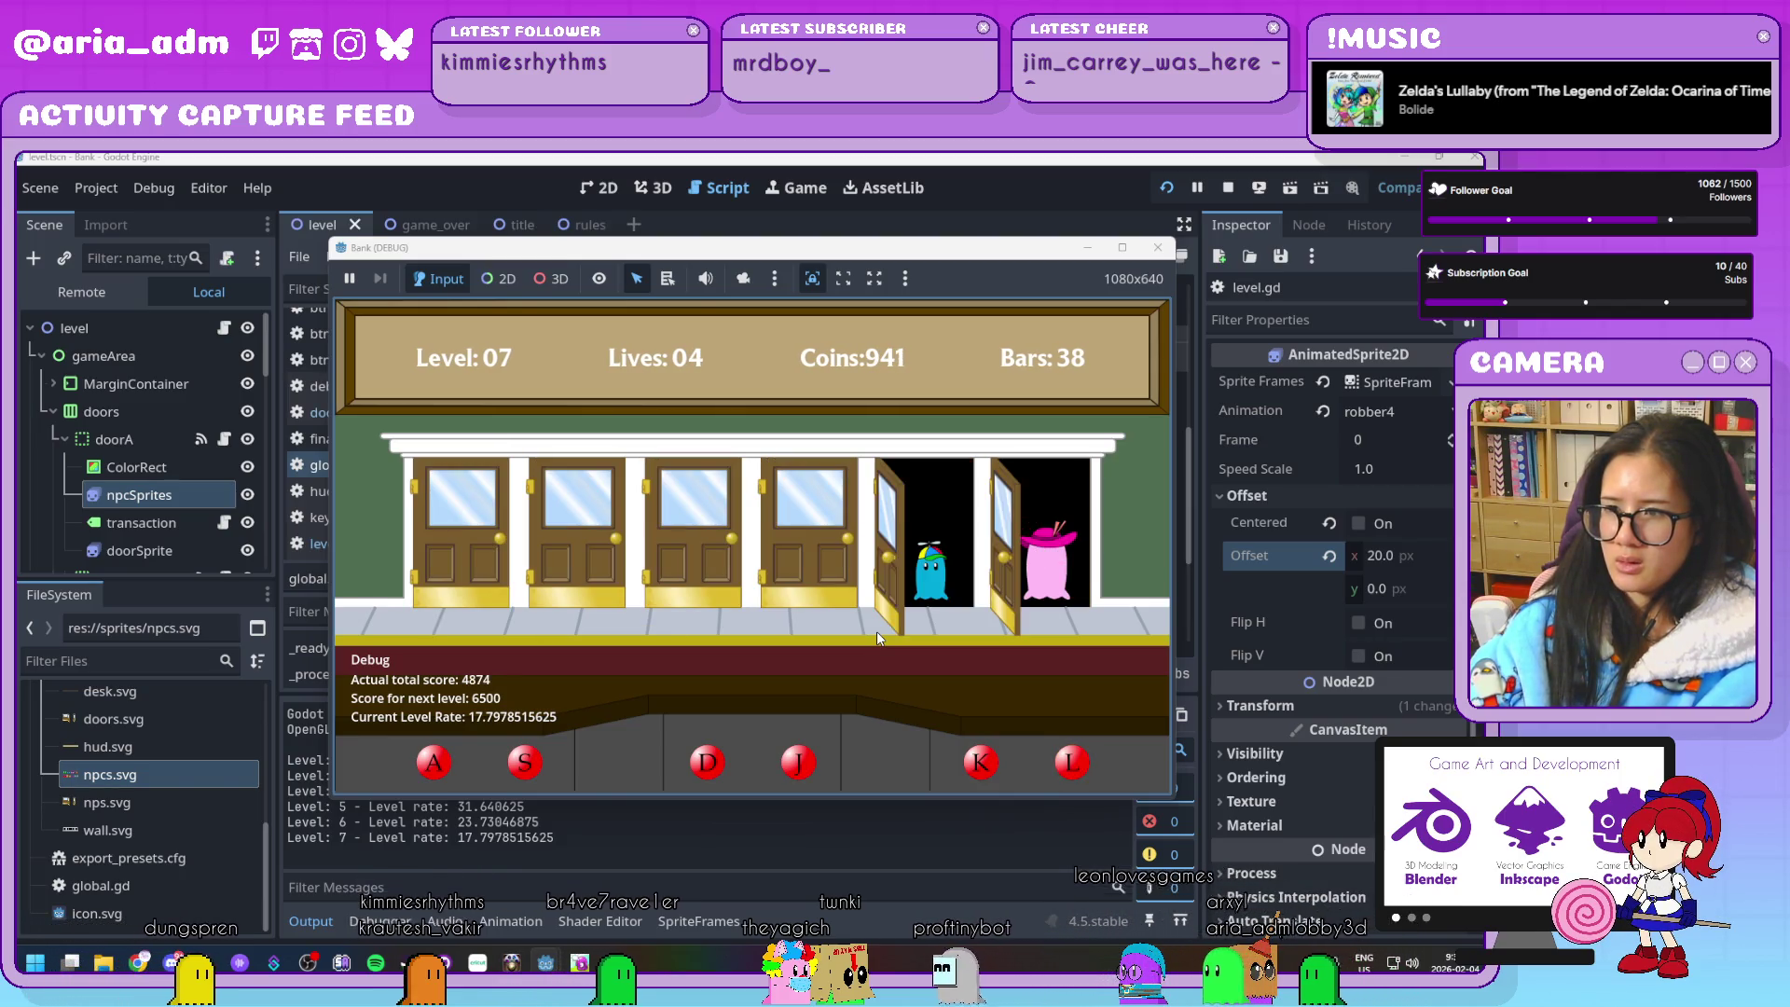
key(k)
key(j)
key(l)
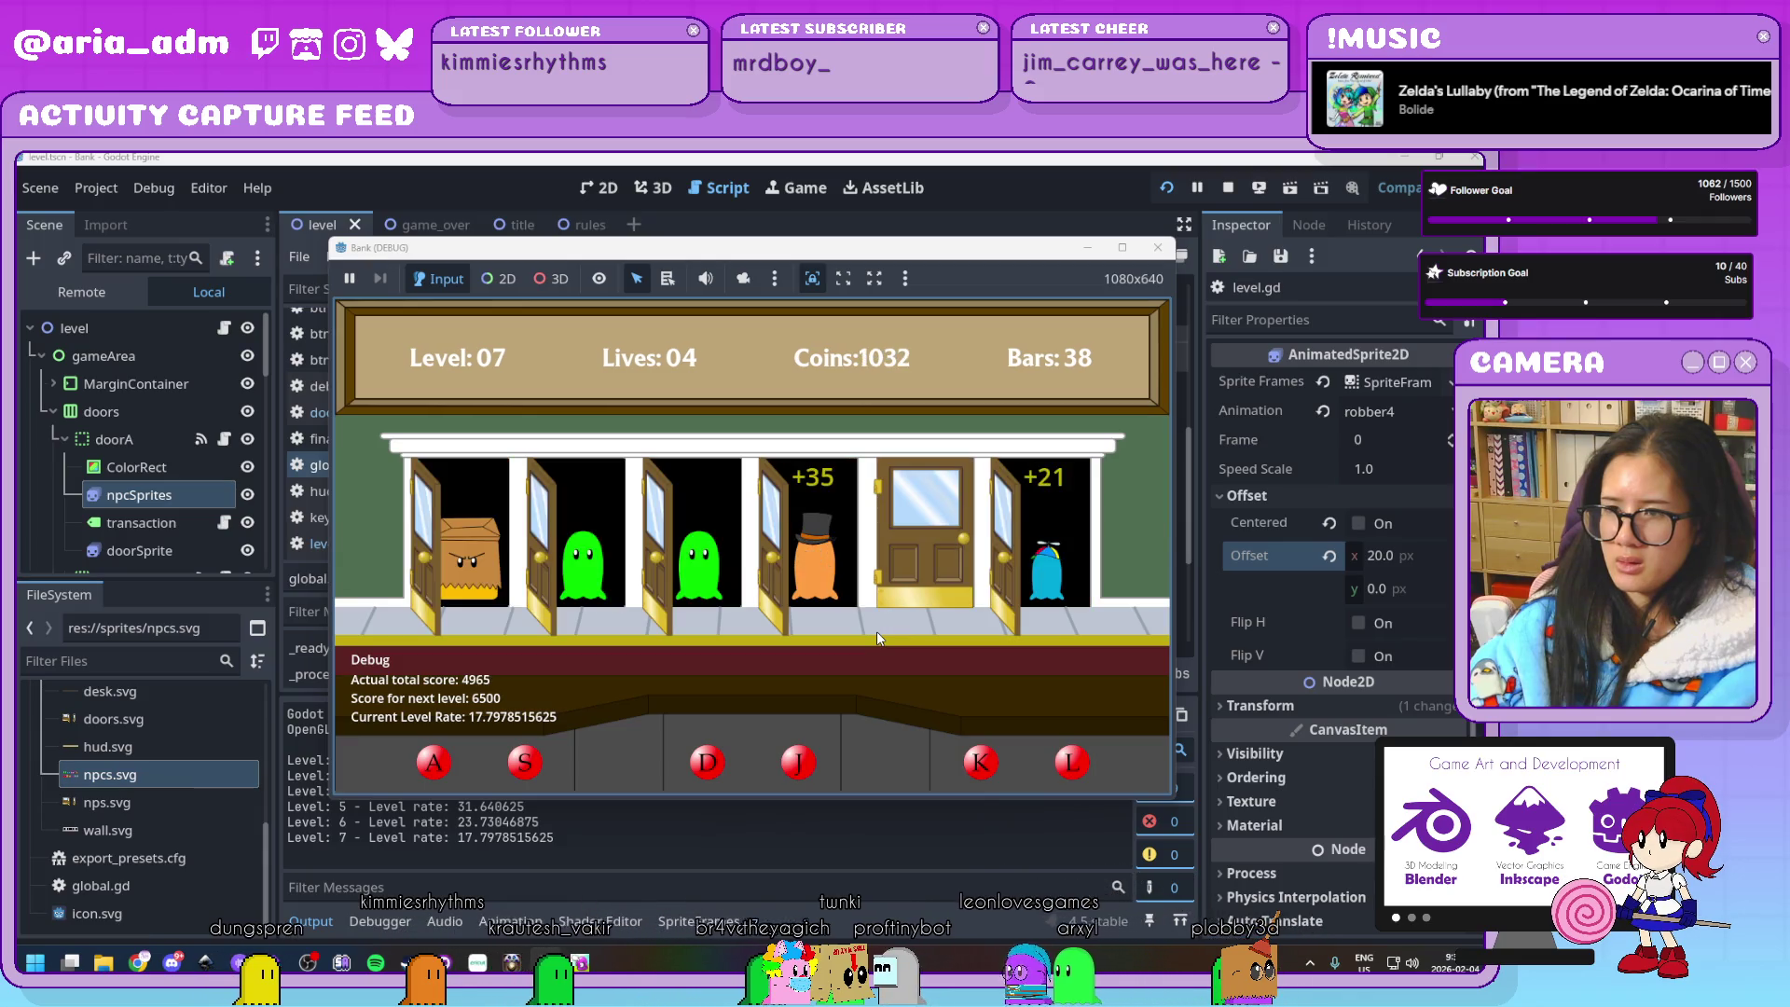
key(s)
key(d)
key(k)
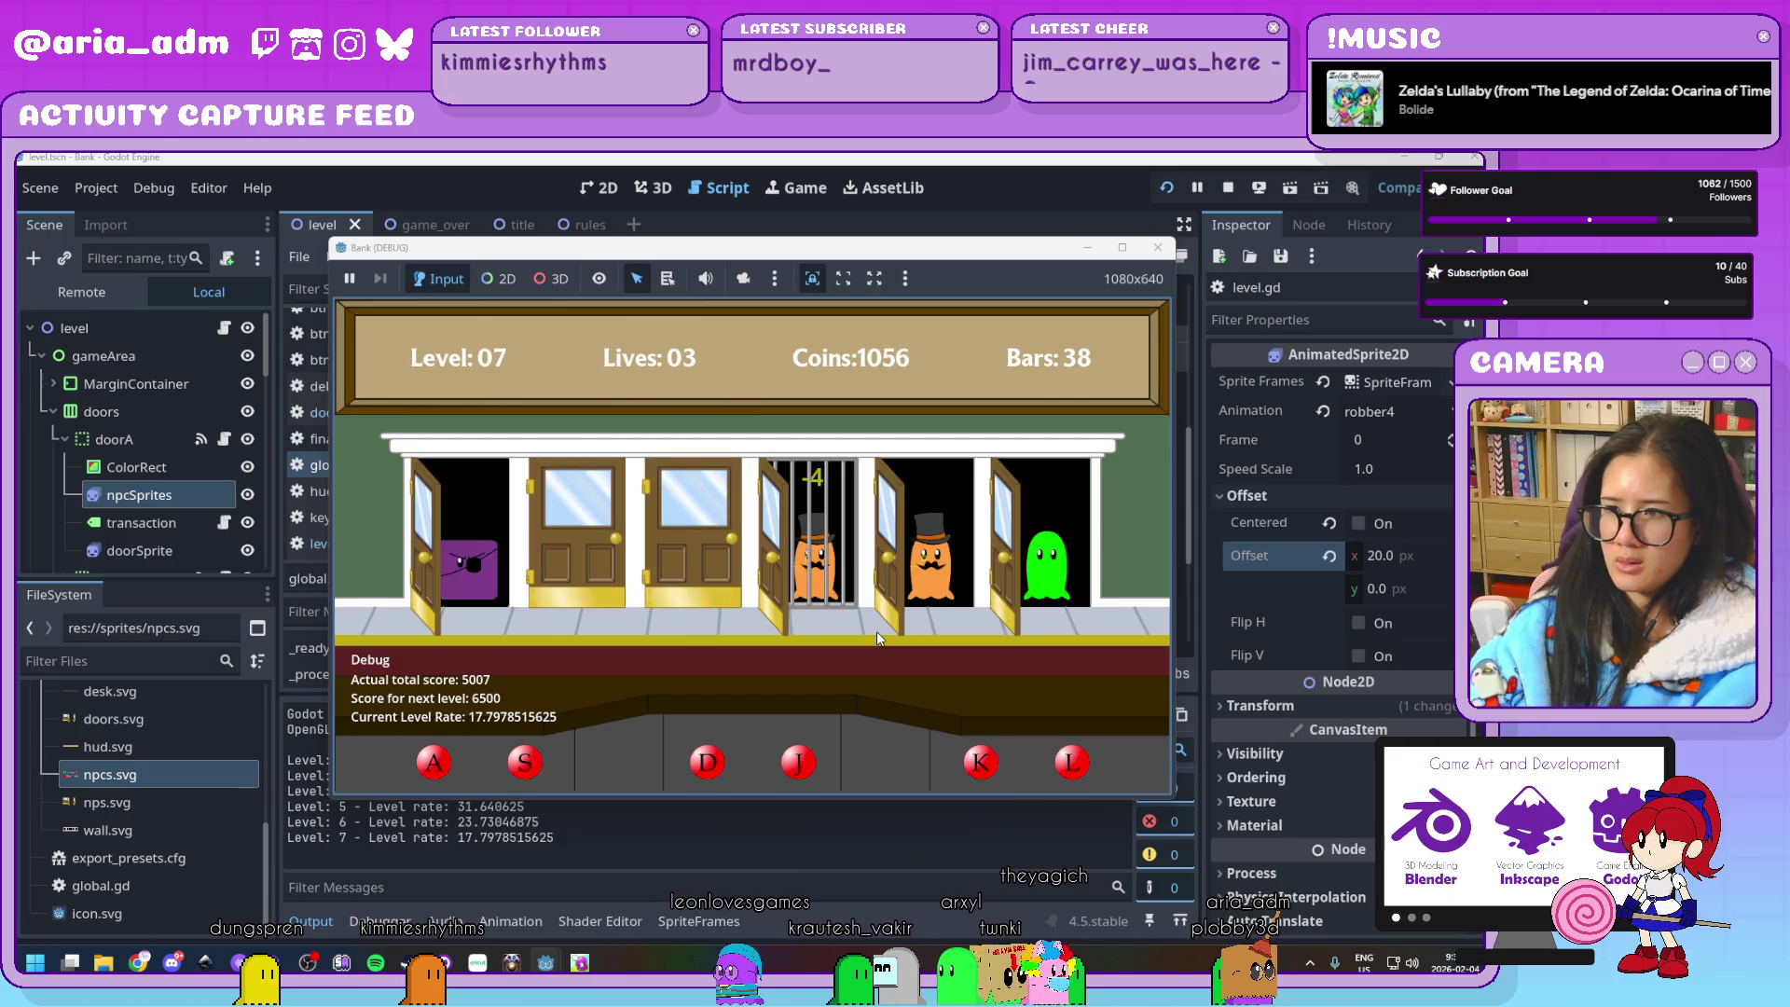
key(k)
key(l)
key(k)
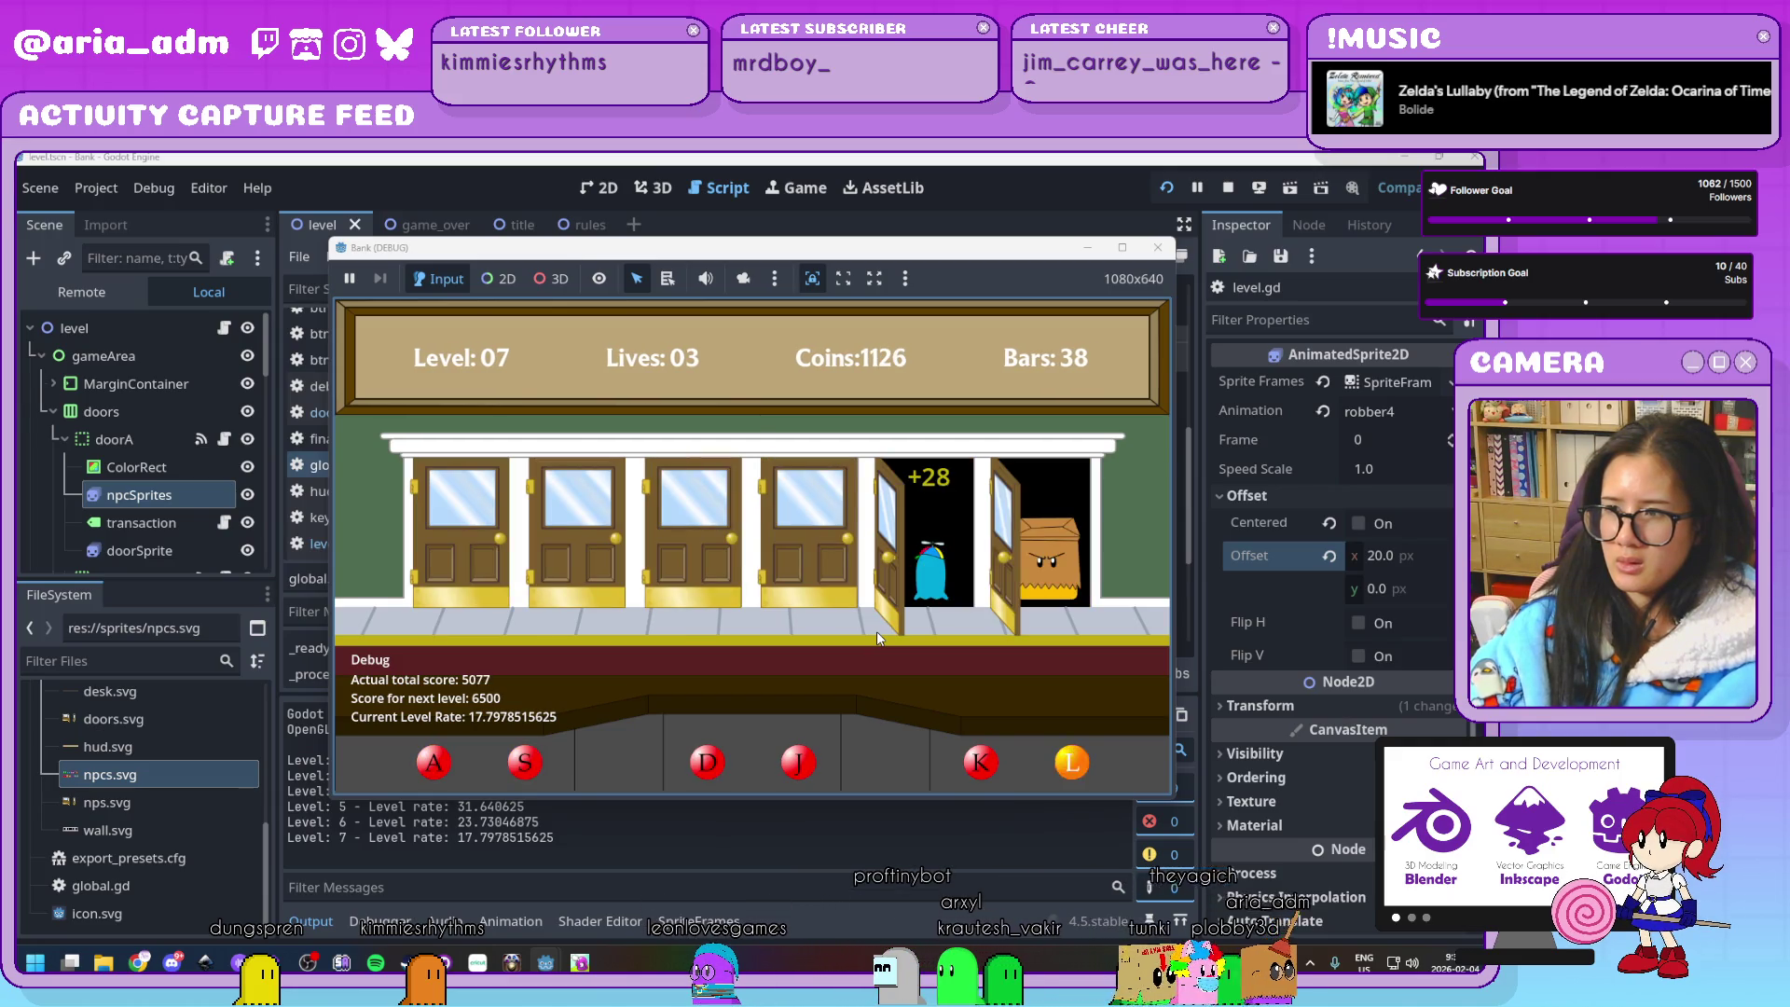
key(j)
key(d)
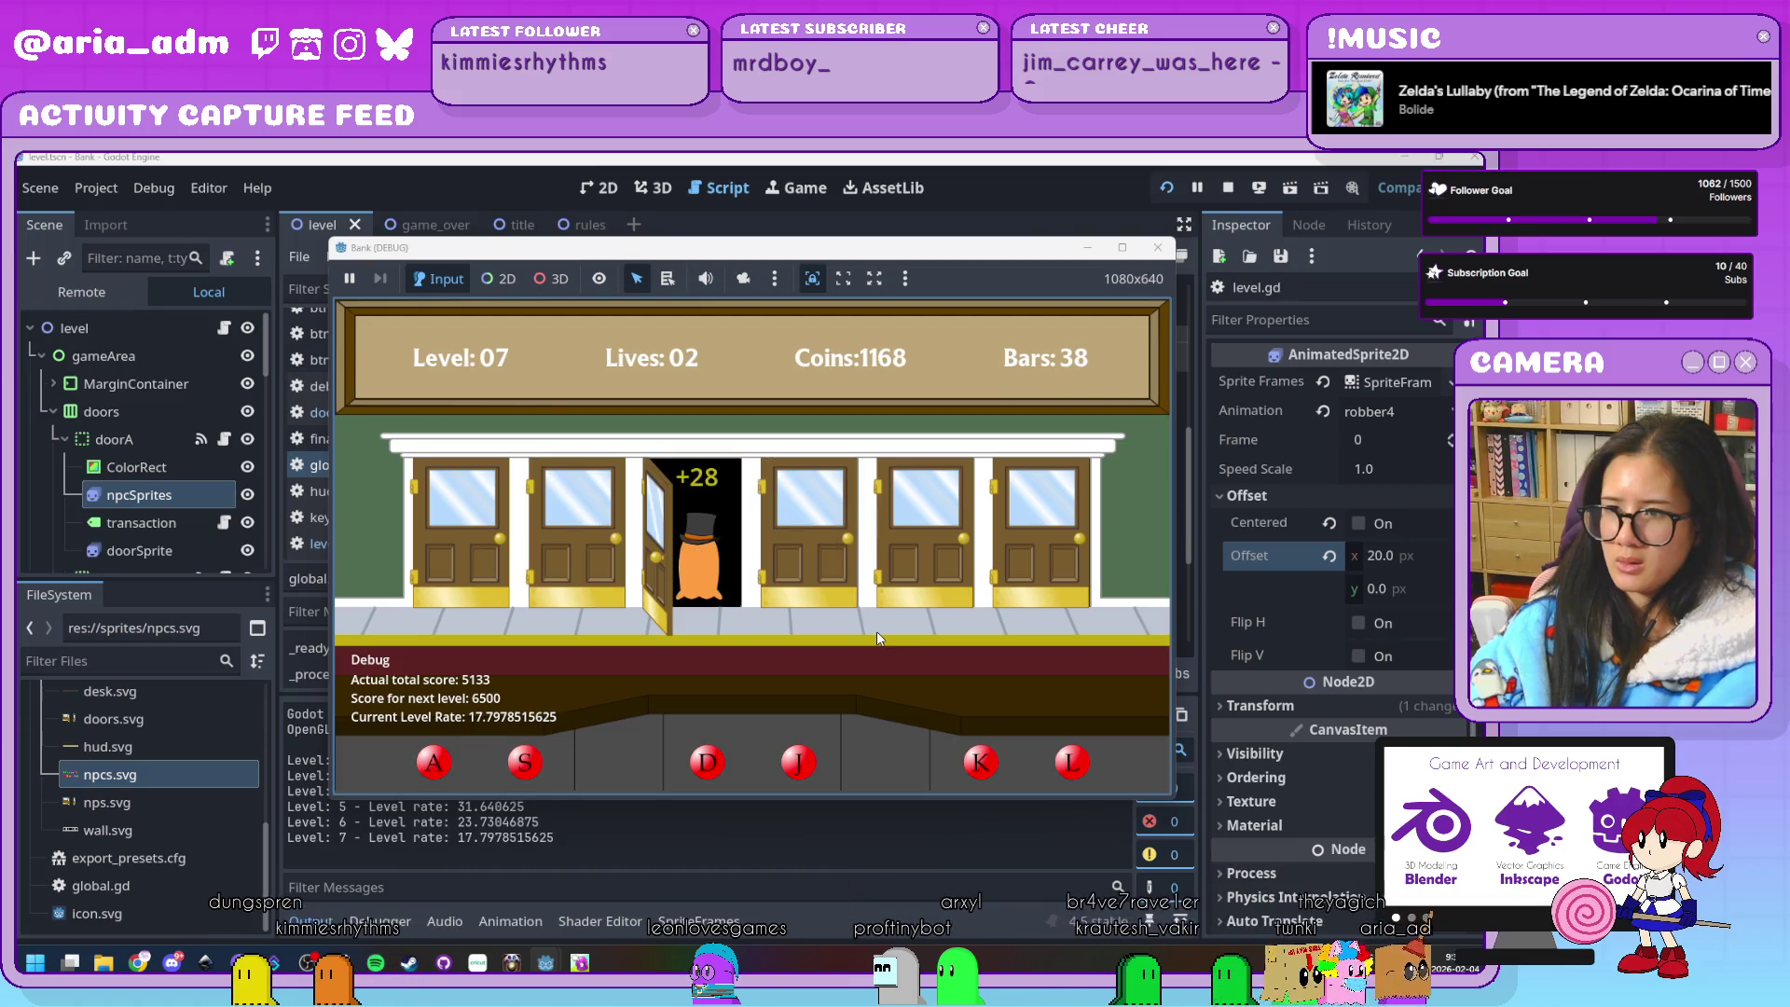
key(a)
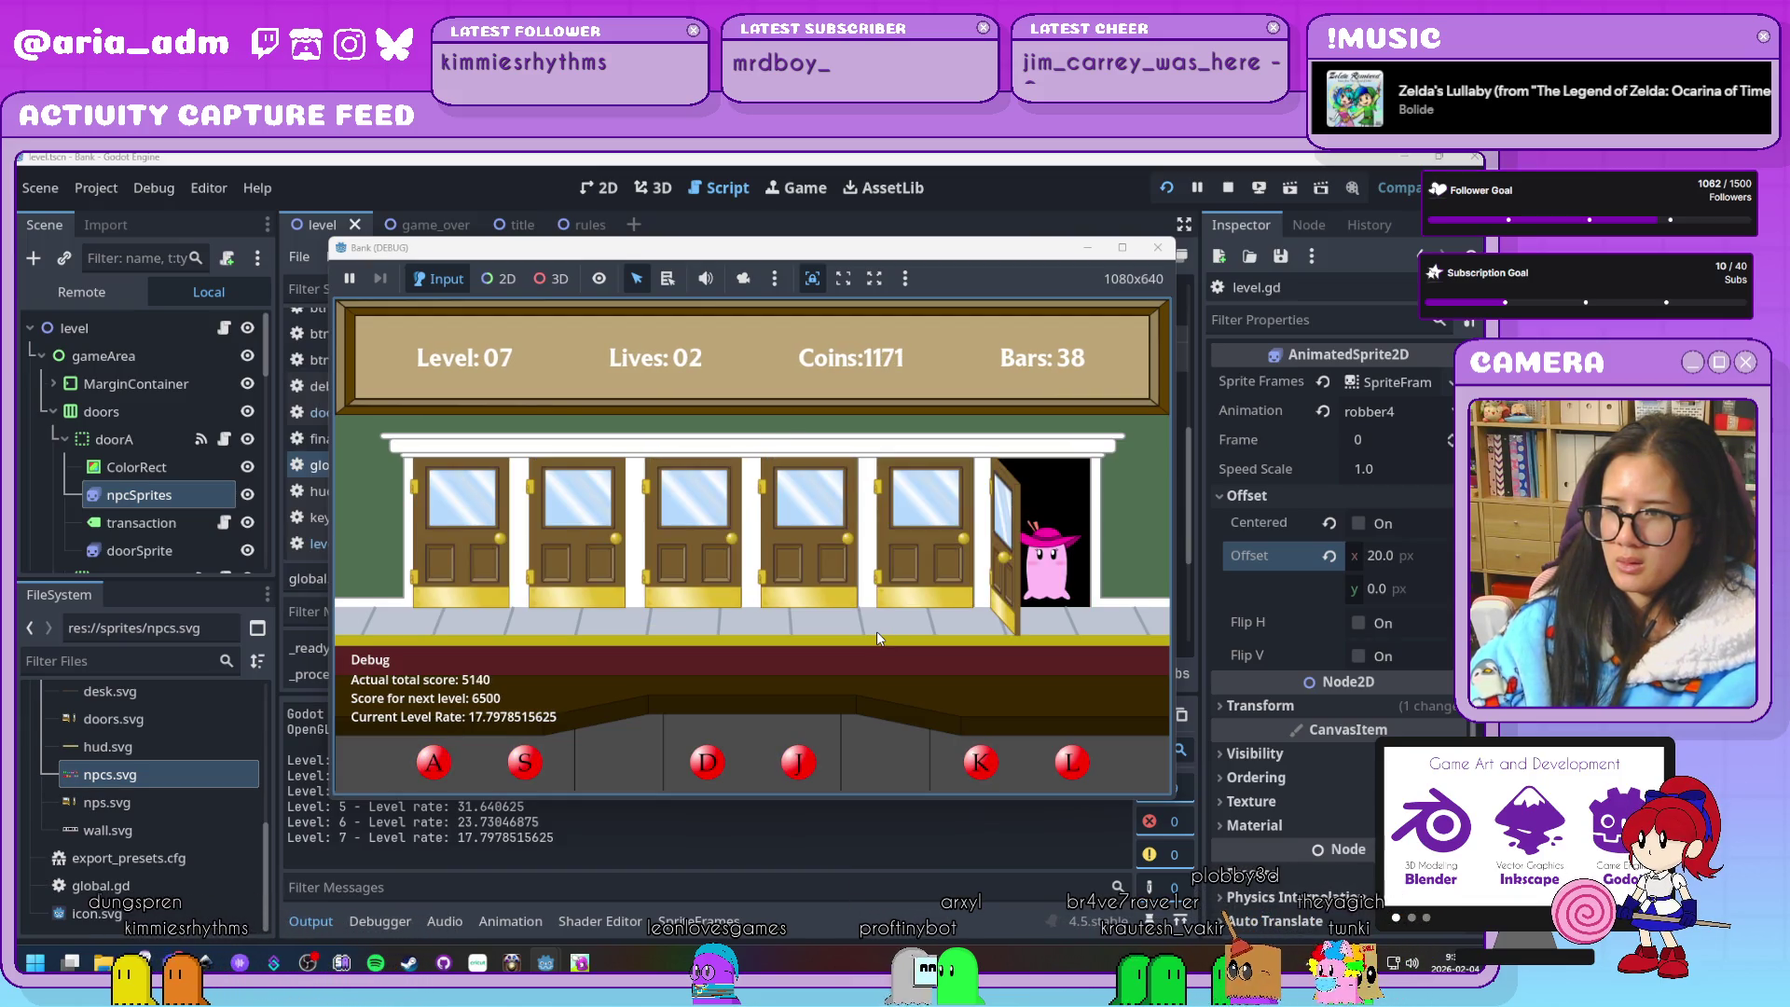
key(l)
key(j)
key(s)
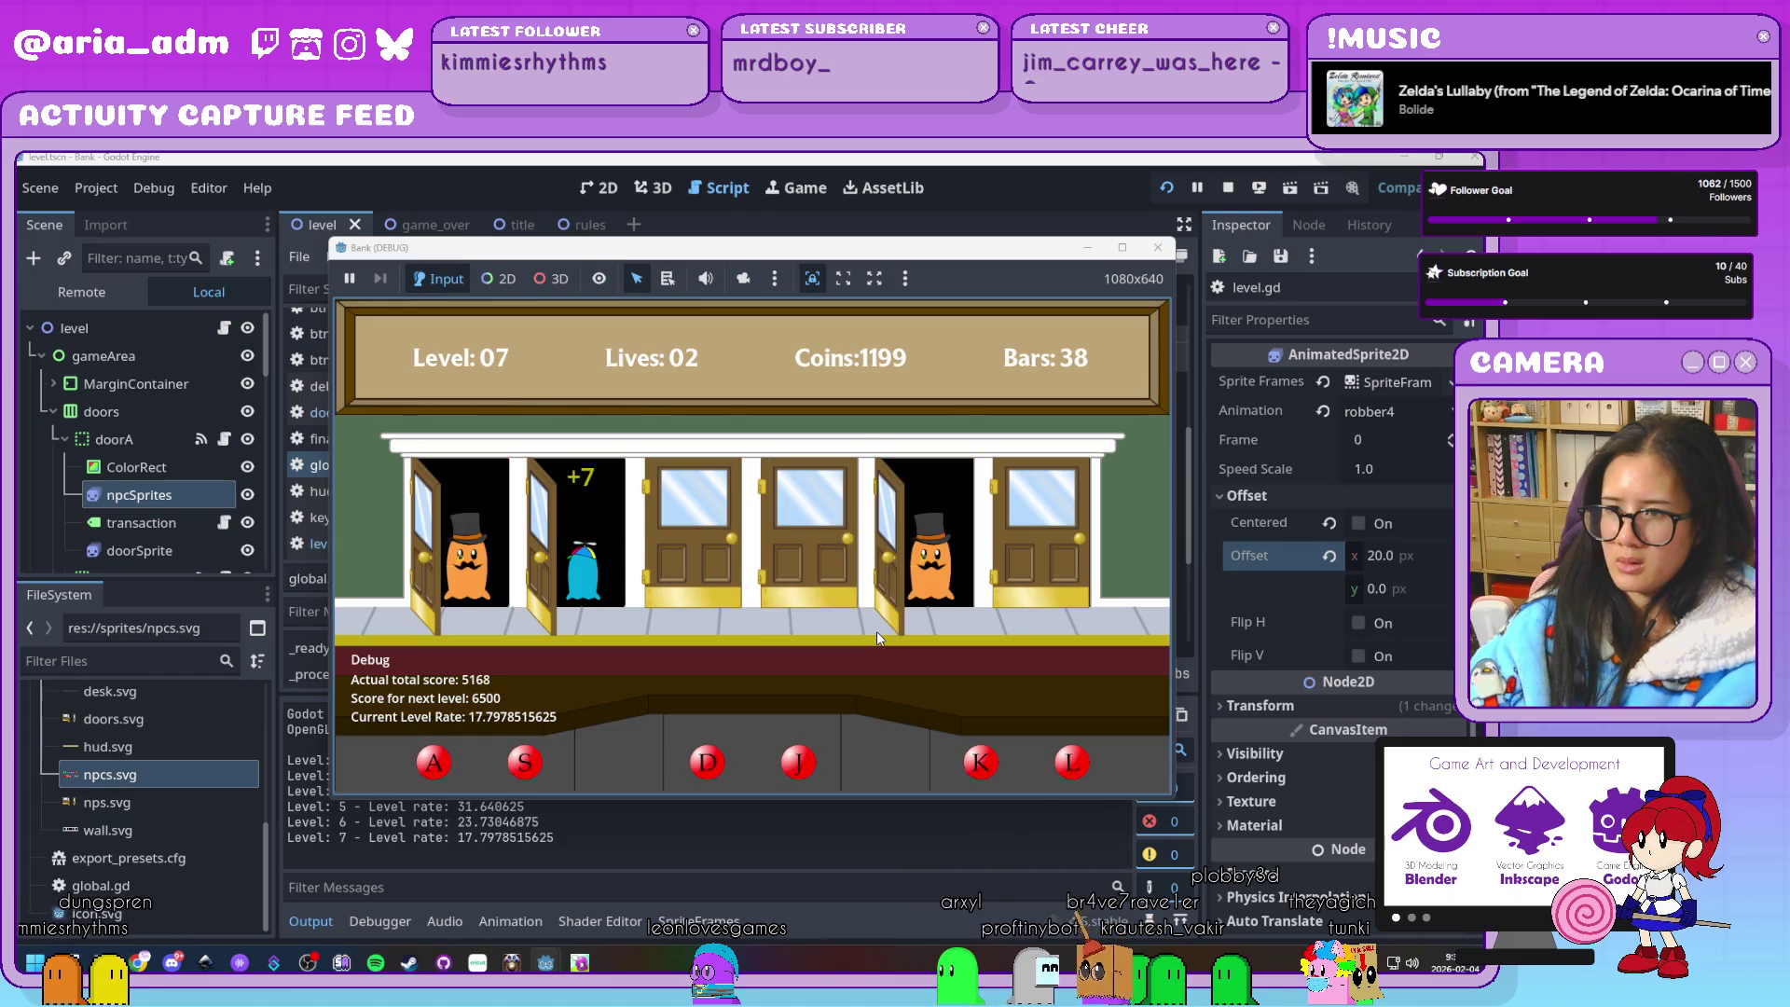
key(a)
key(k)
key(d)
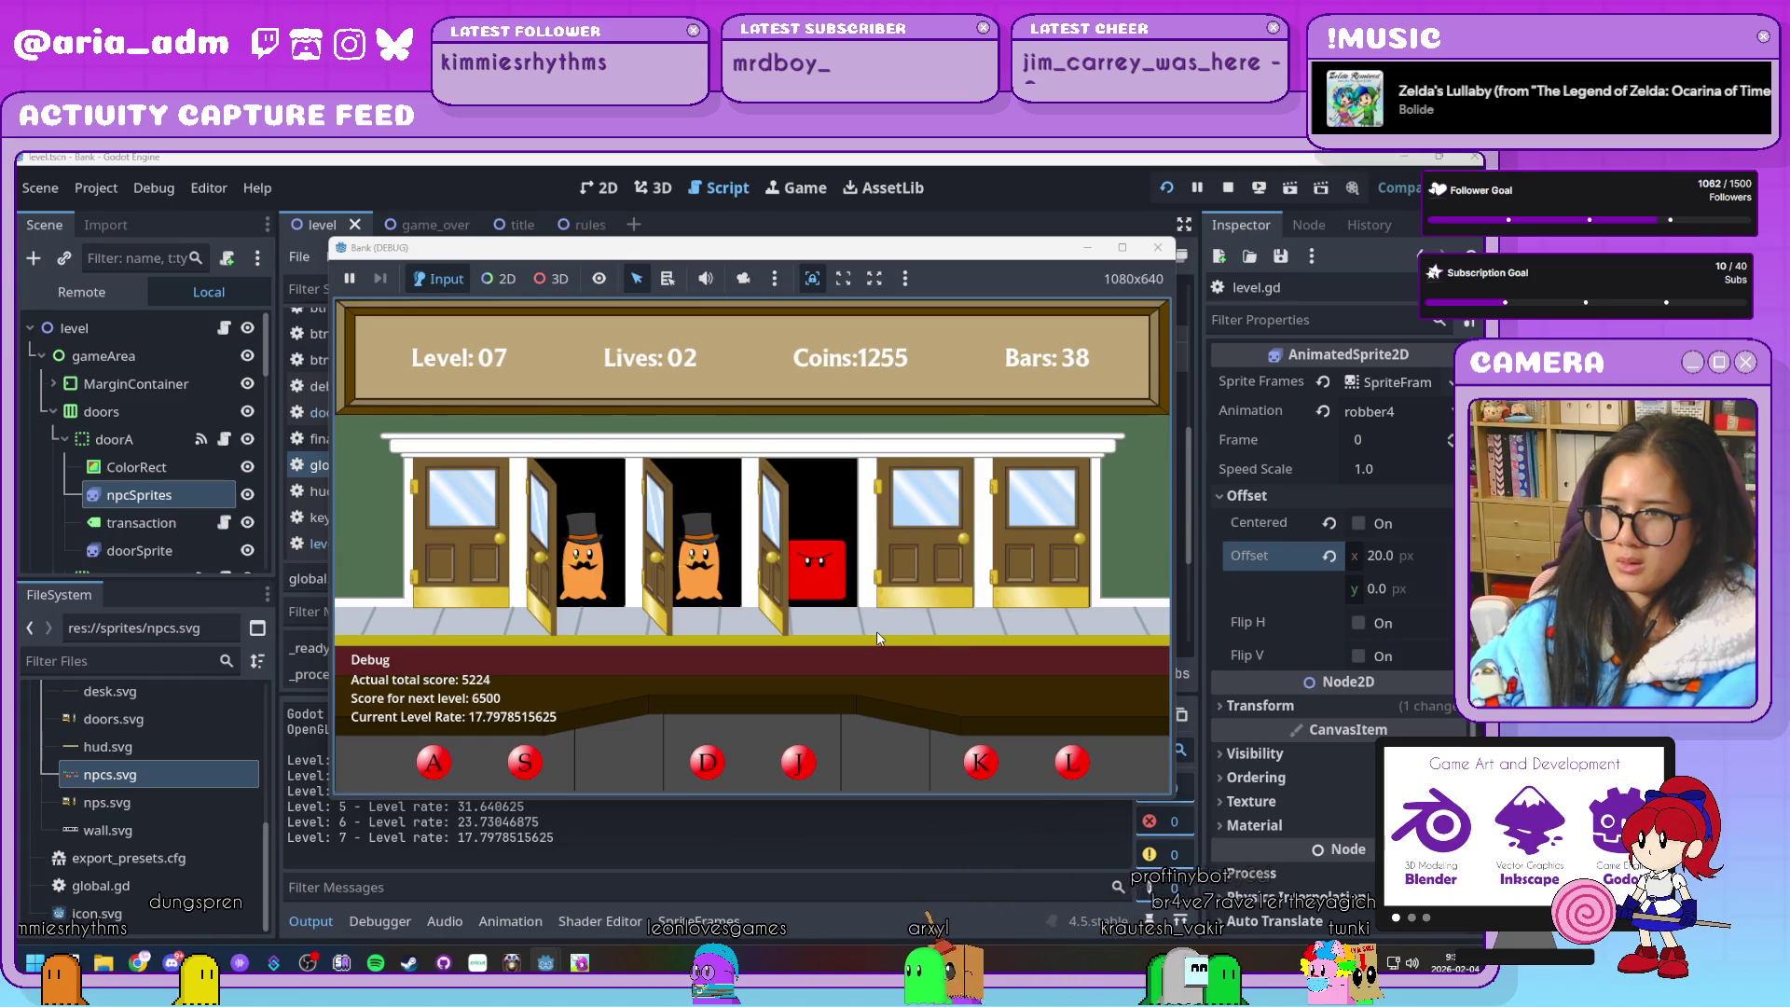
key(s)
key(d)
key(l)
key(k)
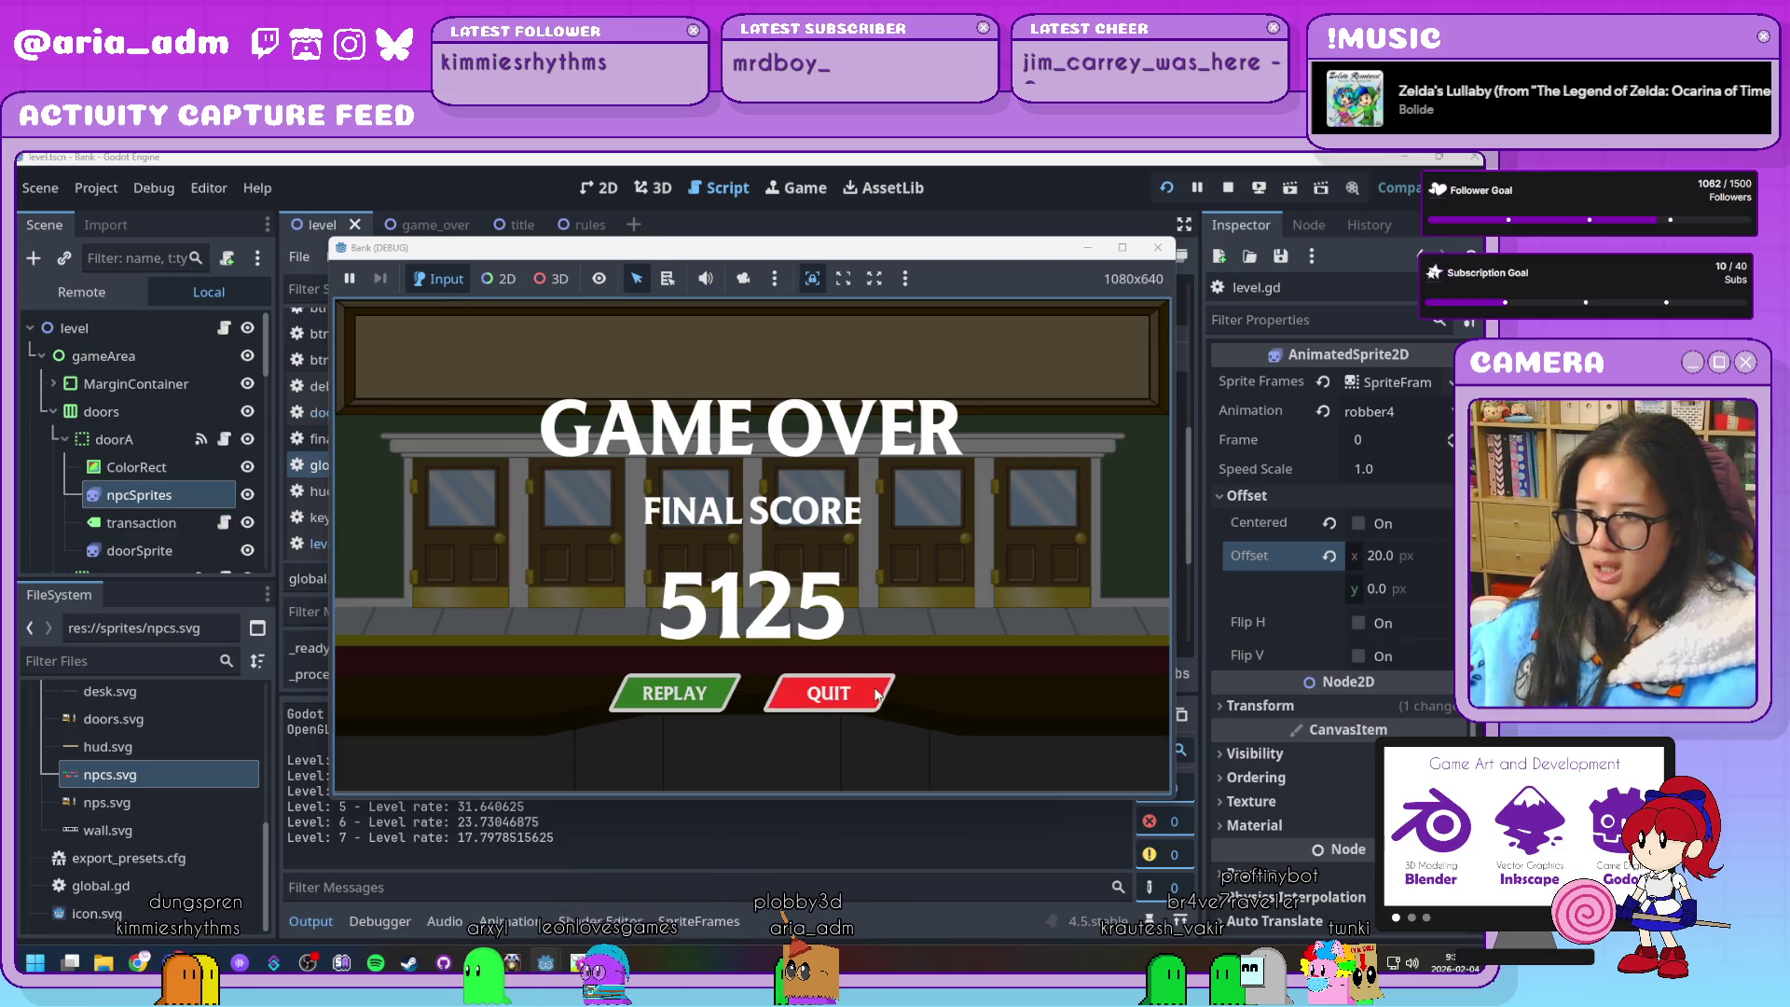
Quit from the Game Over screen and bring the nextTarget score list on line 15 into view
click(849, 703)
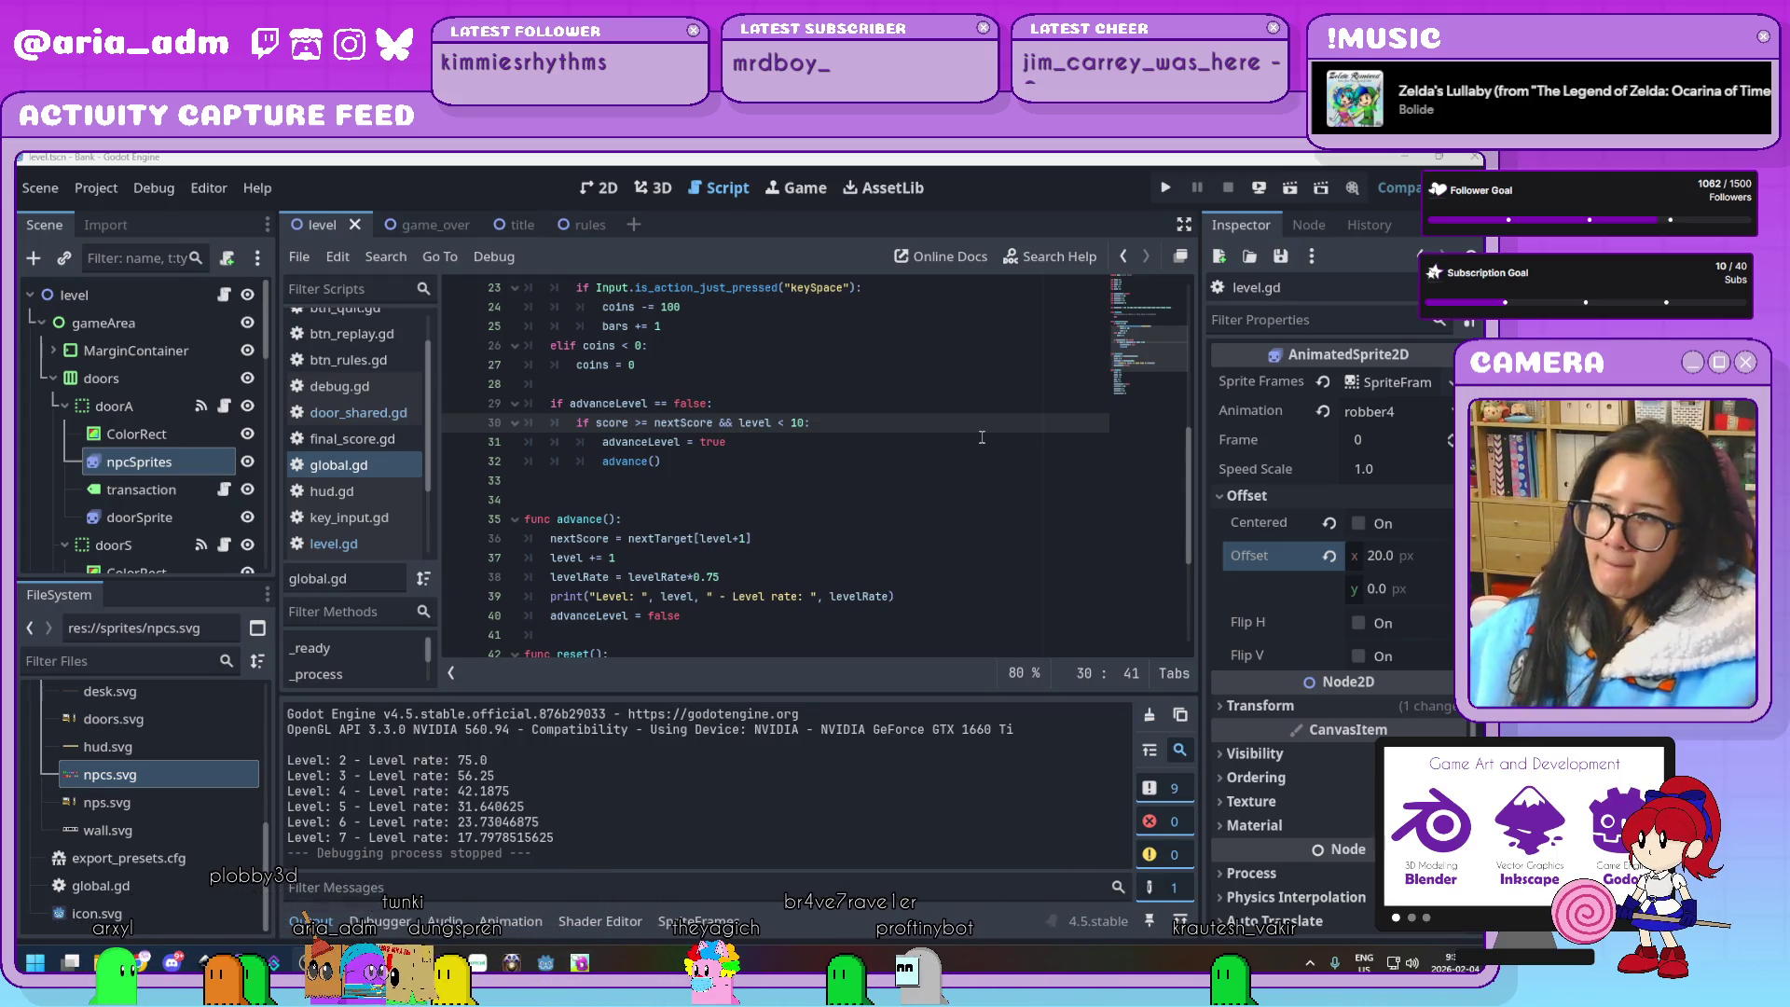
scroll(904, 588, down, 1)
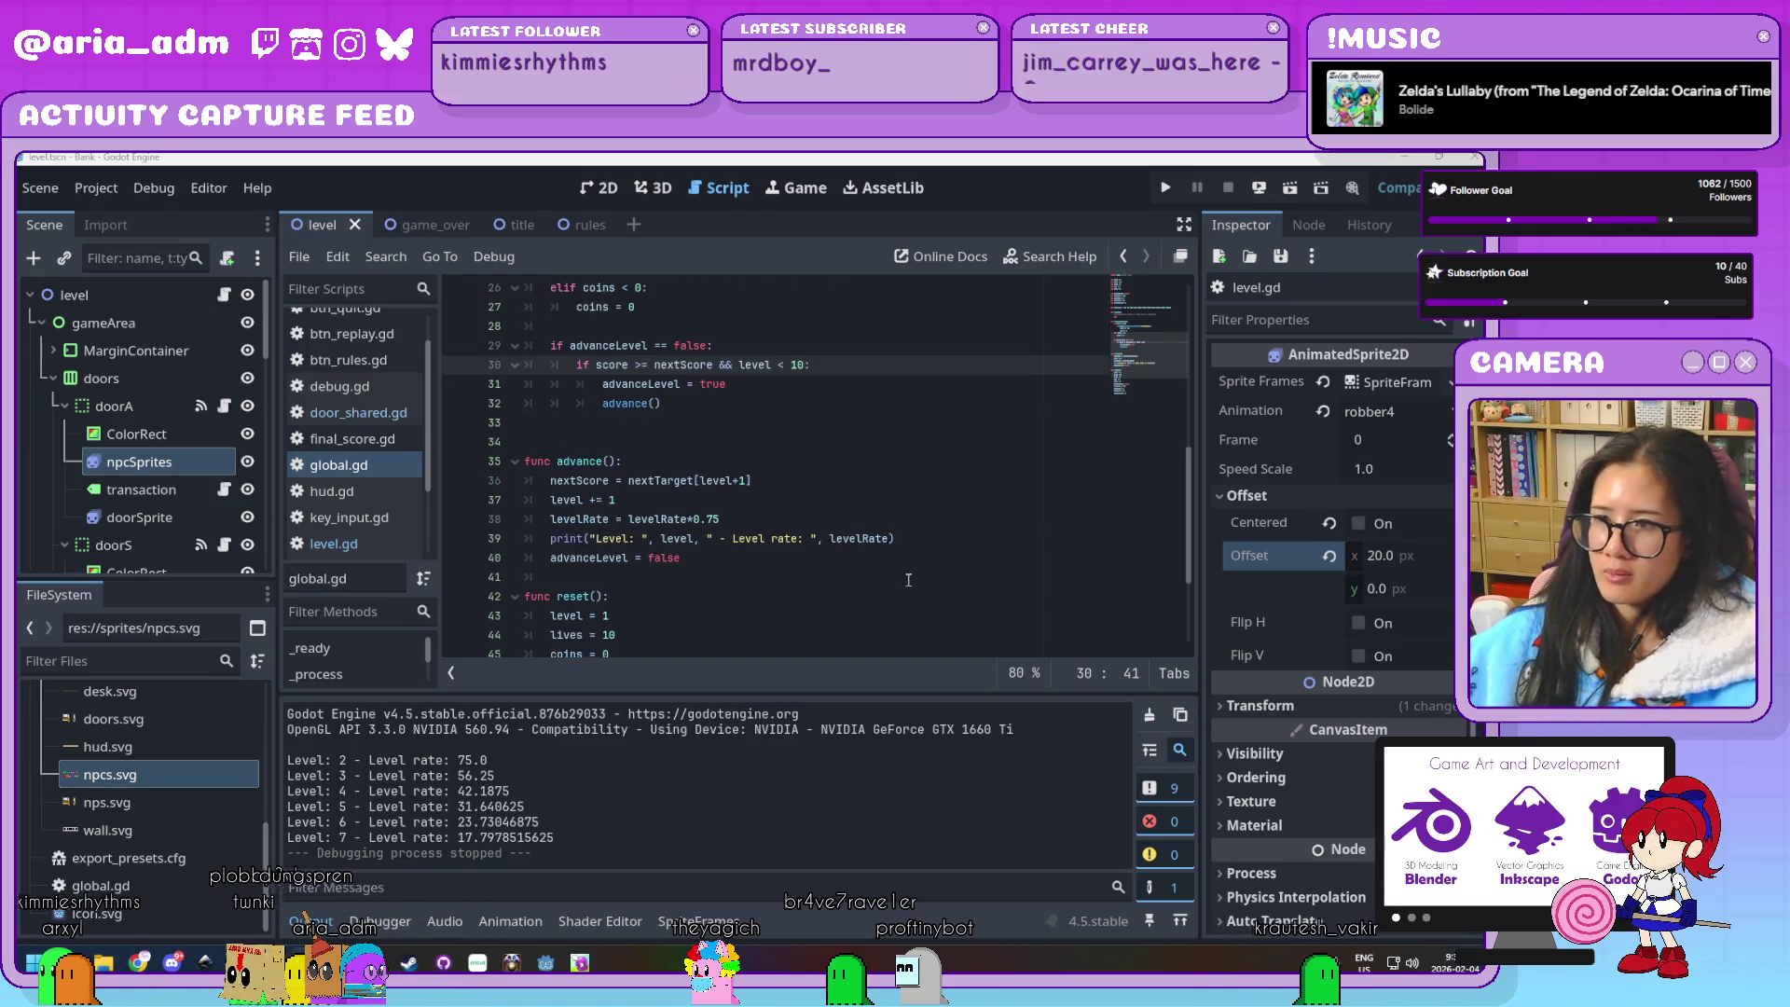
scroll(908, 579, up, 5)
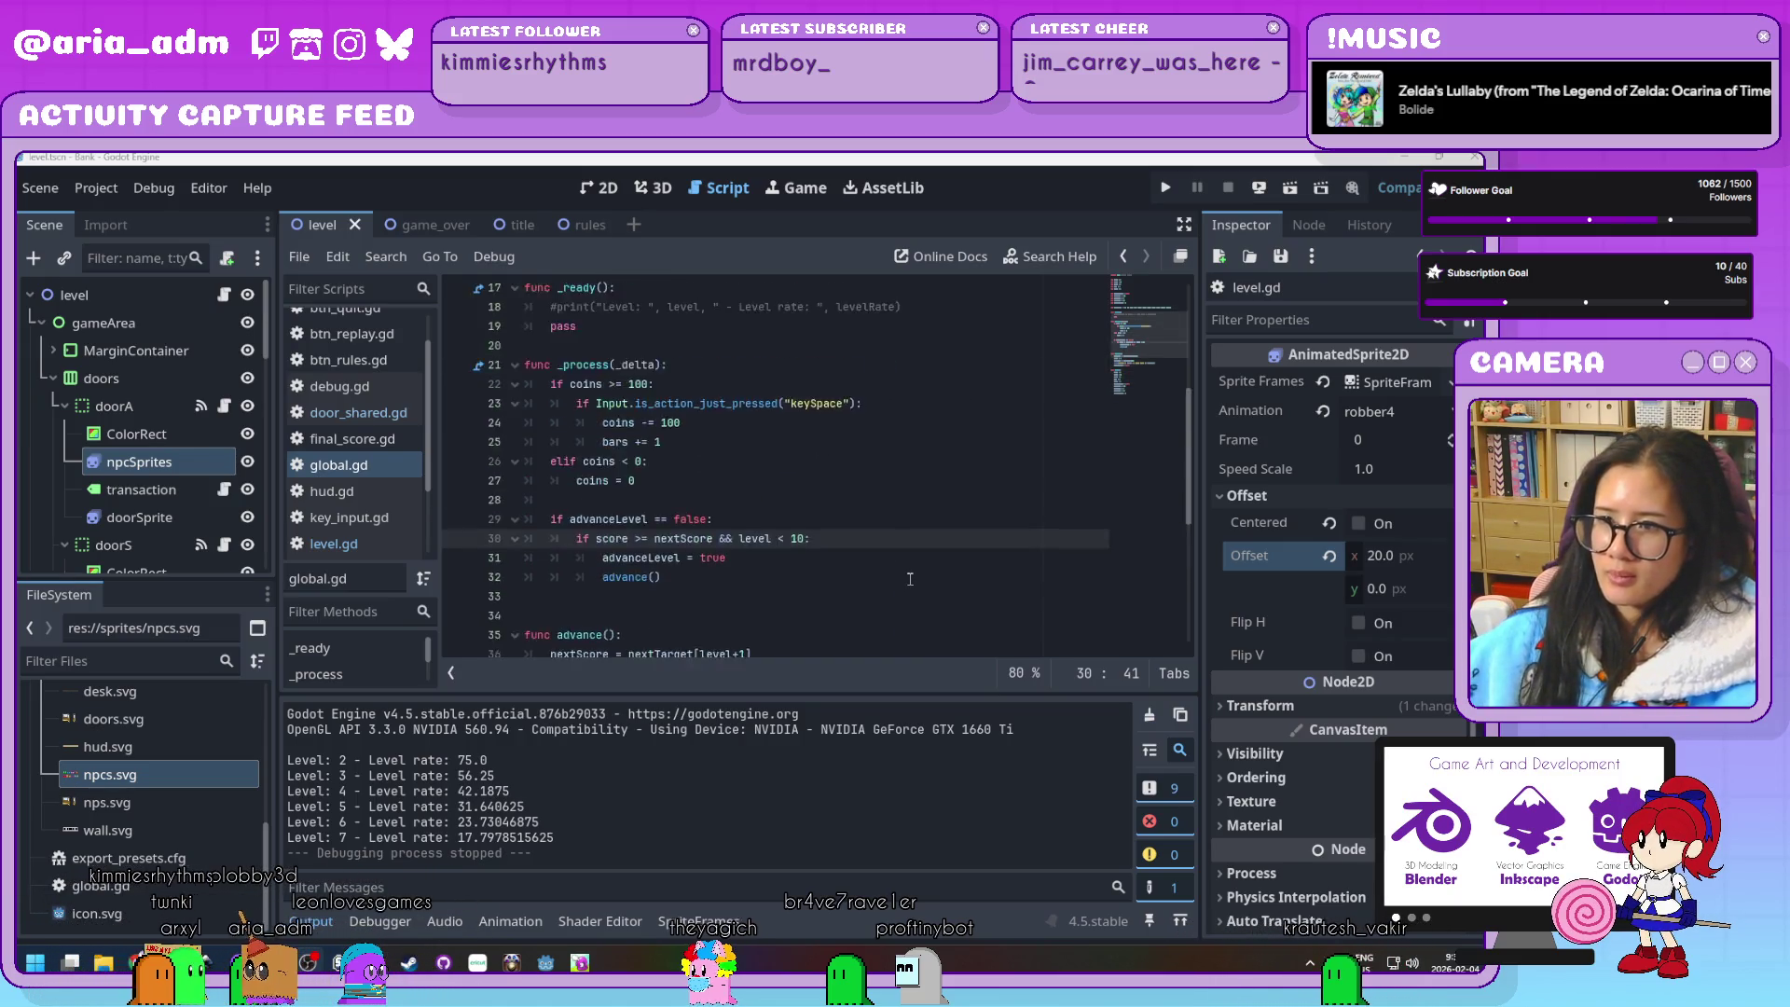
scroll(895, 573, up, 3)
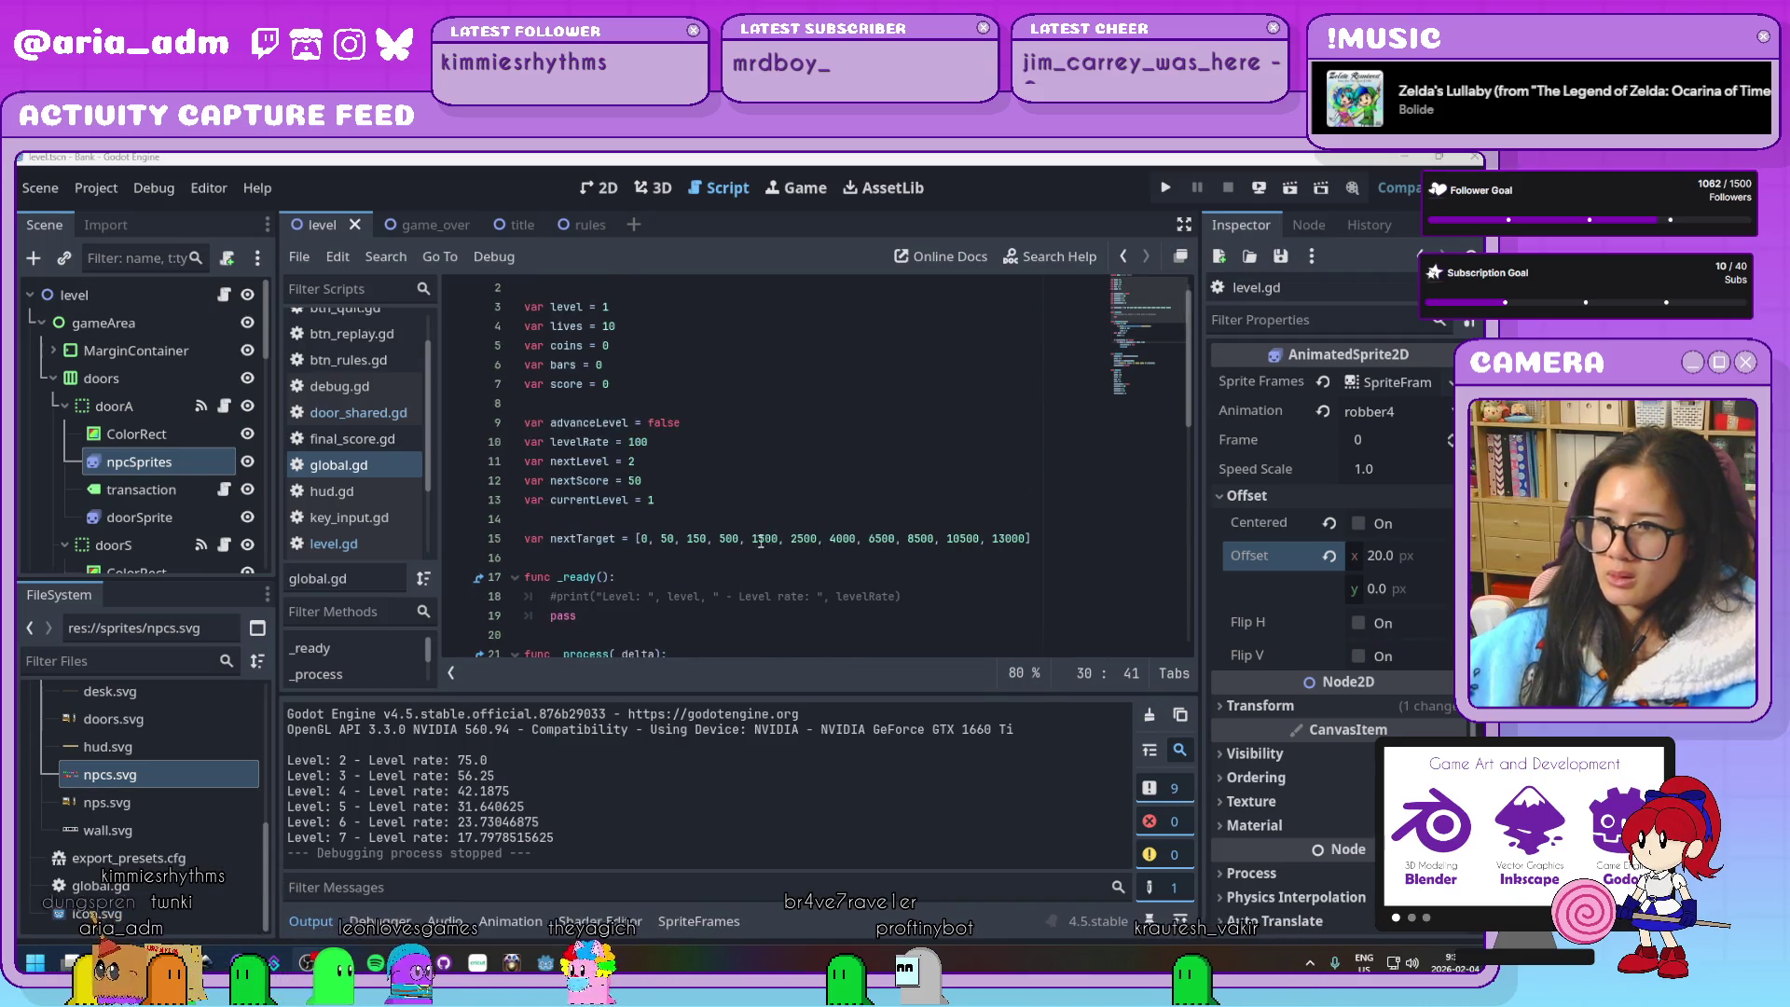
click(695, 538)
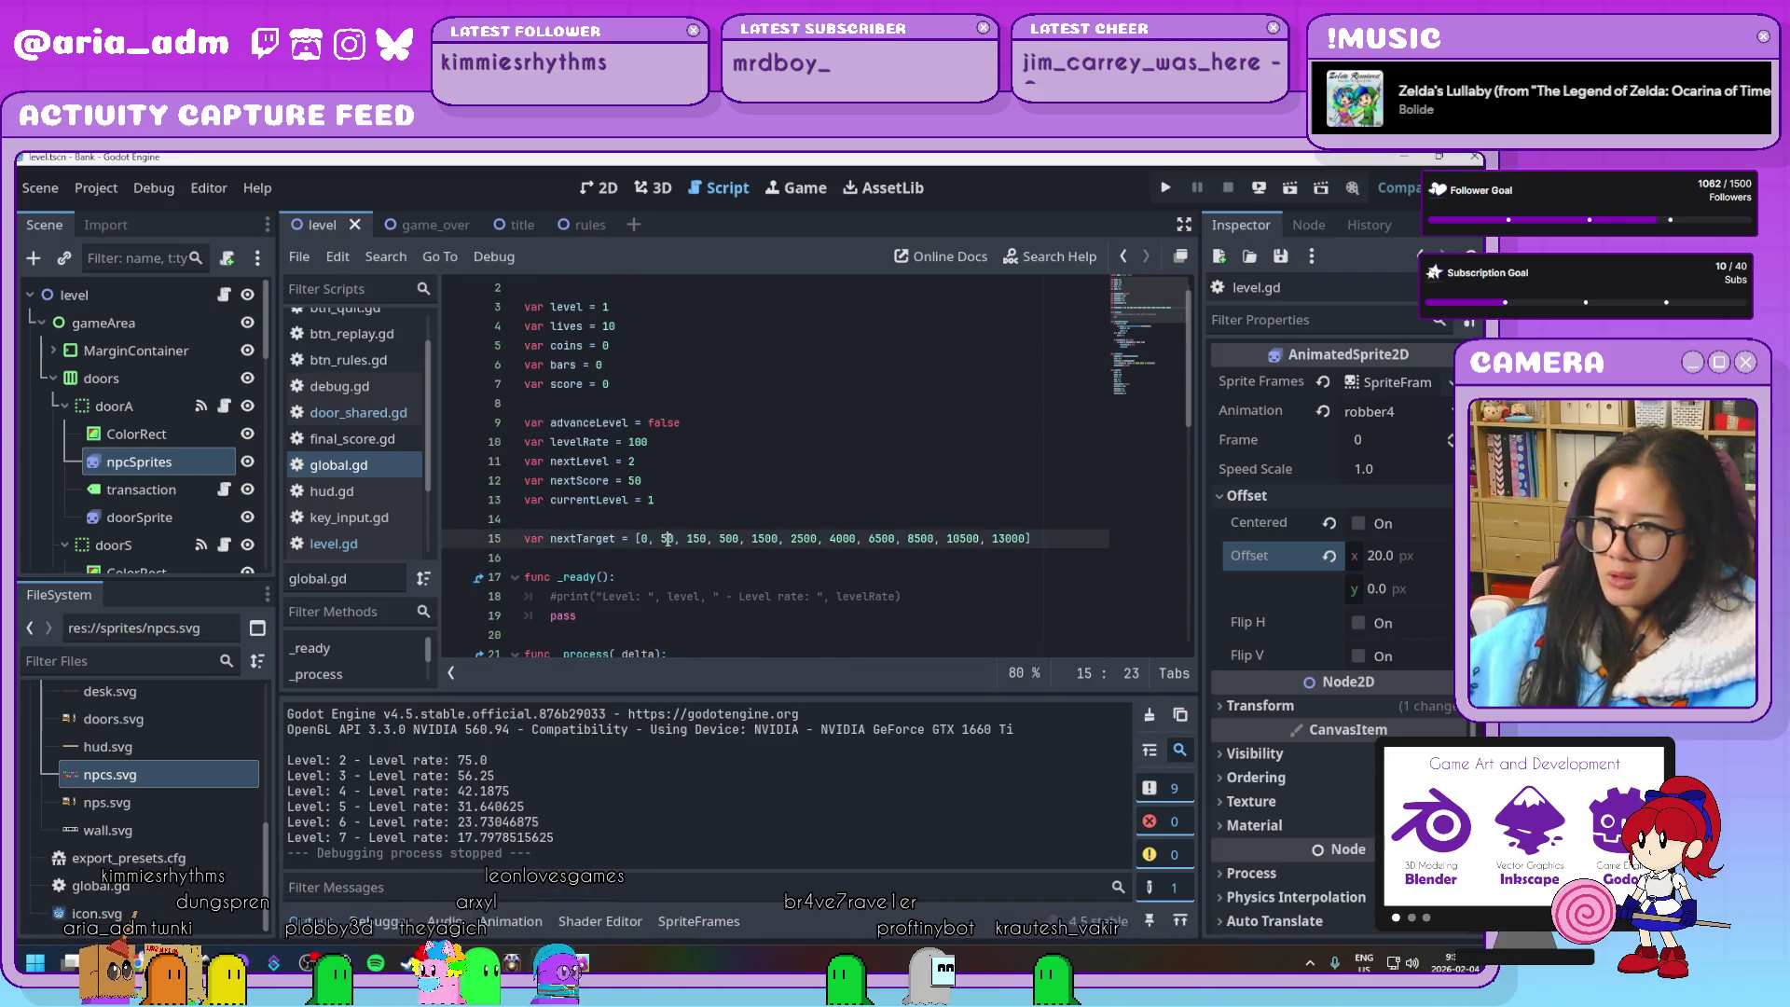
Edit the line 15 nextTarget thresholds, retyping the leading digits of the 4000 and 6500 targets
click(721, 539)
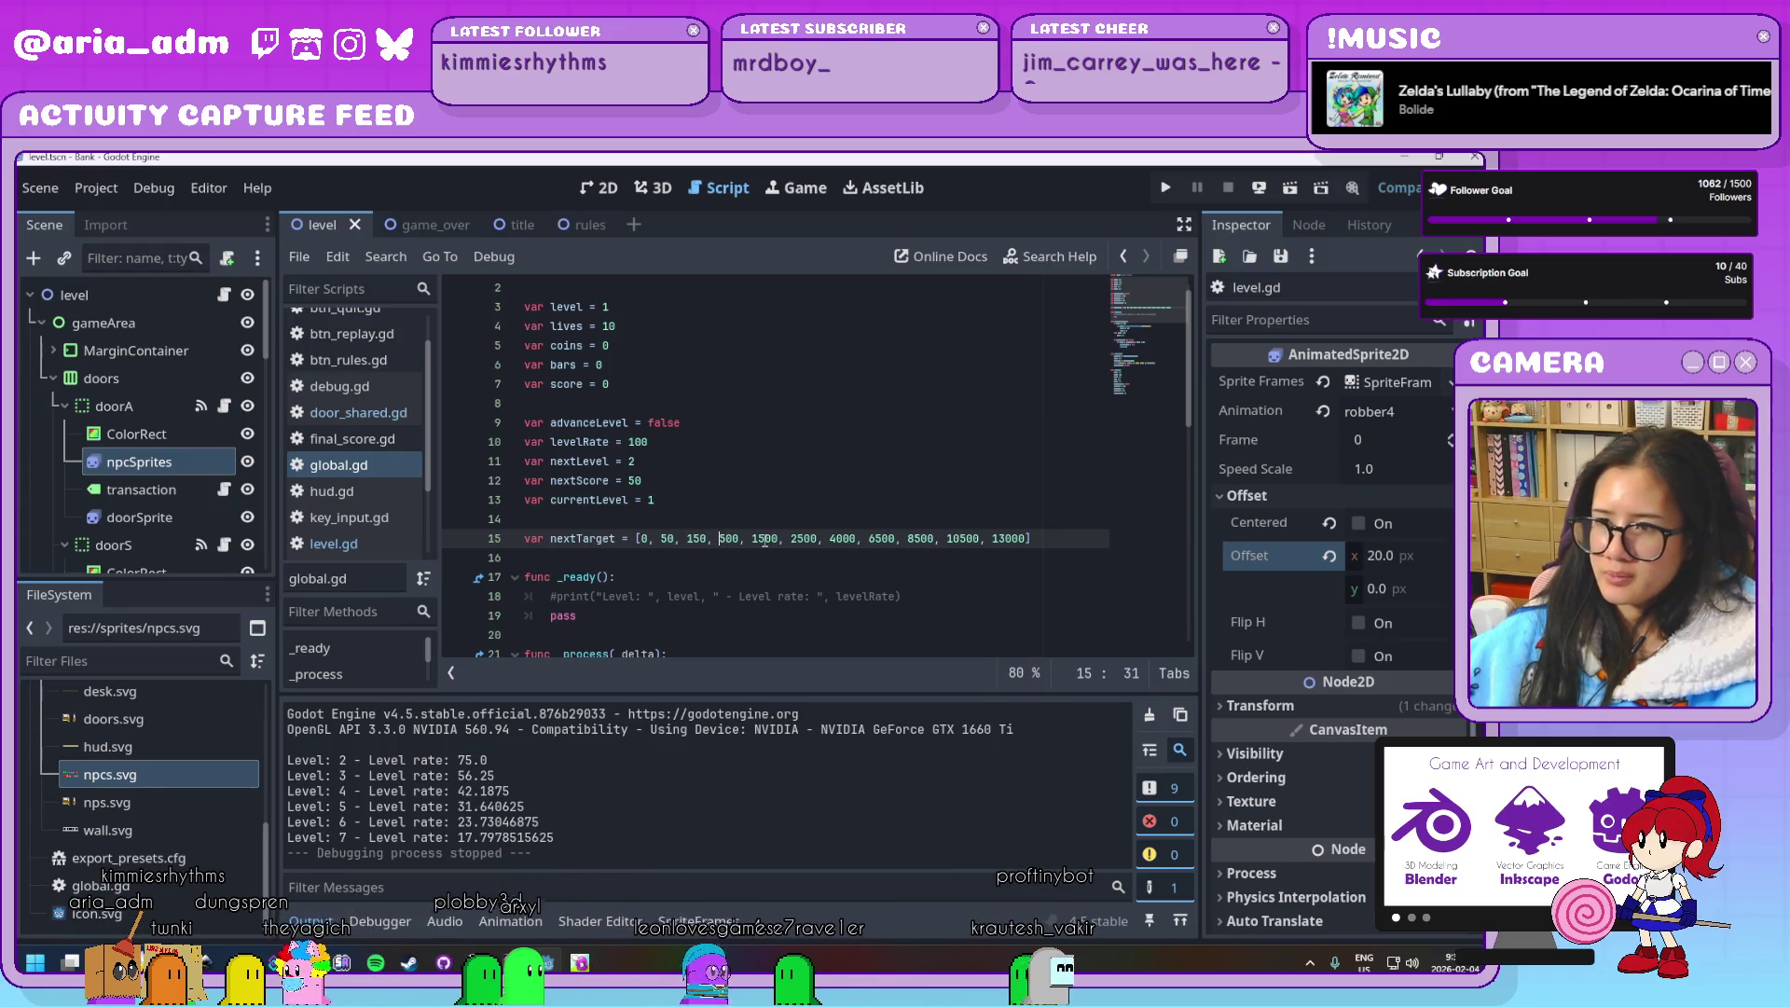
click(764, 538)
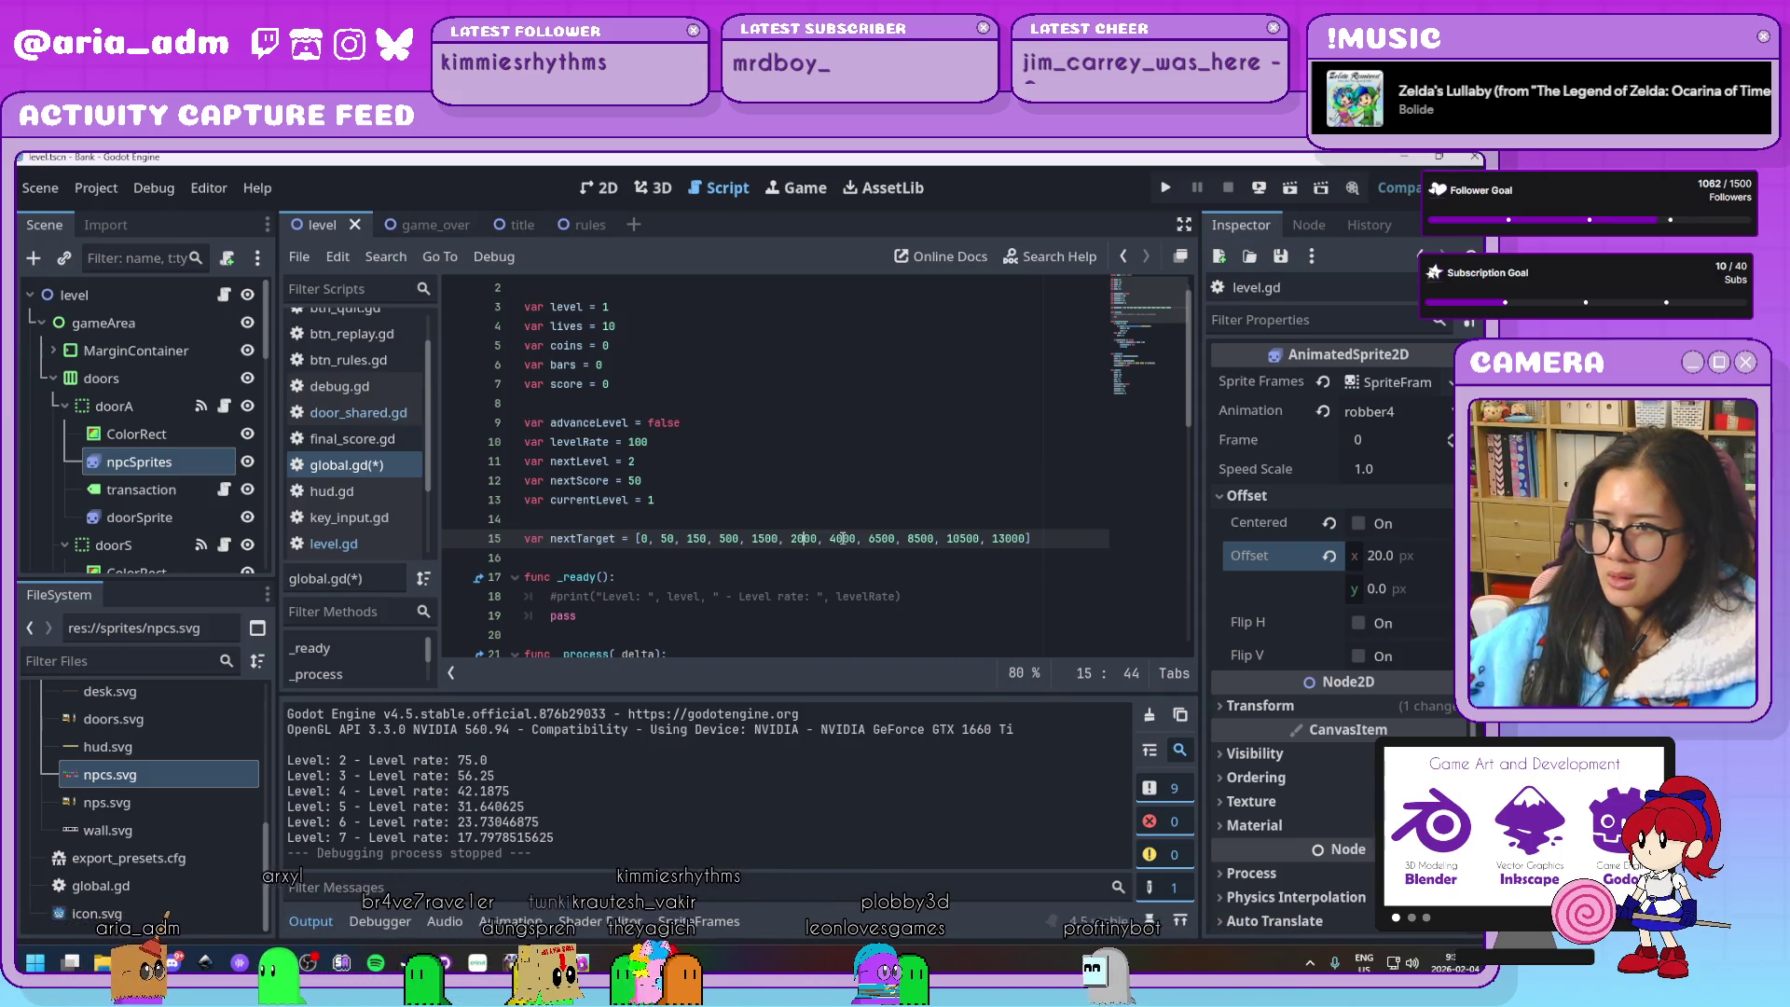
text(0)
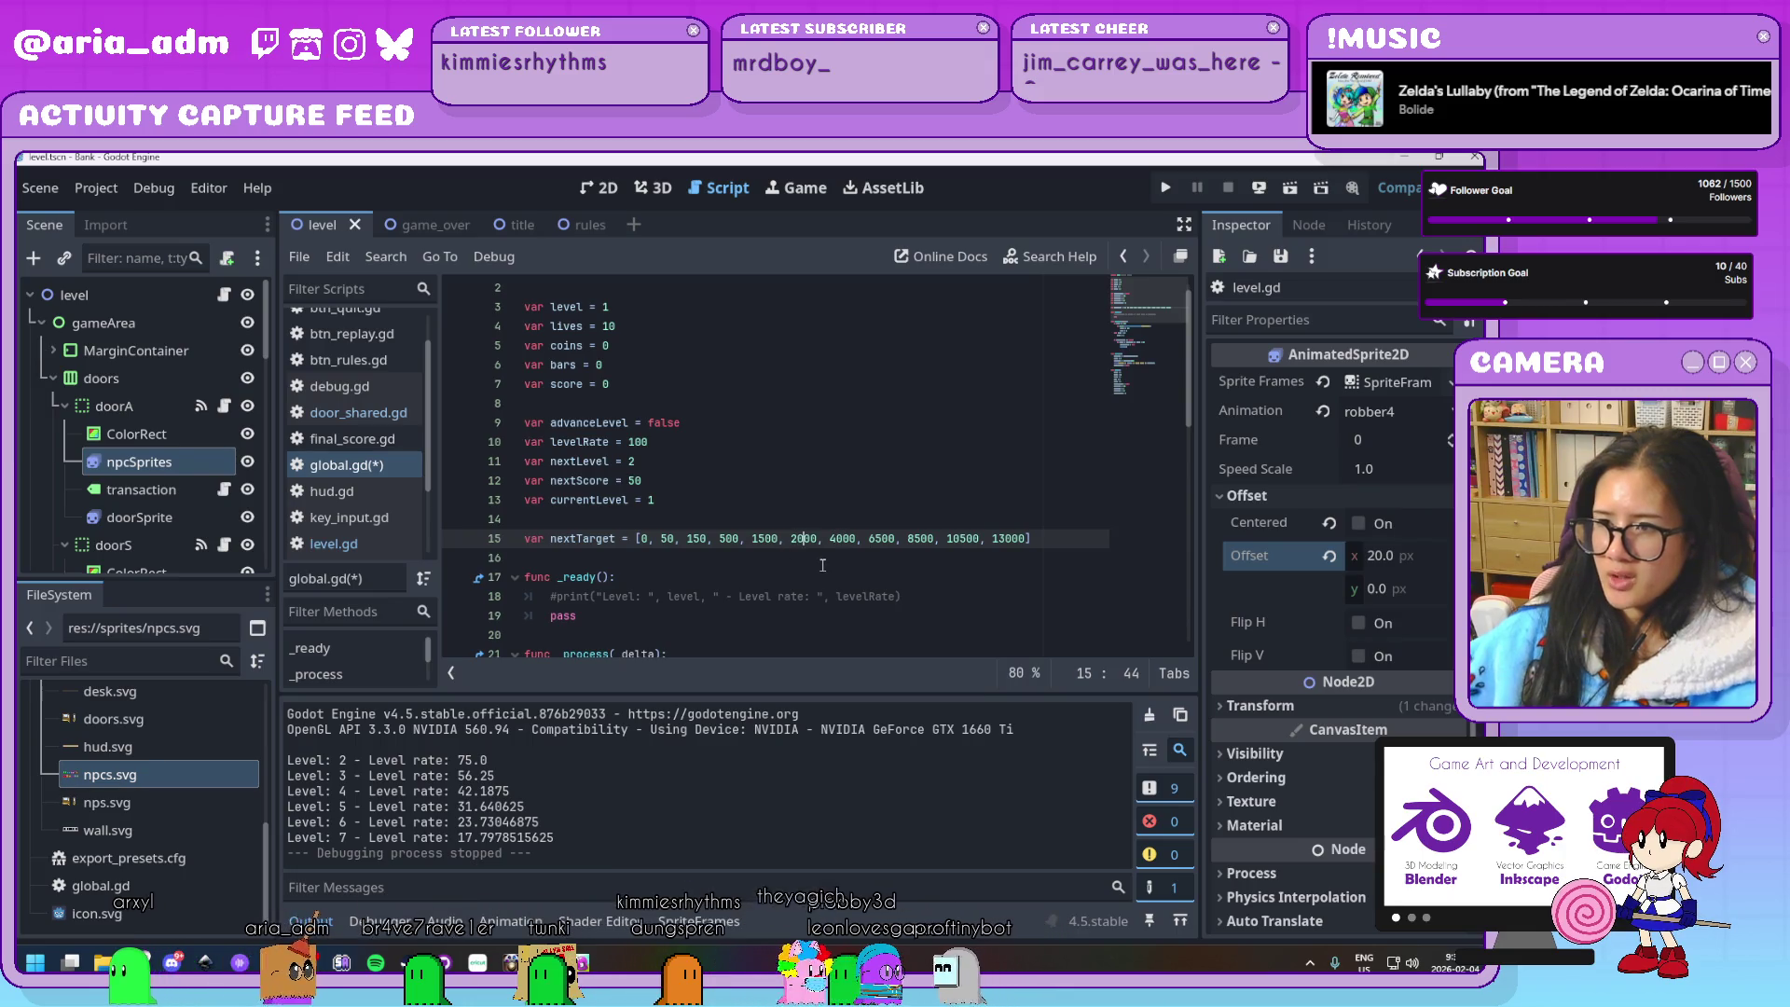
click(832, 538)
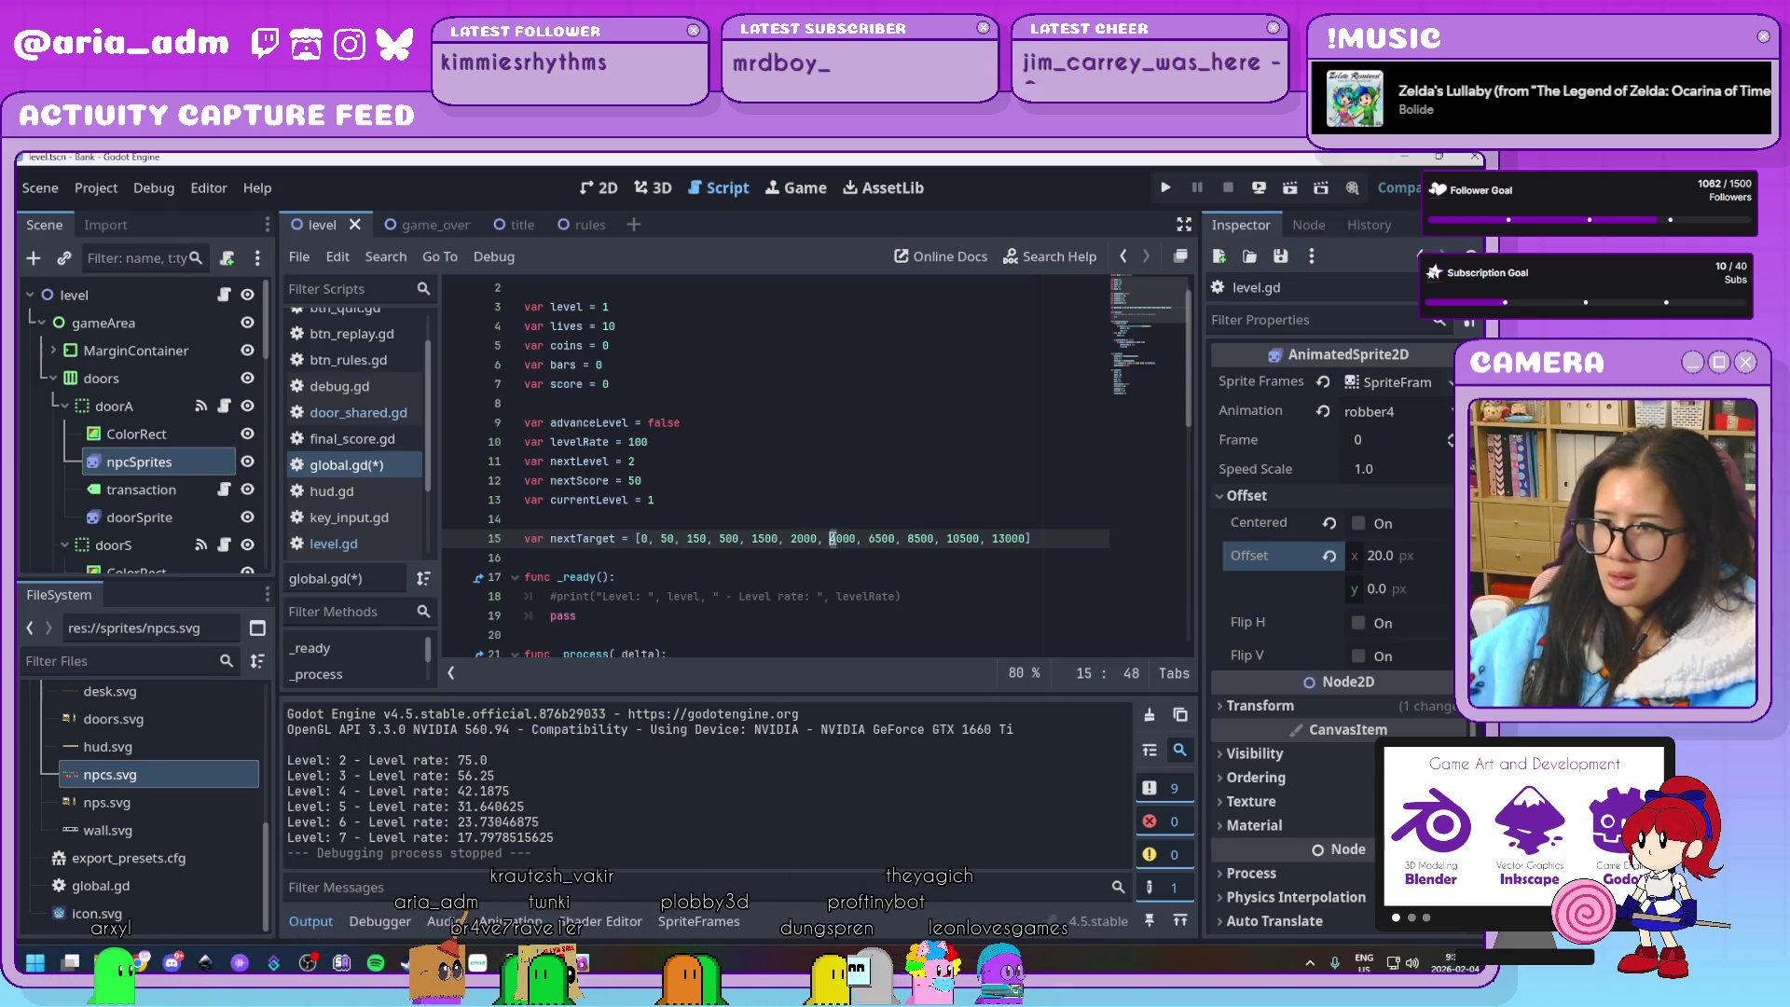
key(Delete)
text(3)
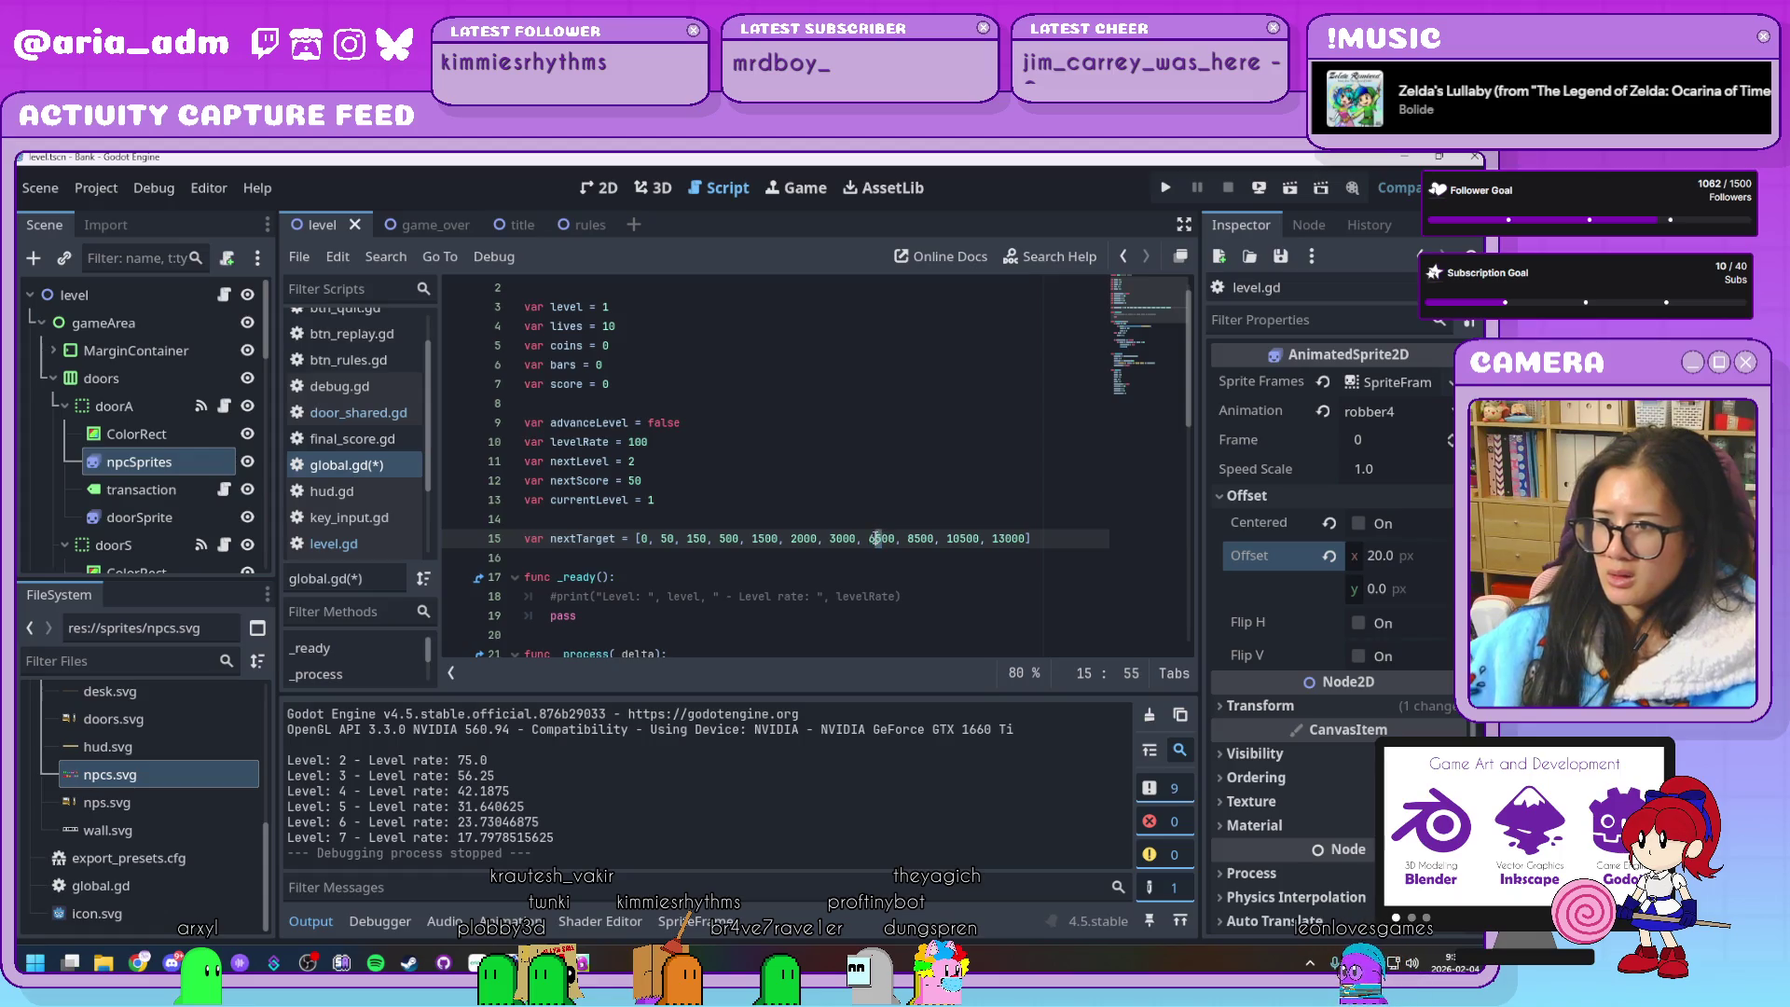
key(Delete)
key(Delete)
text(40)
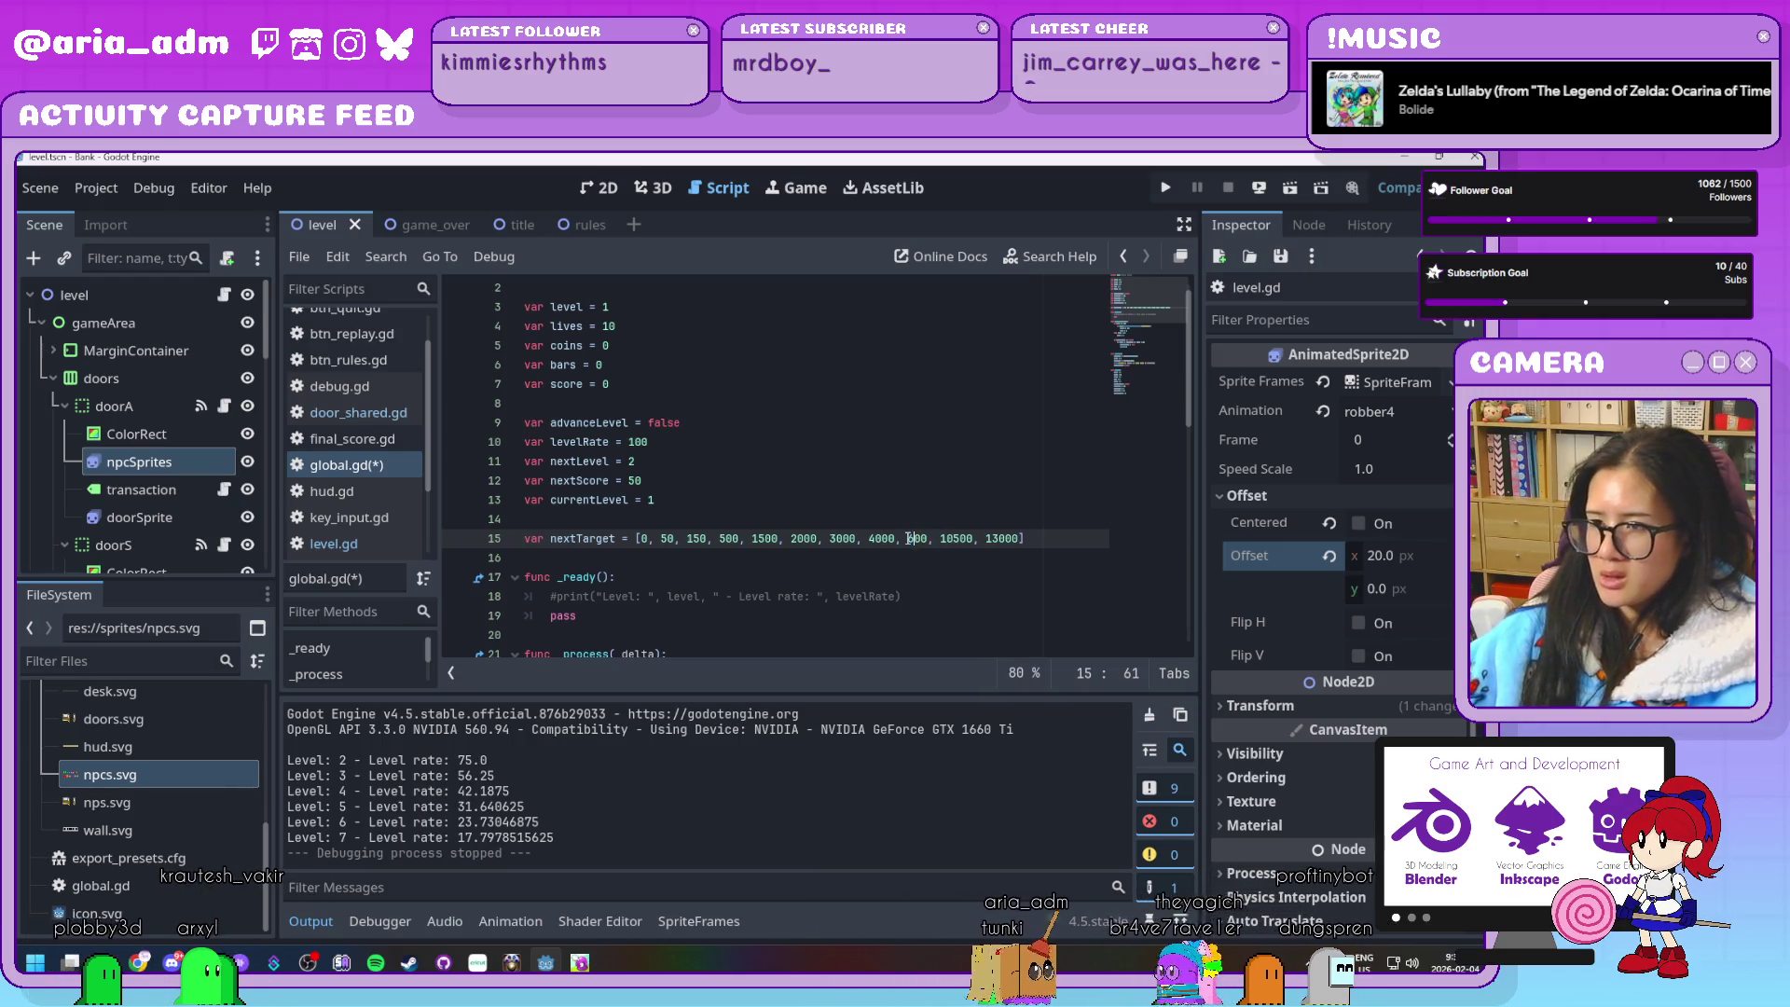
text(6000, 8)
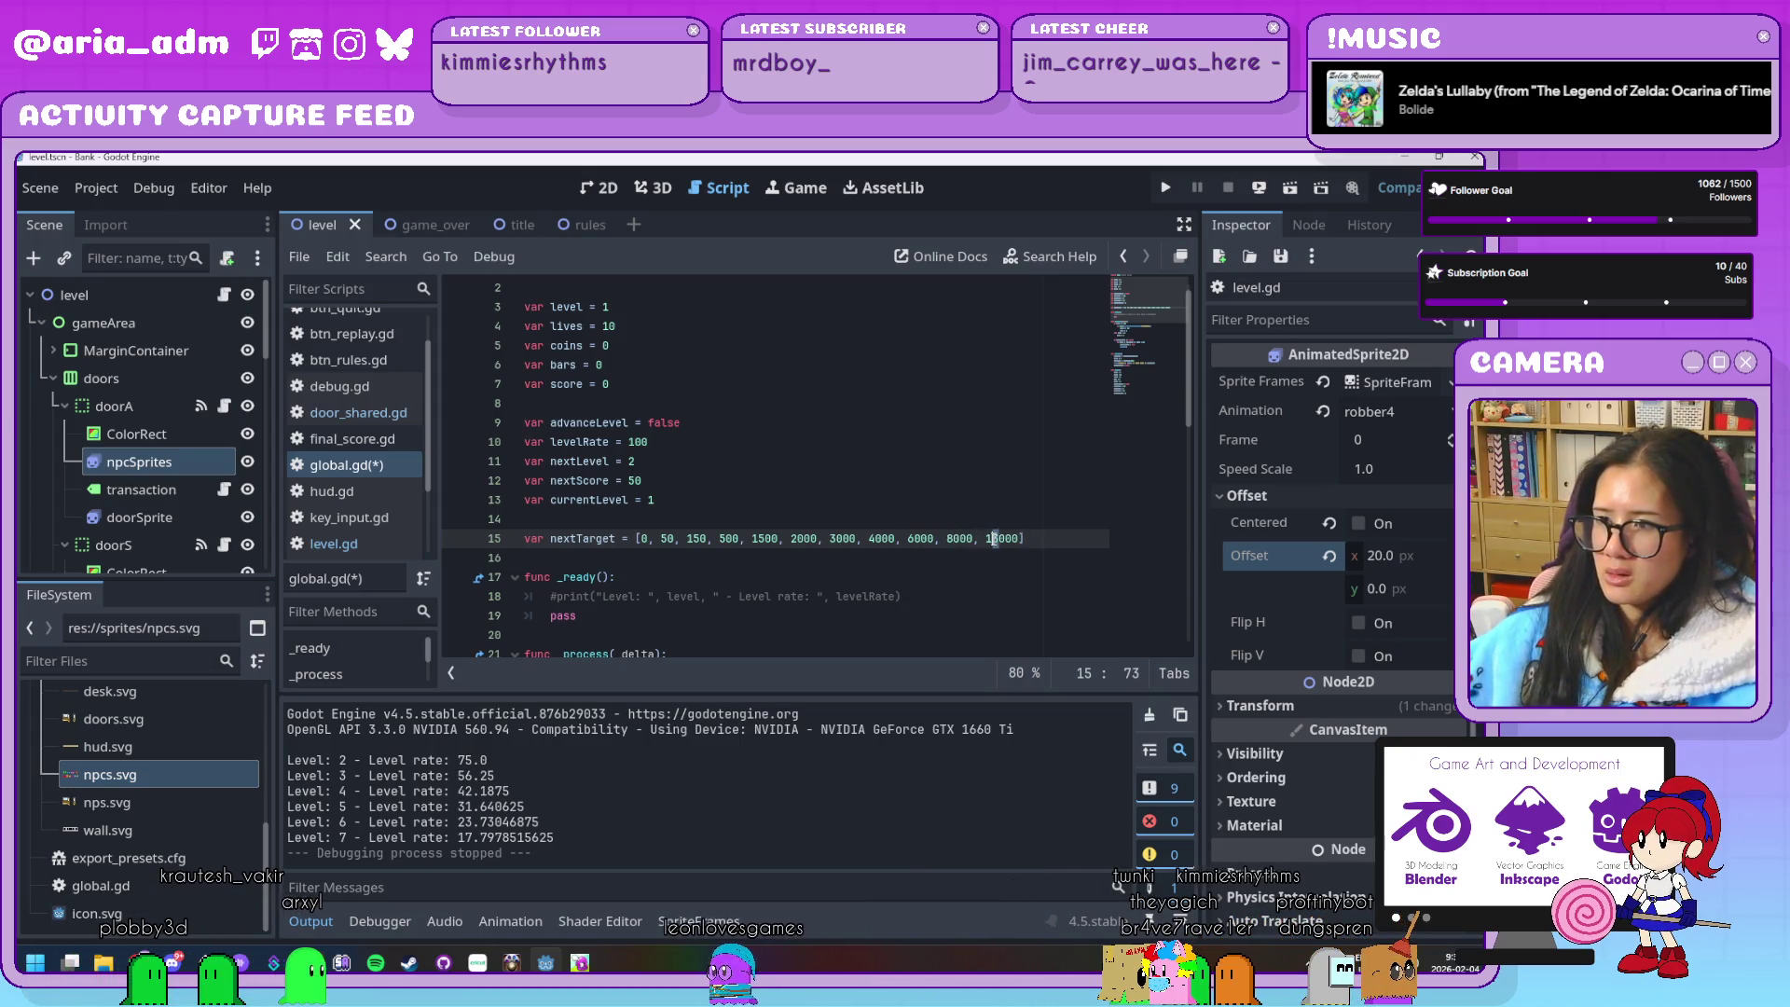
click(920, 571)
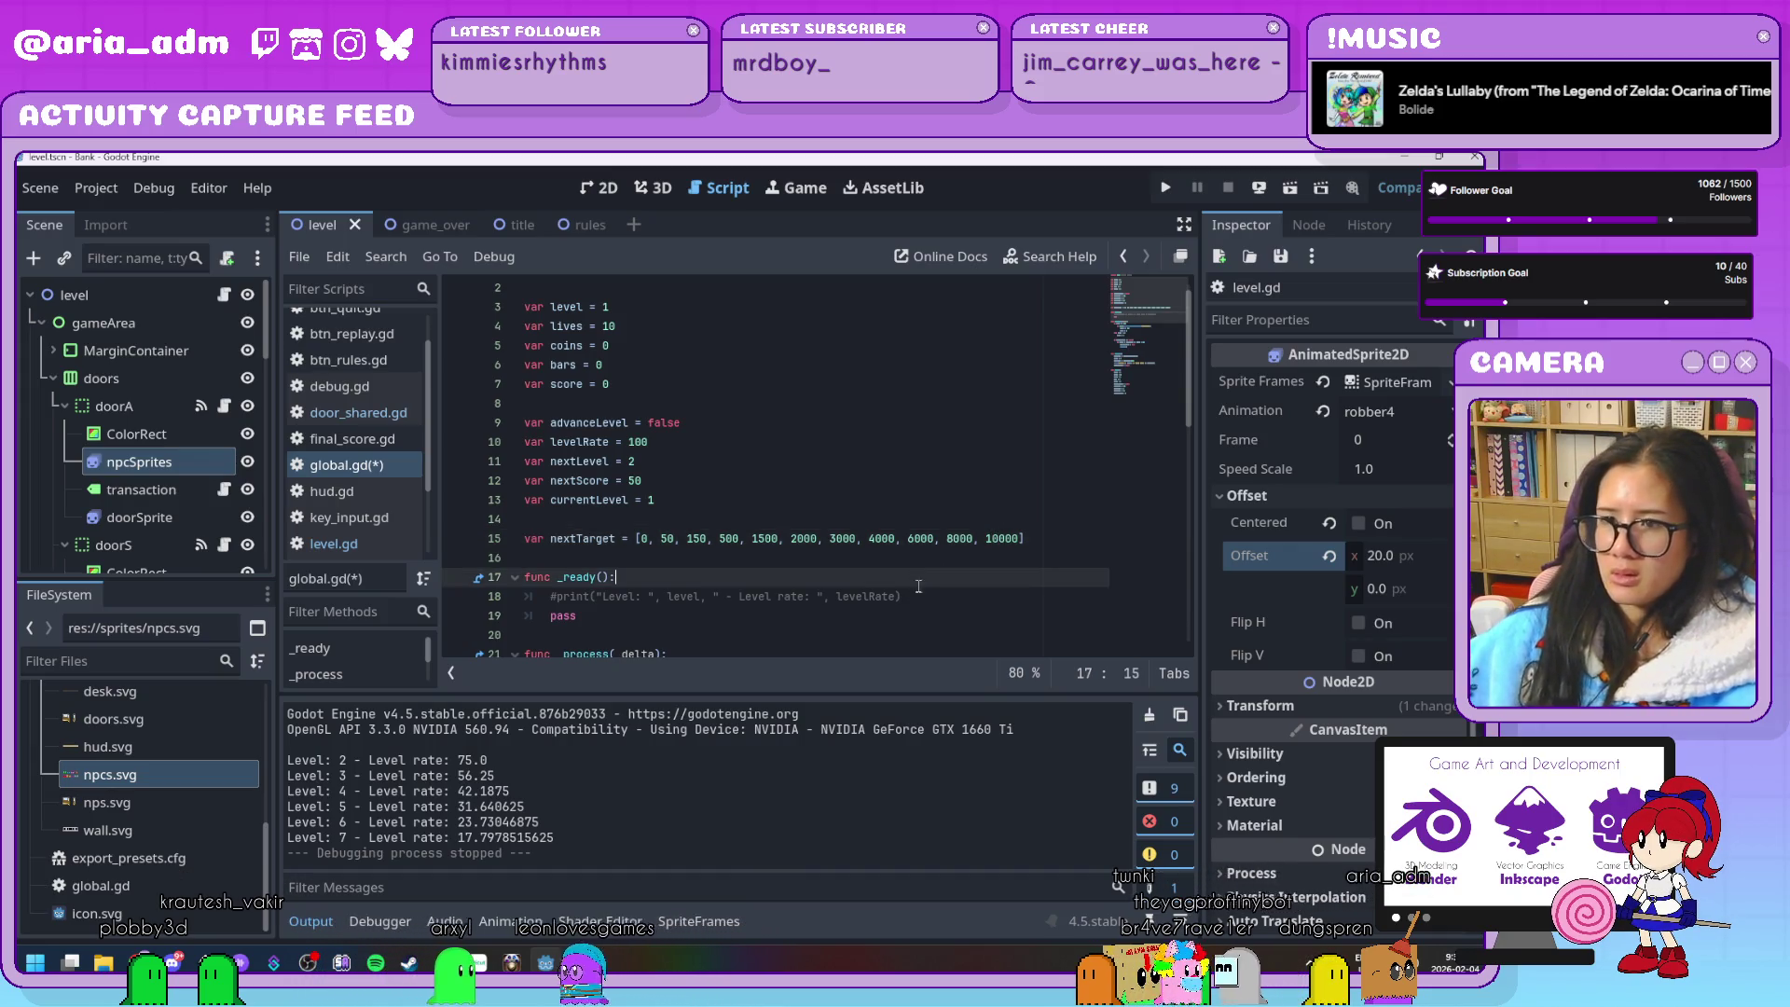
Save global.gd and display the door's NPC sprite in the 2D editor
scroll(921, 570, down, 10)
scroll(921, 570, up, 10)
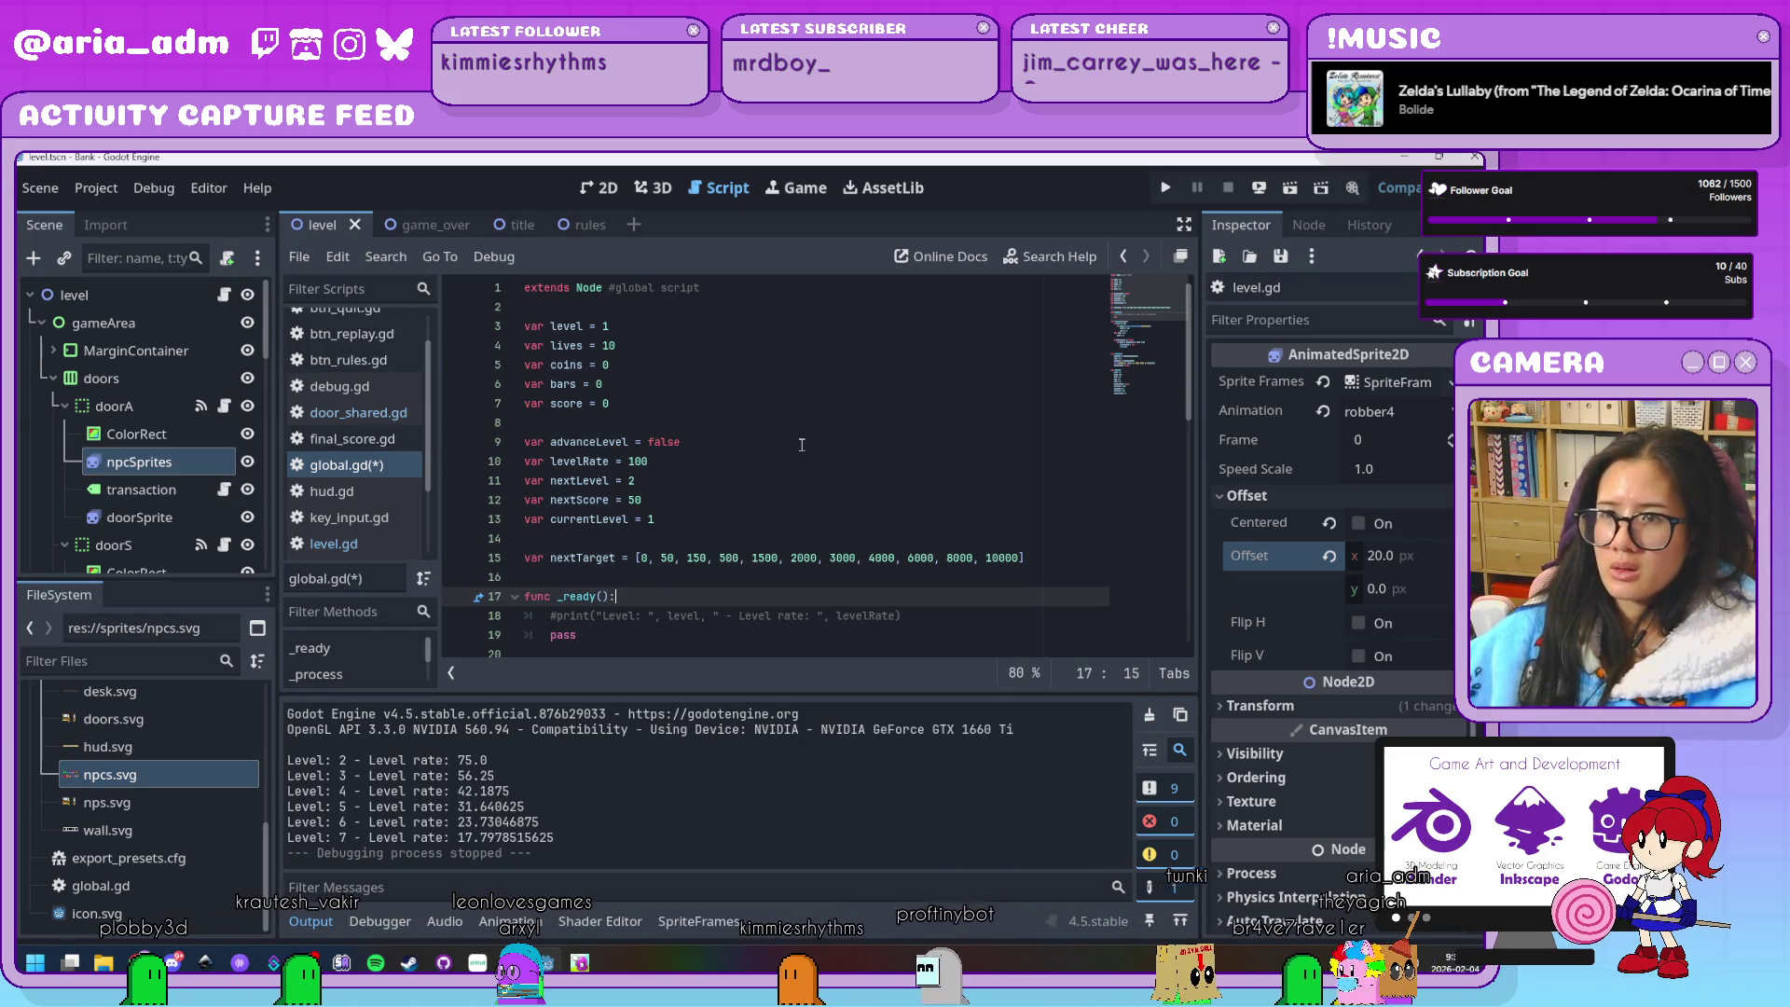
key(ctrl+s)
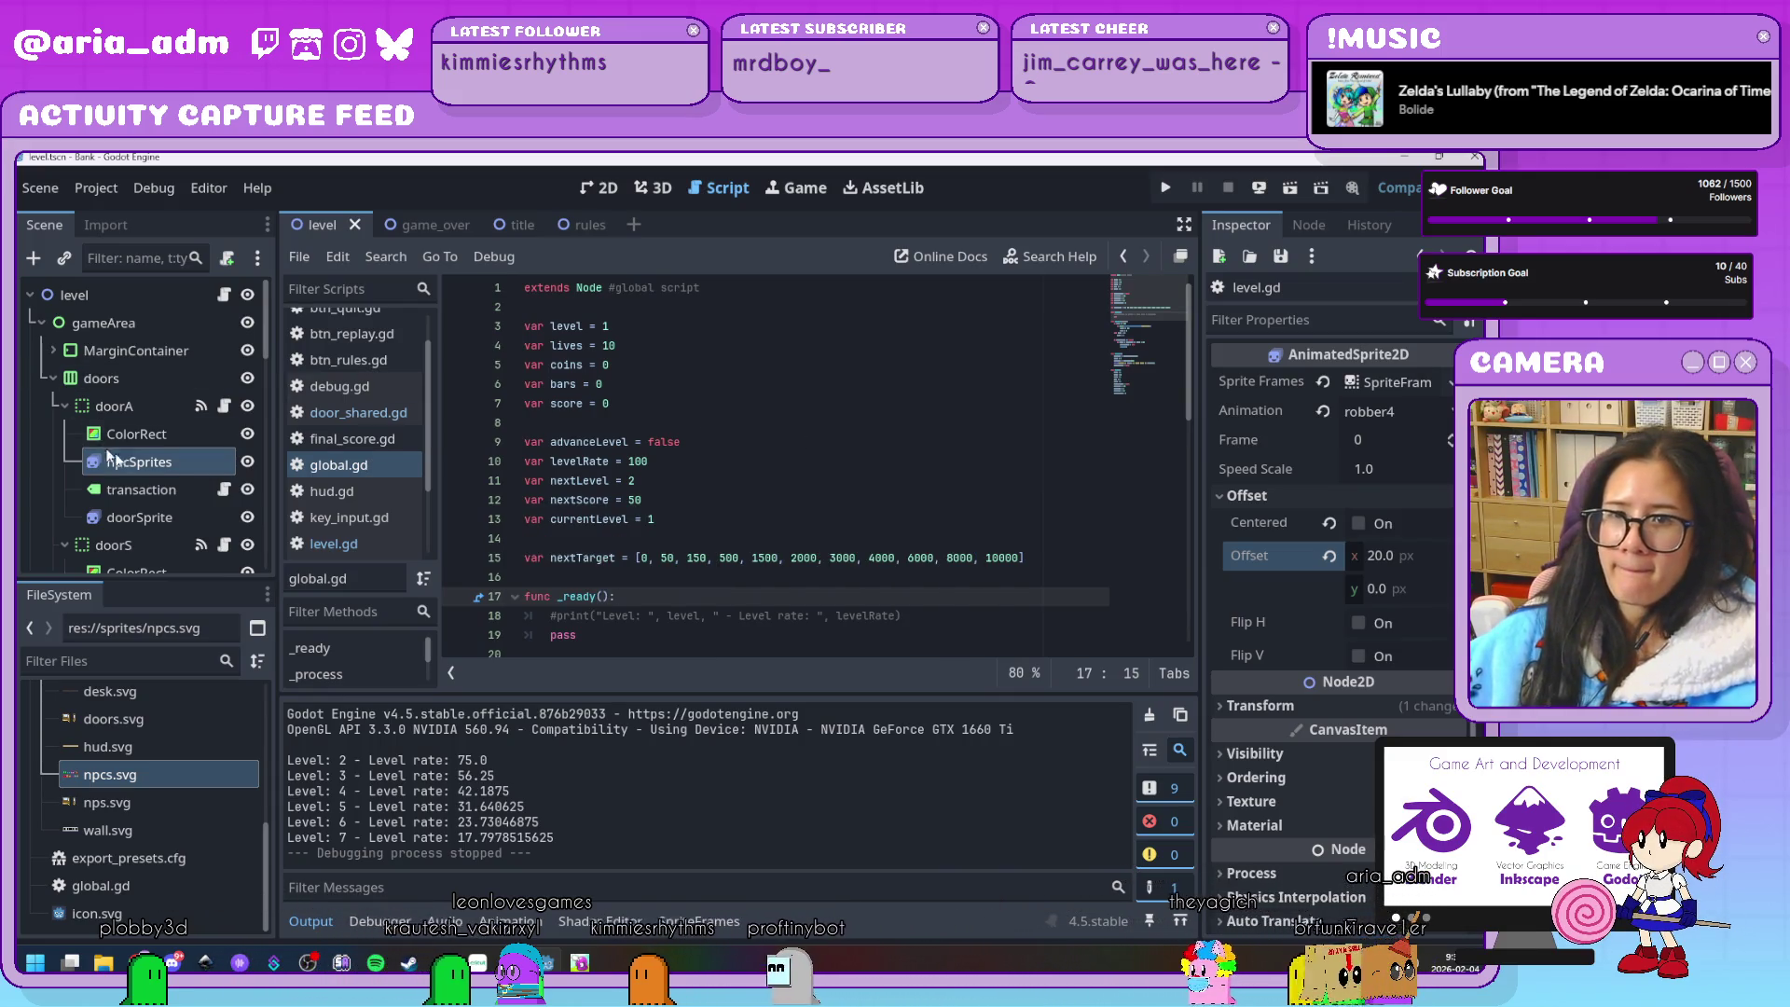
click(139, 461)
Set Offset y to 10 on the first NPC sprite and the doorS and doorD NPC sprites
click(601, 187)
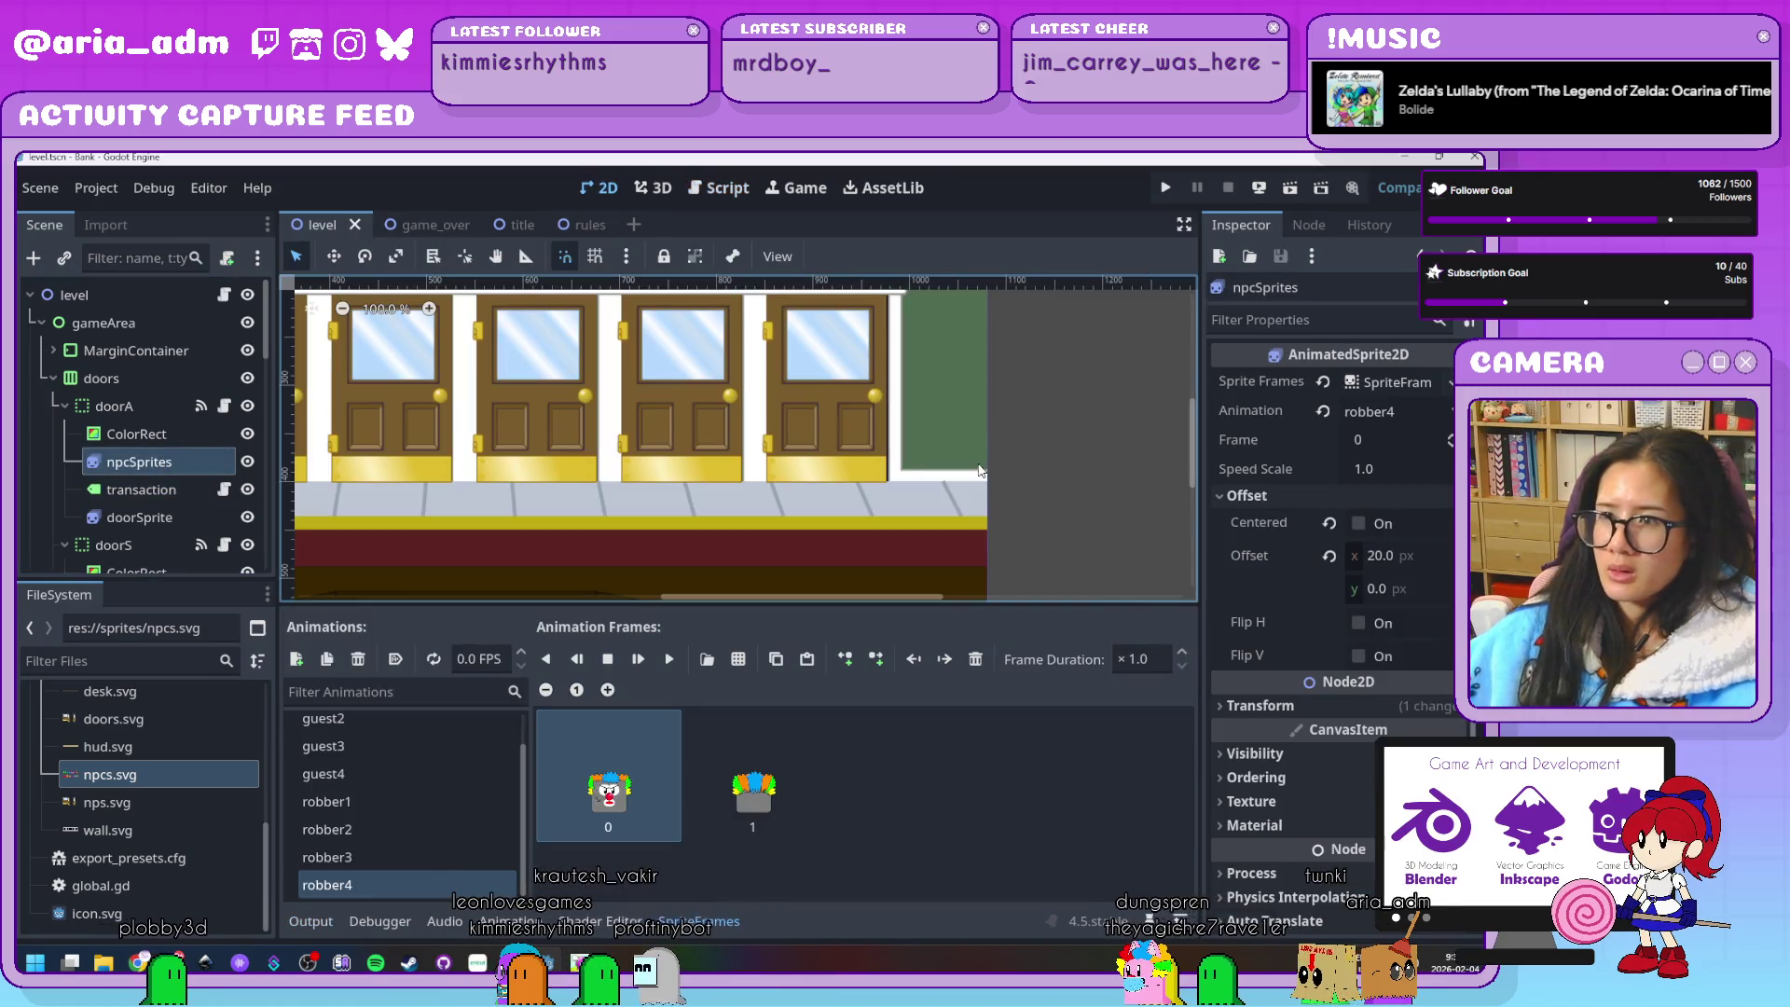
scroll(980, 472, down, 3)
scroll(789, 486, up, 3)
scroll(789, 487, up, 1)
click(1430, 590)
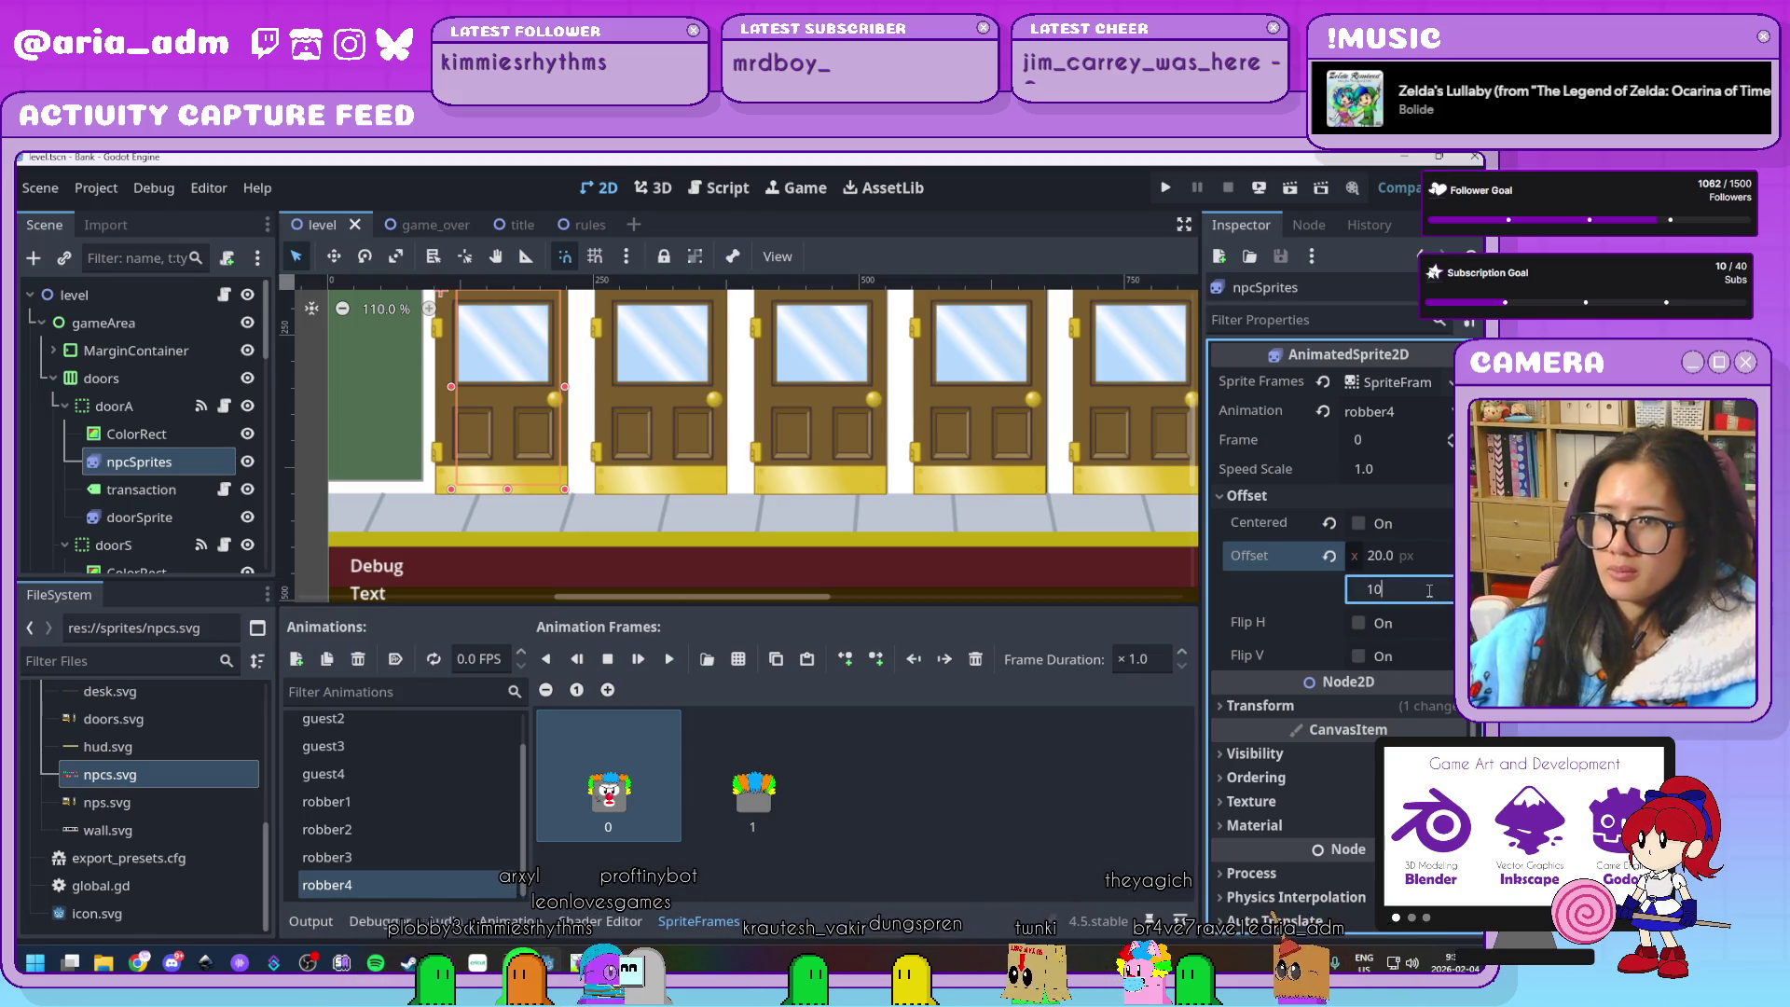
key(Return)
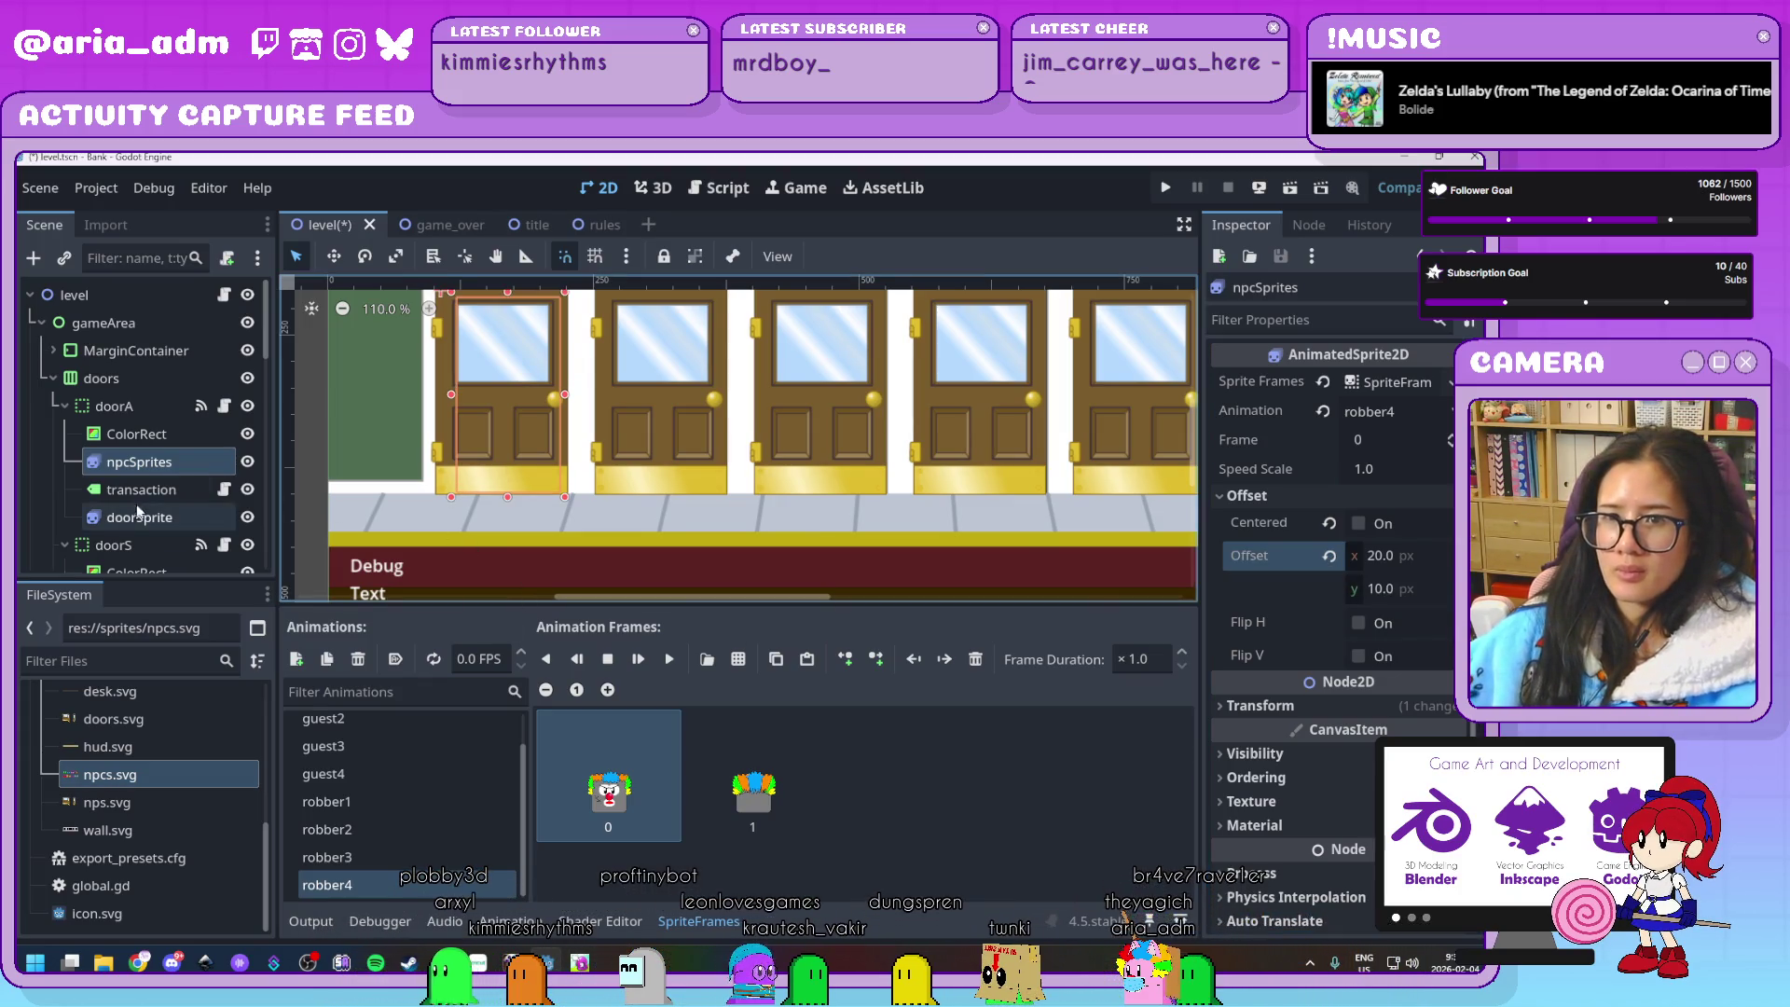
scroll(136, 515, down, 2)
click(139, 529)
click(1426, 591)
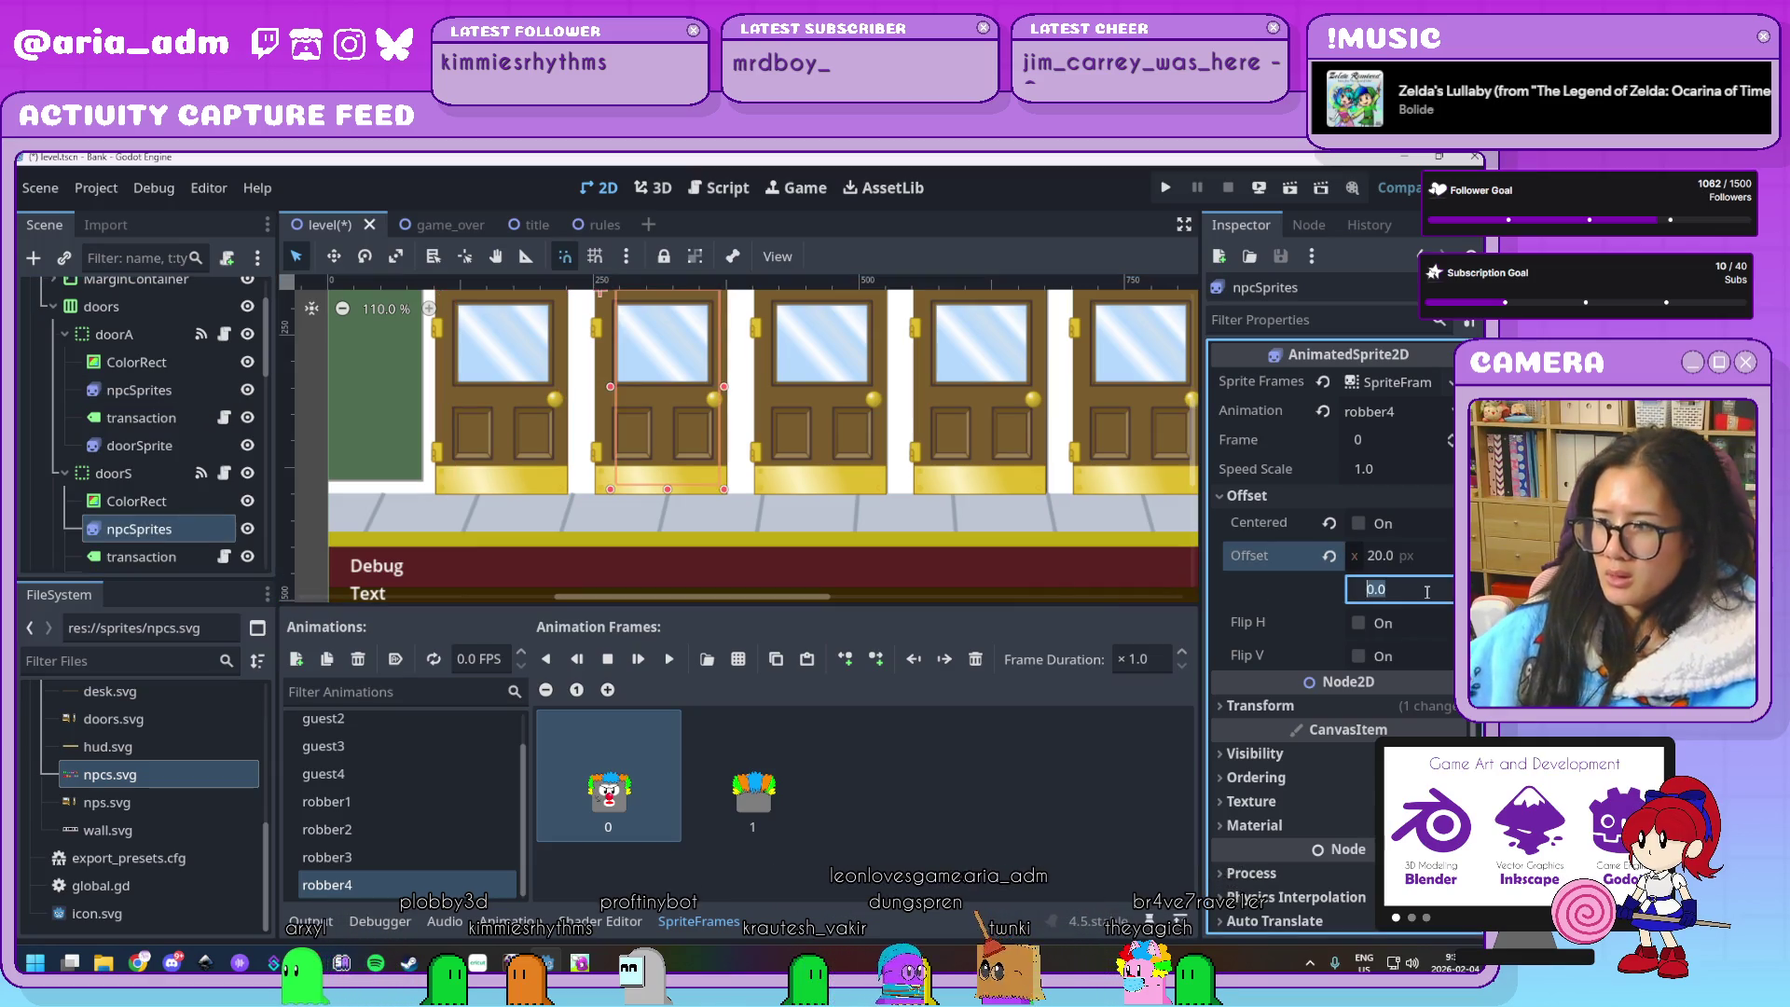
scroll(156, 497, down, 3)
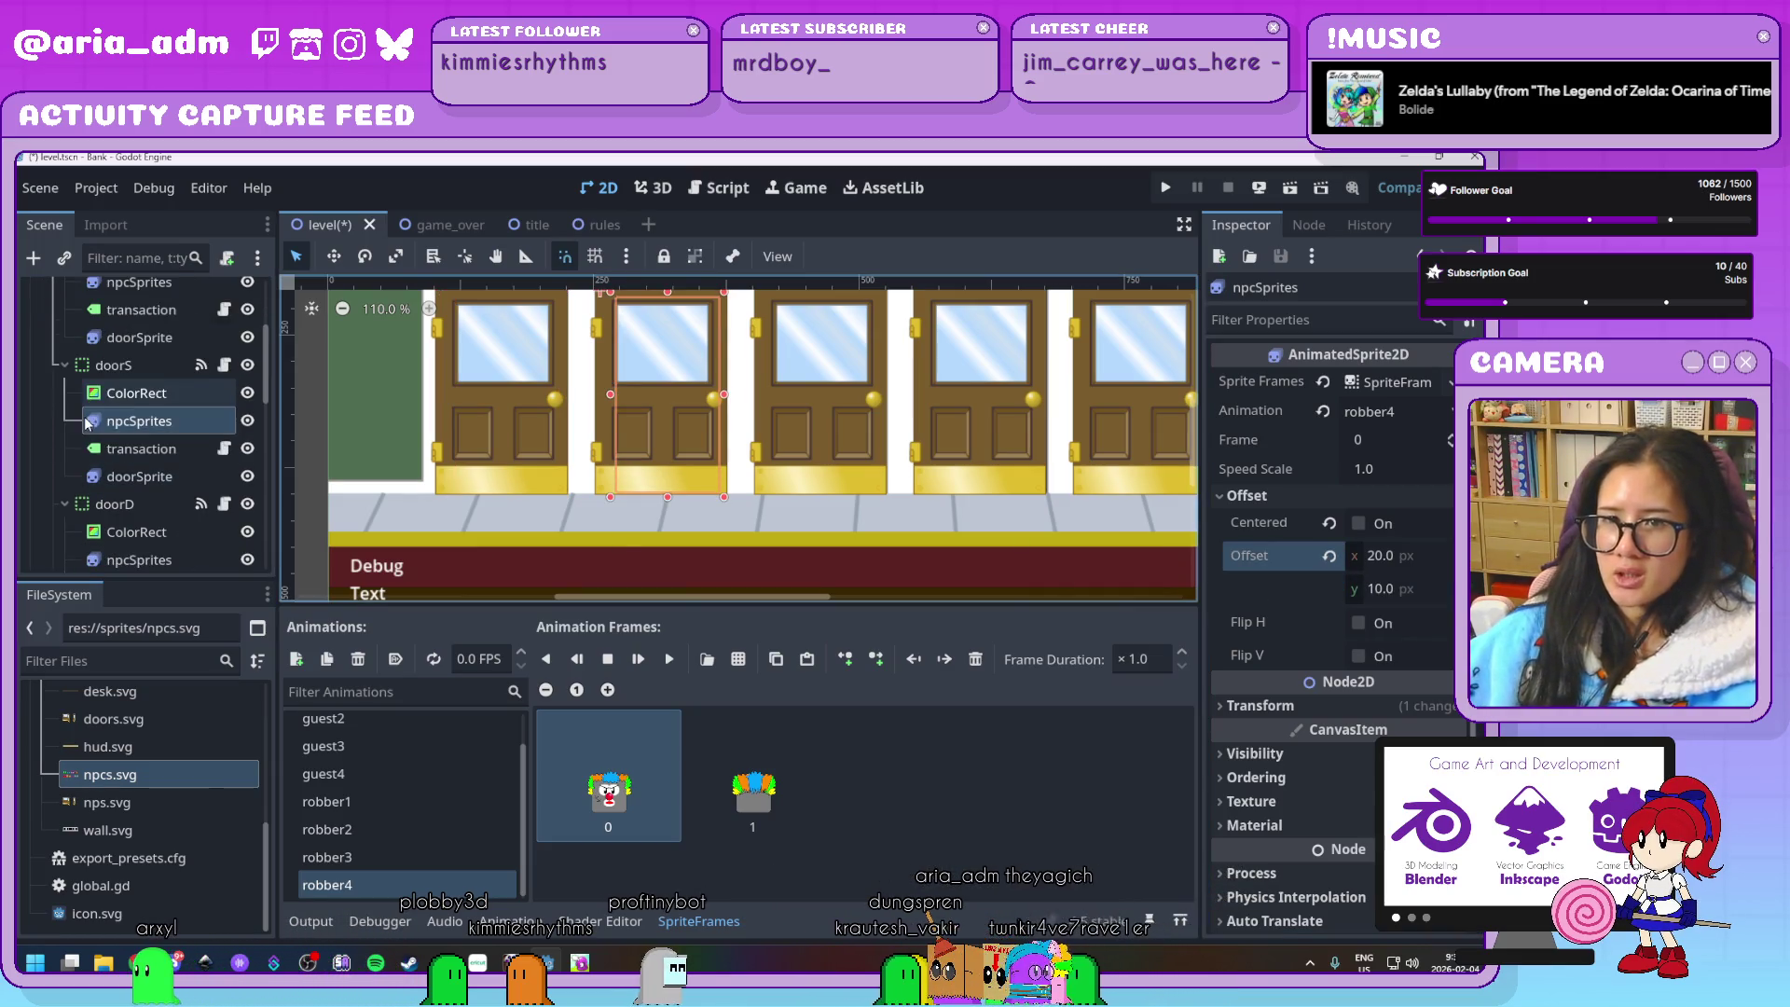
click(139, 487)
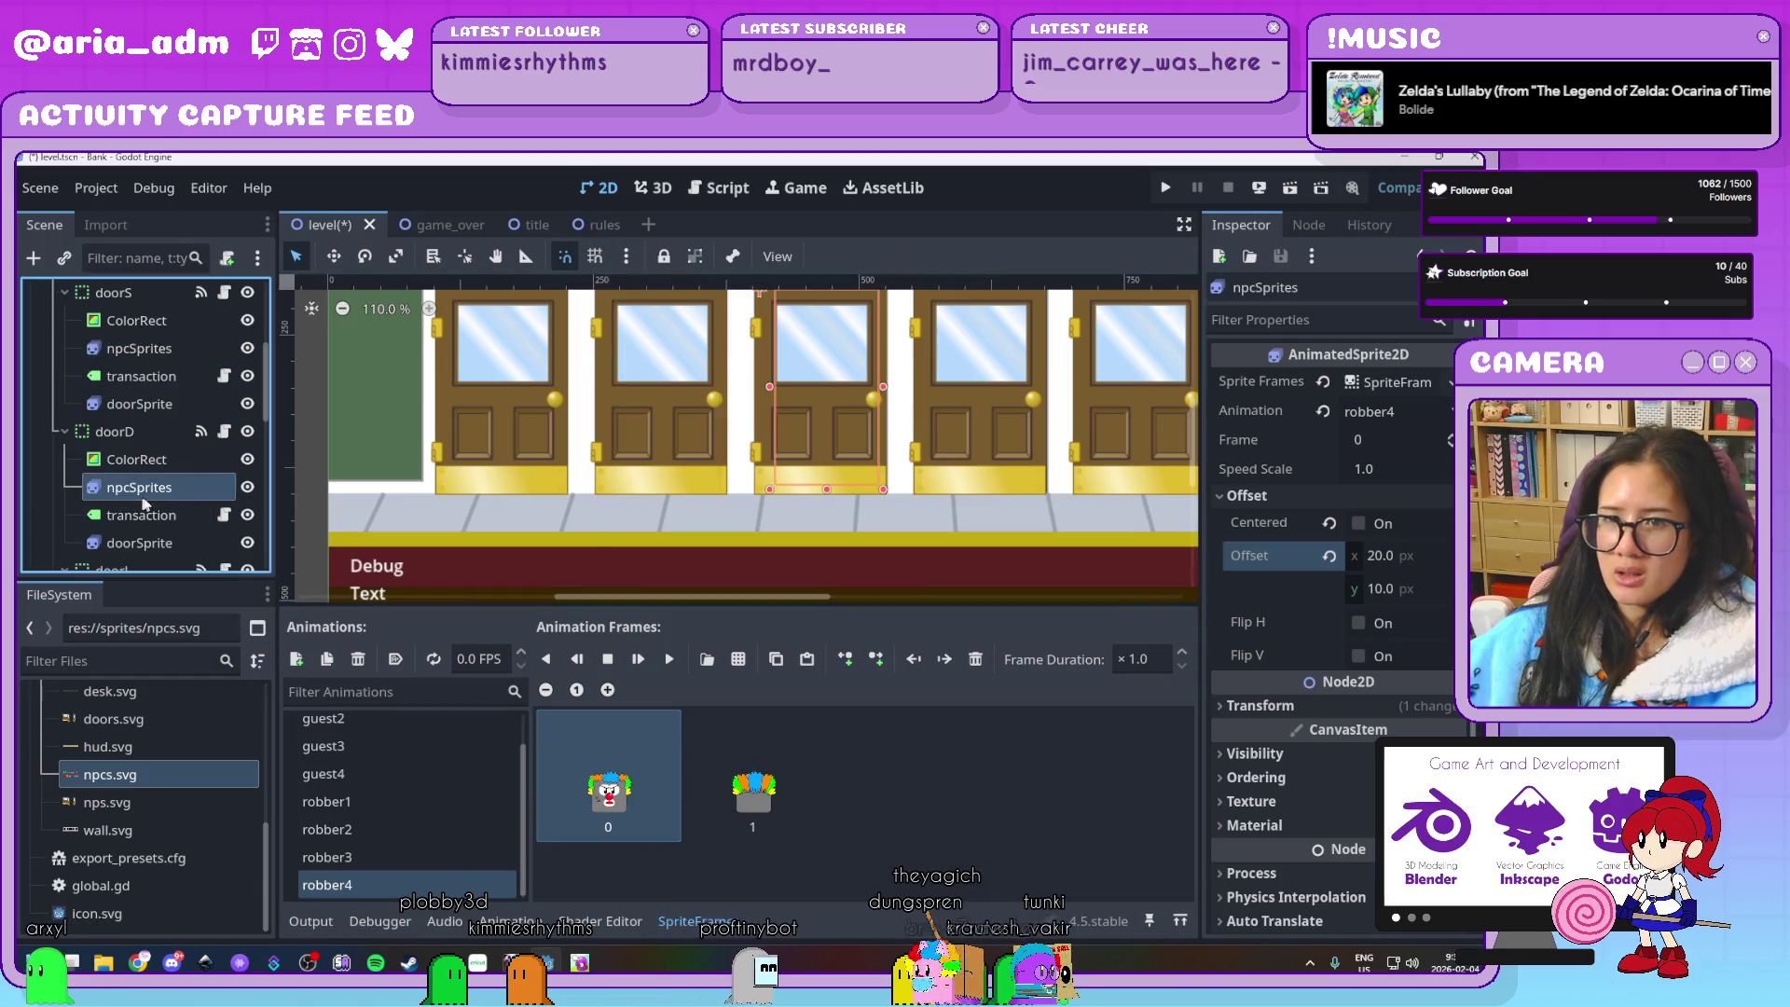
click(1417, 589)
text(10)
key(Return)
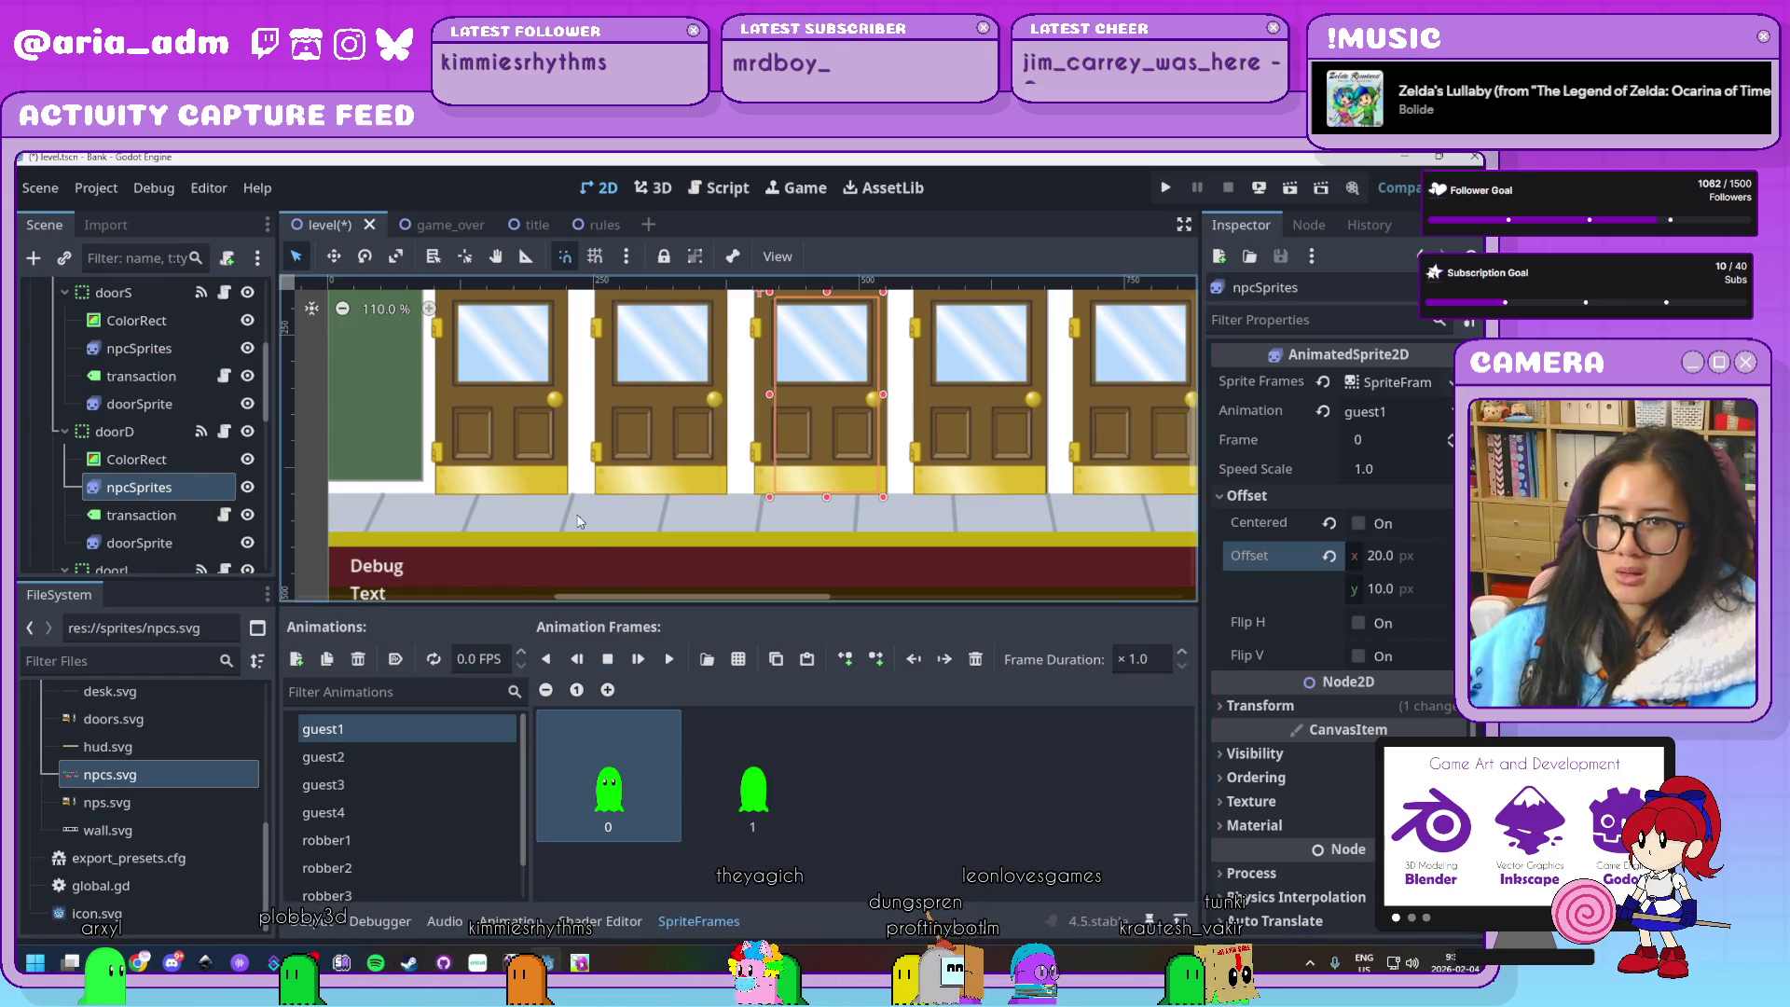
Set Offset y to 10 on the doorJ, doorK and doorL NPC sprites
scroll(140, 455, down, 2)
scroll(140, 455, down, 1)
click(139, 482)
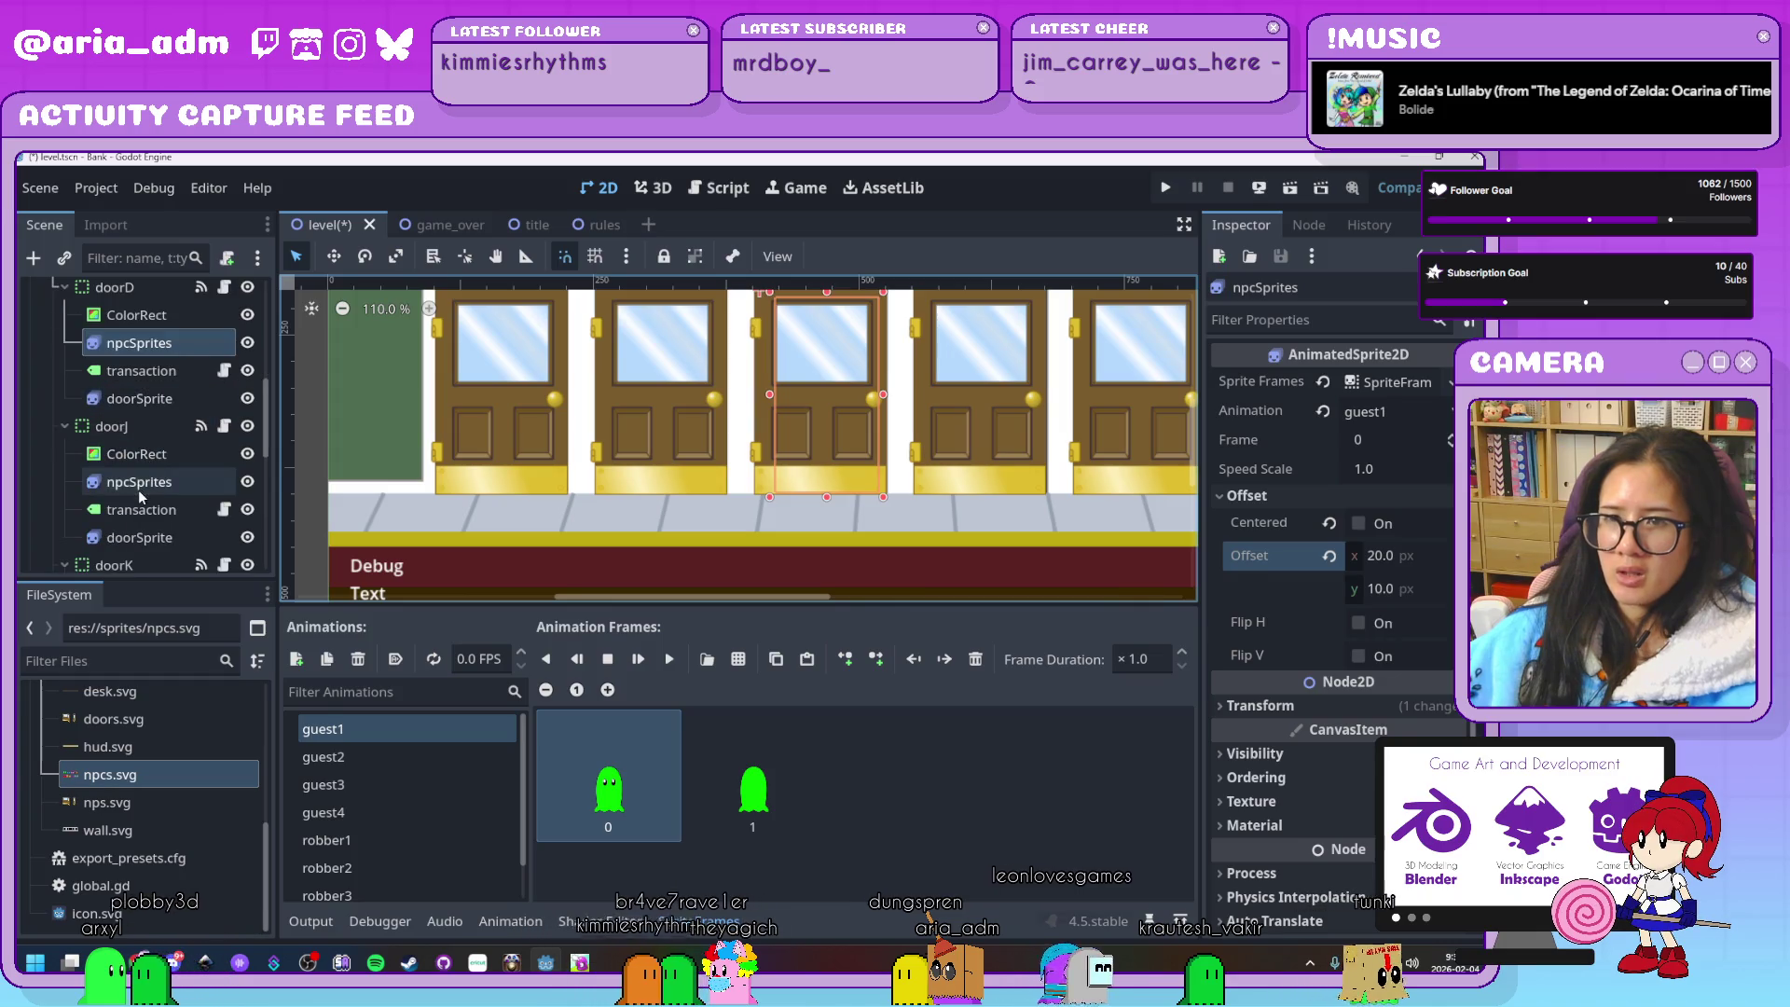
click(1409, 590)
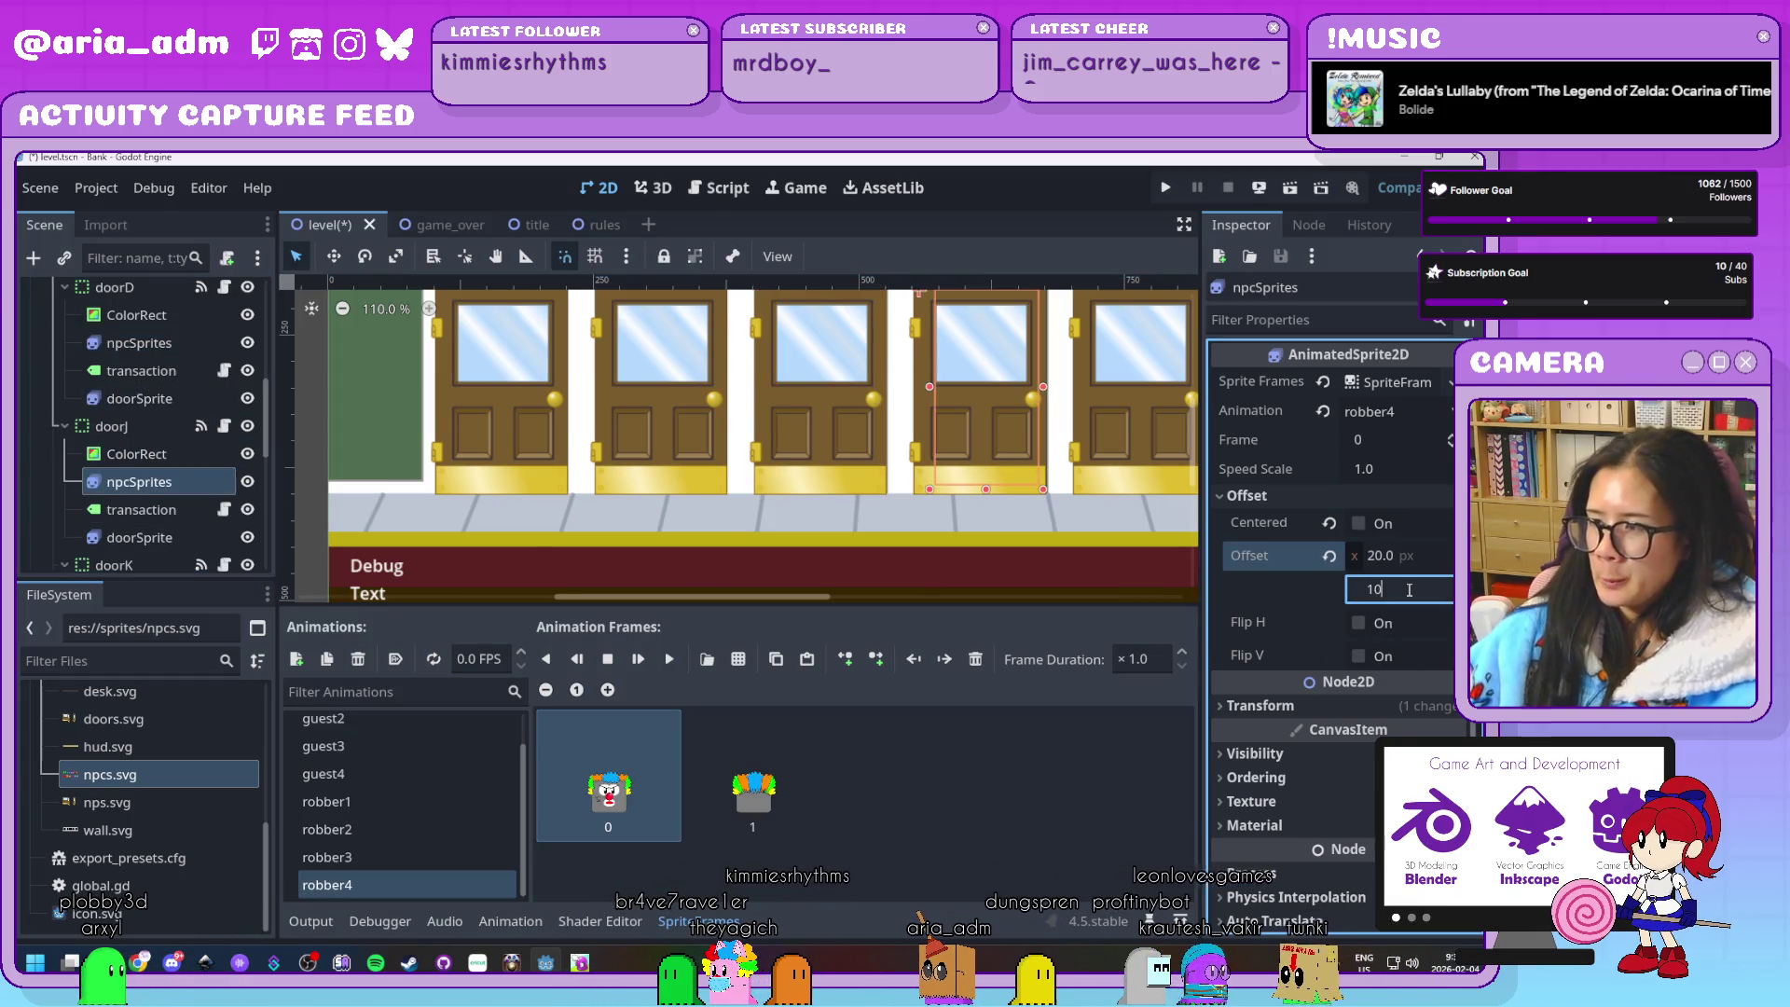
scroll(186, 445, down, 4)
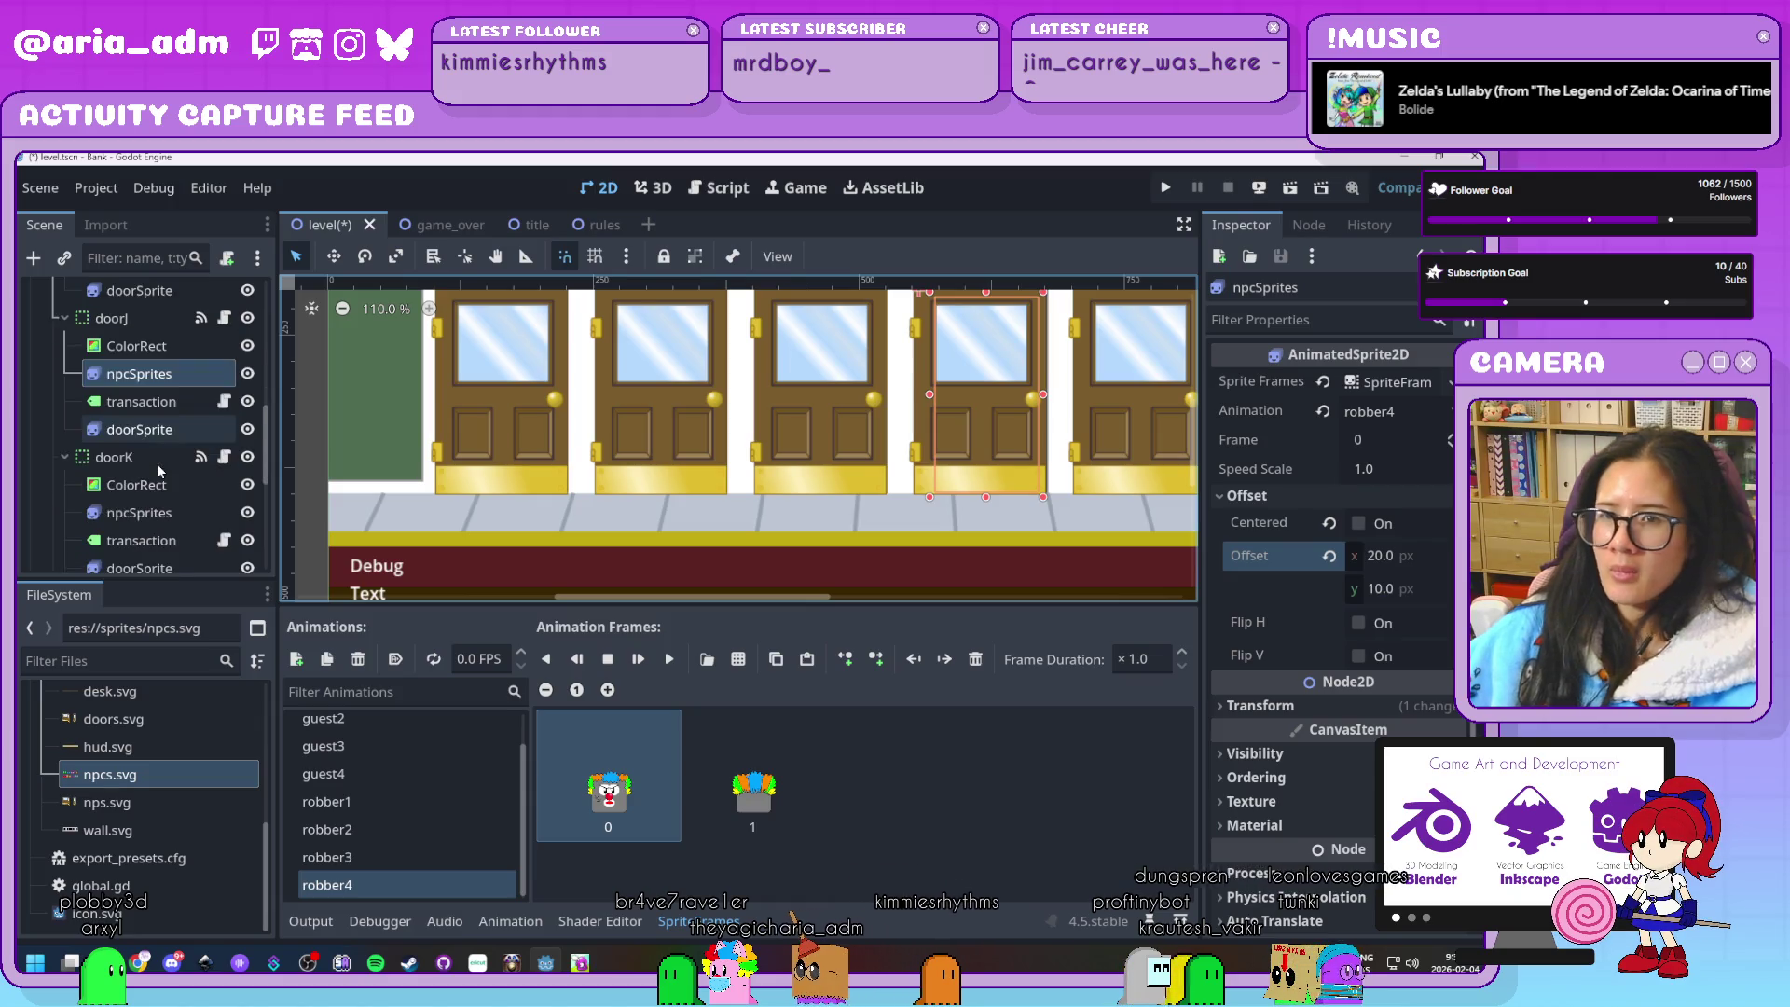
click(155, 514)
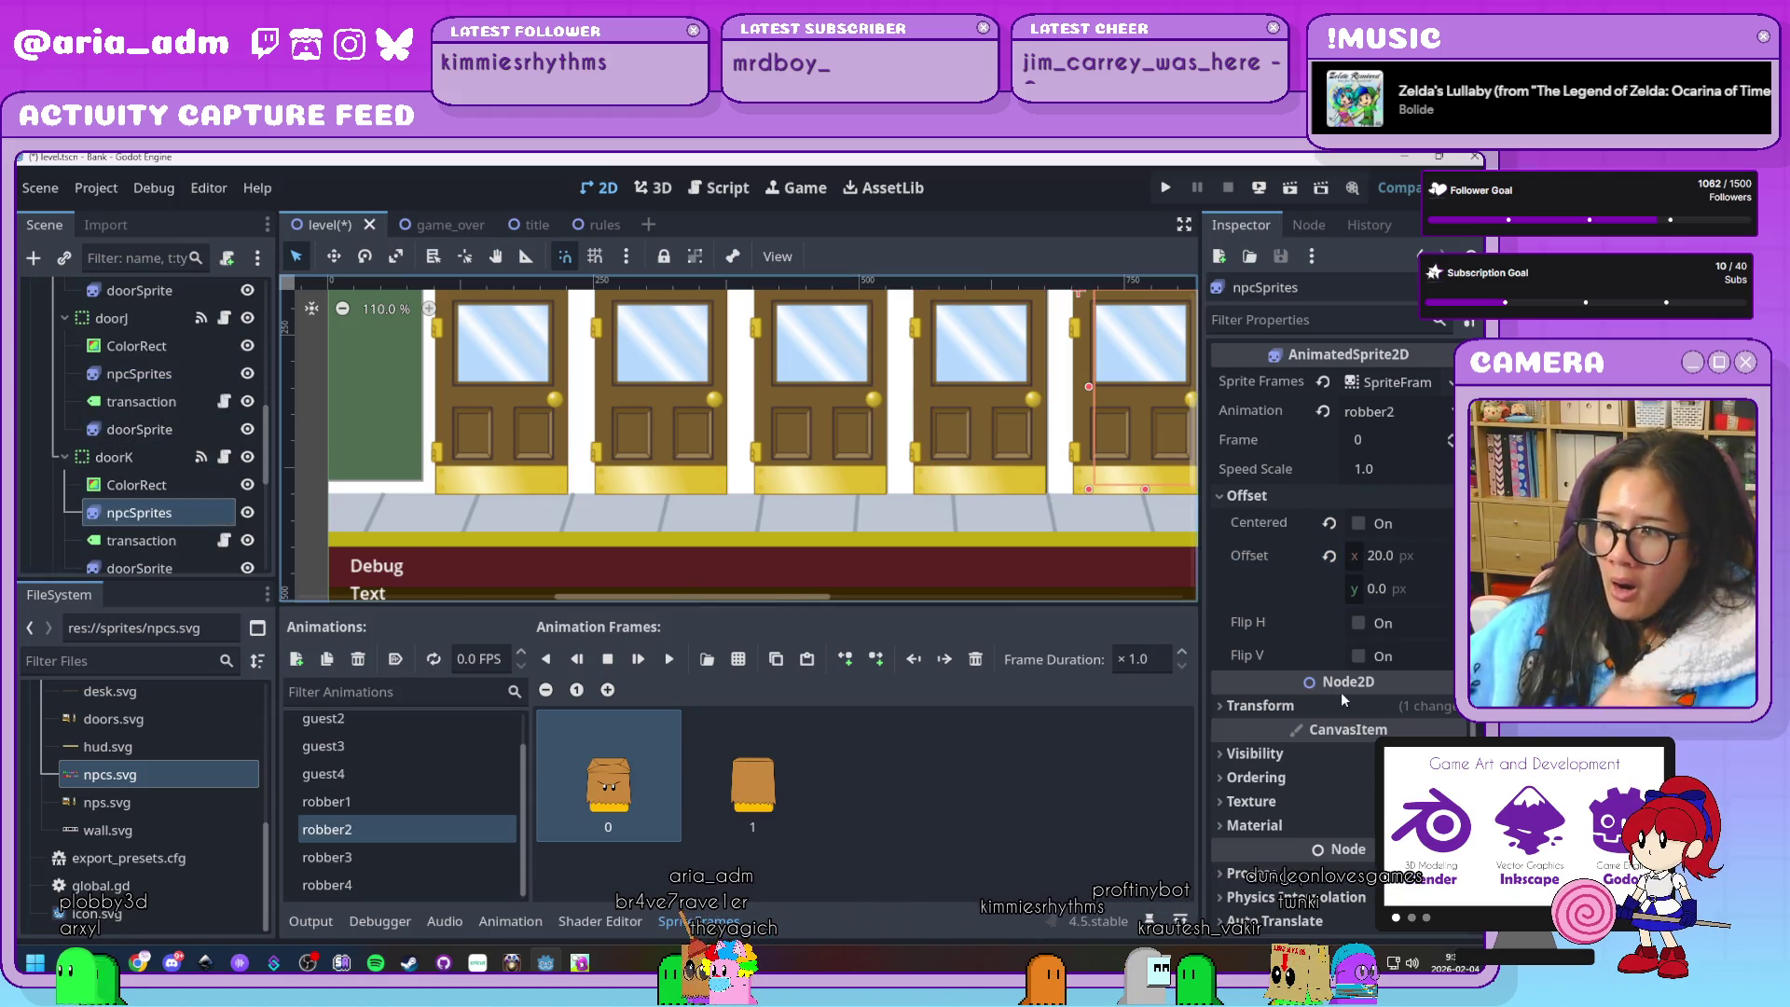
click(1421, 593)
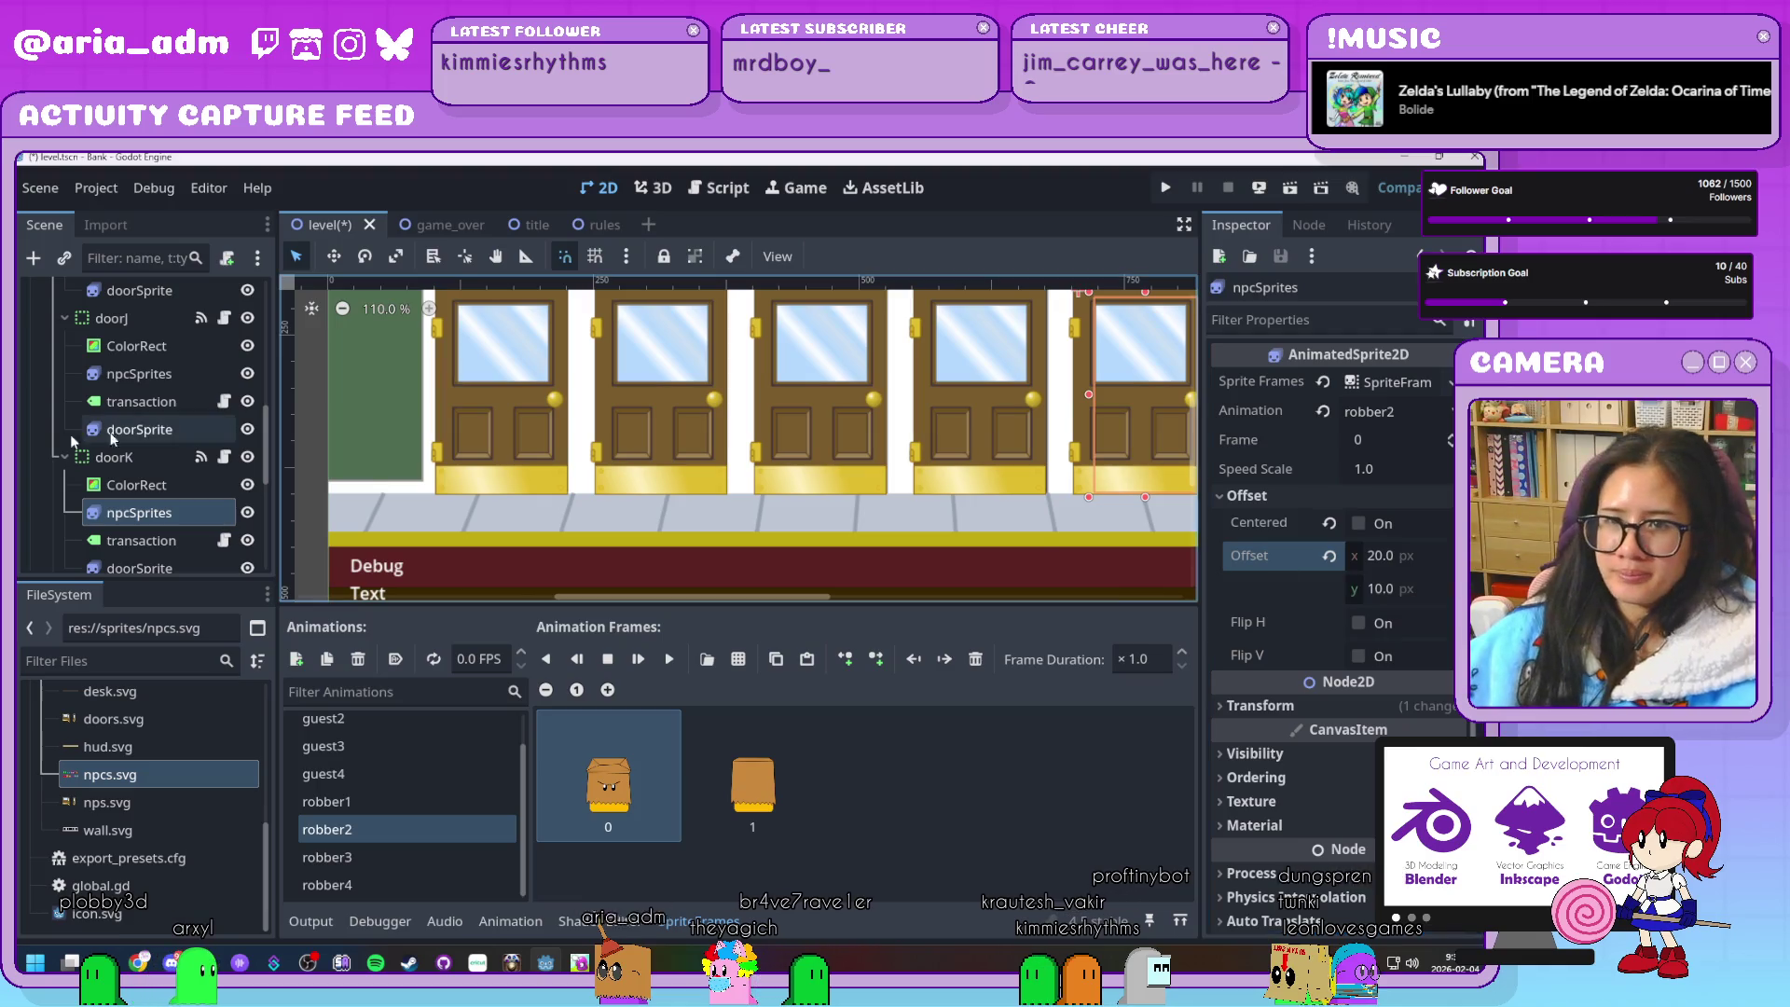
scroll(148, 474, down, 5)
click(139, 472)
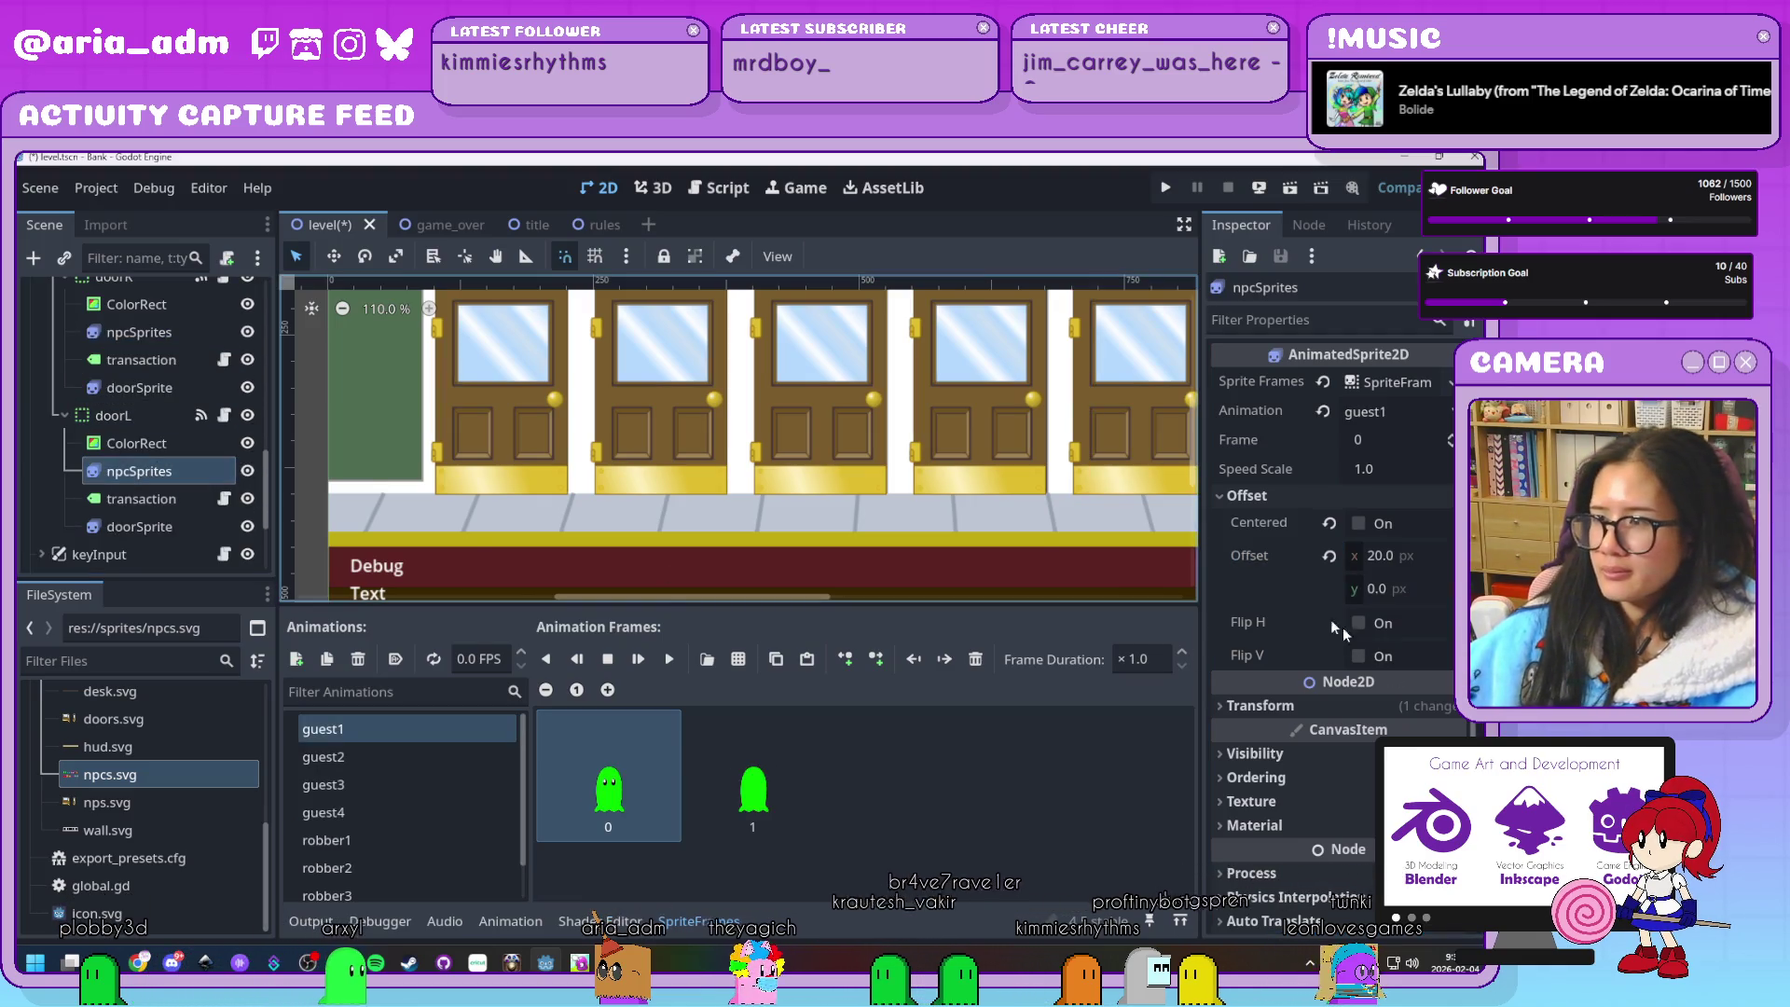
text(10)
key(Return)
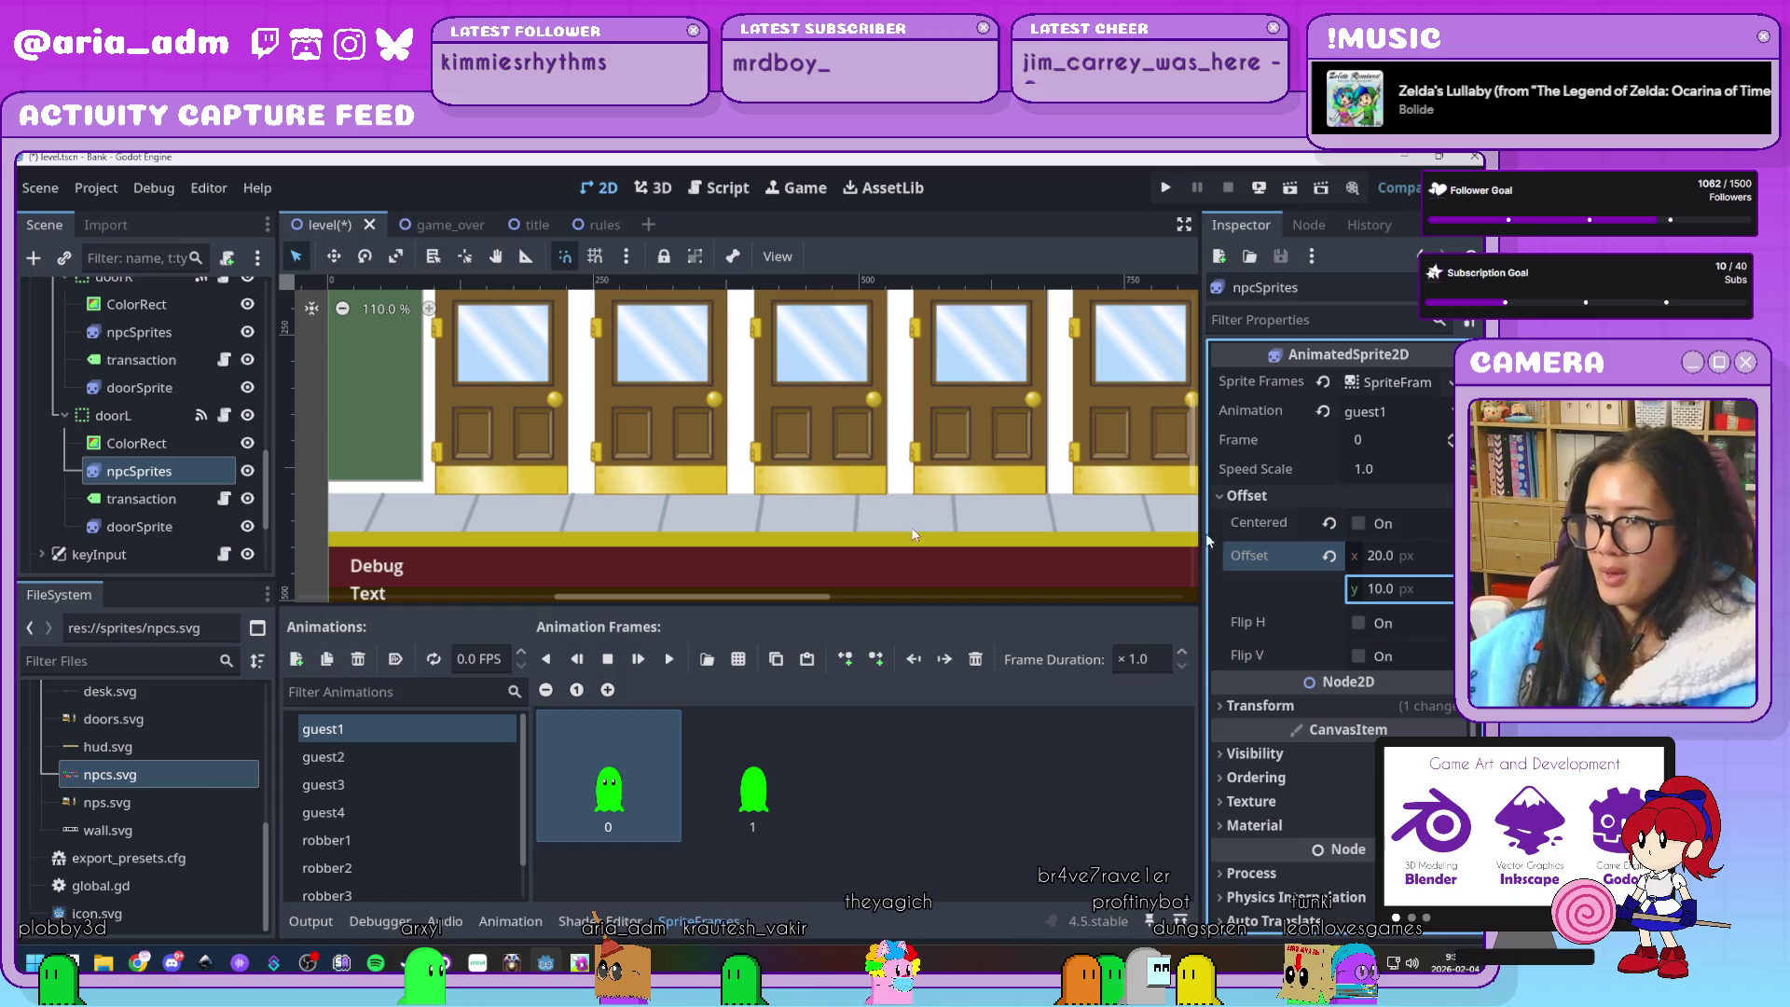
scroll(542, 491, down, 5)
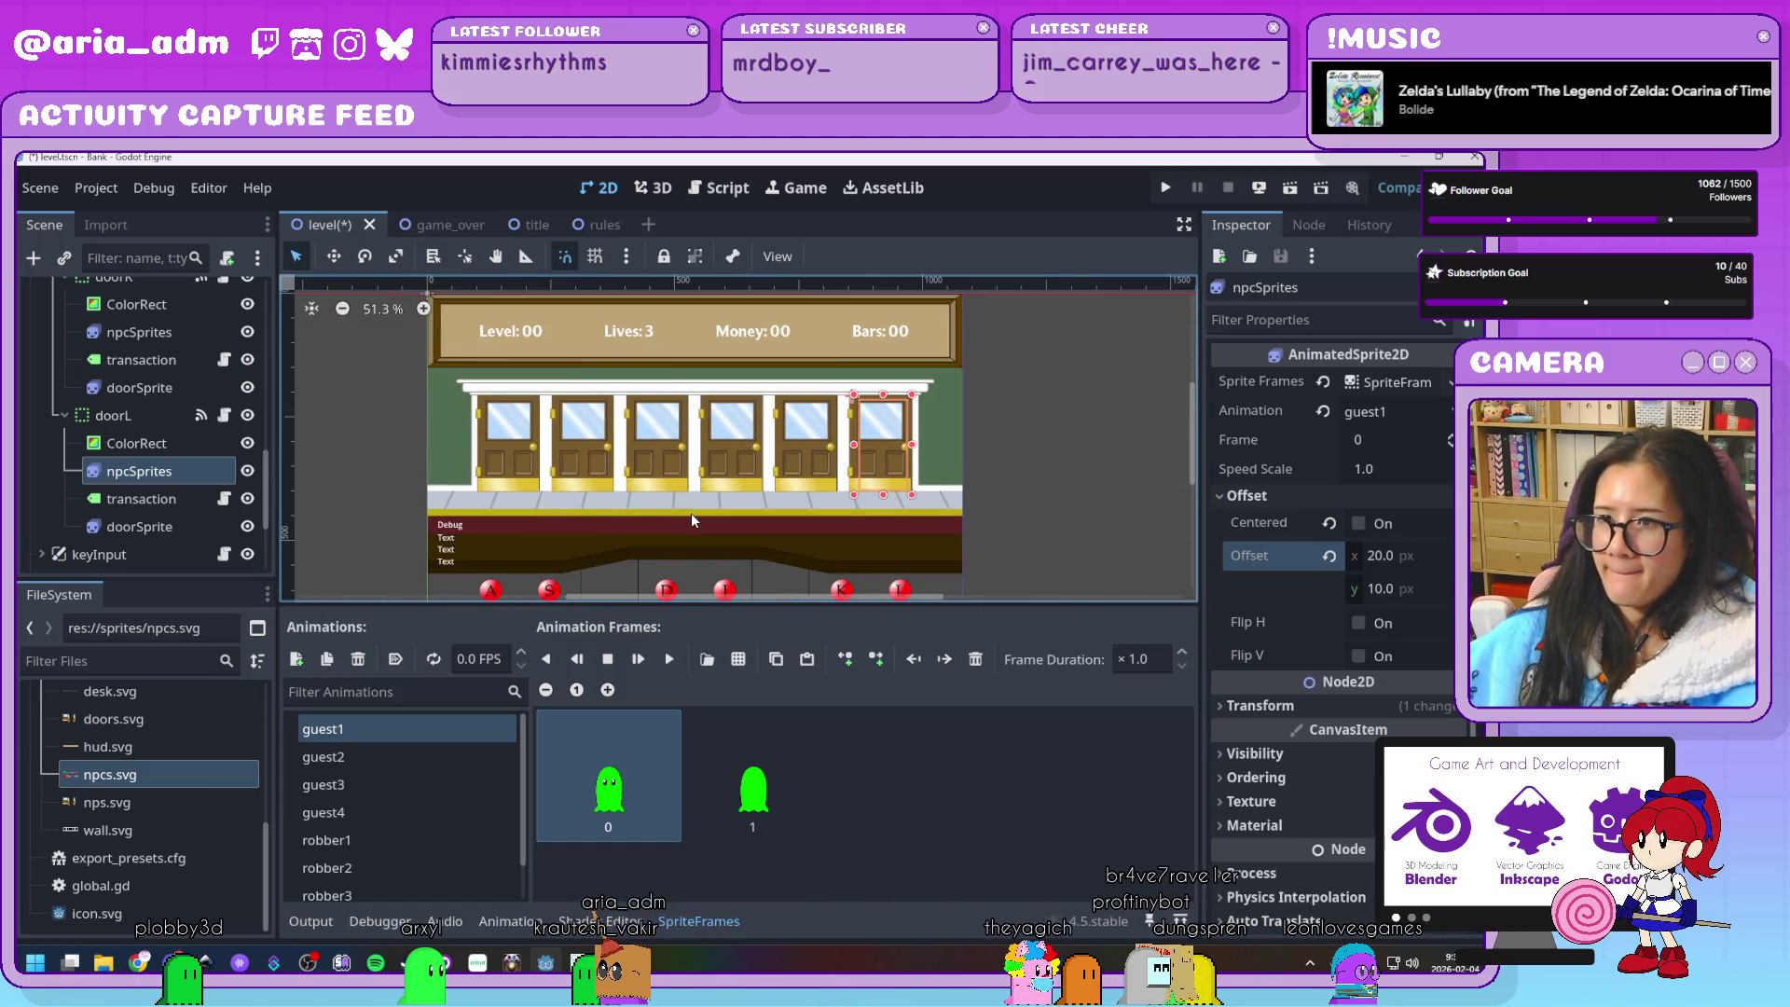
scroll(691, 512, down, 1)
scroll(1016, 541, up, 1)
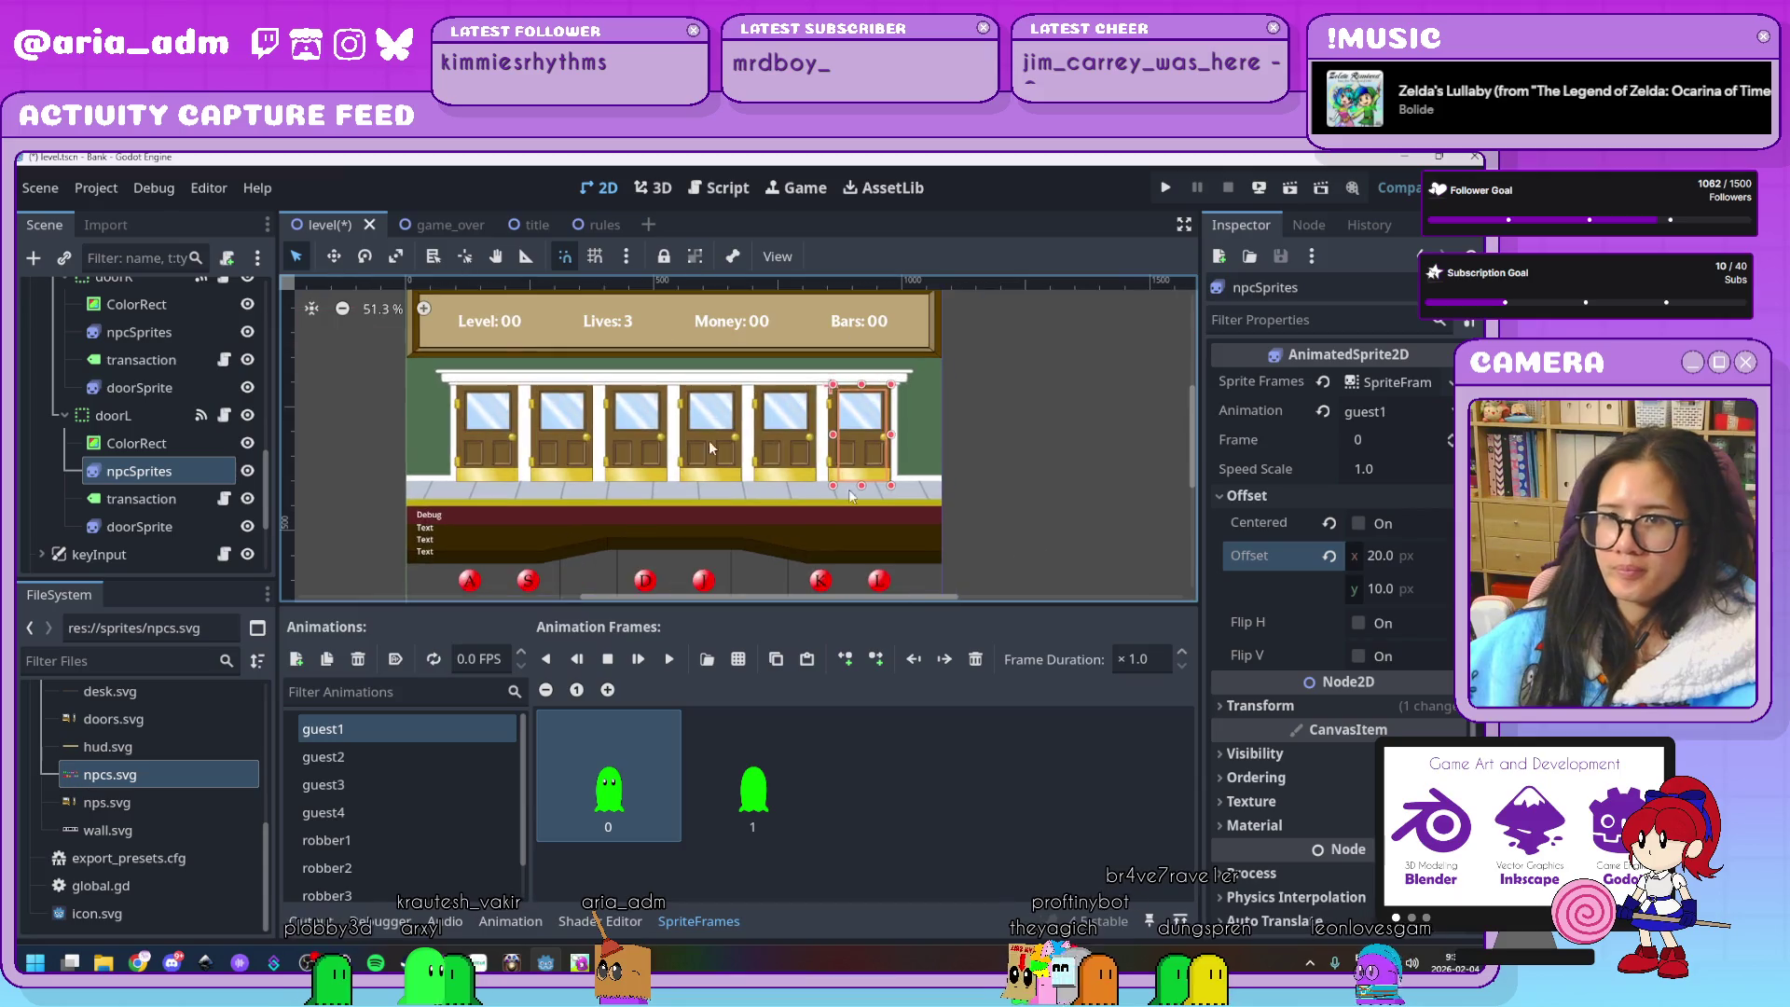
Switch to the rules scene and select its animated ghost sprite
click(528, 225)
click(602, 224)
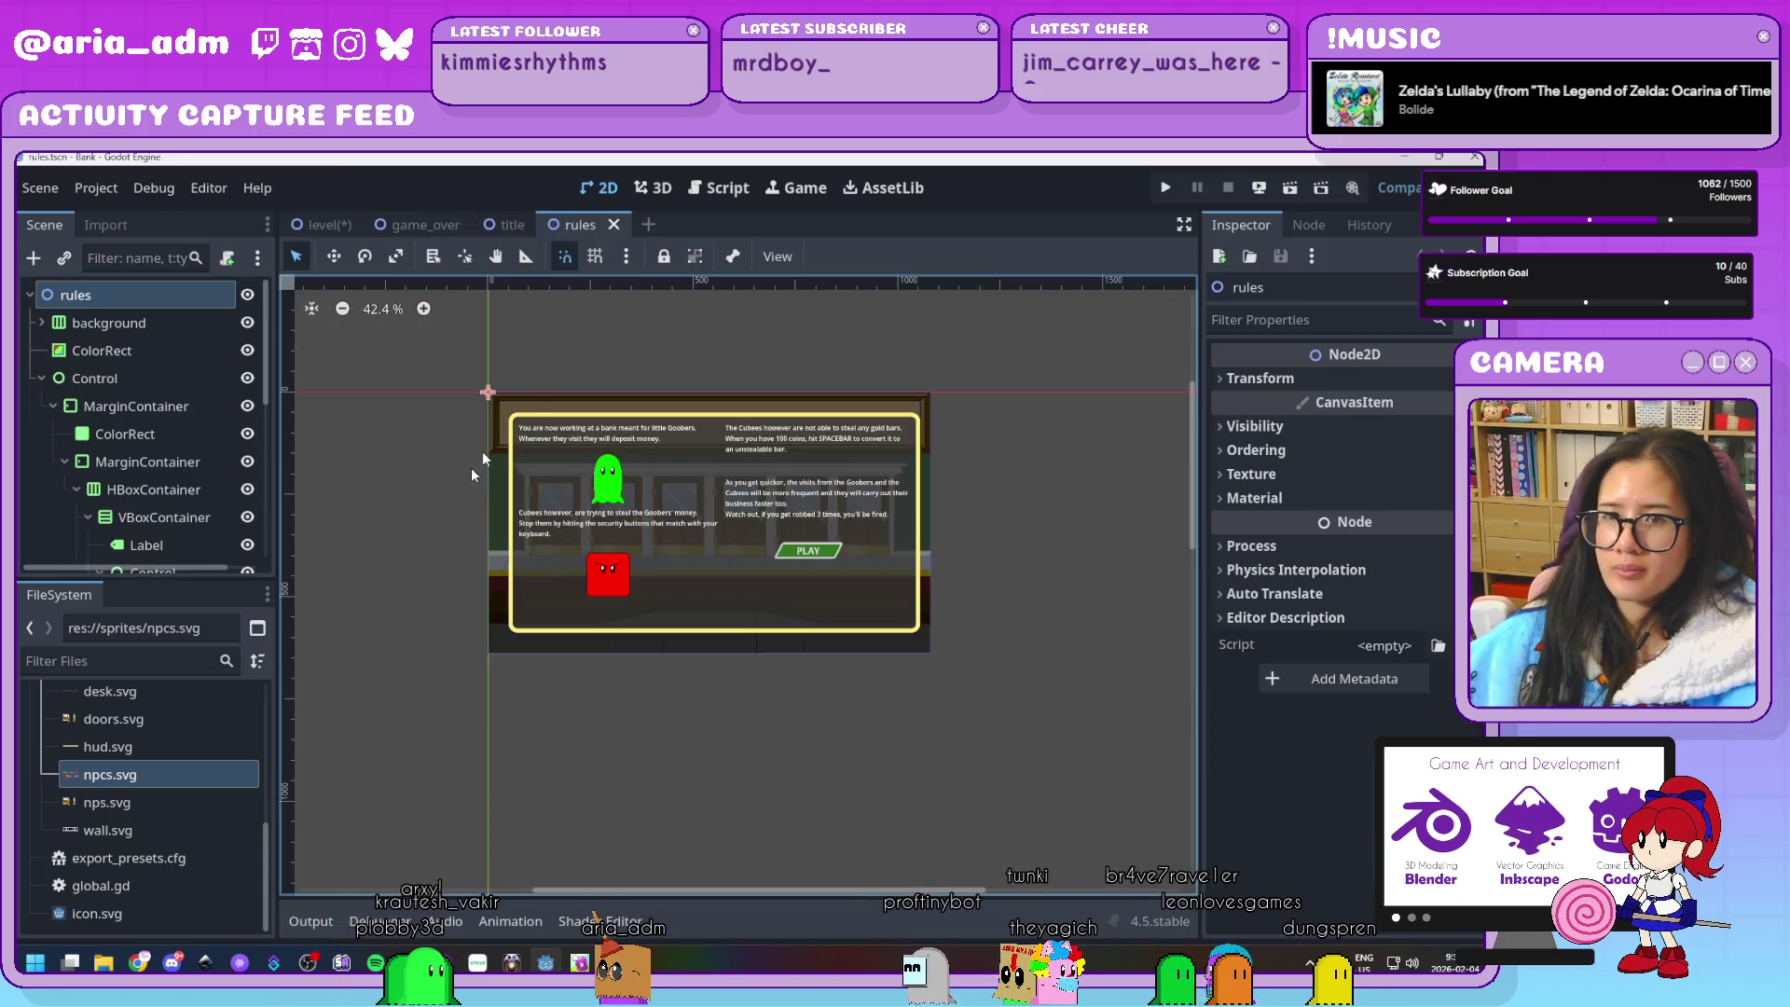
scroll(133, 432, down, 3)
click(175, 462)
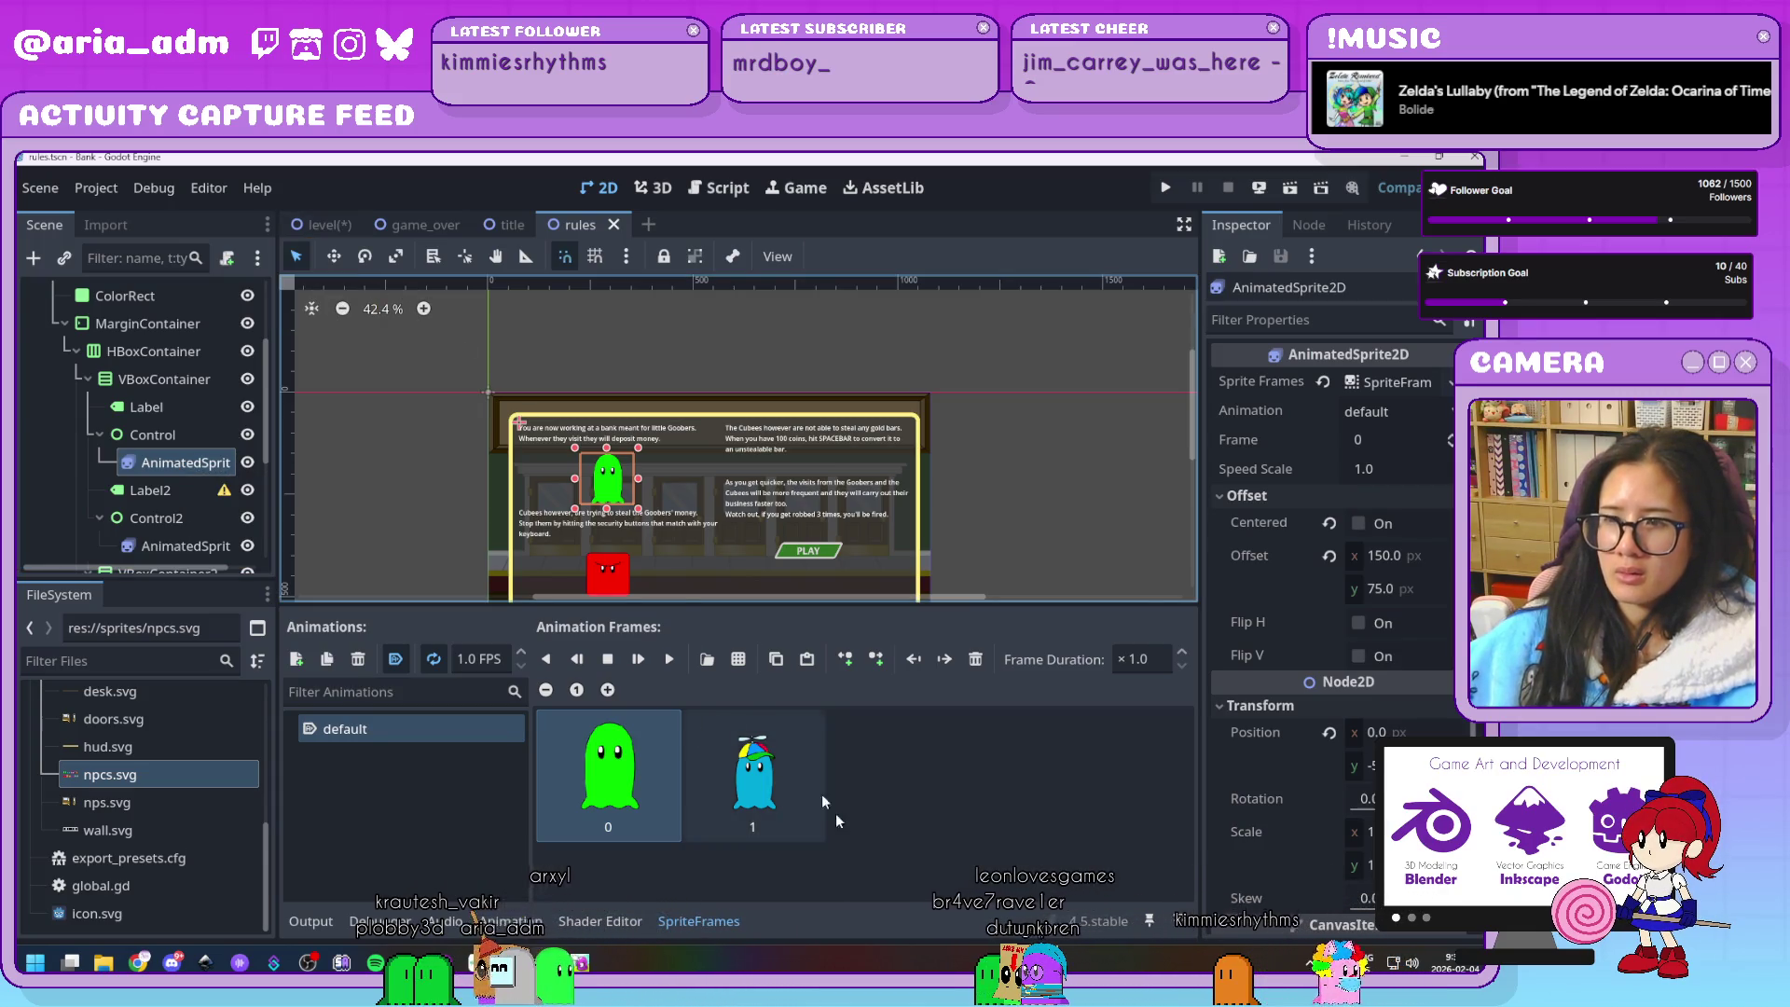
Add the pink-hat and top-hat mustache frames from npcs.svg to the ghost's default animation
click(739, 660)
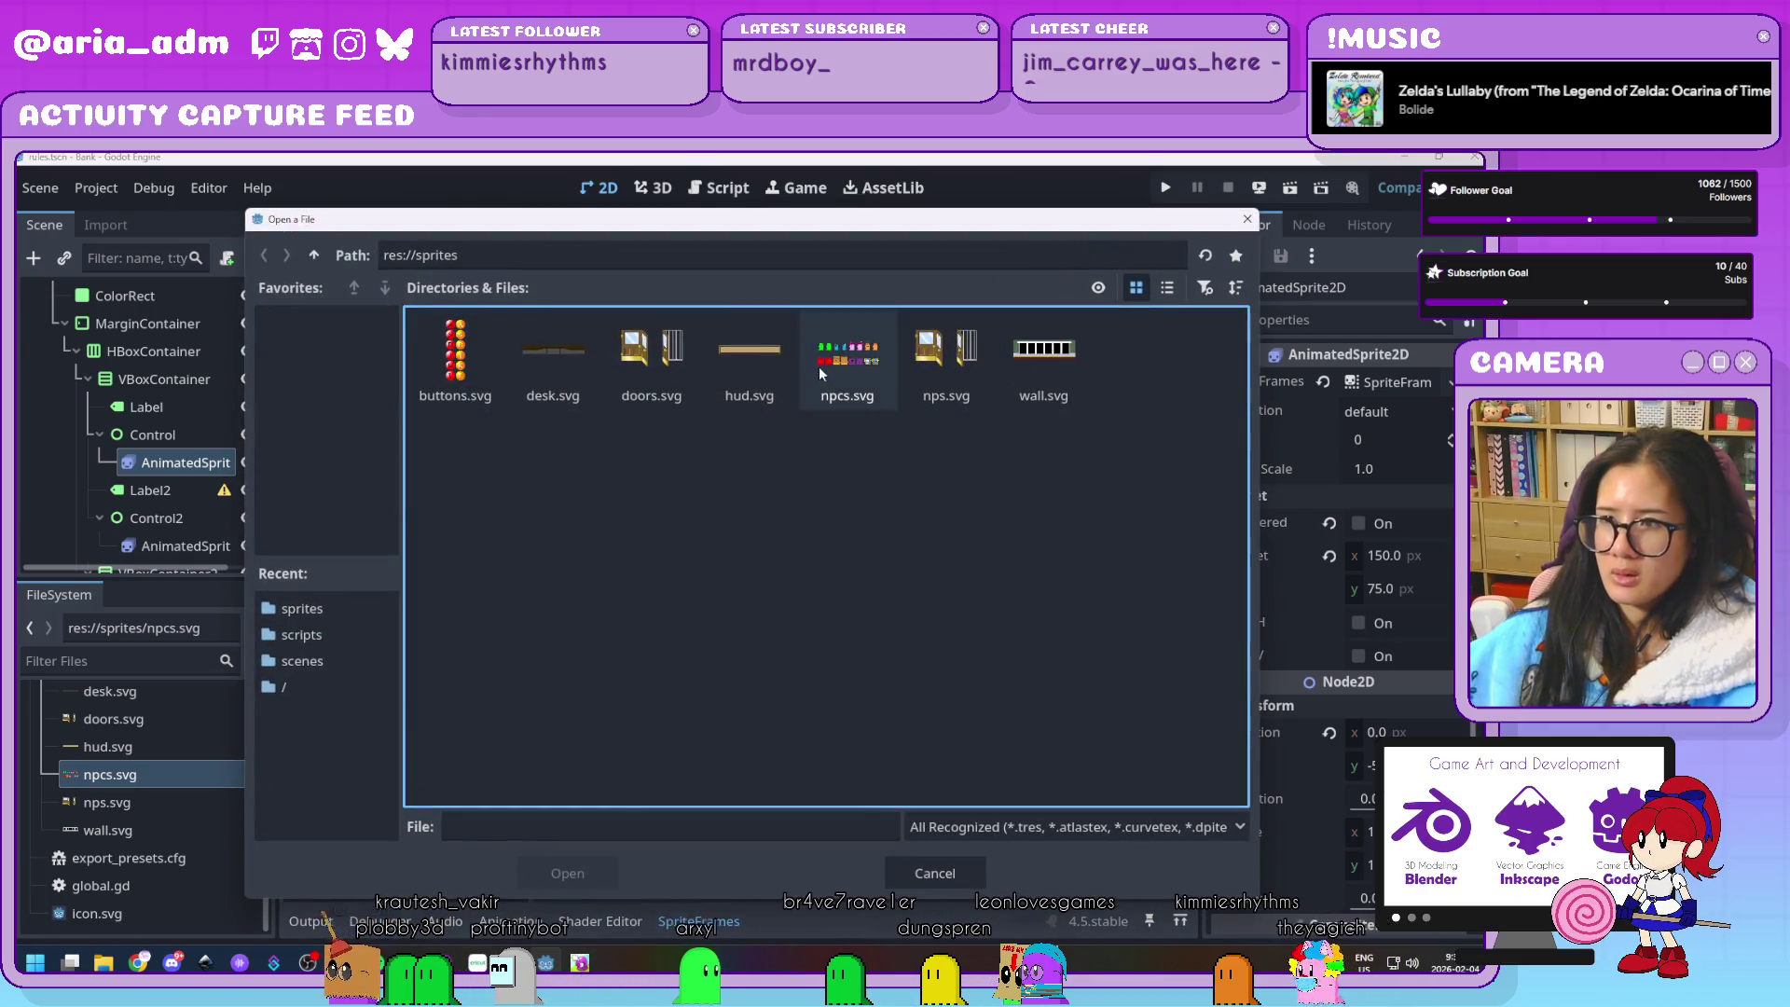
double_click(830, 373)
click(833, 368)
click(615, 457)
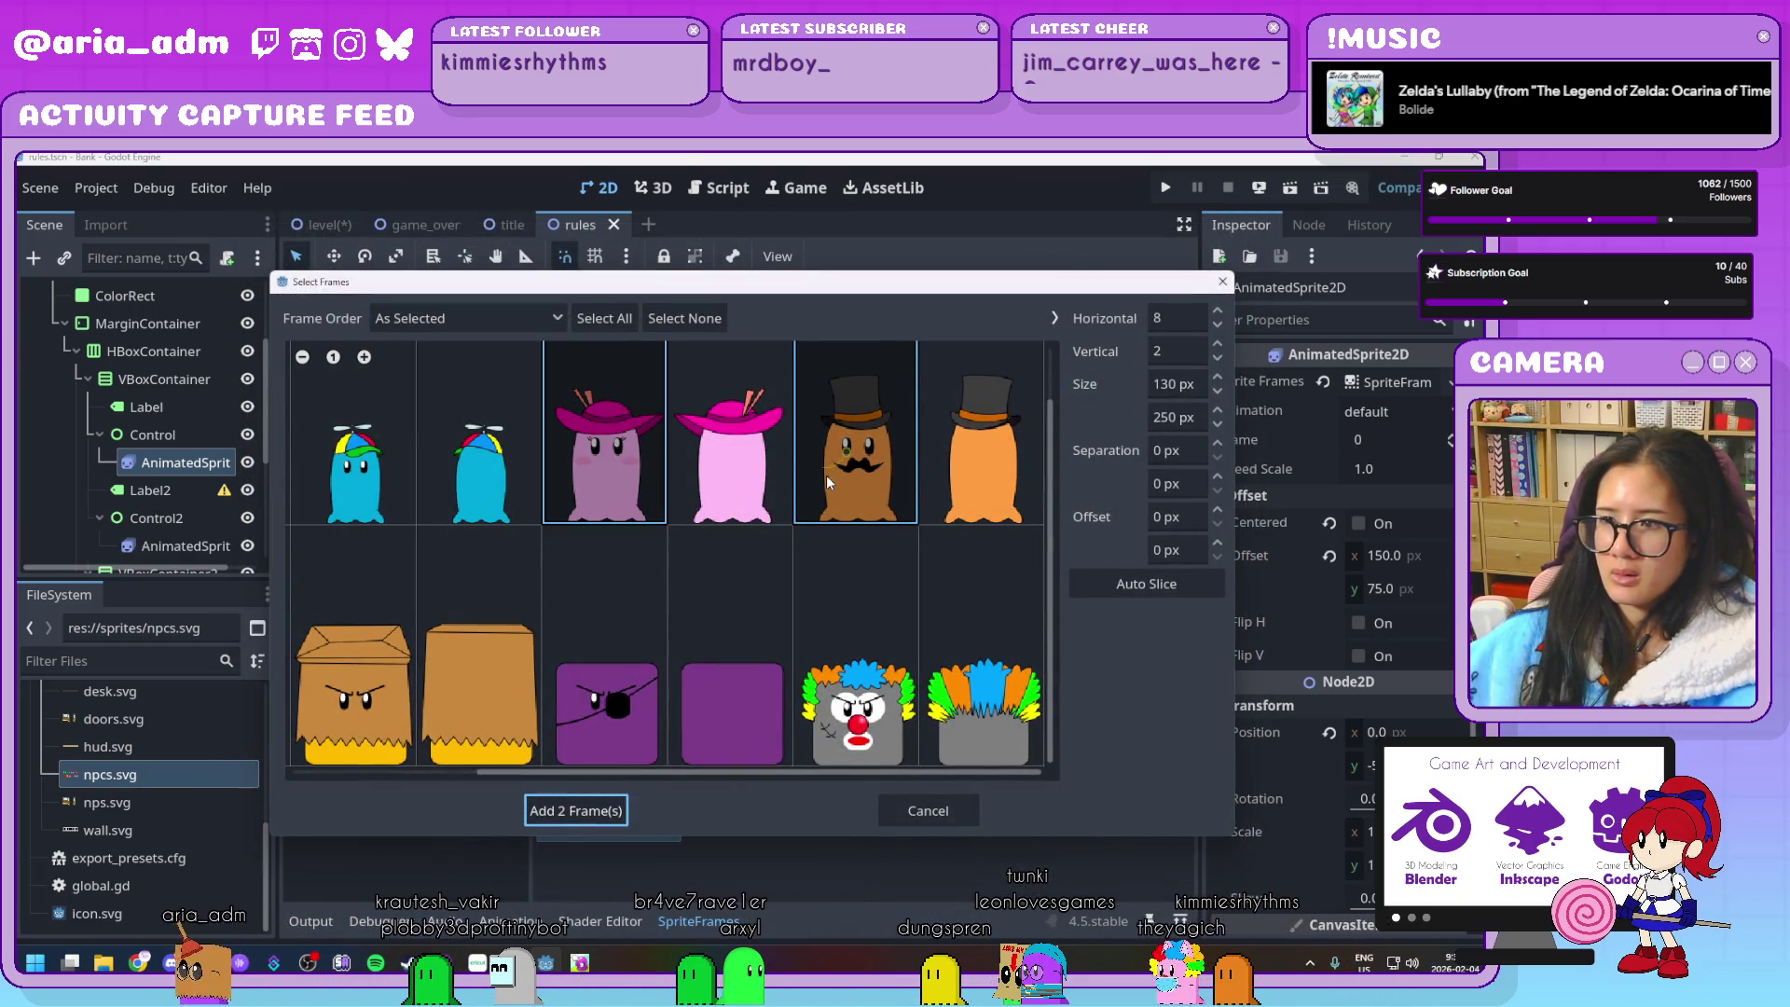
click(574, 811)
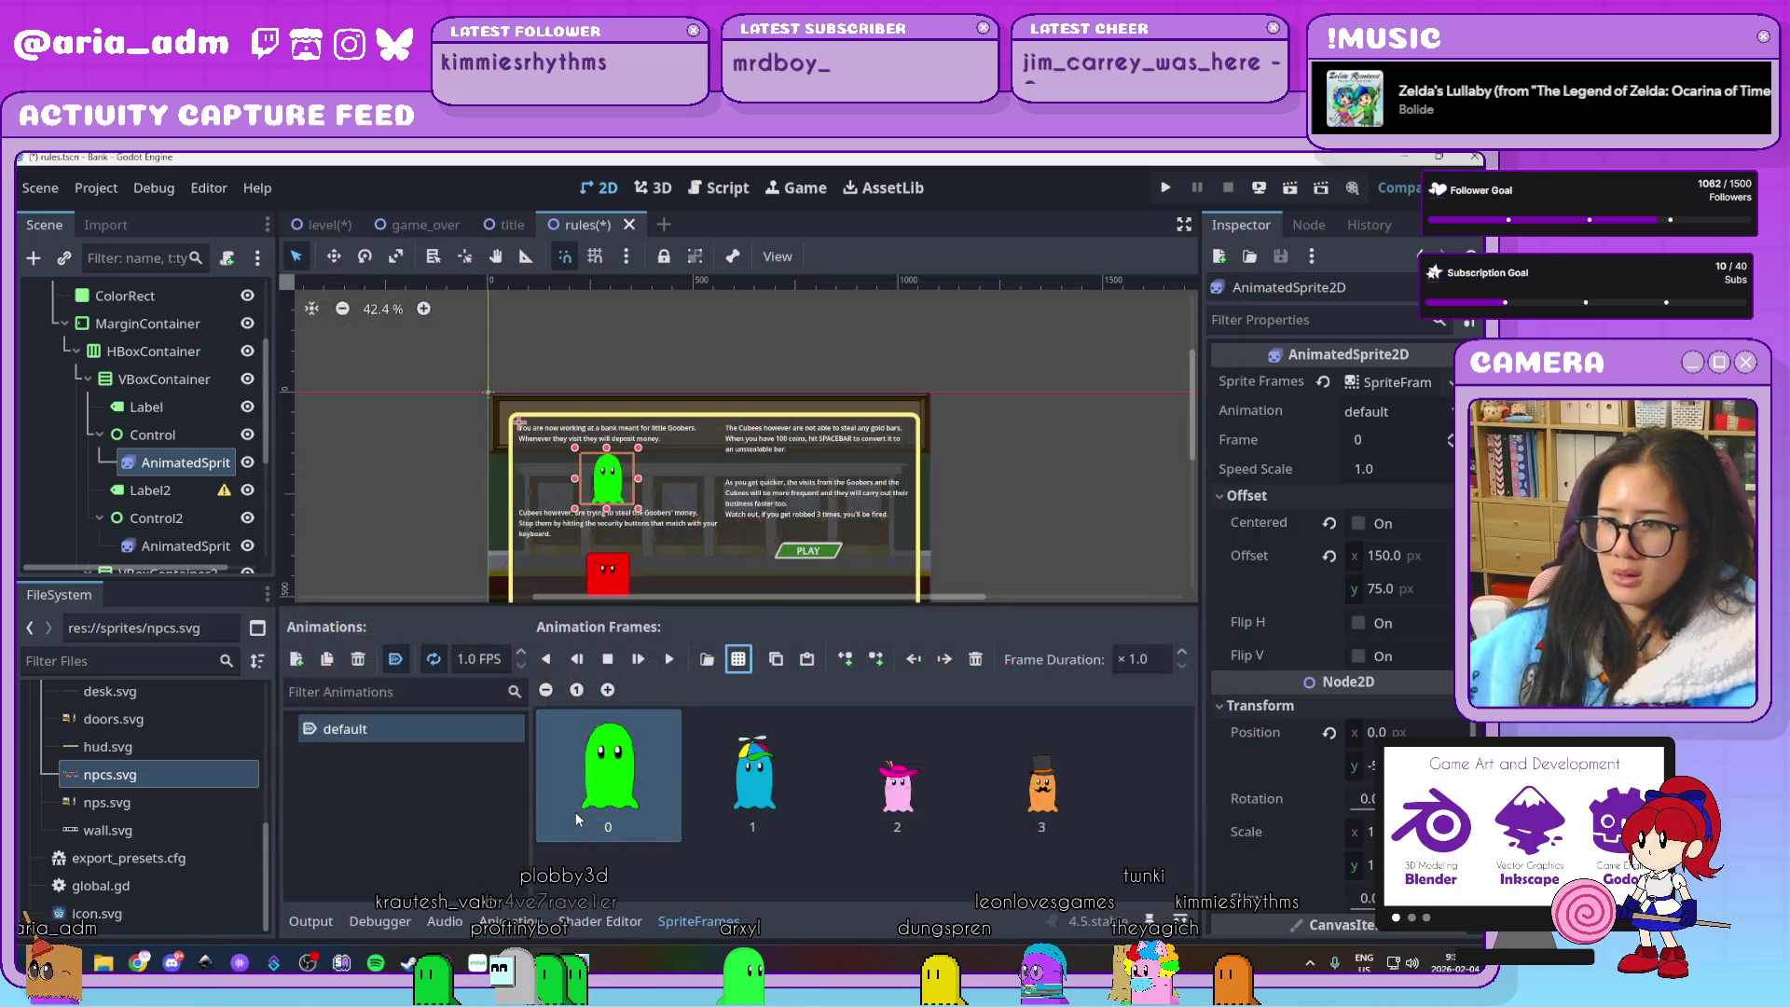
Inspect the newly added pink-hat and mustache guest frames
click(905, 809)
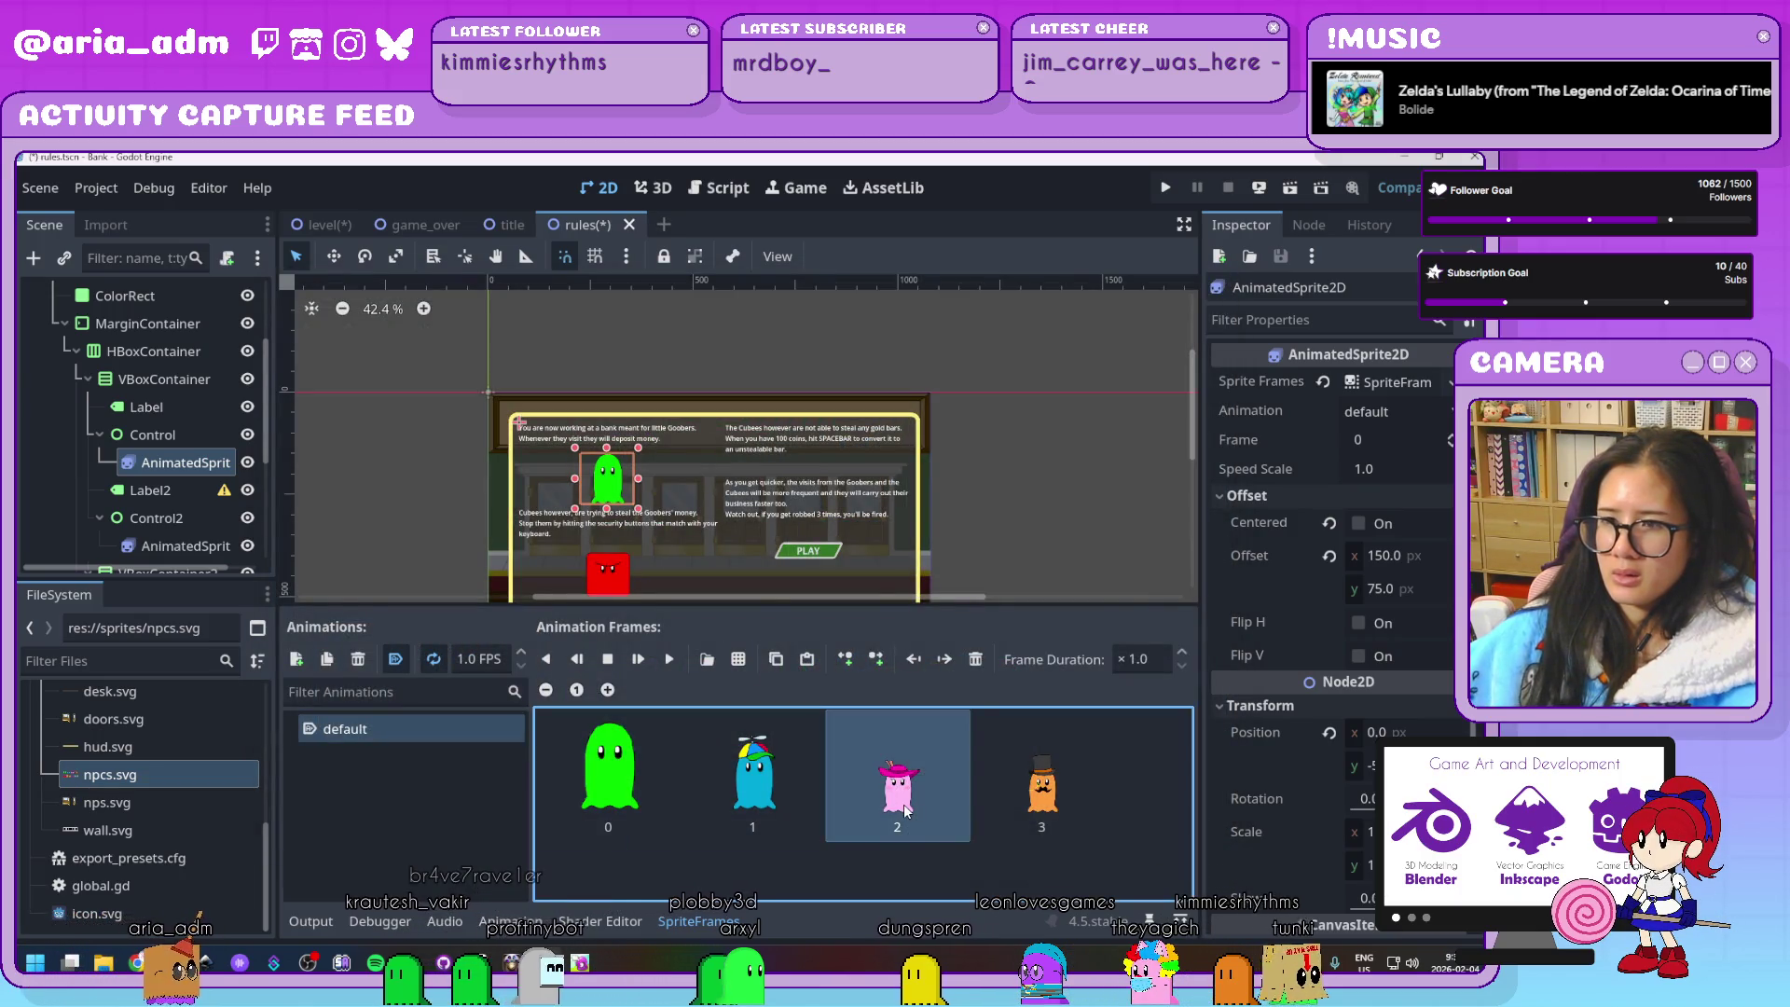
scroll(708, 515, up, 1)
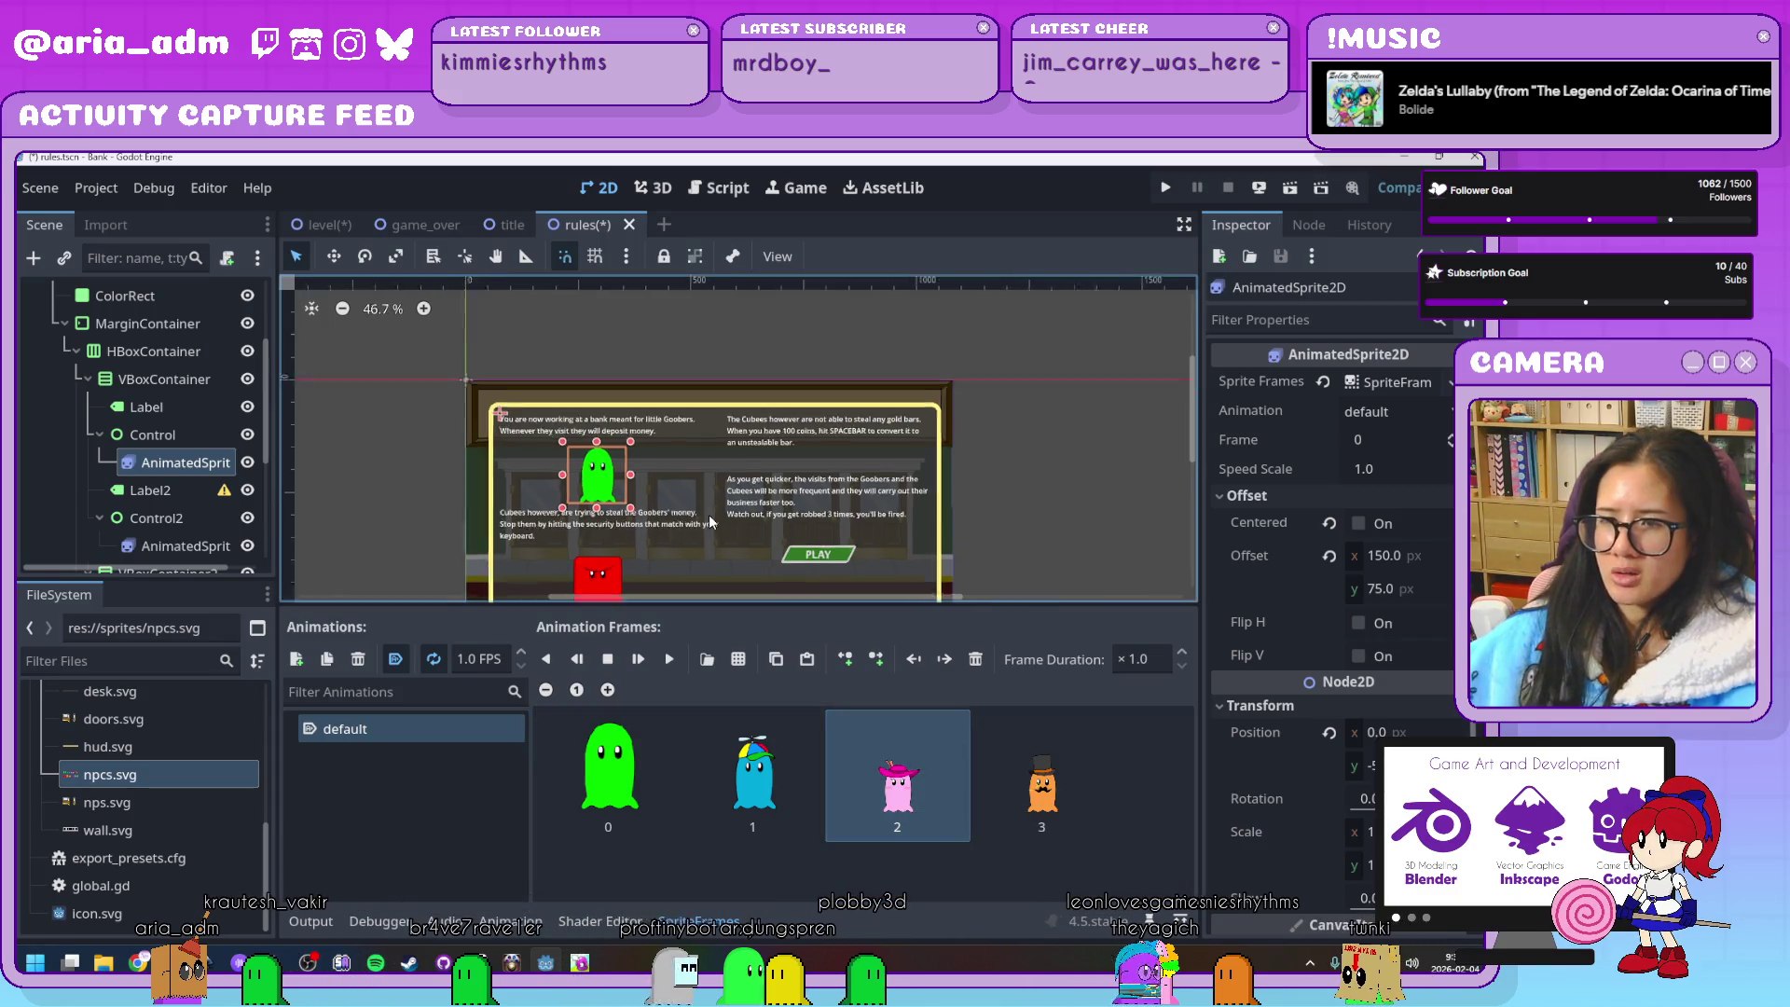
scroll(708, 514, up, 7)
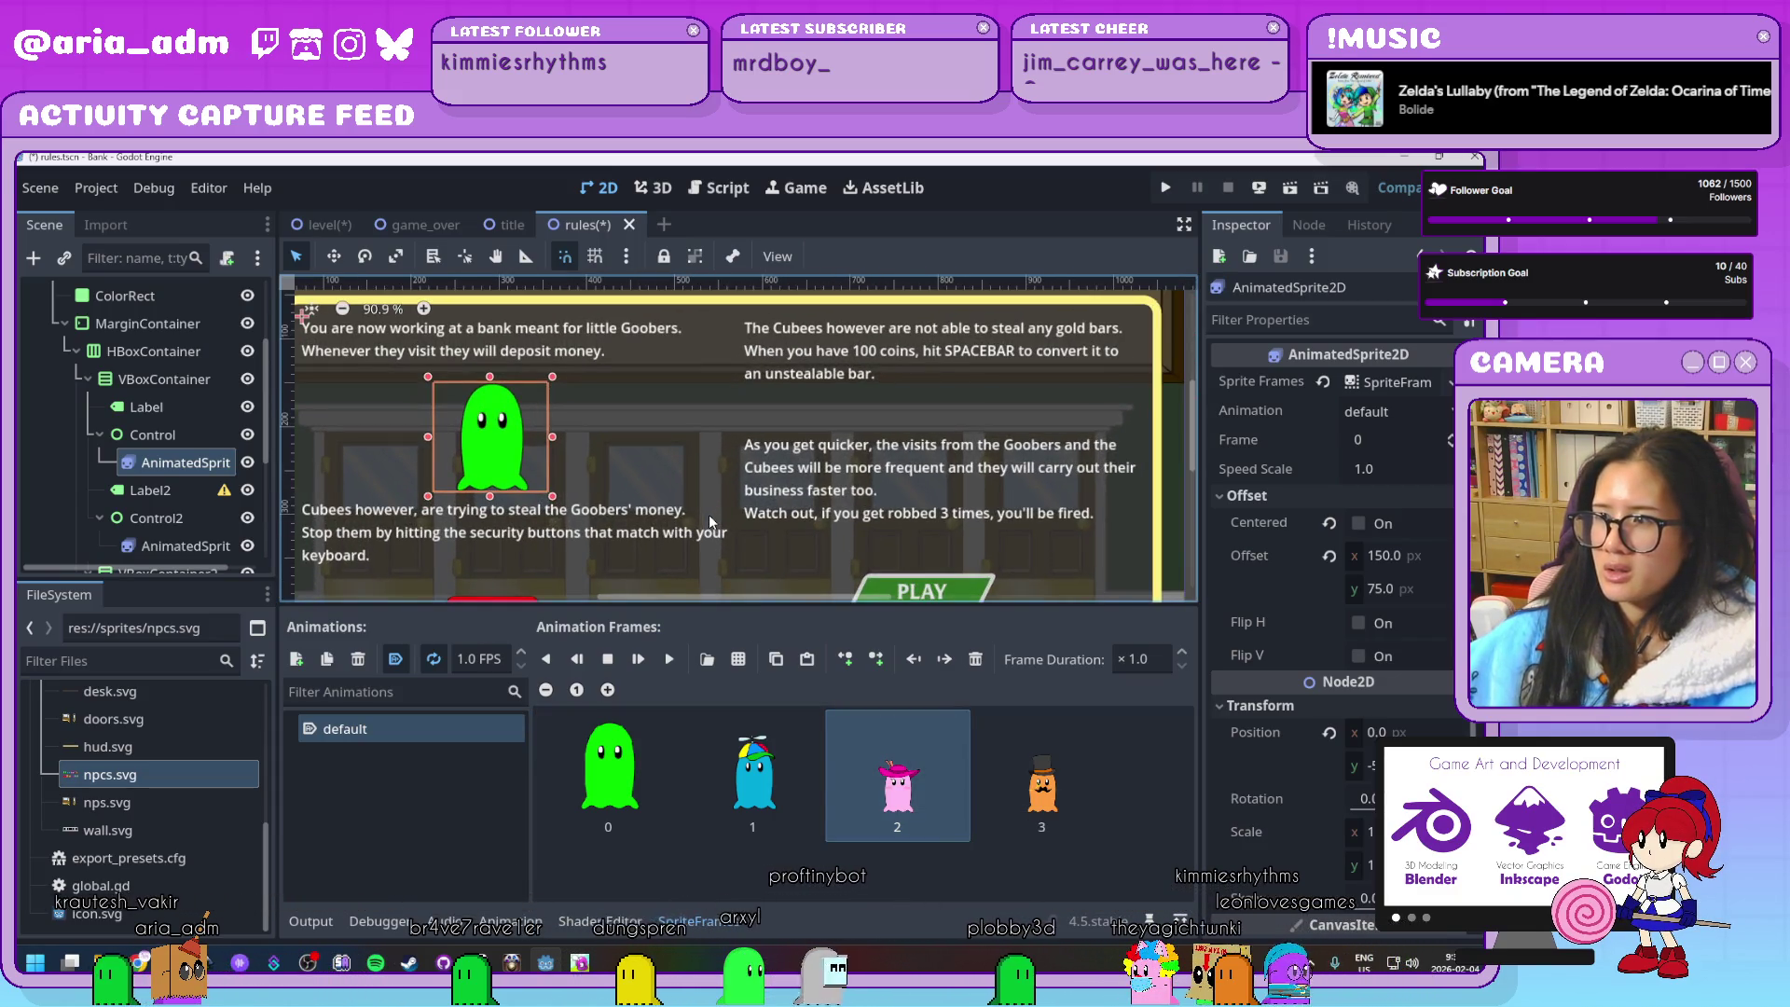
scroll(709, 515, down, 7)
scroll(709, 515, up, 7)
click(924, 795)
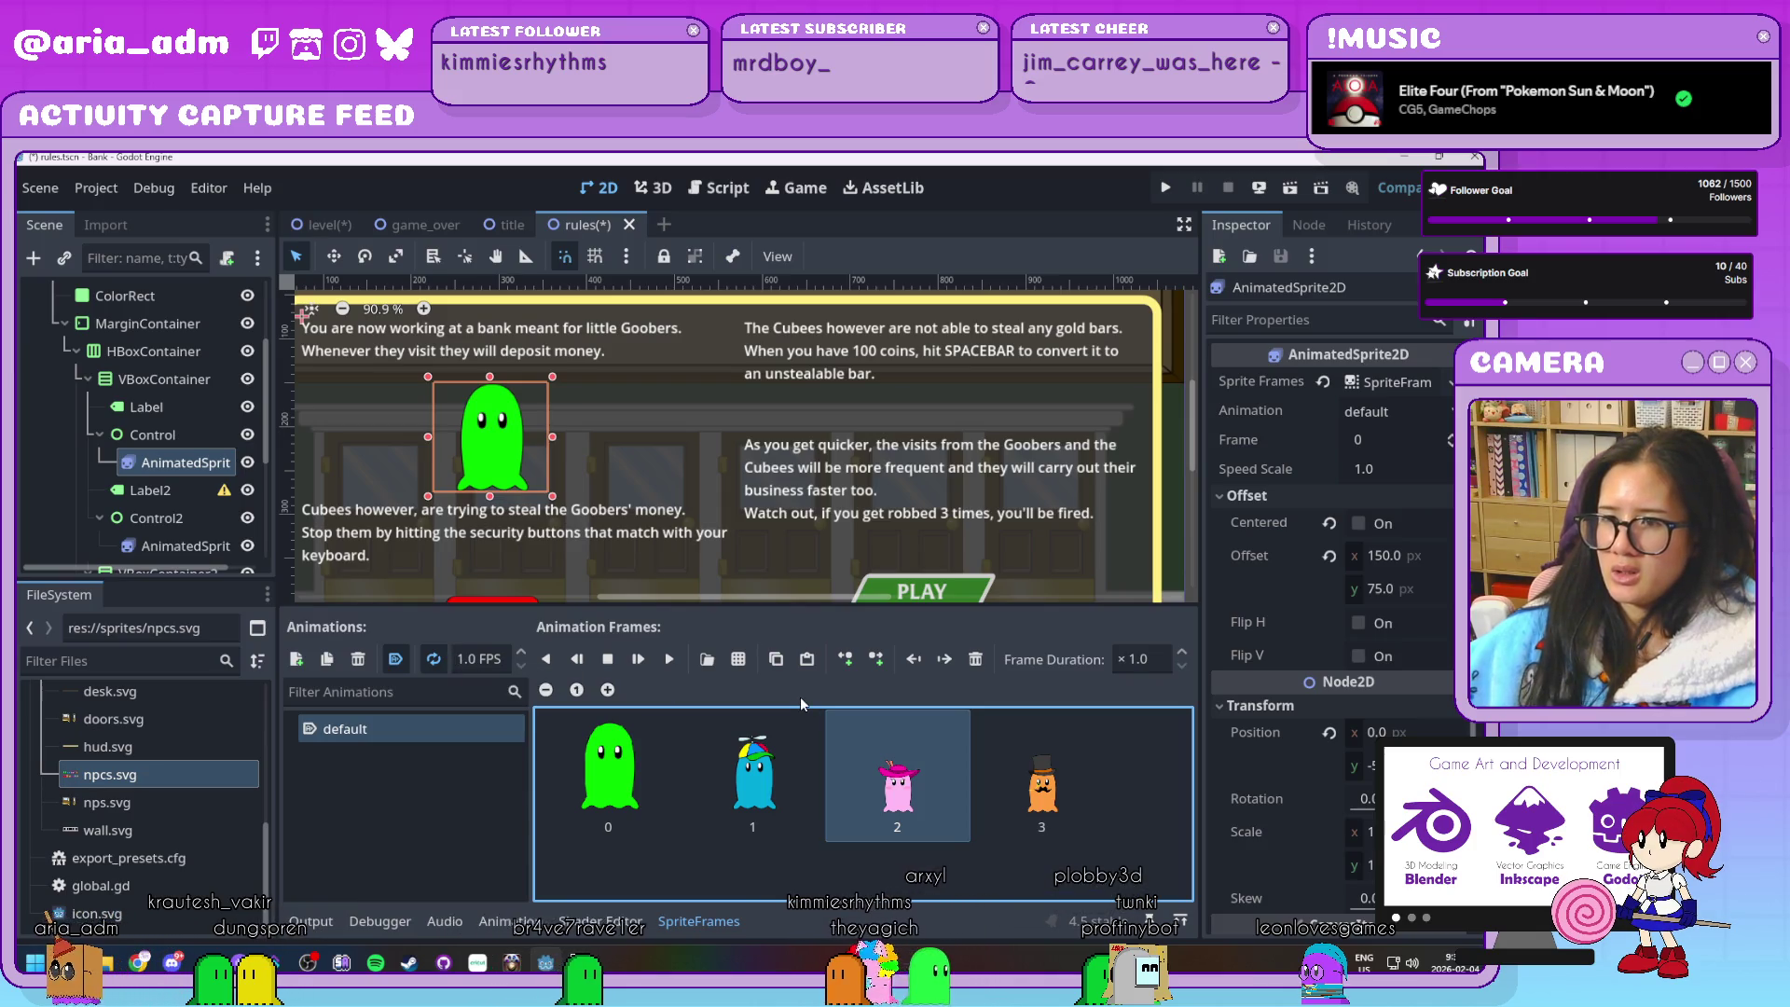
click(1078, 797)
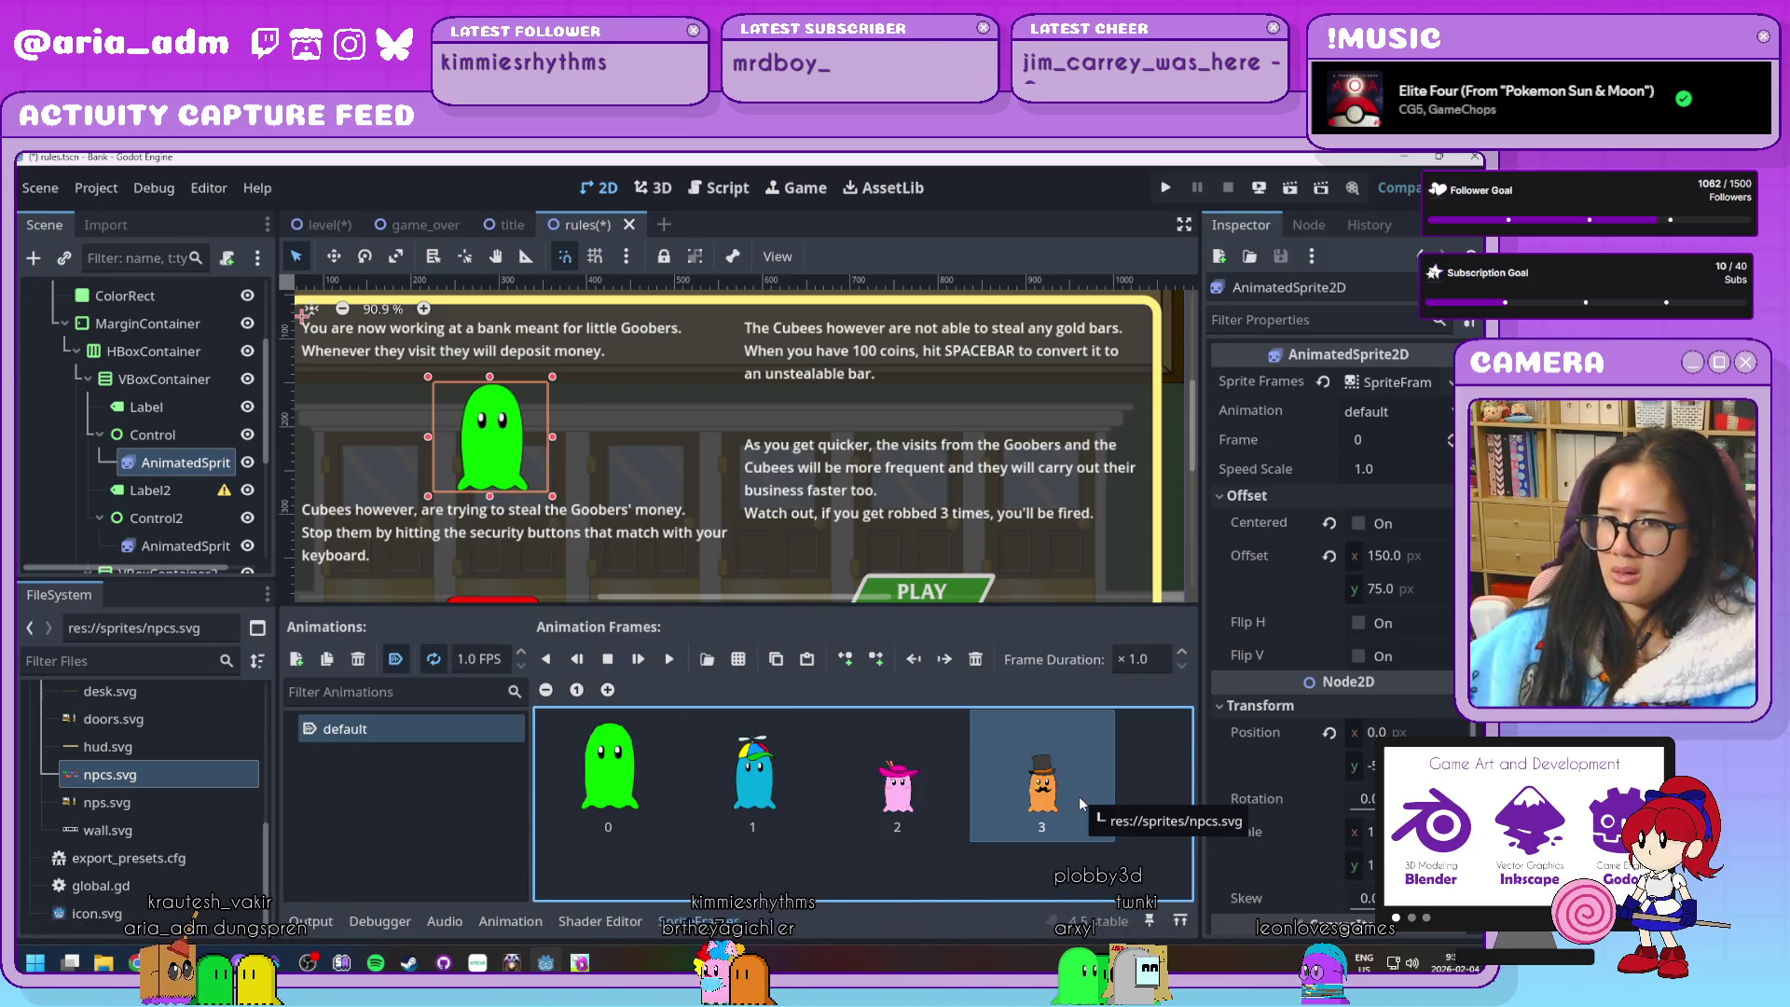
Reselect the ghost sprite, then select the second animated sprite with its Cubee frames
click(154, 468)
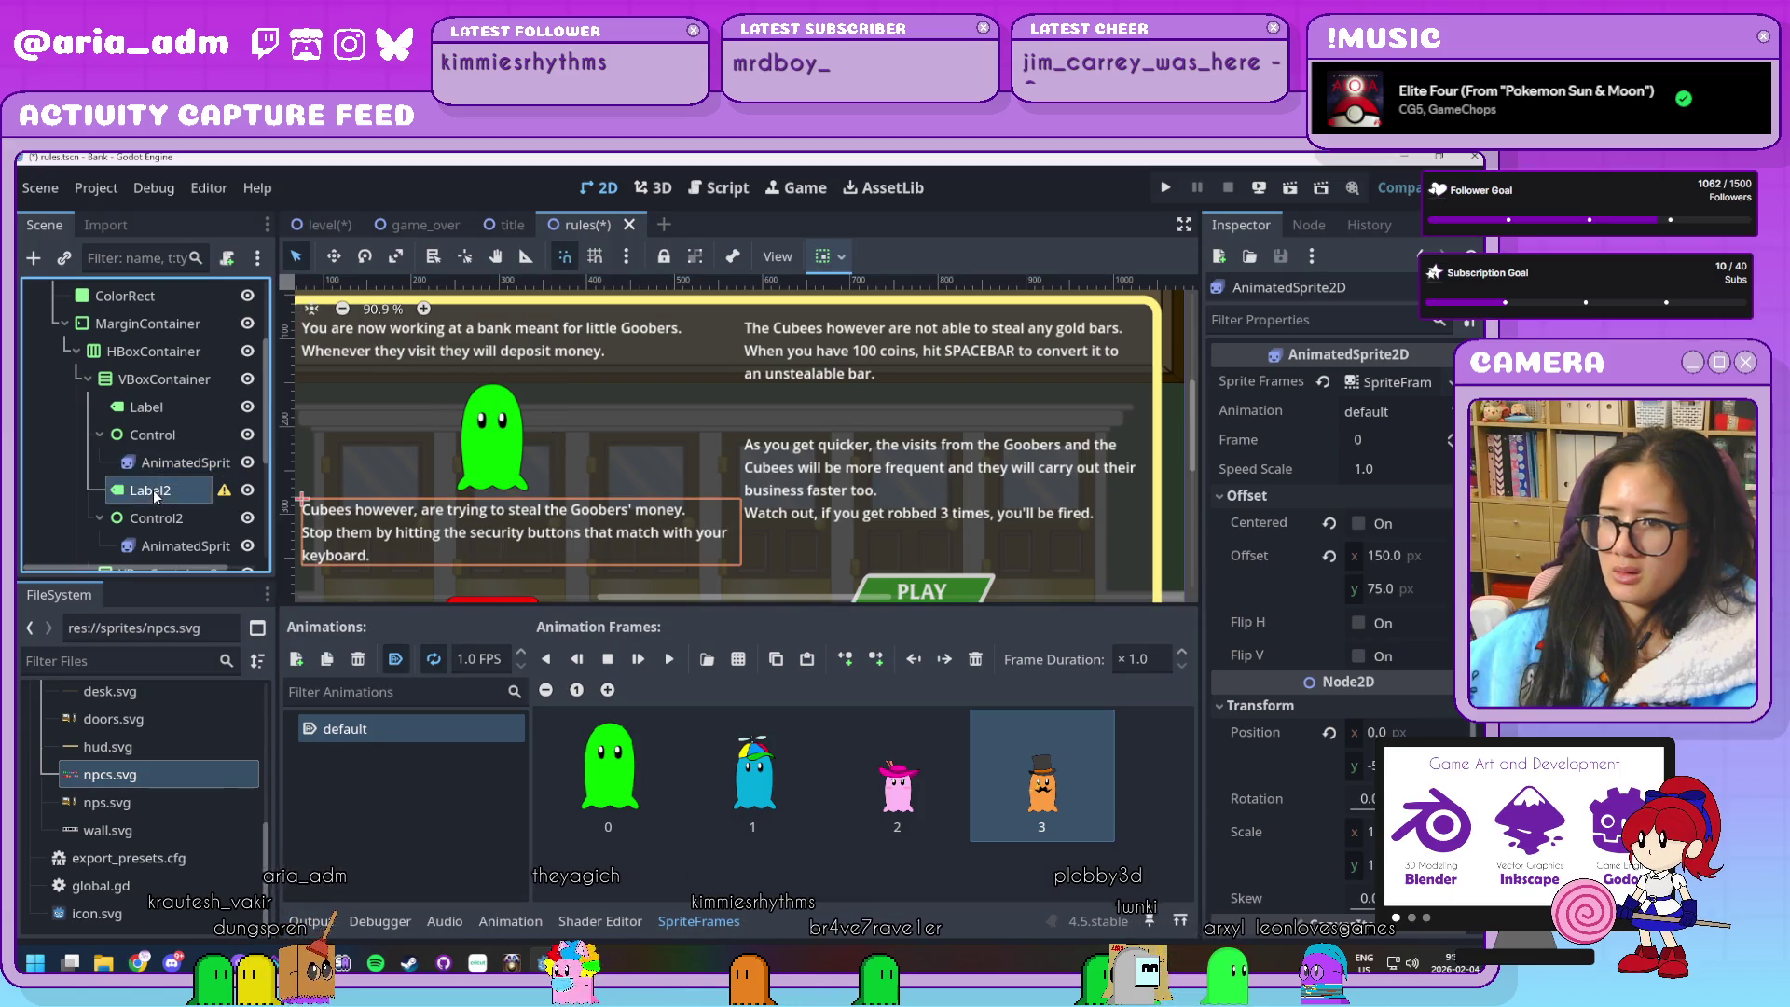
click(153, 489)
click(178, 463)
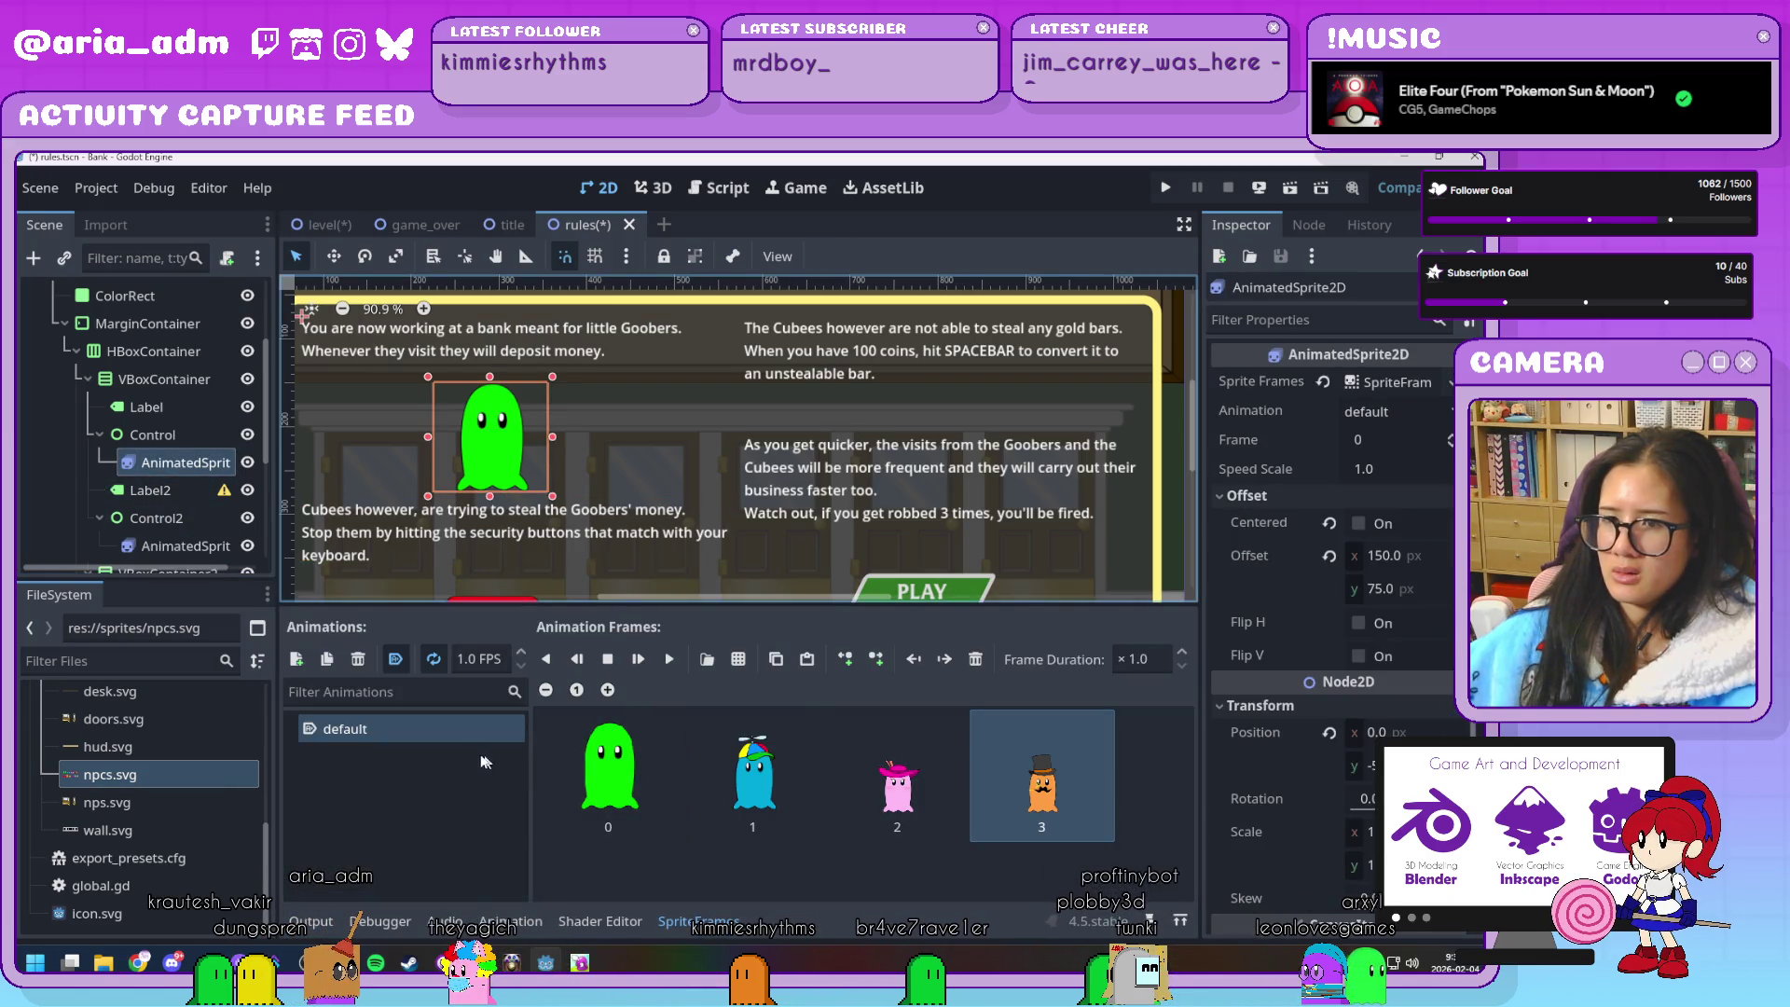
click(177, 545)
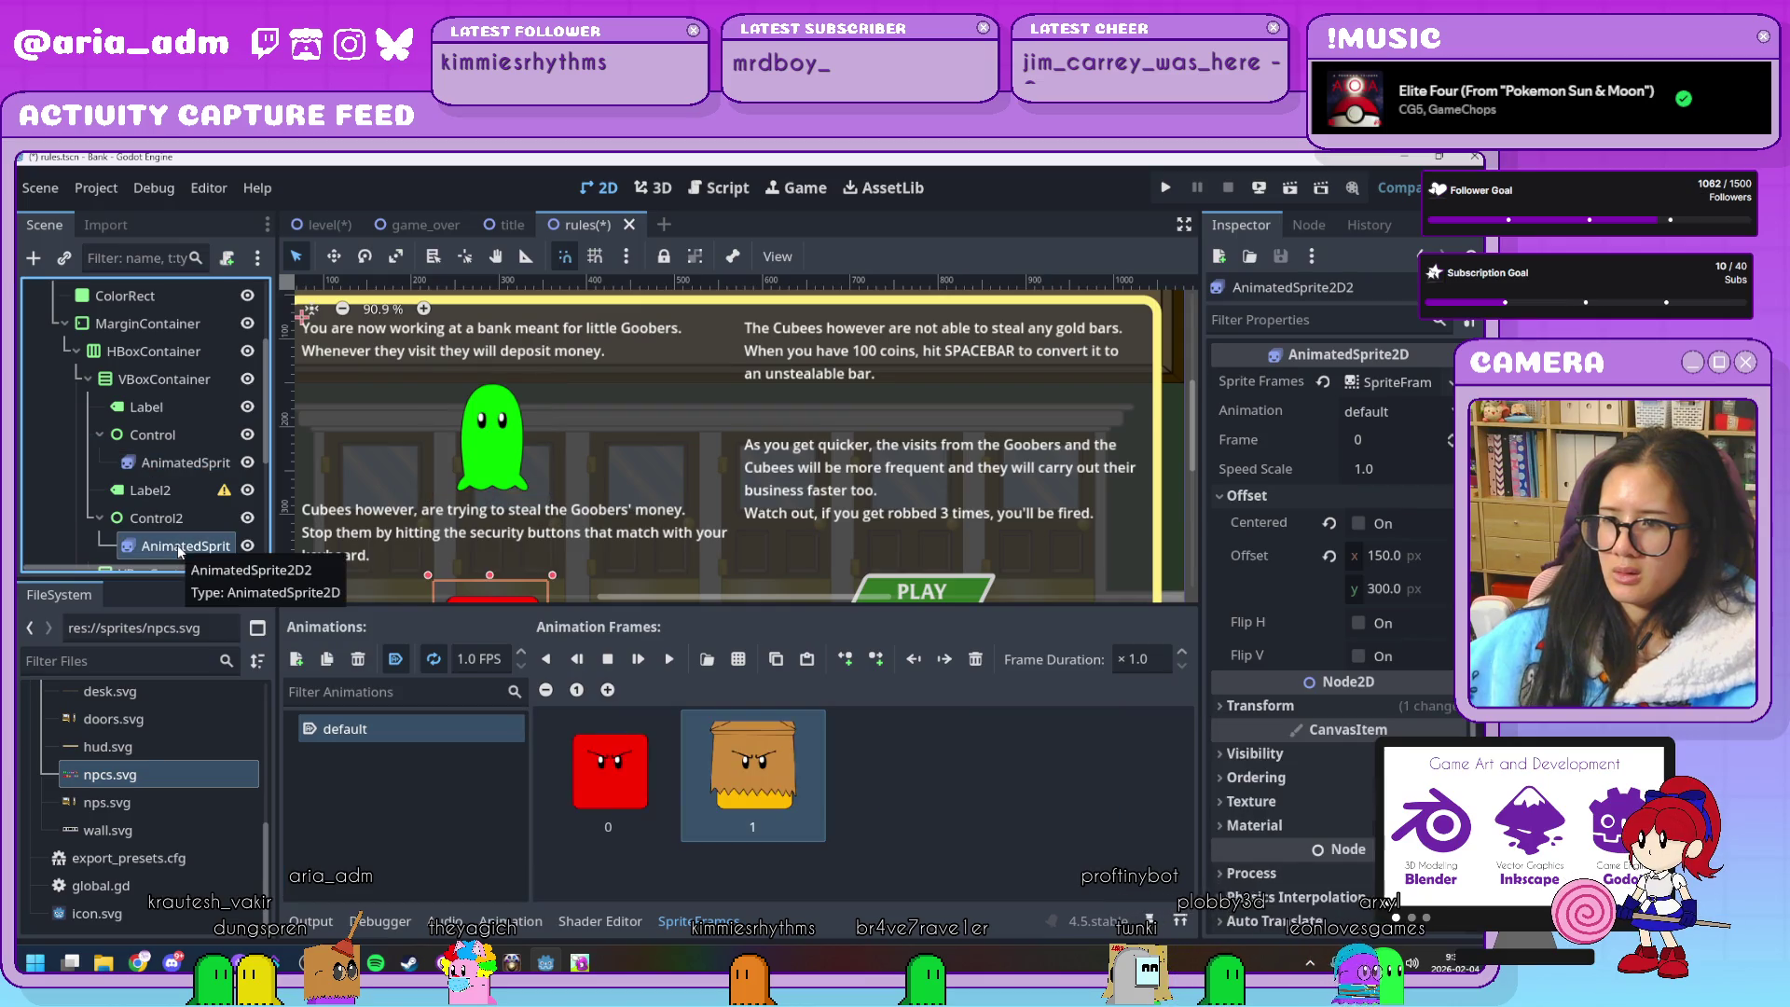
Add the purple eyepatch and clown frames from npcs.svg to the Cubee animation
scroll(158, 484, down, 2)
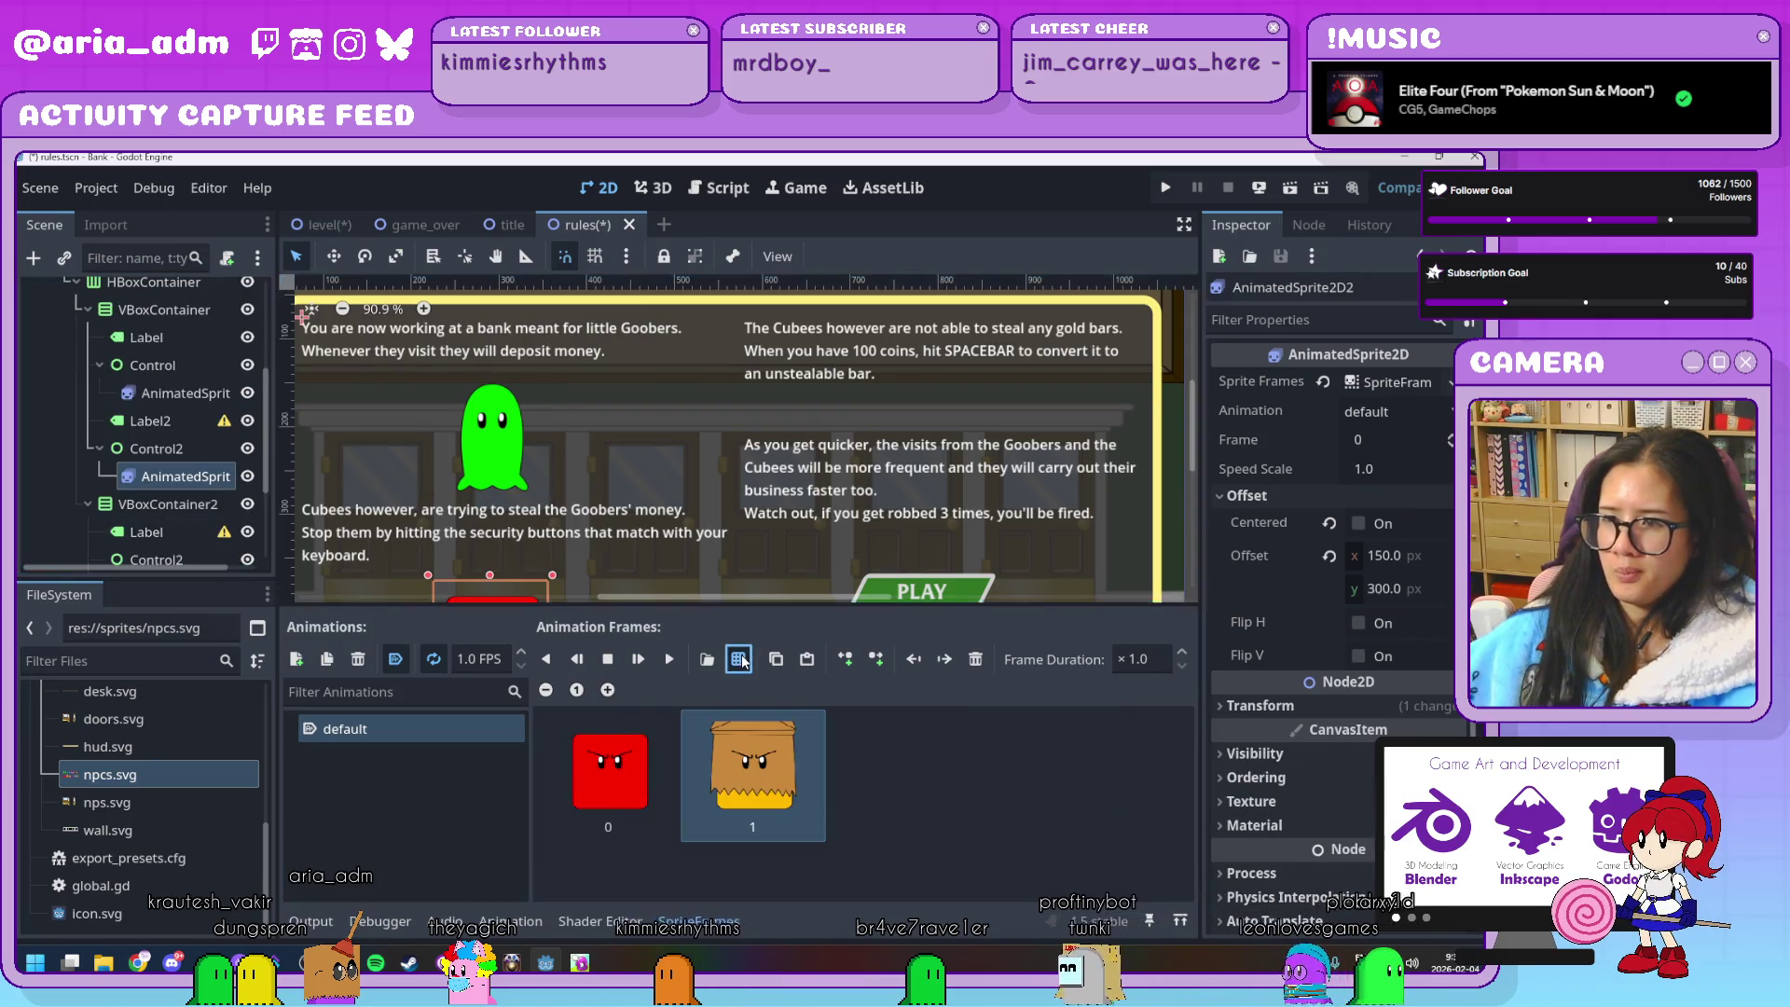
click(743, 661)
click(851, 368)
click(563, 871)
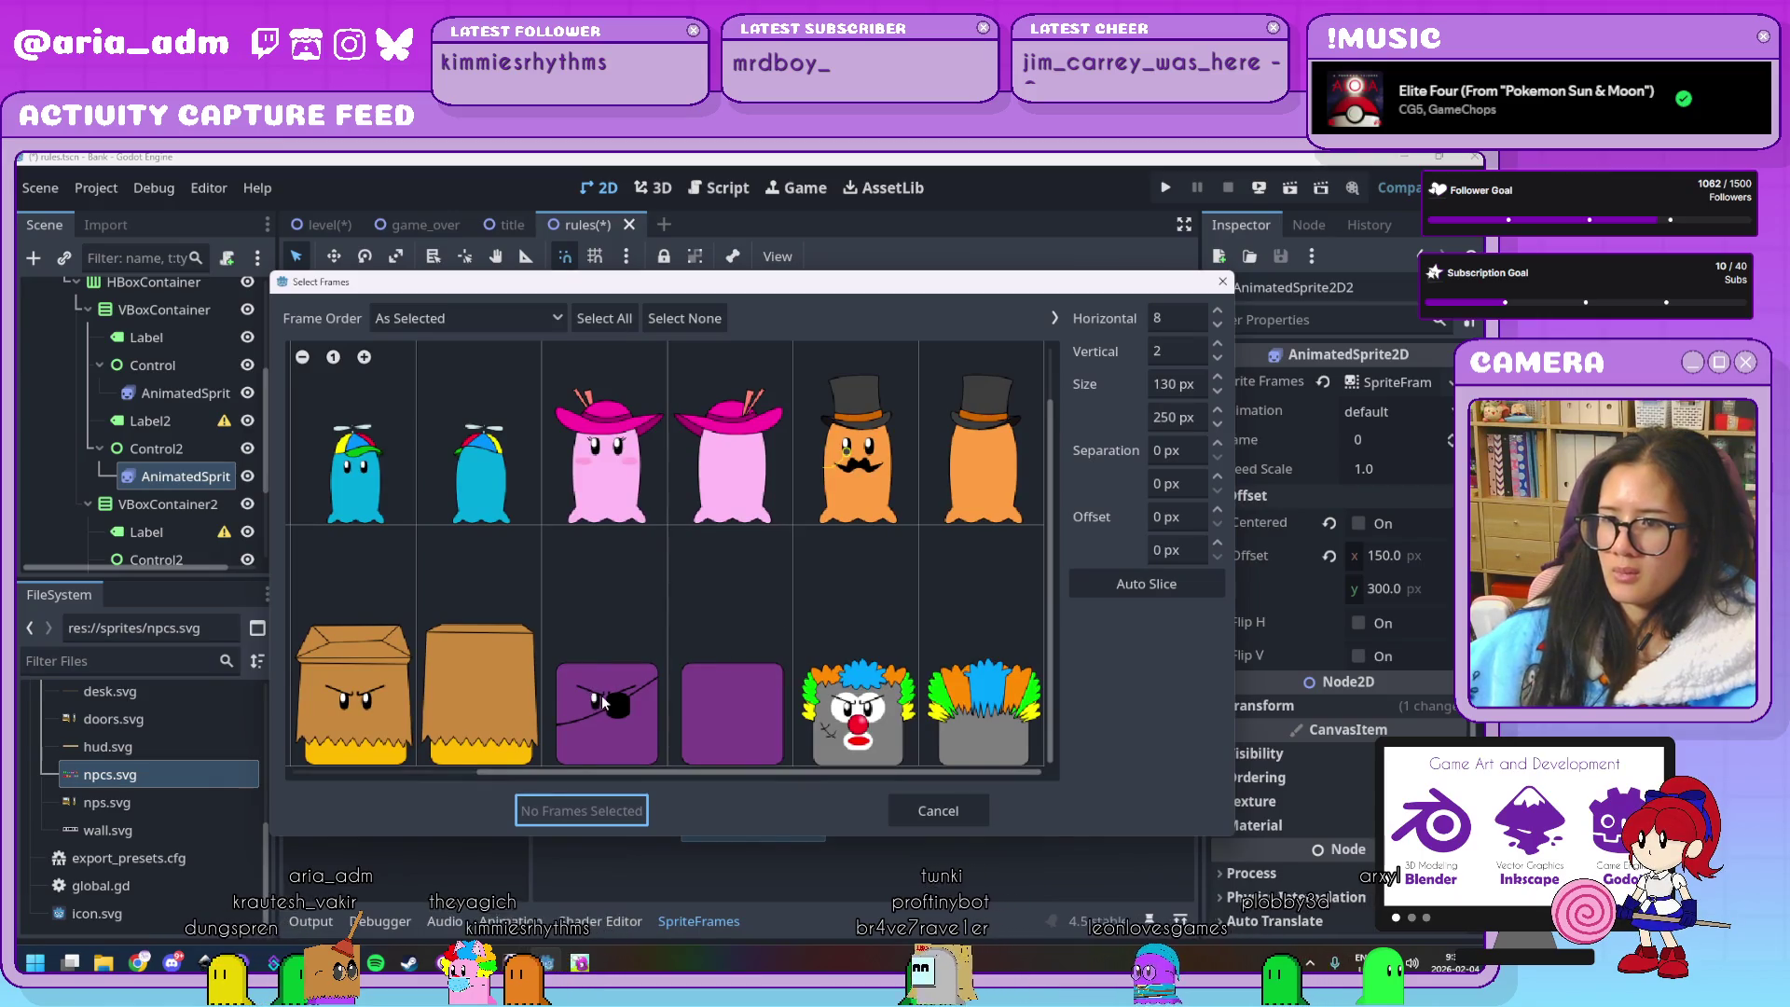
click(649, 718)
click(855, 713)
click(581, 810)
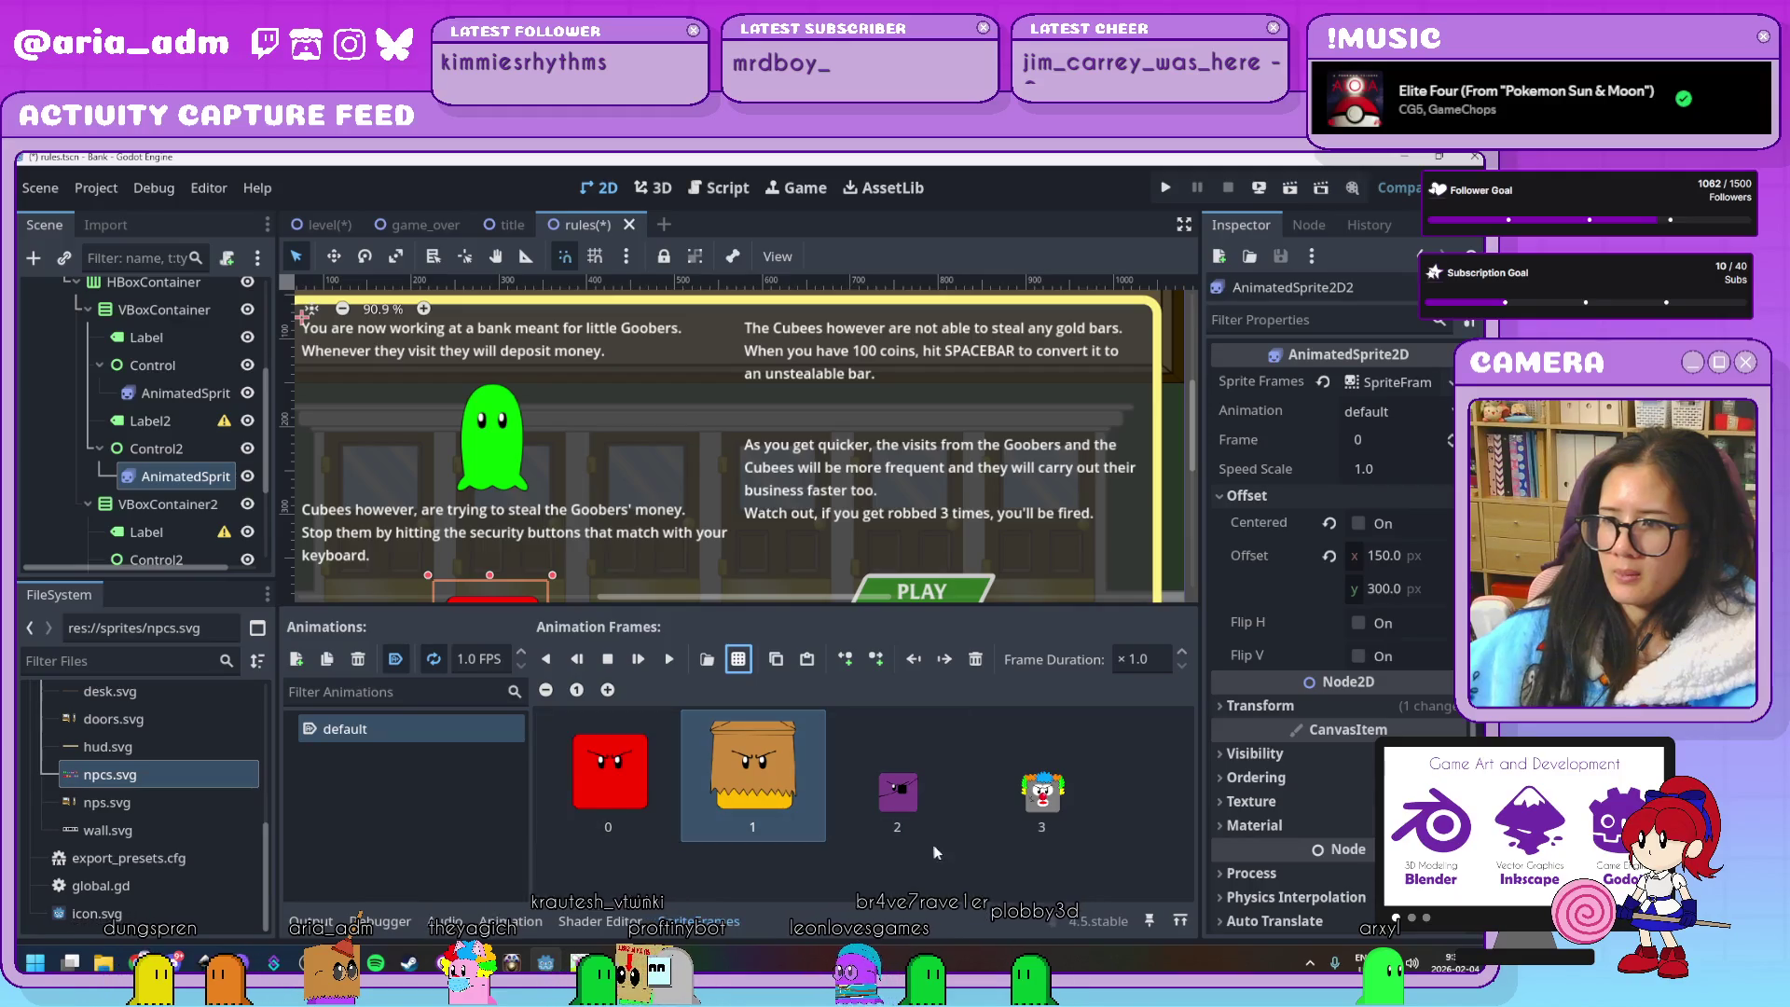
Save and test-run the scene with F6, stop it, and select the green ghost sprite
key(F6)
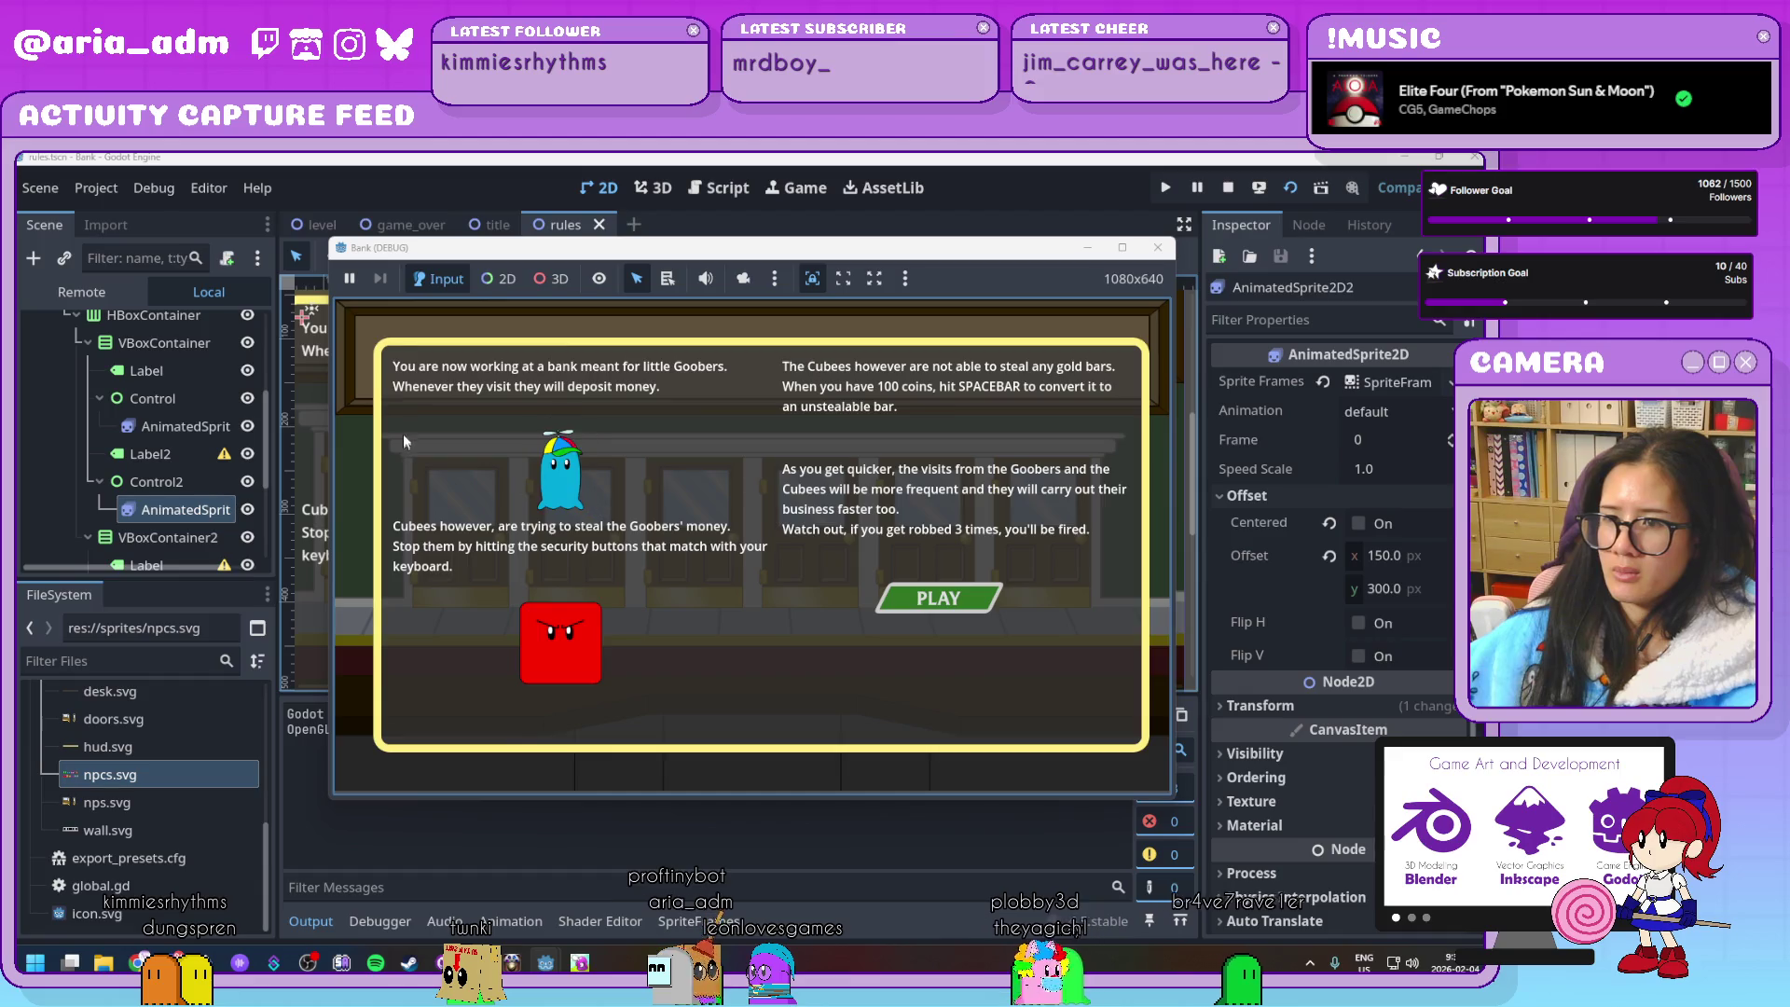
click(1157, 247)
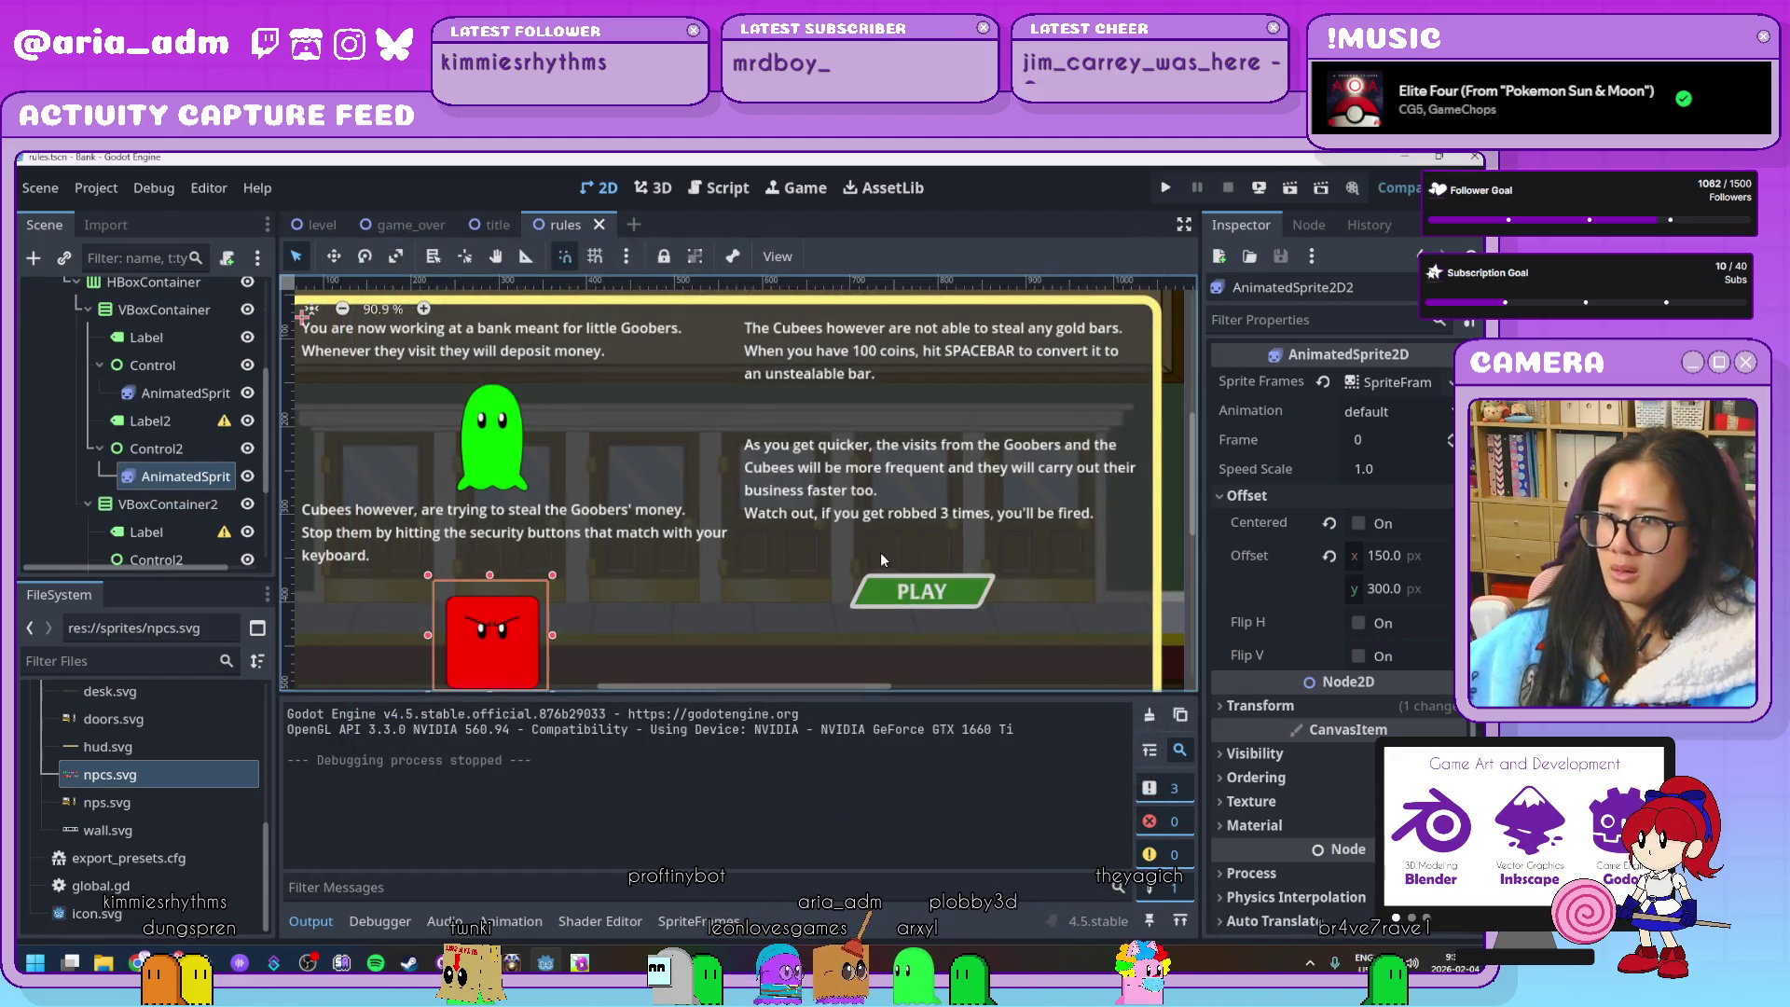
click(186, 393)
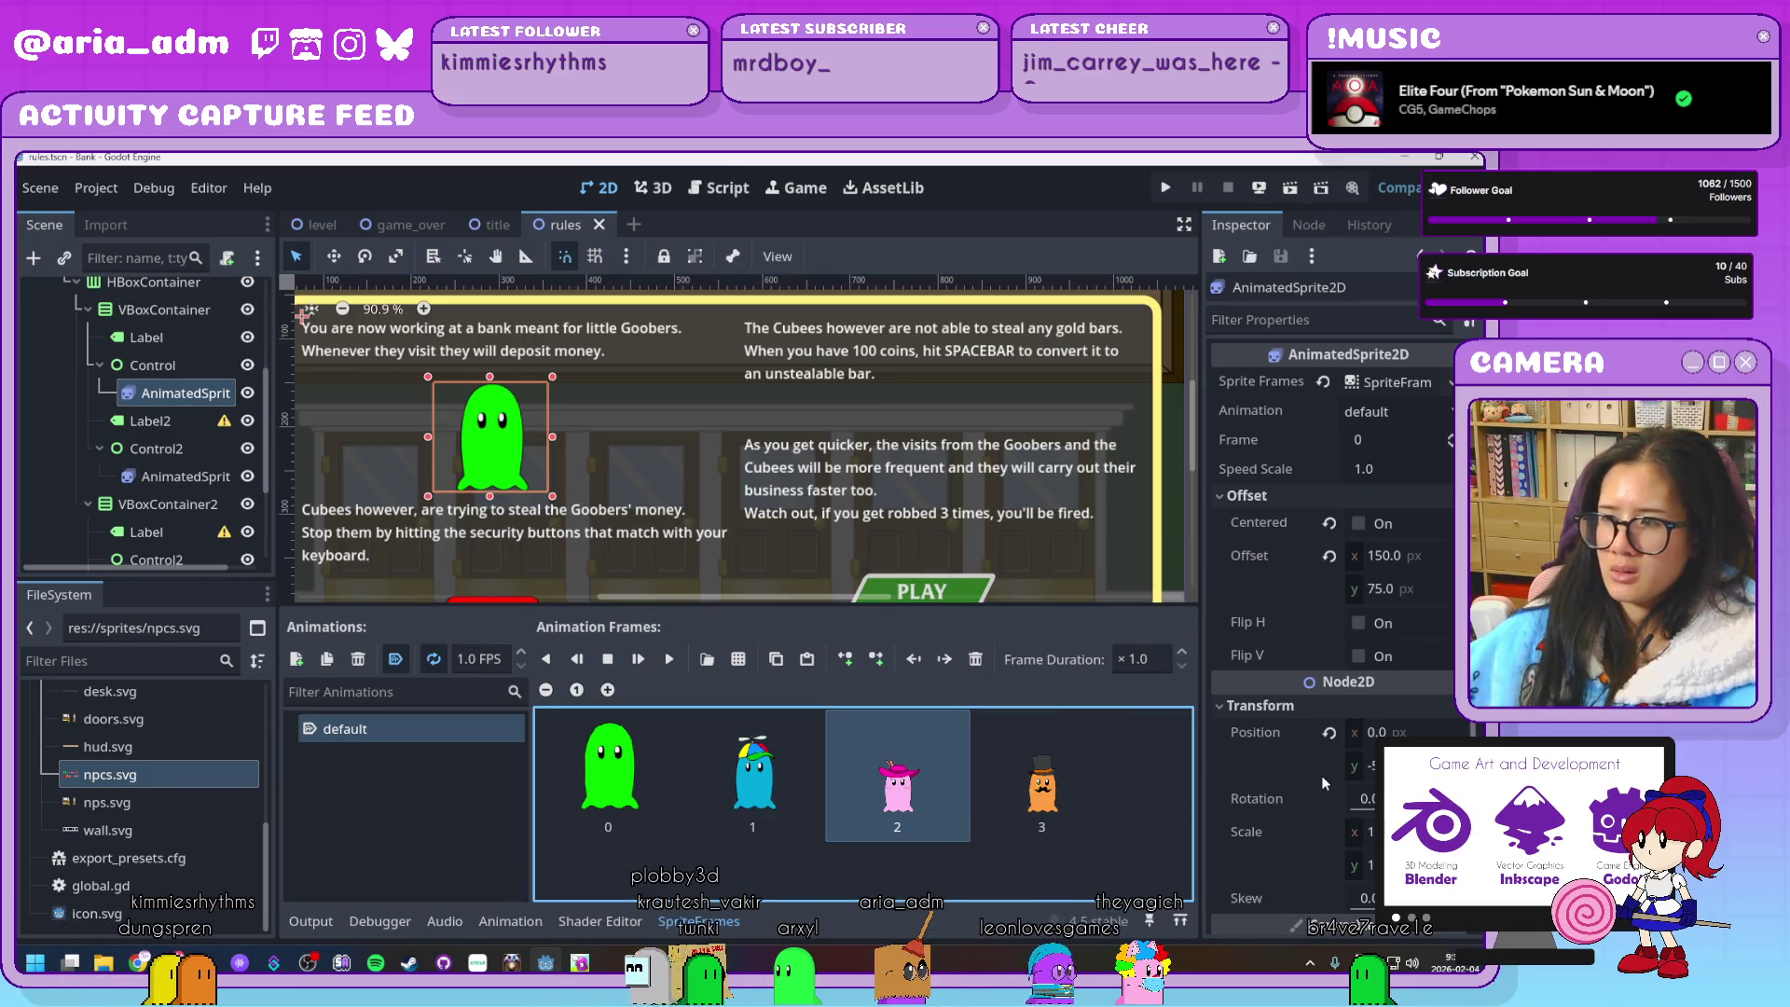
Reset the ghost's Position to zero, browse its frames, and drag it higher
scroll(1314, 778, down, 3)
scroll(1309, 786, up, 3)
click(1328, 732)
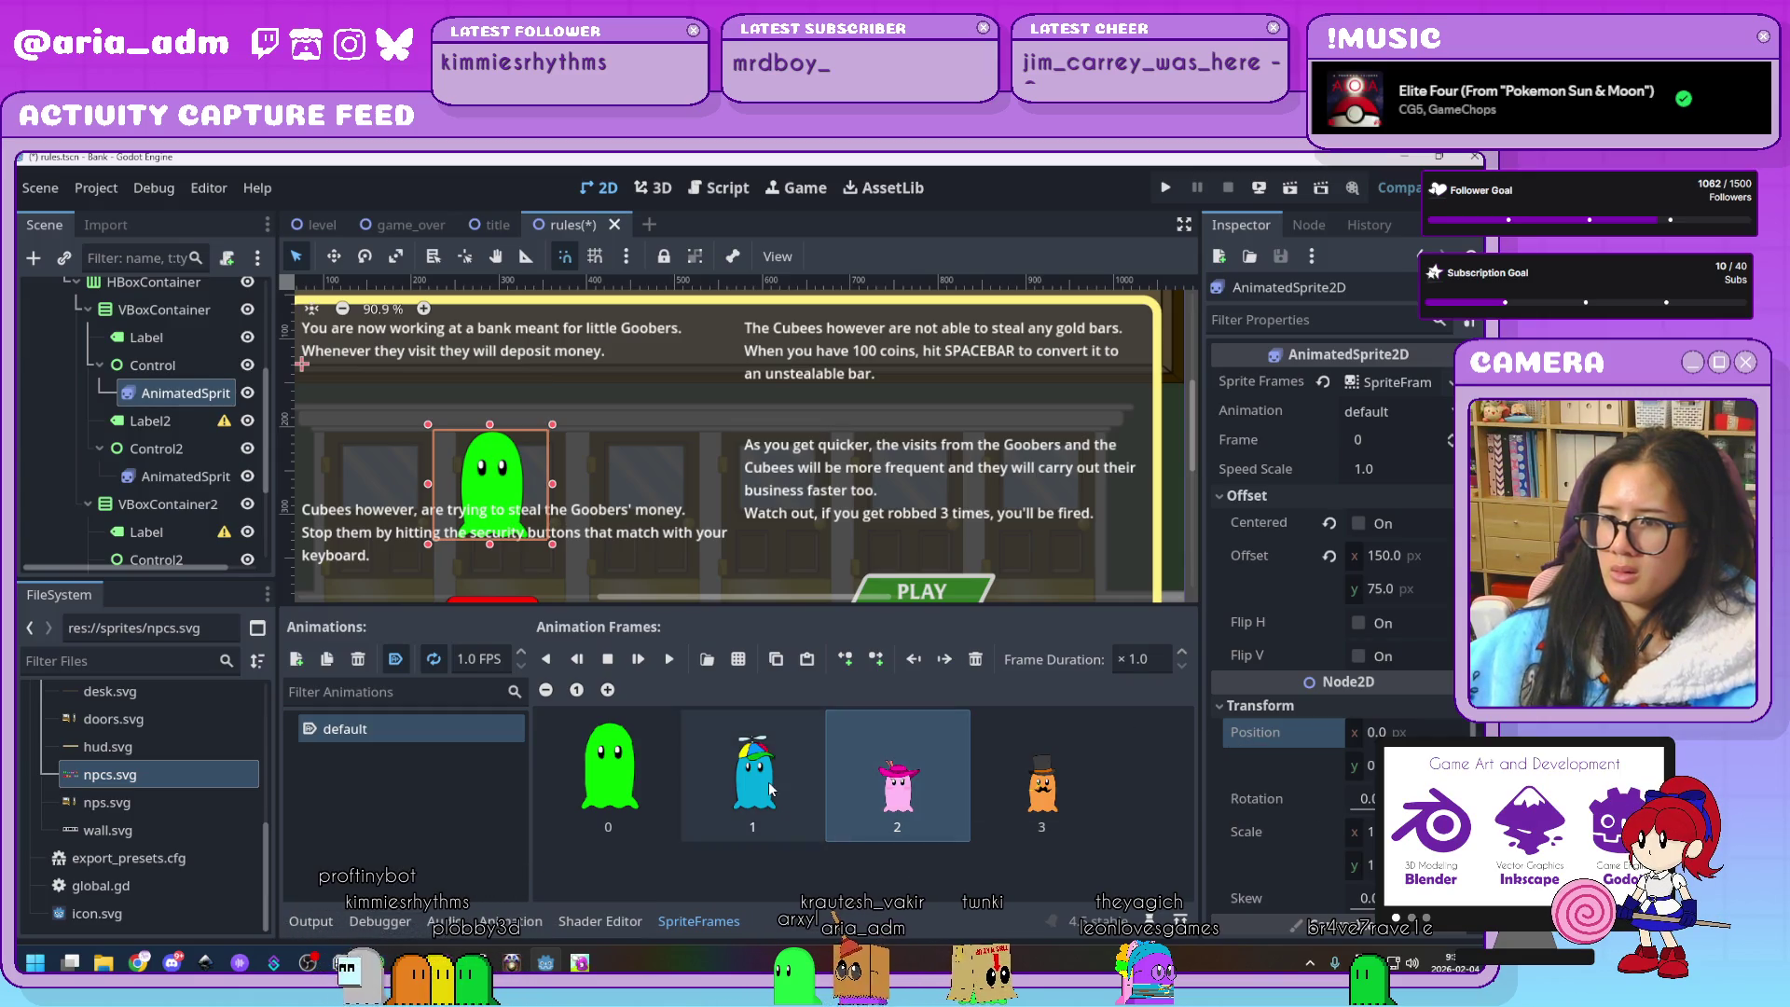
click(930, 783)
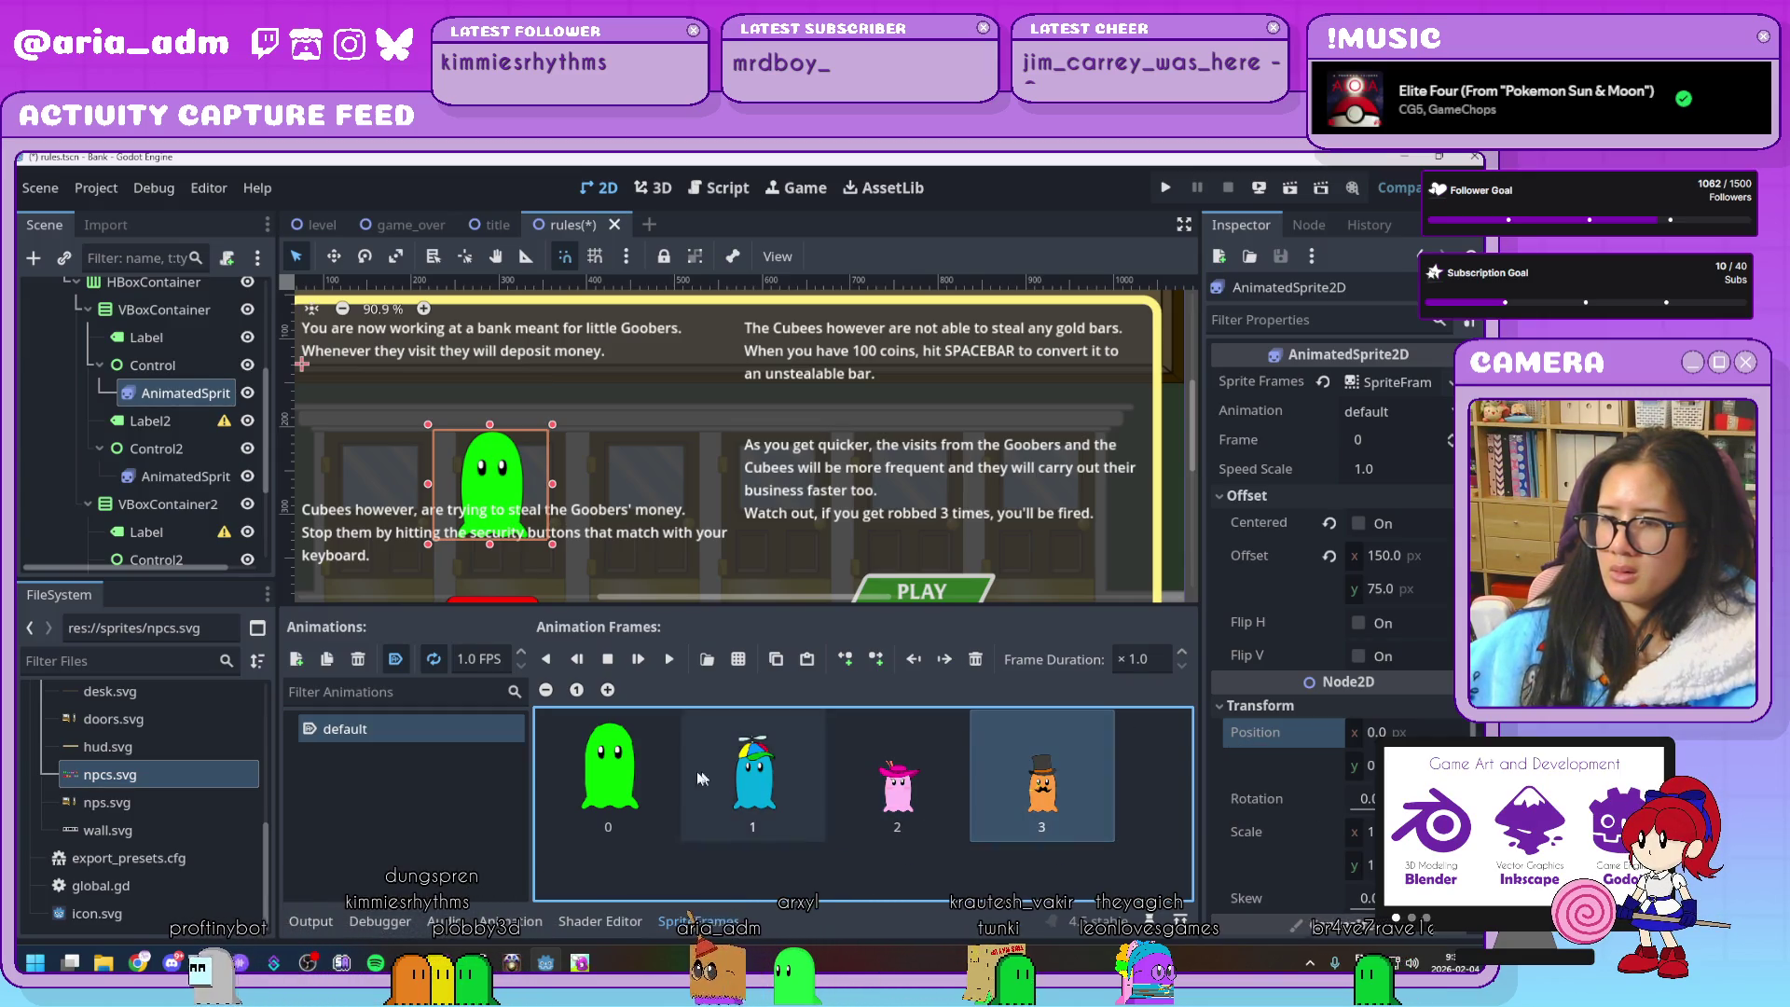
click(646, 774)
drag(545, 478, 550, 432)
Preview the animation, undo back to the green and propeller frames, and browse for a sprite sheet
scroll(551, 431, down, 2)
scroll(551, 432, down, 3)
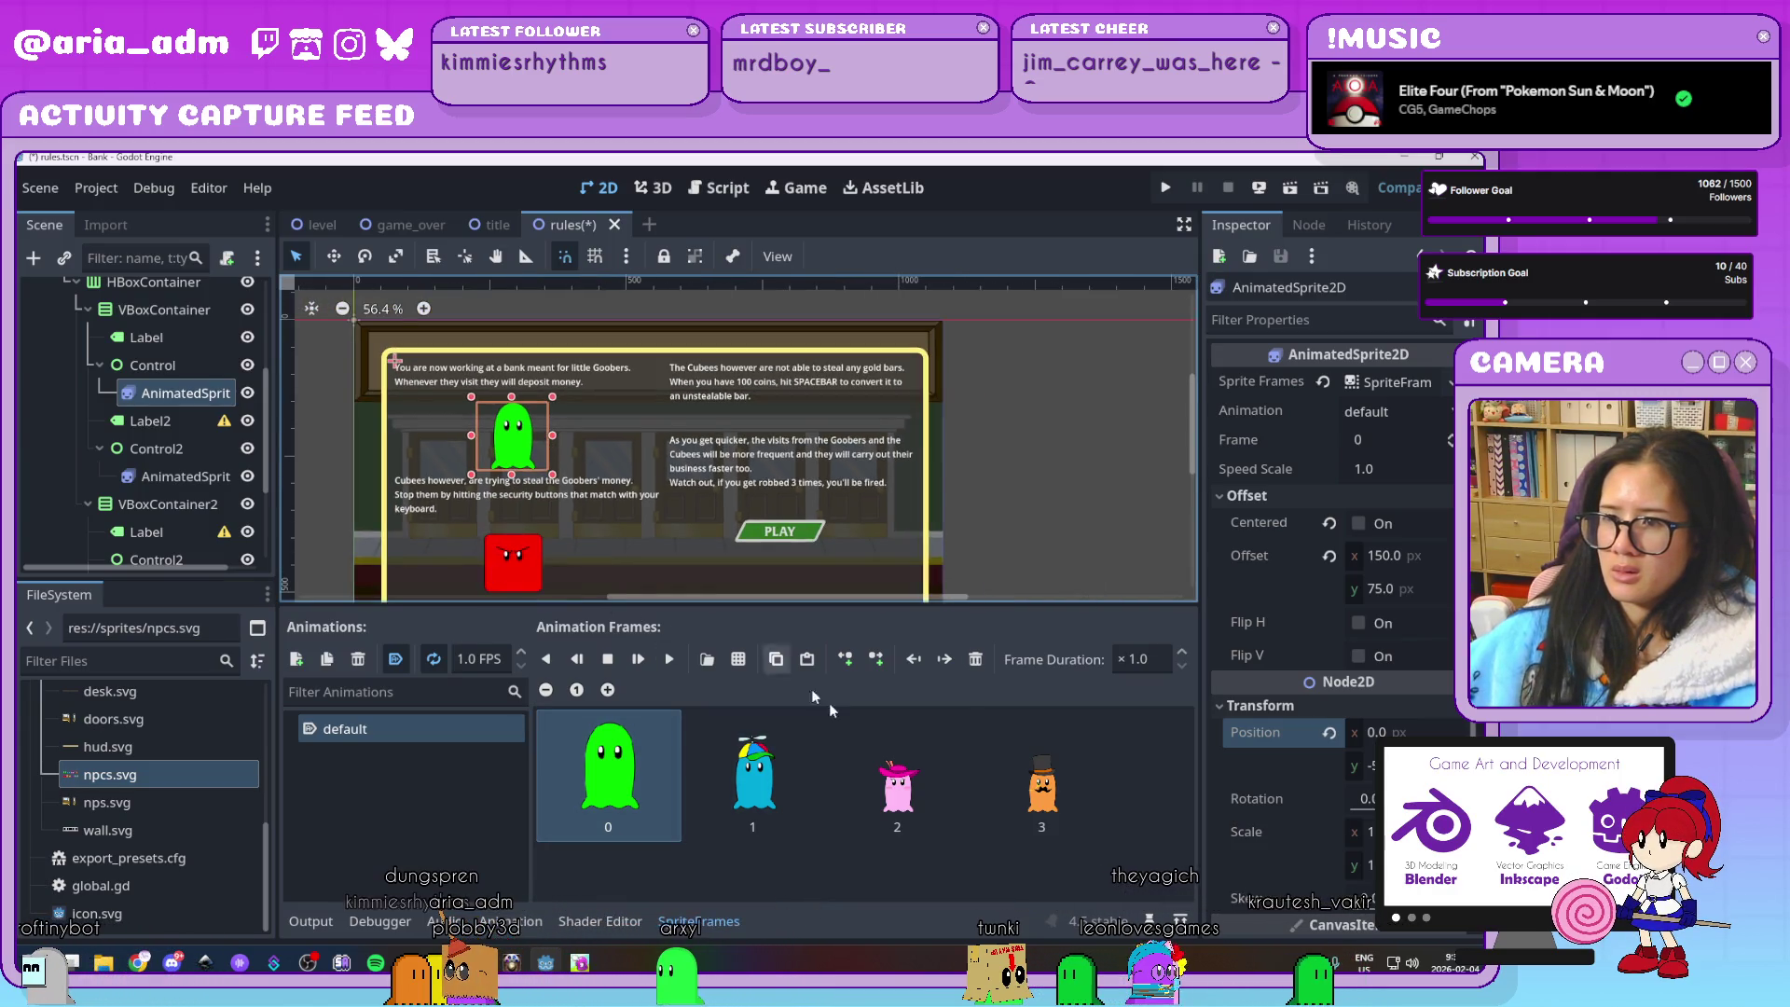
click(875, 791)
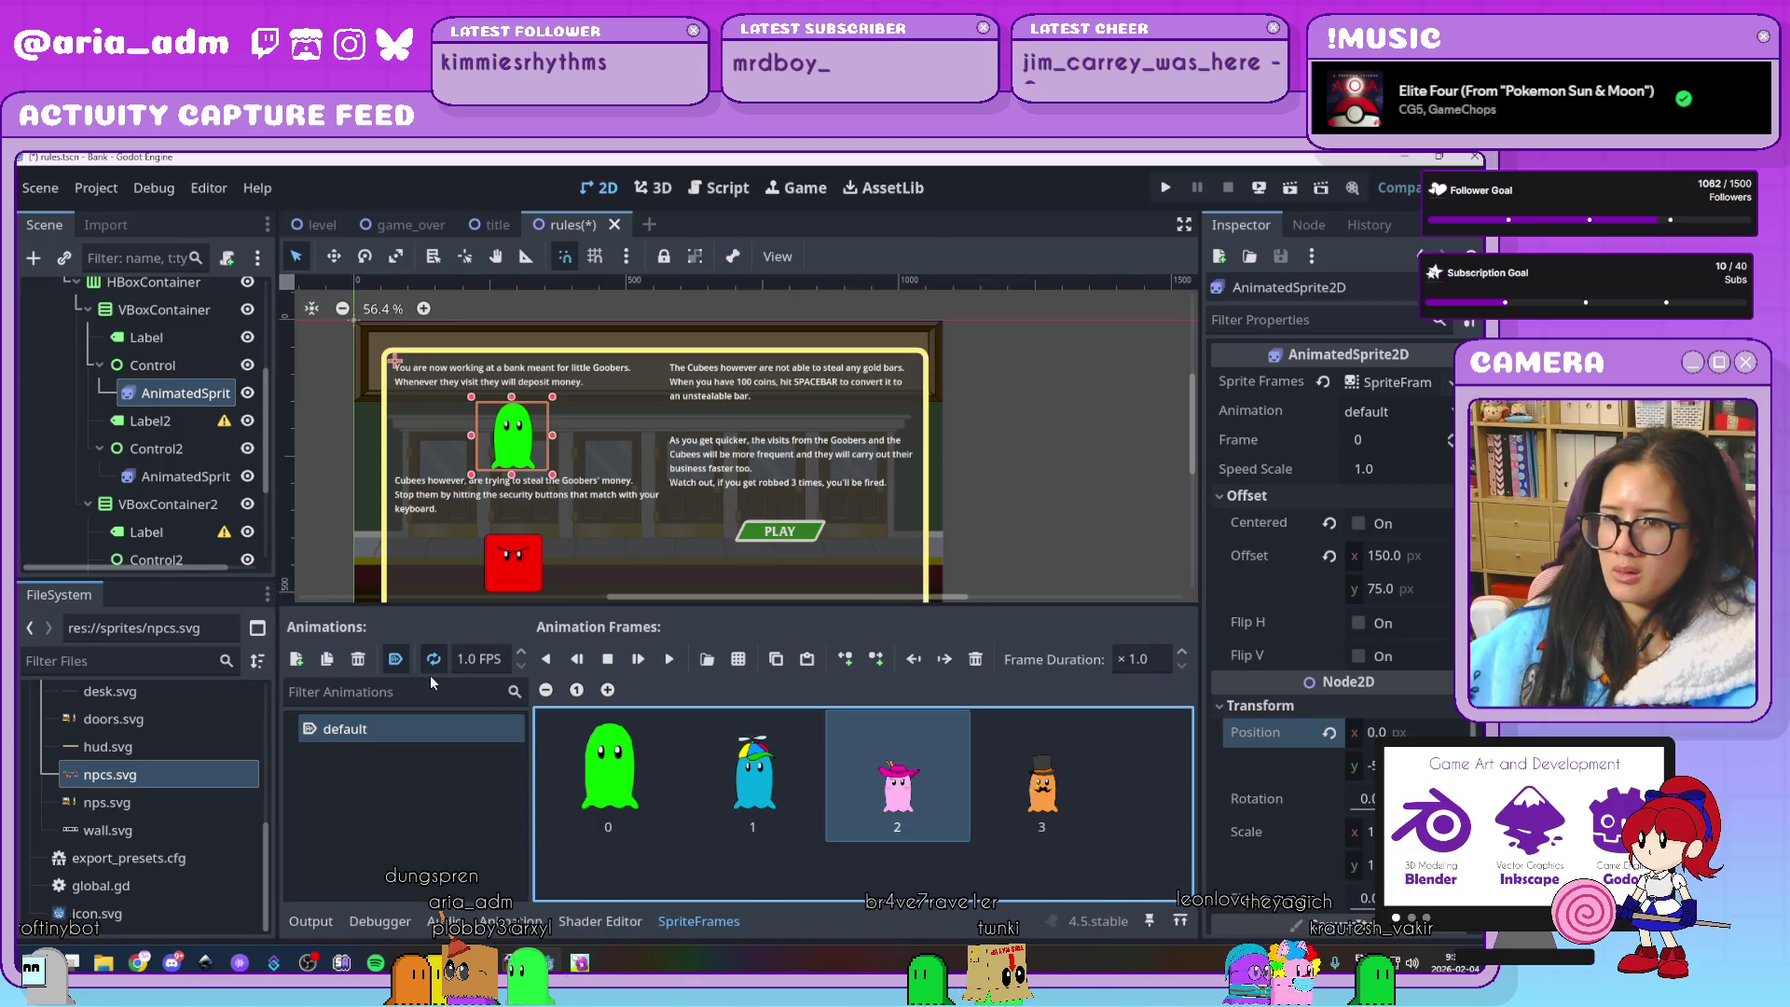
click(669, 660)
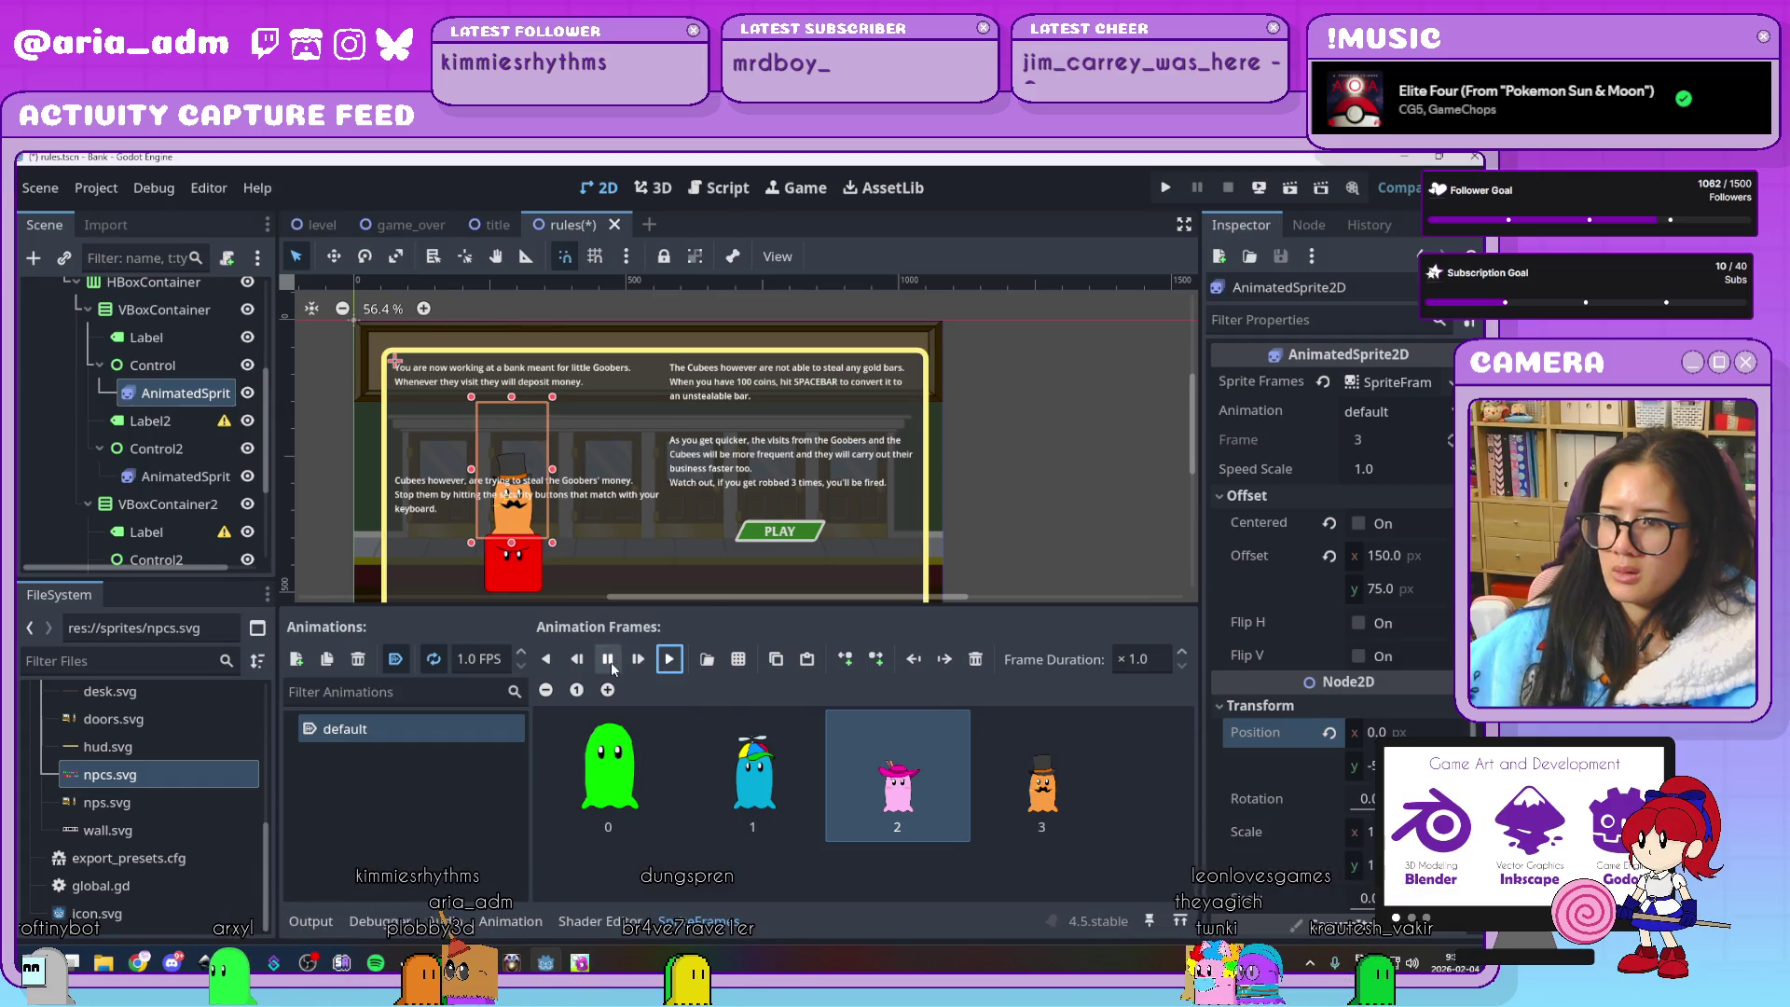
click(611, 662)
key(ctrl+z)
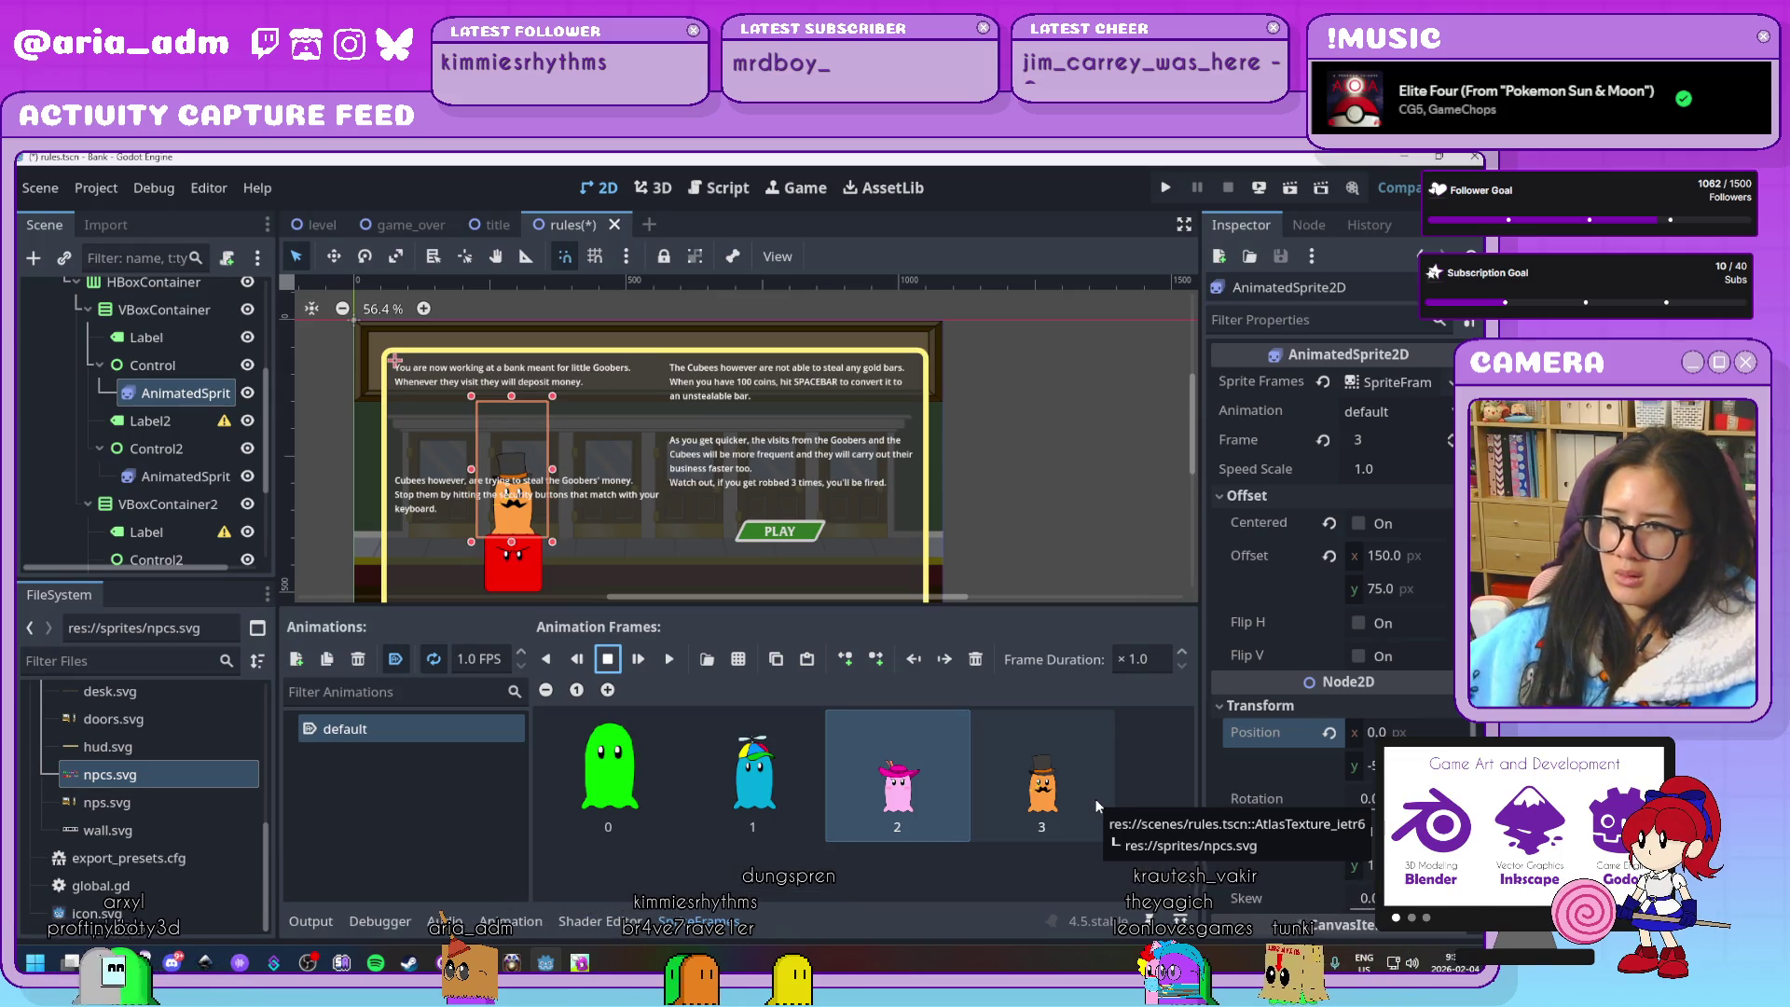
key(ctrl+z)
key(ctrl+z)
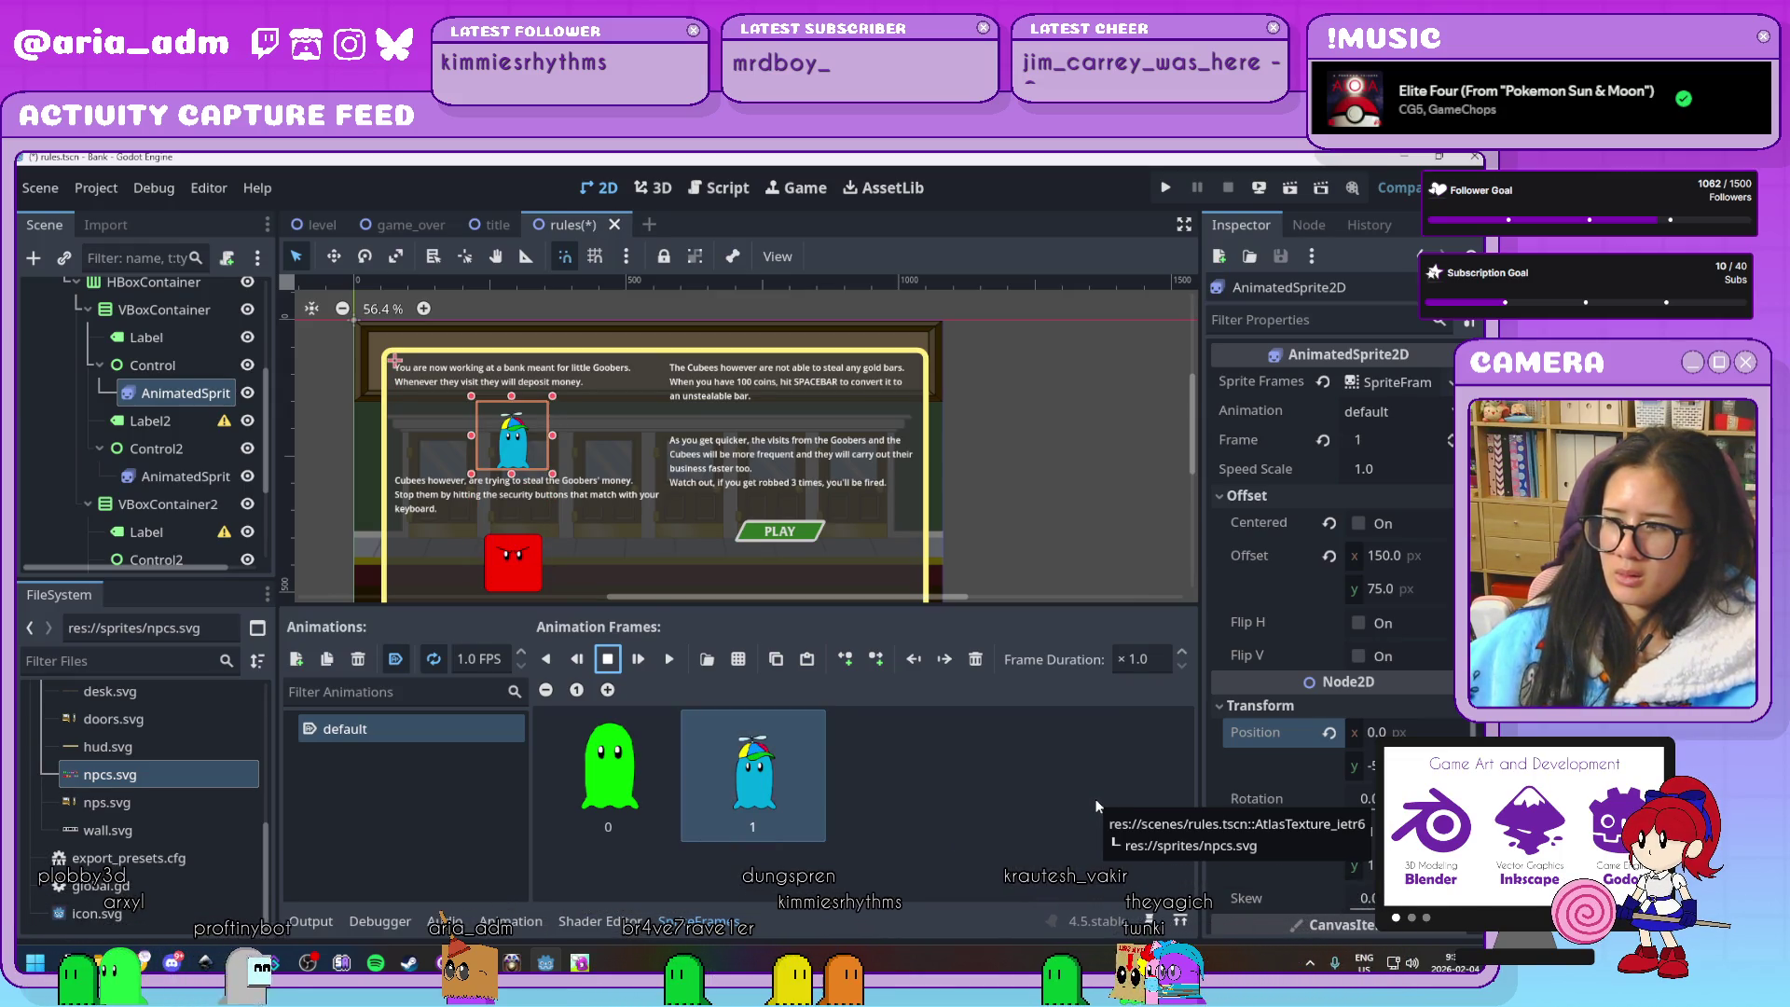
click(654, 792)
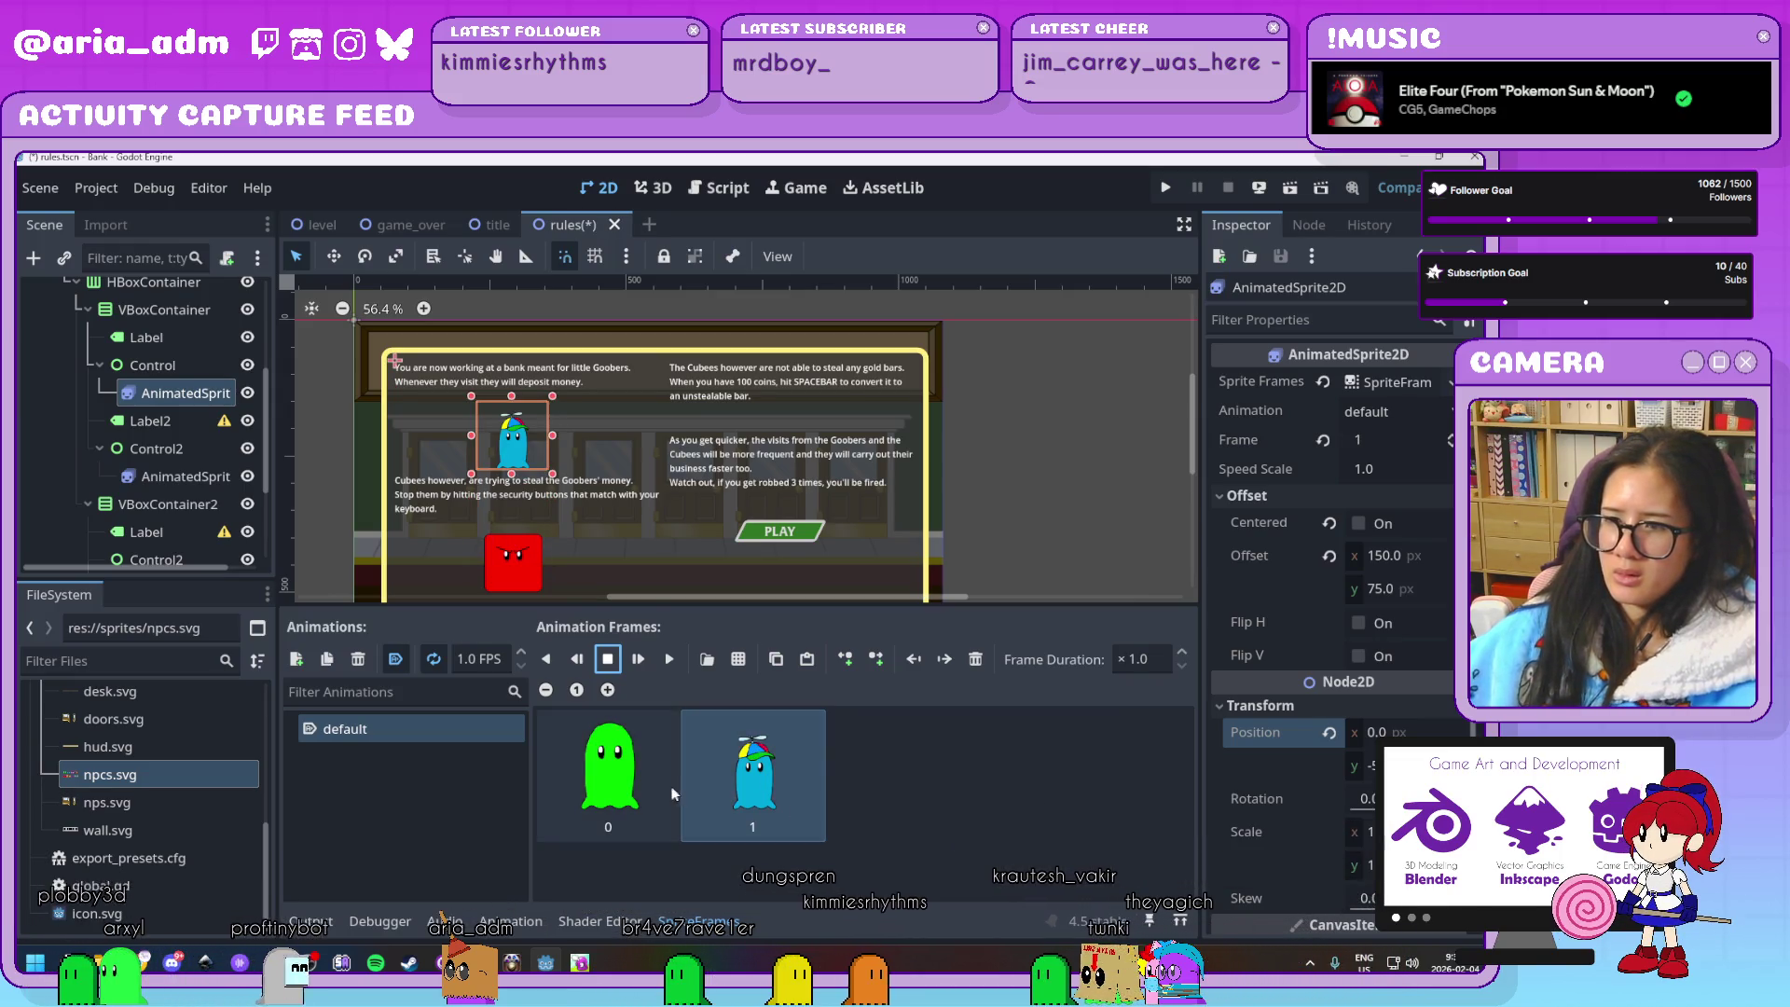
click(740, 658)
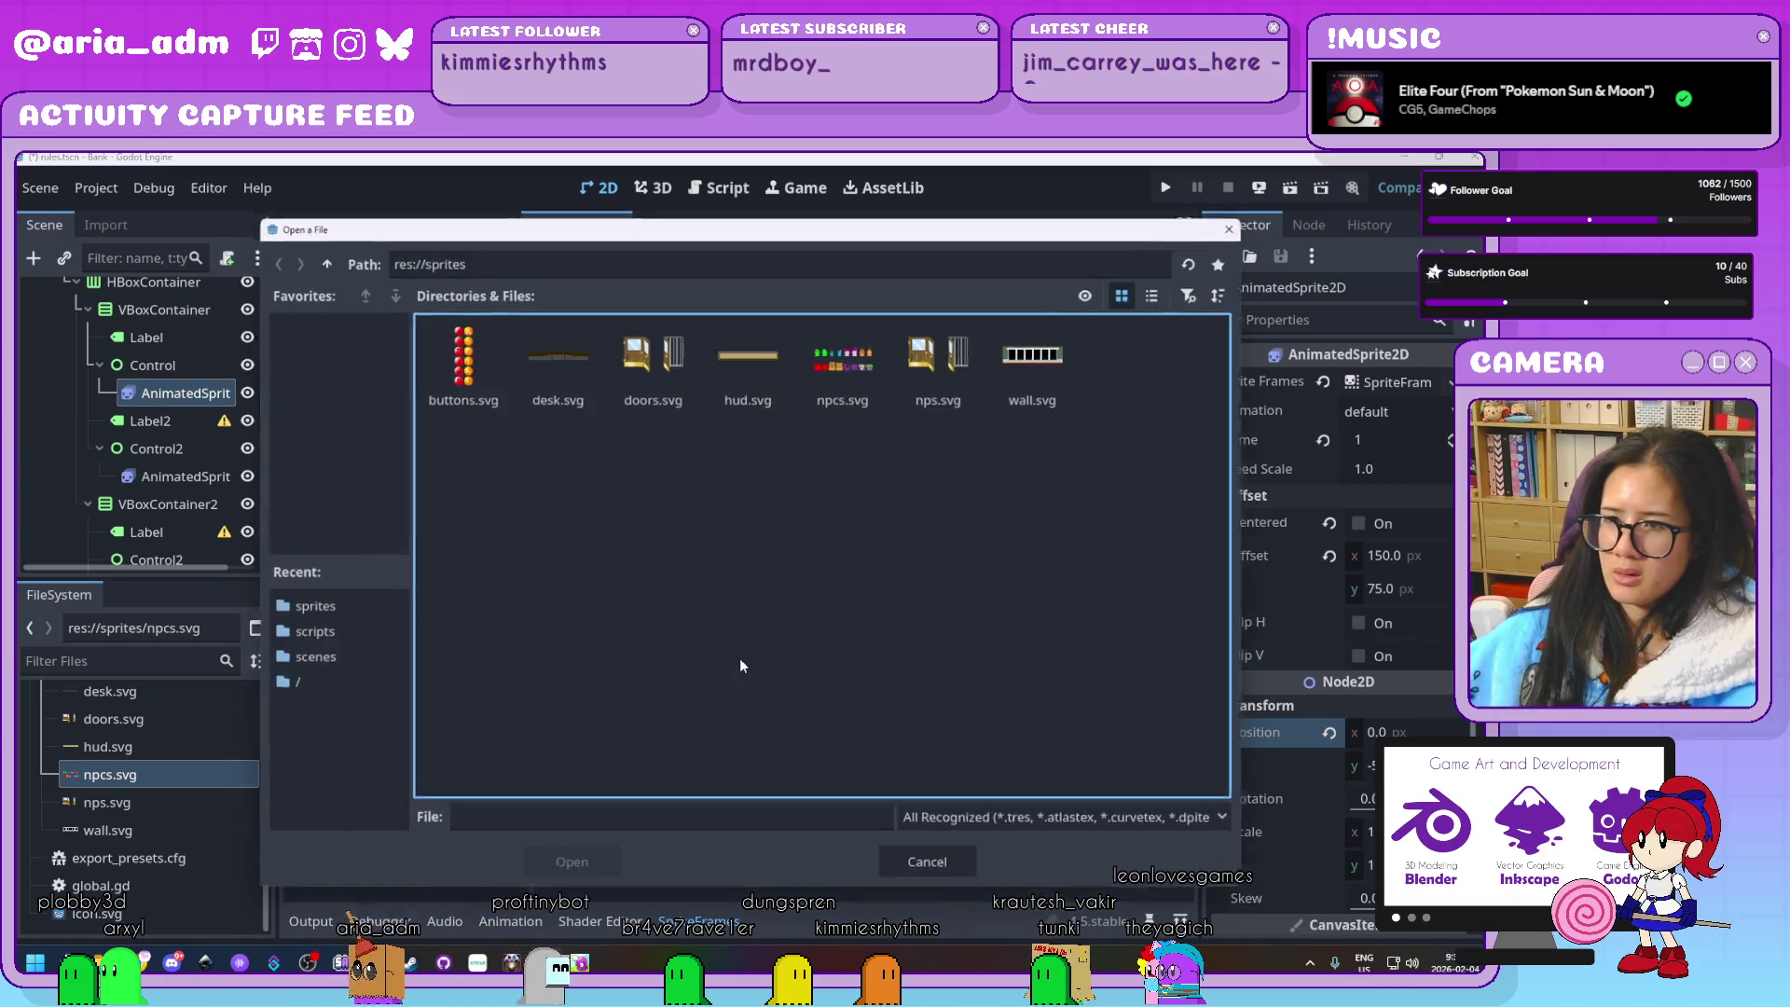
Try slicing npcs.svg into 7 or 8 columns and more rows, then close the picker unchanged
double_click(852, 395)
click(852, 395)
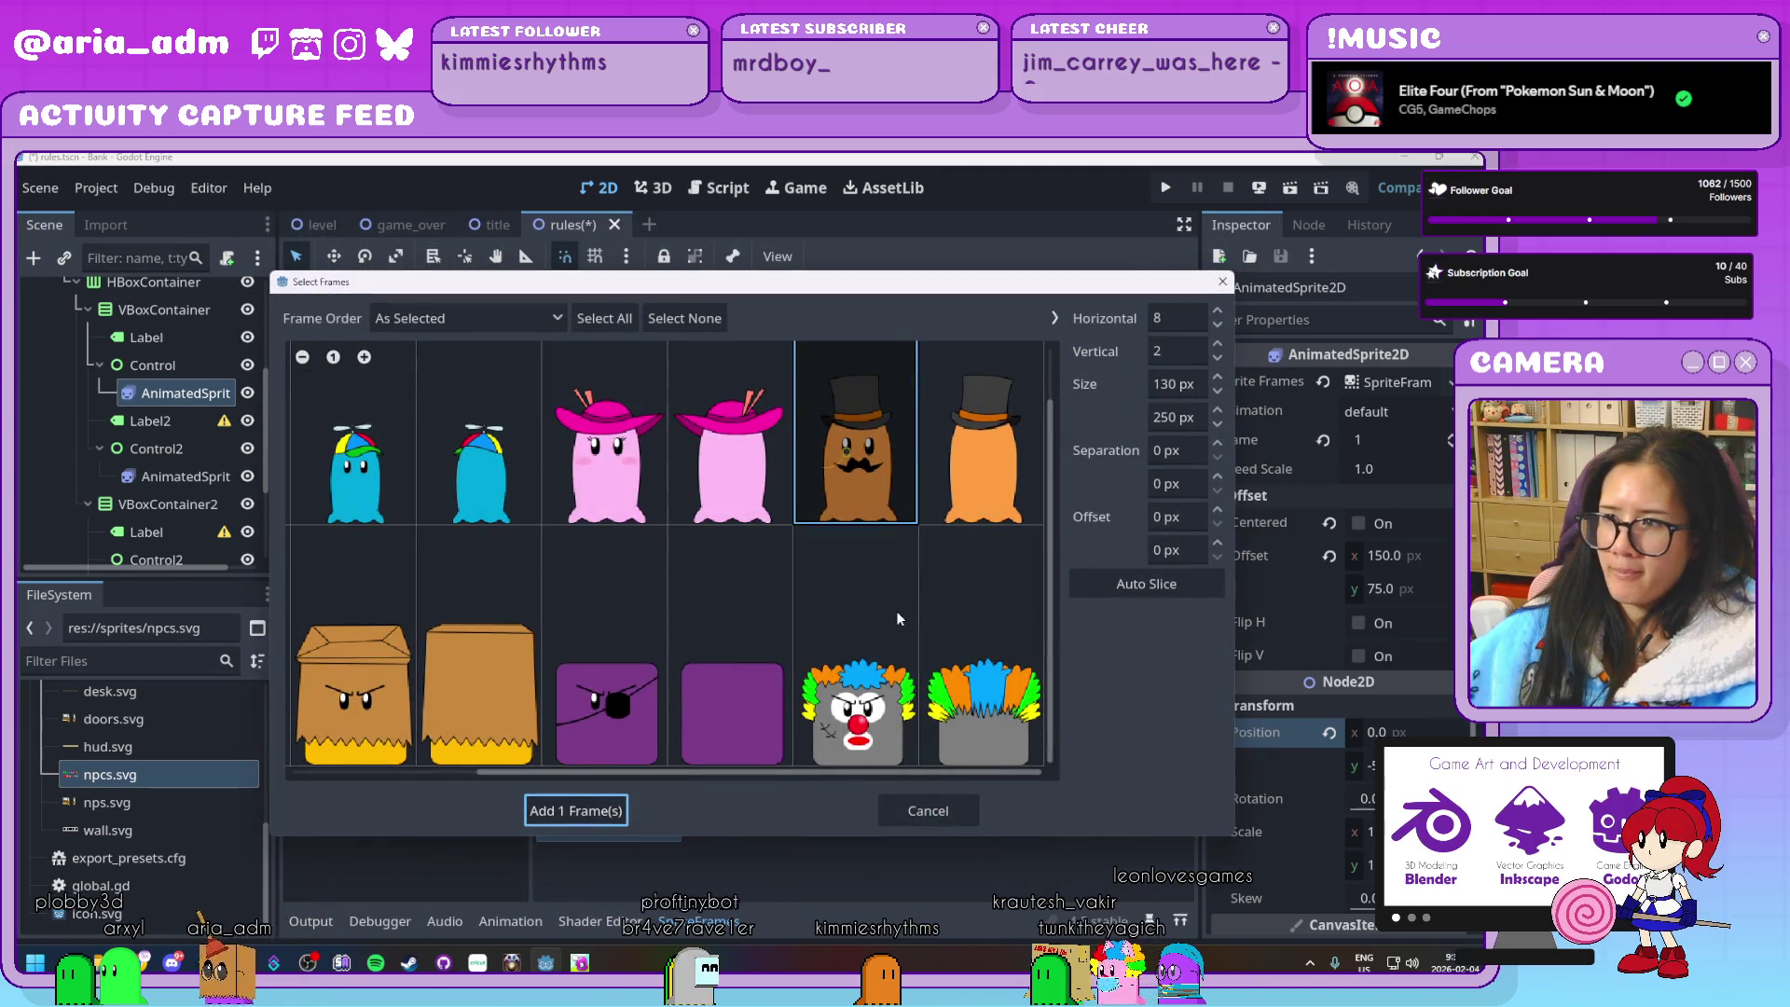
scroll(897, 611, up, 2)
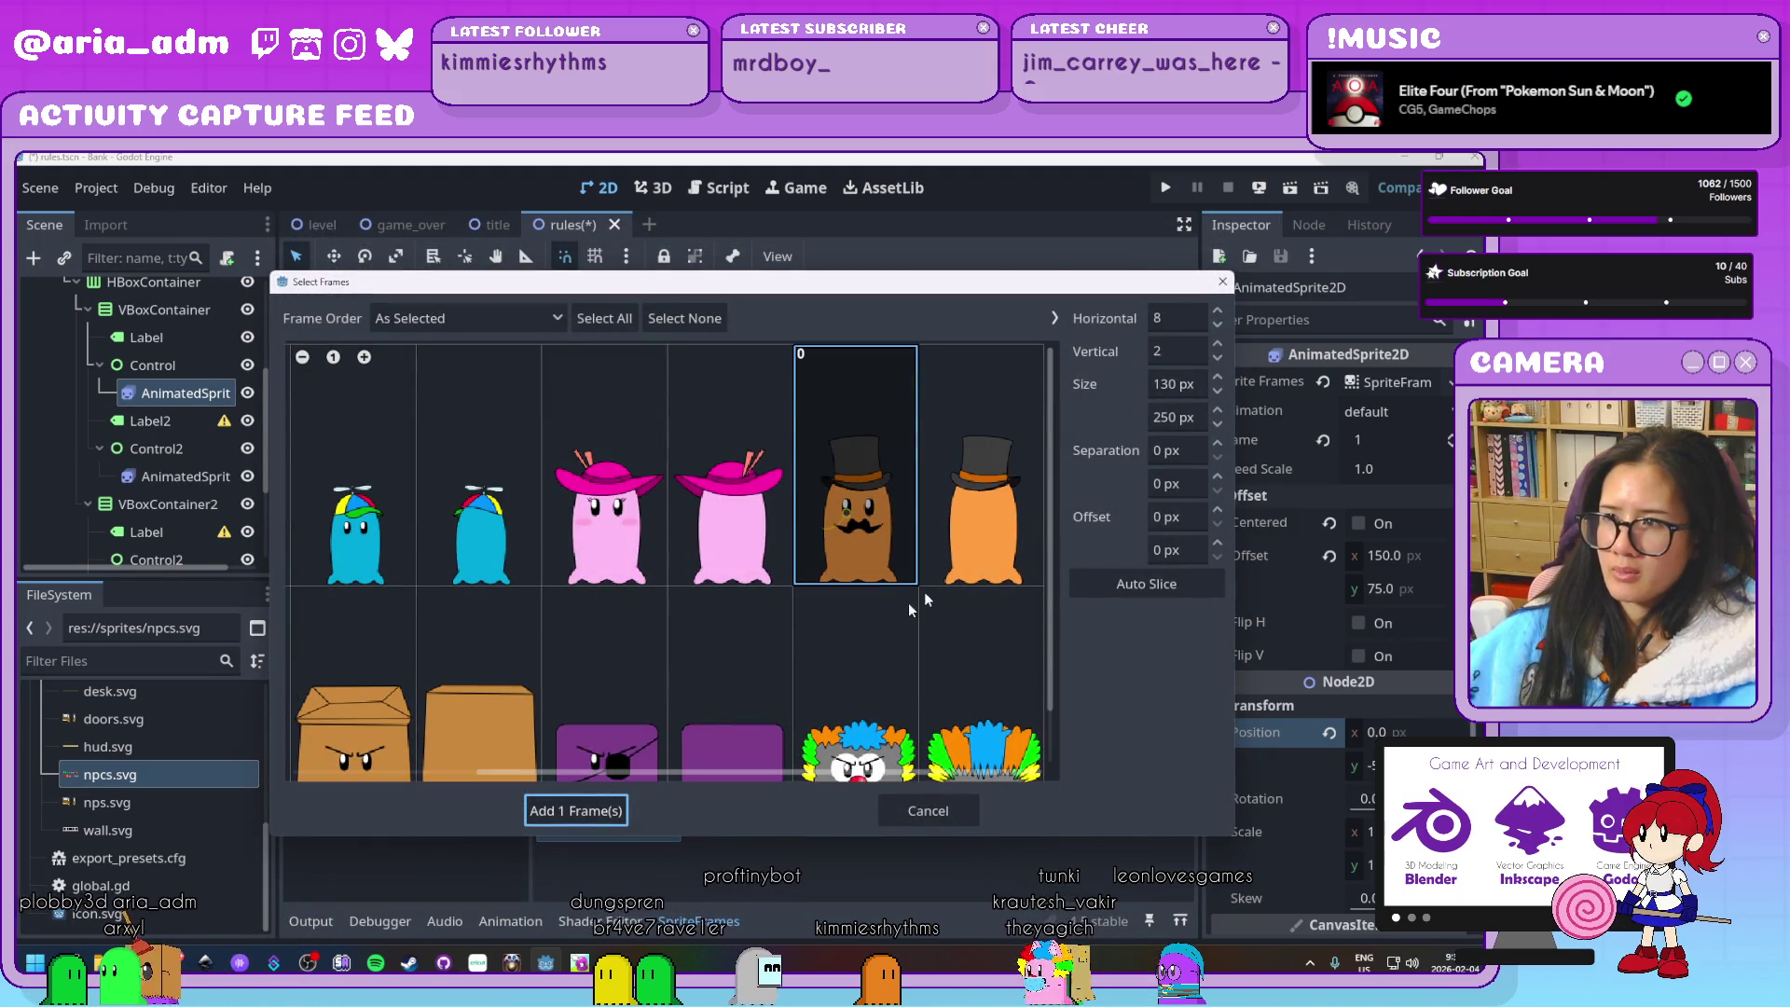
click(1217, 332)
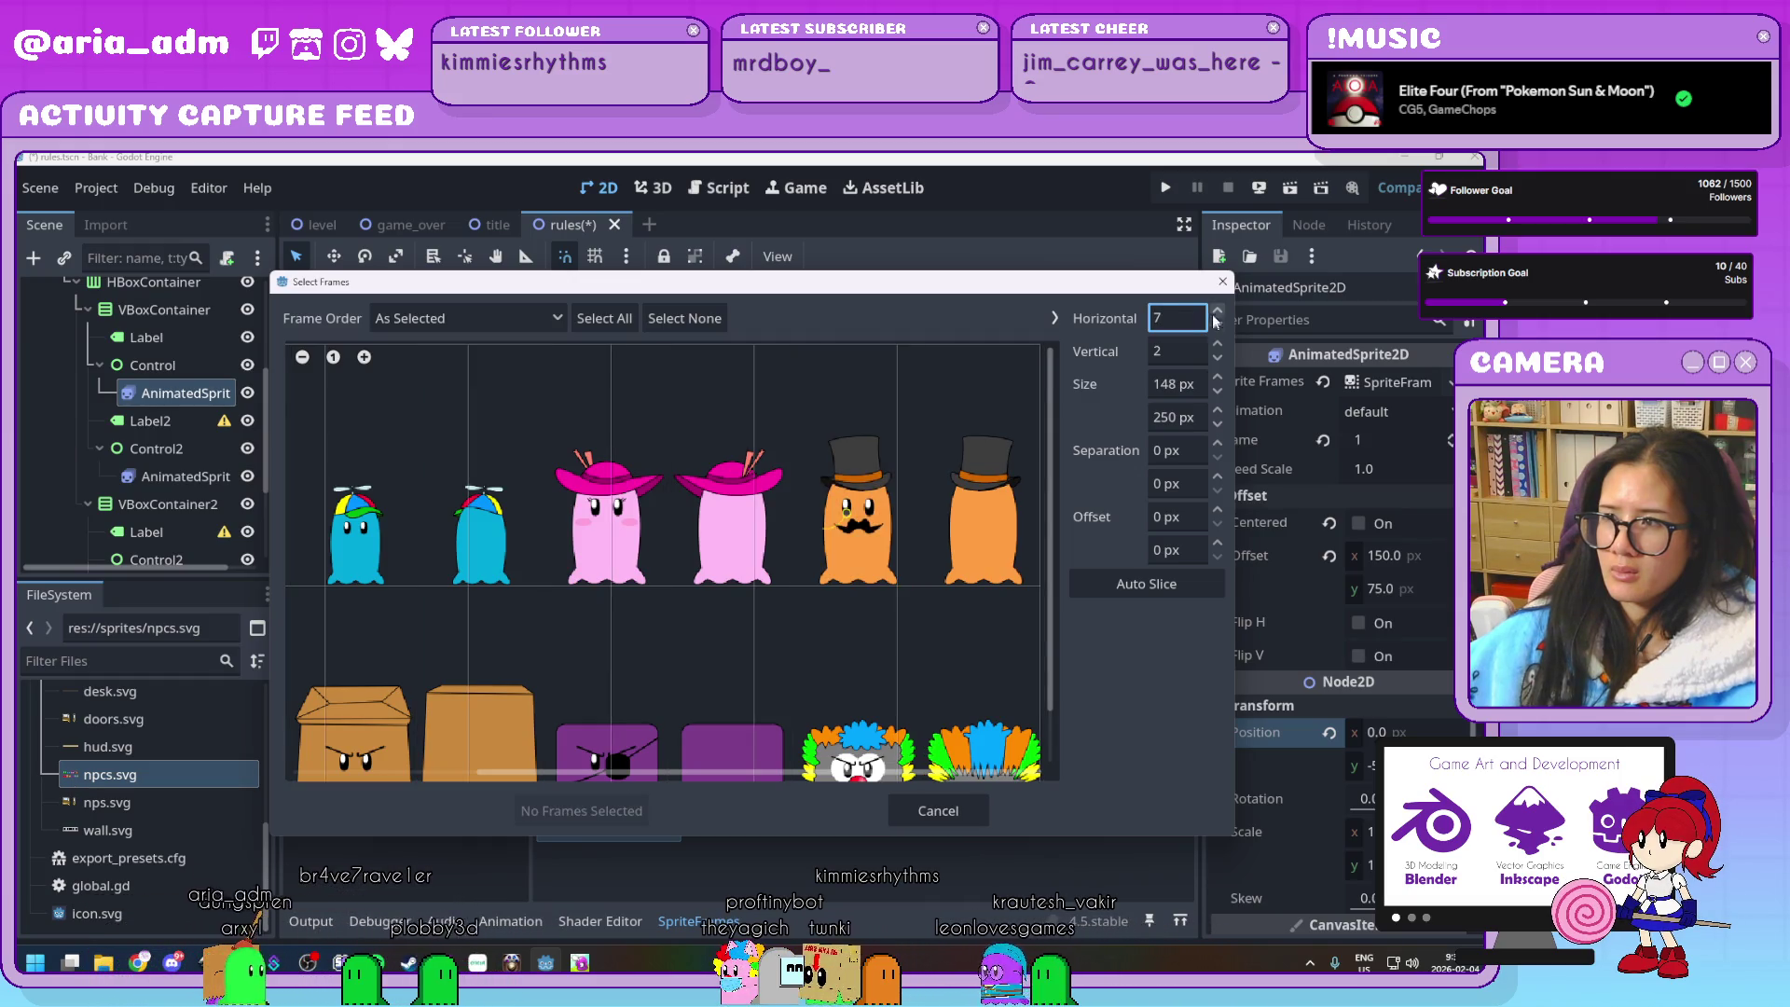
click(1217, 319)
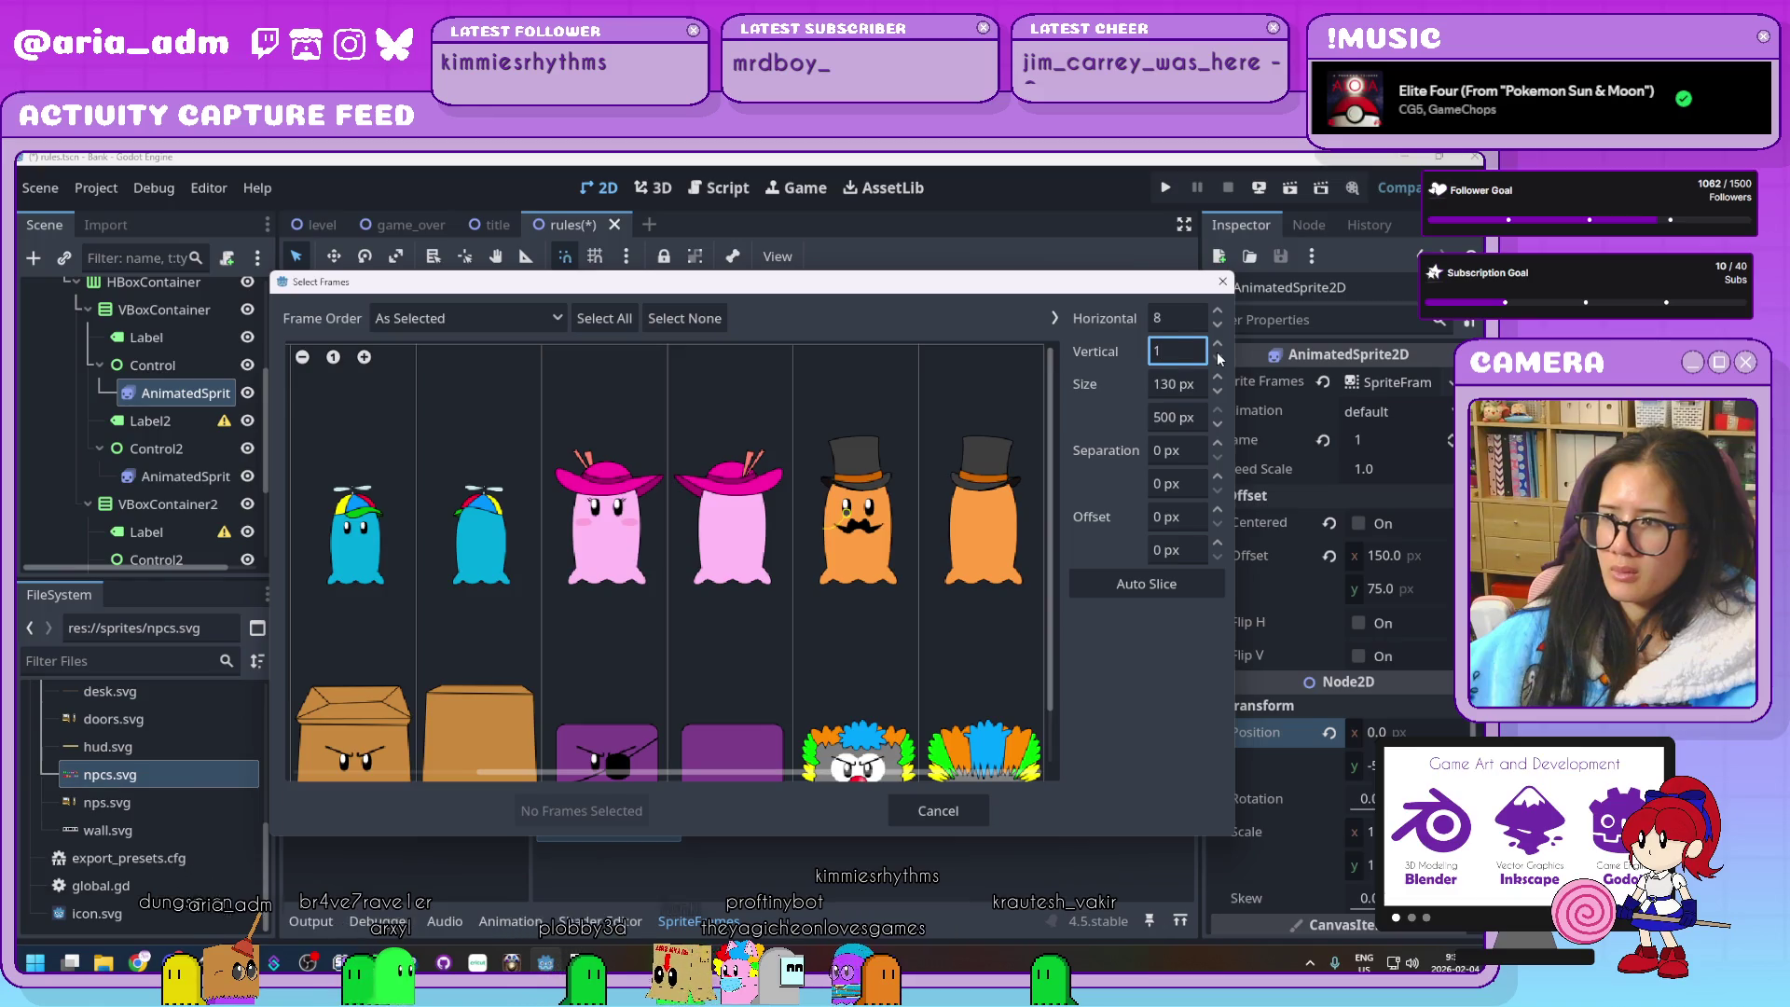
click(1216, 344)
click(1217, 344)
click(1216, 344)
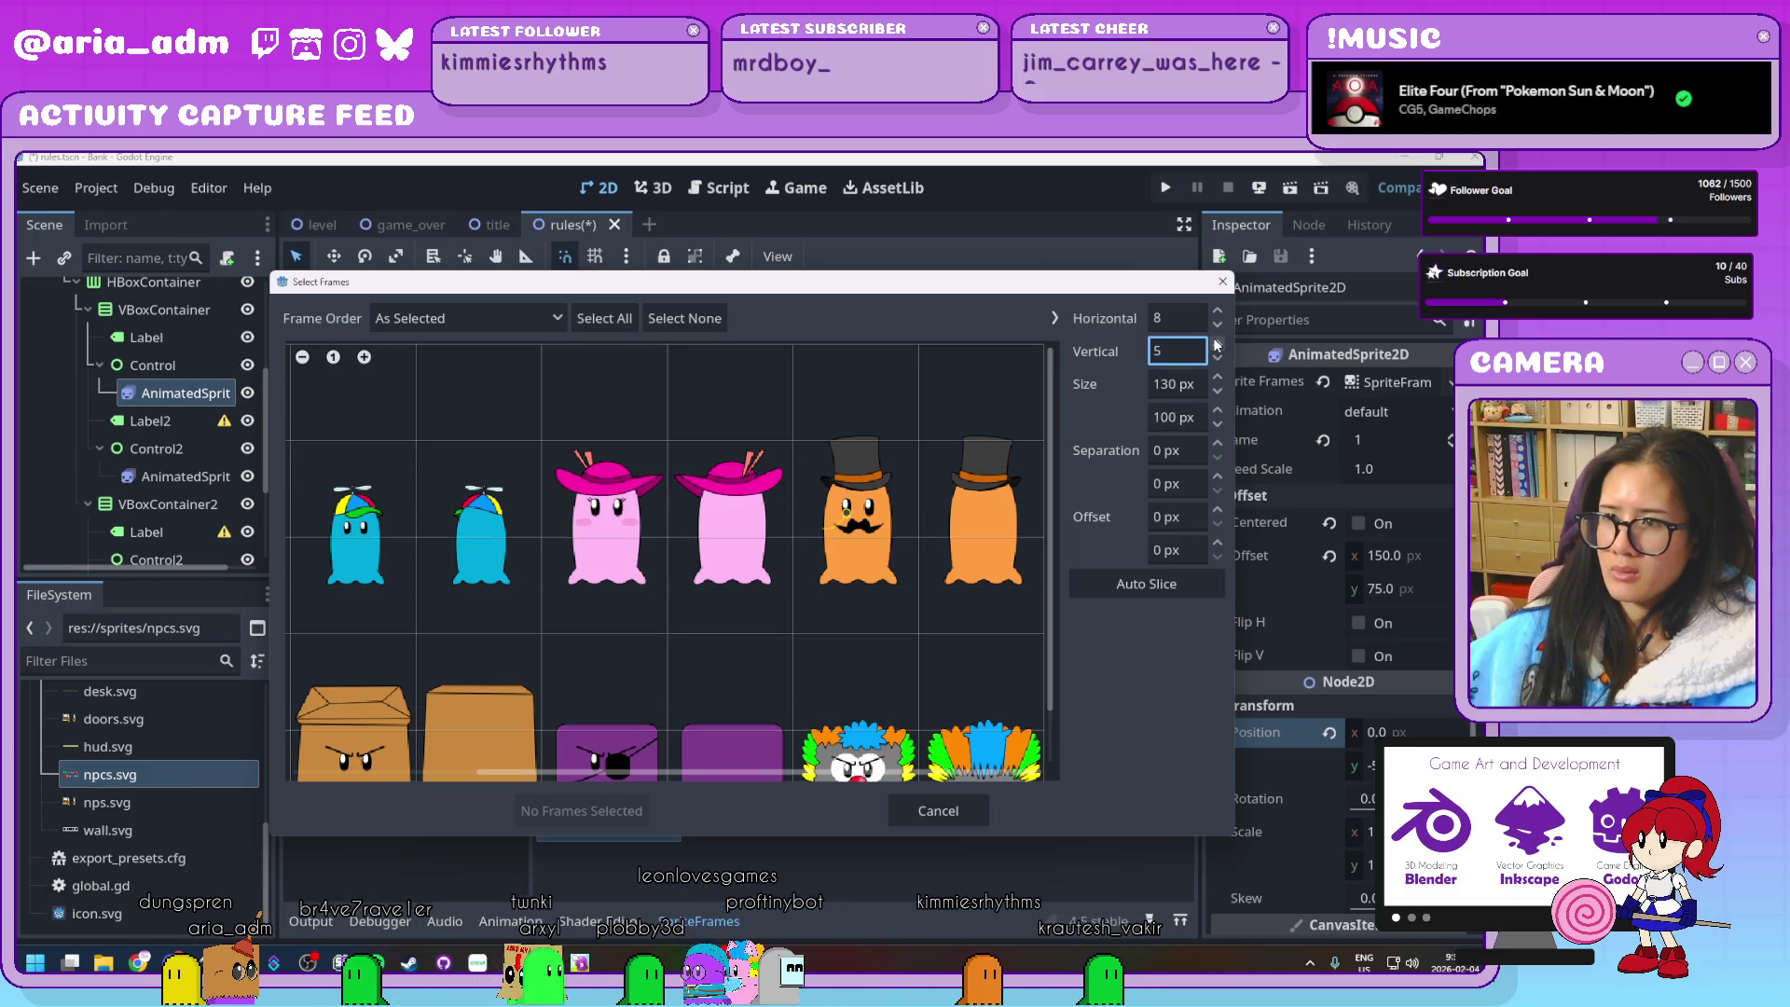
click(1216, 344)
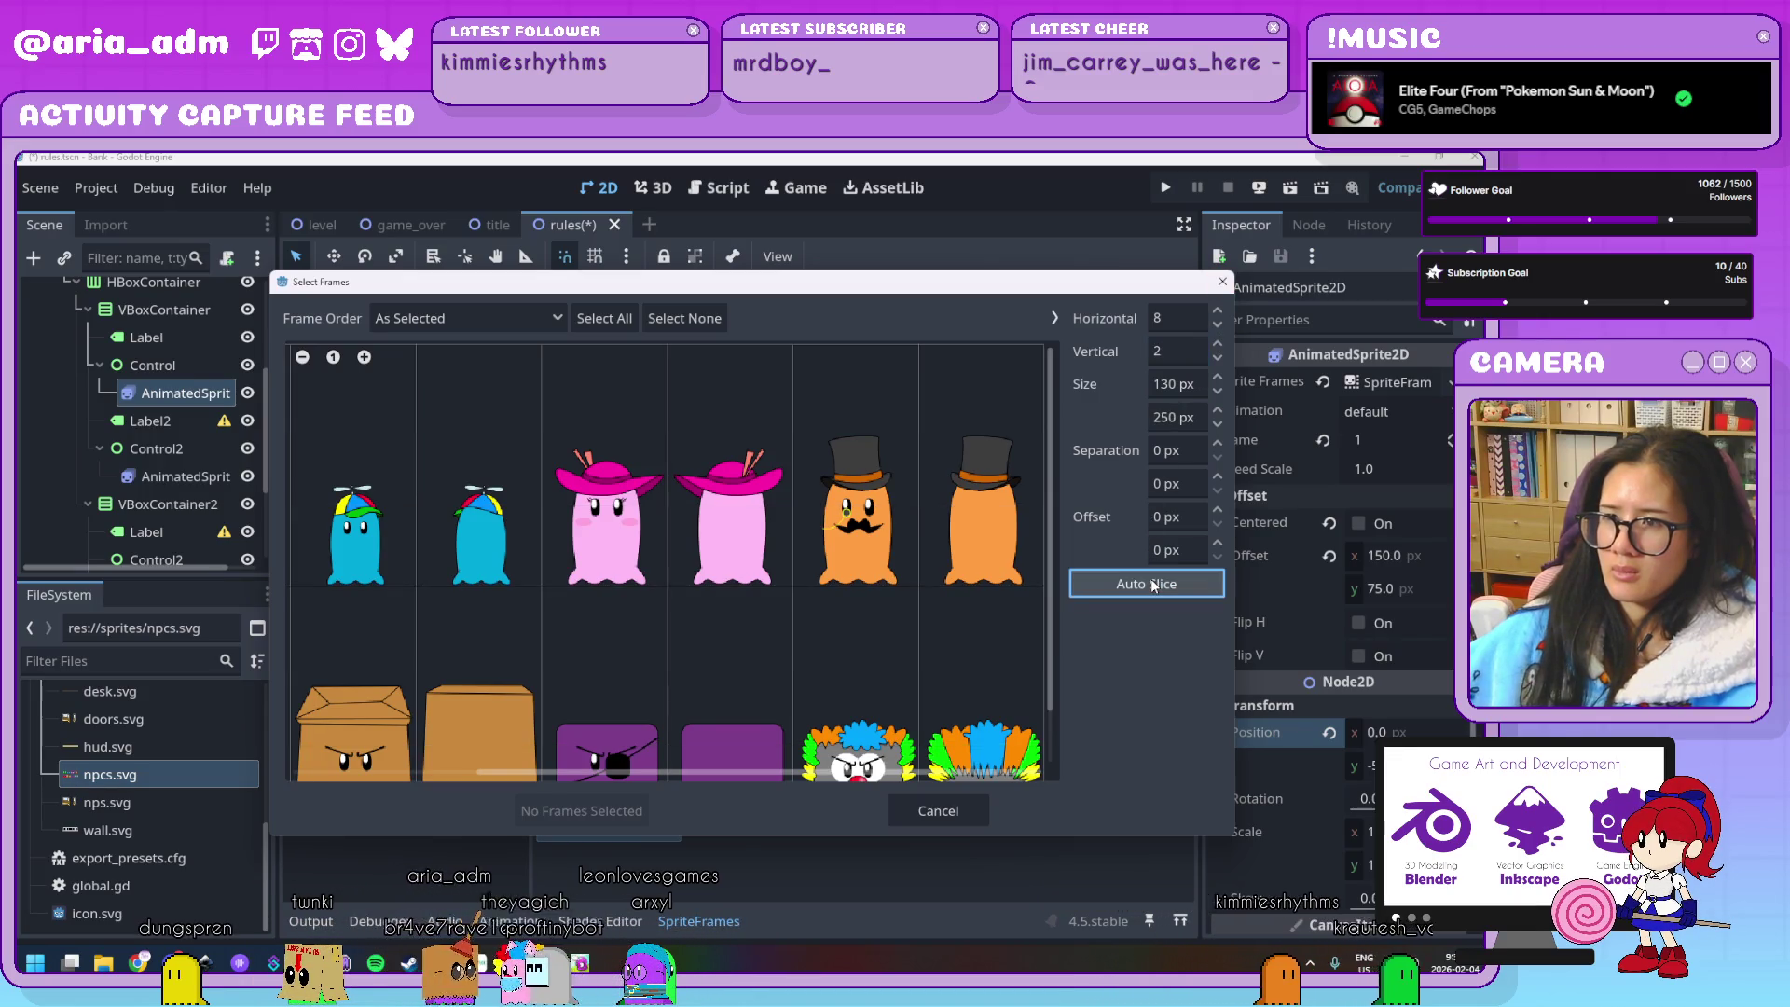
click(1222, 282)
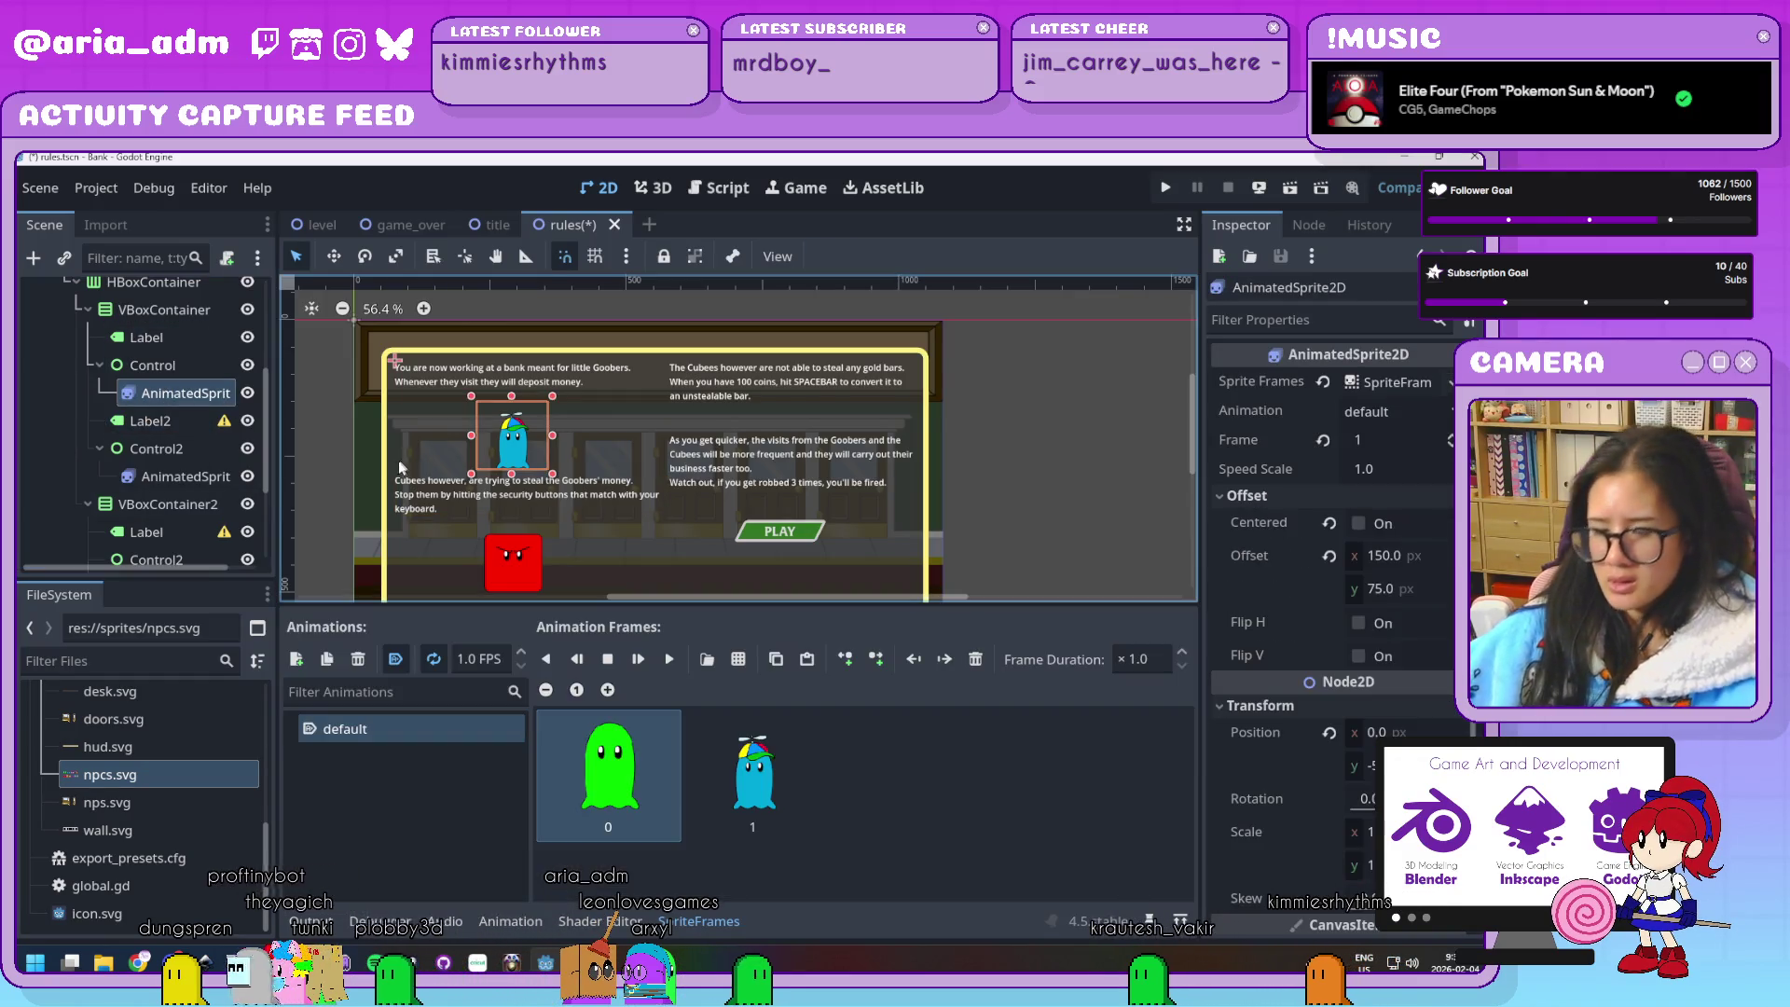
Delete the ghost sprite node and save, then undo the deletion and reselect it
key(Delete)
key(Return)
key(ctrl+s)
click(159, 449)
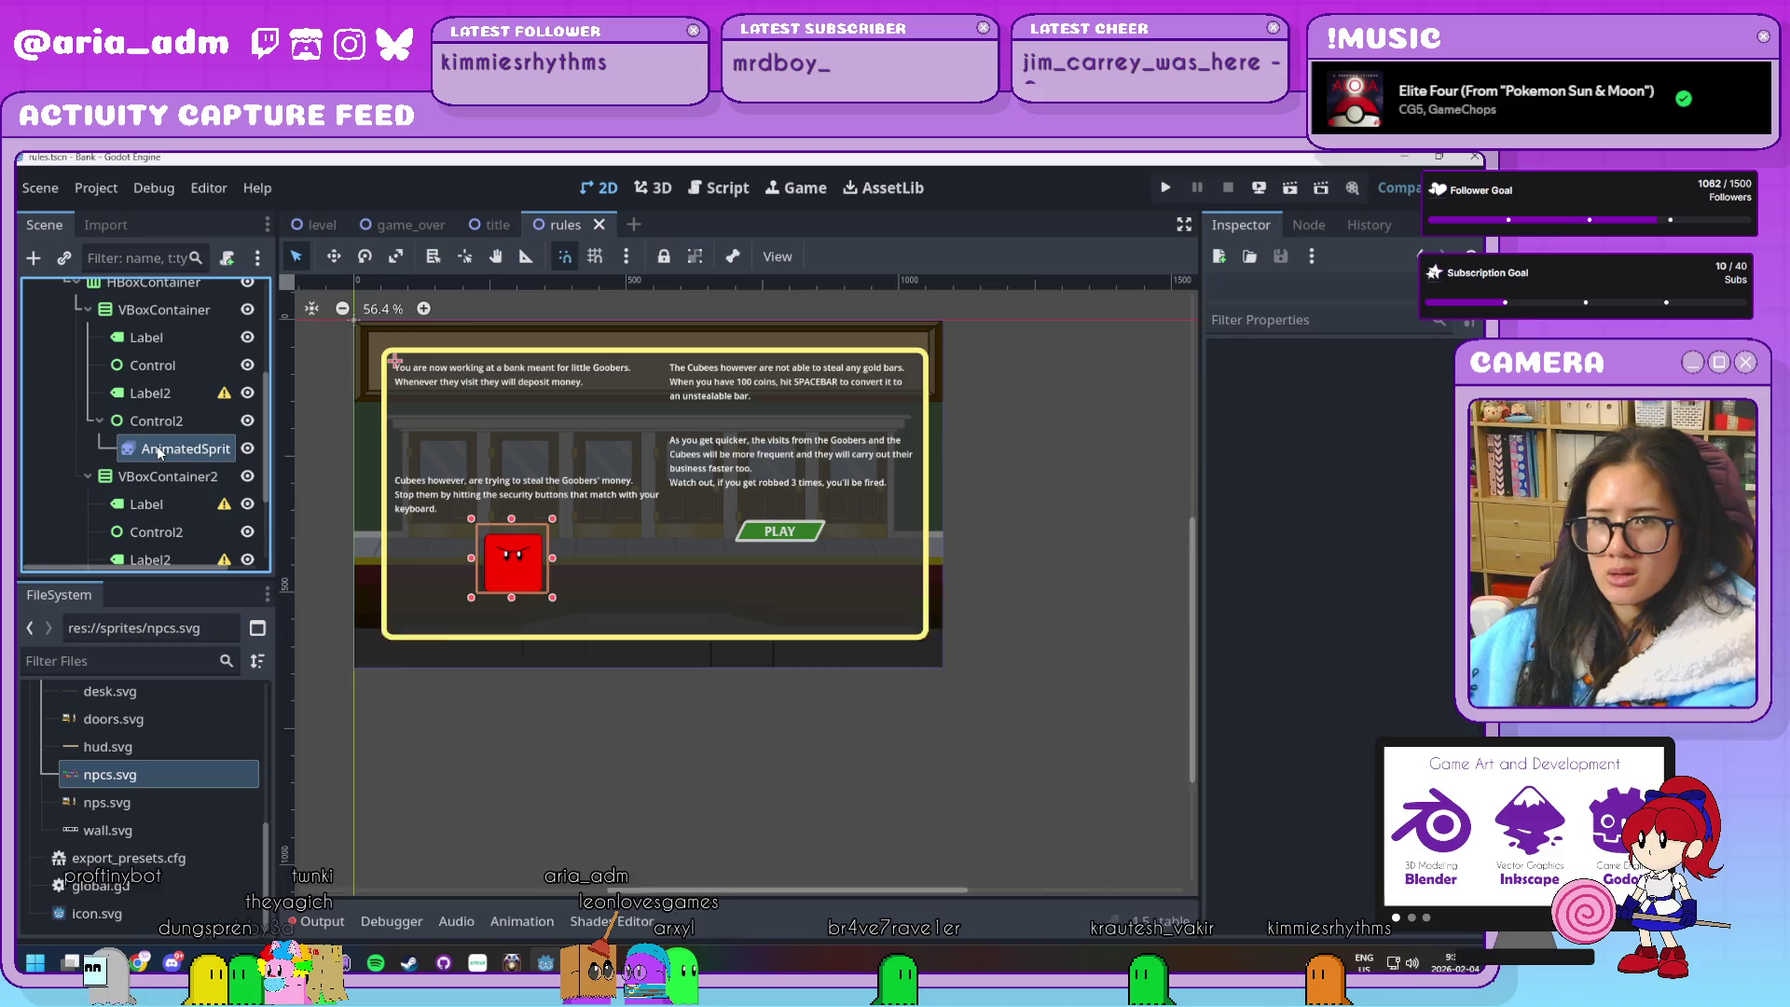
key(ctrl+z)
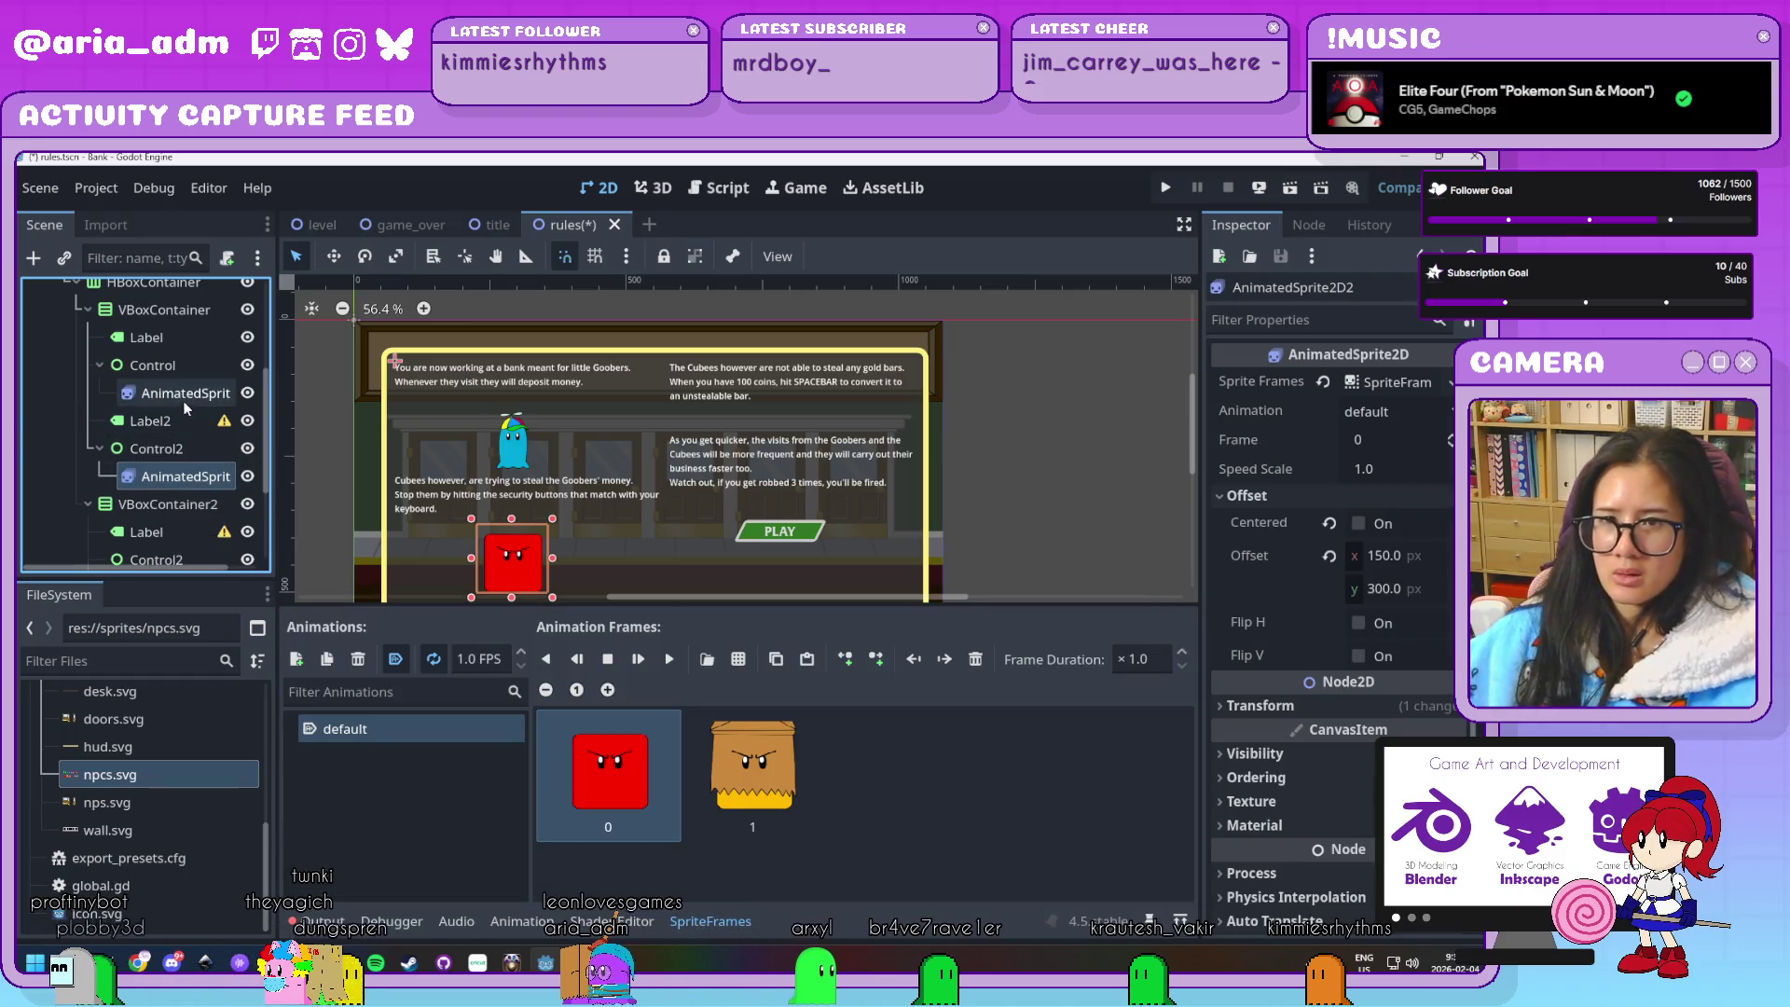
click(187, 397)
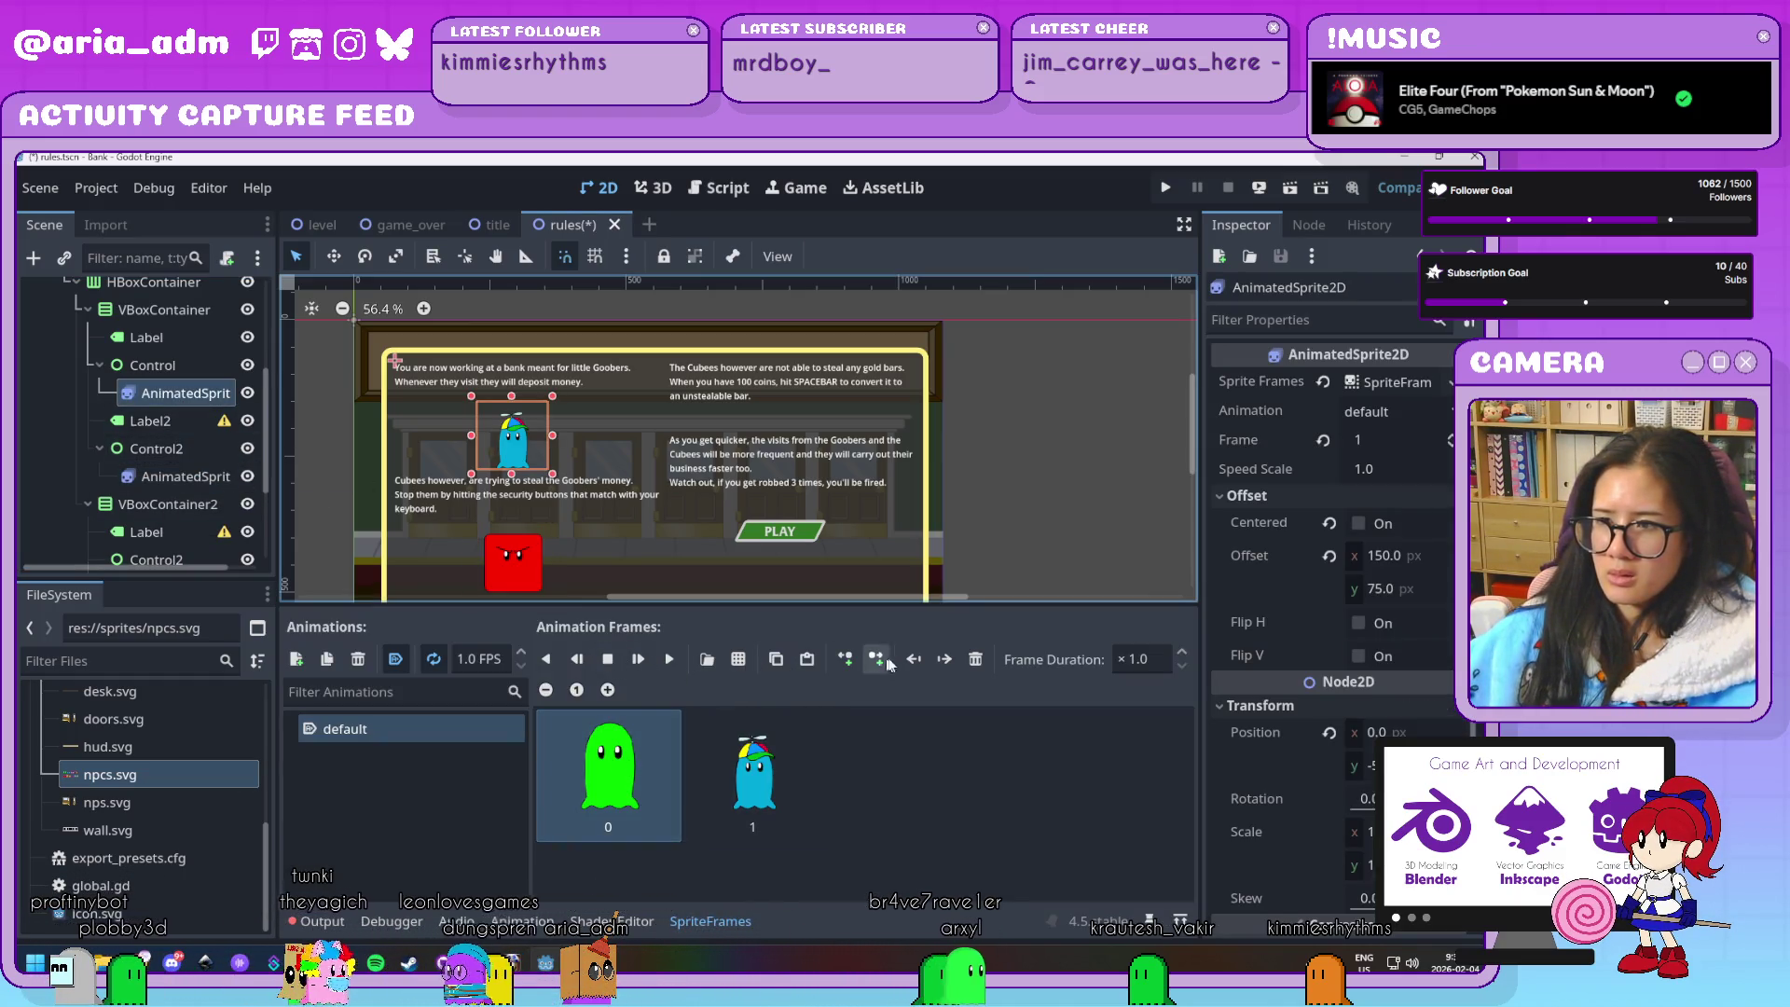
Replace the green frame with four Goober frames from the top row of npcs.svg
click(974, 659)
click(708, 660)
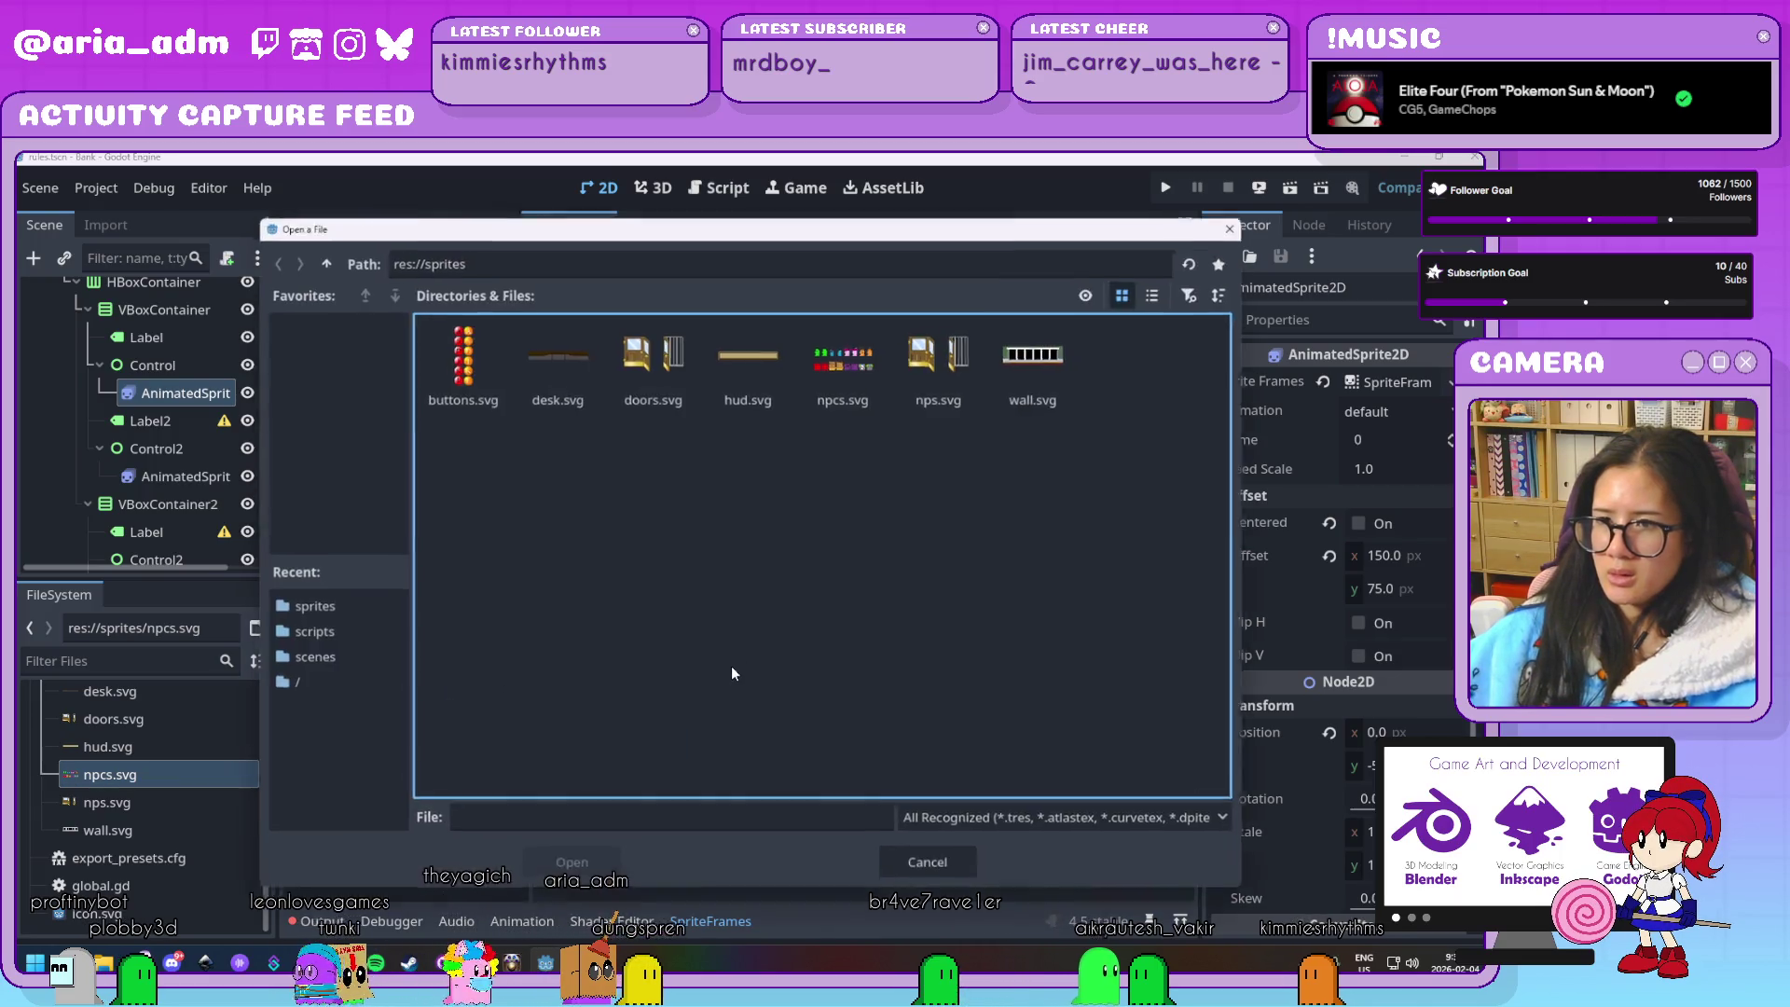
double_click(888, 392)
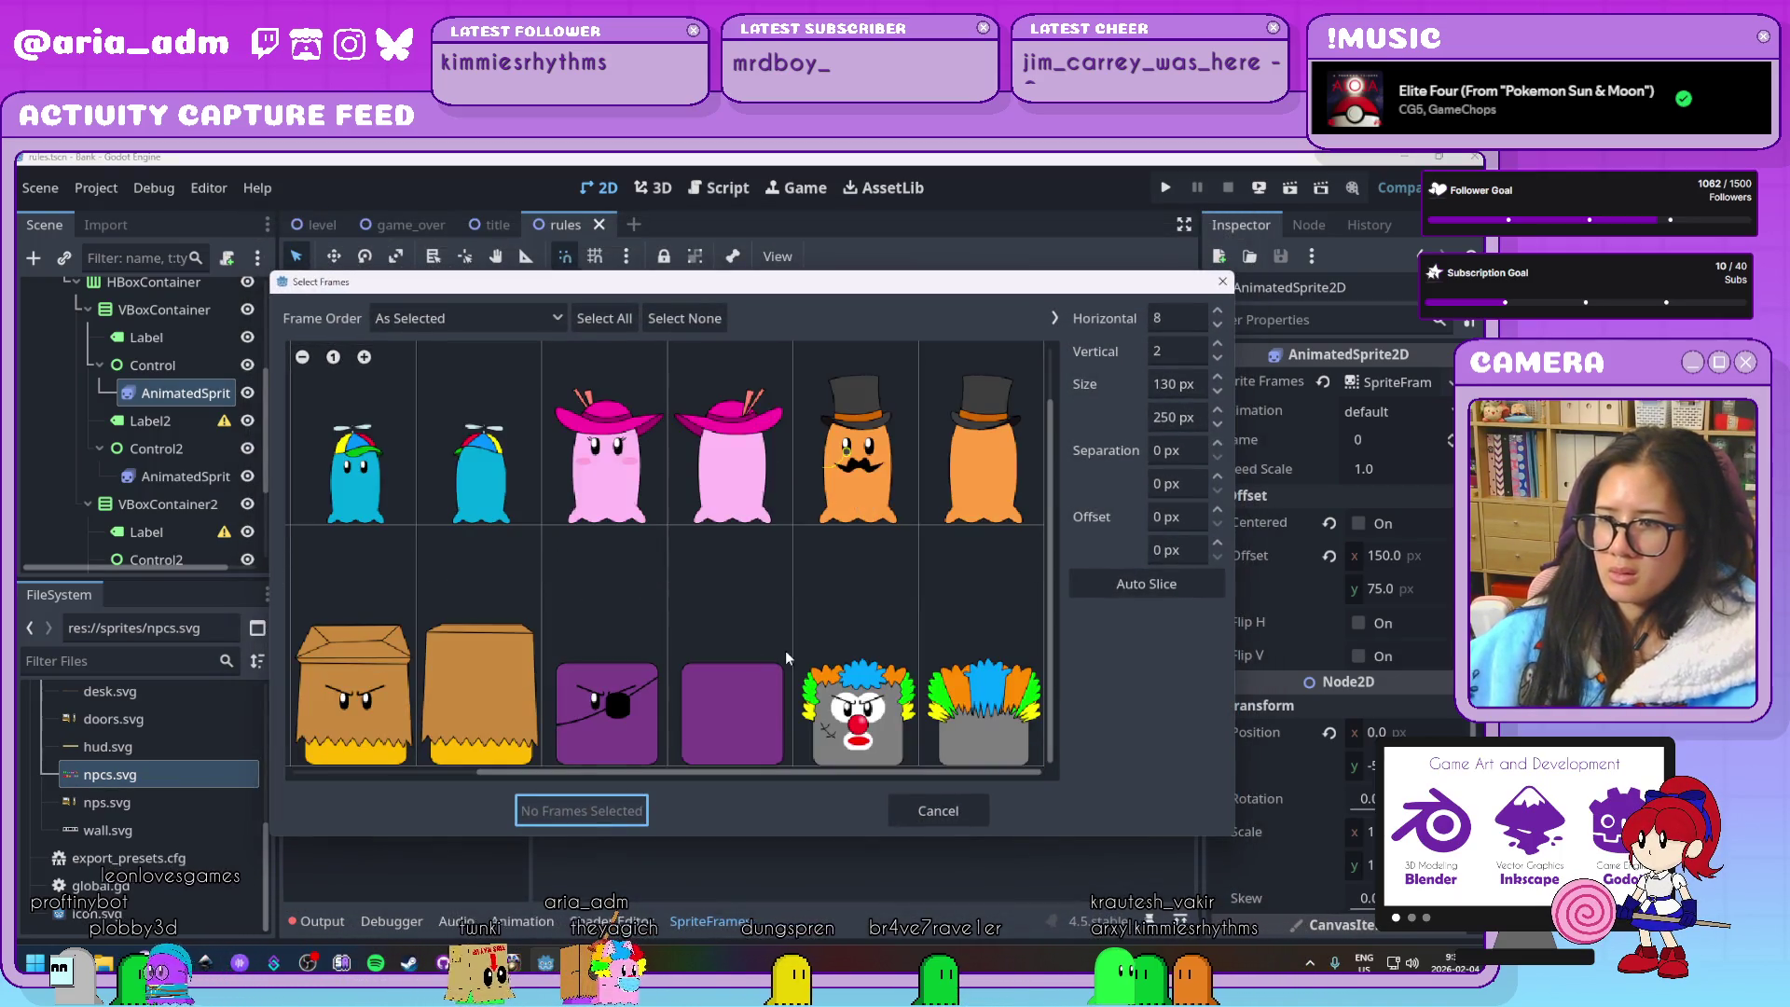
click(302, 358)
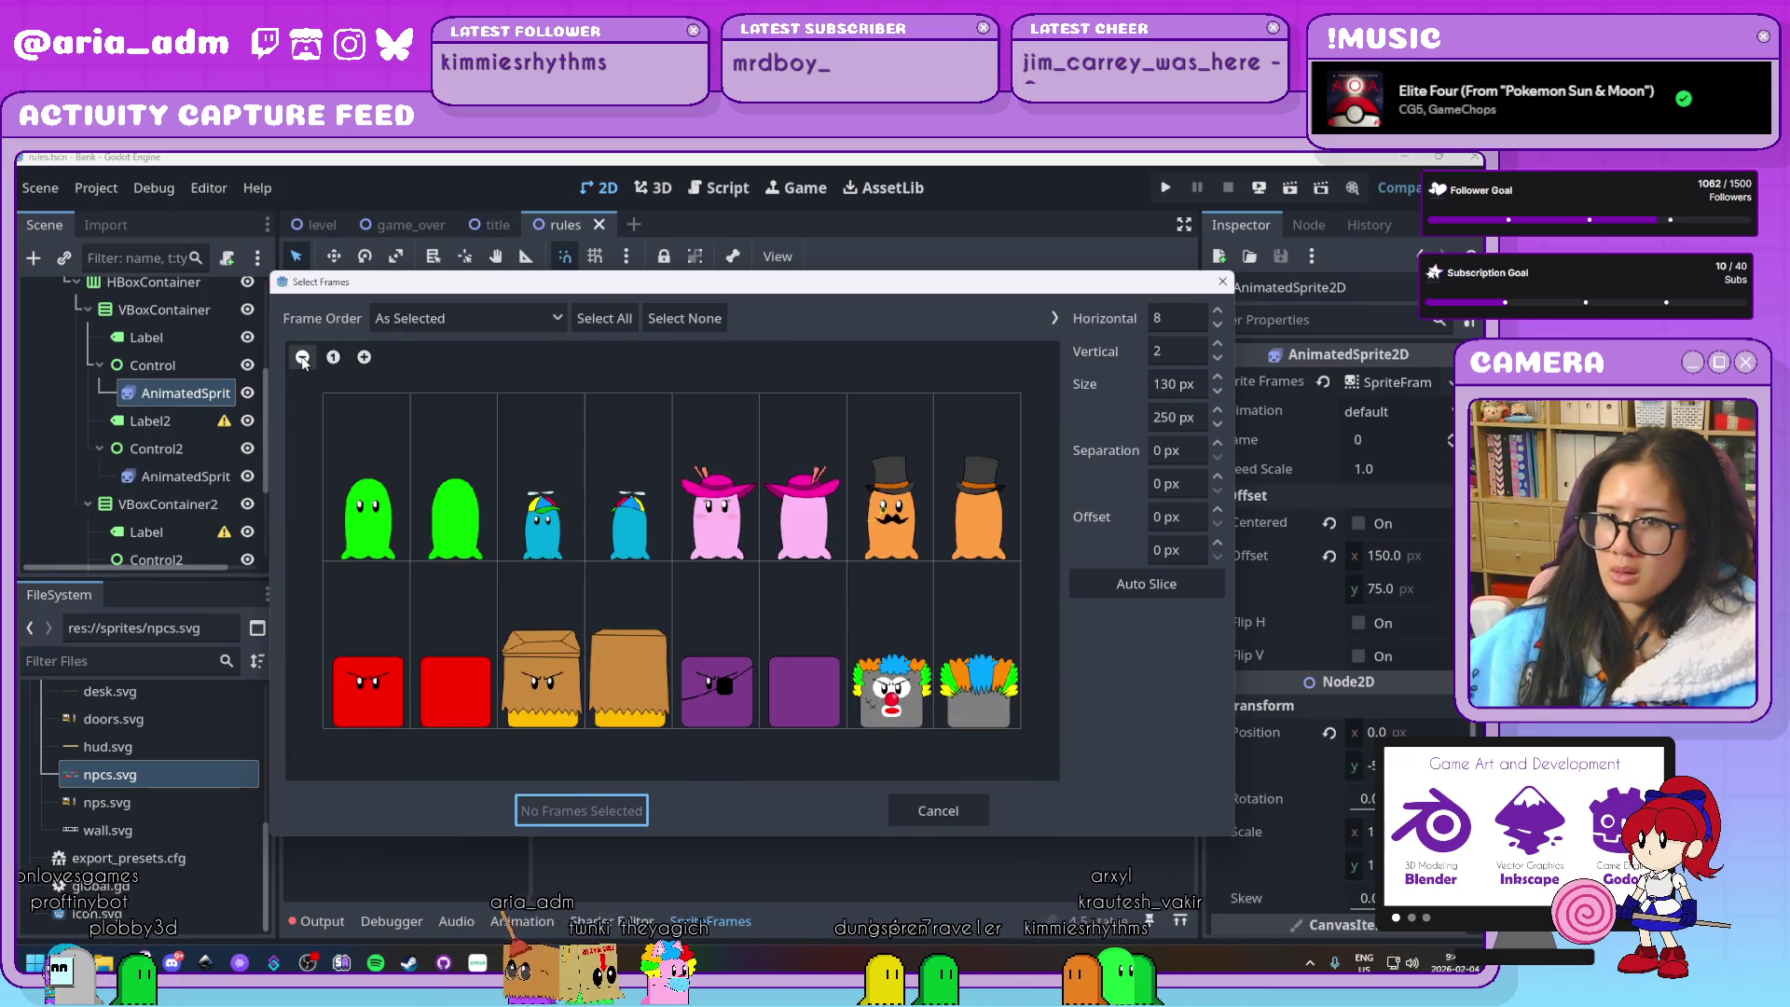
click(343, 513)
click(541, 522)
click(715, 527)
click(876, 539)
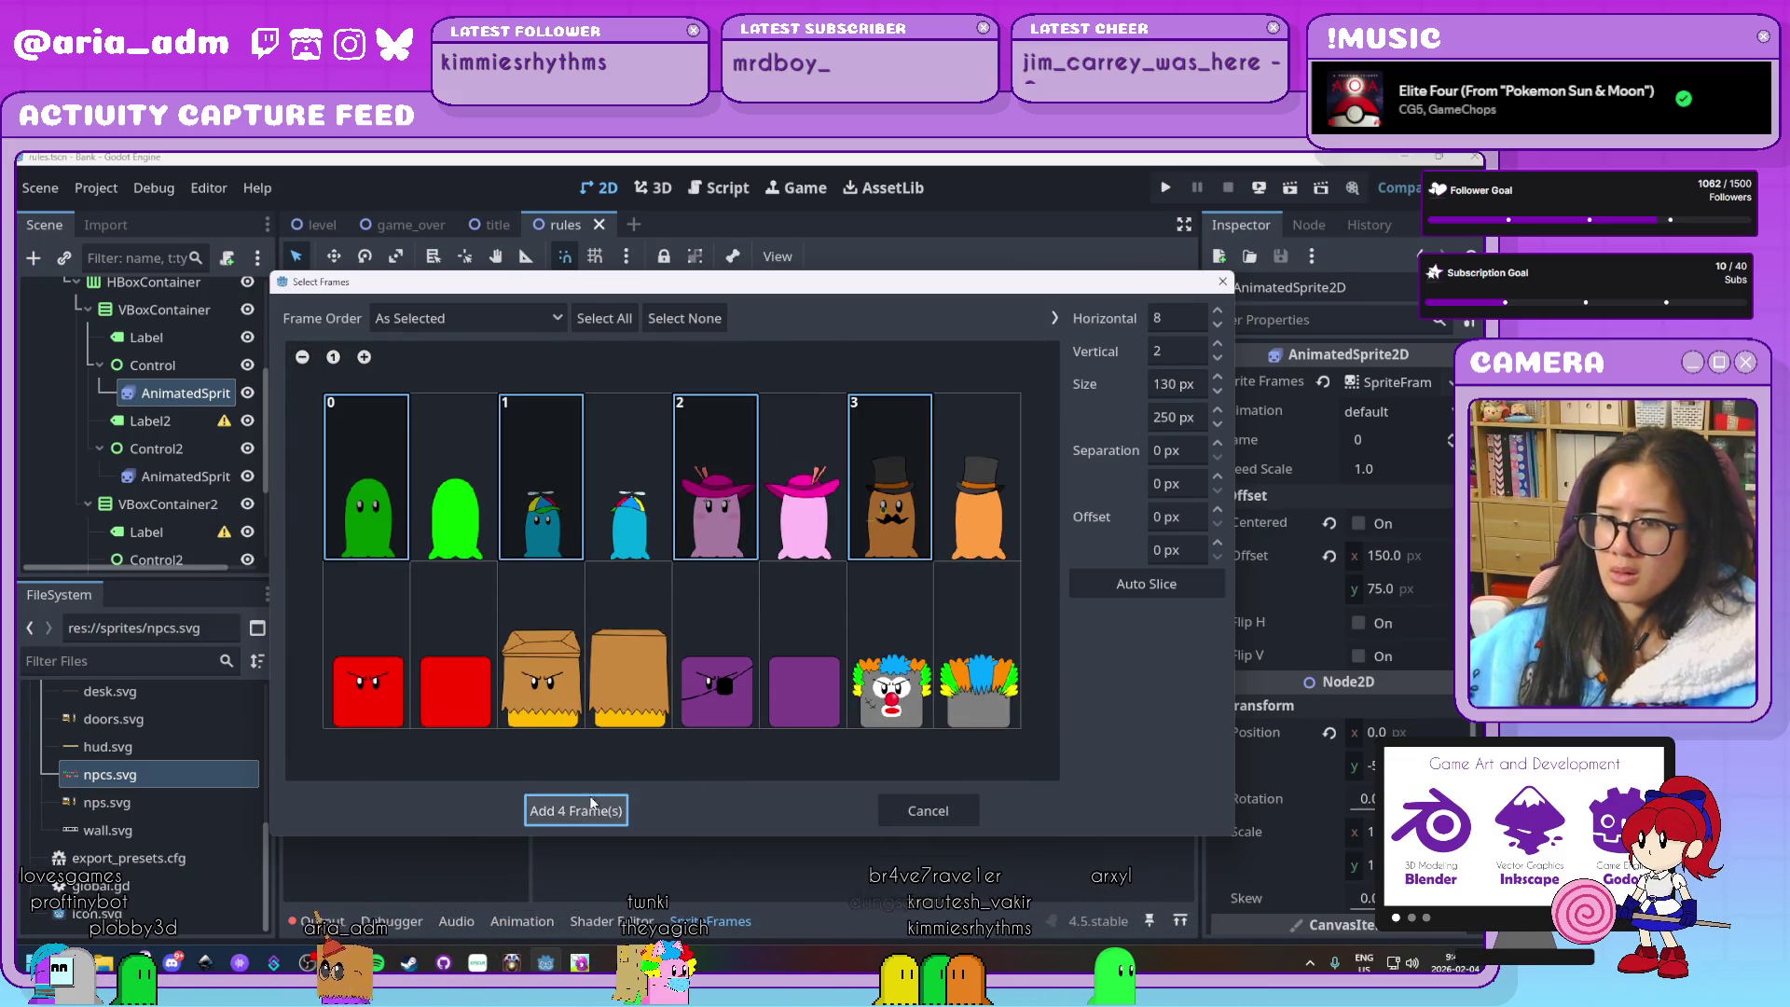
click(591, 808)
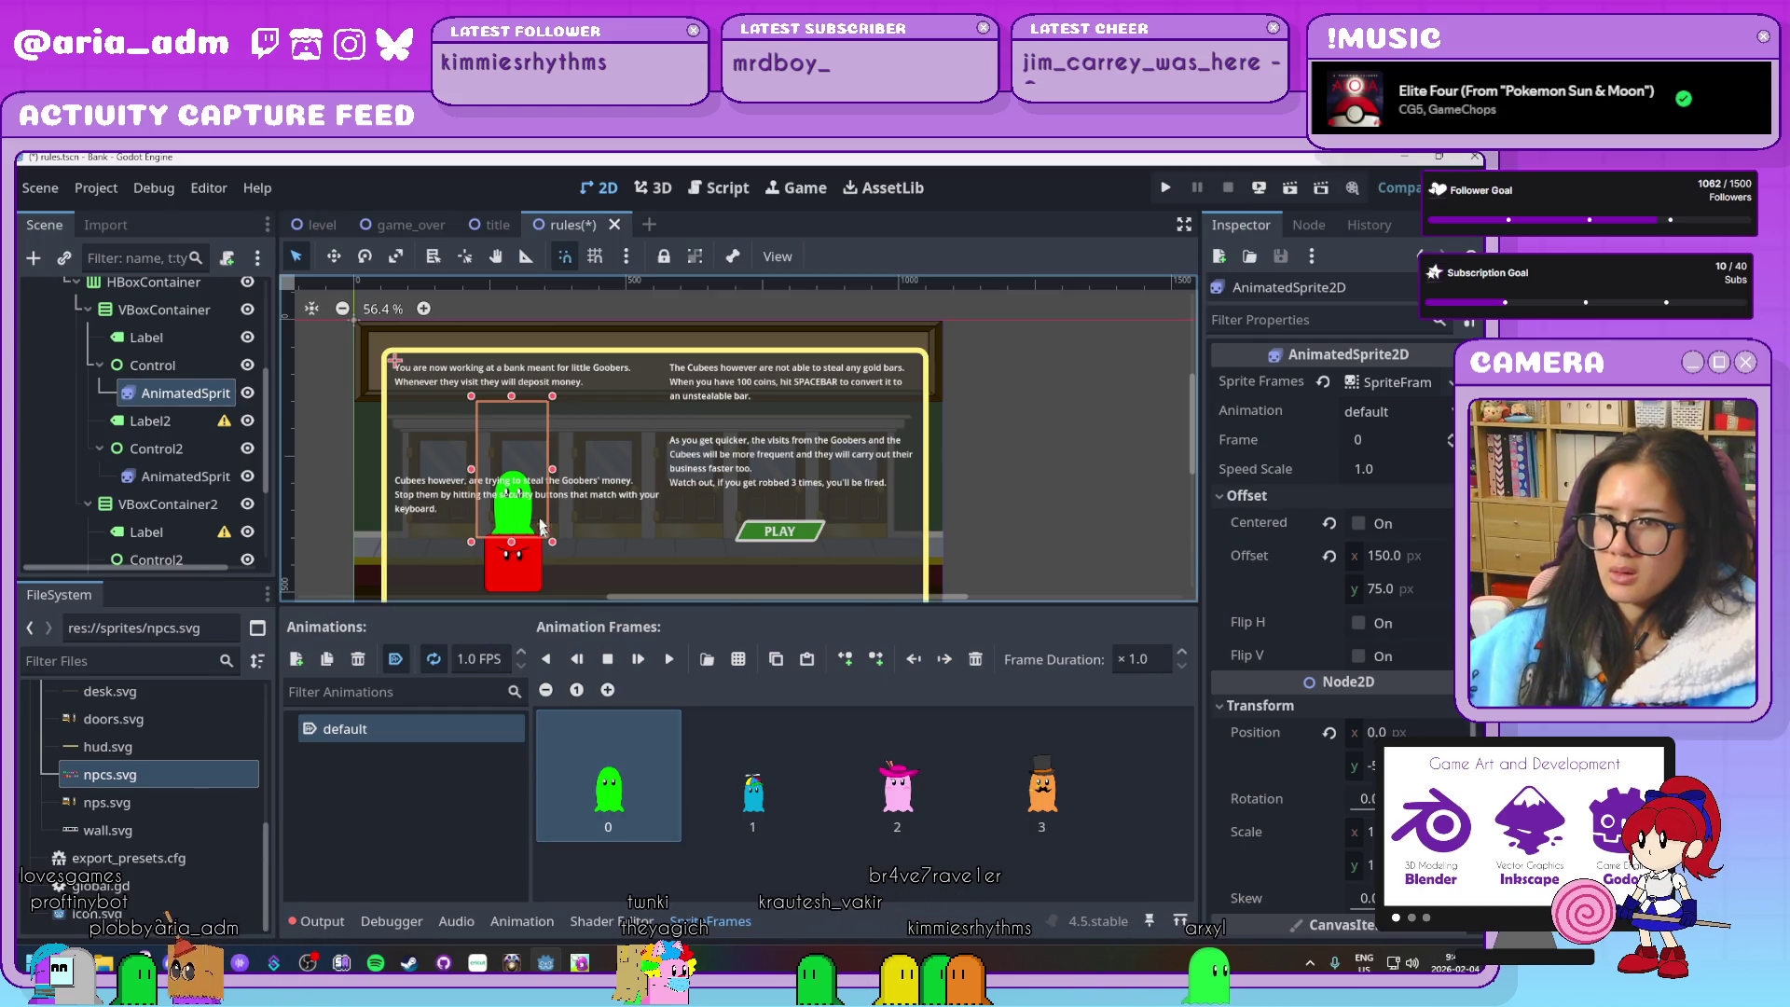
Undo an accidental rotation and drag the Goober sprite up above the Cubees text
drag(519, 519, 520, 479)
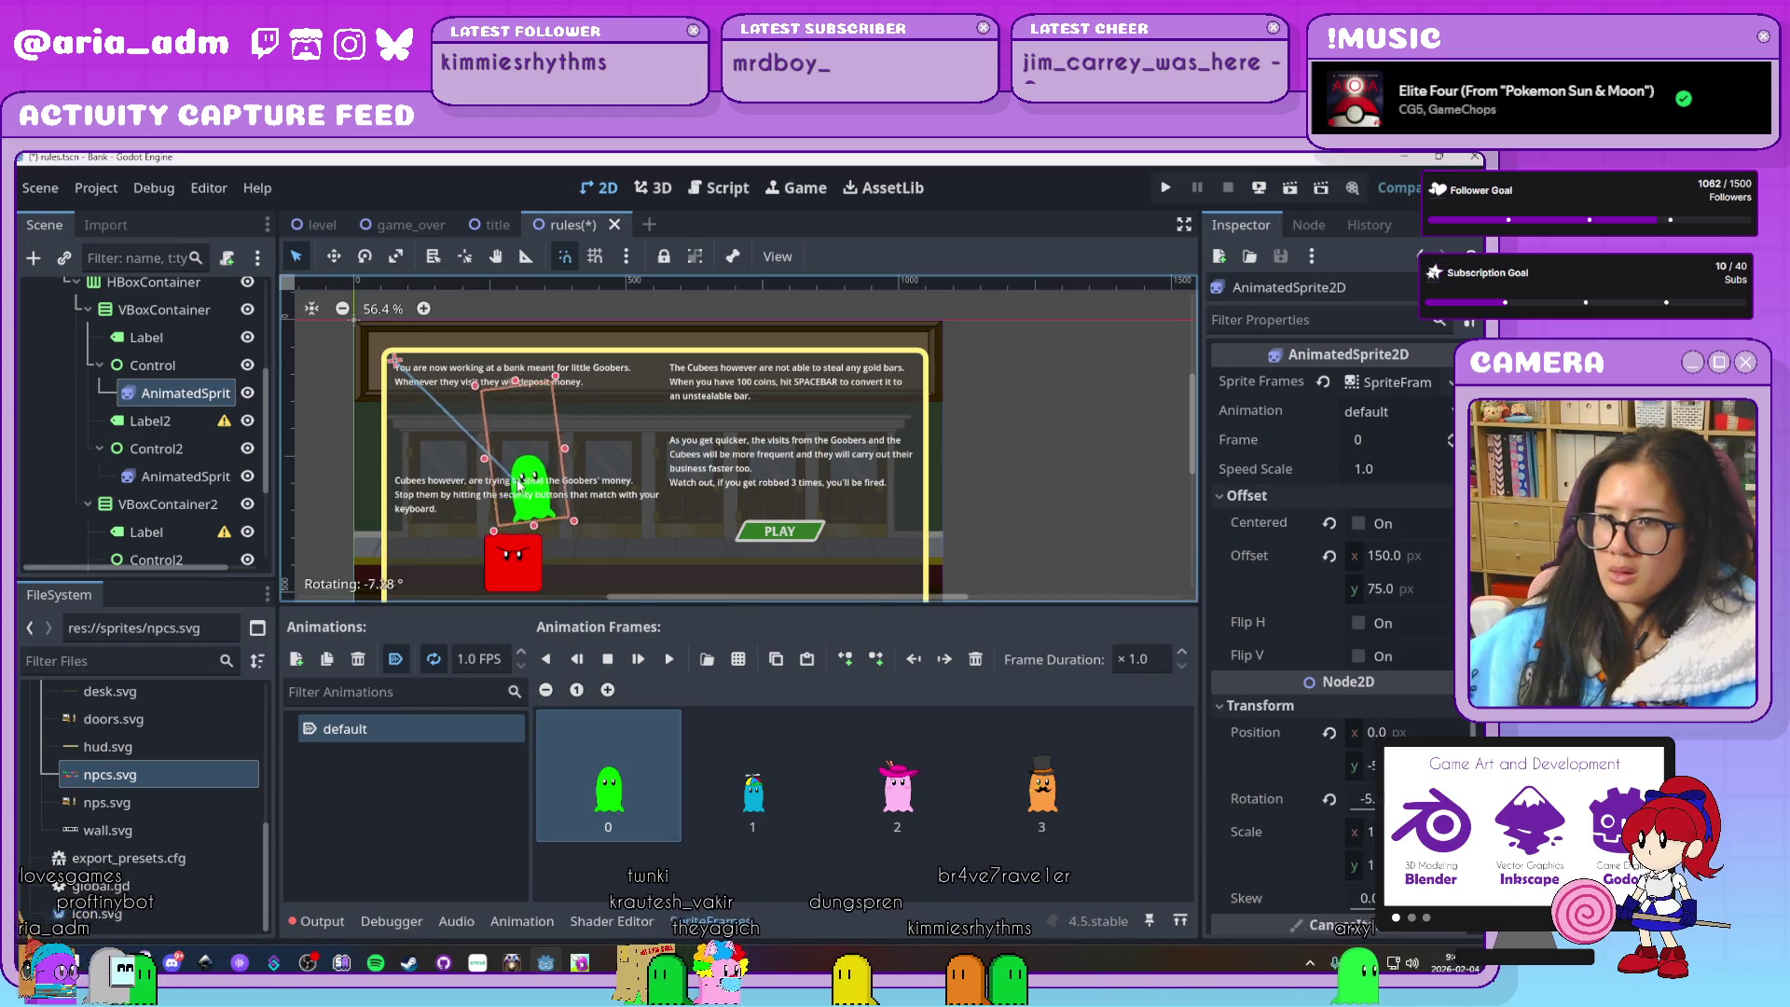
key(ctrl+z)
click(504, 484)
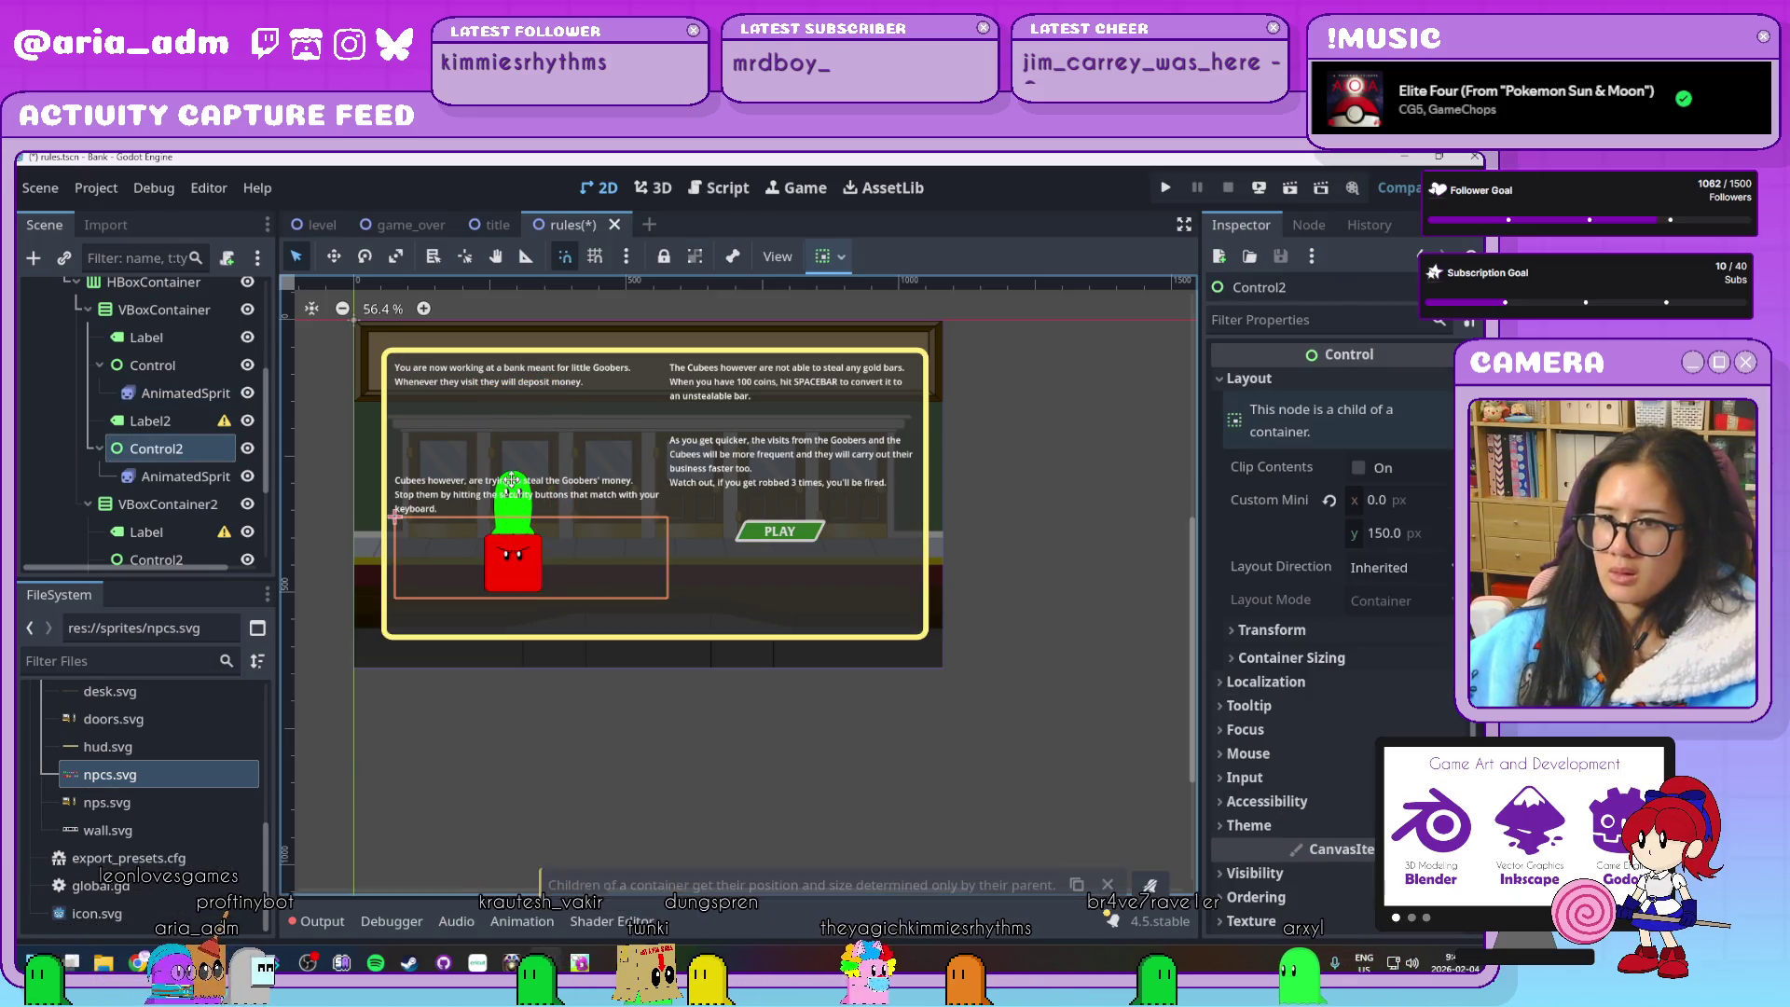
click(492, 487)
drag(492, 487, 512, 392)
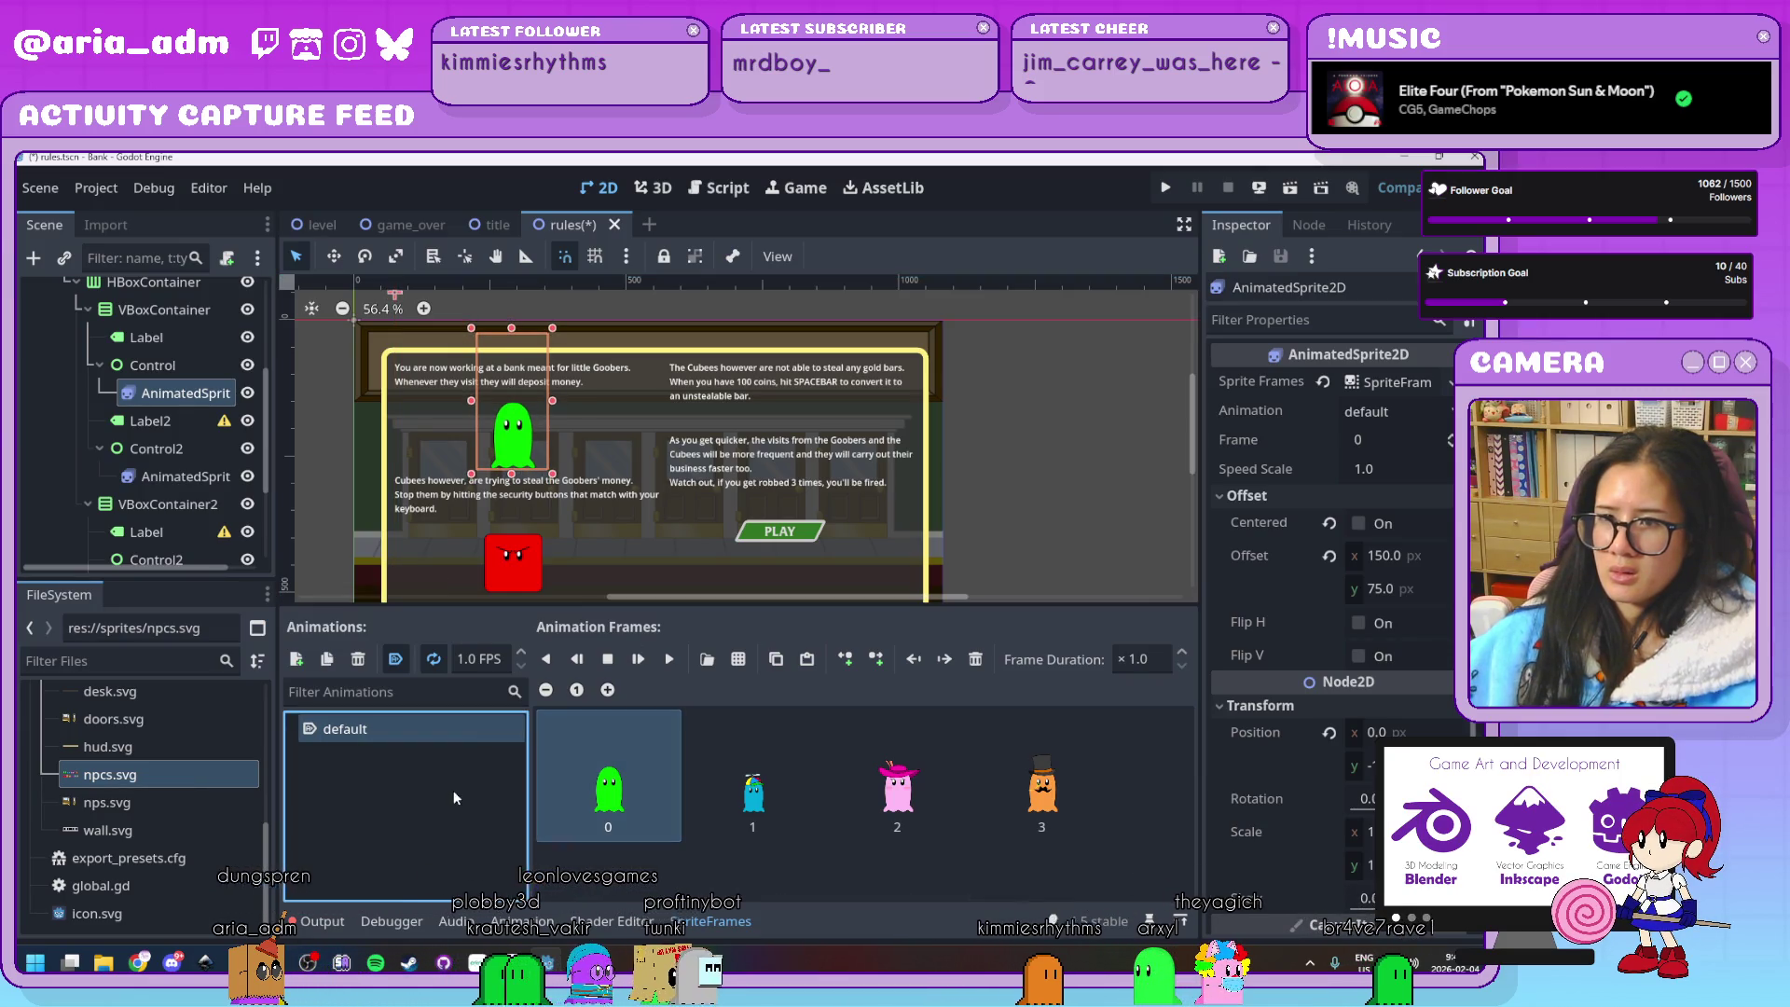
click(509, 562)
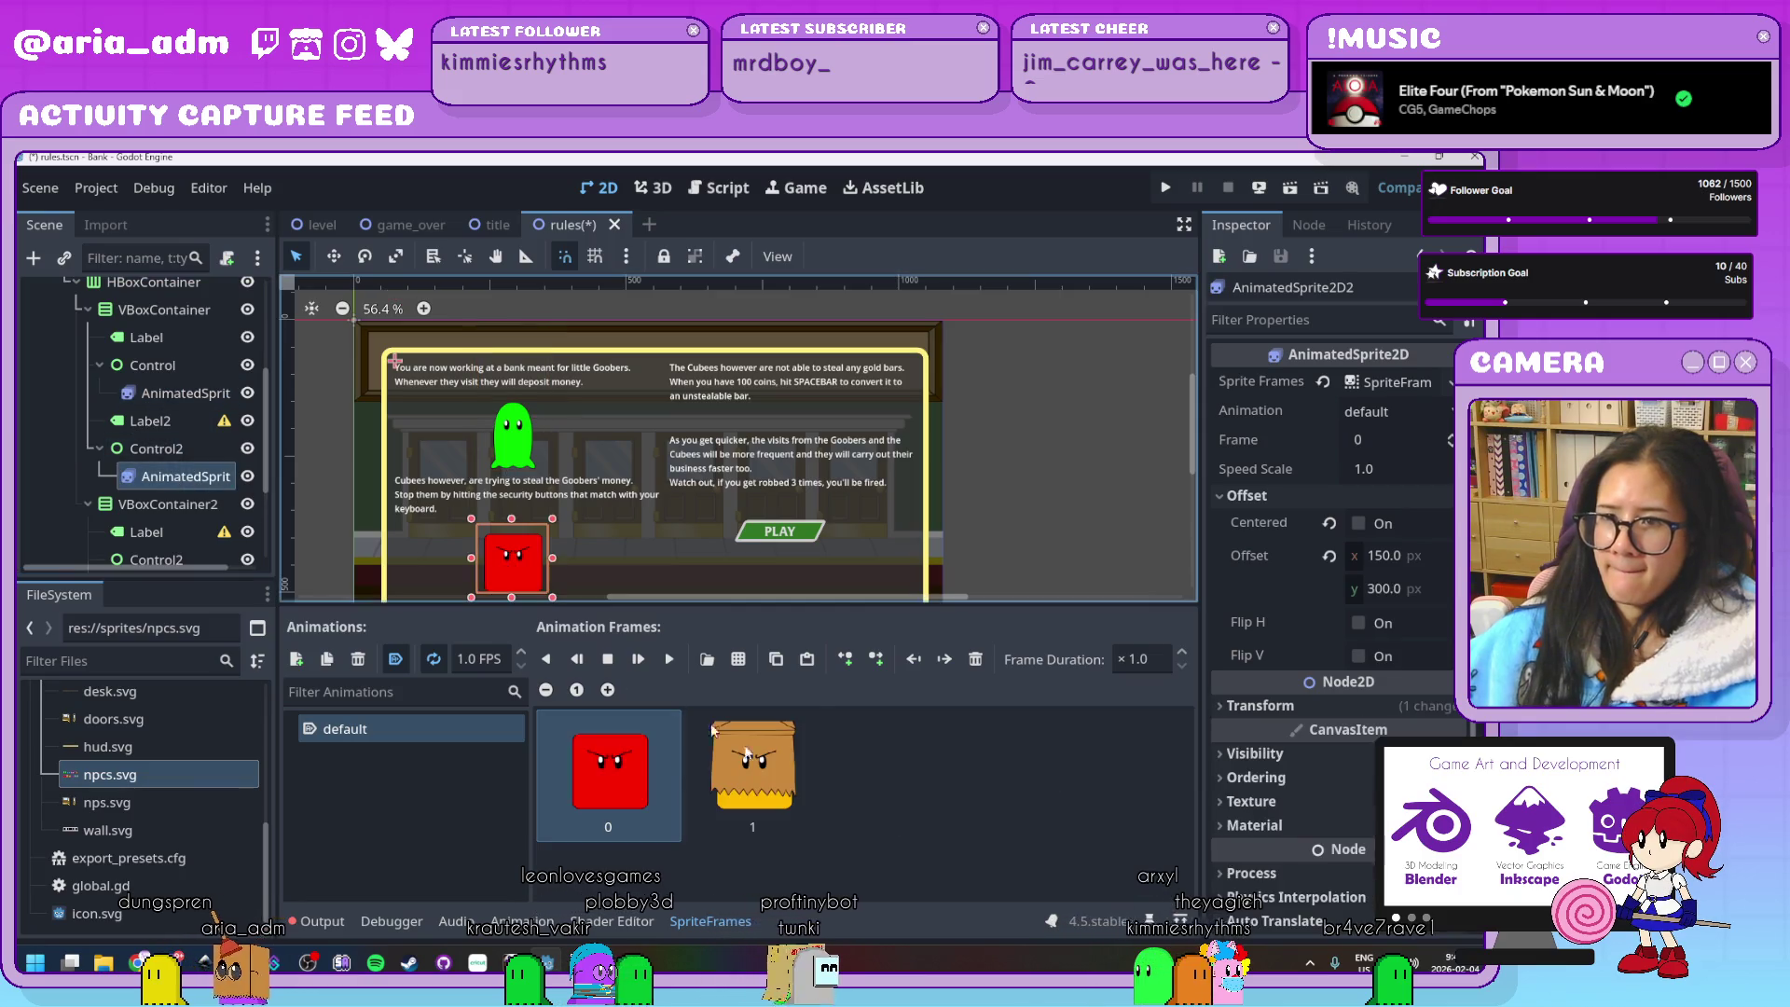
Replace the Cubee frames with red, paper-bag, purple eyepatch and clown frames from npcs.svg
click(975, 667)
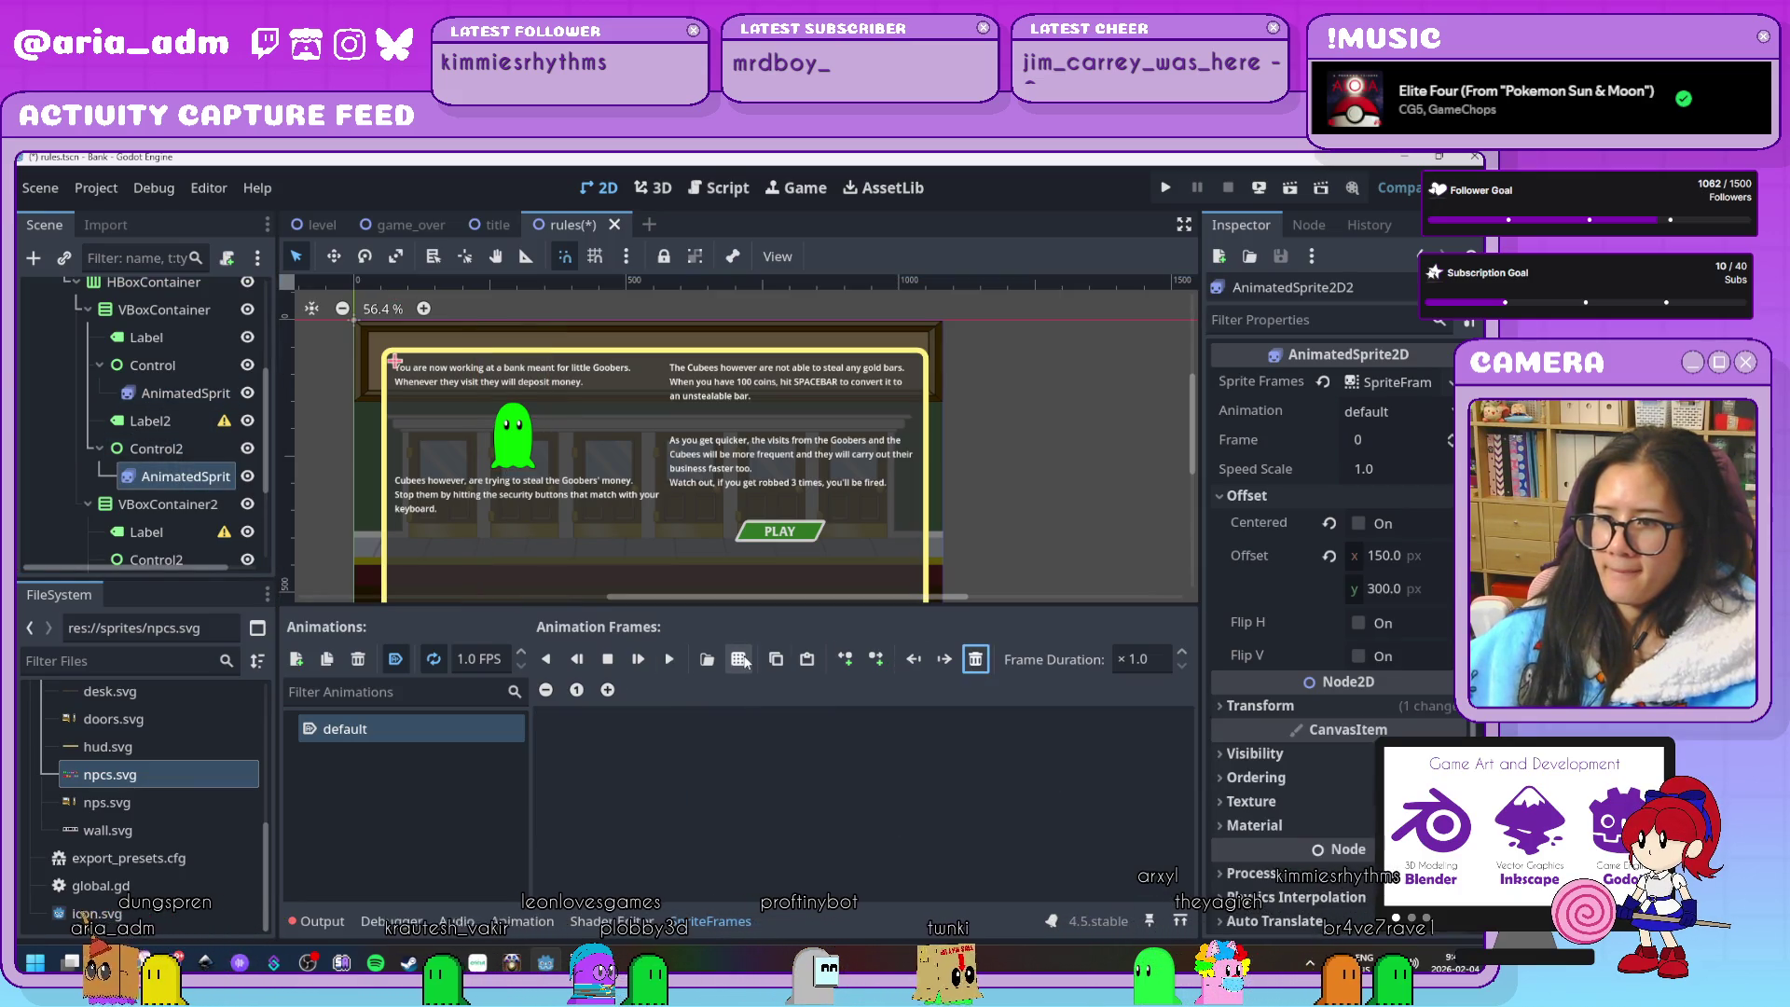
click(741, 660)
double_click(841, 374)
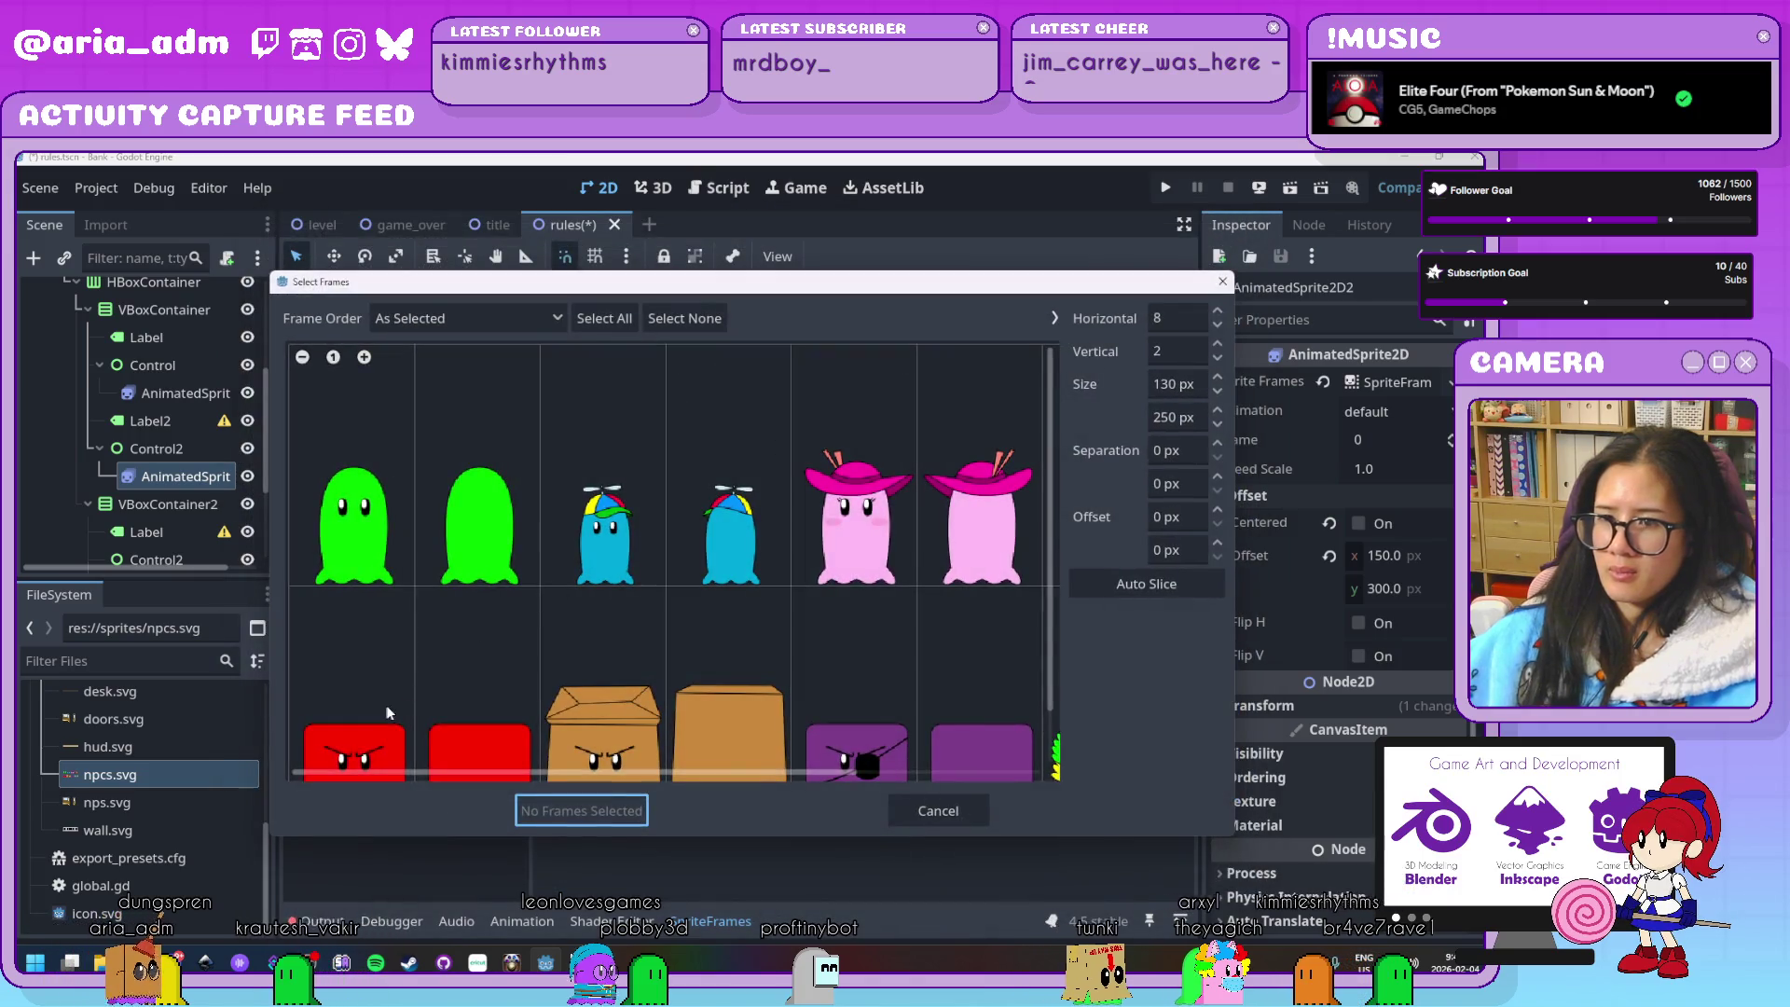
click(373, 713)
click(606, 712)
click(844, 718)
scroll(820, 746, down, 2)
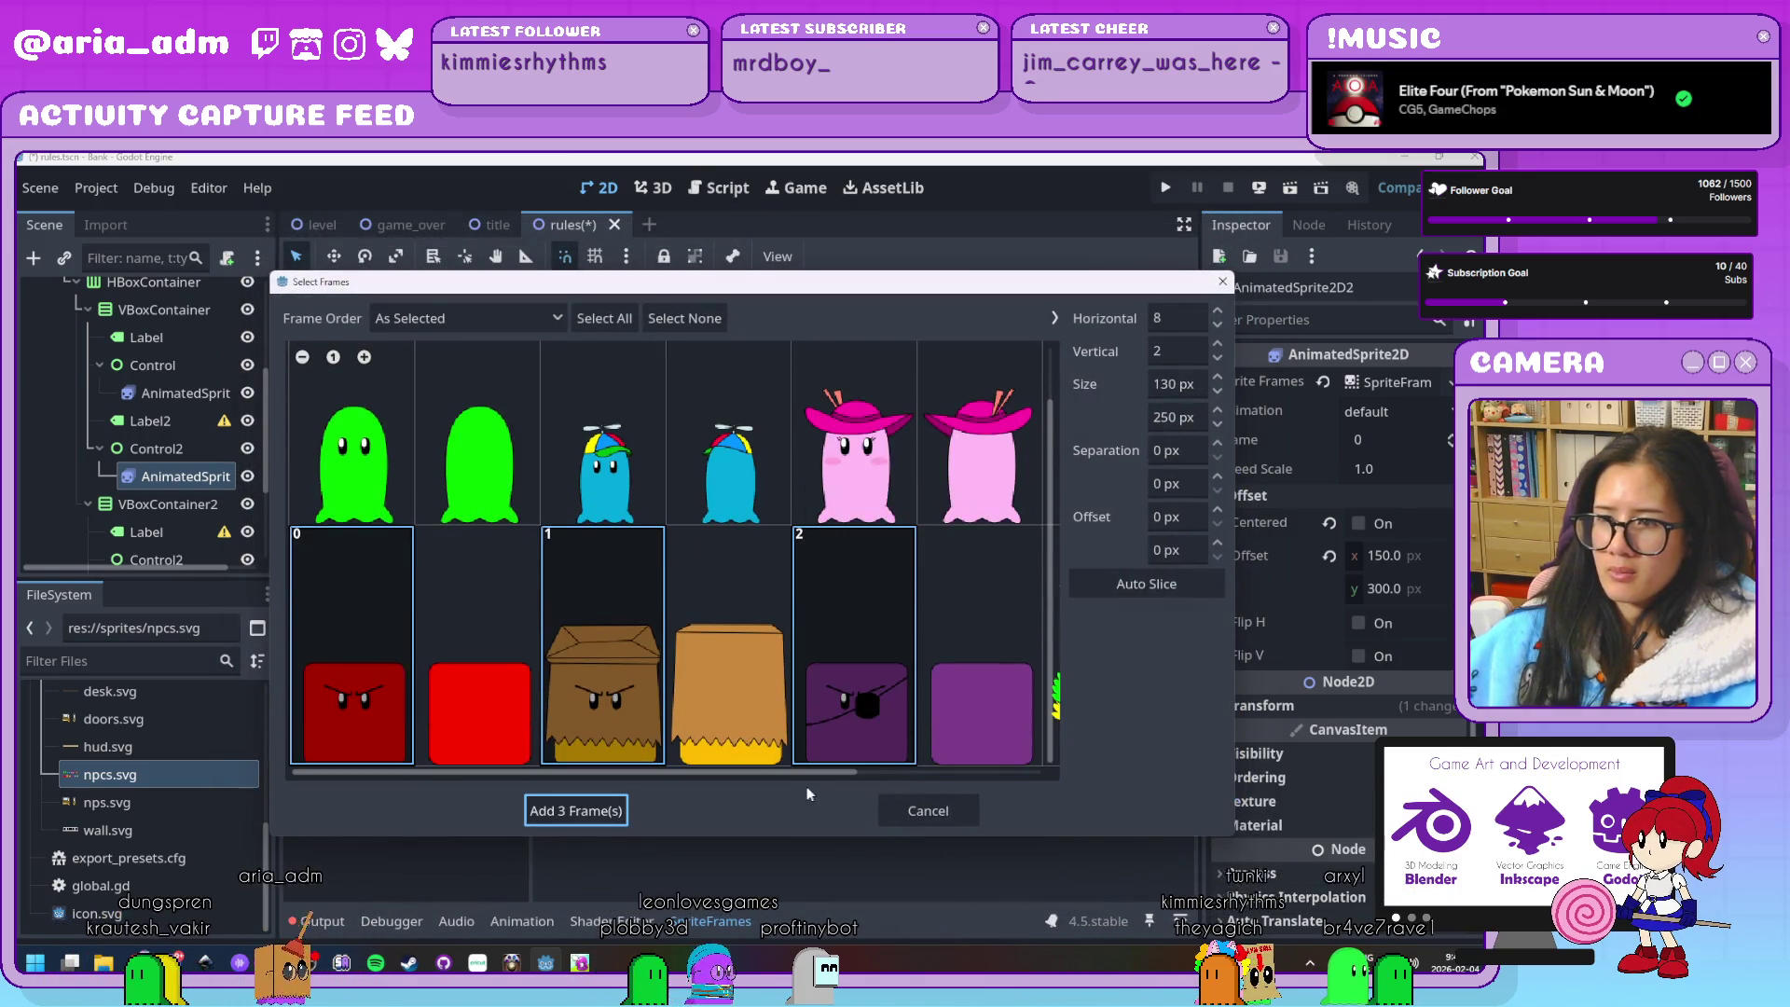
scroll(813, 783, right, 3)
click(856, 690)
click(575, 810)
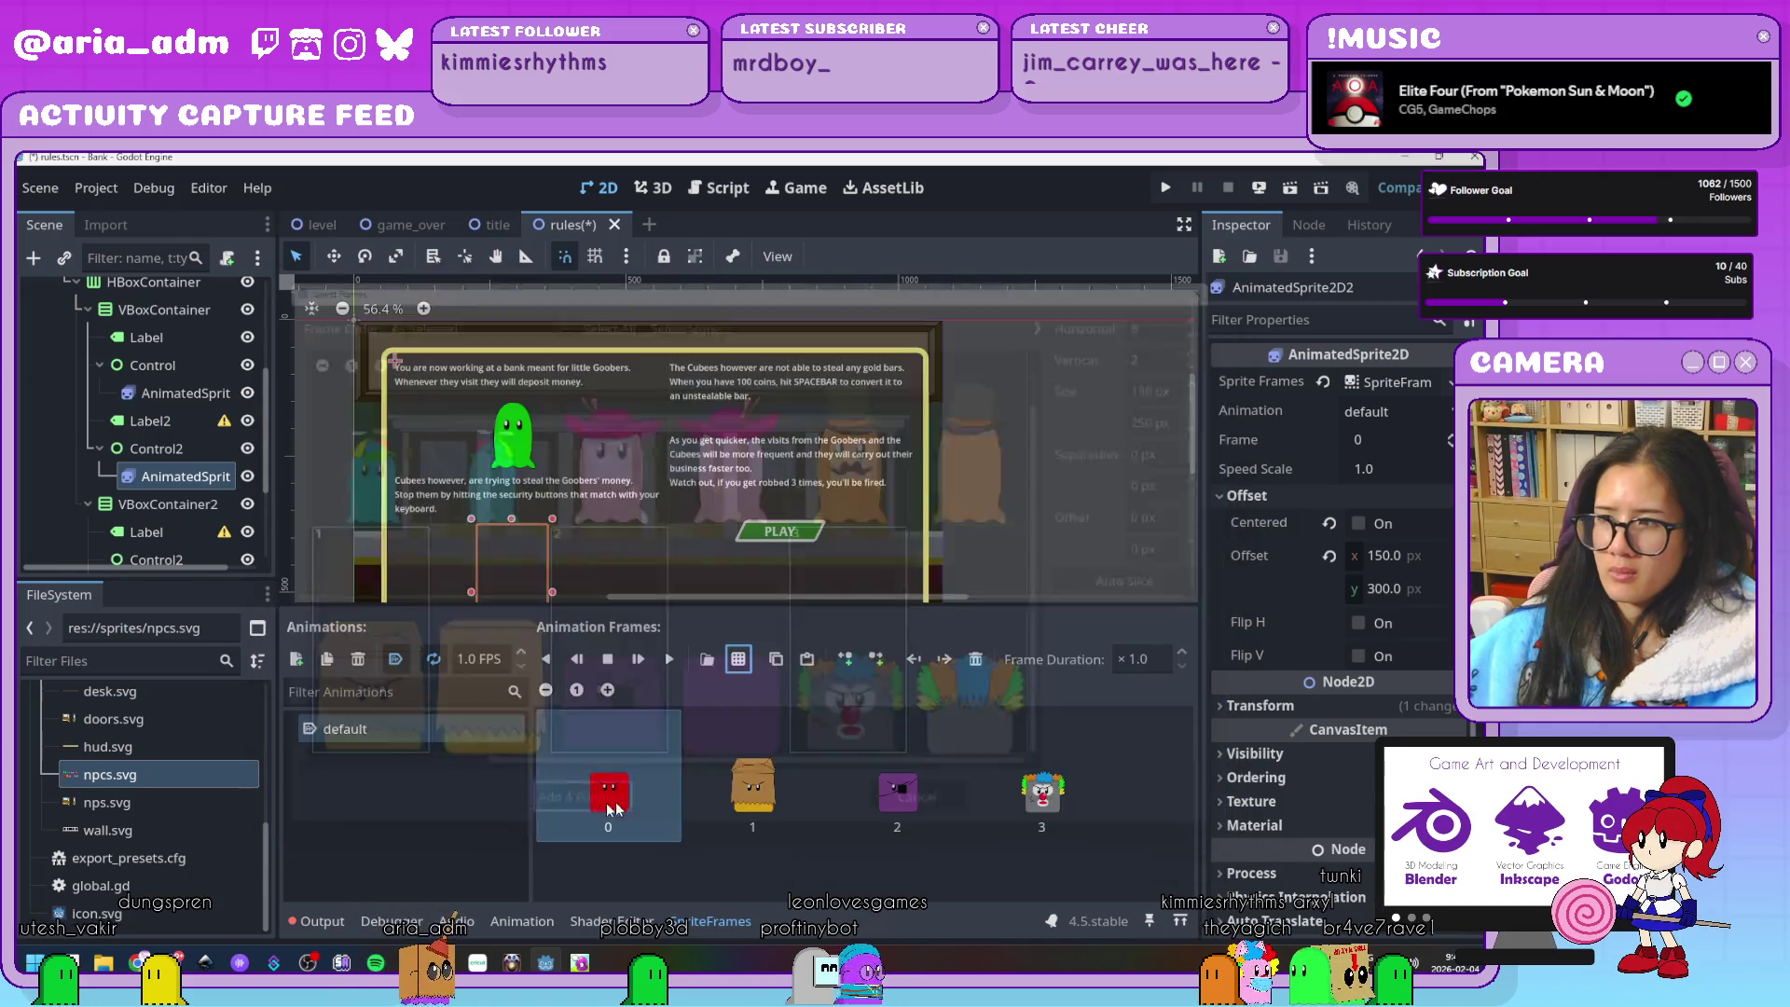
Drag the red Cubee sprite 75 px higher and clear the selection
scroll(709, 514, down, 3)
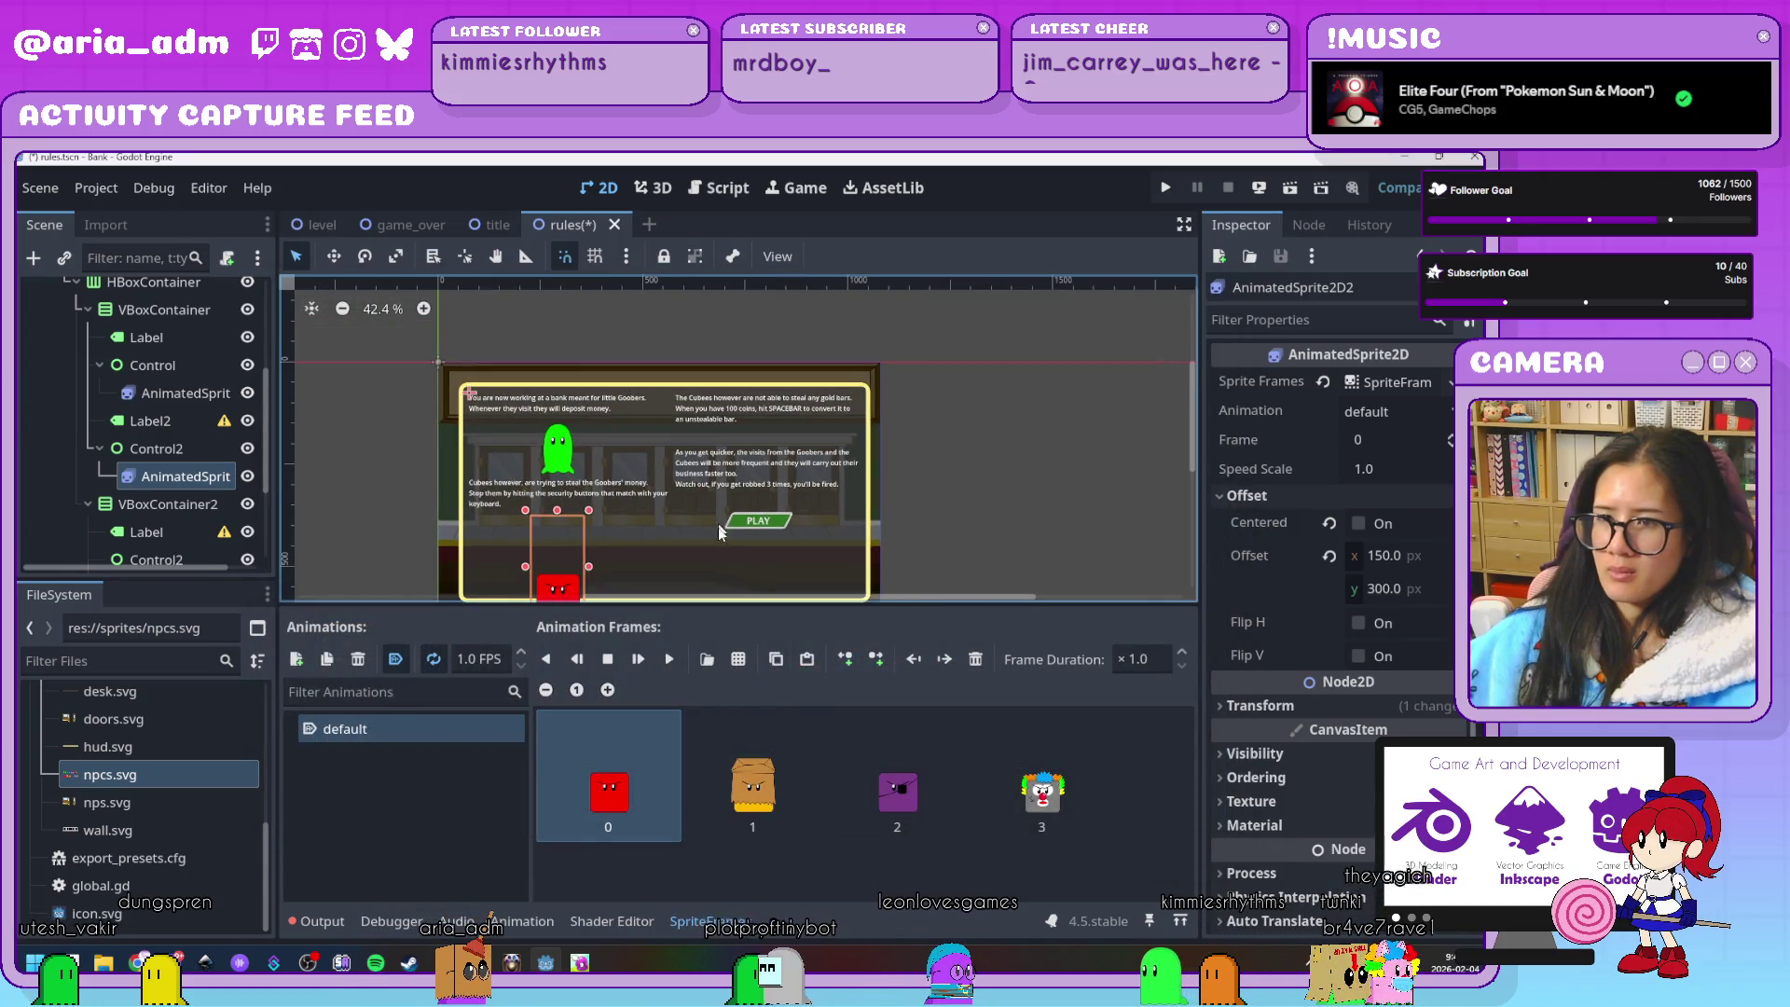
drag(719, 524, 725, 438)
drag(572, 462, 573, 442)
scroll(560, 447, up, 4)
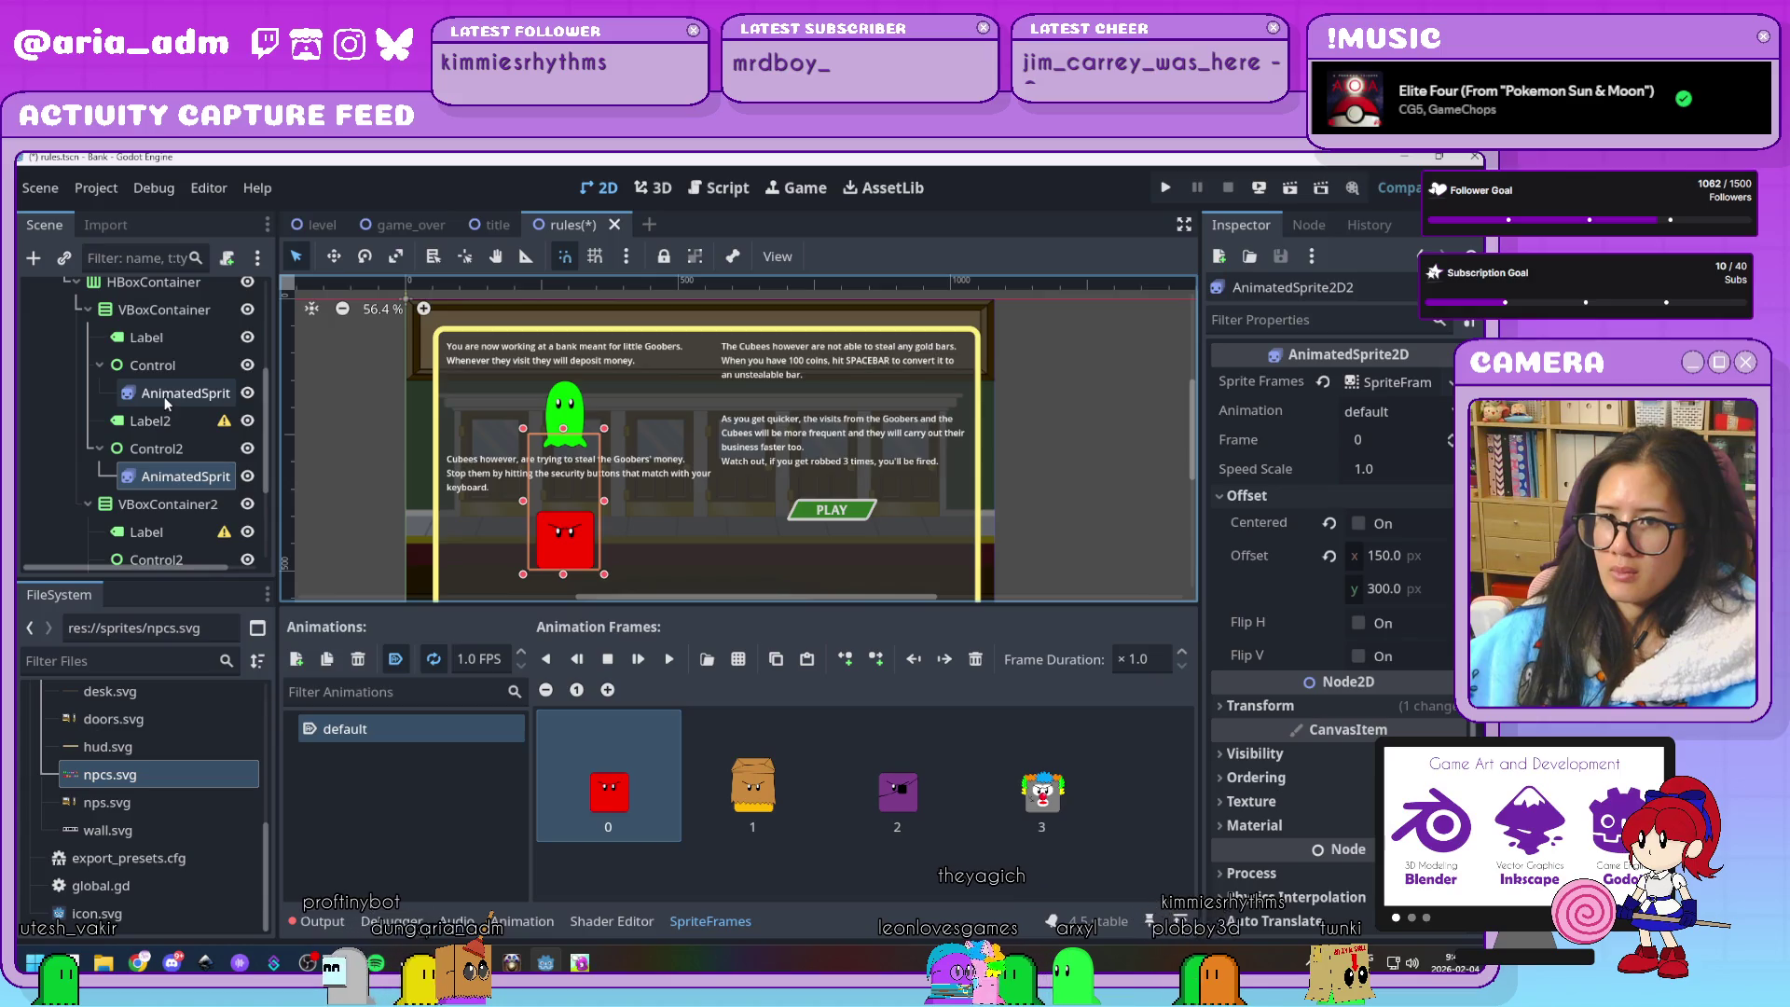
click(163, 479)
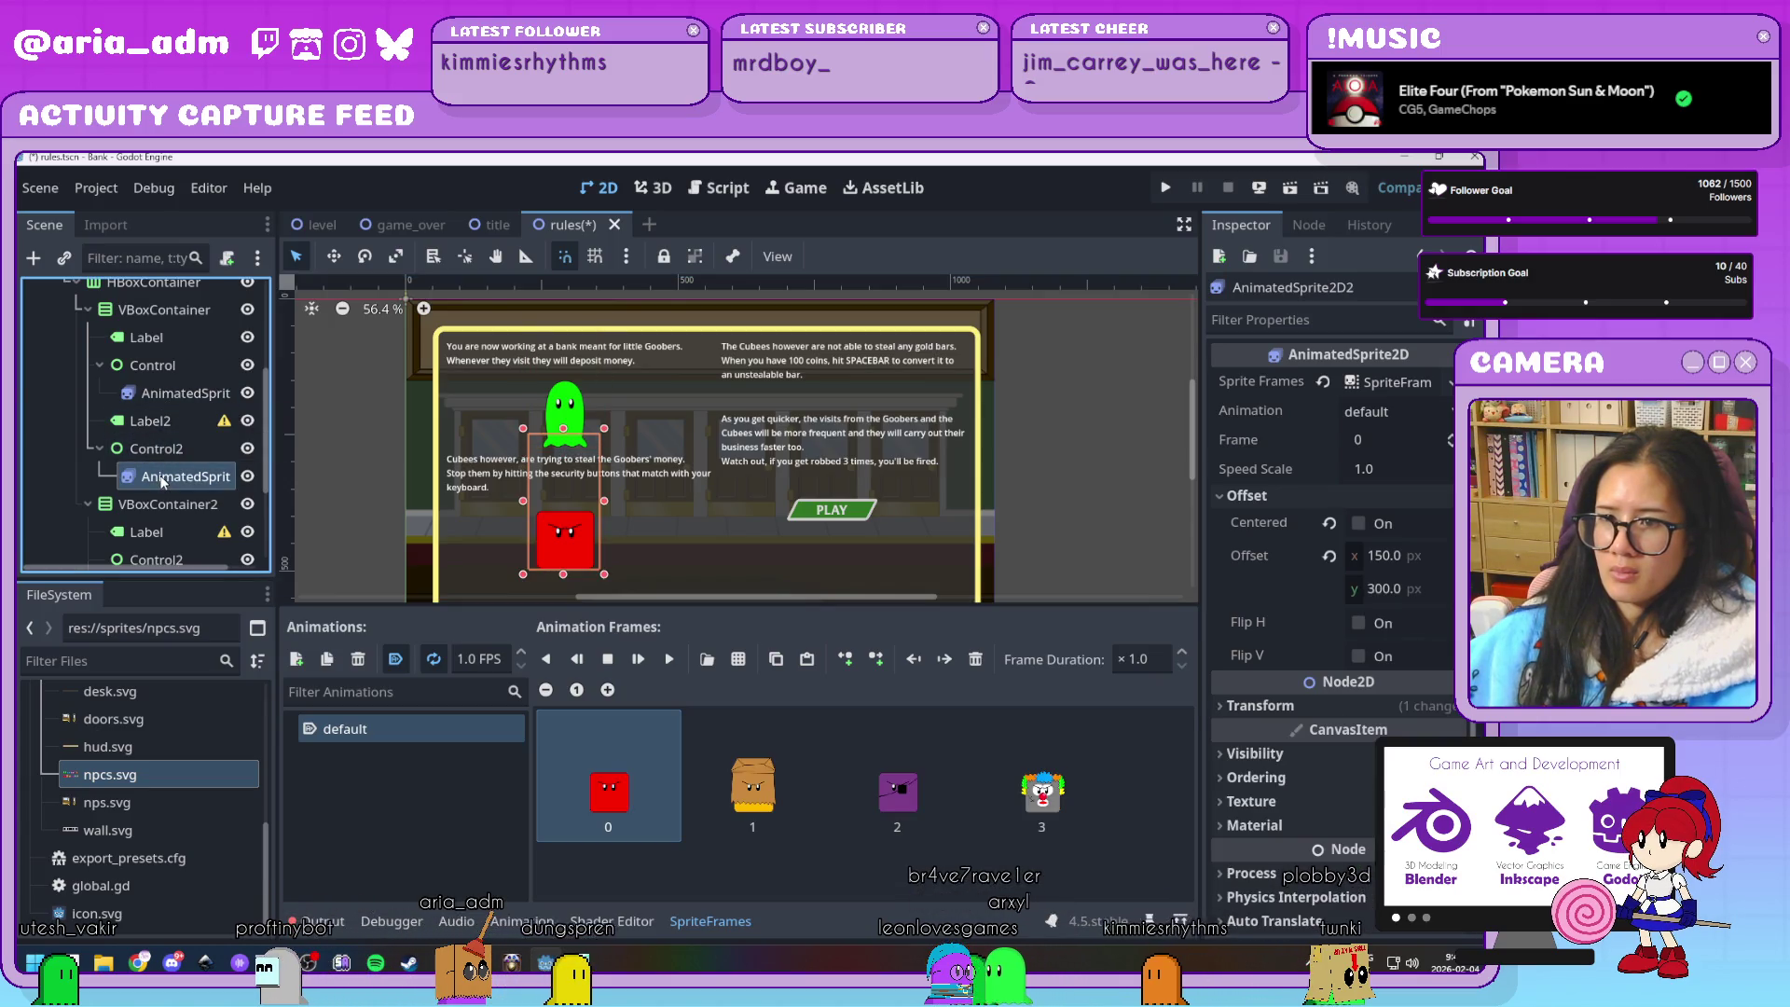
click(1065, 524)
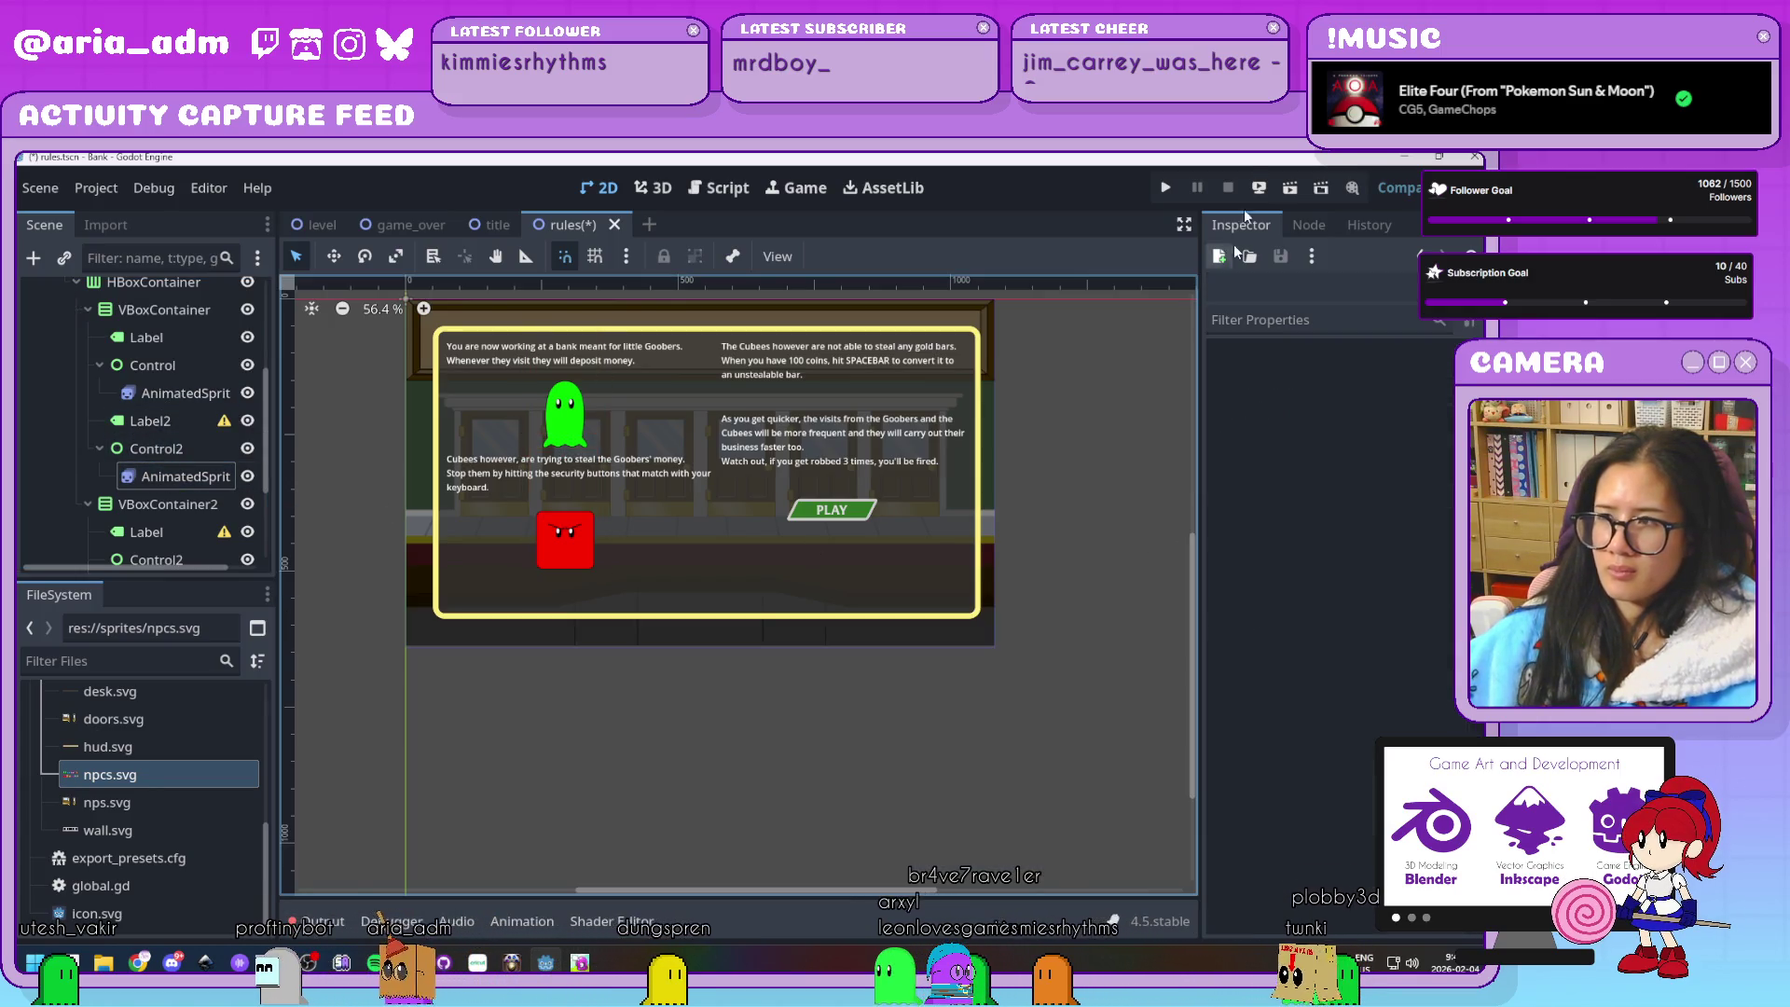
Run the game, open RULES to watch the Goober and Cubee animate, then close it
click(1164, 189)
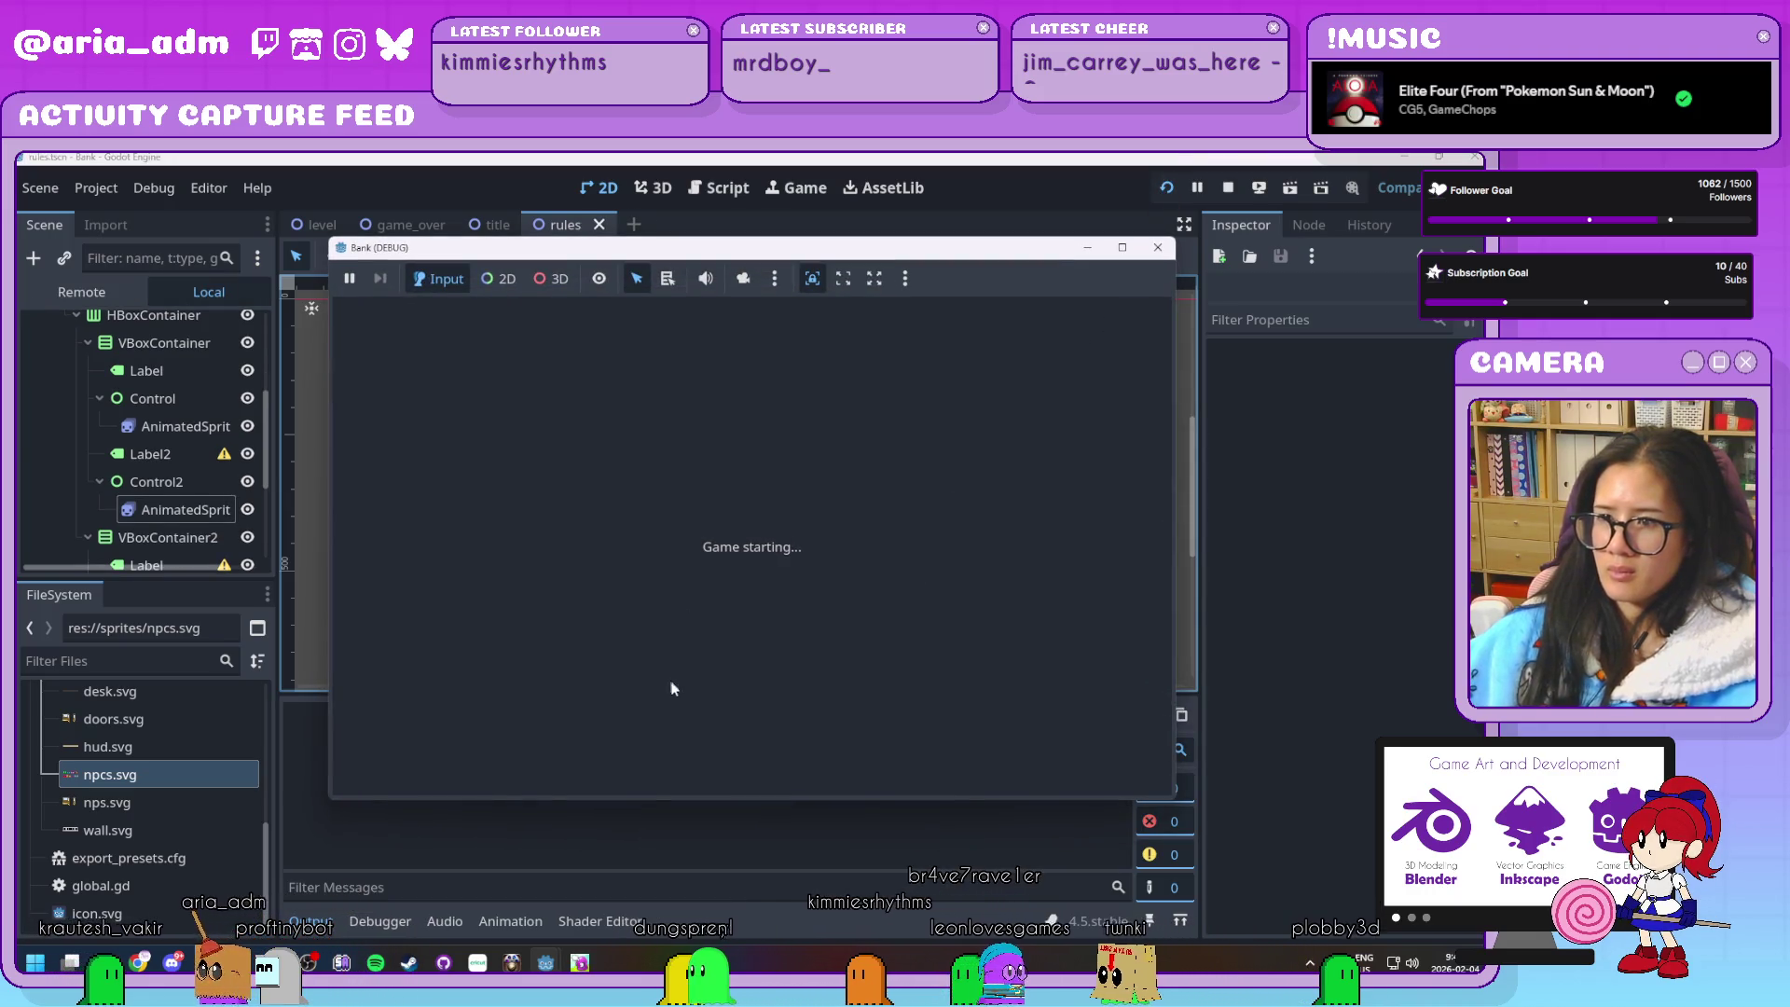
click(692, 621)
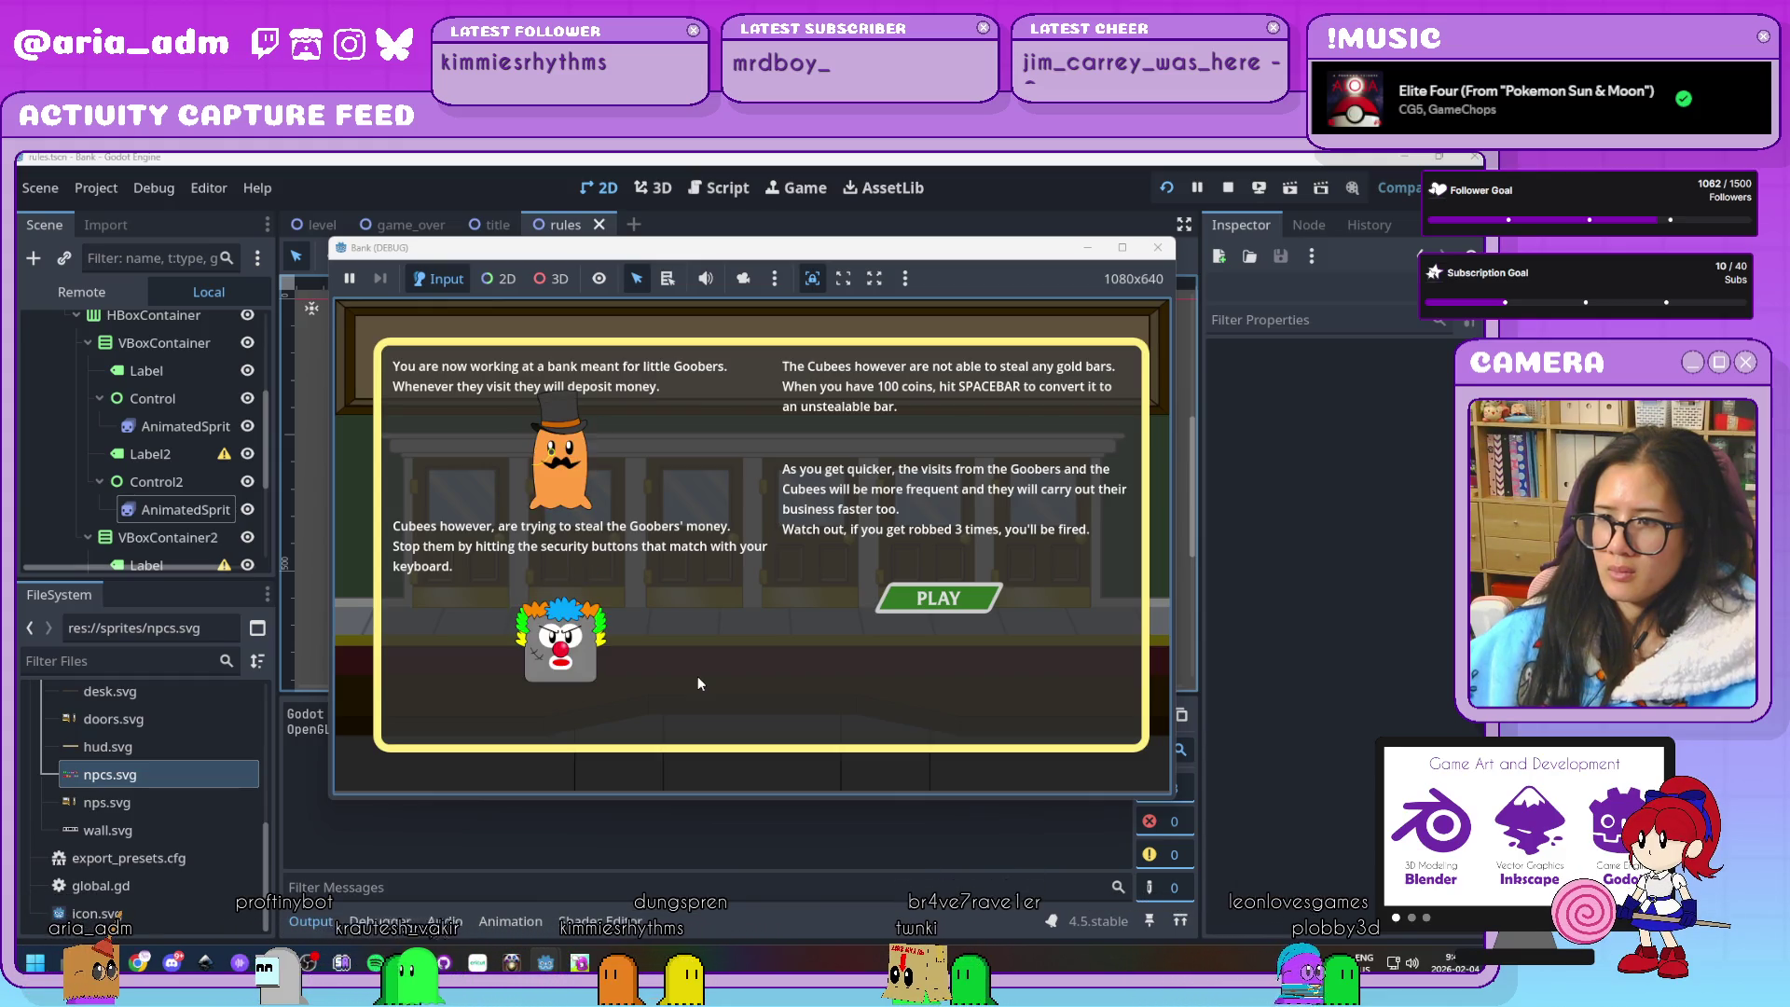
click(1157, 248)
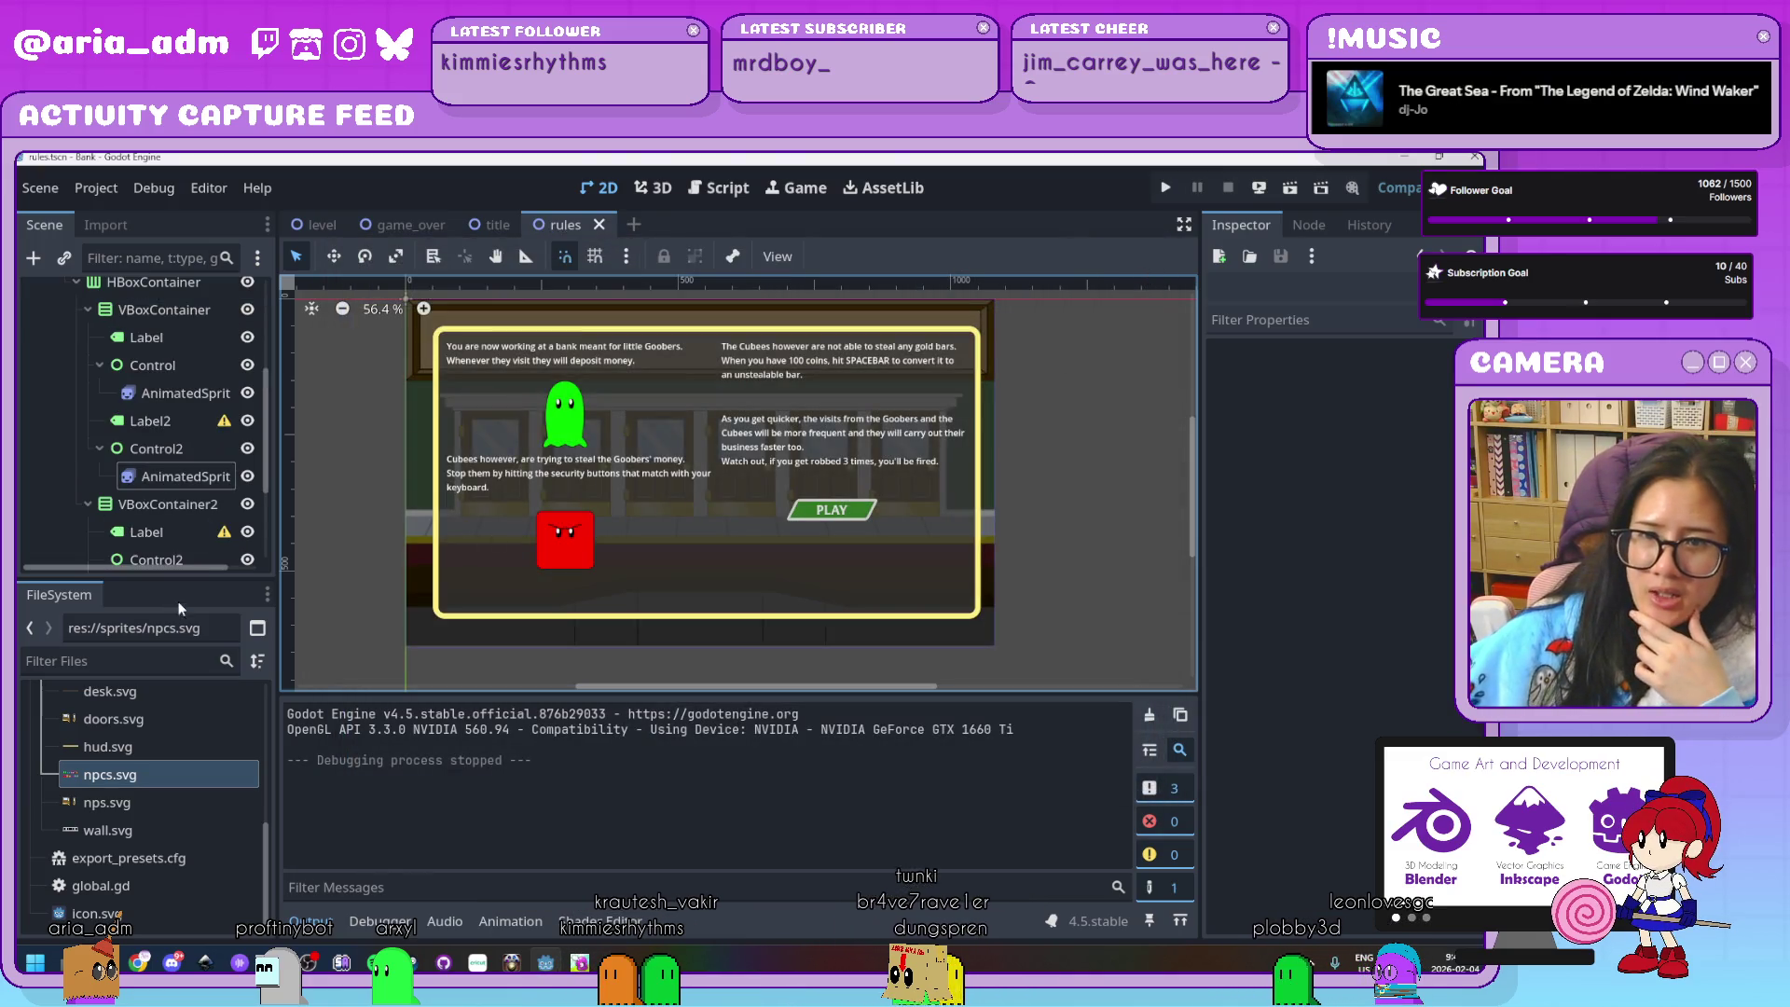
Enlarge the Scene dock and select the Goober and Cubee AnimatedSprite2D nodes
drag(168, 577, 168, 804)
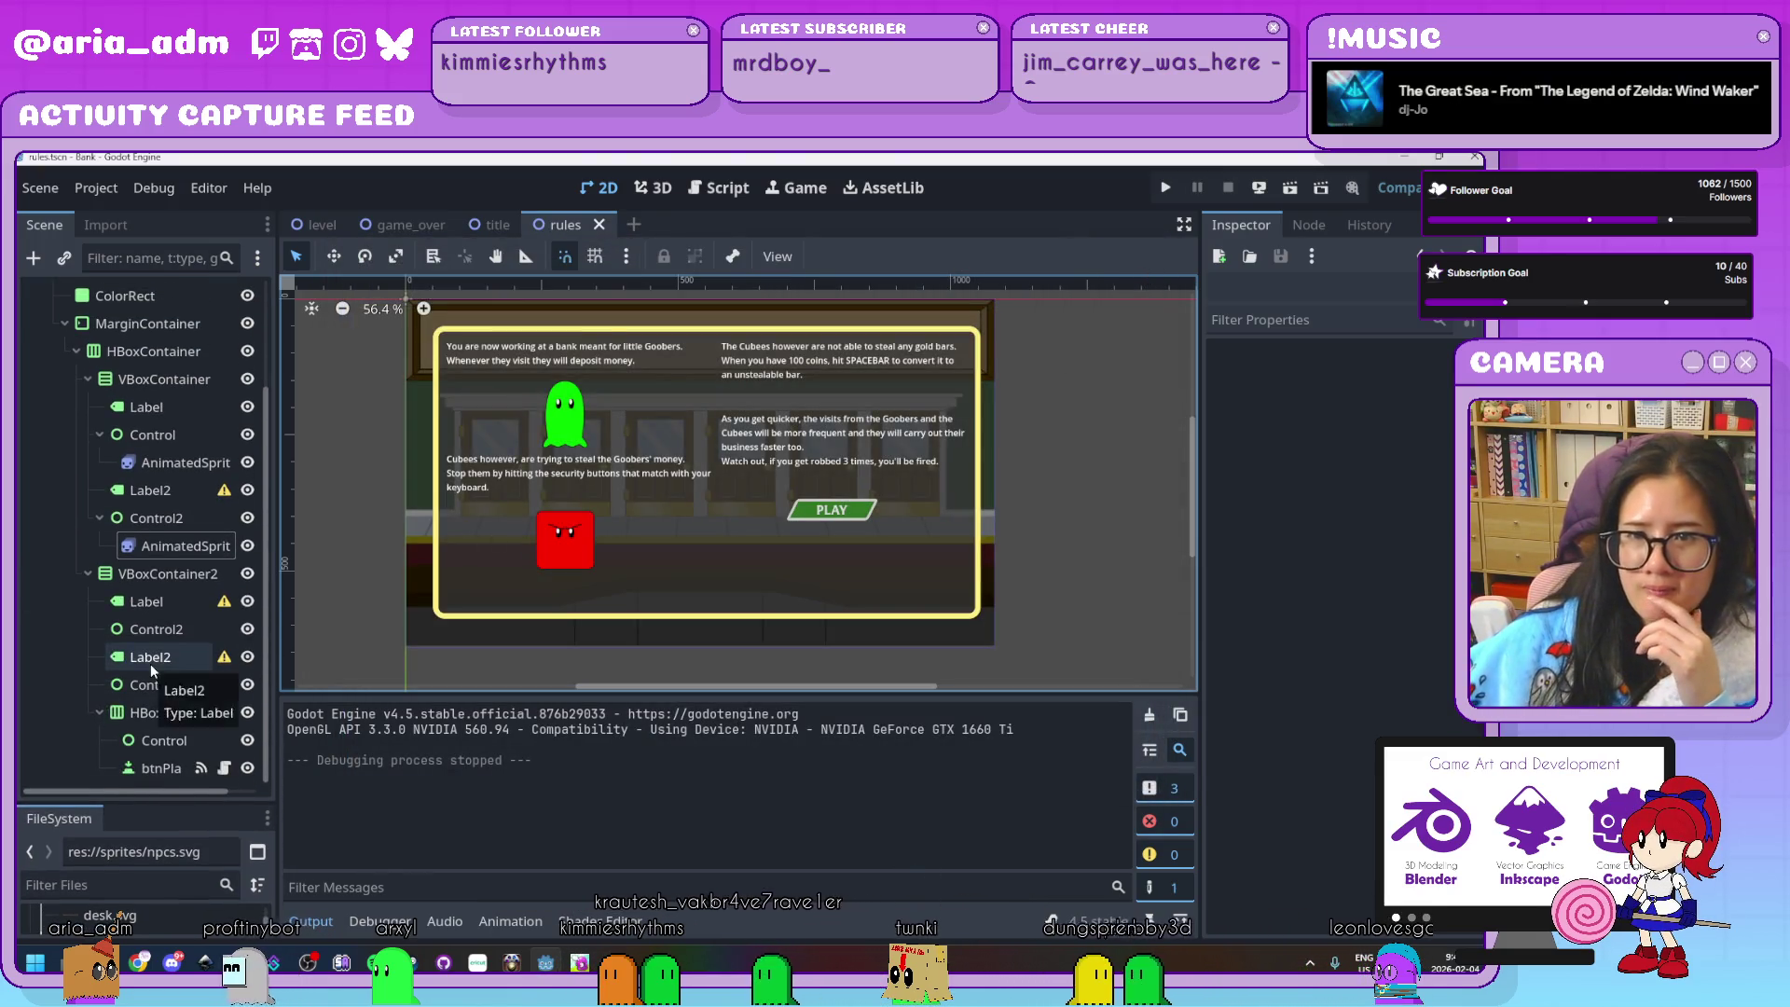
scroll(152, 670, up, 3)
click(149, 588)
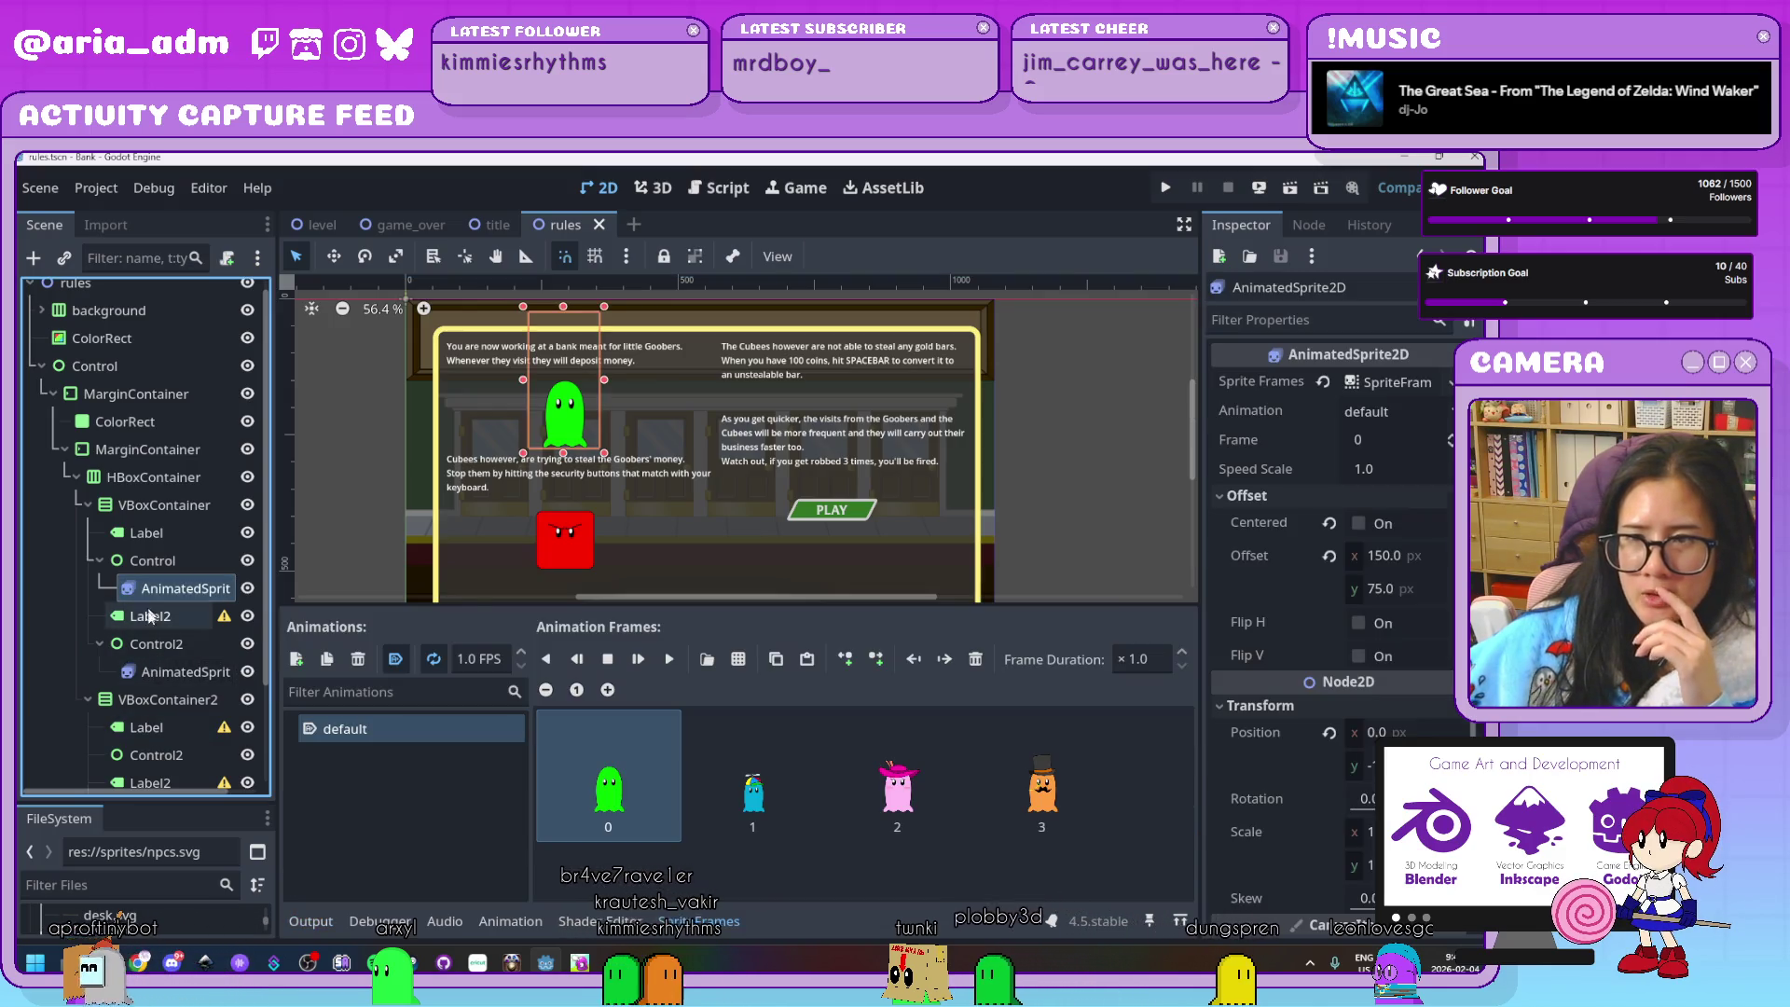
click(152, 673)
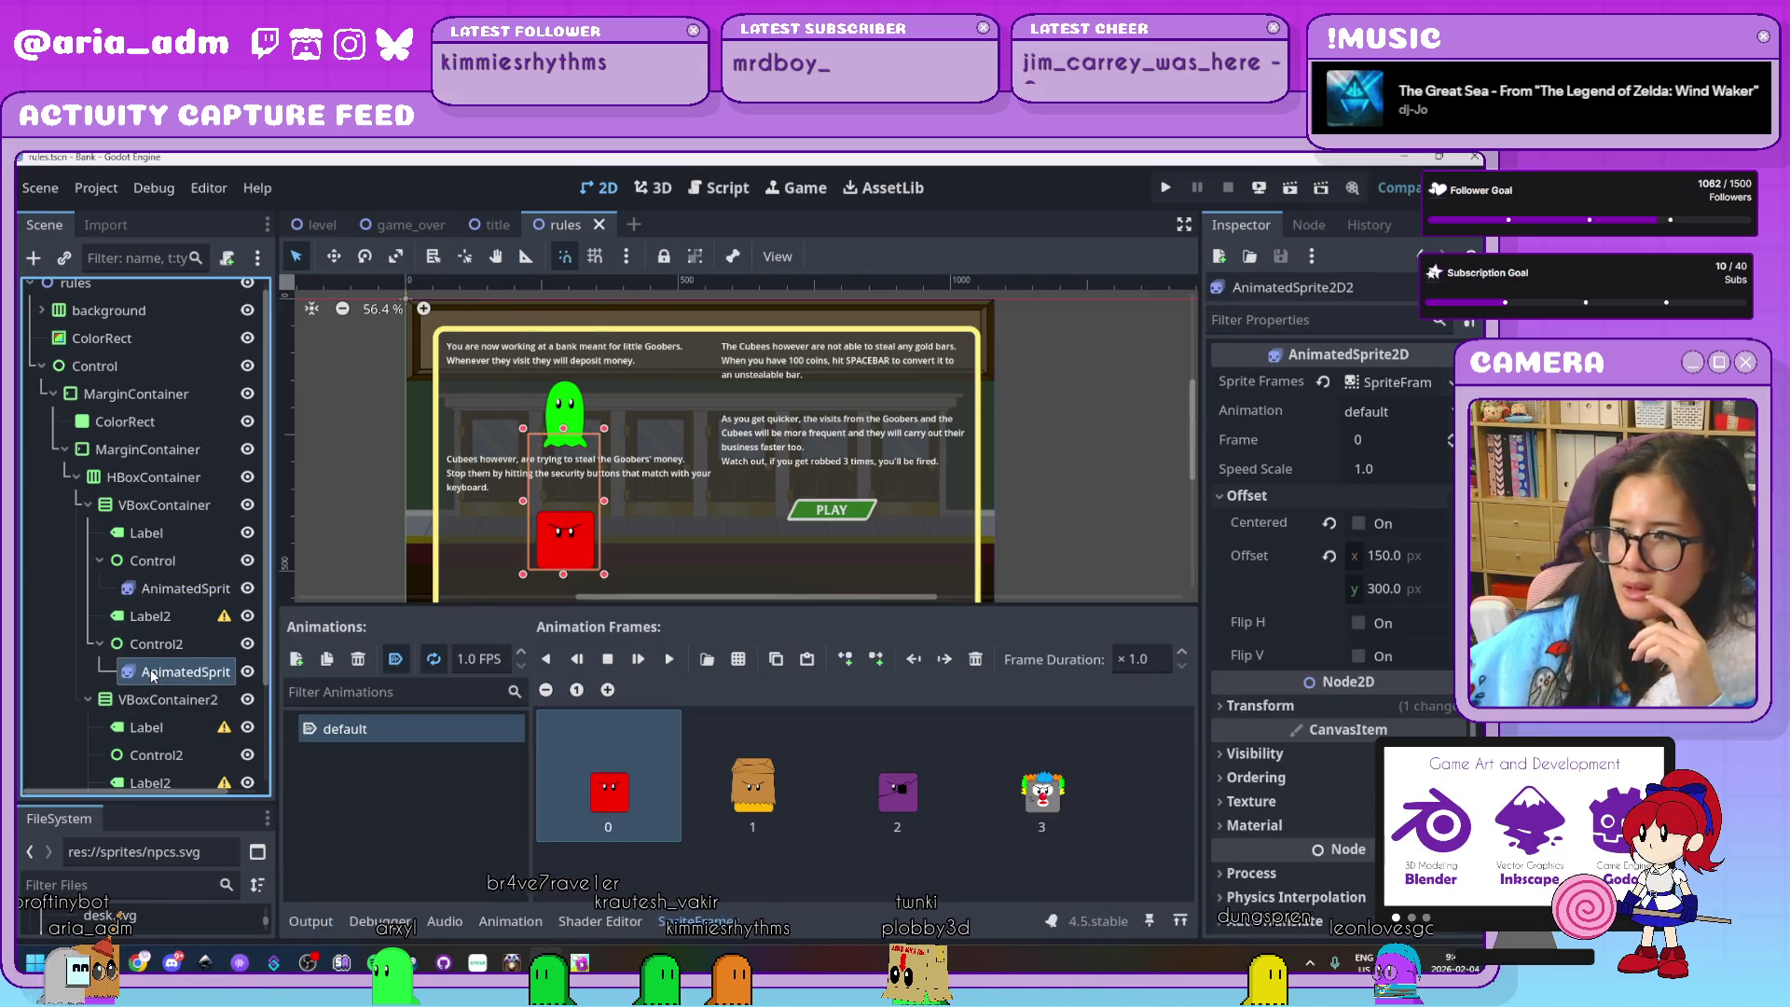
click(170, 589)
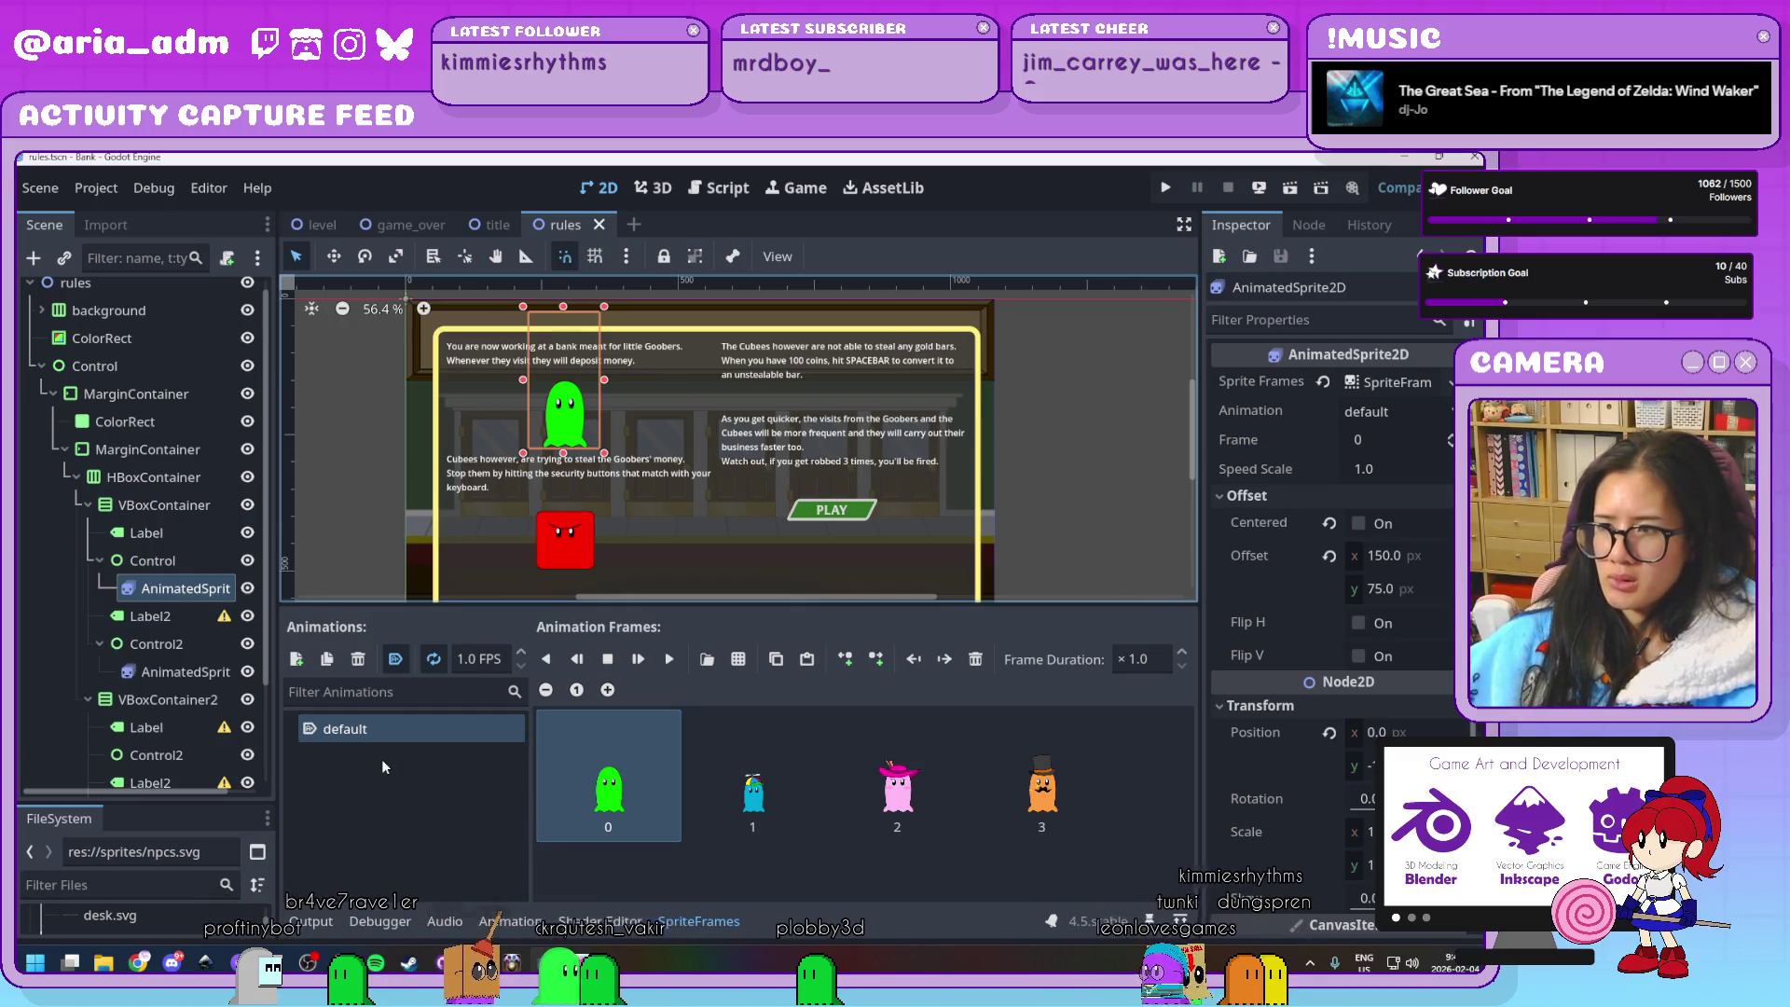
click(177, 671)
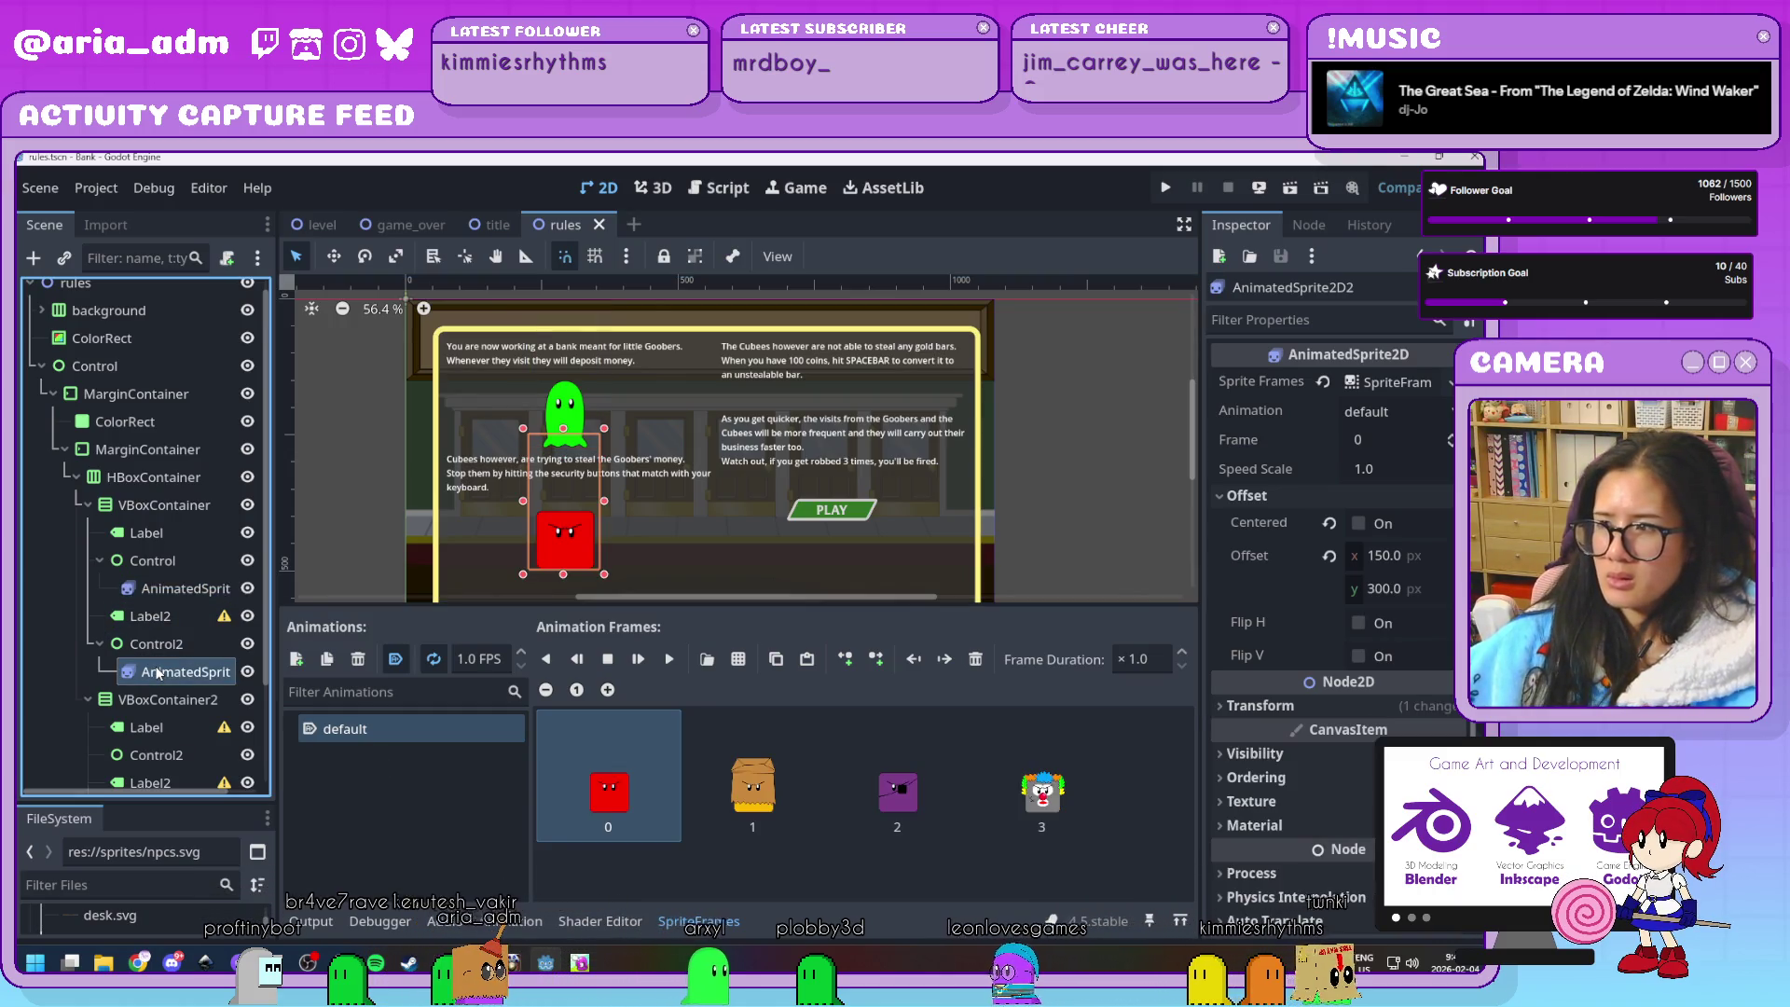
scroll(1333, 678, down, 2)
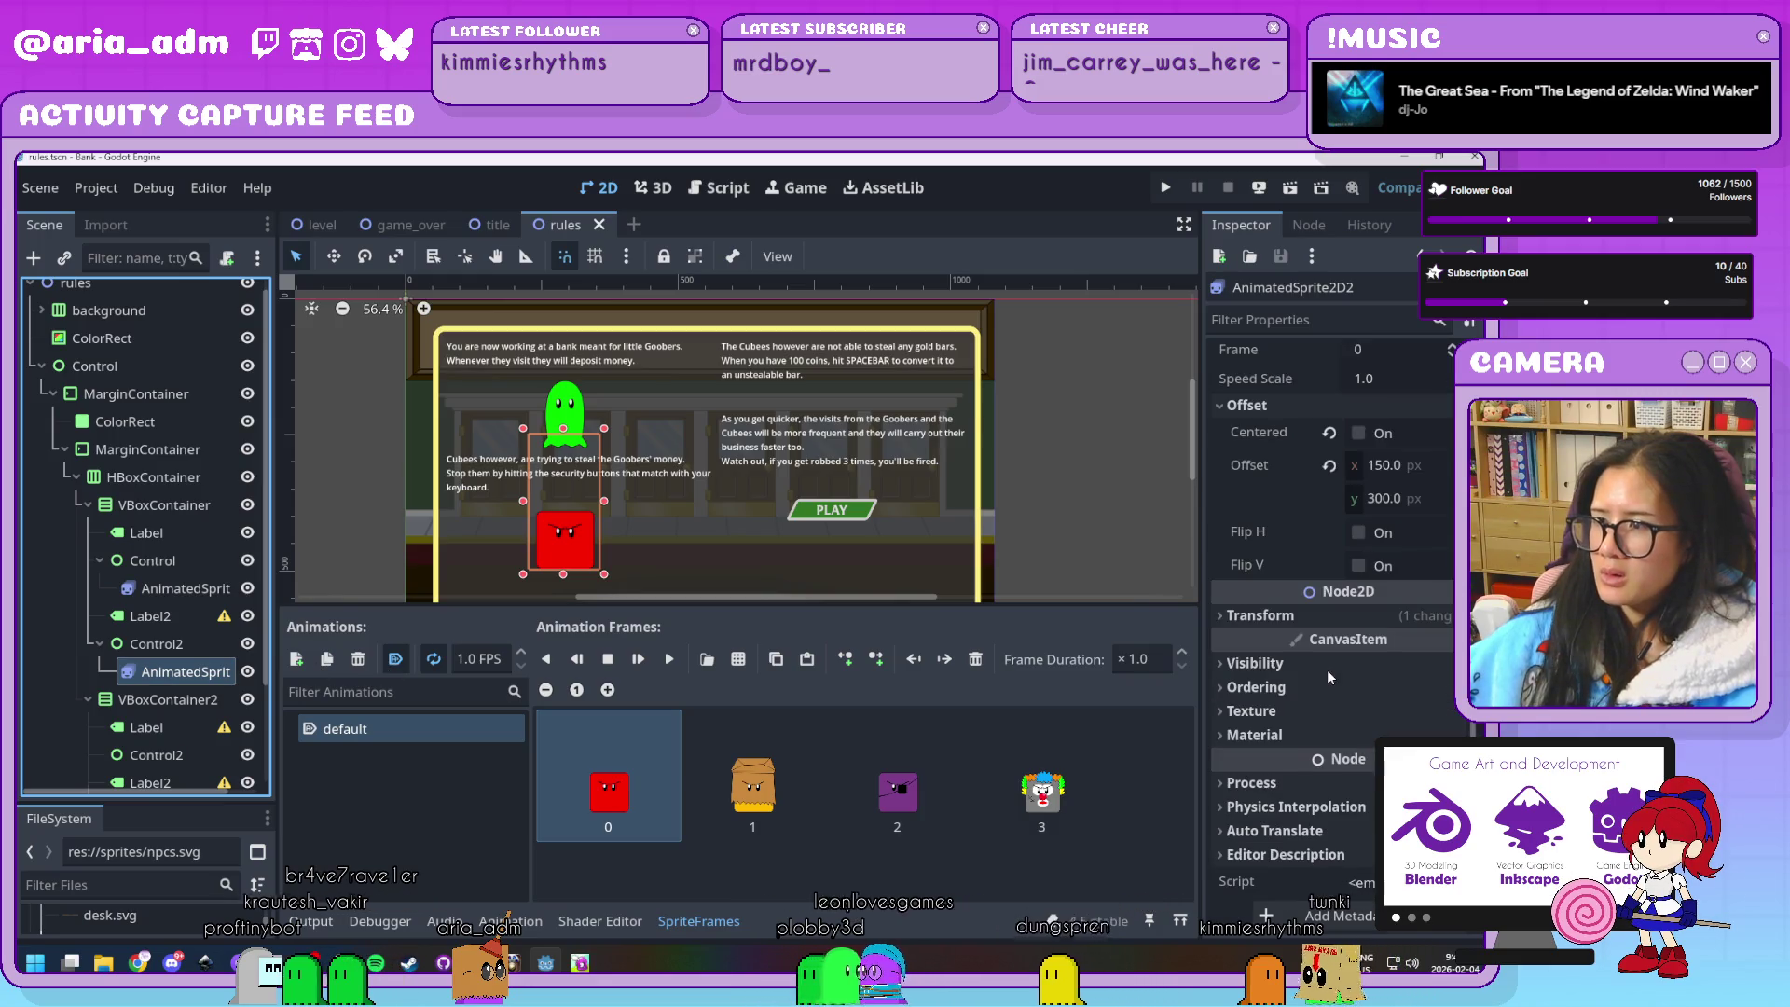
scroll(1330, 678, up, 2)
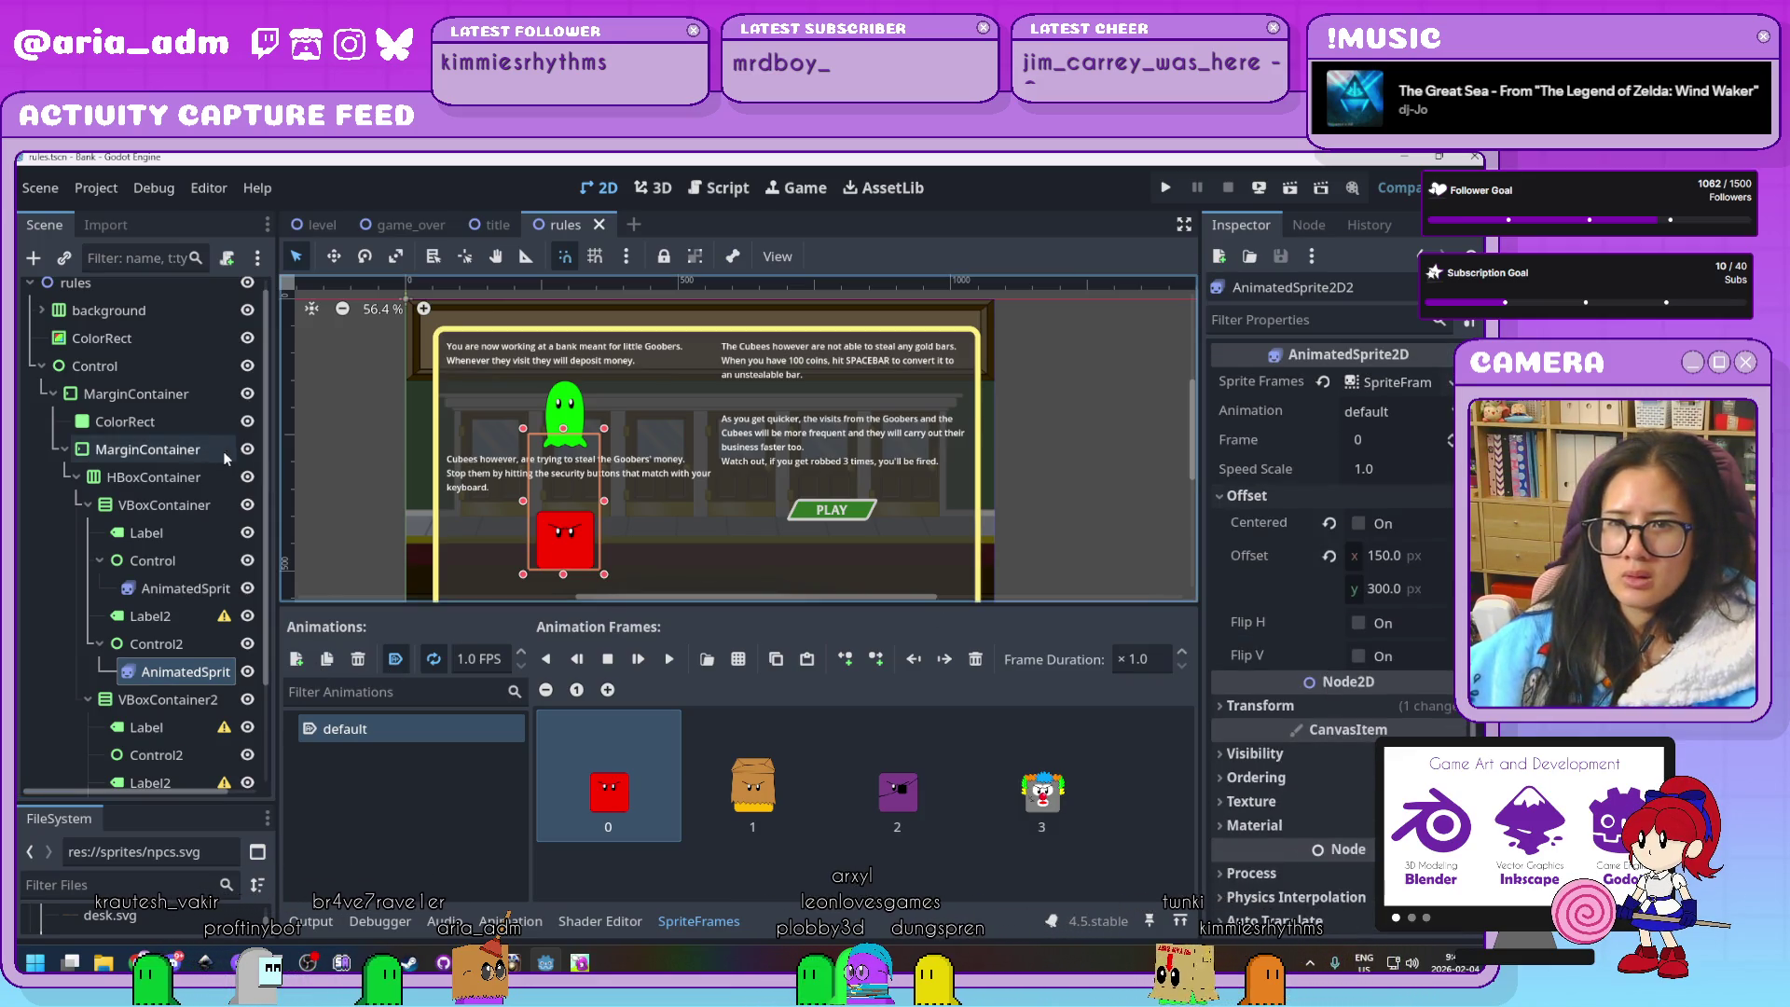
Drag both sprite nodes onto the rules root node and launch the game with F5
ctrl+click(163, 590)
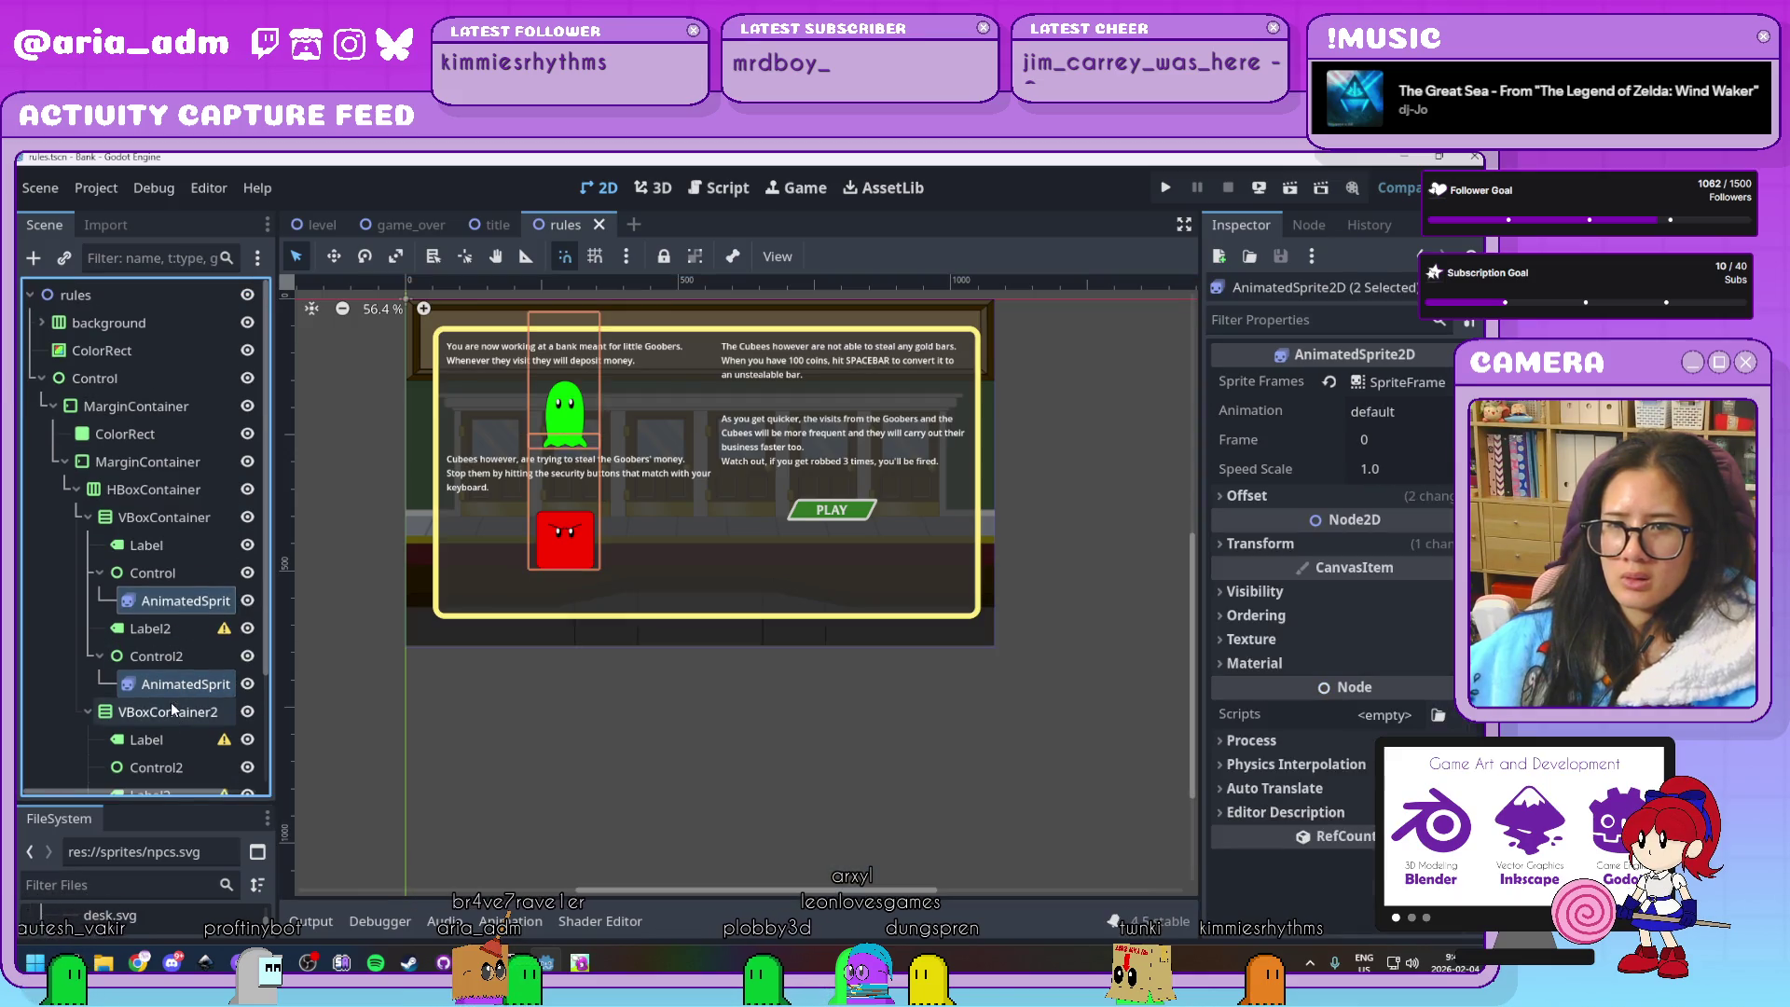
drag(166, 607, 91, 297)
key(F5)
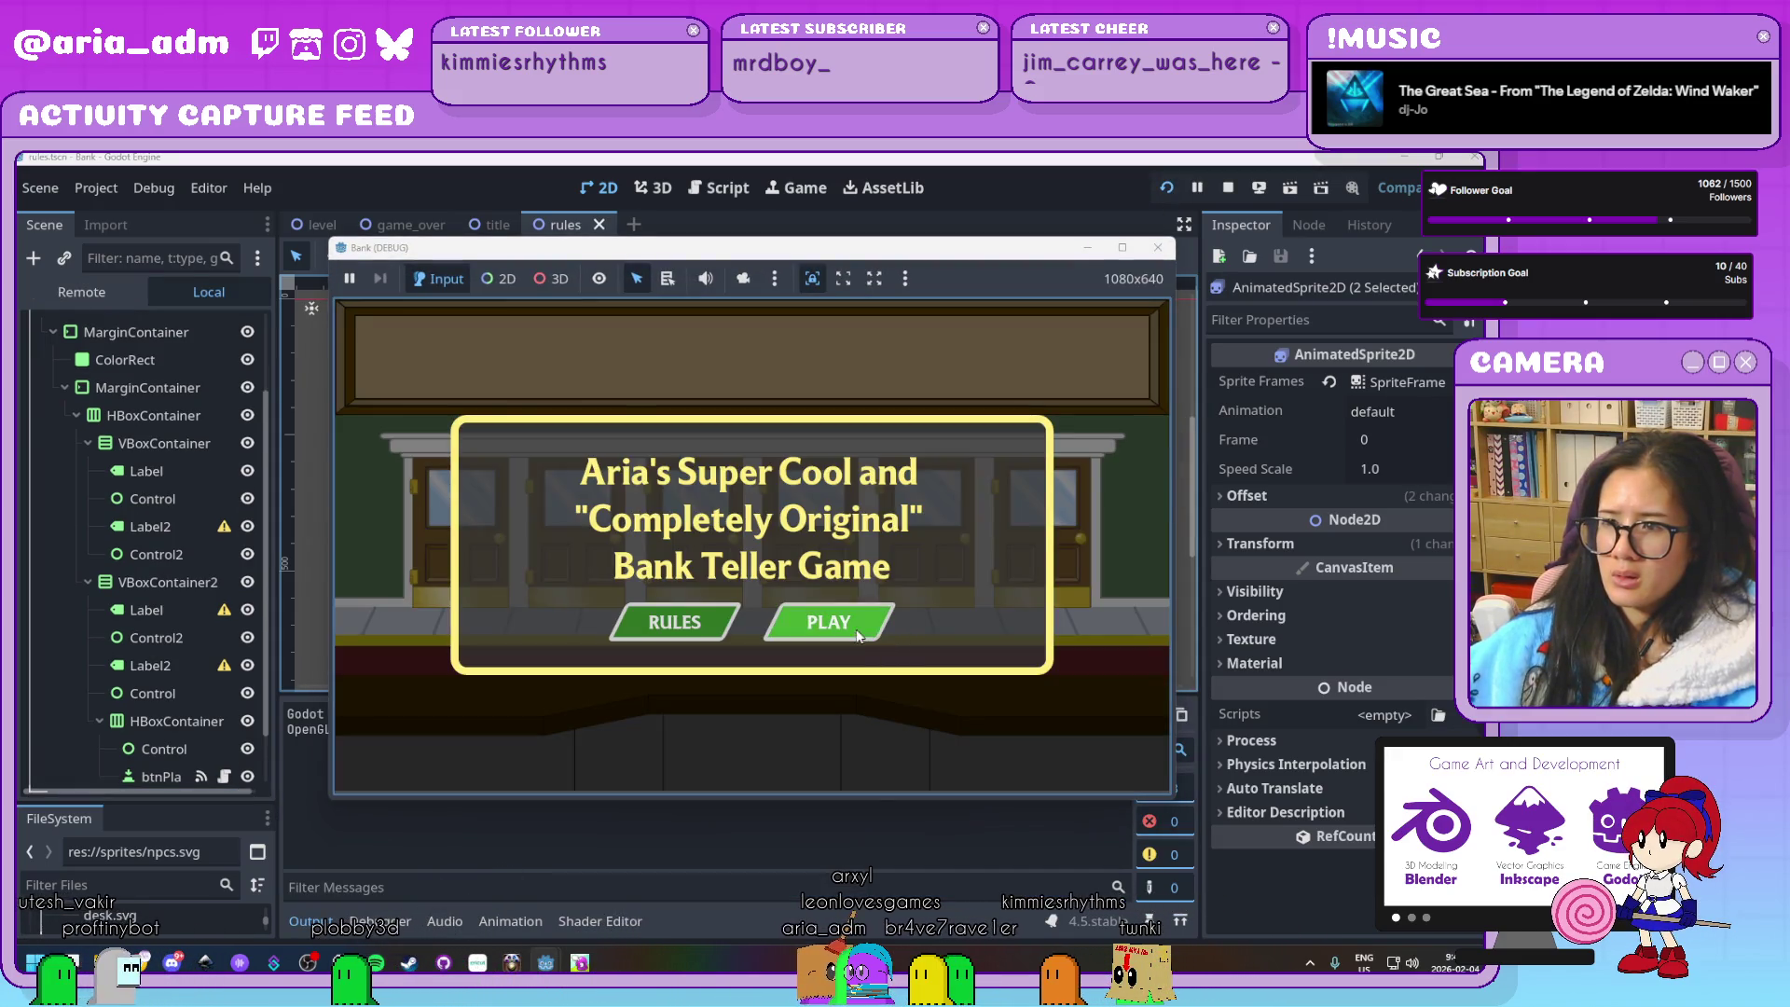
Open RULES in the running game to check the sprites, then close the game window
click(657, 619)
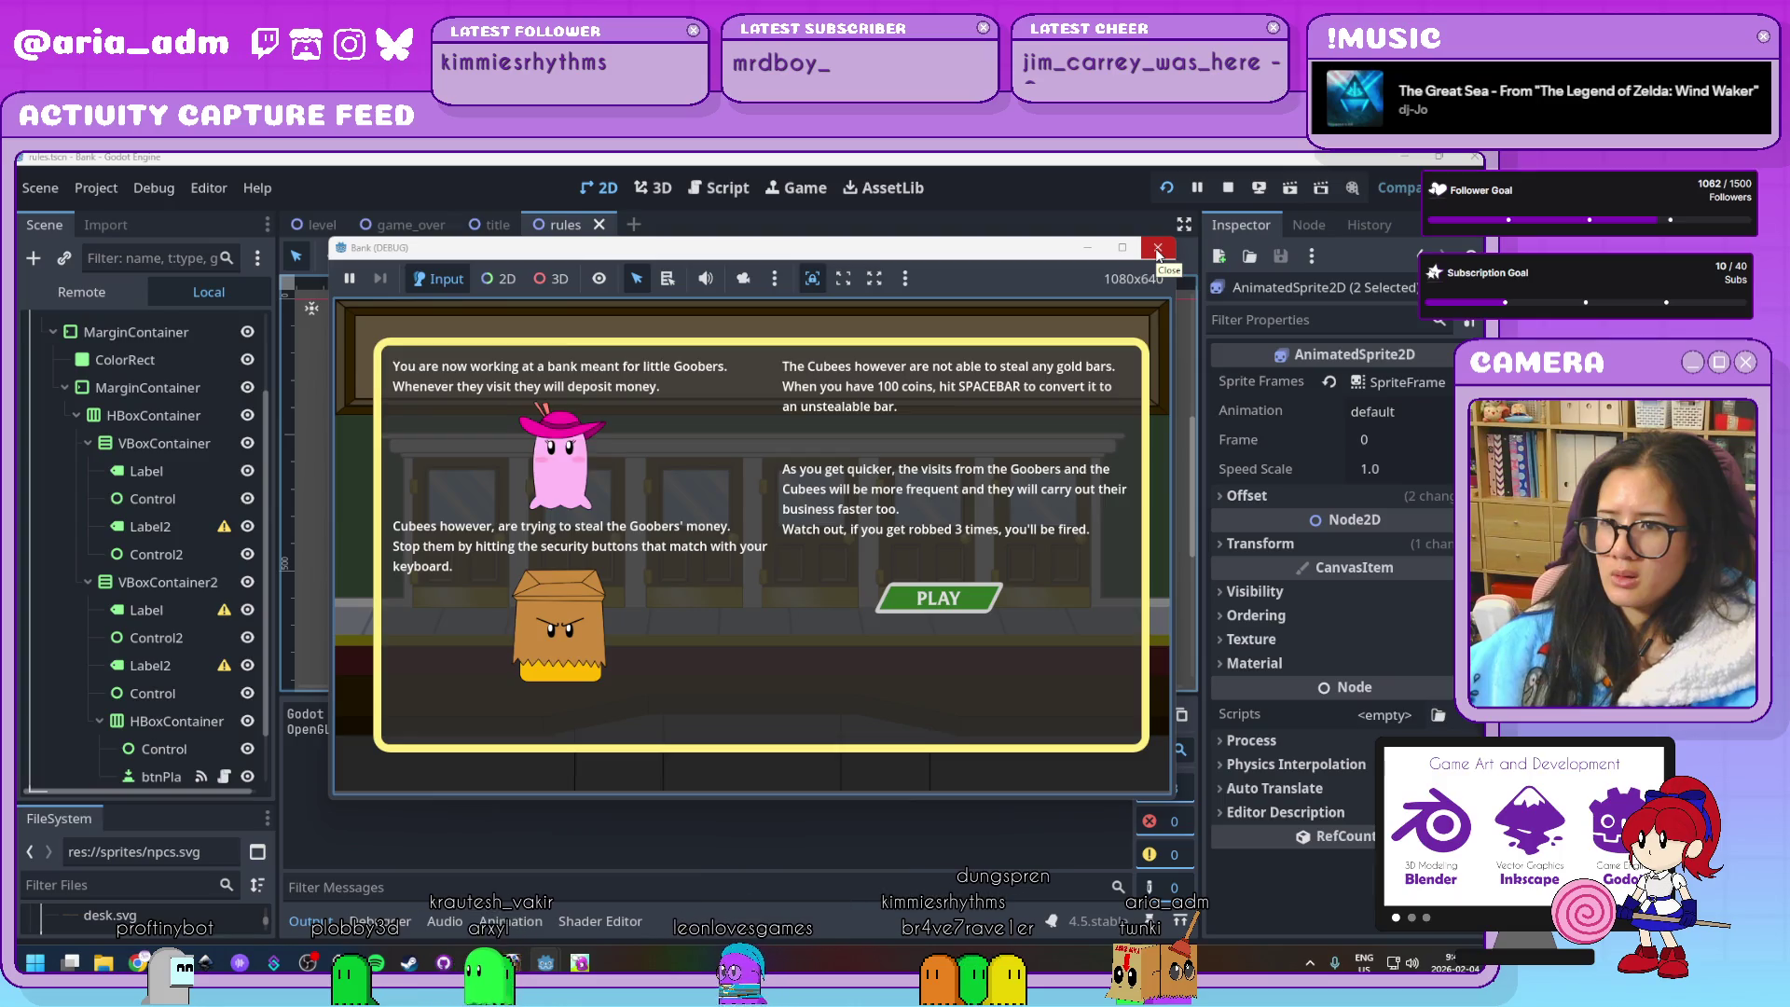
click(1157, 250)
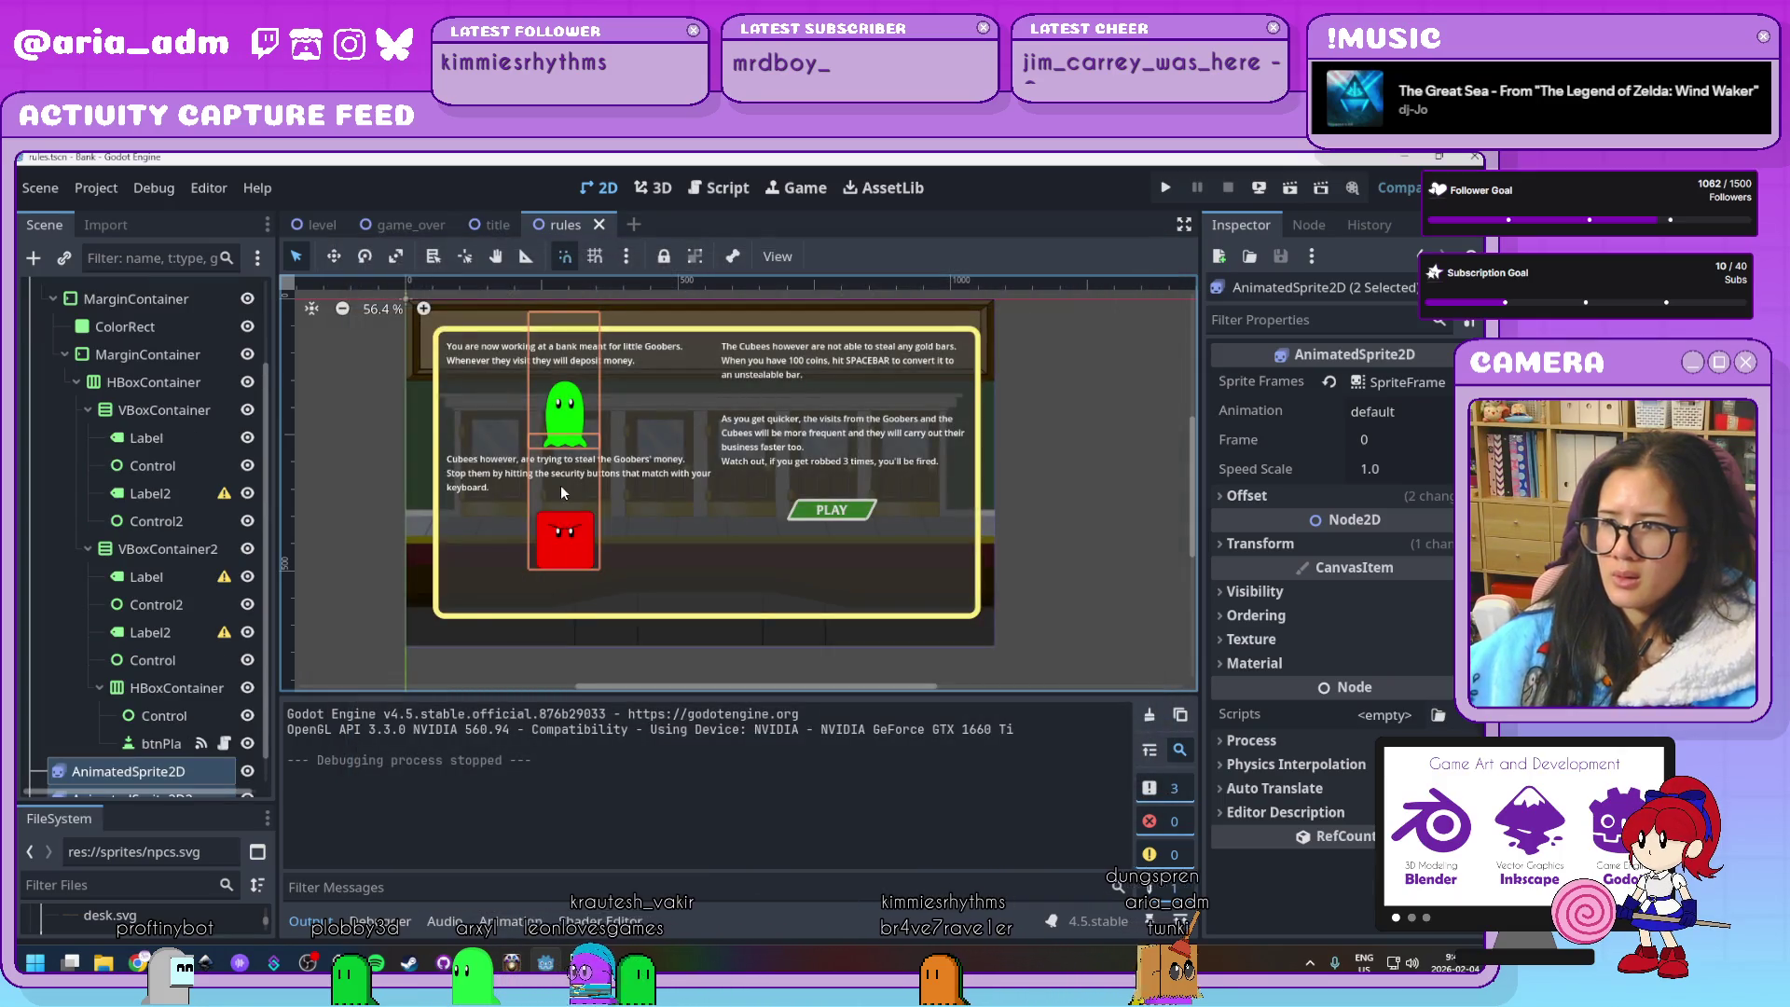
Undo the Reparent Node action so both sprites return under Control and Control2
scroll(192, 546, down, 3)
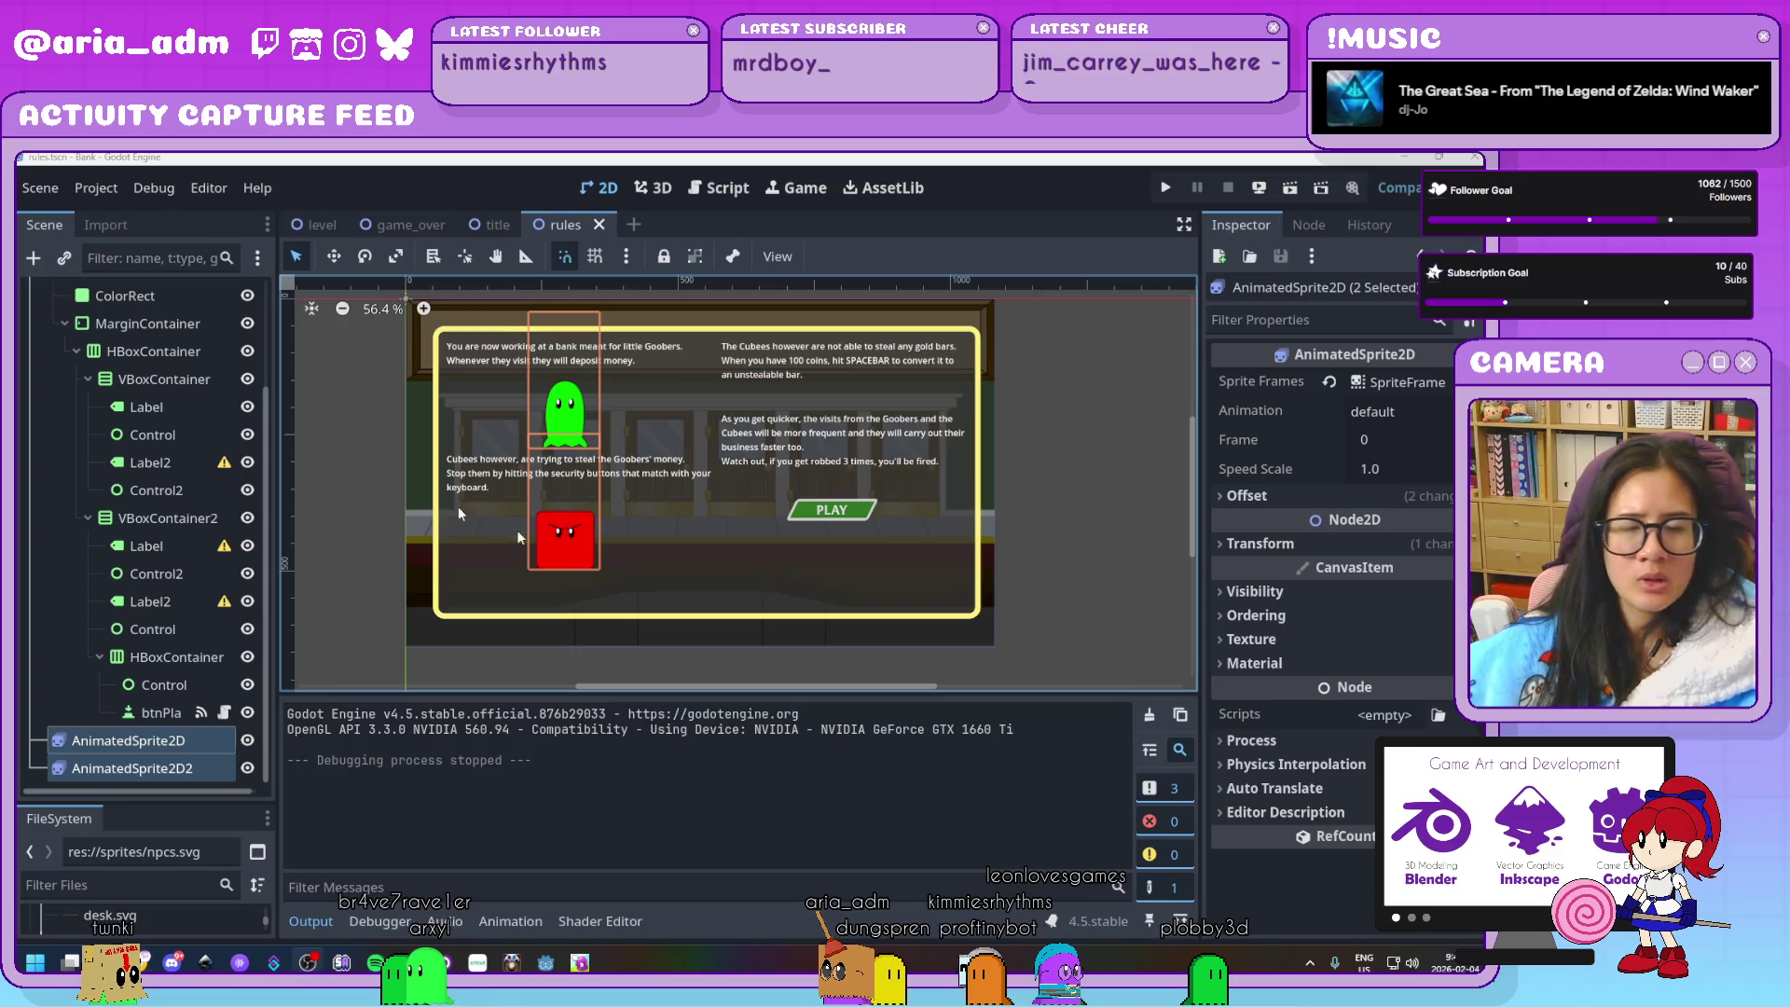
click(339, 461)
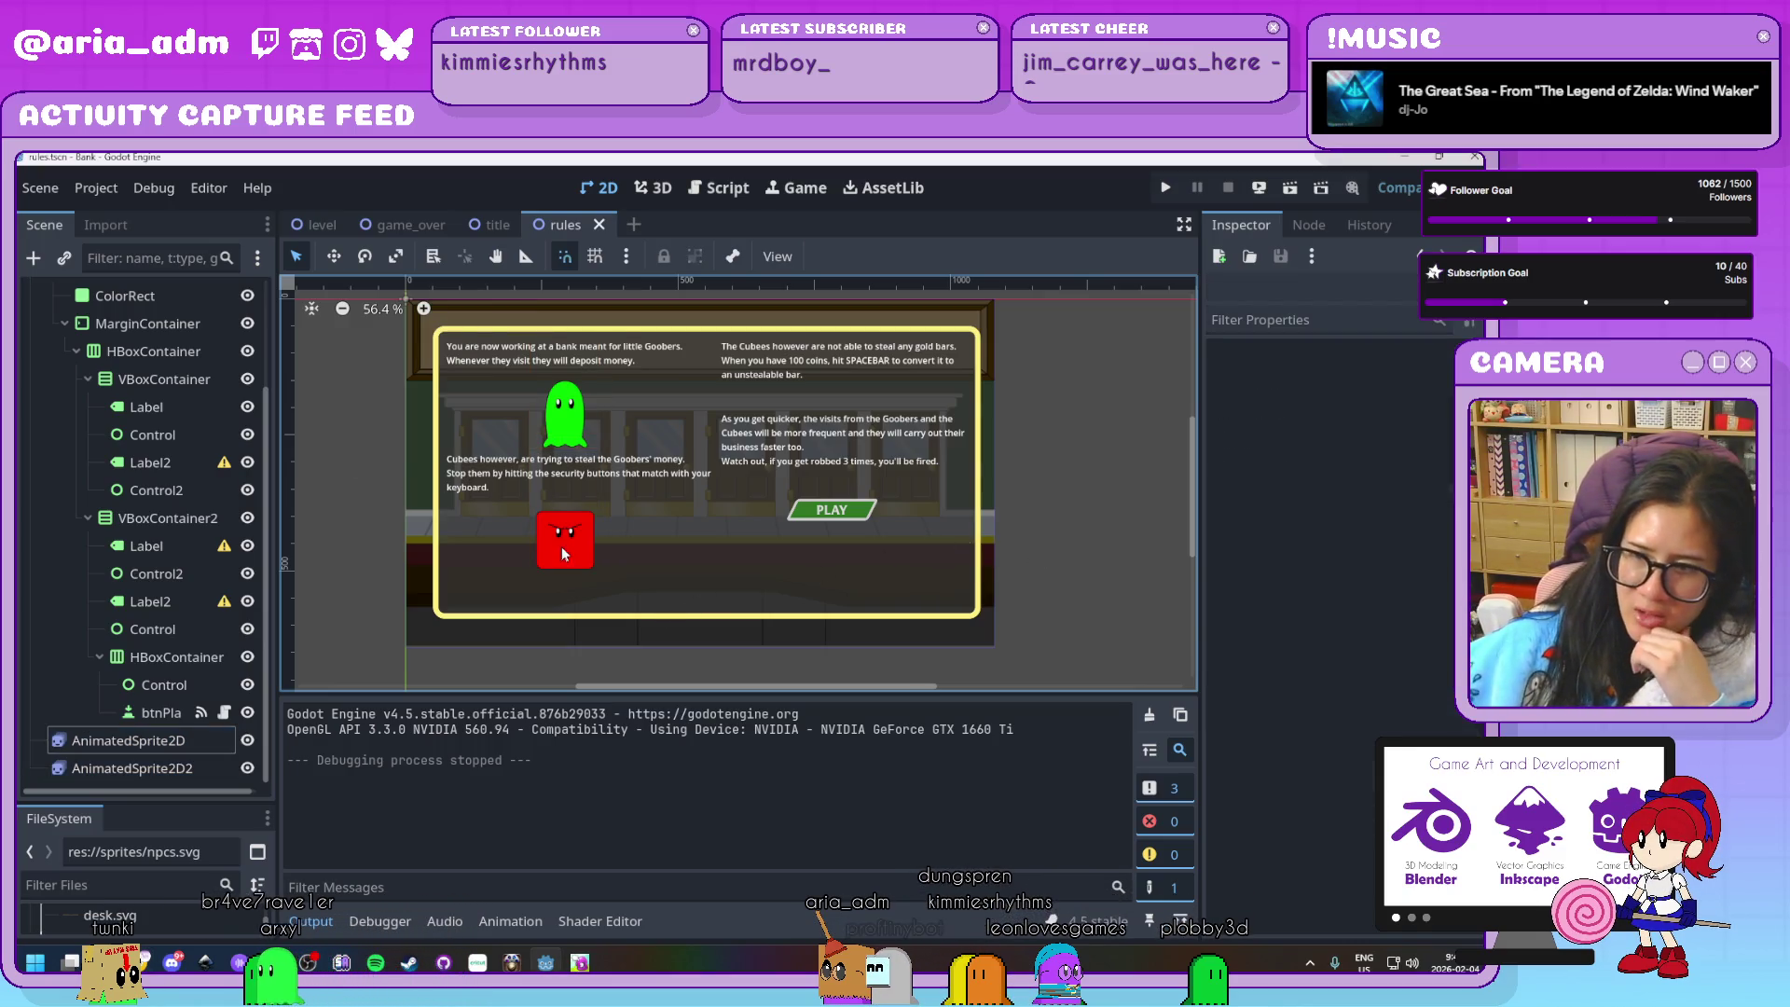
scroll(132, 389, up, 3)
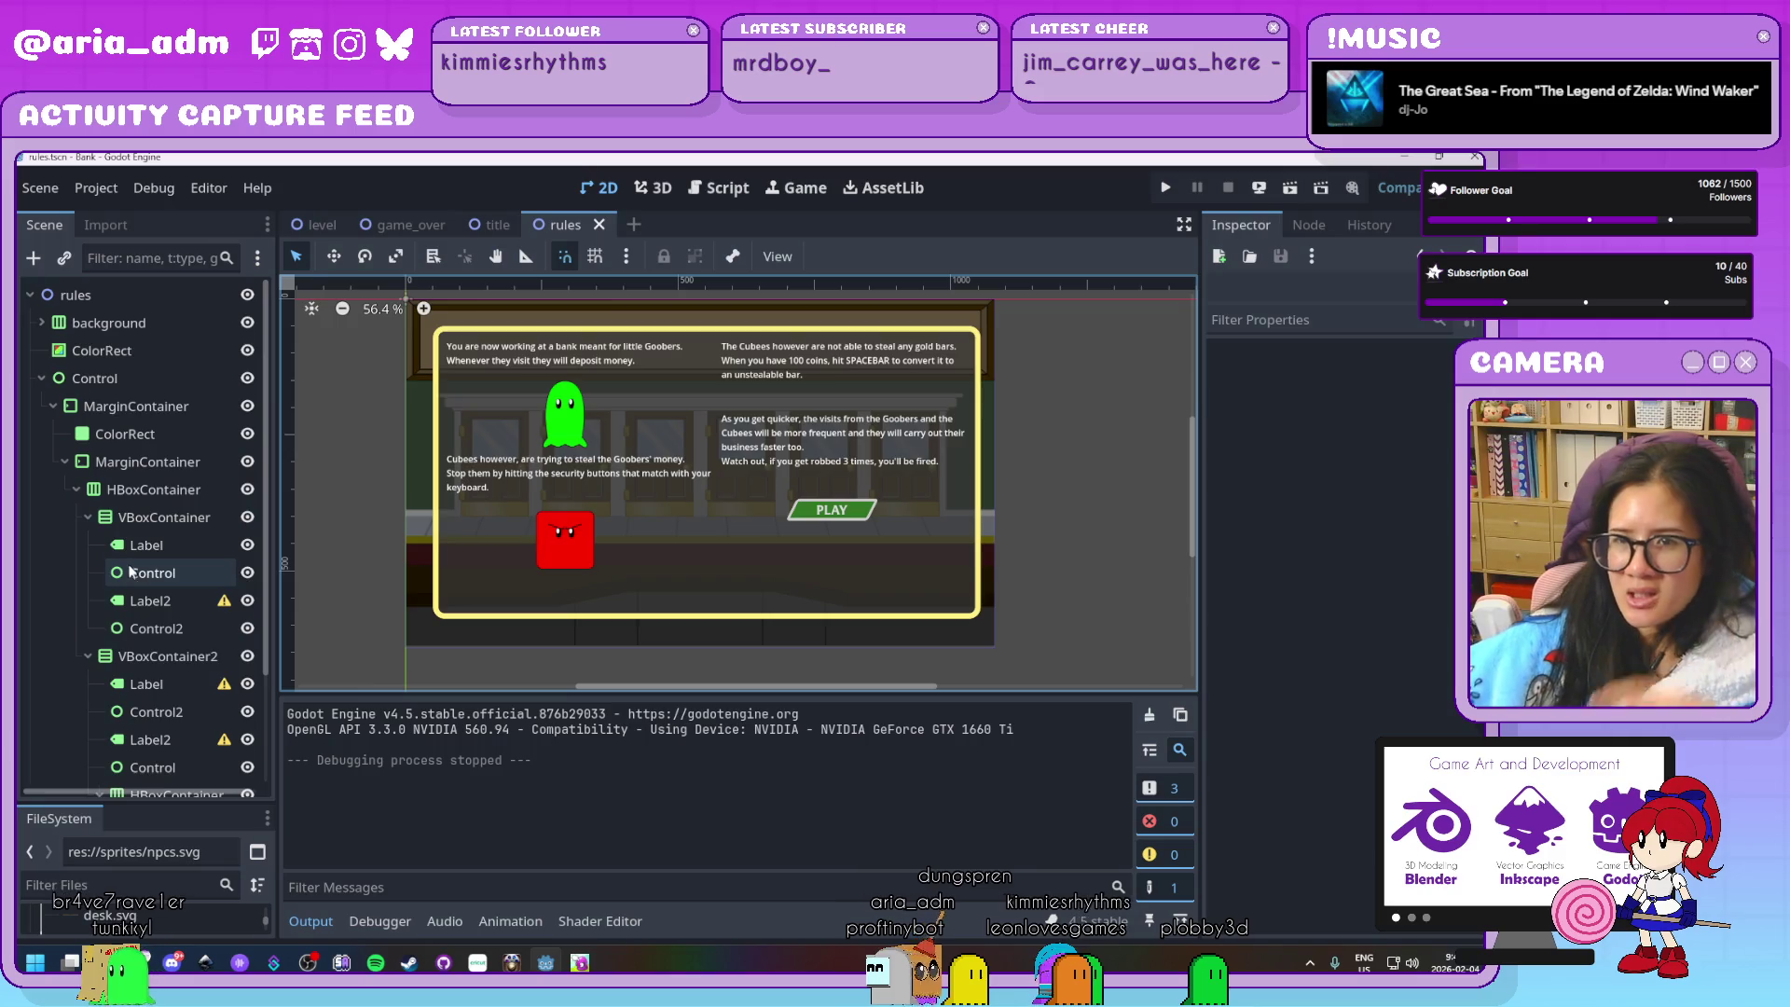
key(ctrl+z)
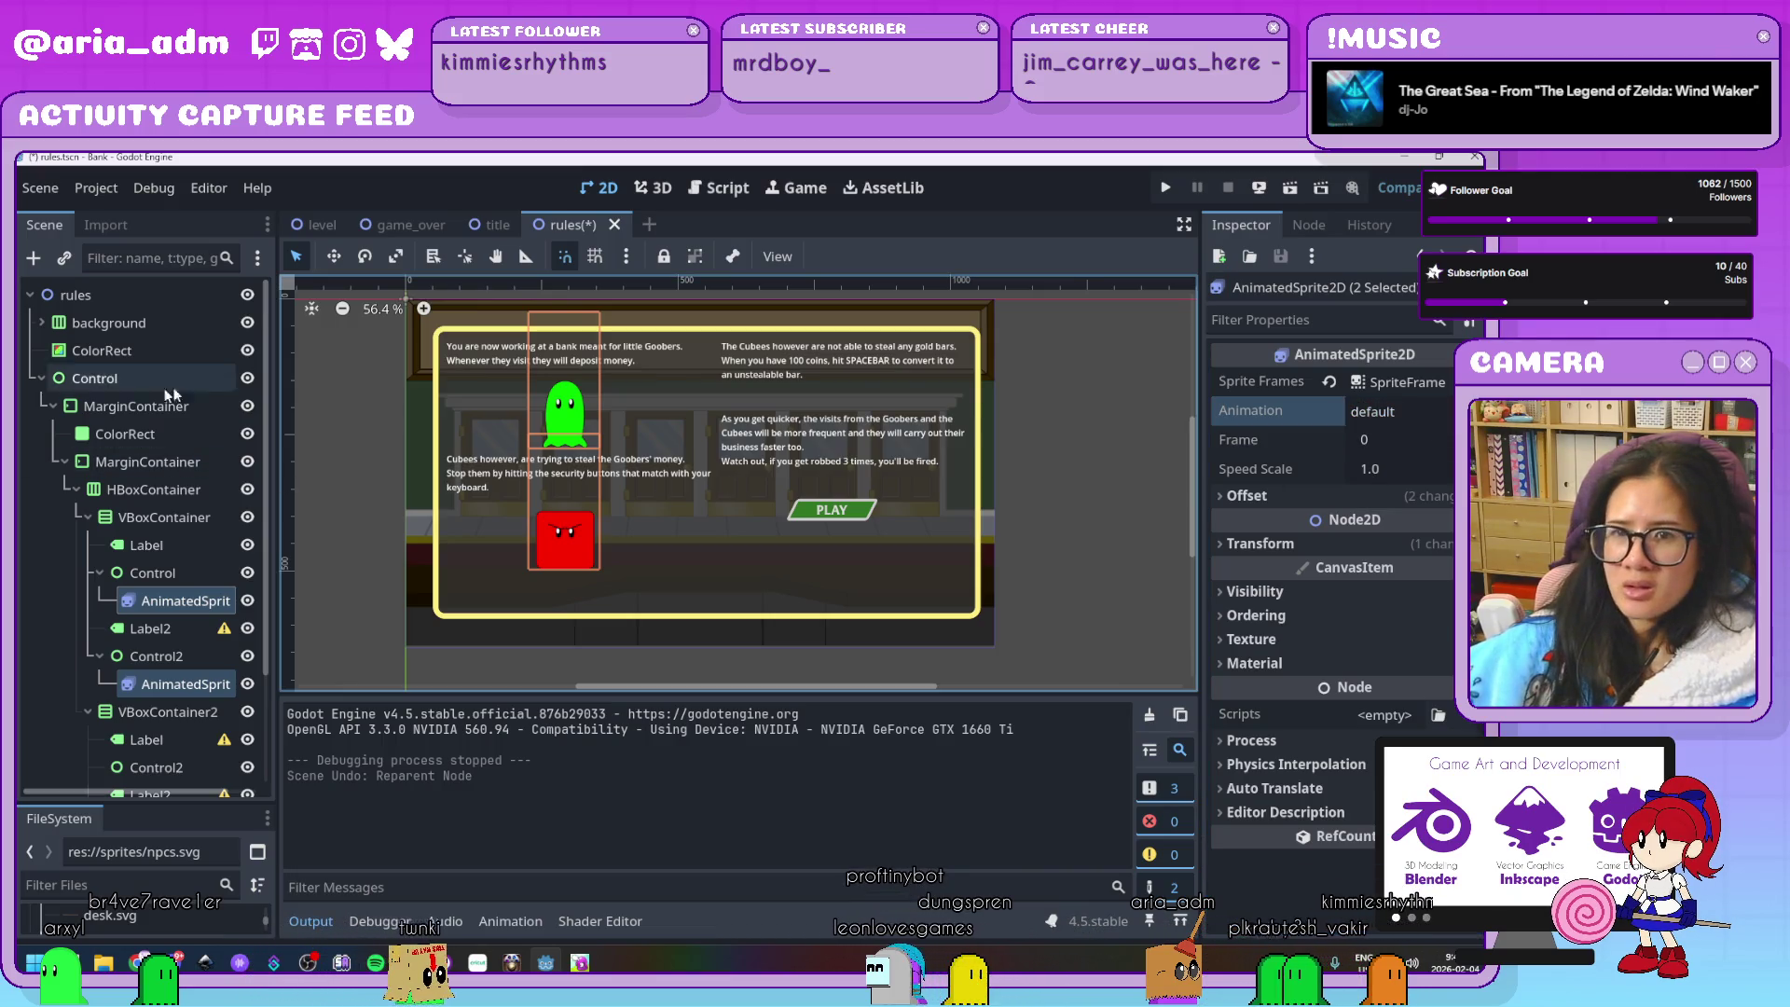
Check the cubee and ghost sprites' SpriteFrames, then save, test-run and stop the game
click(177, 684)
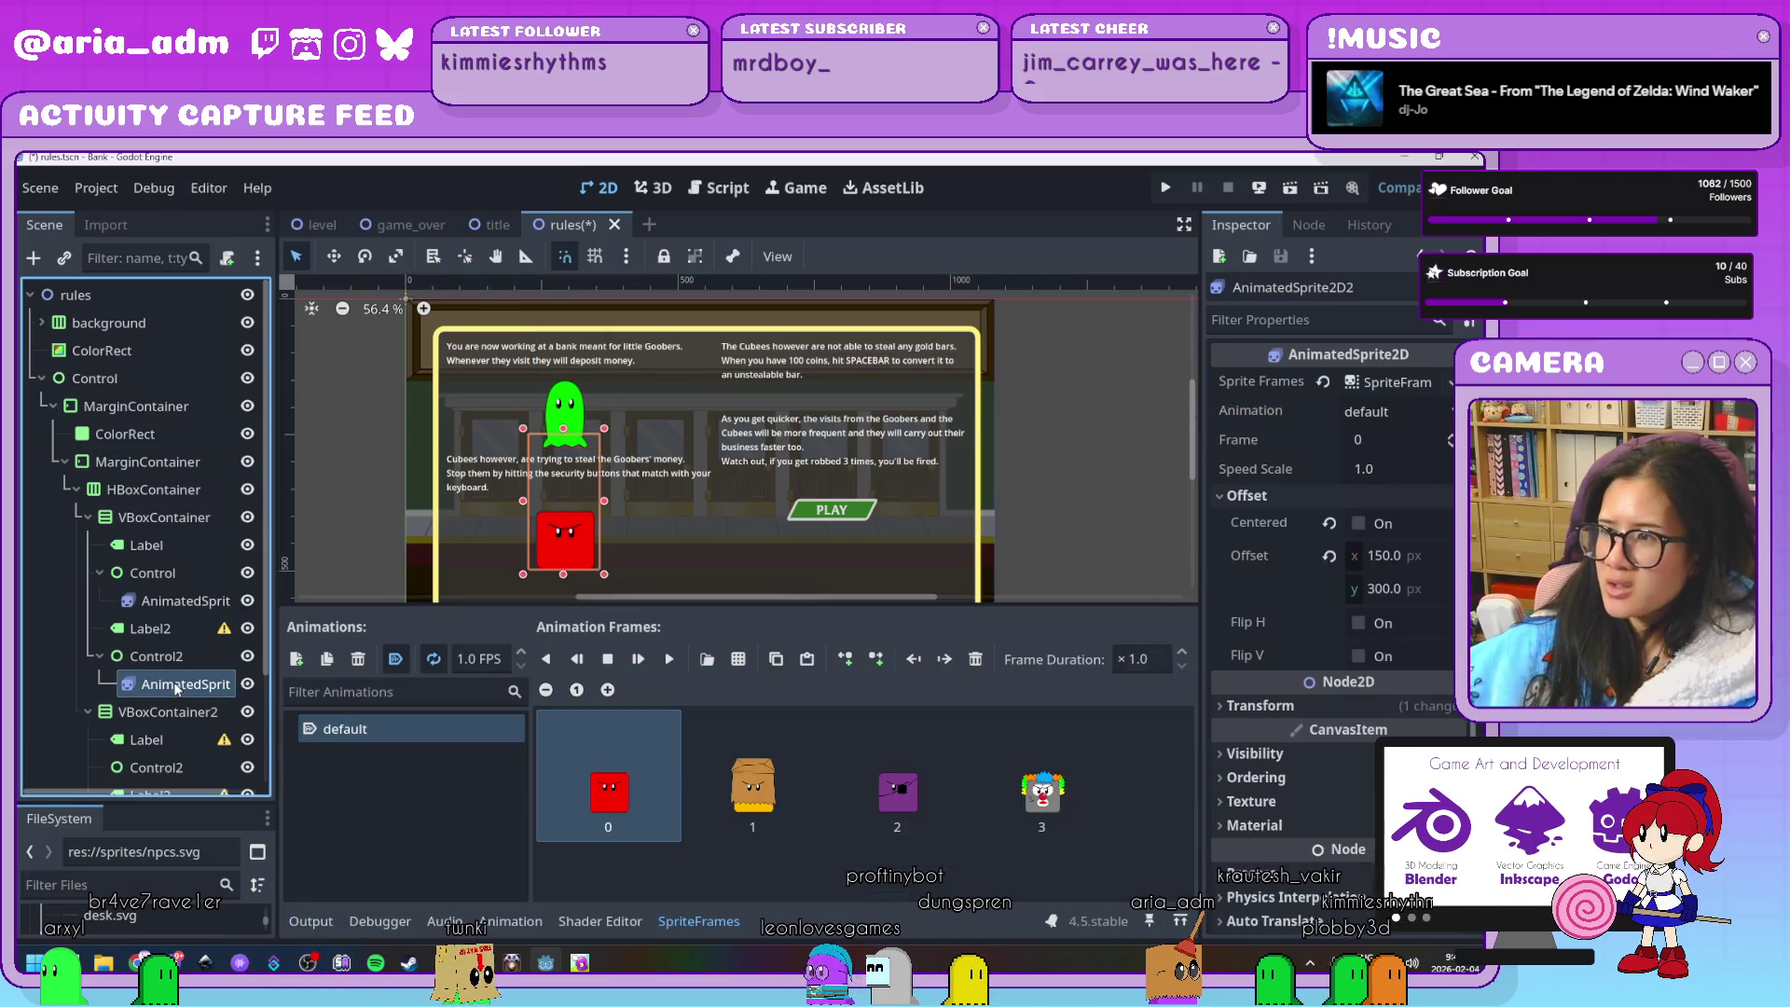
click(183, 602)
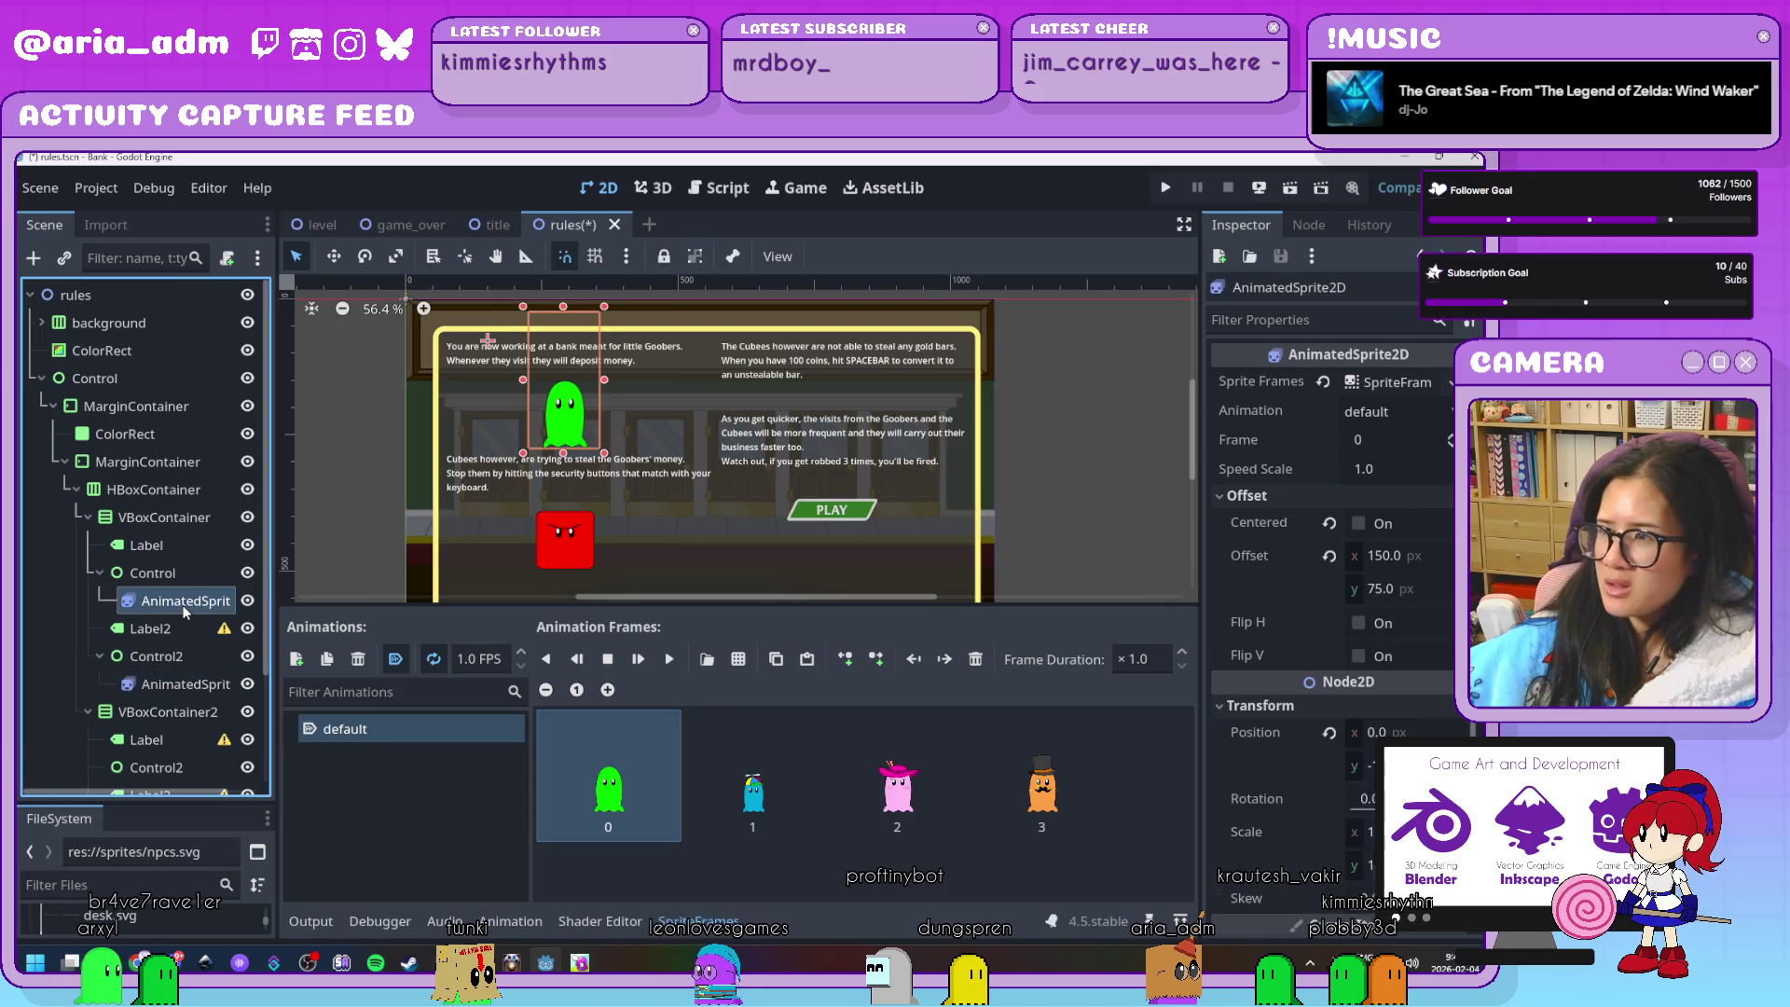
click(182, 691)
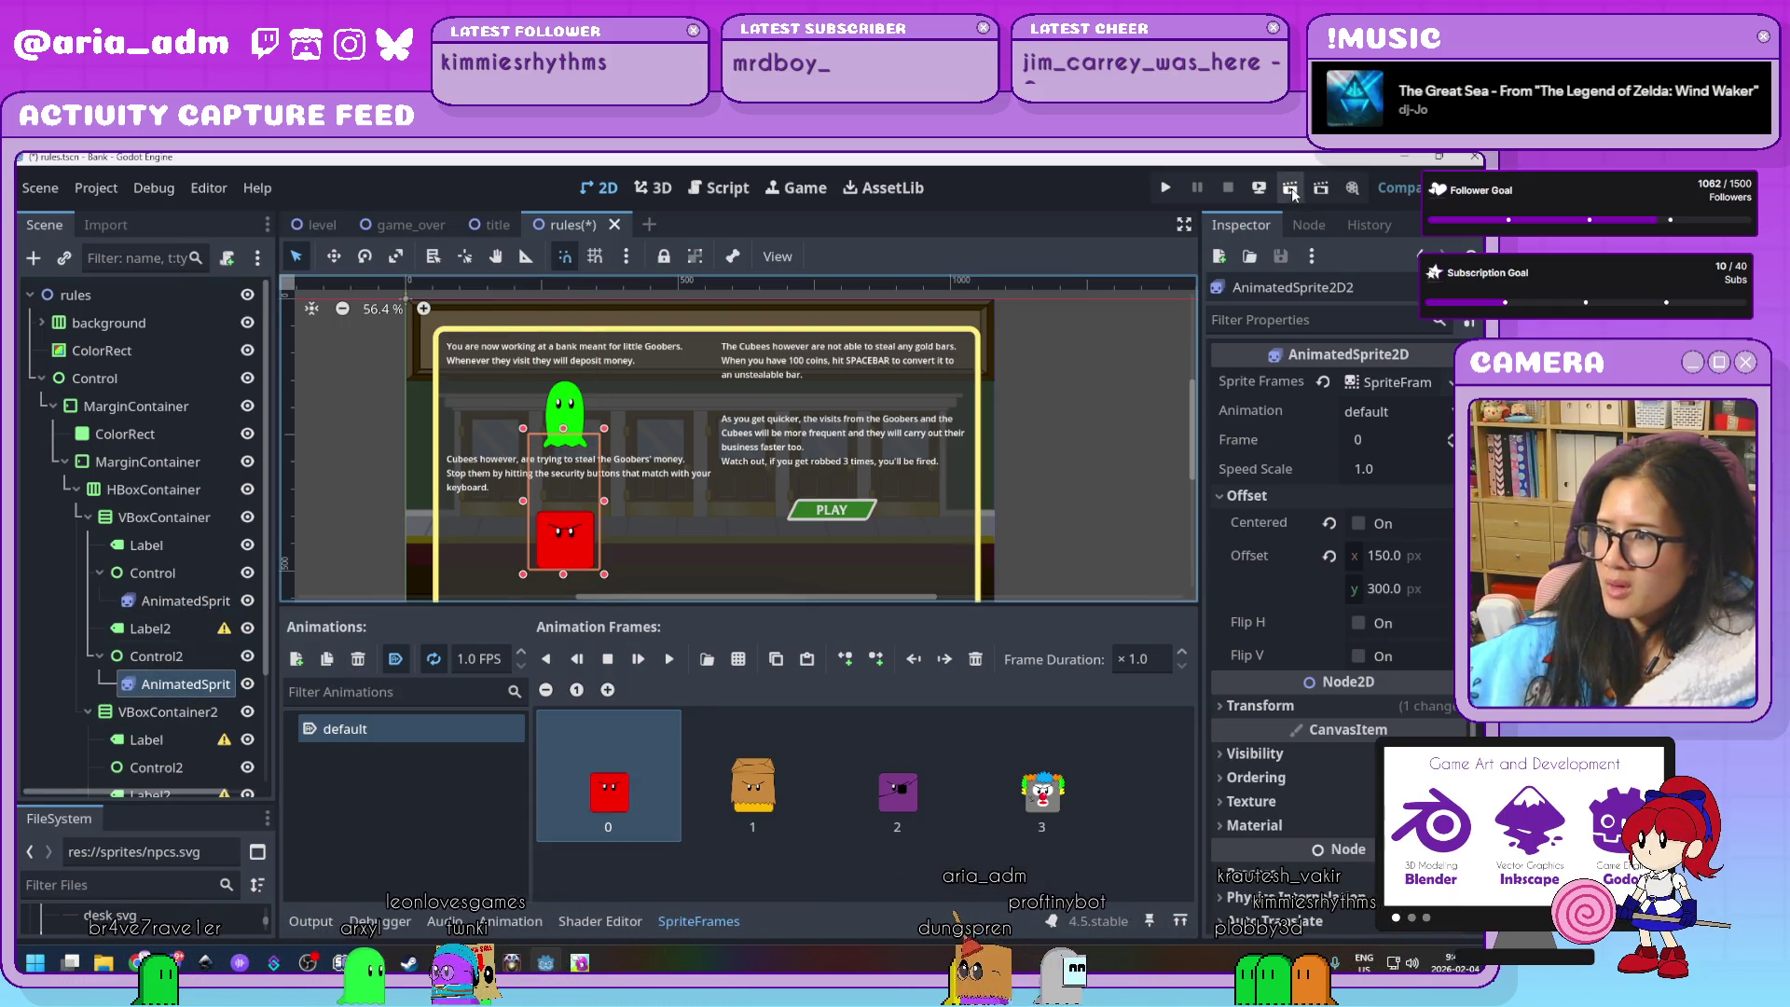
click(1291, 190)
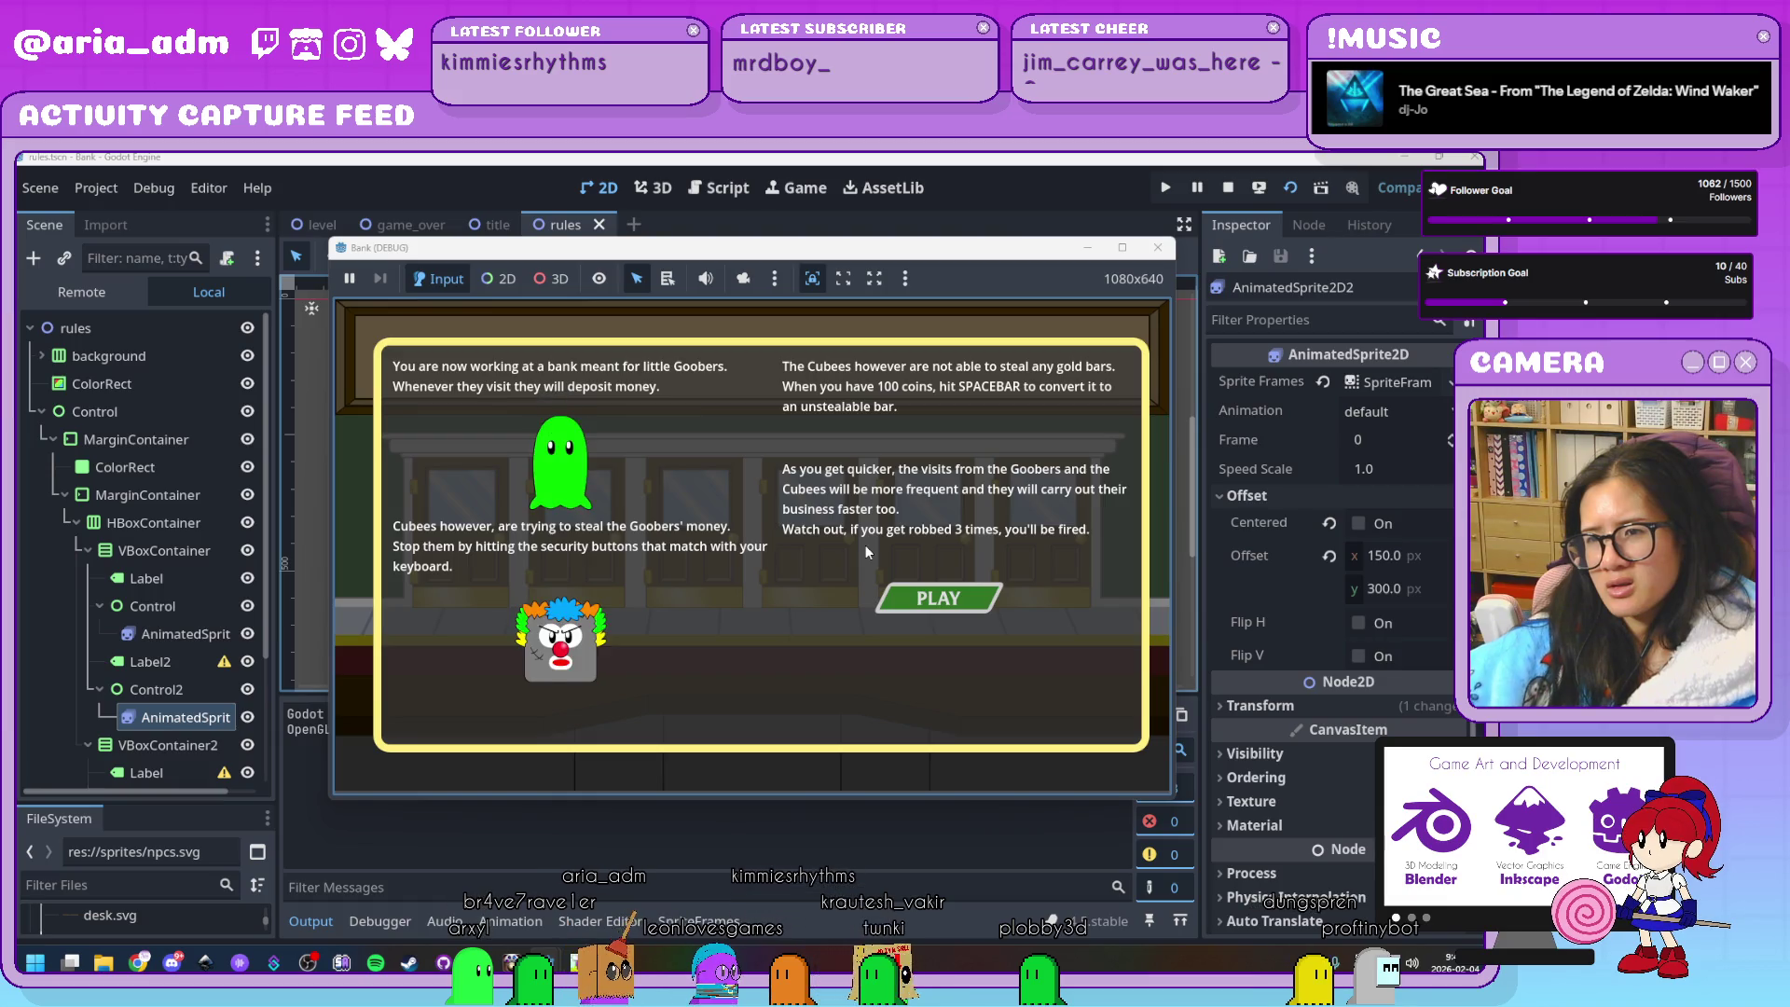
key(F8)
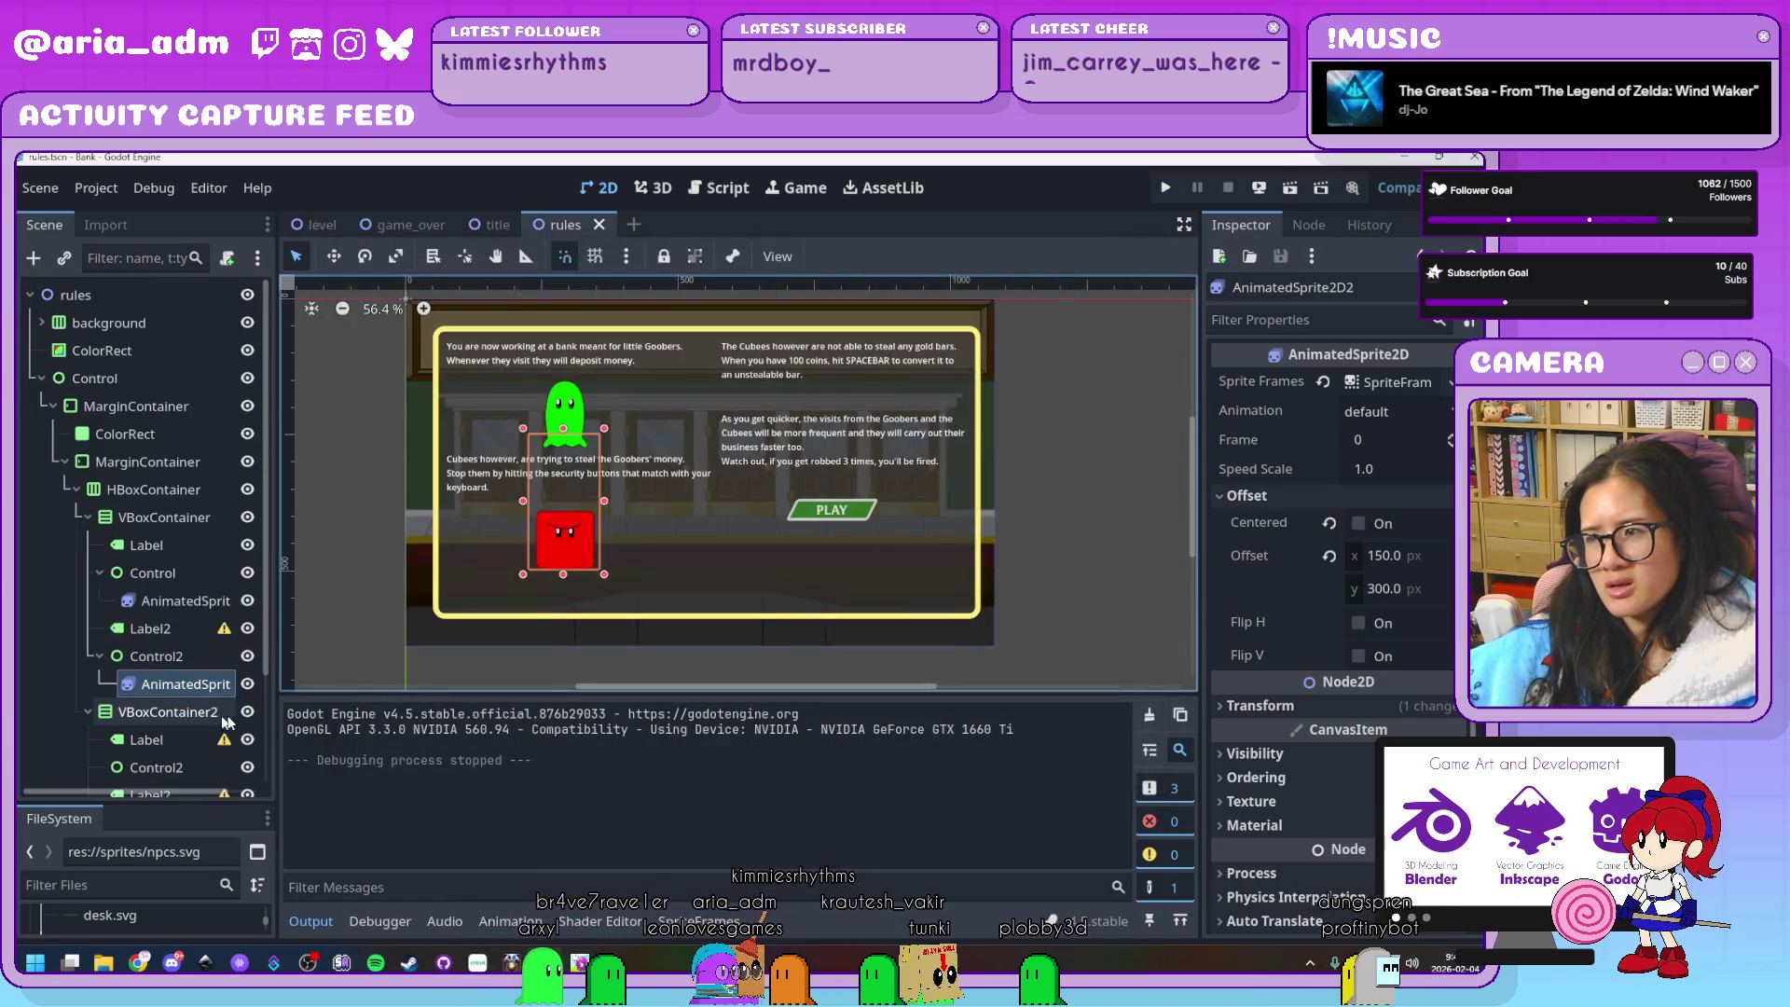
Reselect the ghost sprite and zoom the canvas out
click(182, 601)
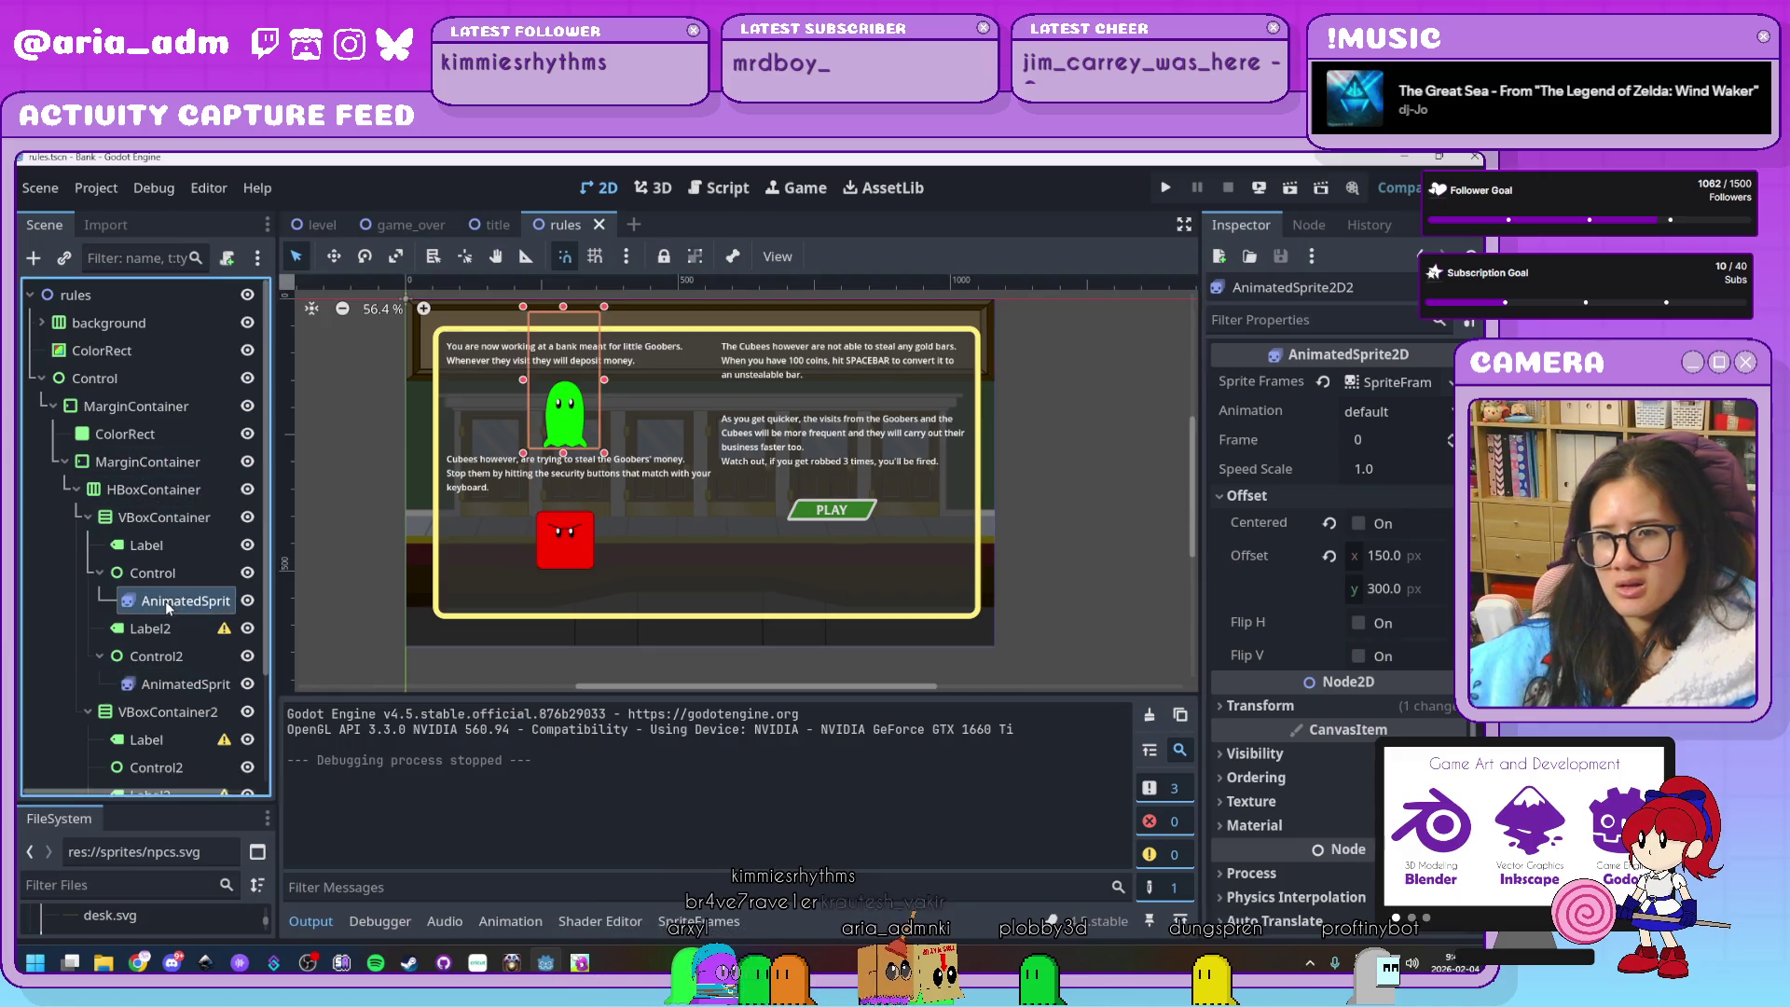
scroll(1278, 581, down, 4)
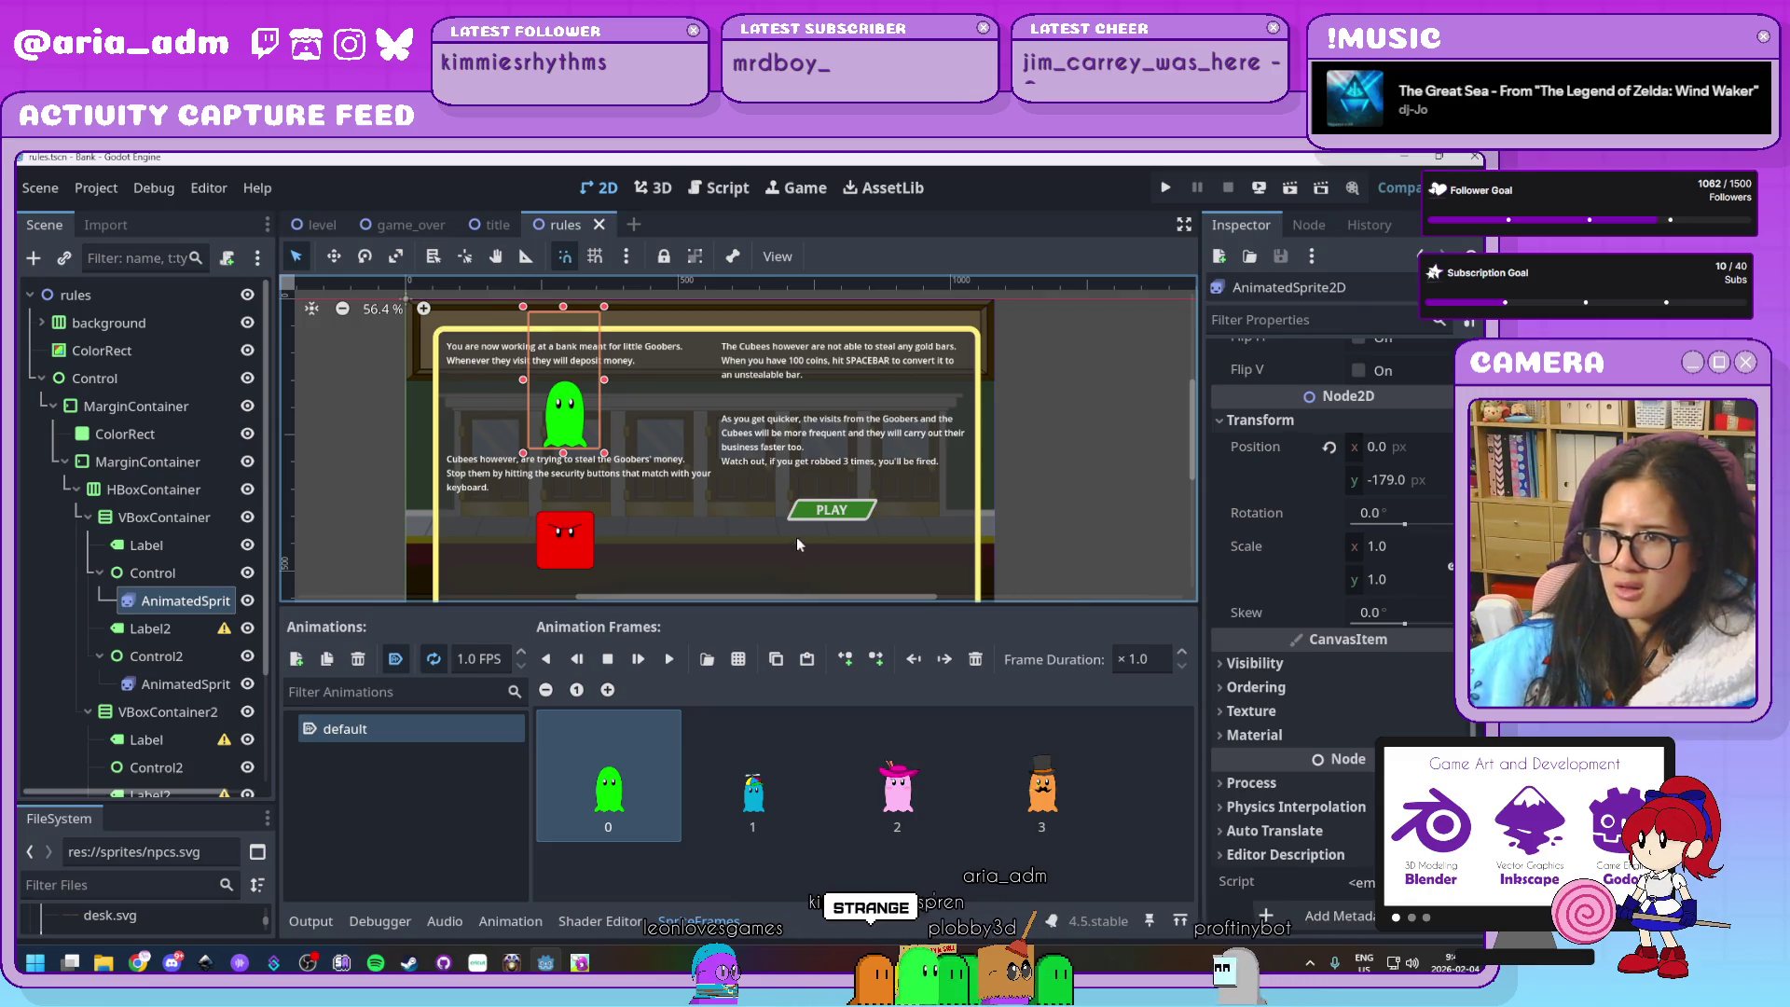
scroll(796, 535, down, 2)
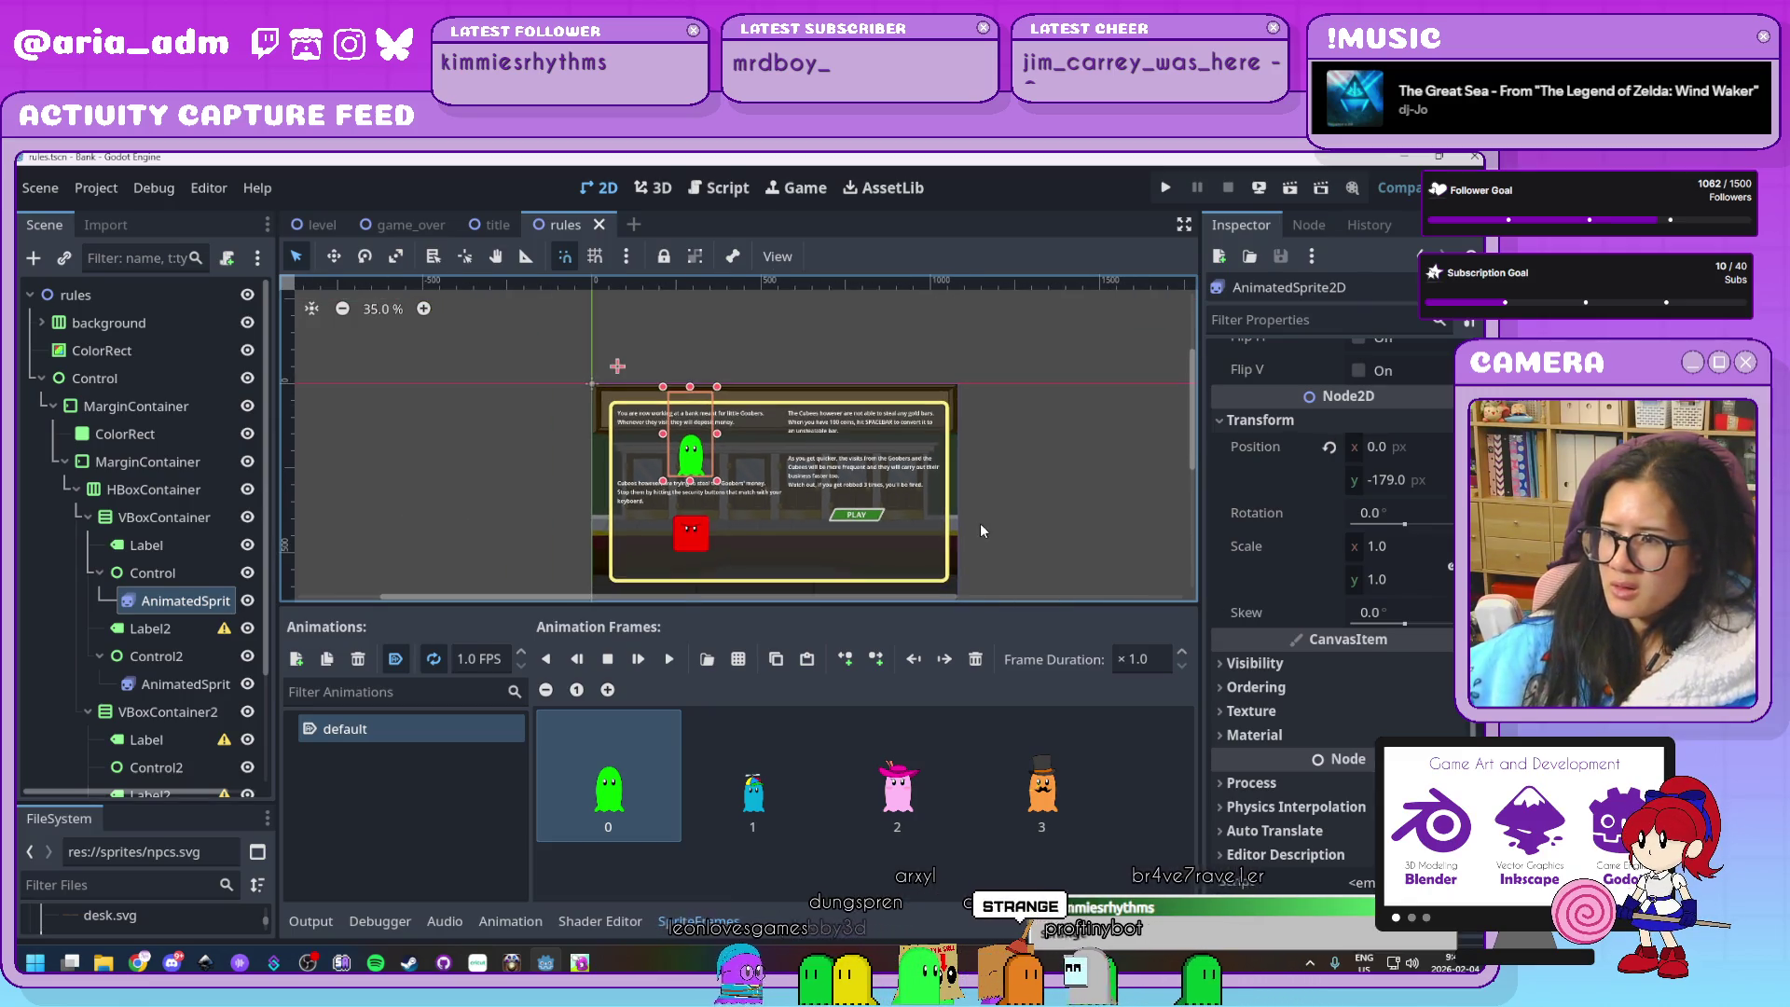
scroll(980, 530, down, 2)
scroll(981, 530, right, 2)
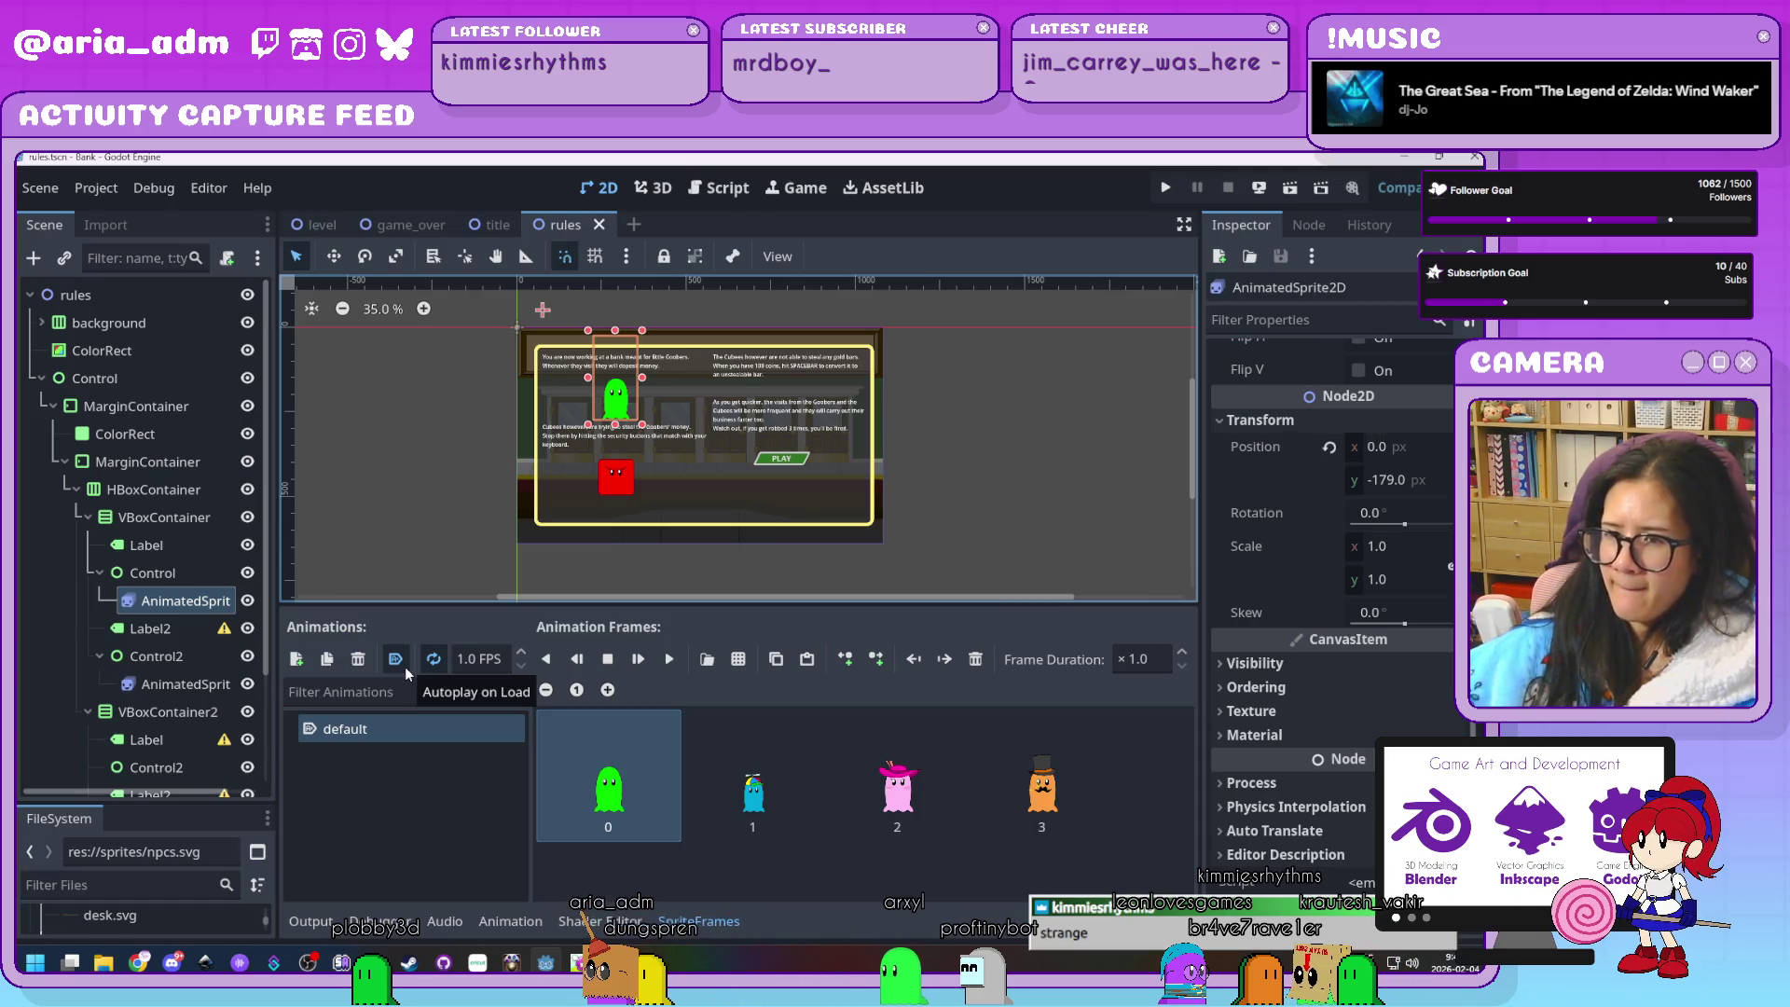
Select the cubee and ghost sprites, opening and cancelling the Attach Script dialog once
click(189, 685)
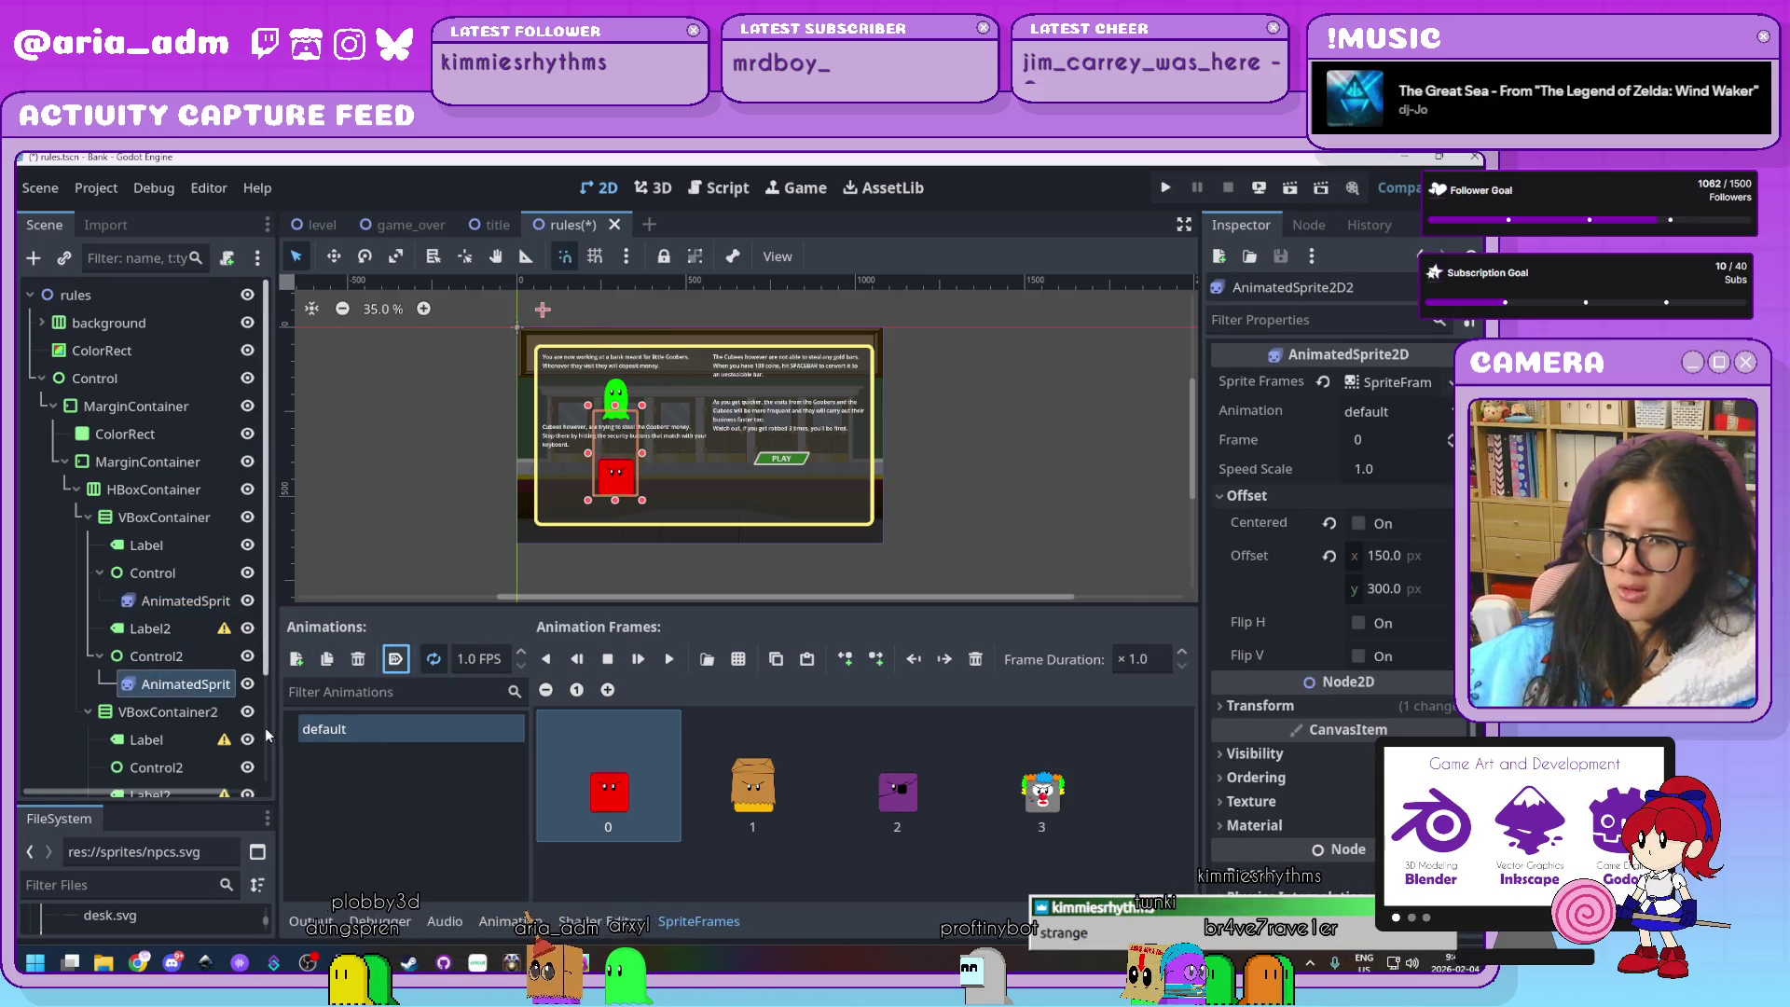
click(182, 601)
click(228, 260)
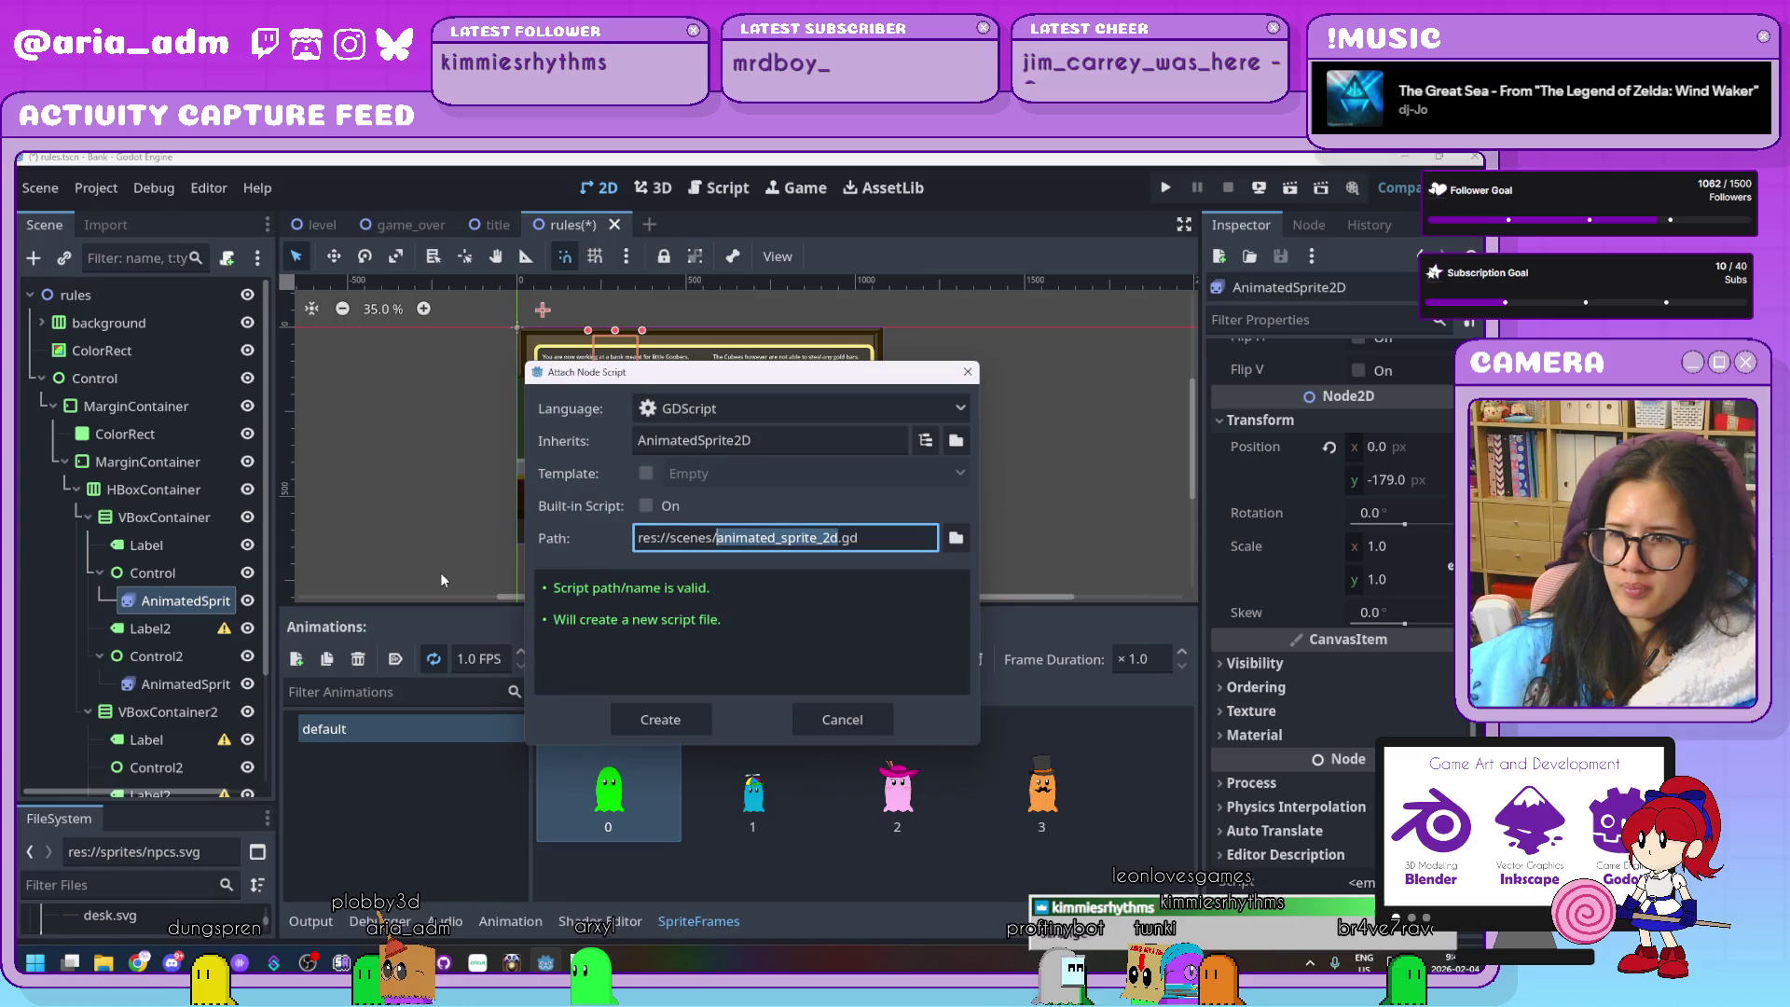
click(852, 732)
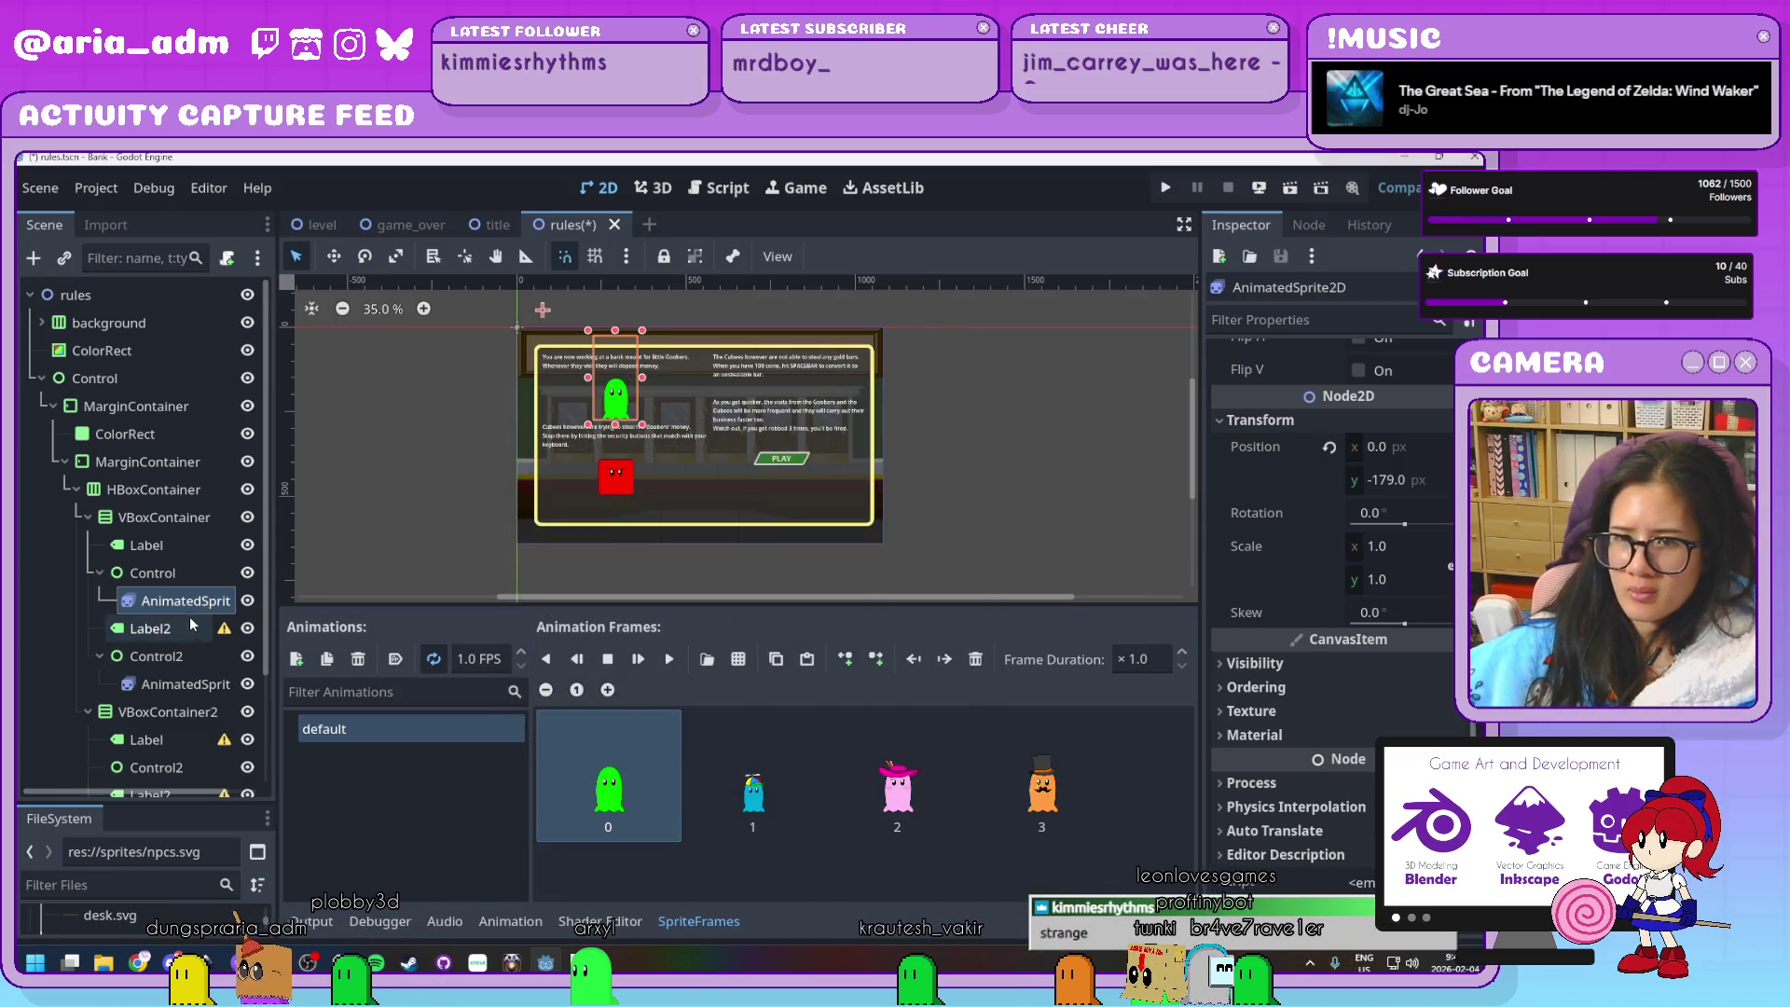
Rename the sprites rules-npc and rules-baddies, then start attaching a script to rules-npc
double_click(179, 602)
text(r)
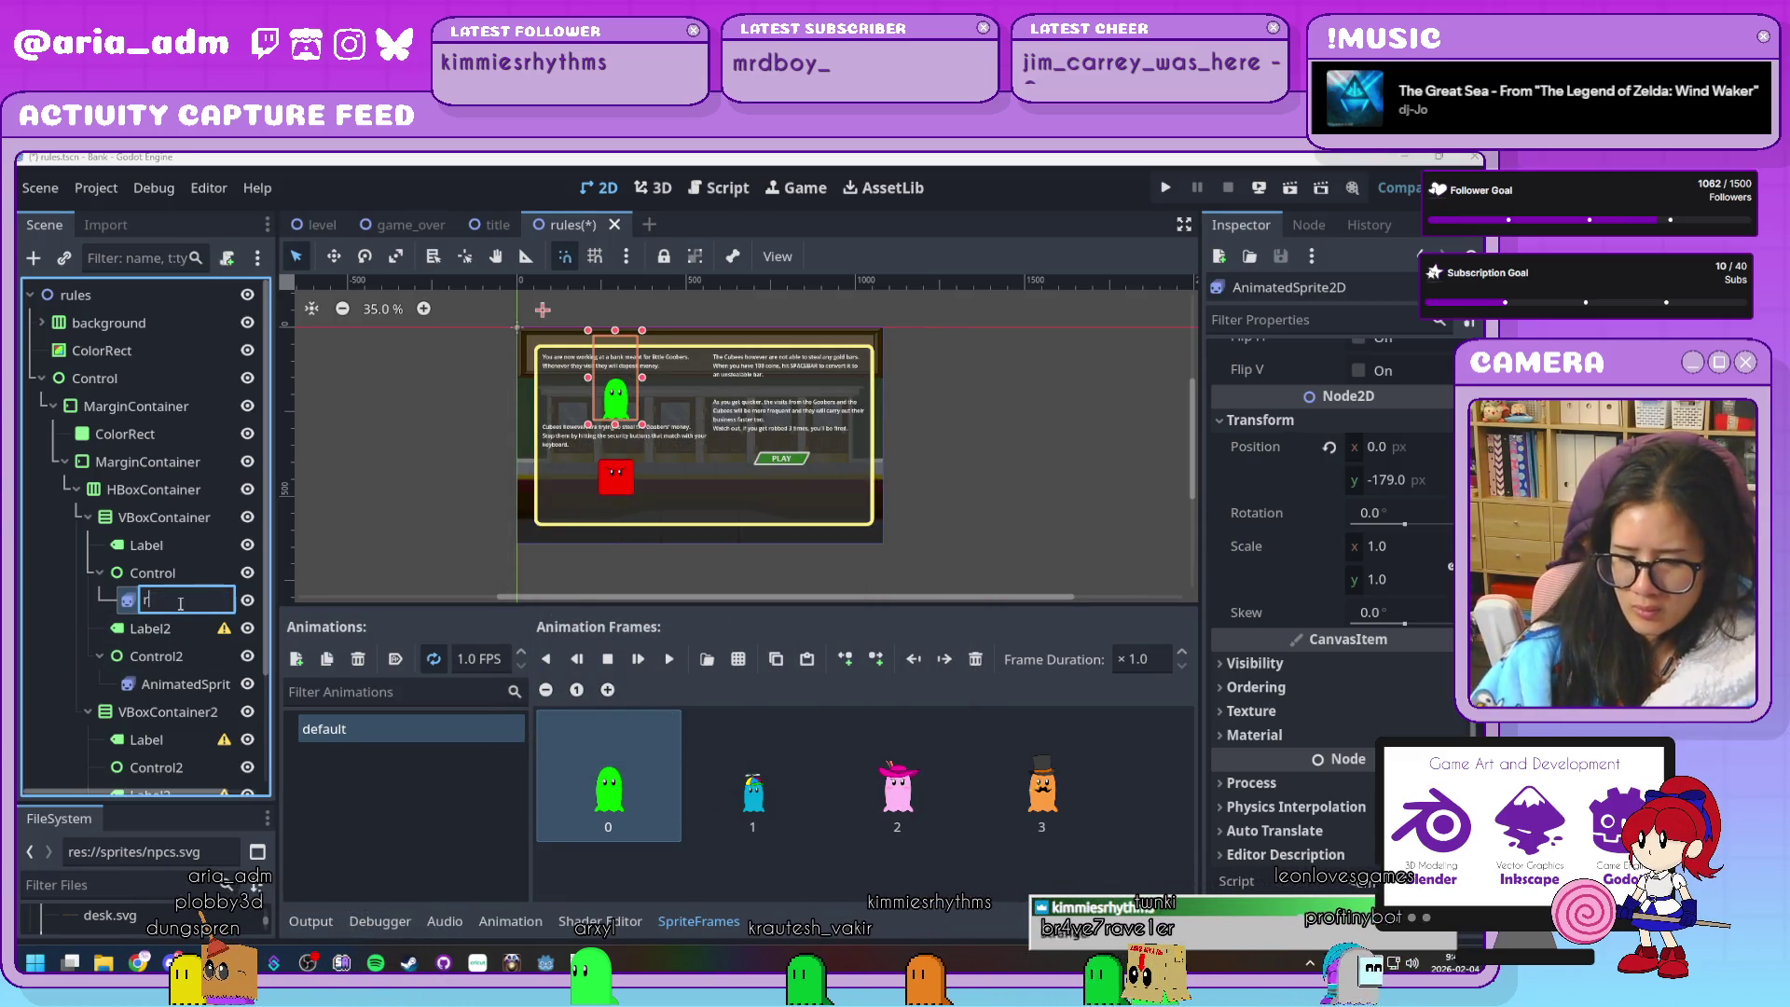
text(ules-npc)
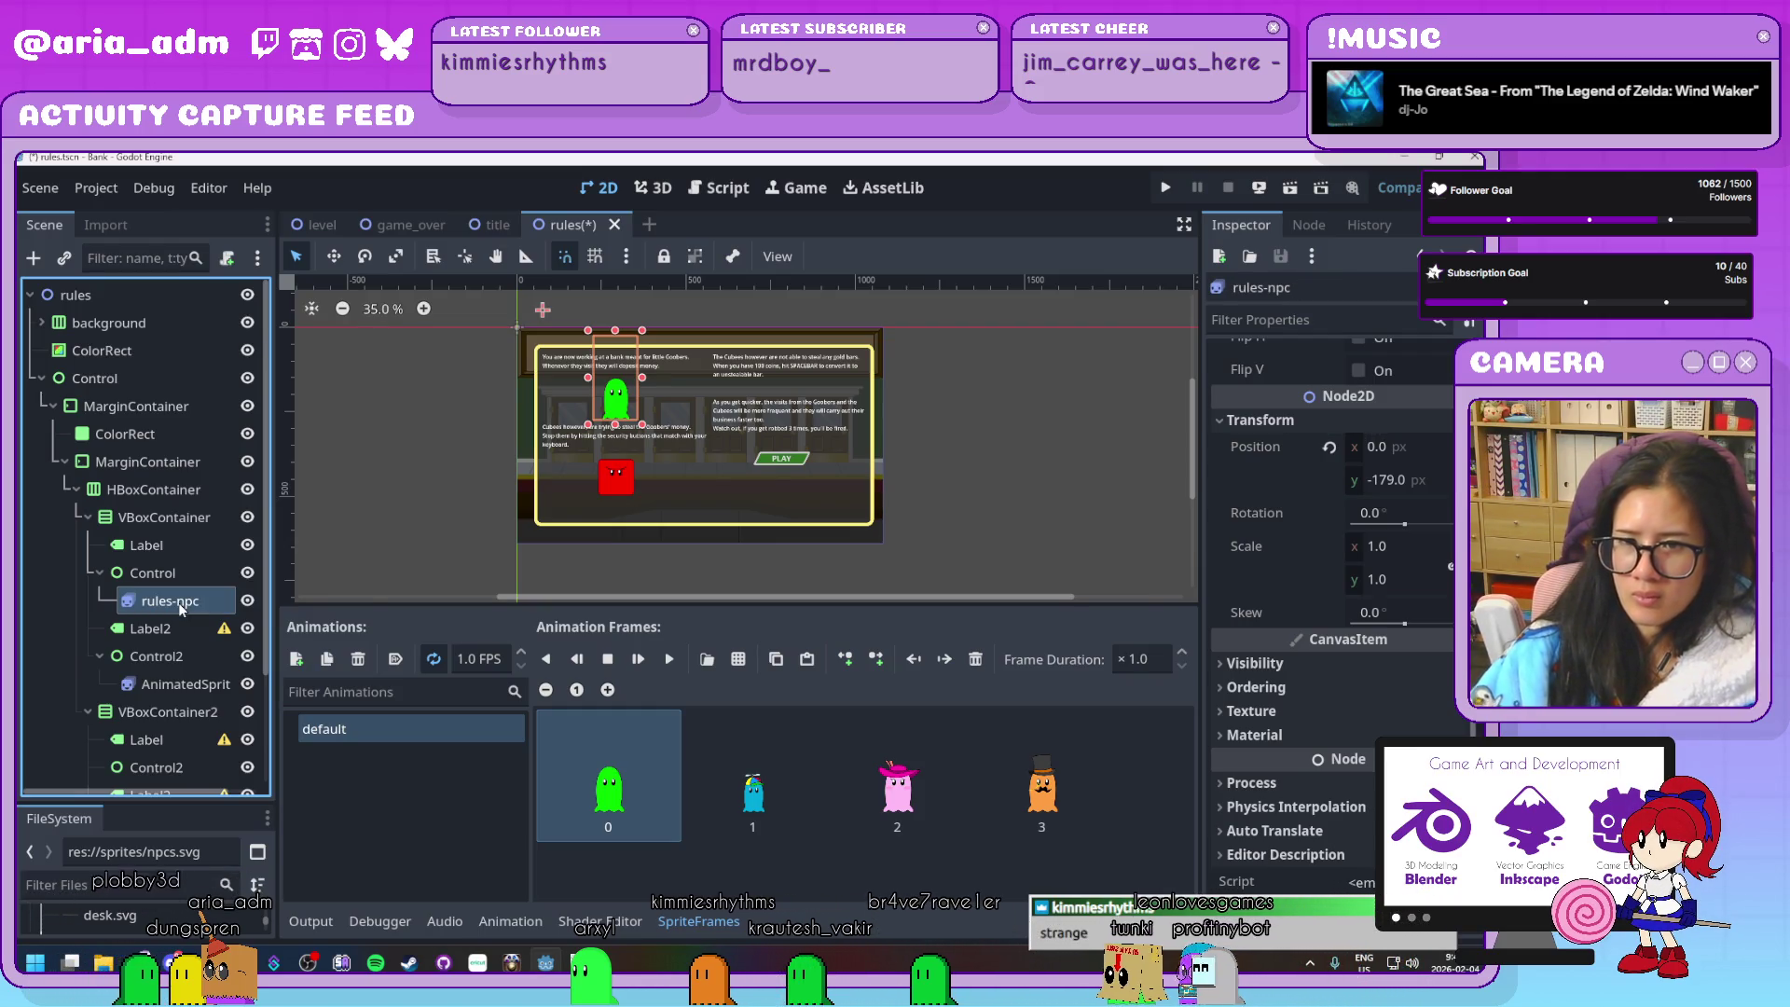
key(Return)
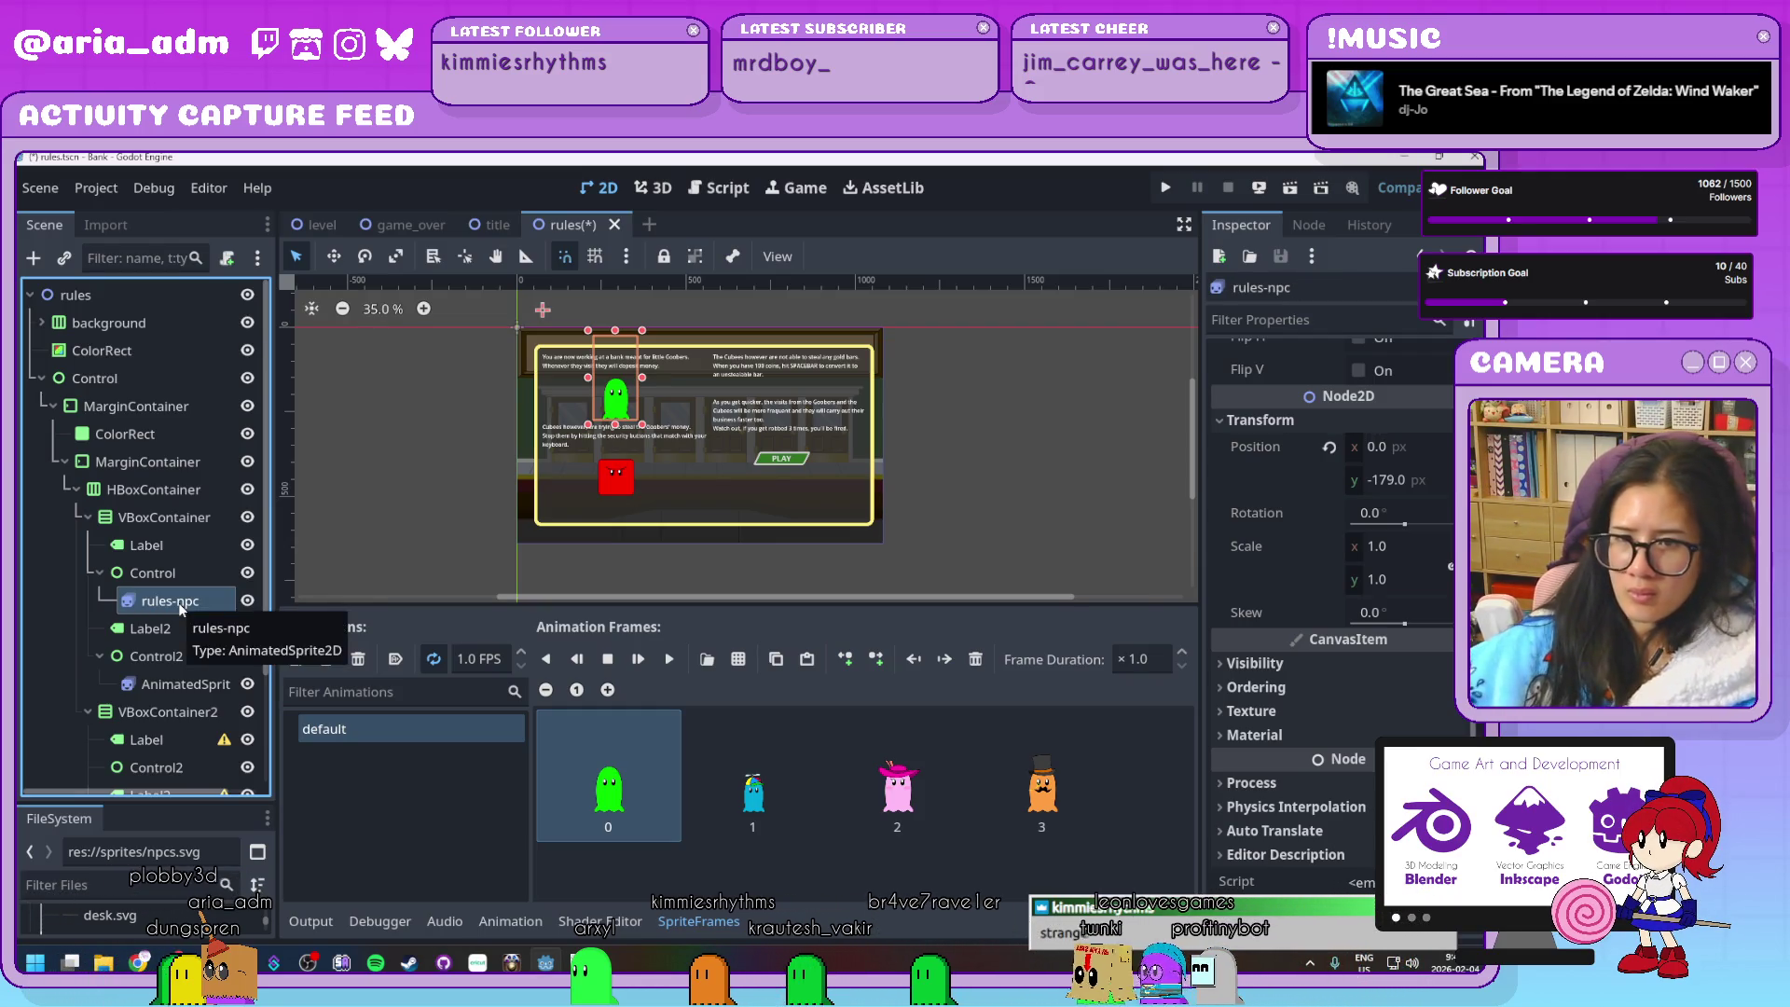
double_click(170, 684)
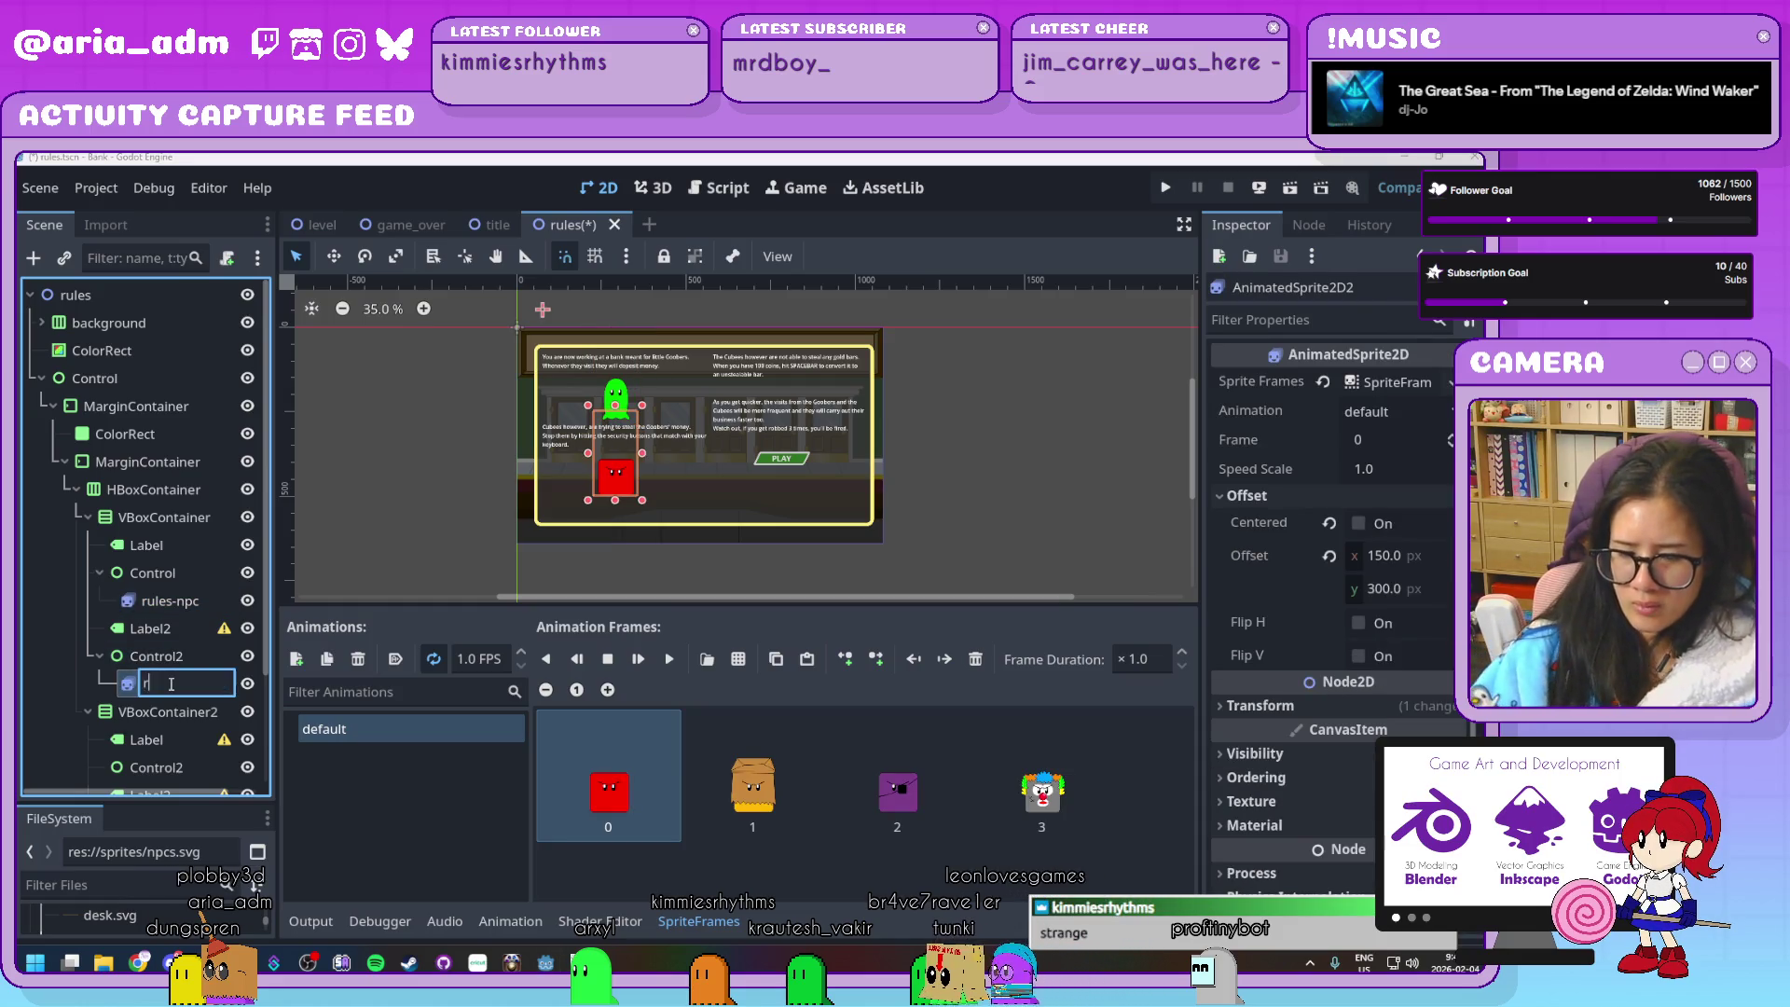
text(ules-ba)
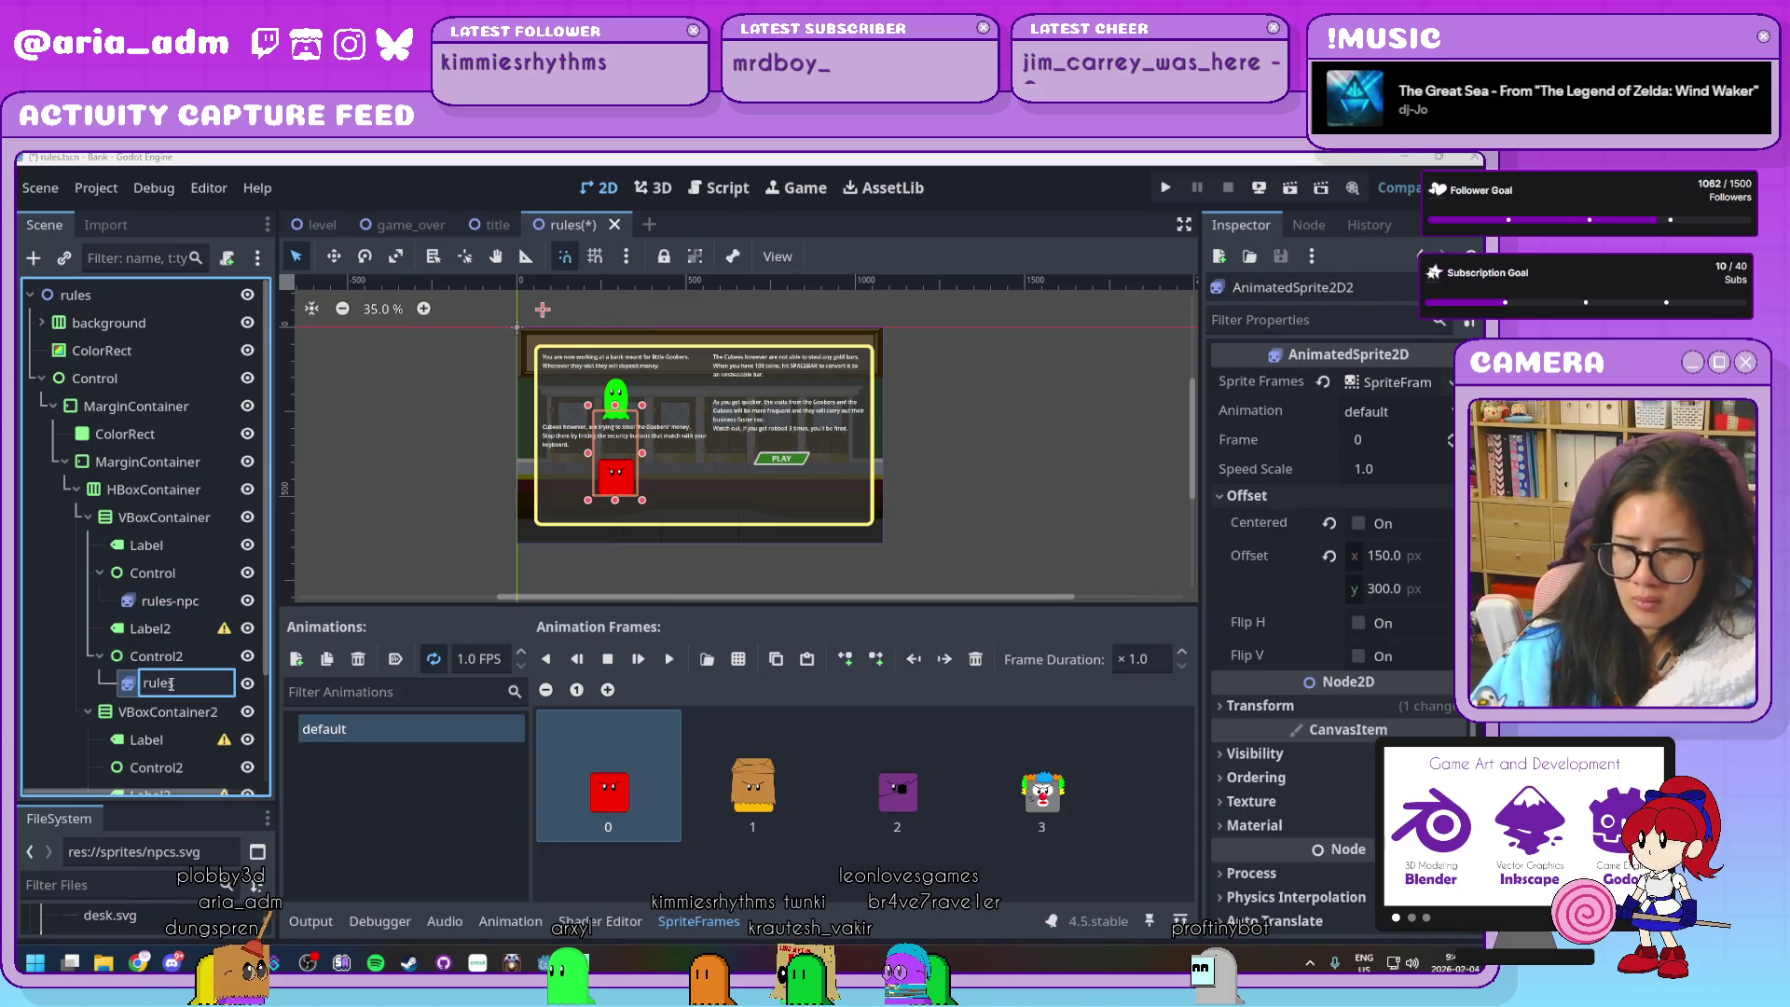
text(ddies)
key(Return)
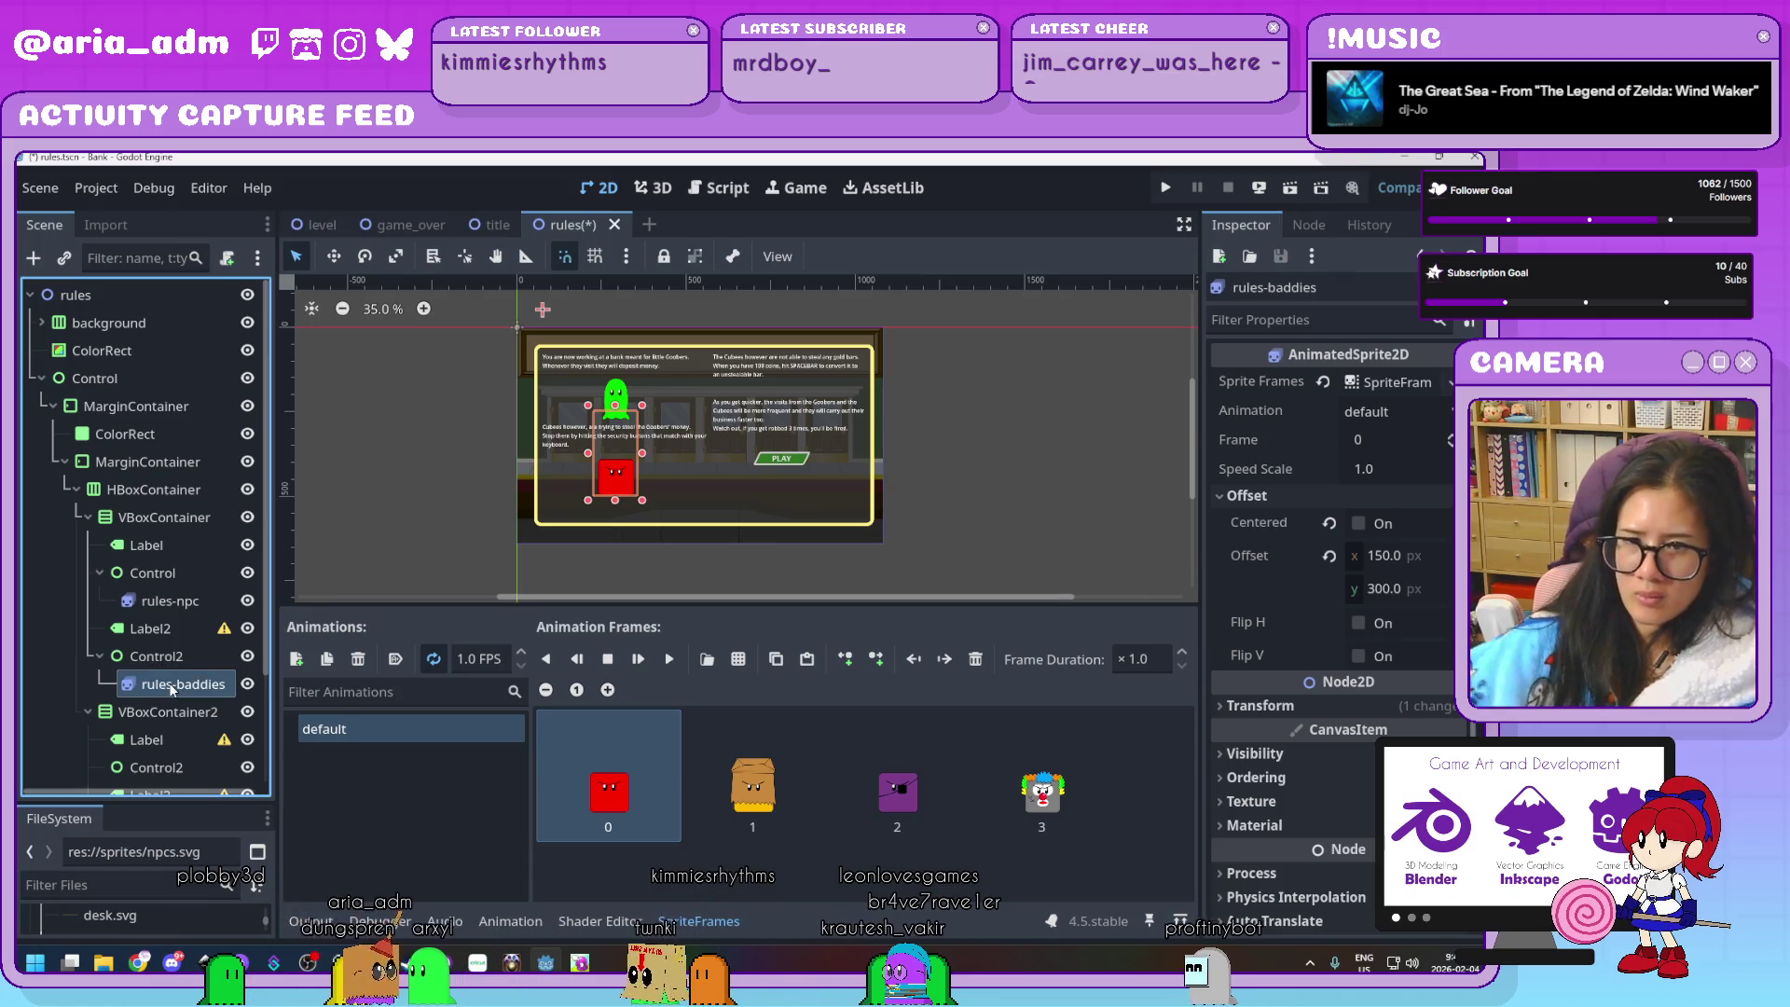
click(170, 600)
click(230, 256)
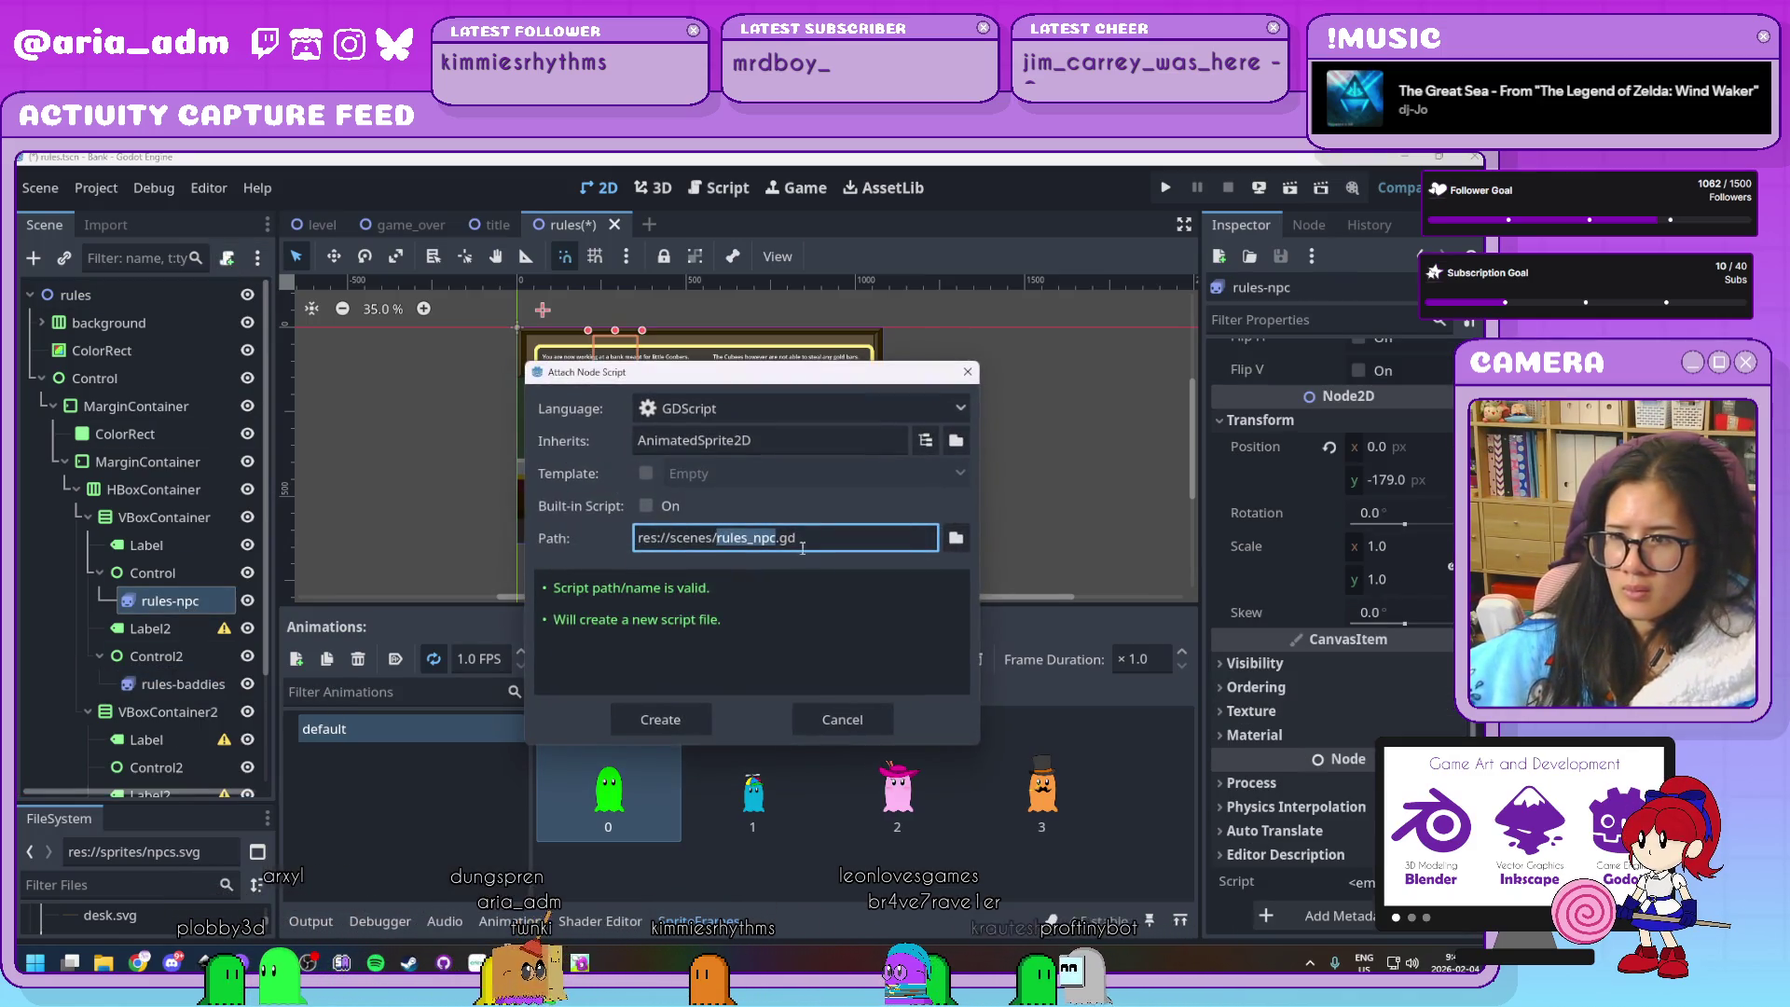
Create the script as rules_npc.gd in the res://scripts folder
click(955, 539)
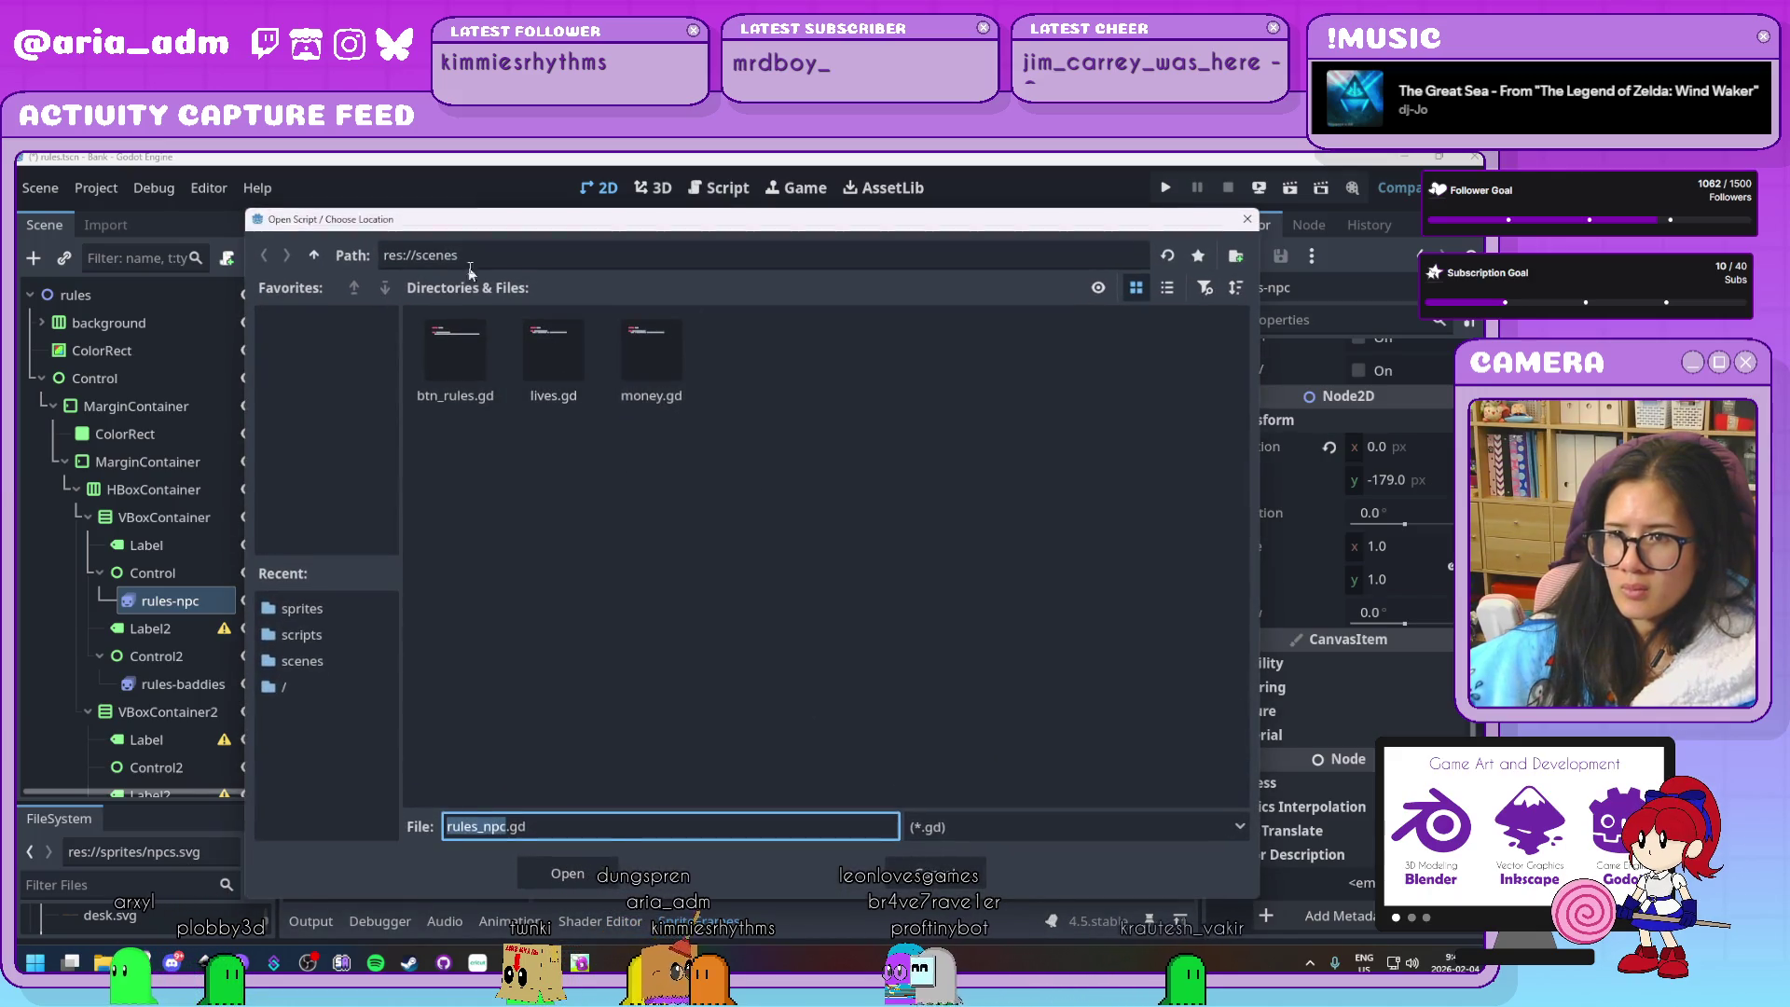
click(314, 255)
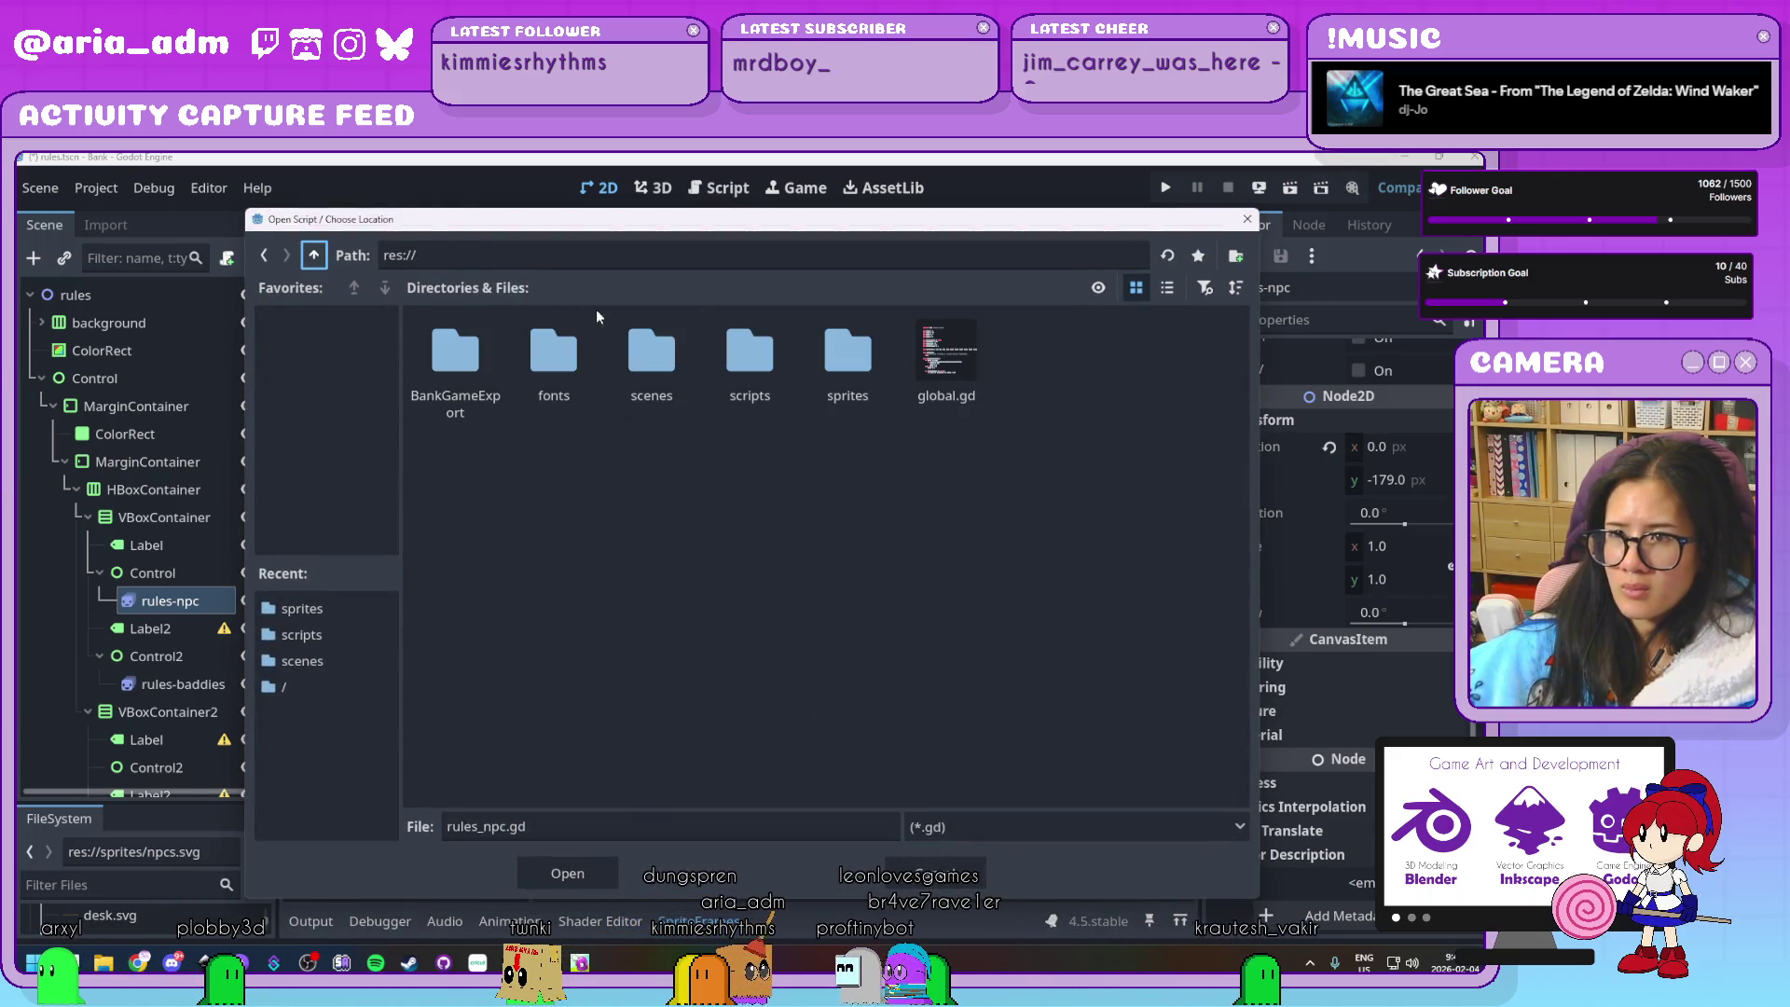
double_click(749, 354)
click(567, 873)
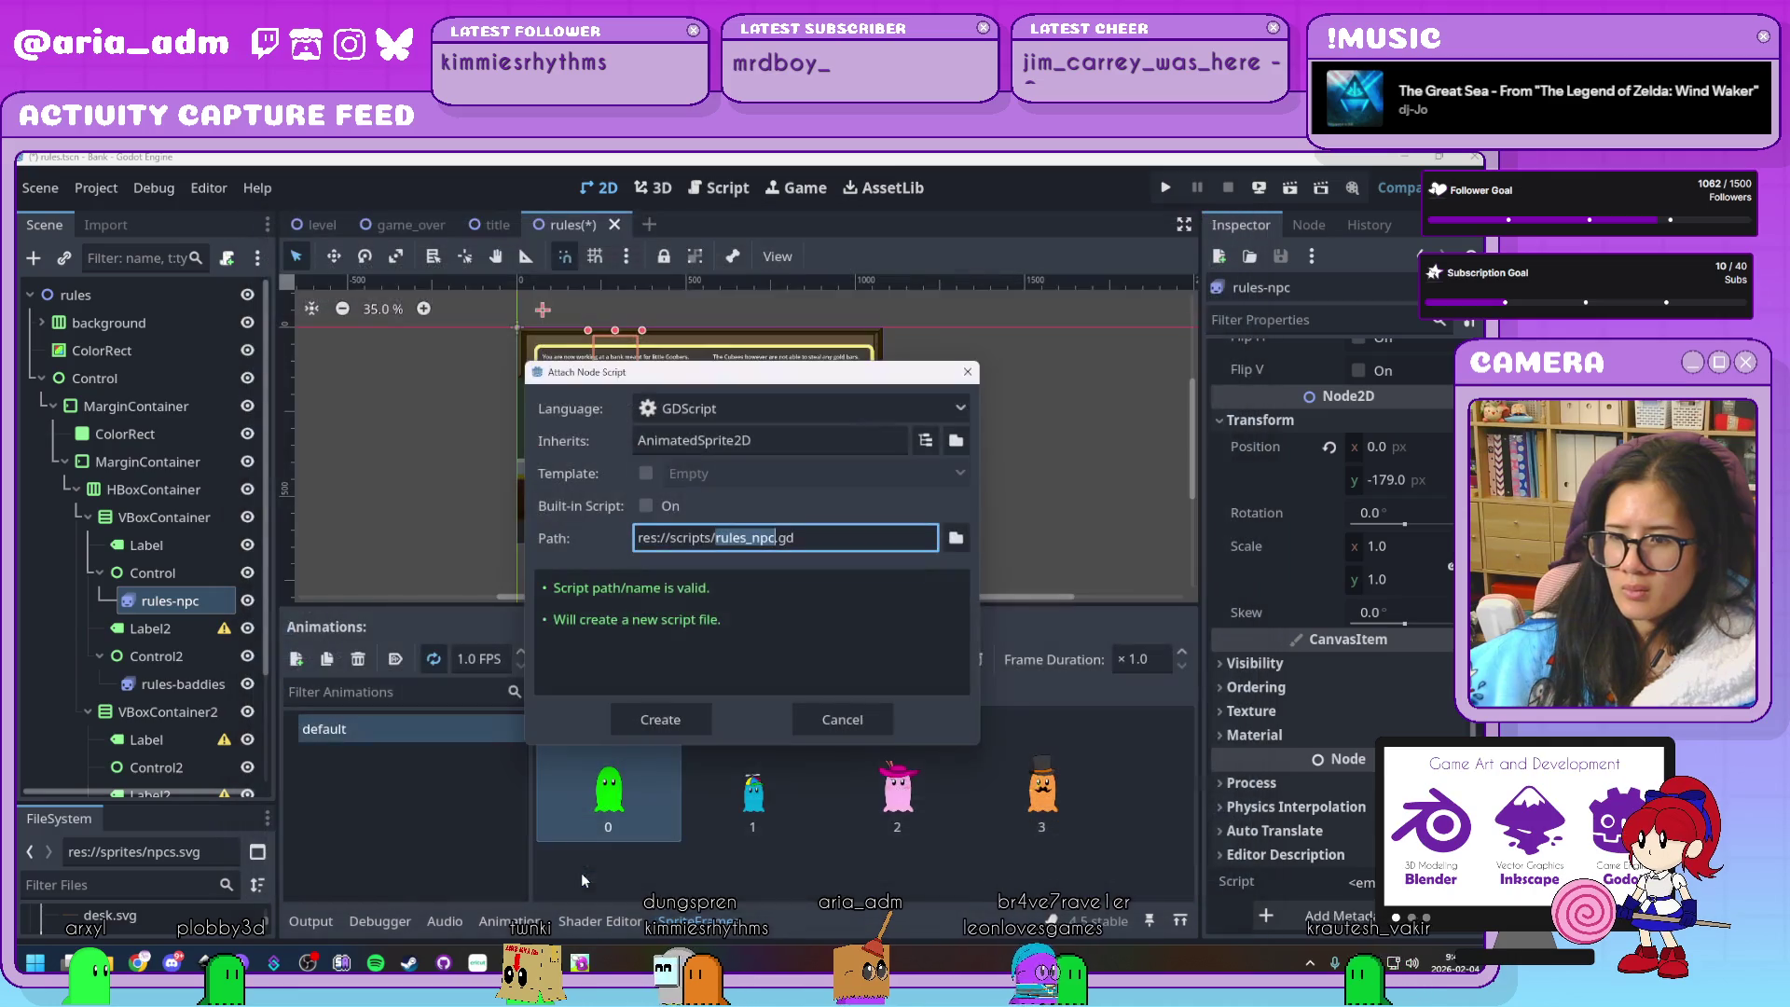
click(659, 718)
Add a _ready function calling play("default"), then select the rules-baddies node
click(696, 438)
key(Return)
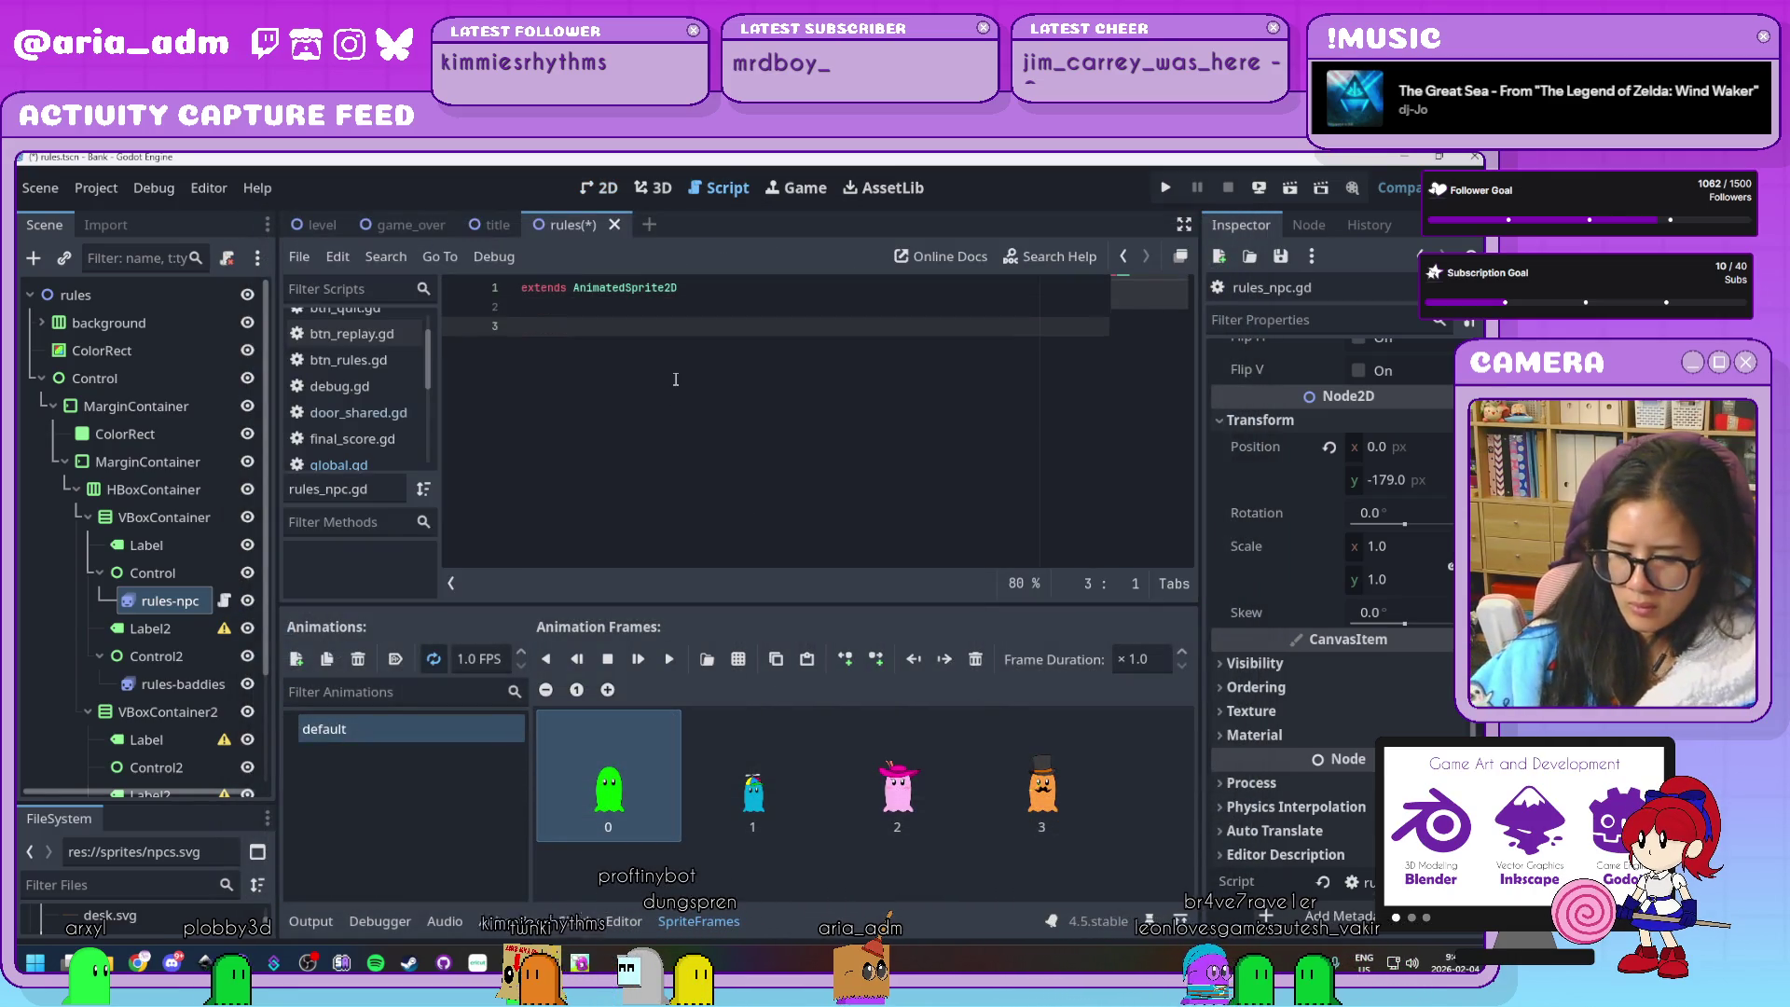
text(func )
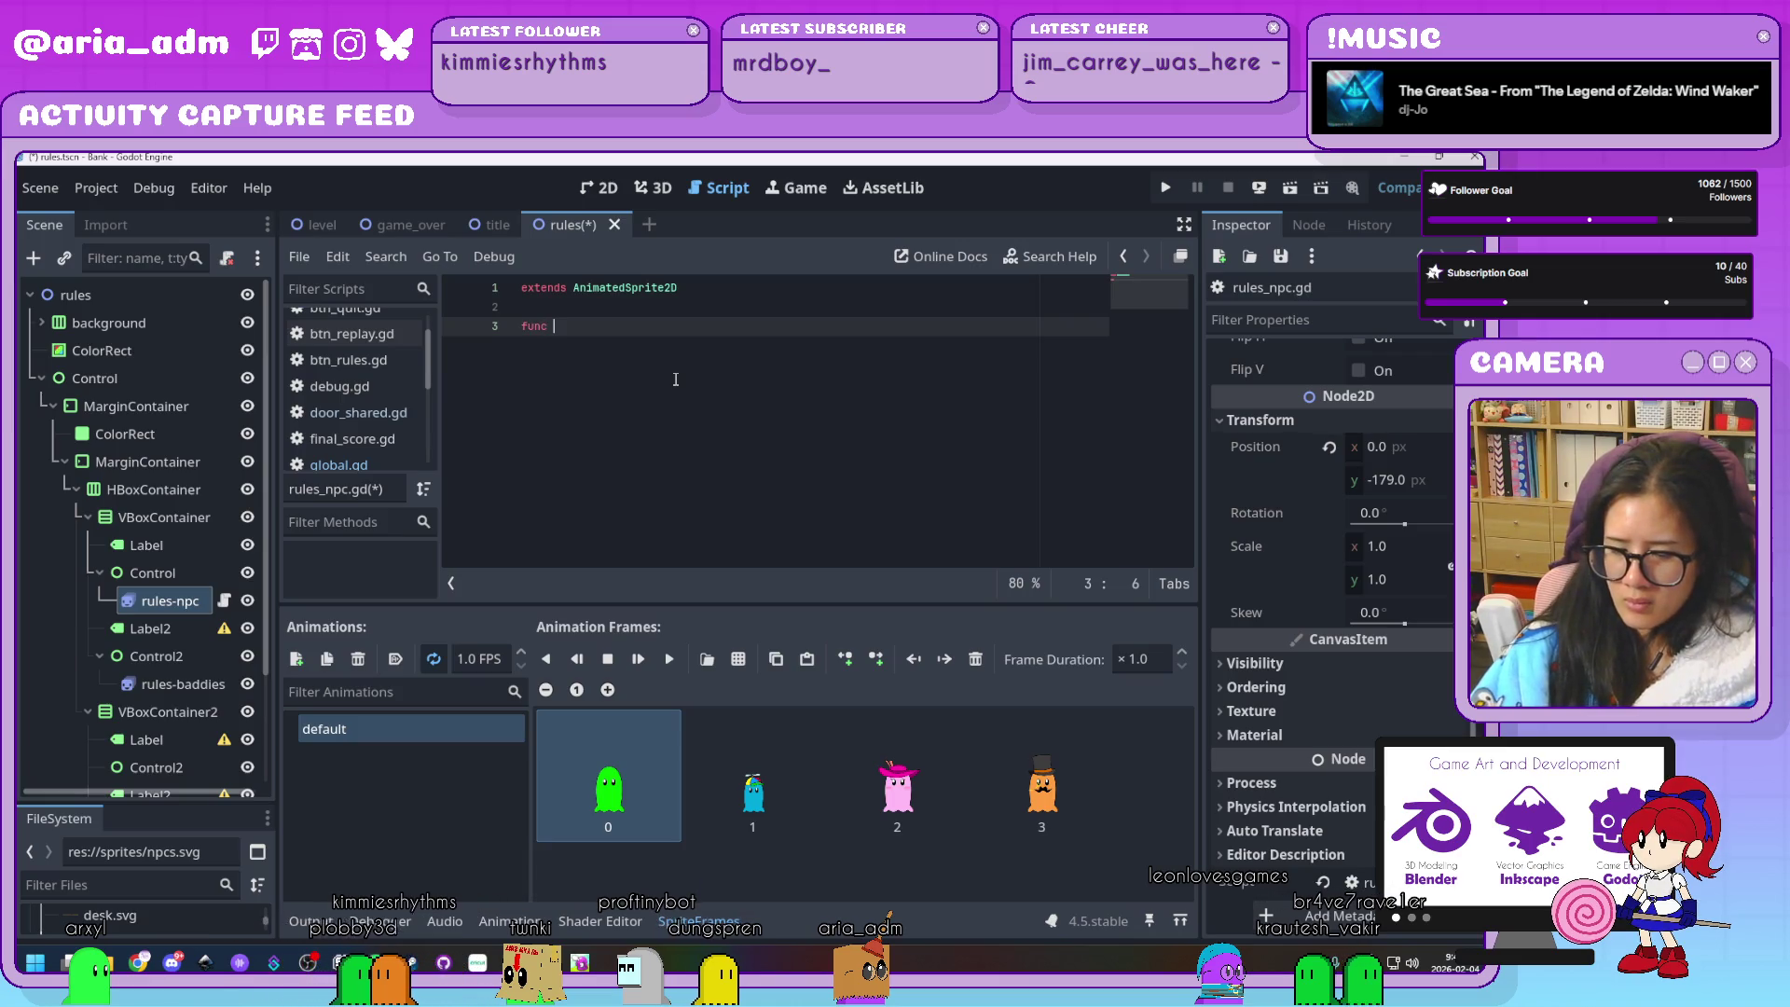
text(_ready():)
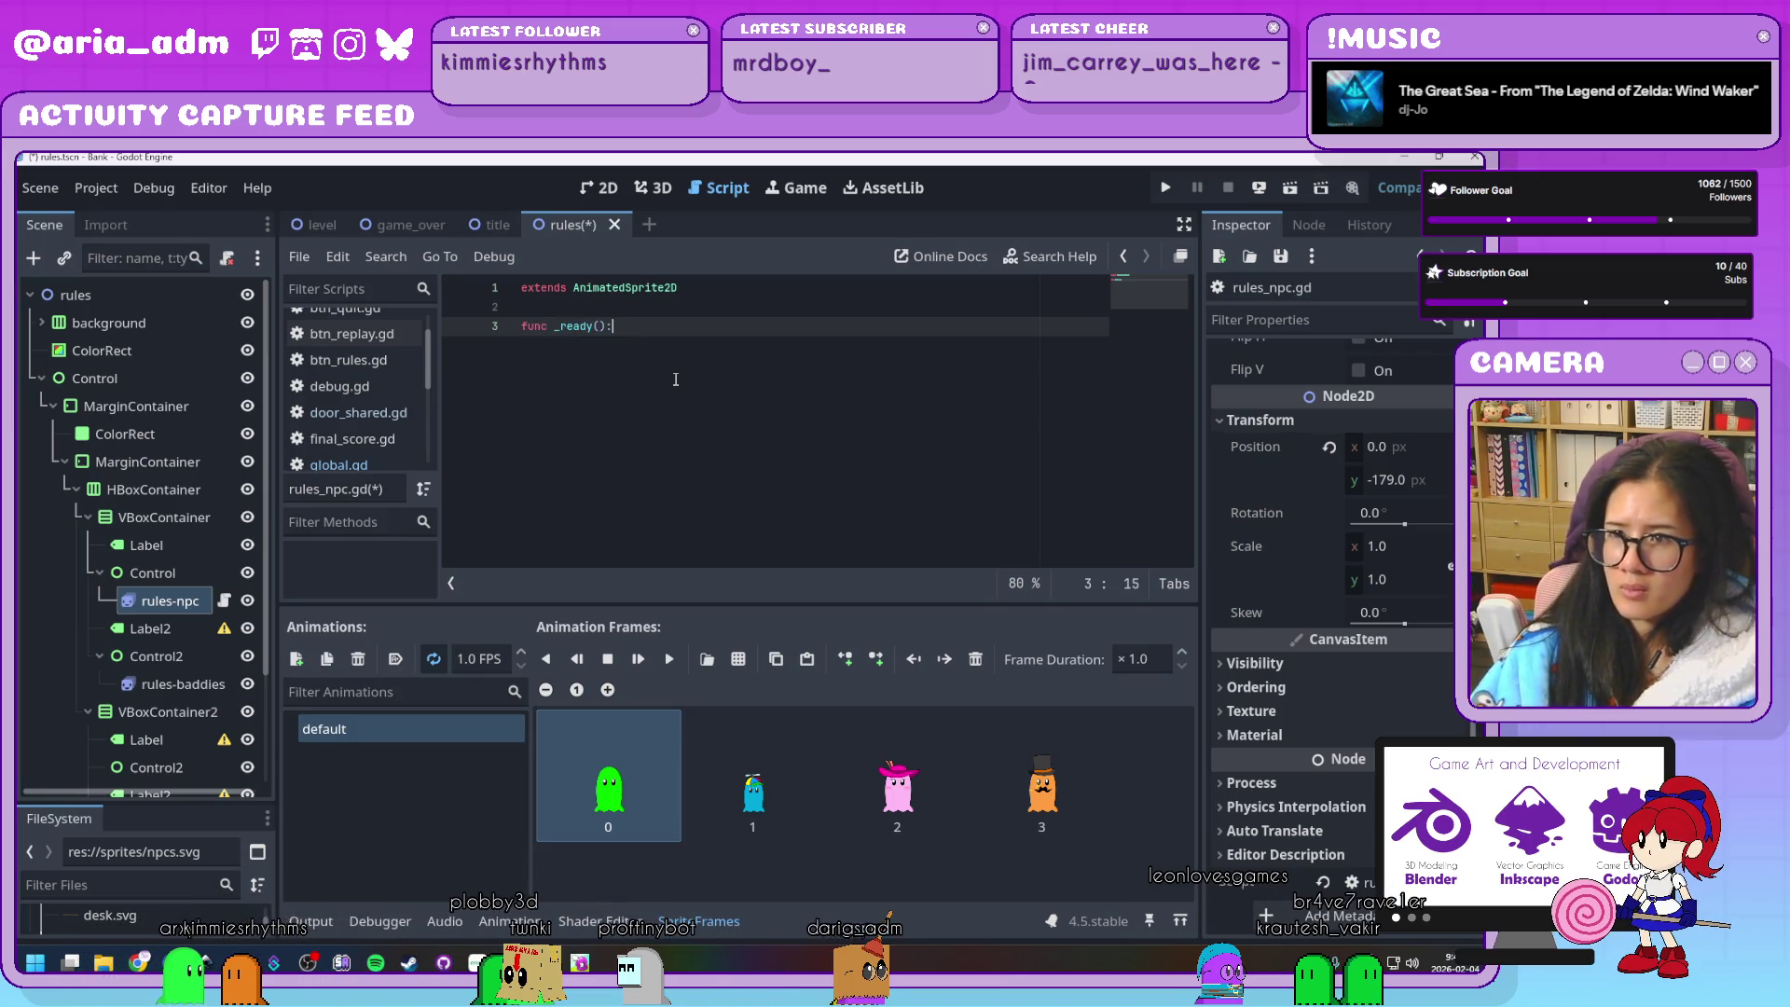
key(Return)
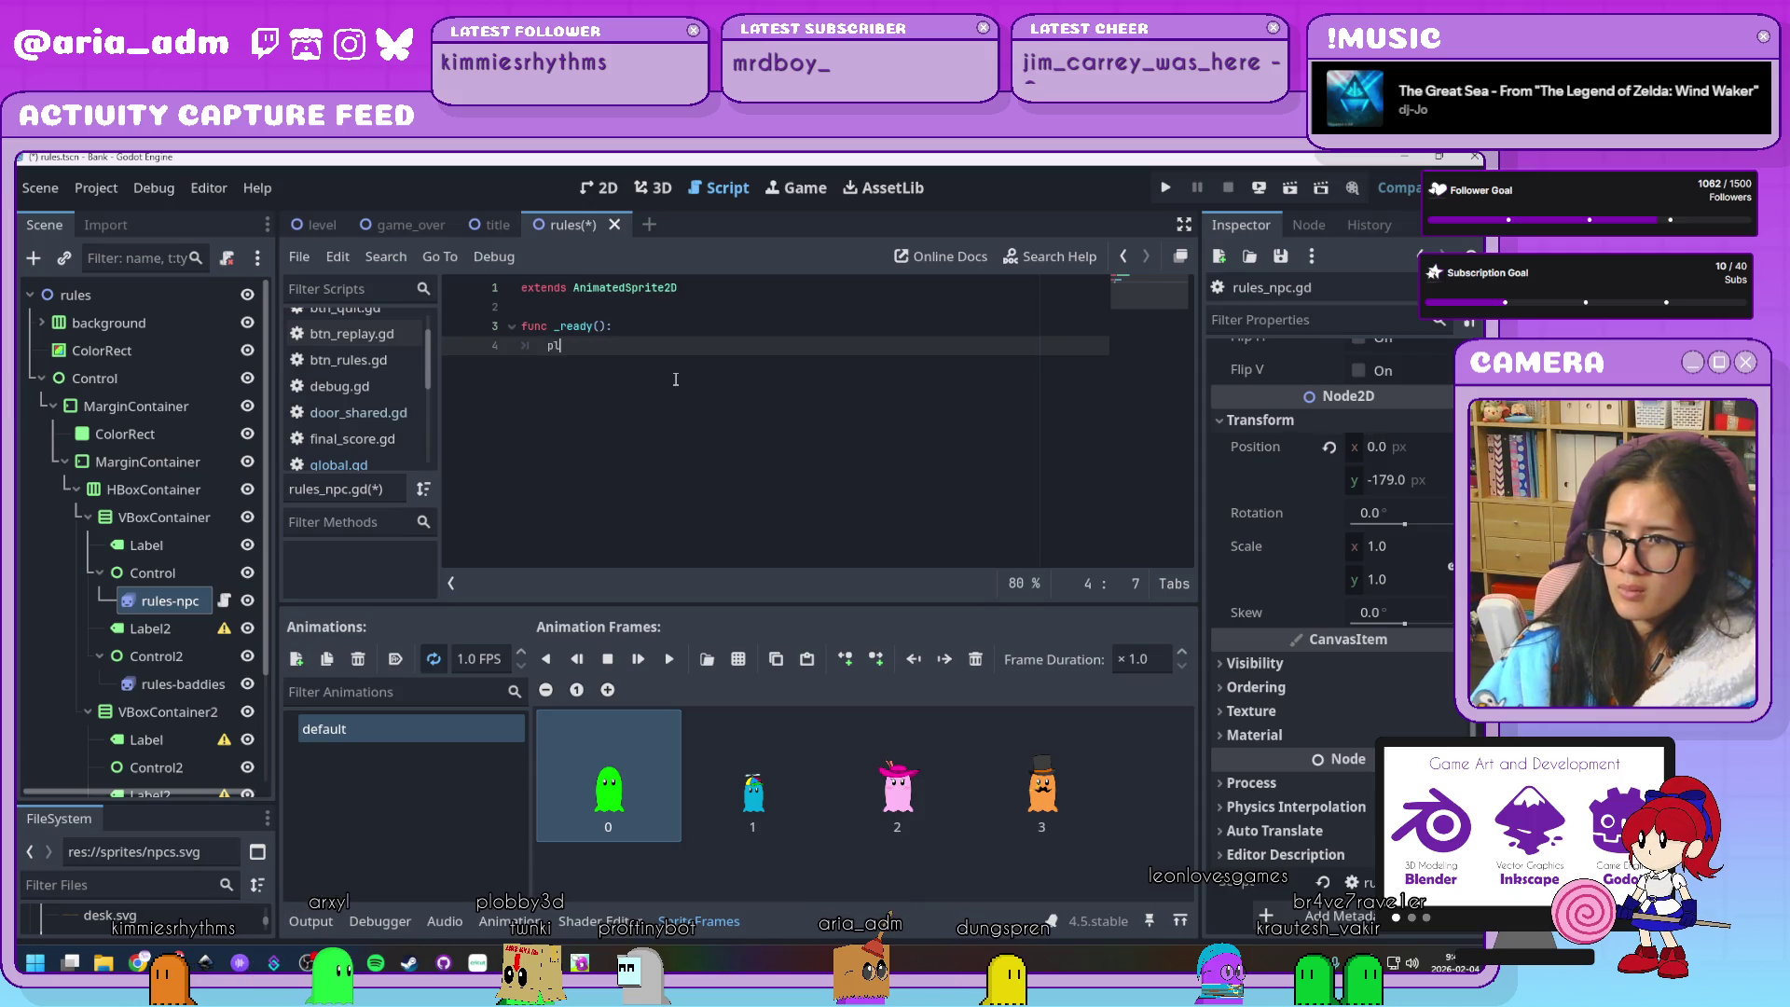
text(la)
key(Return)
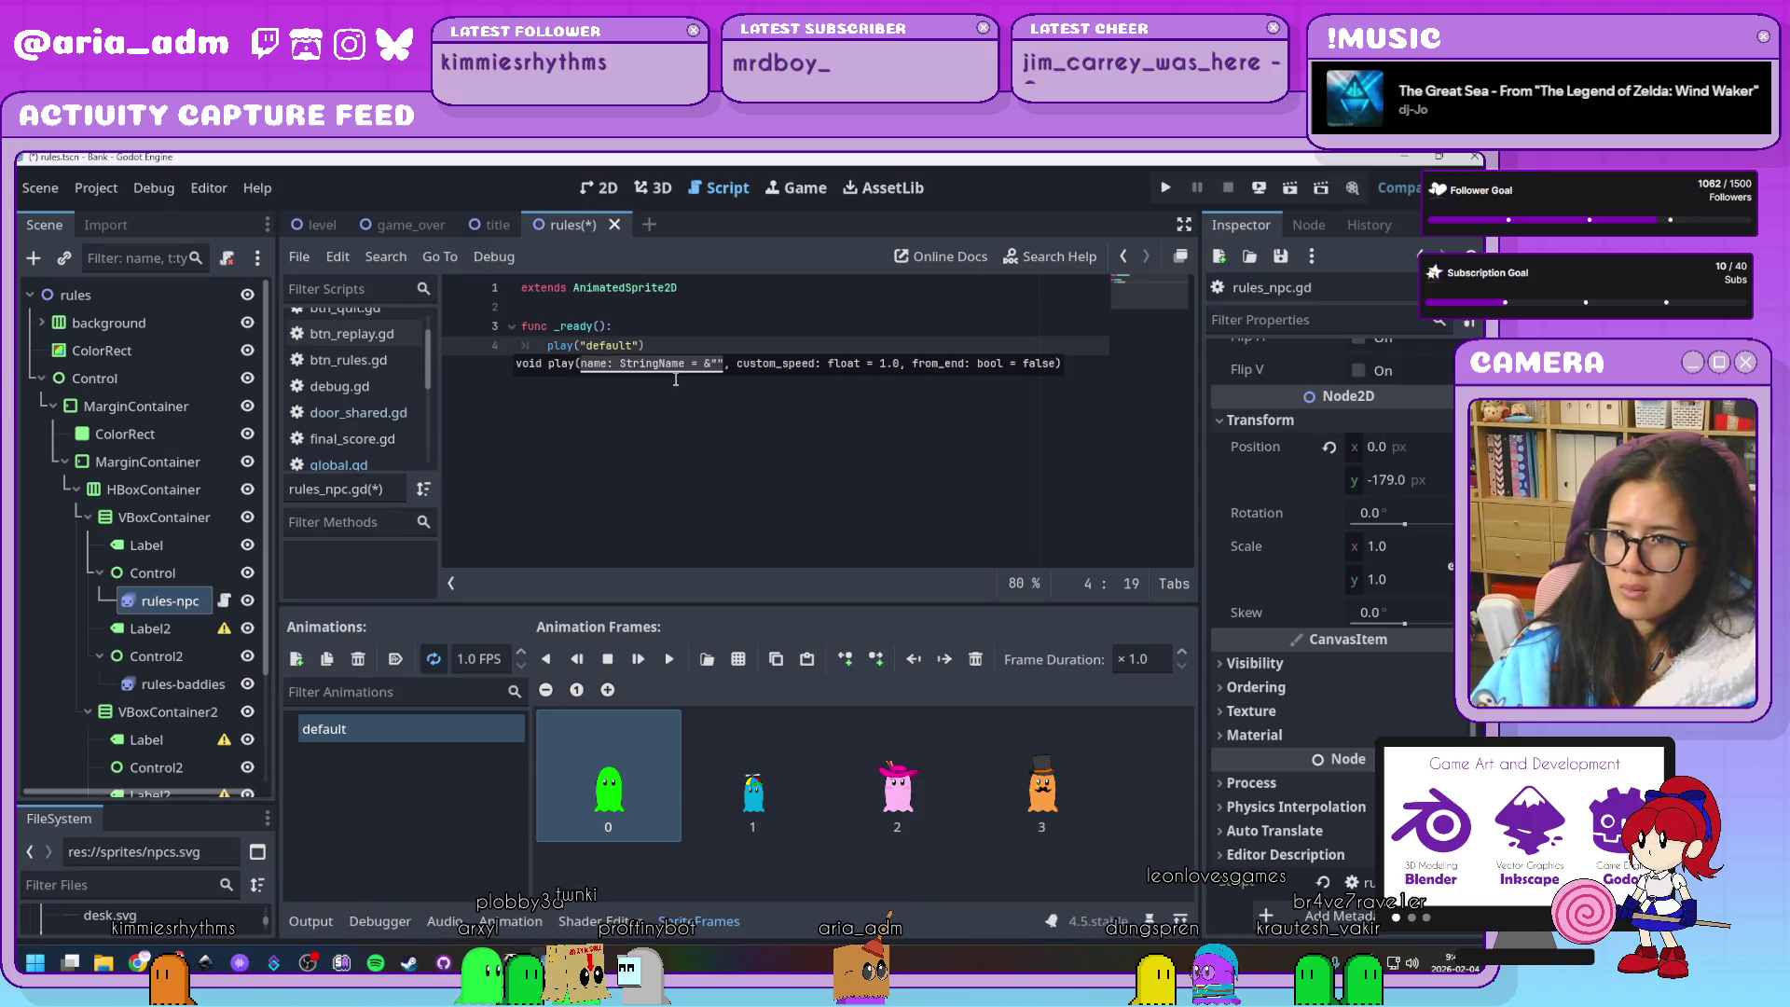
drag(643, 346, 485, 340)
key(Right)
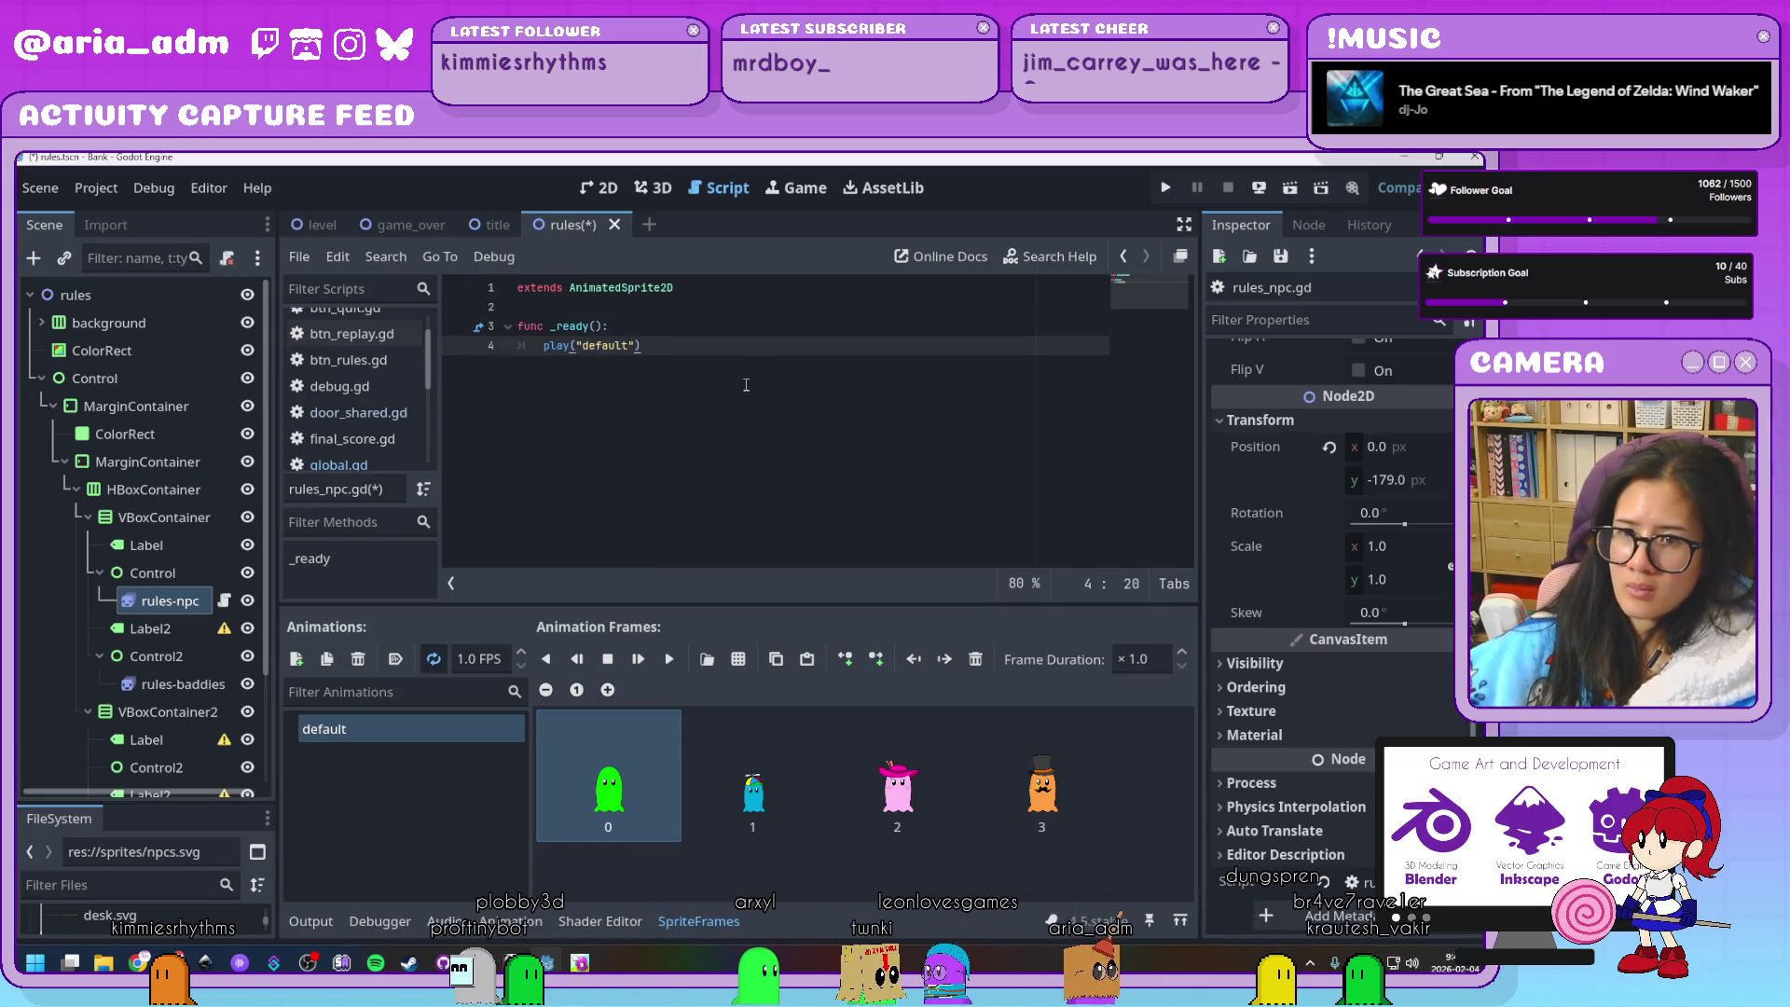
click(207, 681)
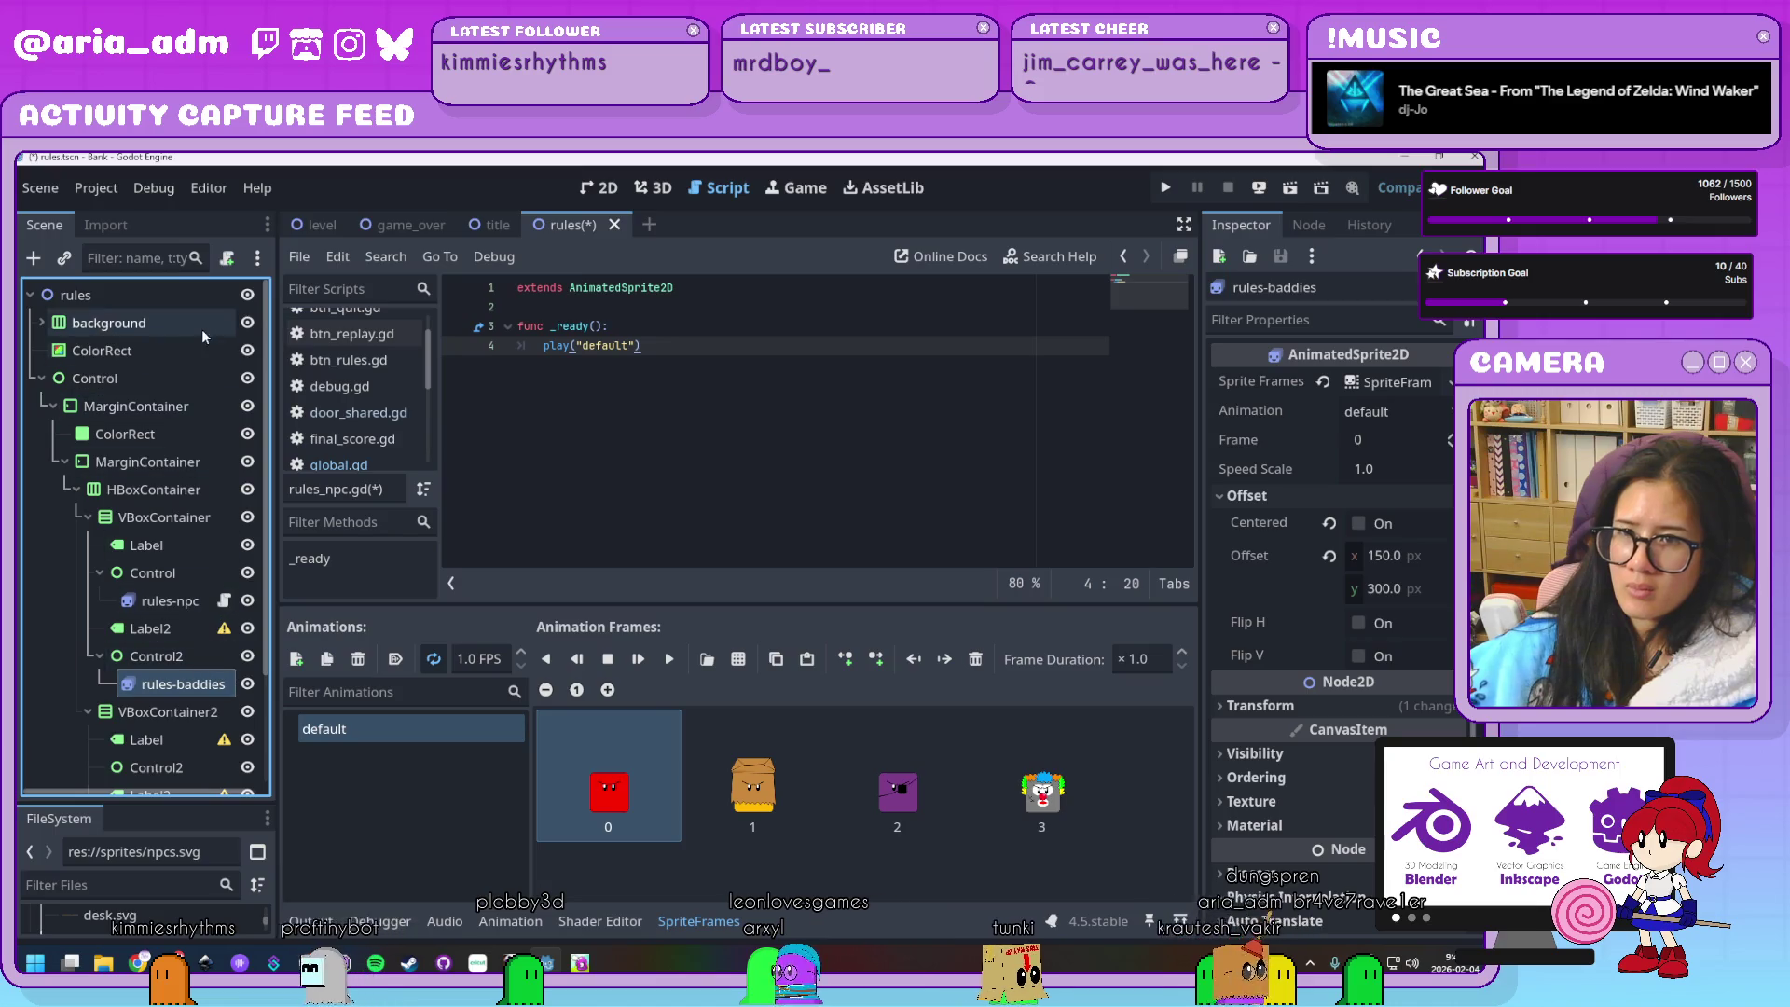
Attach the existing res://scripts/rules_npc.gd to rules-baddies, then save, test-run and close the game
click(229, 259)
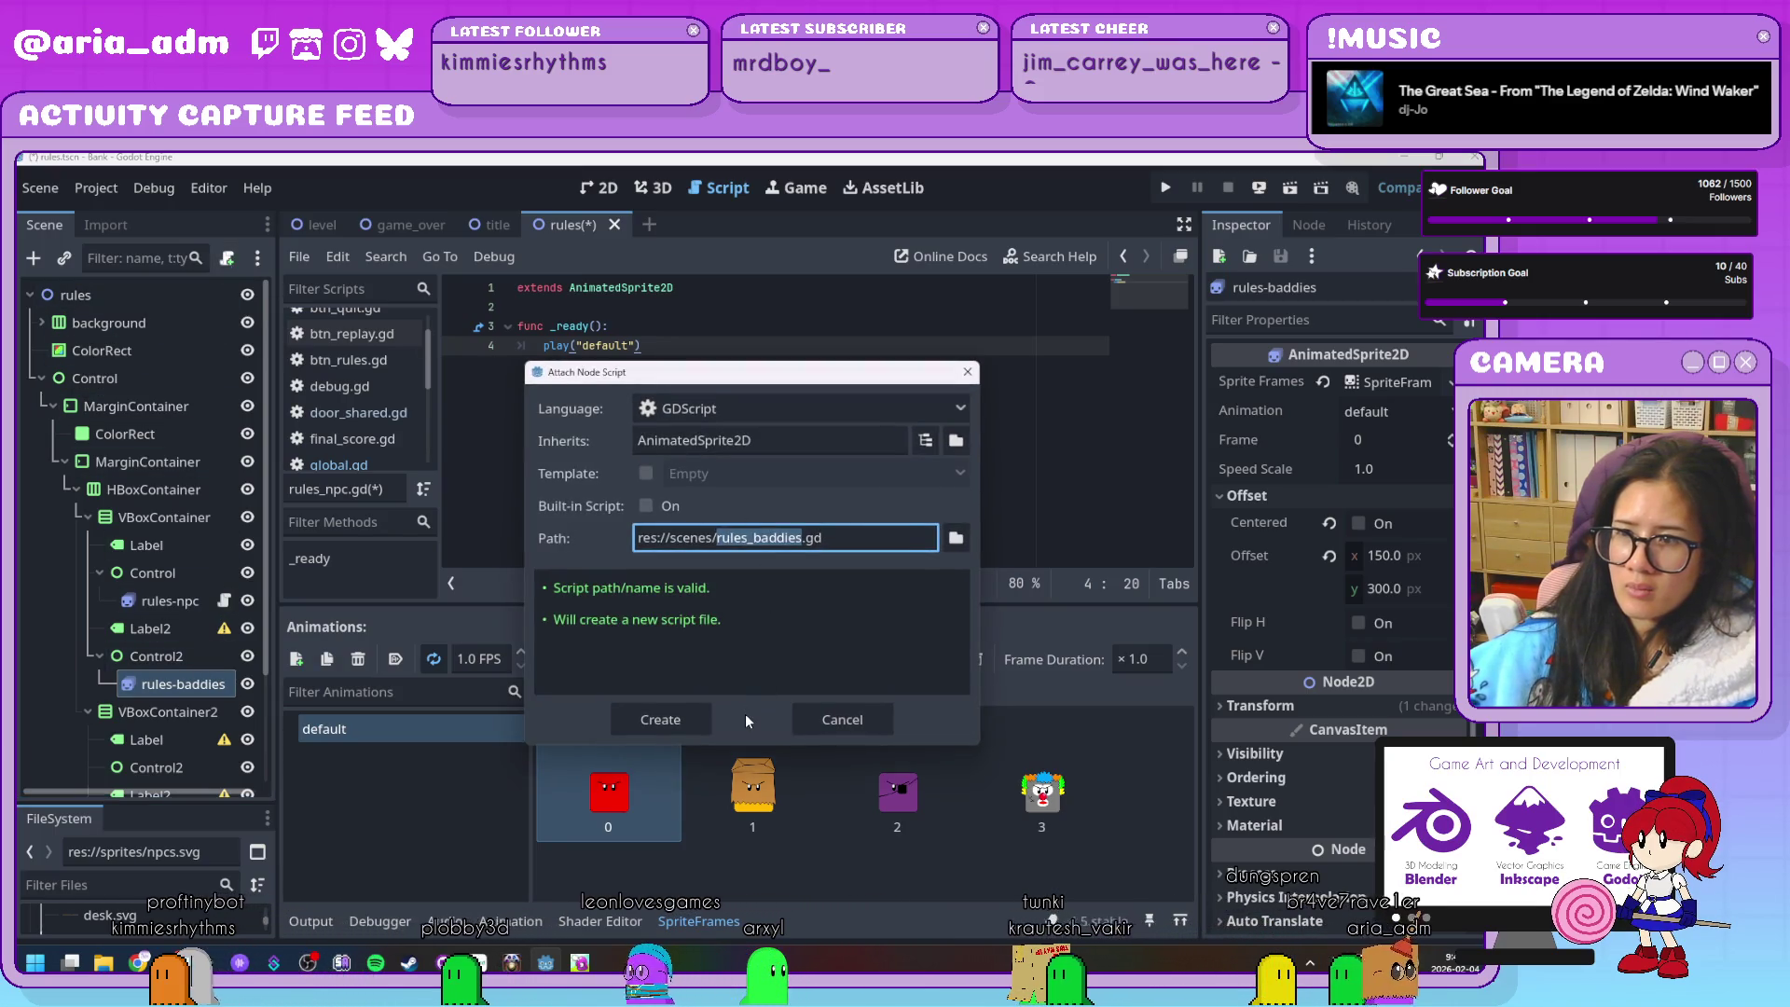
click(957, 537)
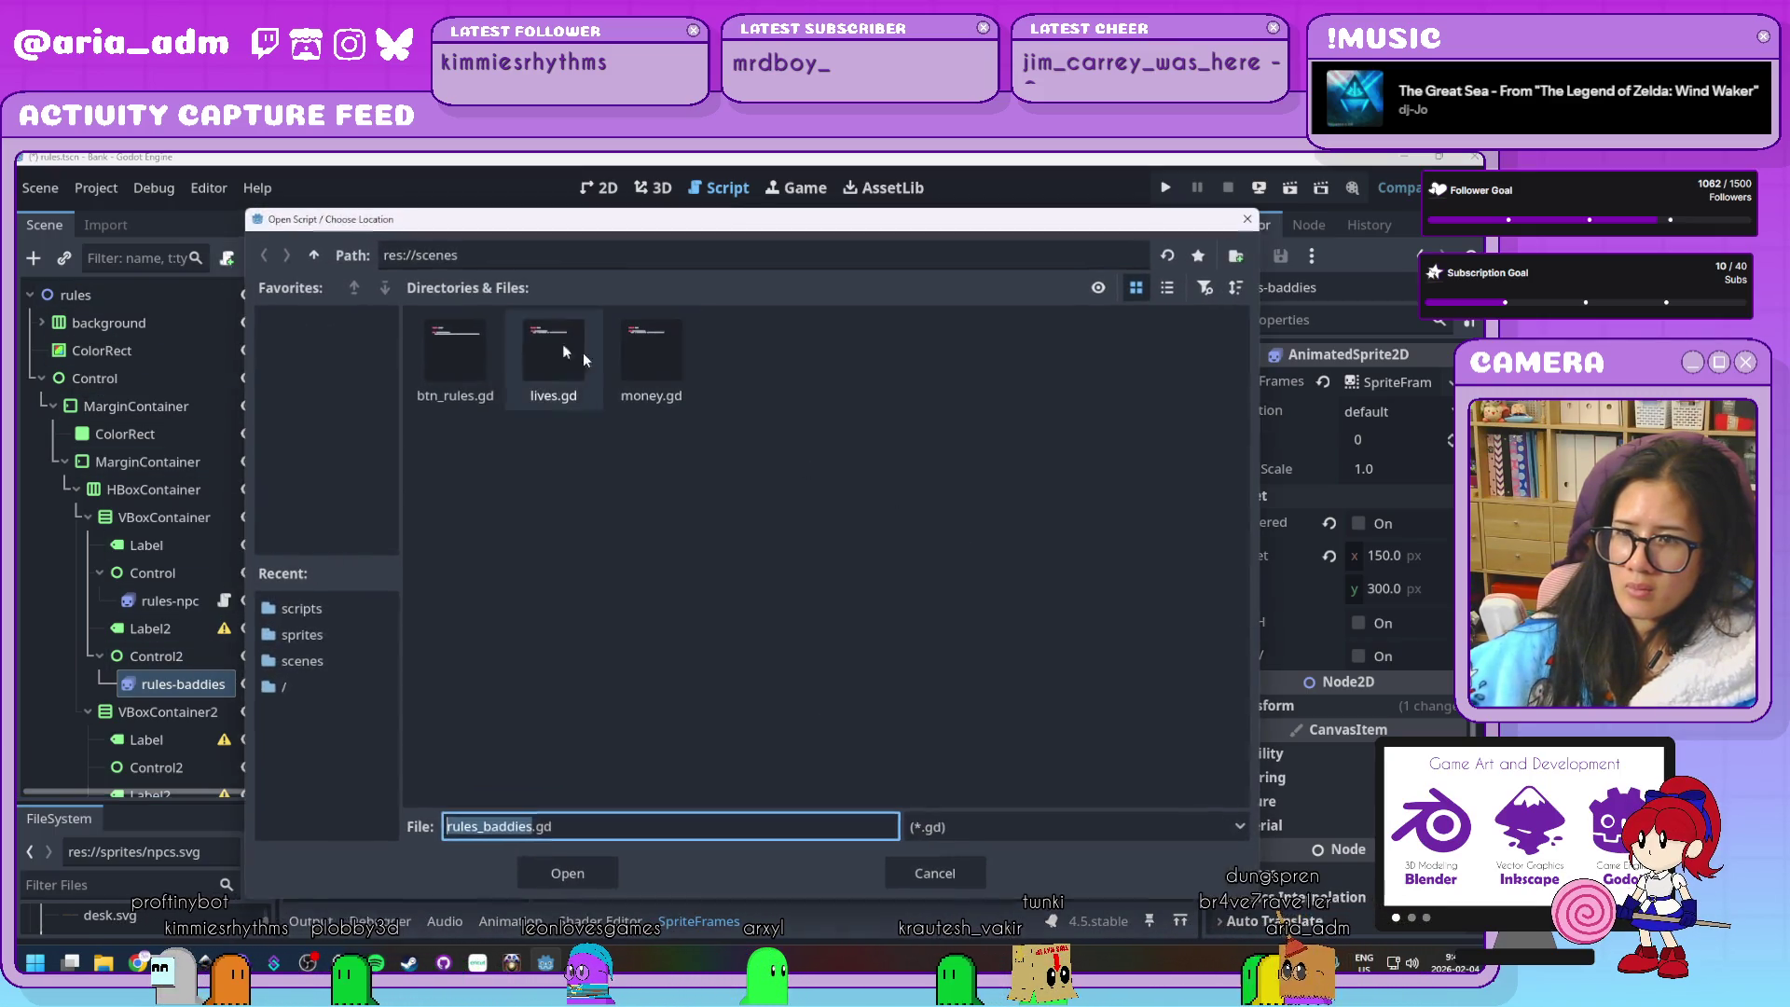
click(315, 255)
double_click(736, 358)
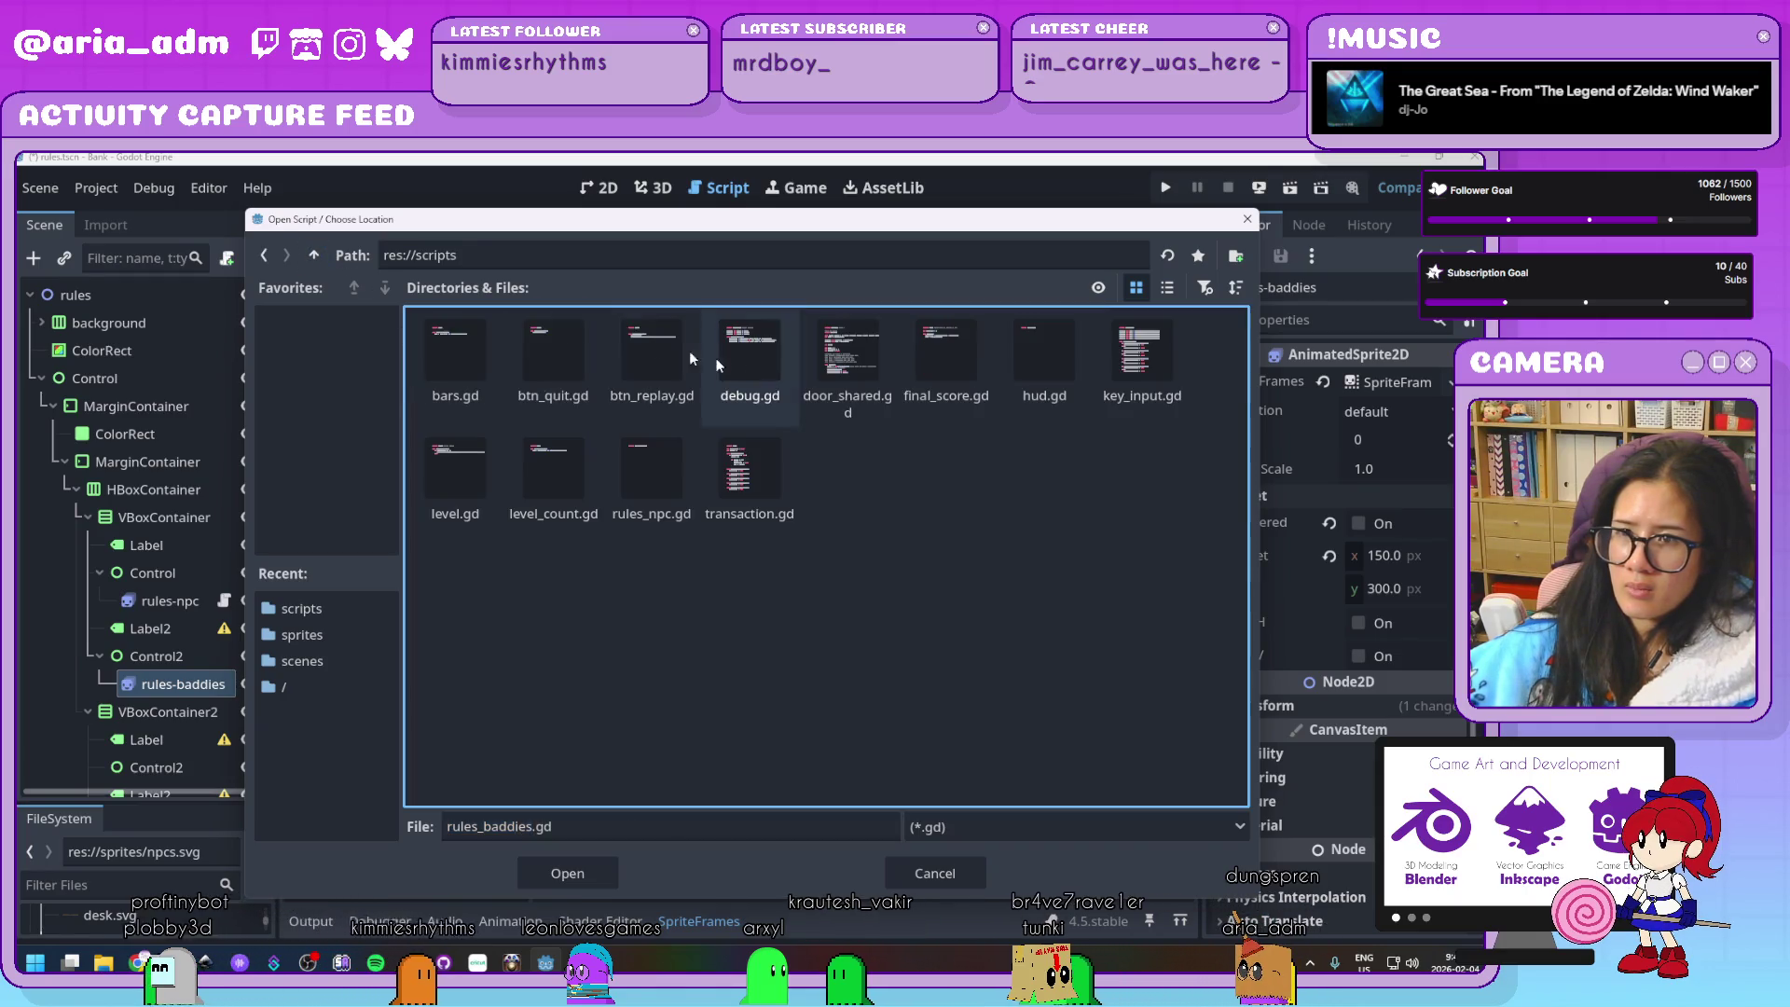
click(573, 867)
click(681, 732)
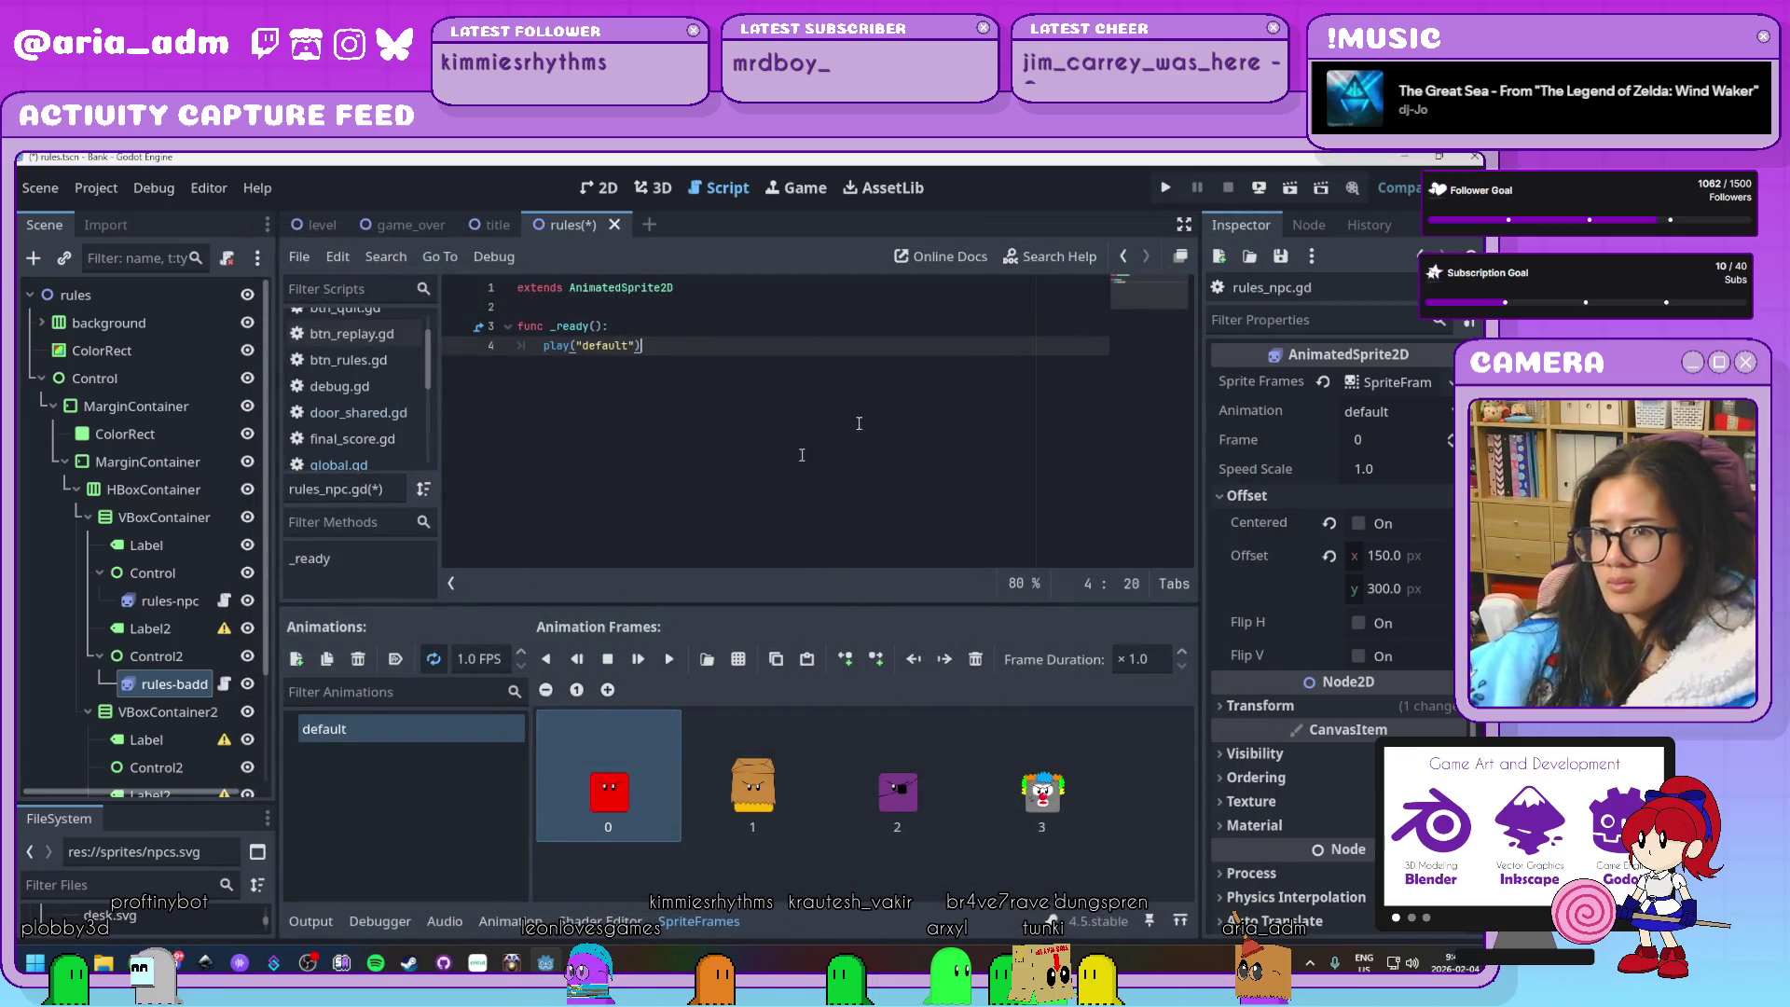
click(1288, 190)
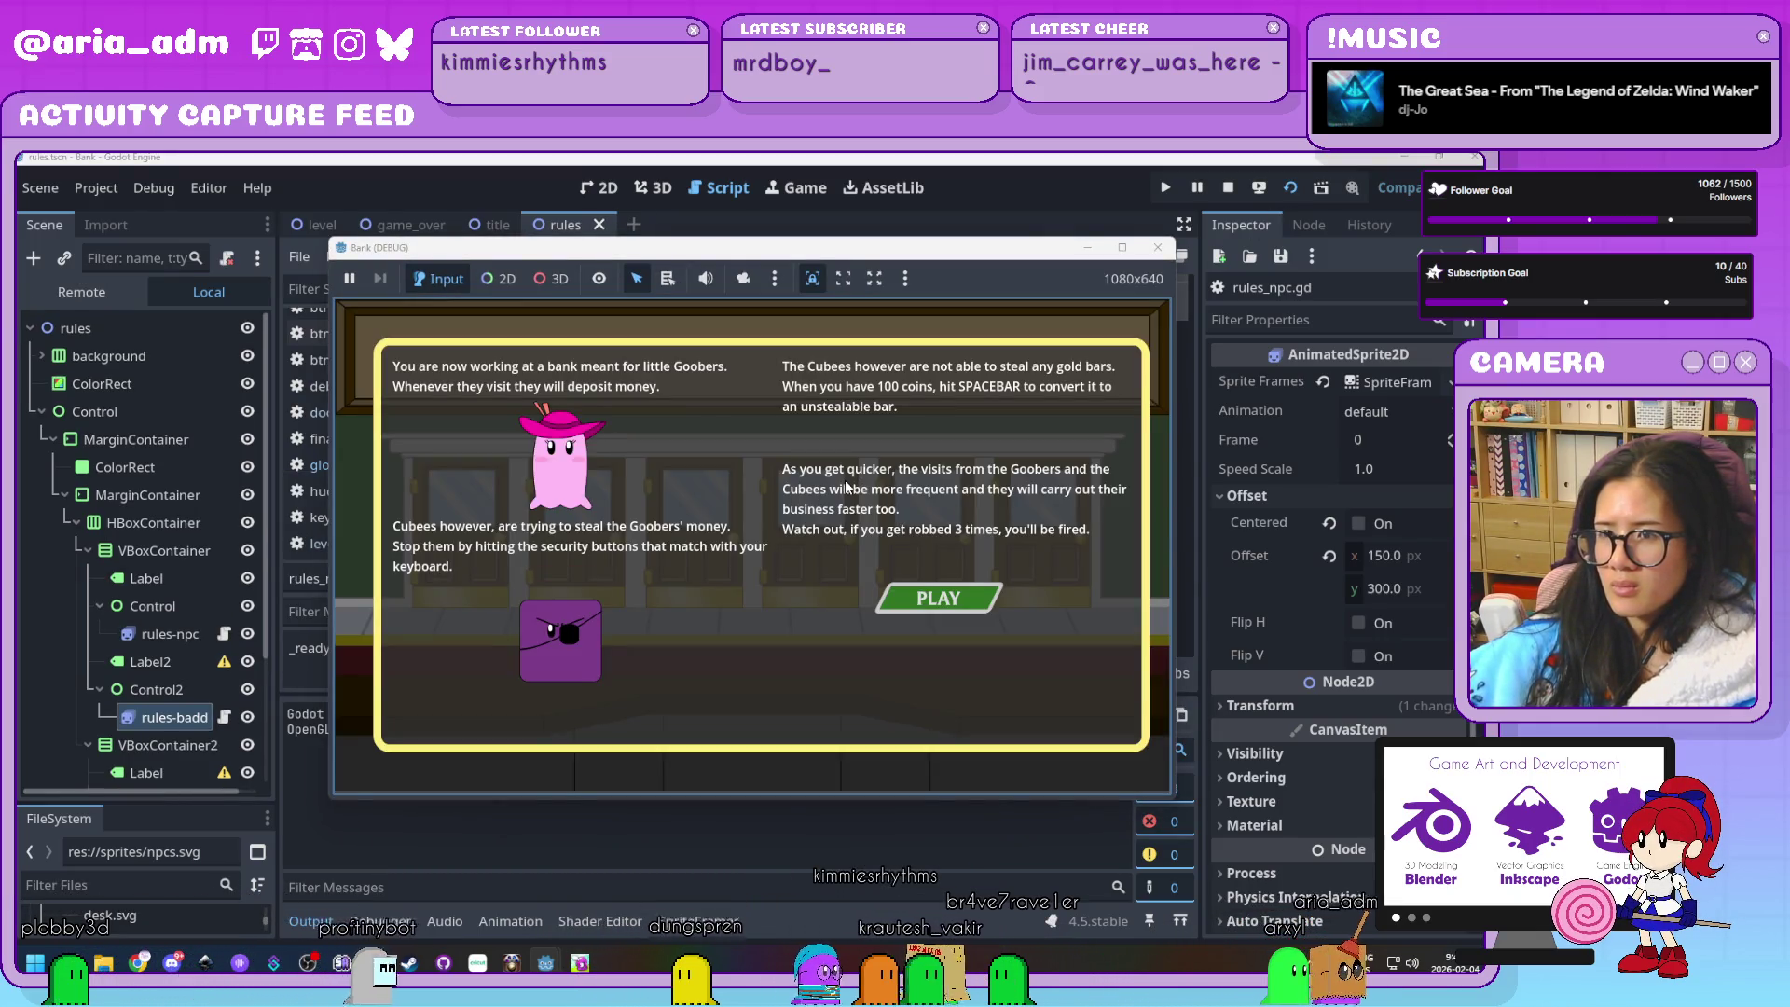
click(1158, 247)
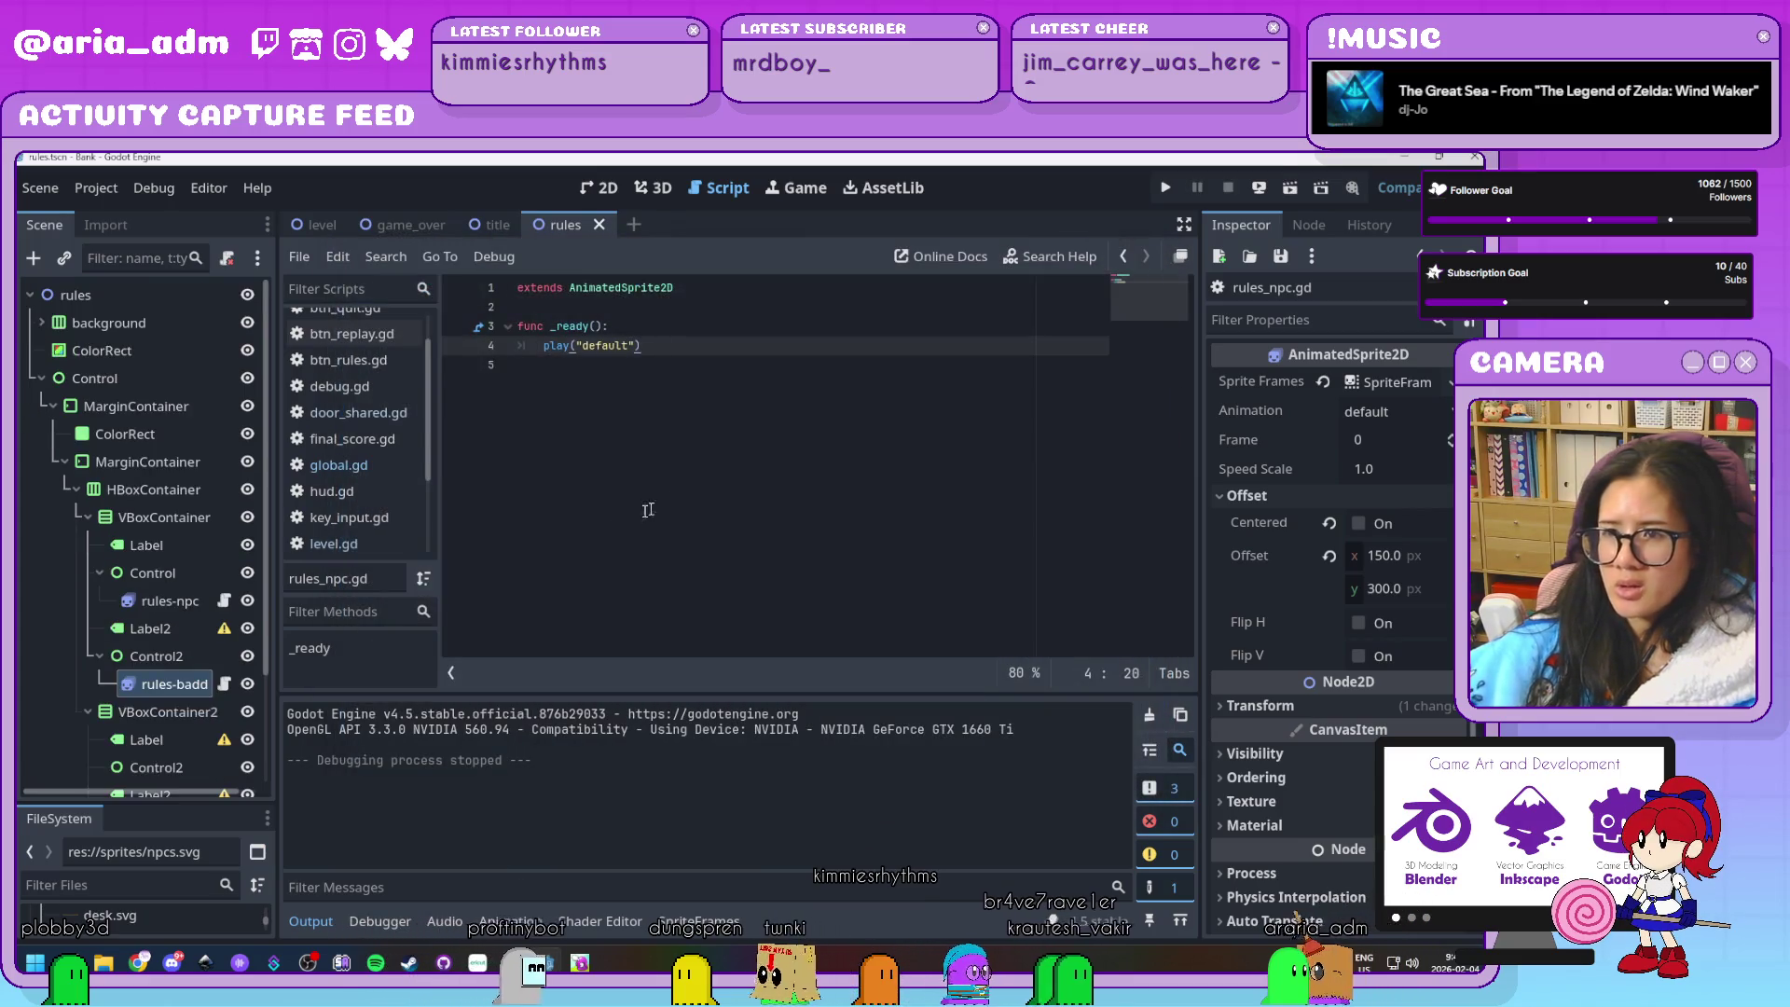
key(BackSpace)
key(BackSpace)
key(BackSpace)
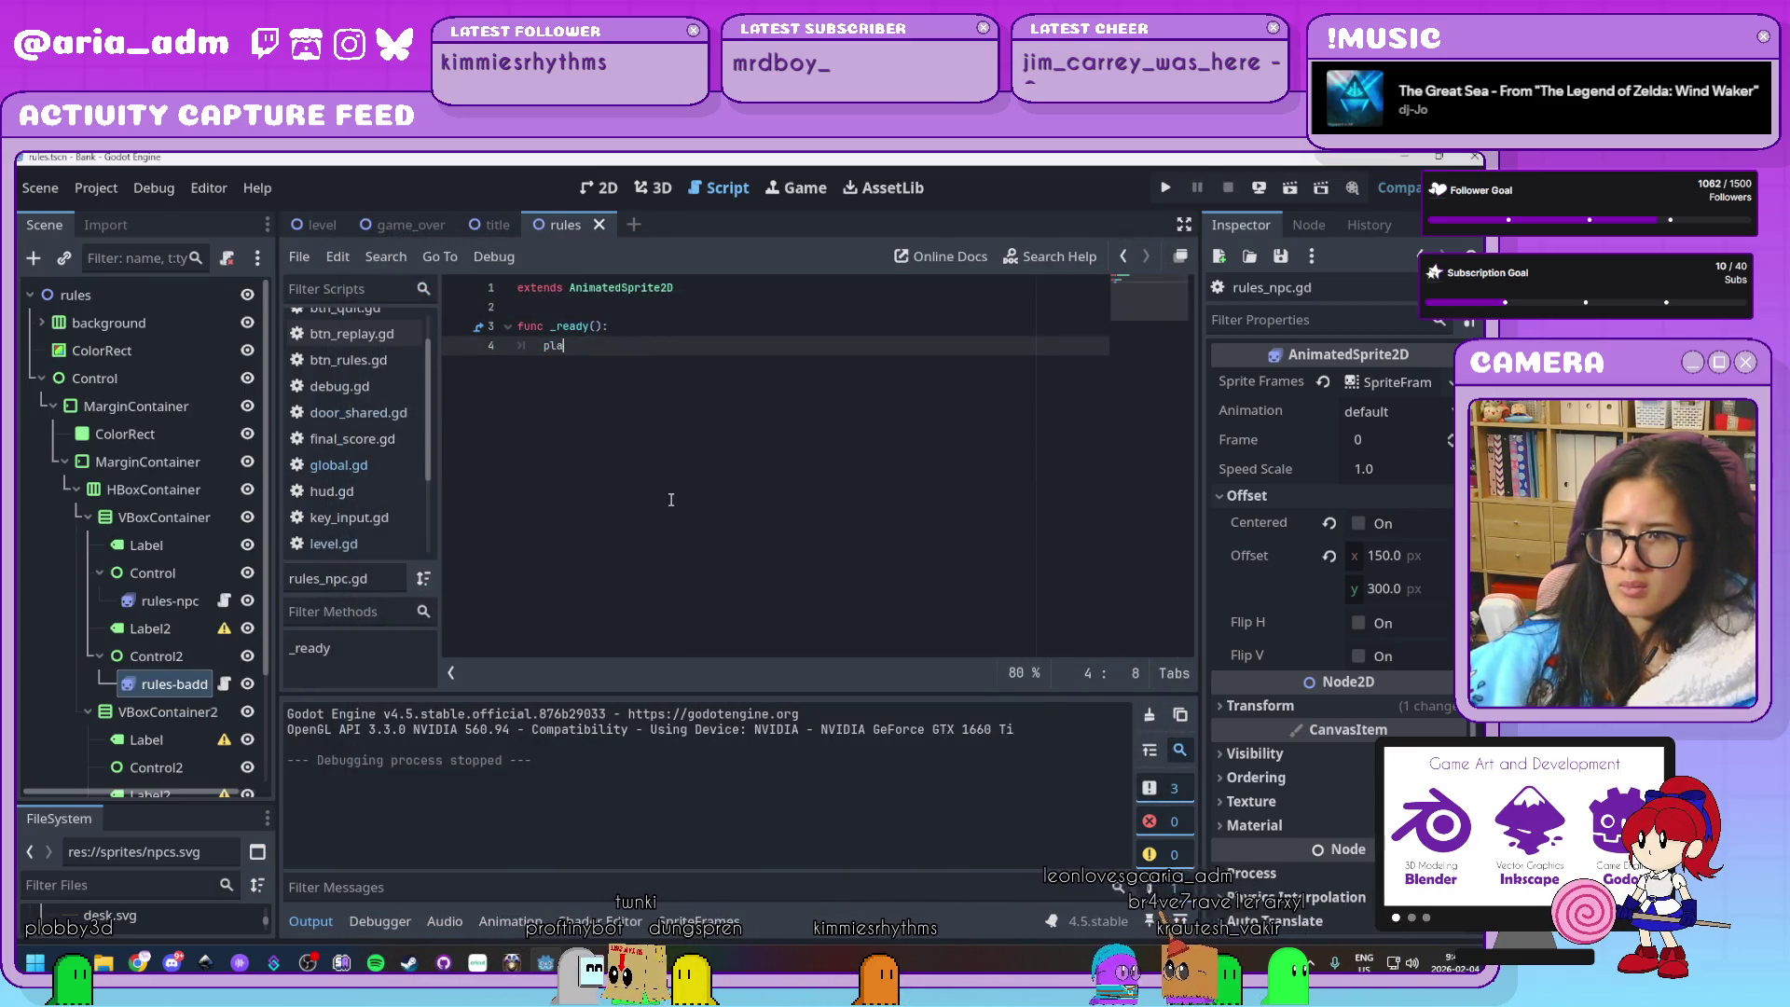
key(Return)
text(play()
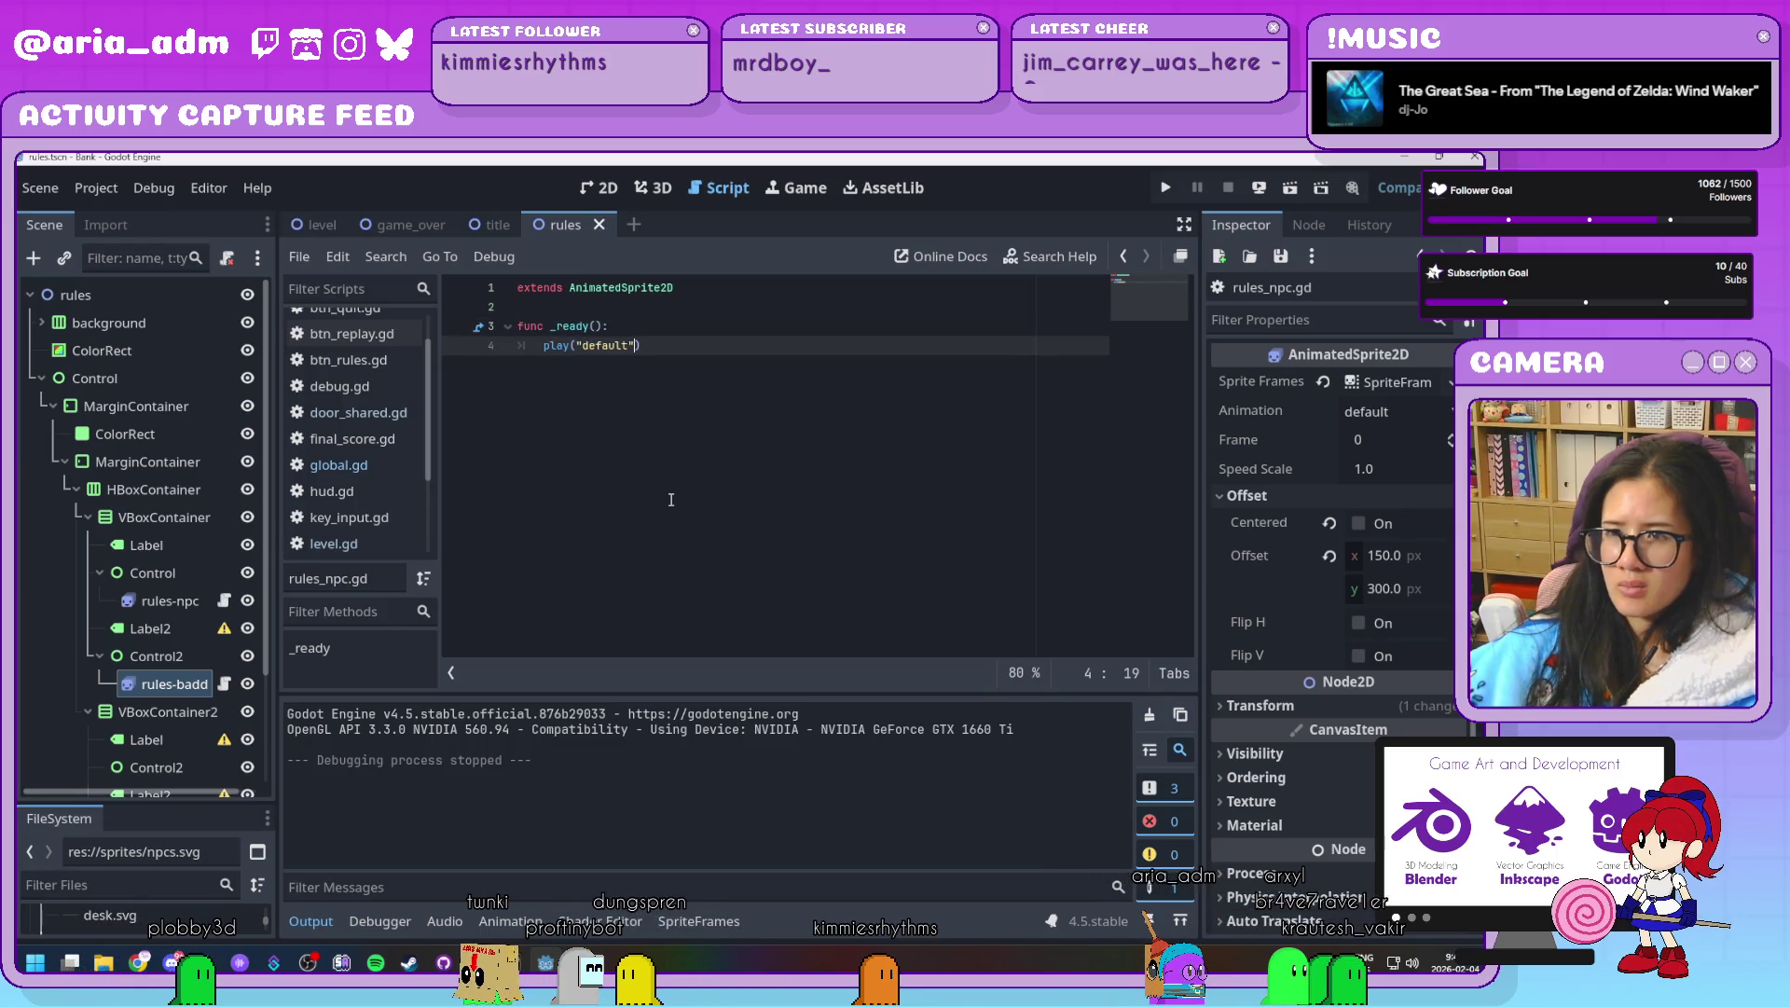
text("default")
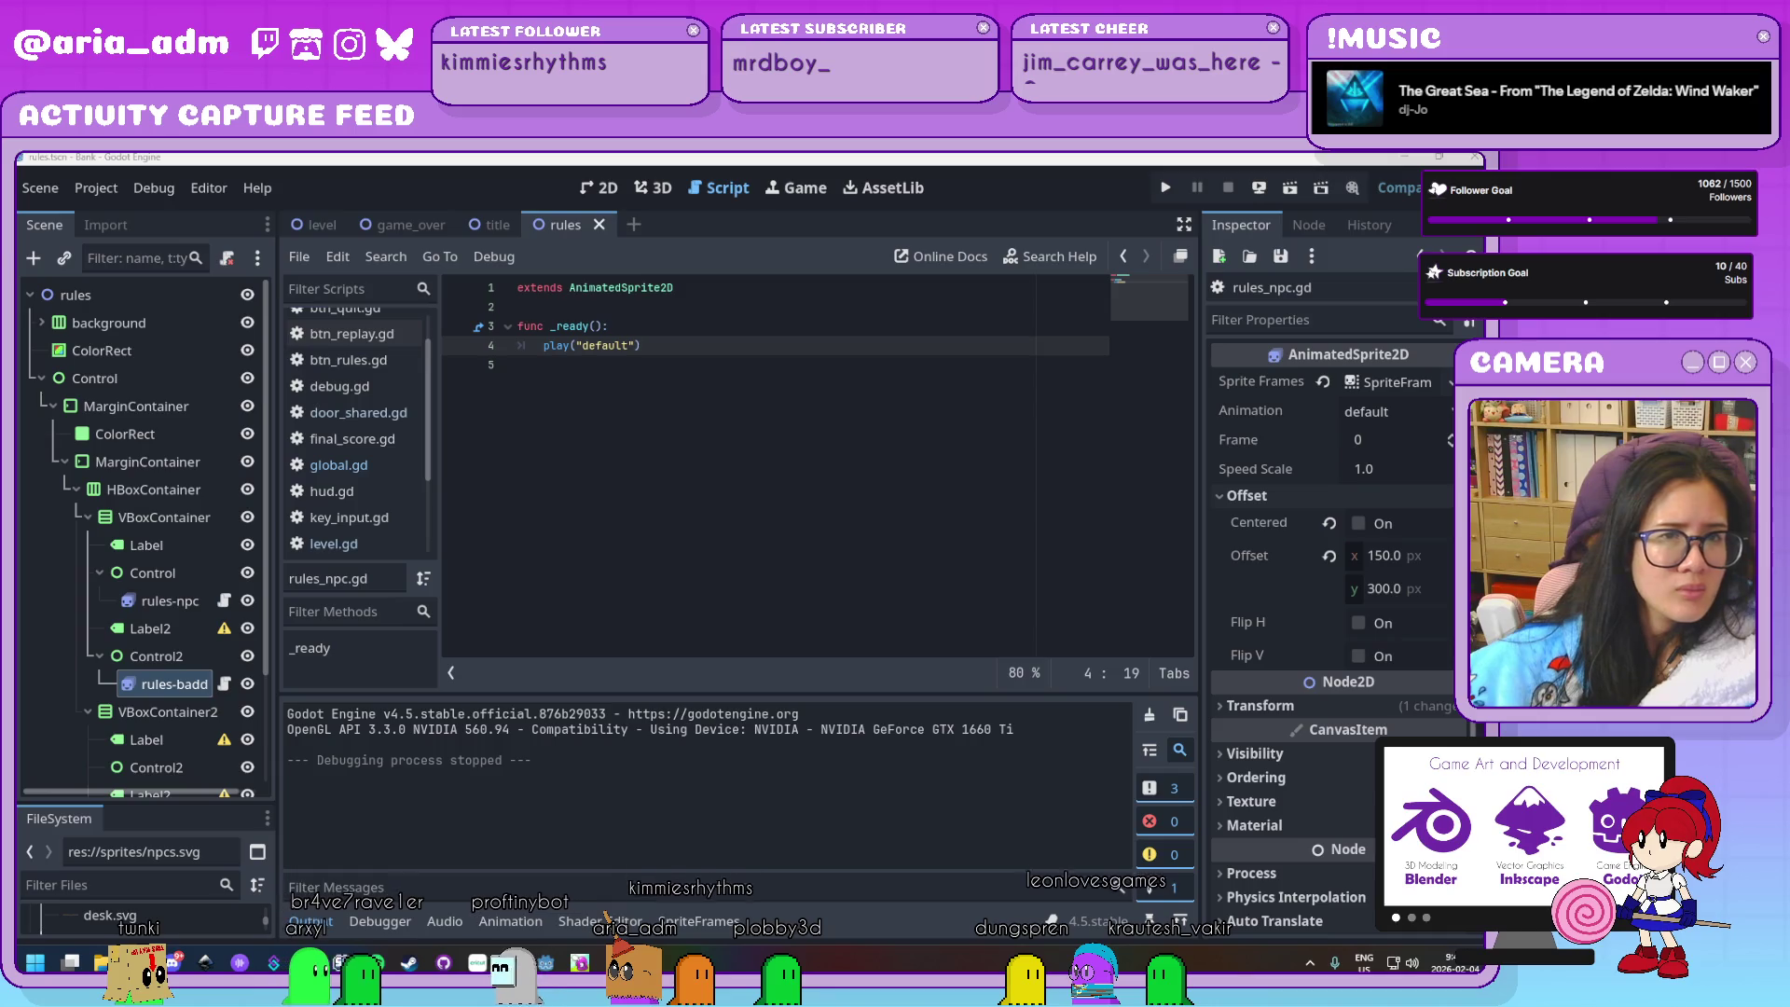
click(631, 438)
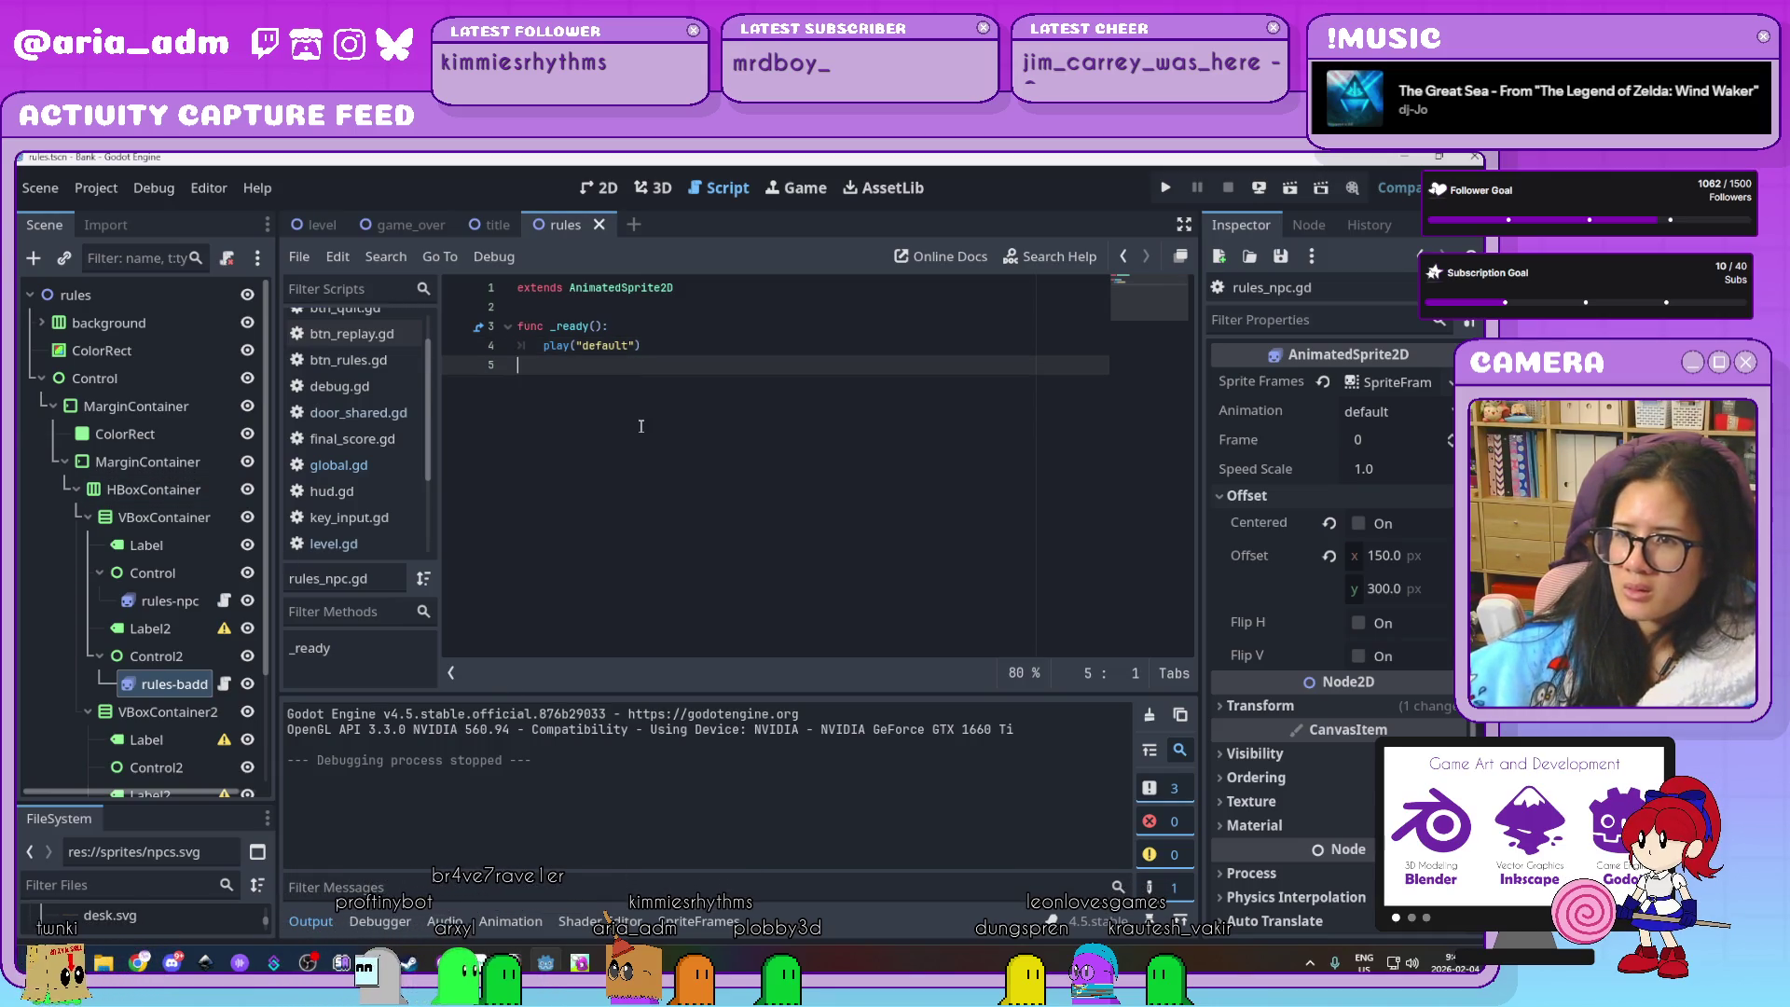
Compare rules-npc with rules-baddies, then expand rules-baddies' Transform showing position 0, -414
click(173, 685)
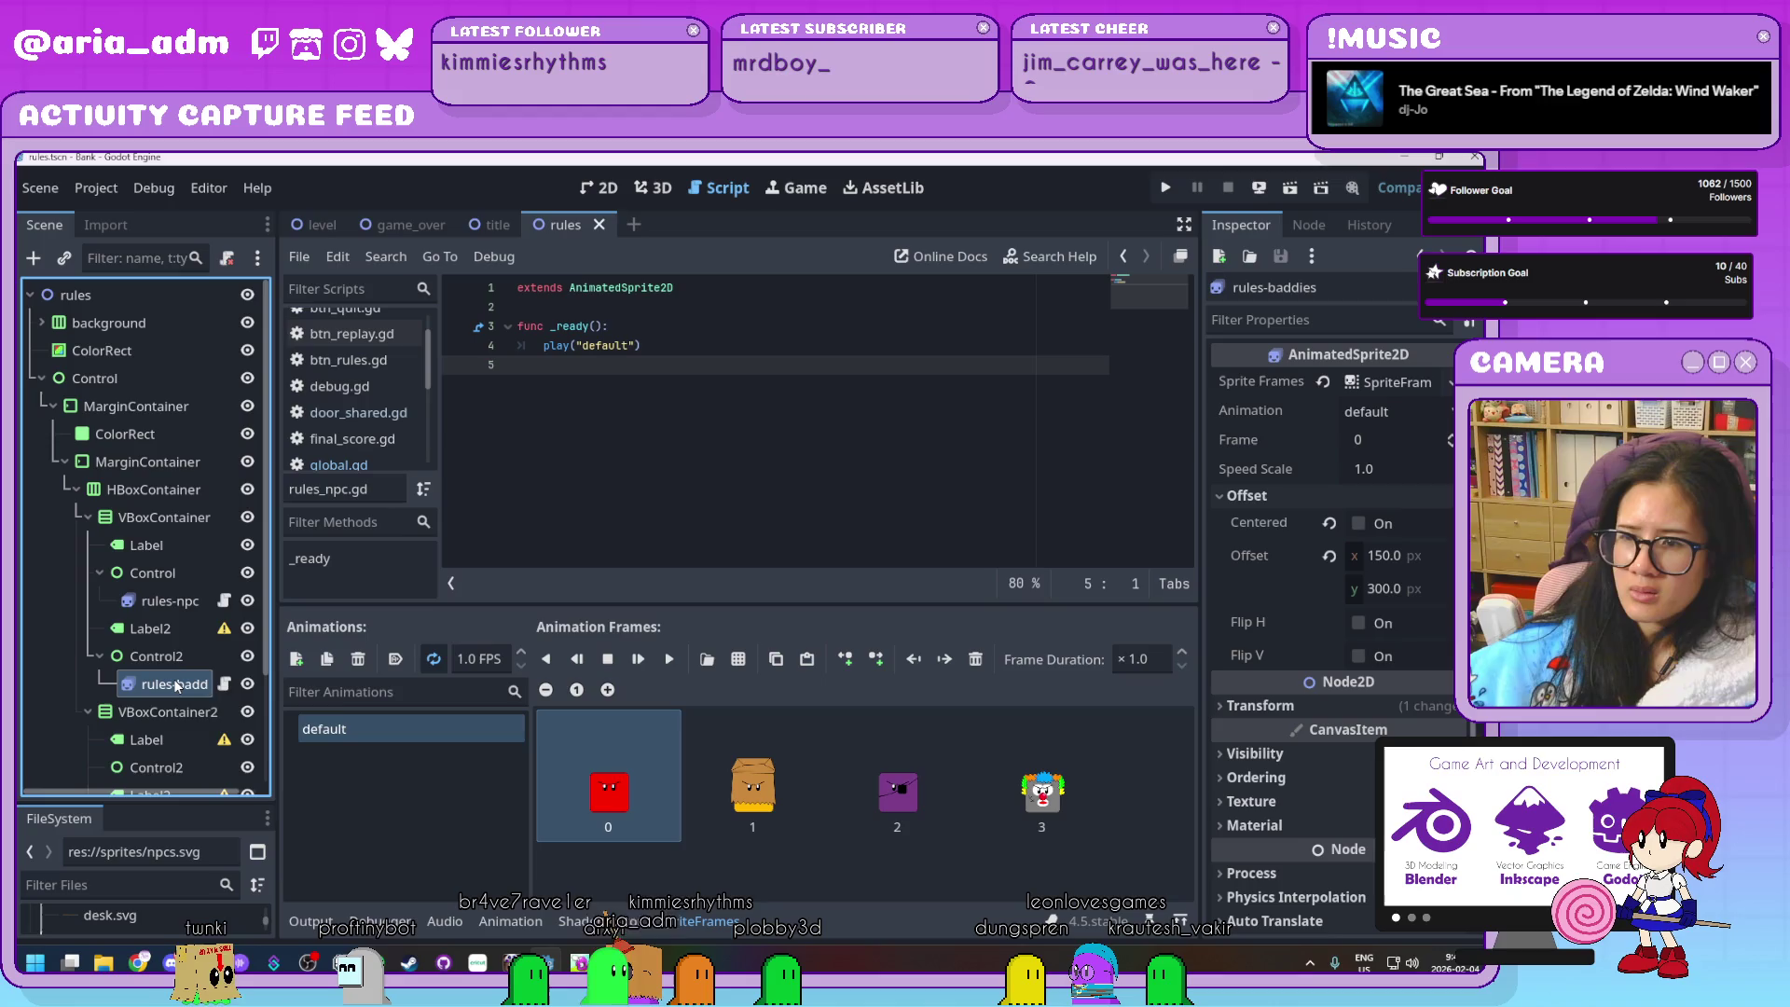
click(166, 602)
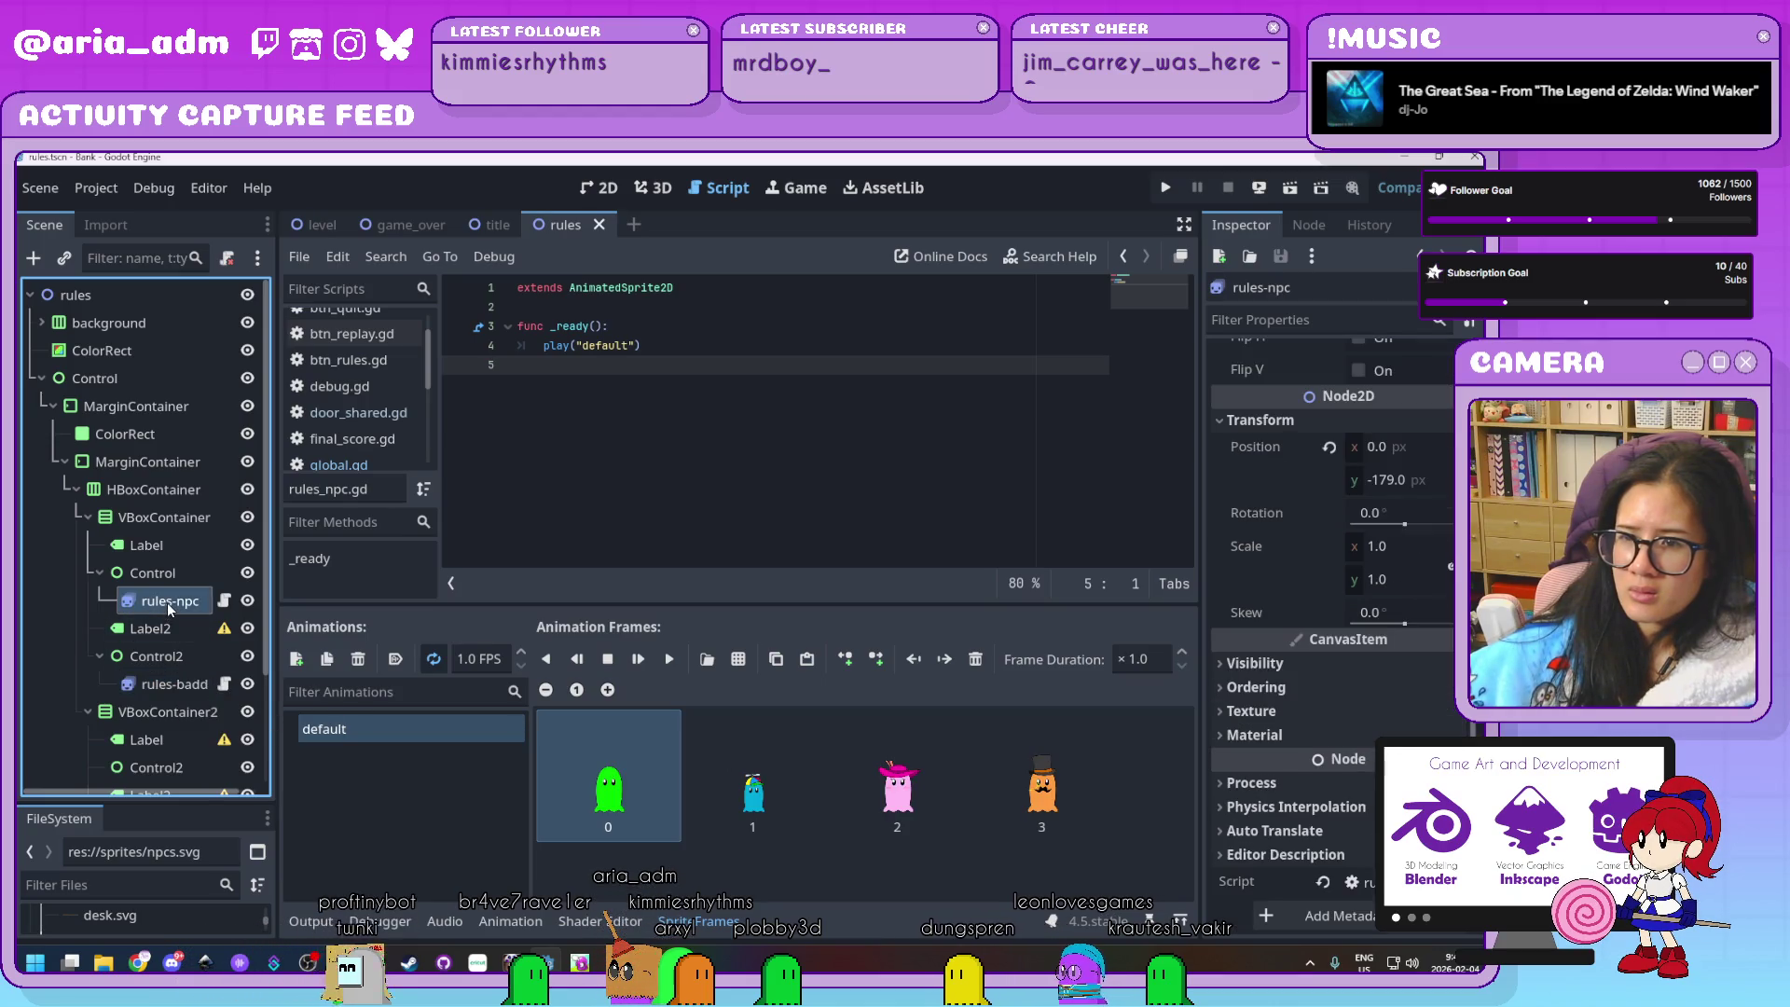
click(162, 689)
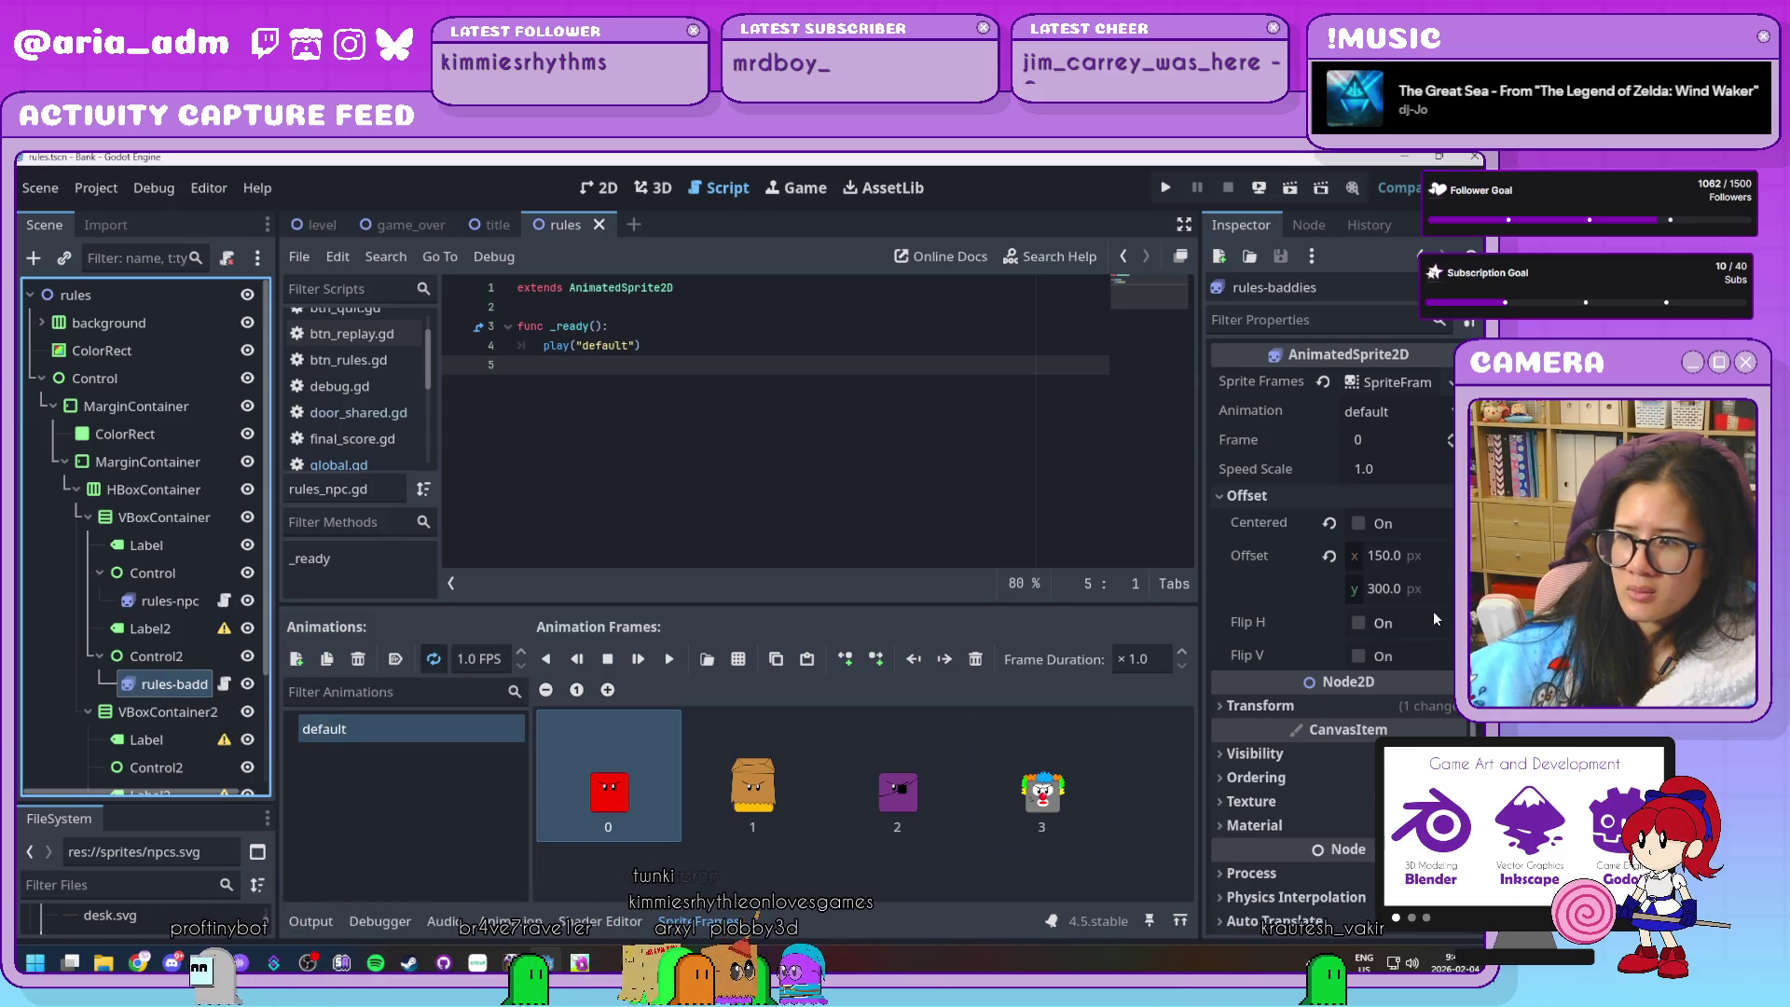
scroll(1434, 612, down, 2)
click(1376, 619)
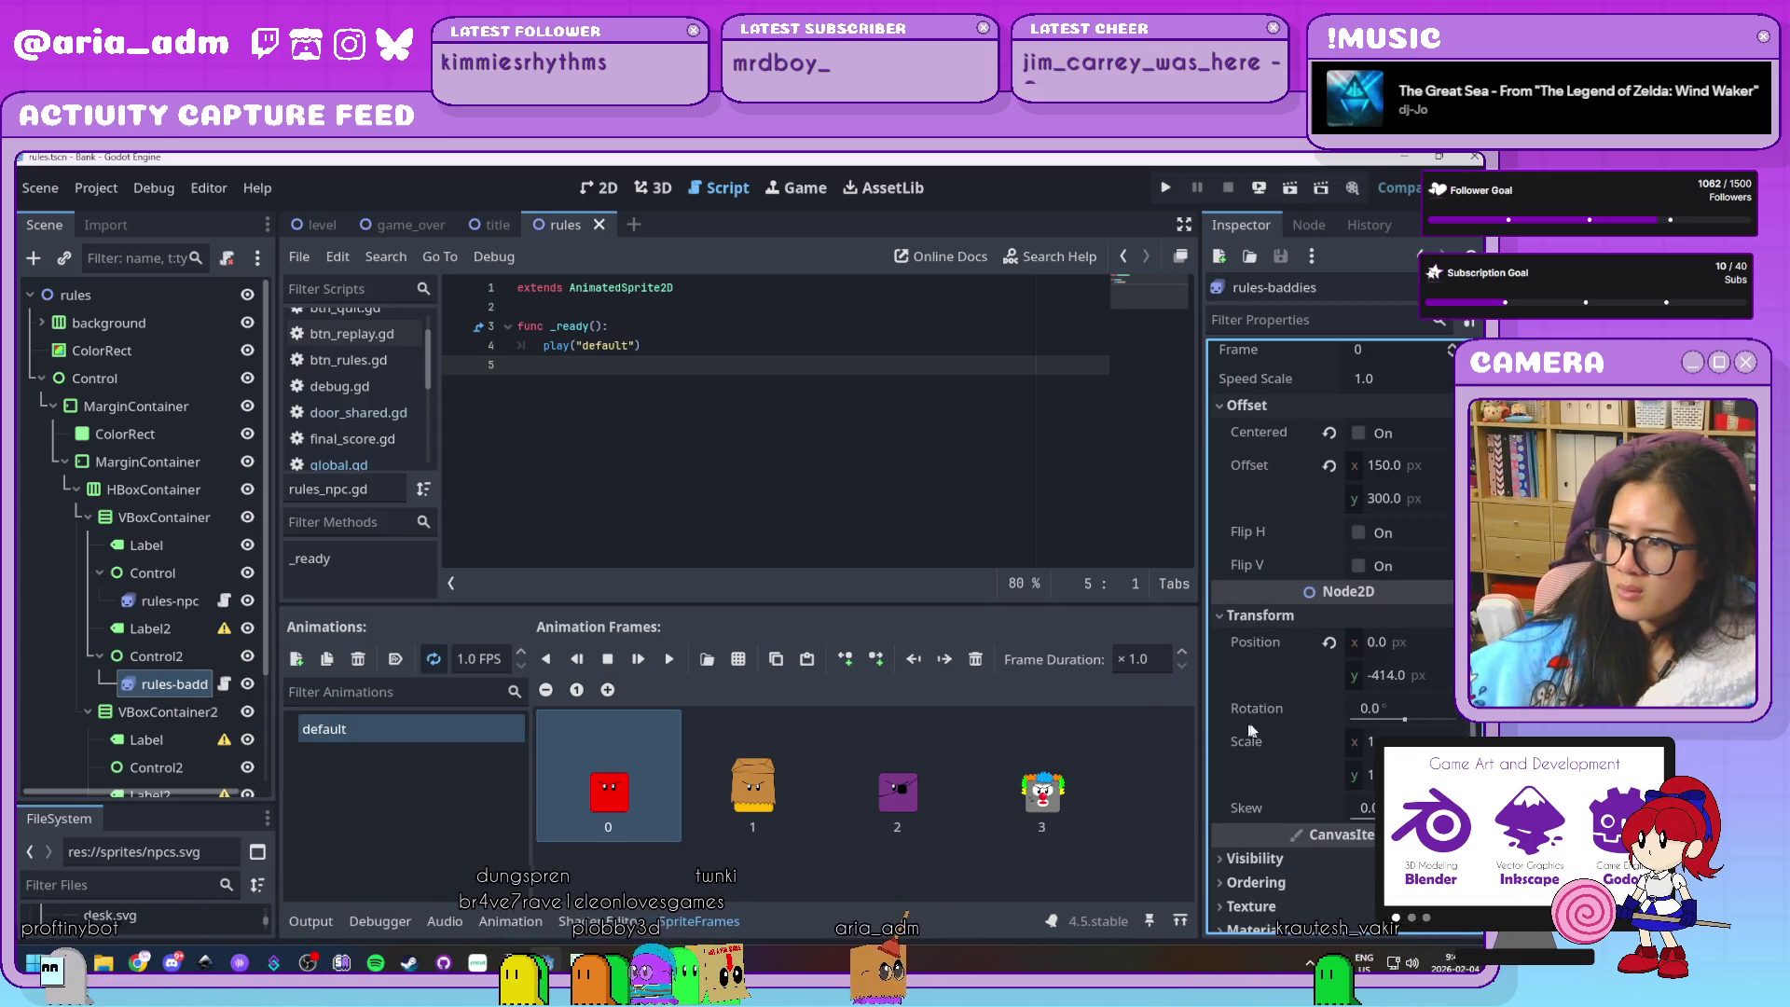
Set rules-baddies' process mode to Always
scroll(1260, 723, down, 4)
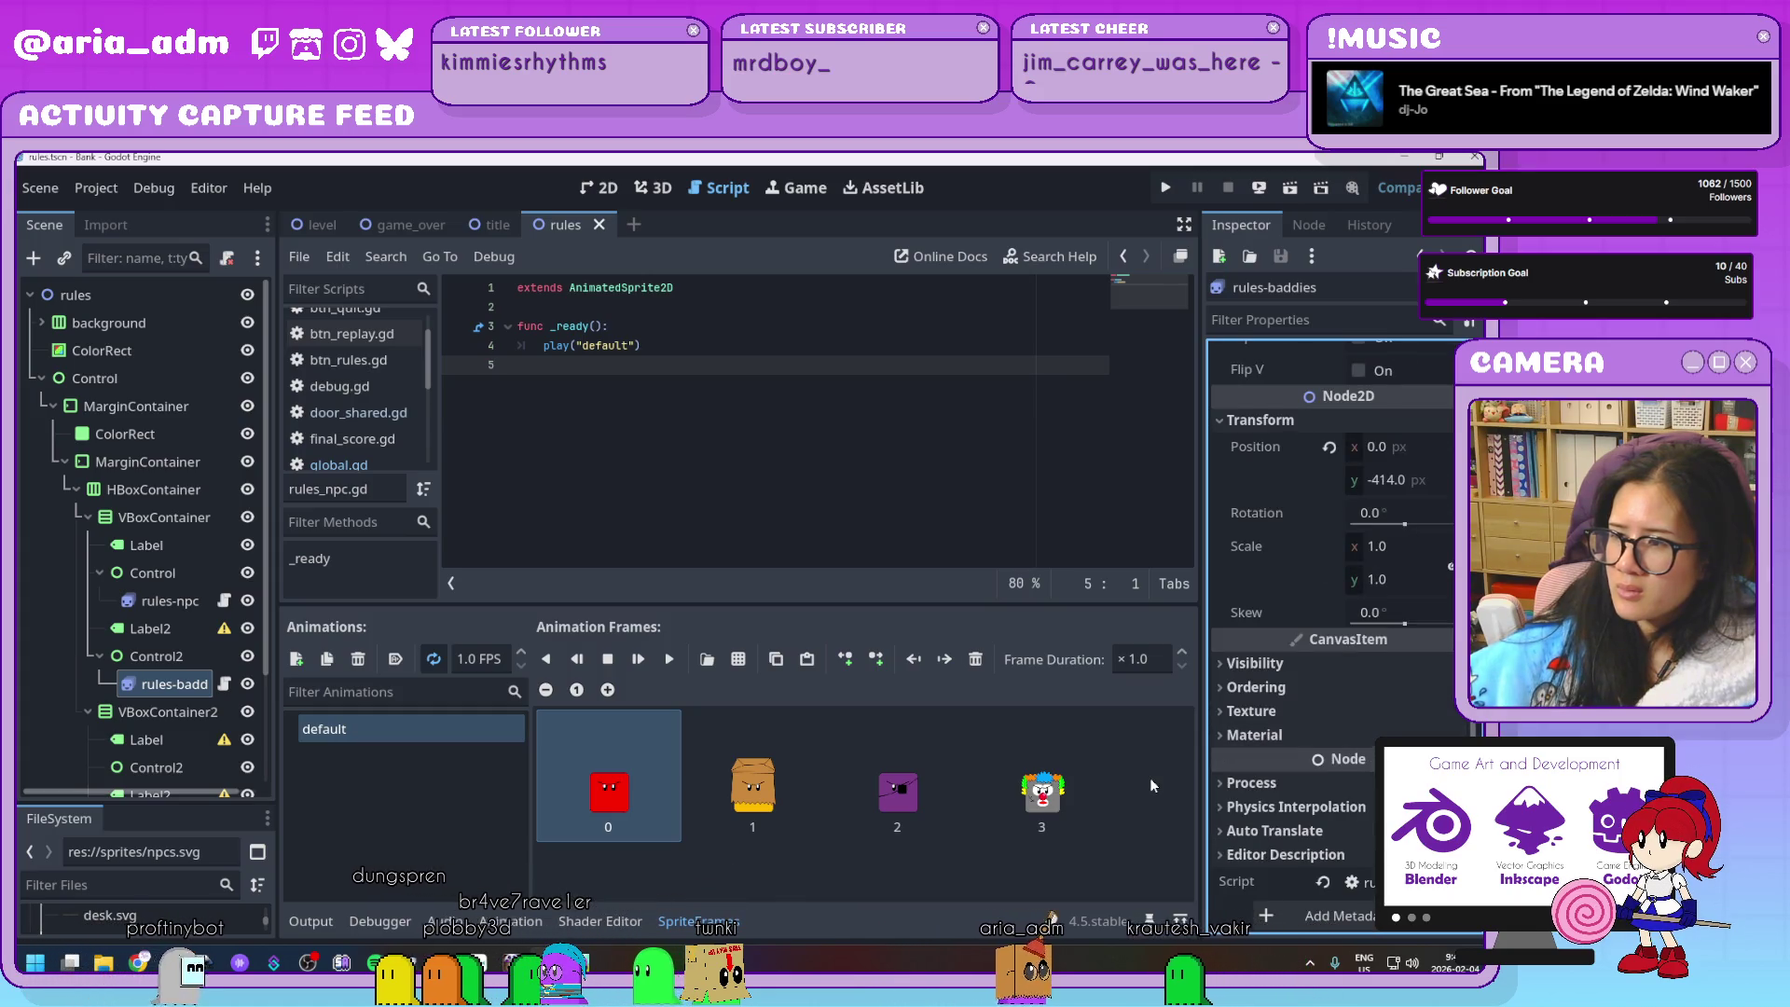
click(1268, 785)
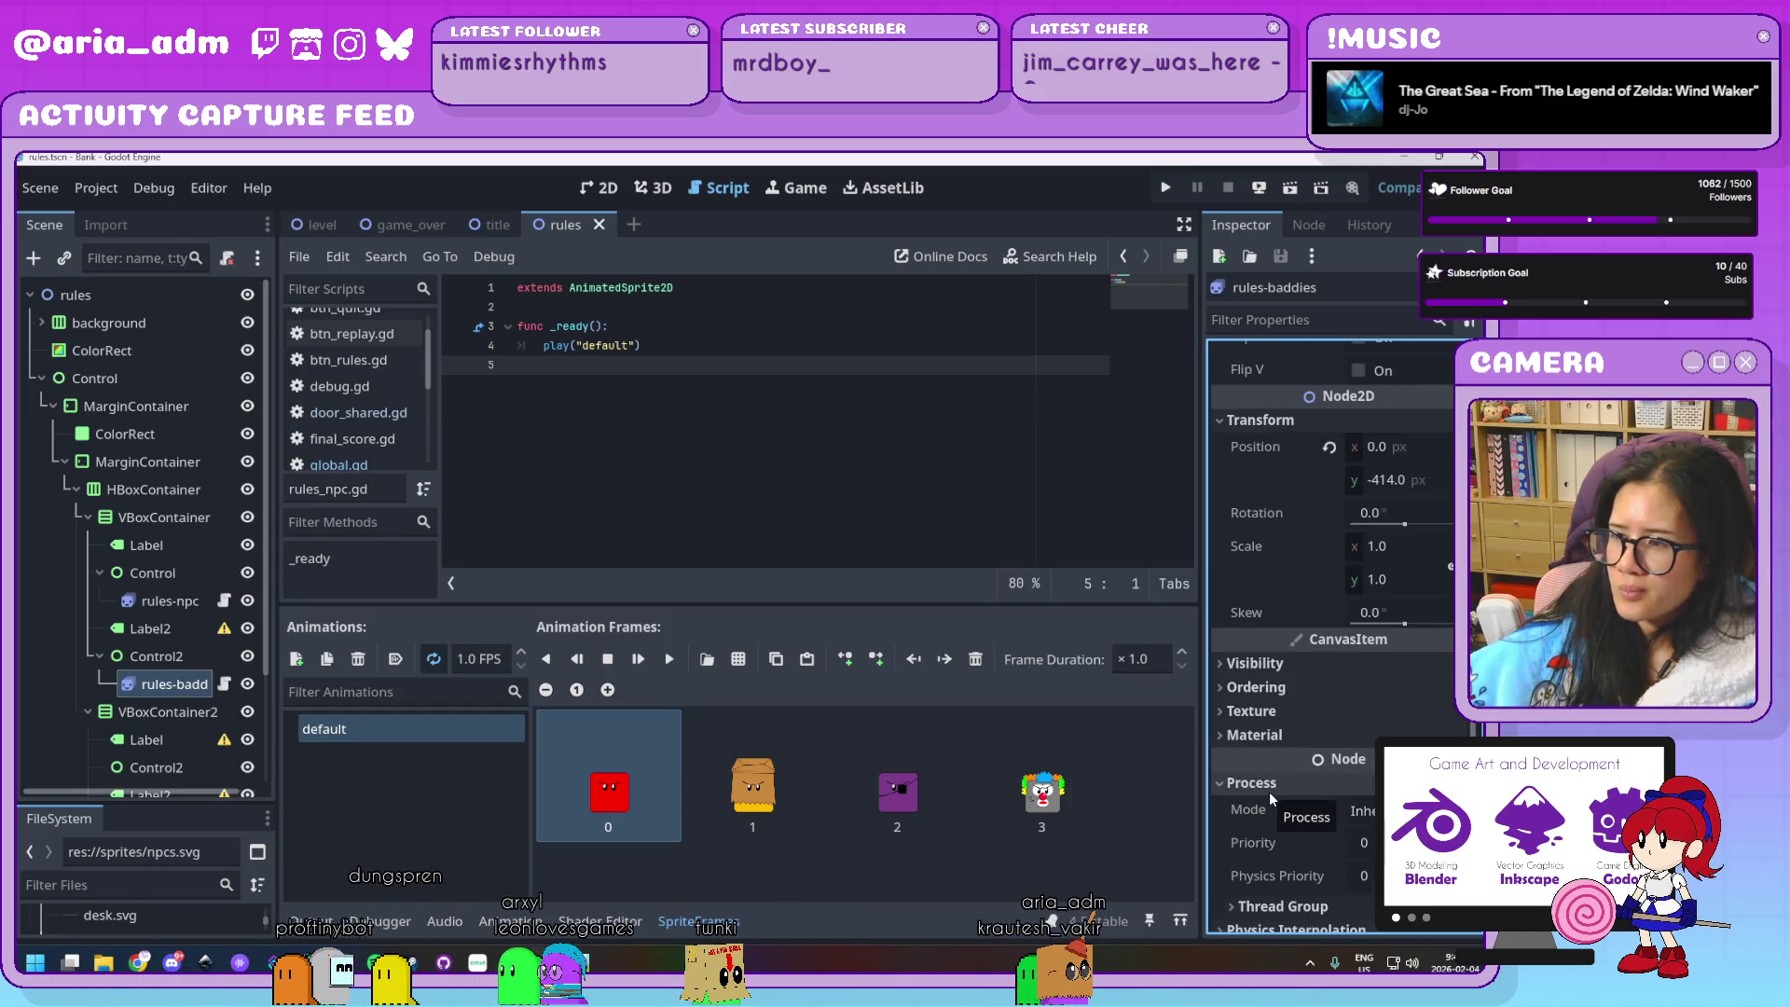
click(1361, 809)
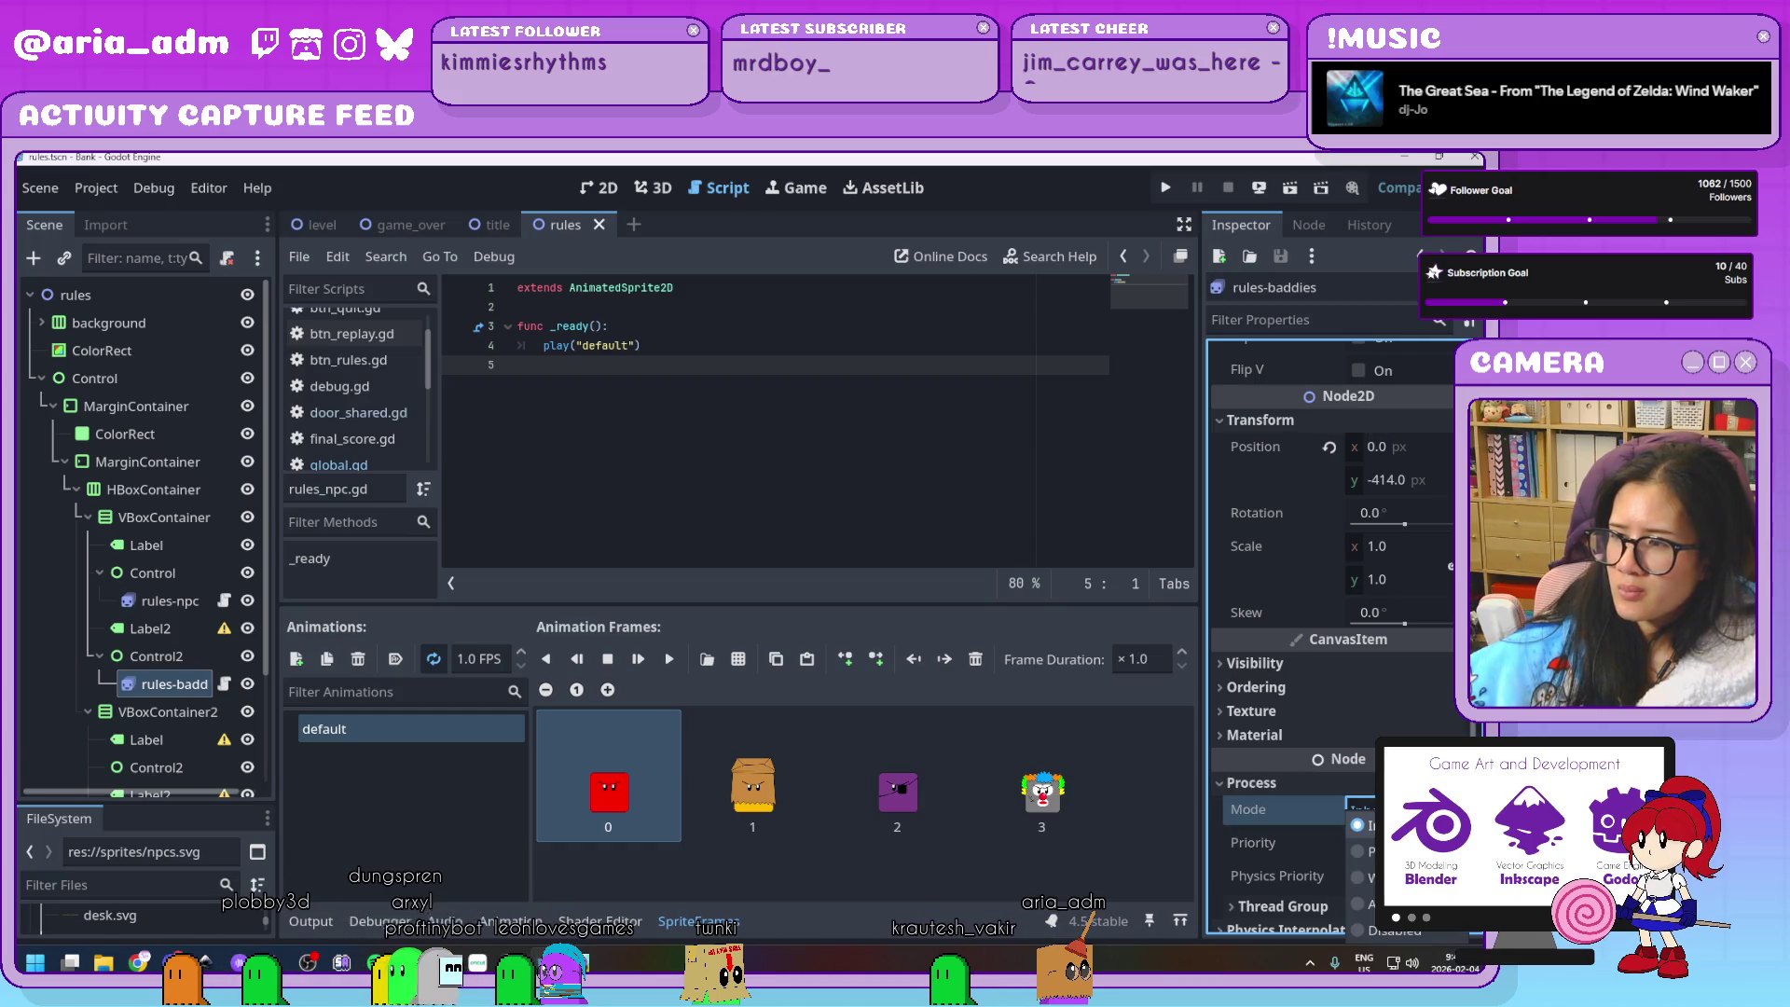
click(1419, 935)
click(1362, 810)
click(1398, 909)
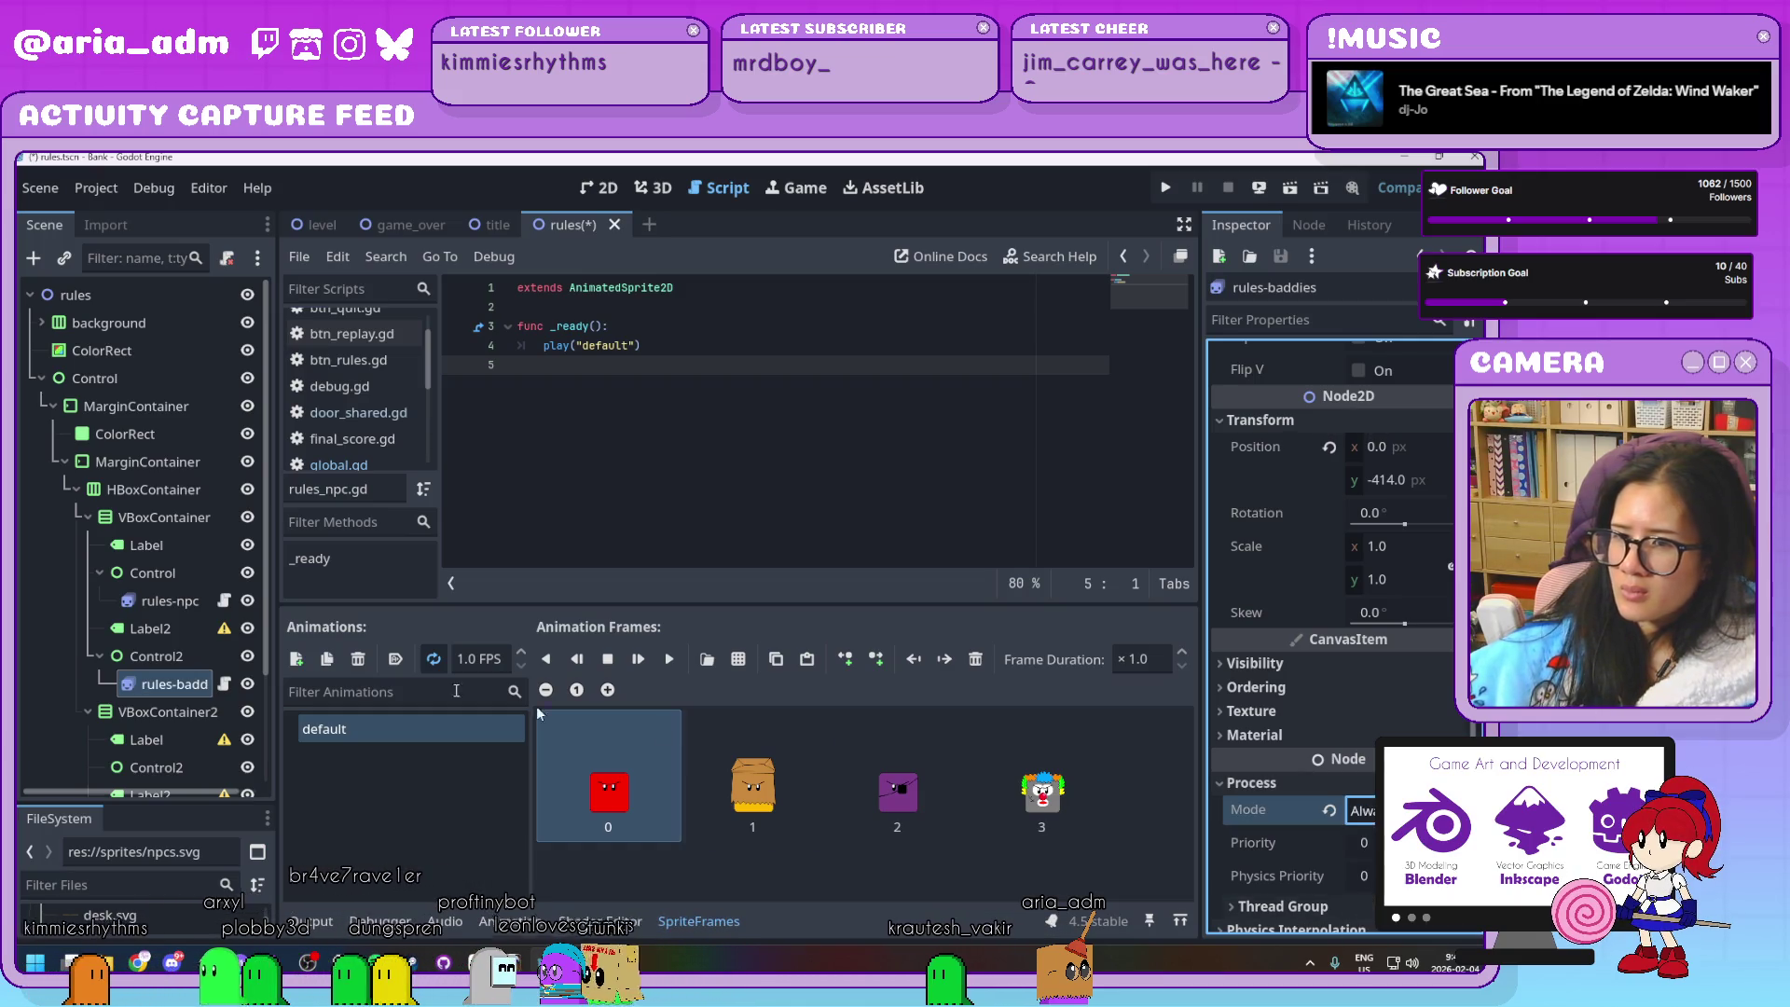
Set rules-npc's process mode to Always, then save and run the rules scene
click(187, 608)
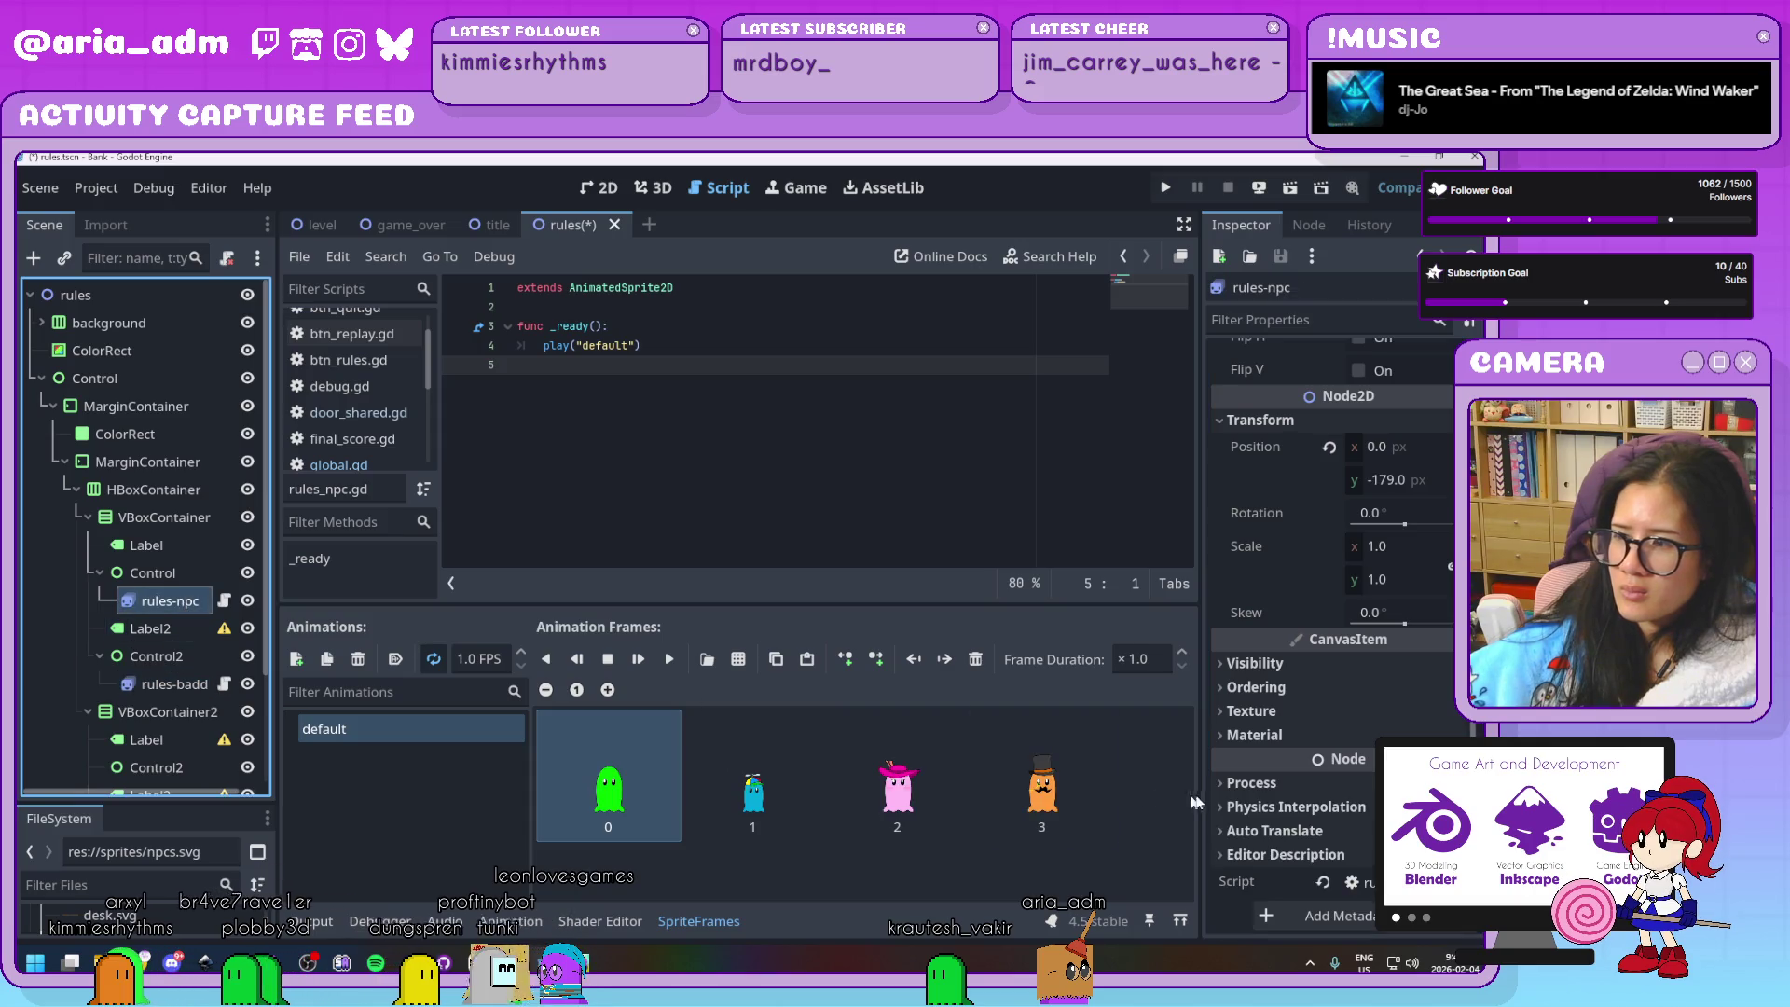
click(1334, 784)
click(1362, 809)
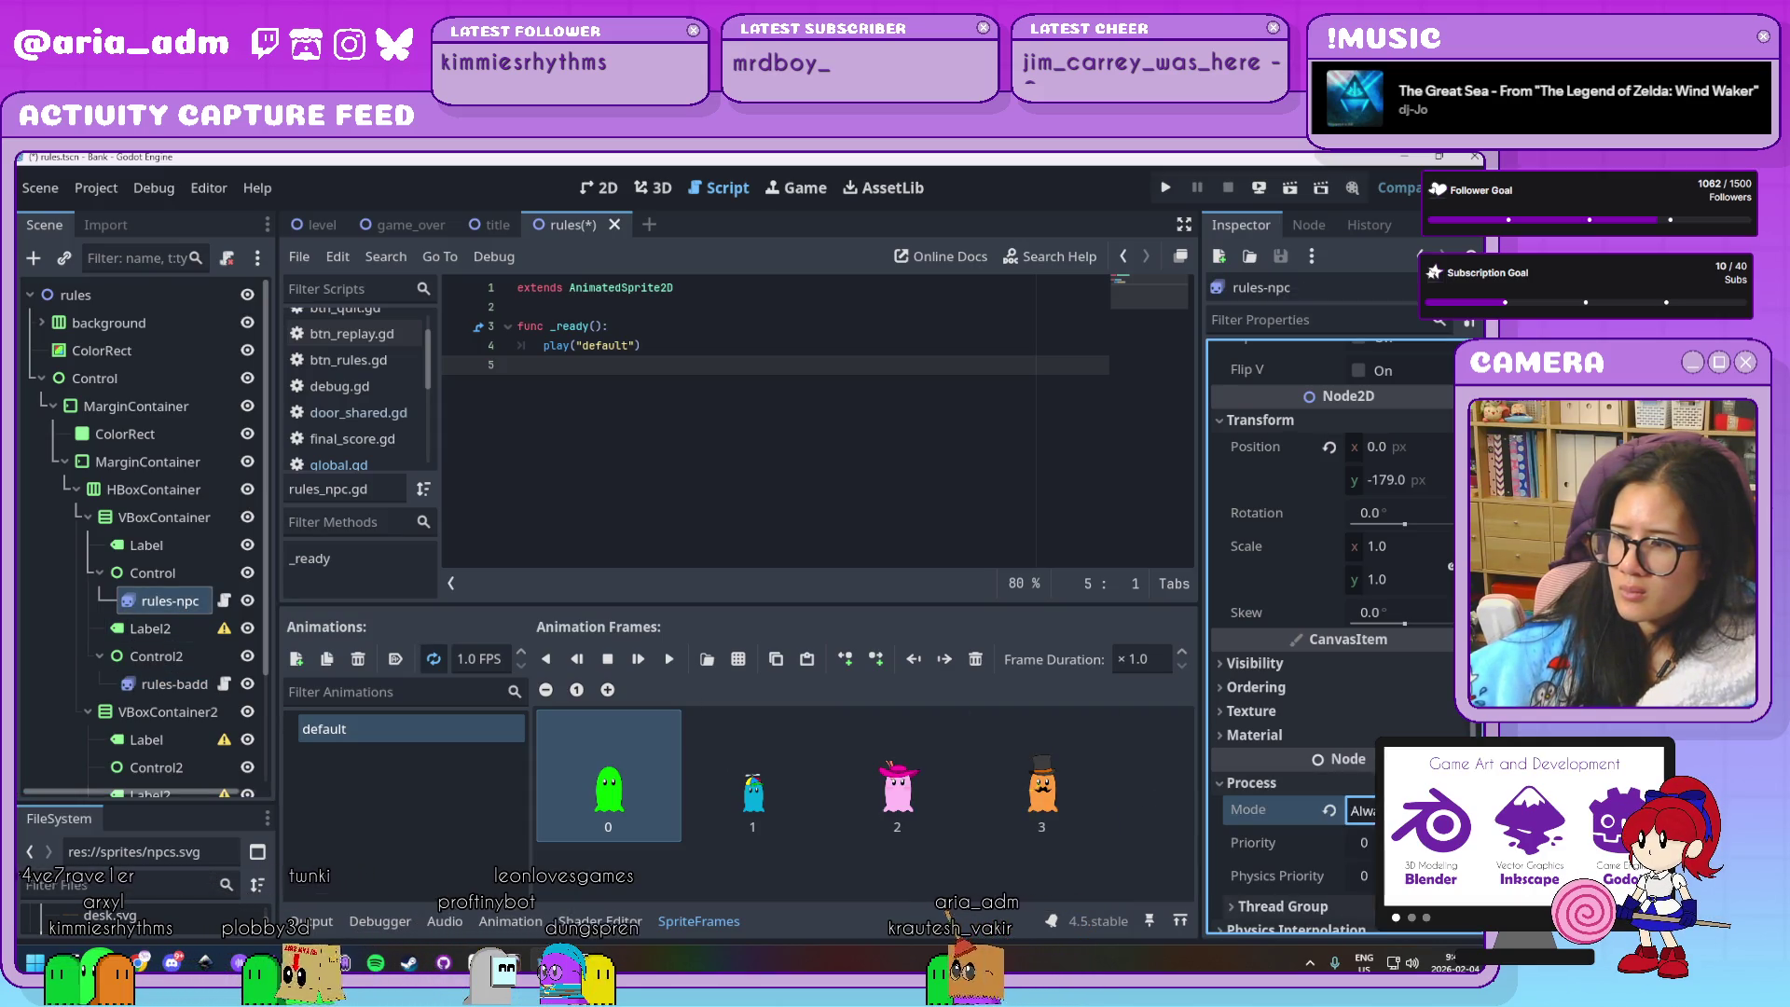
click(1290, 189)
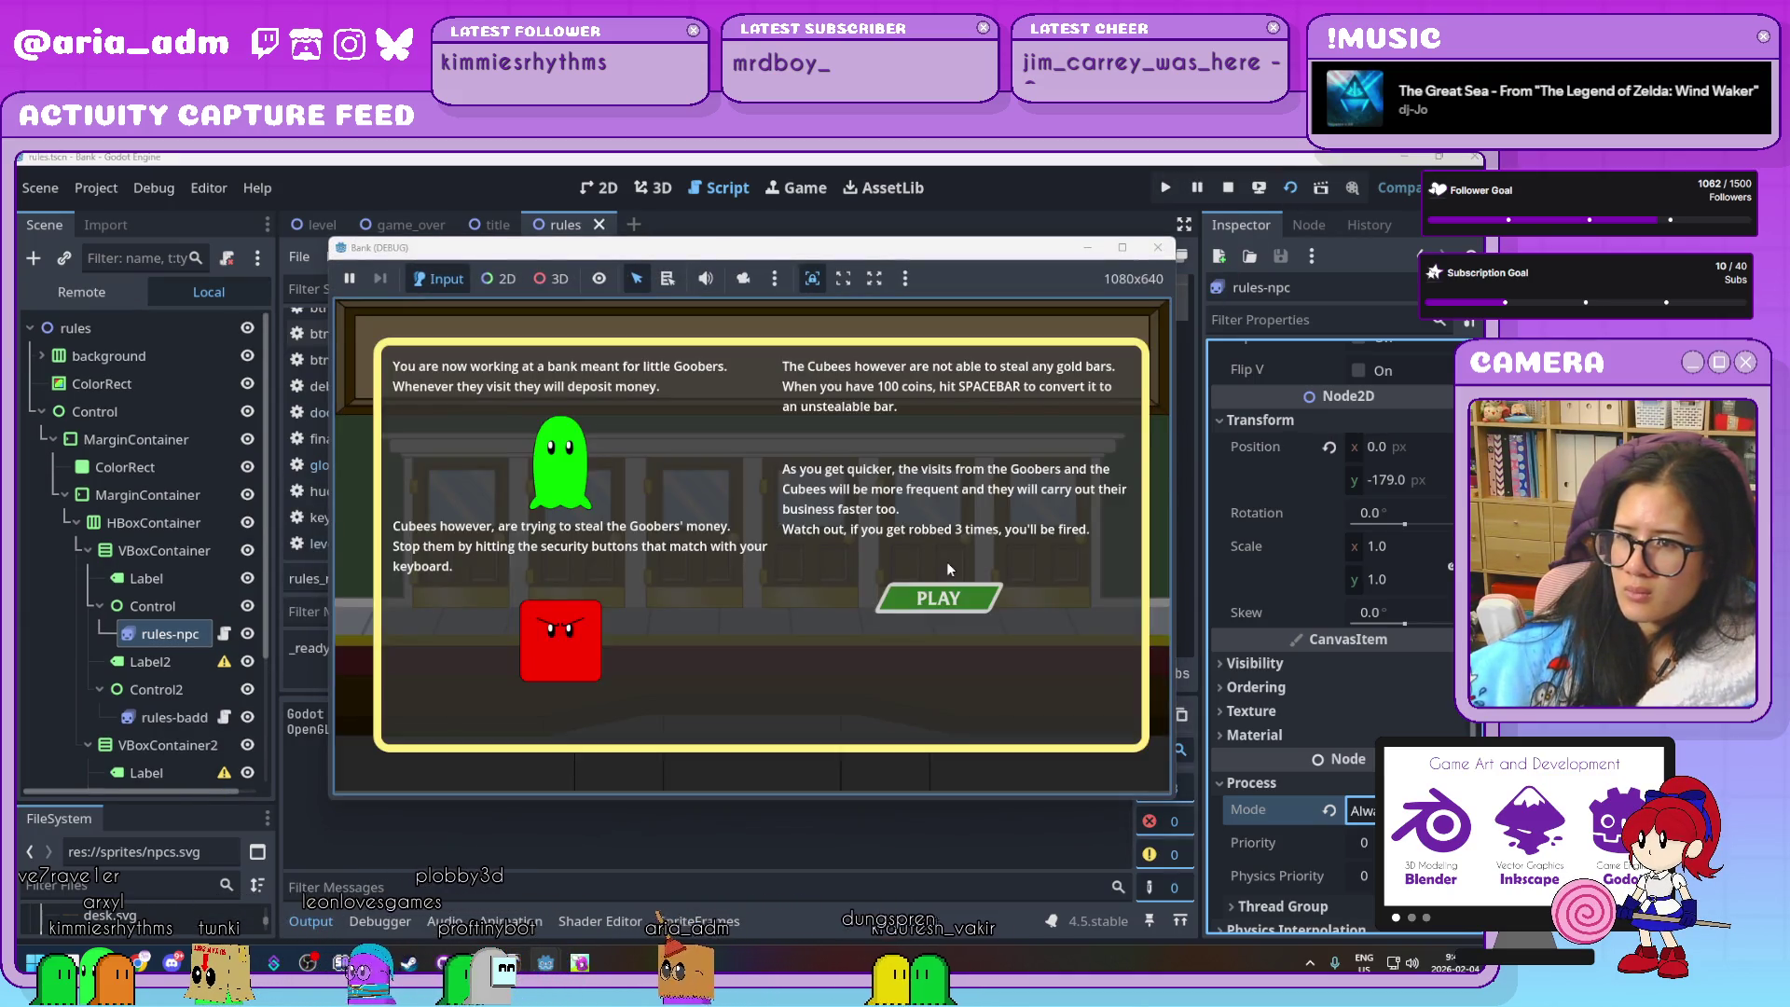
Close the Bank (DEBUG) window, save with Ctrl+S, and return to the end of the play line
click(1157, 248)
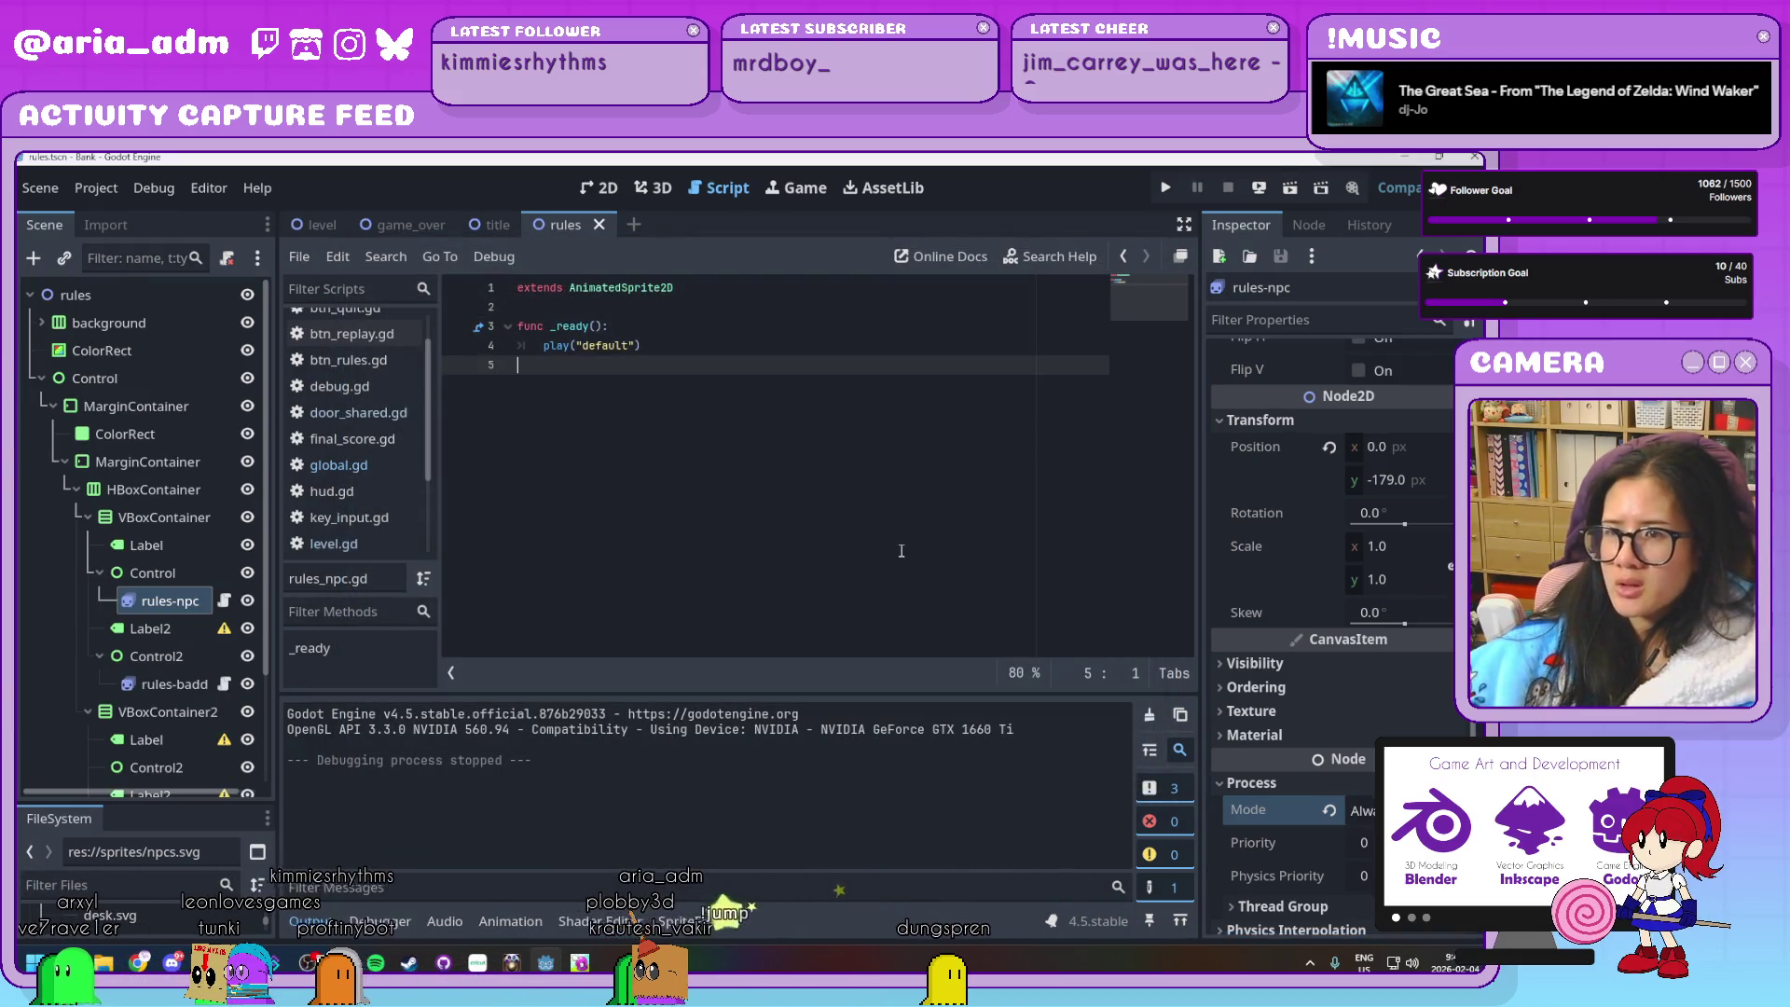
key(ctrl+s)
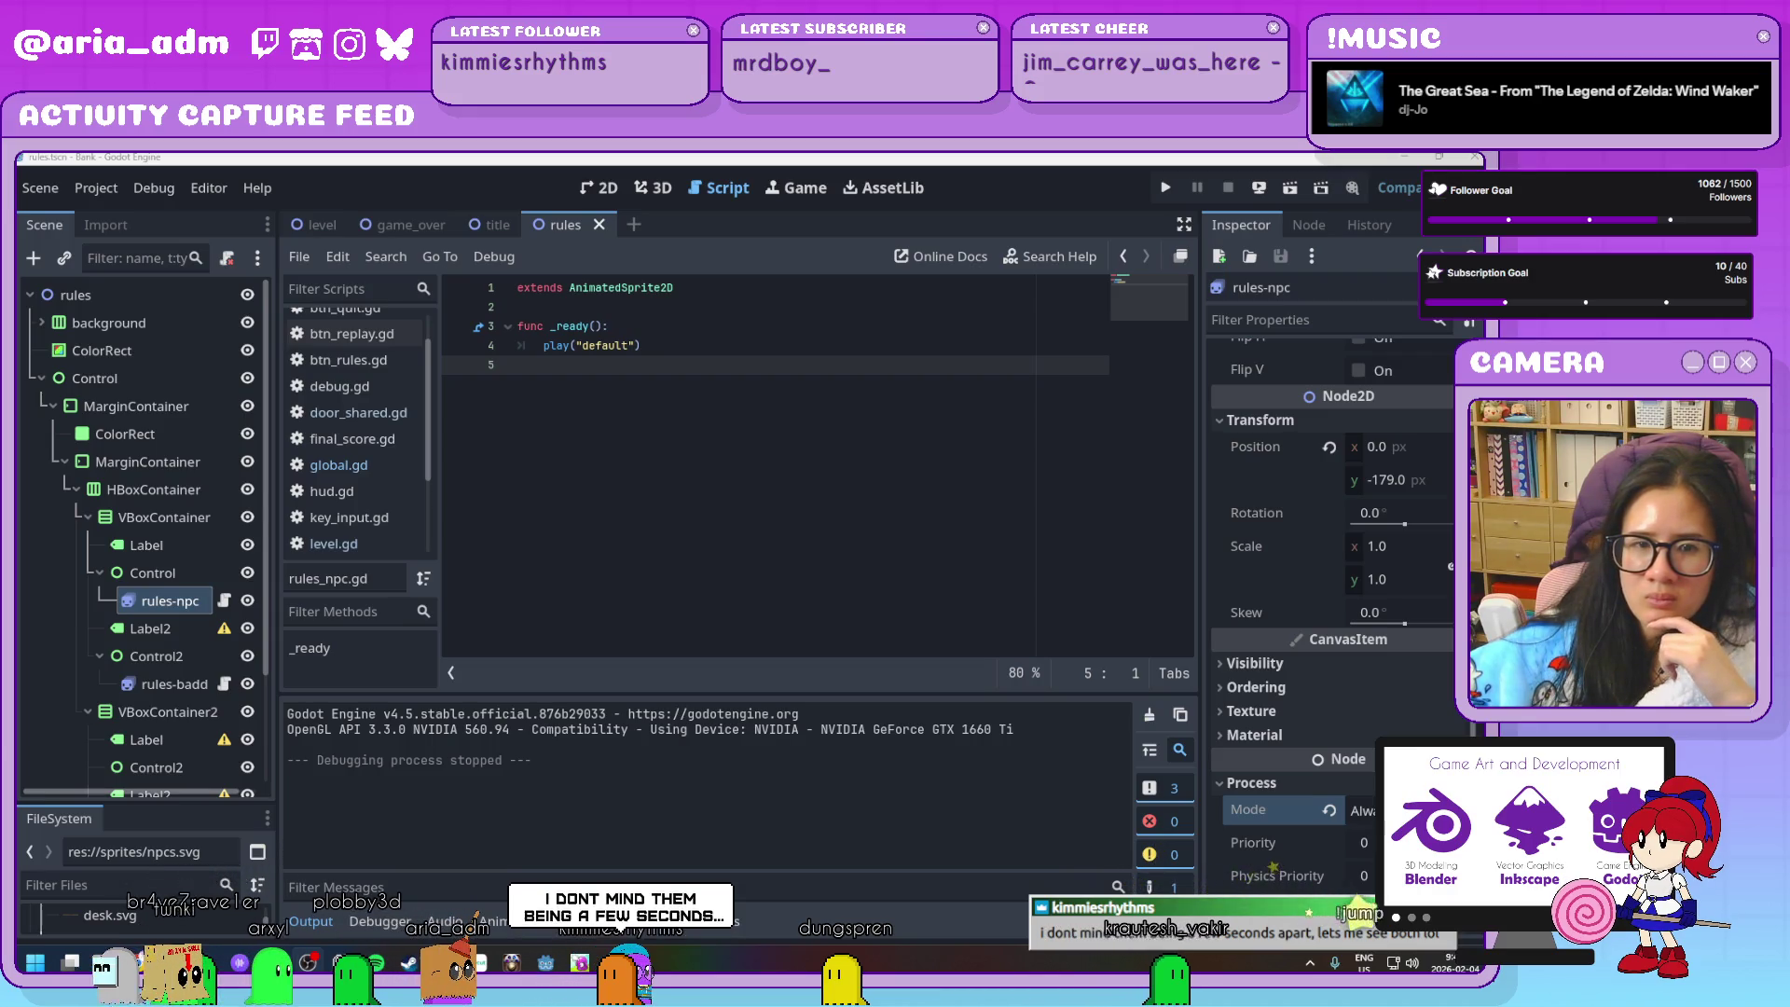
click(765, 352)
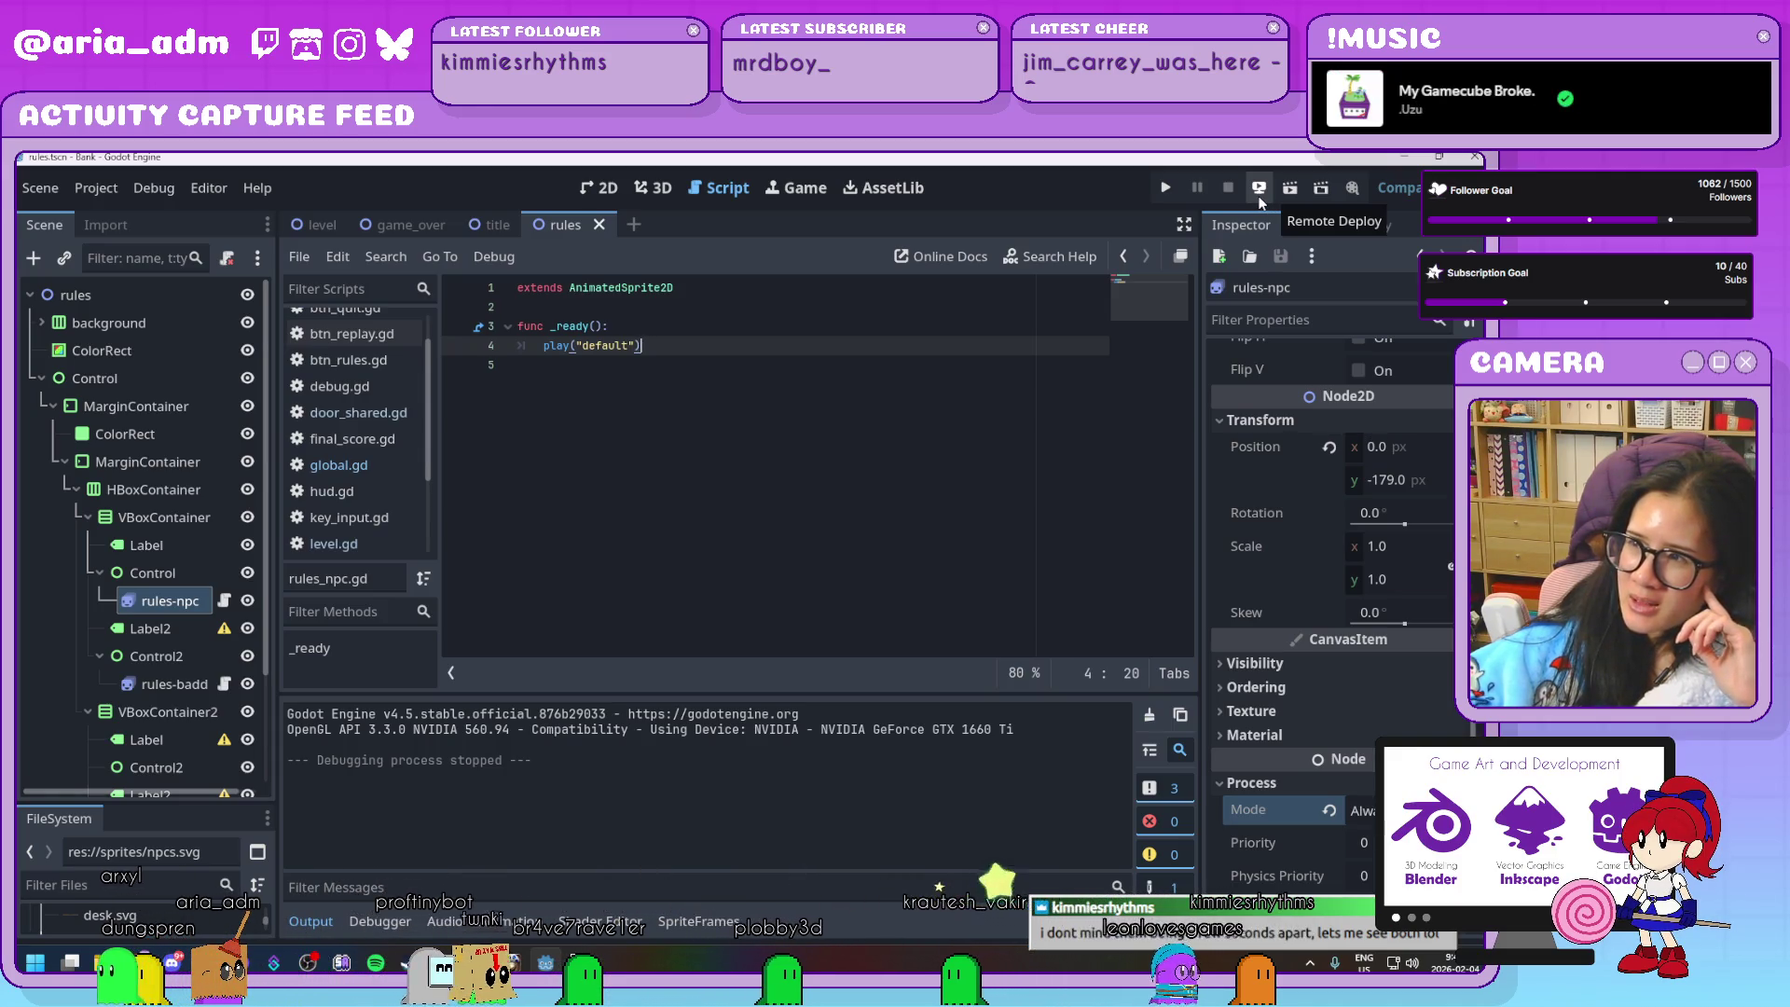
Glance at the Remote Deploy options, then run the rules scene again
click(1258, 200)
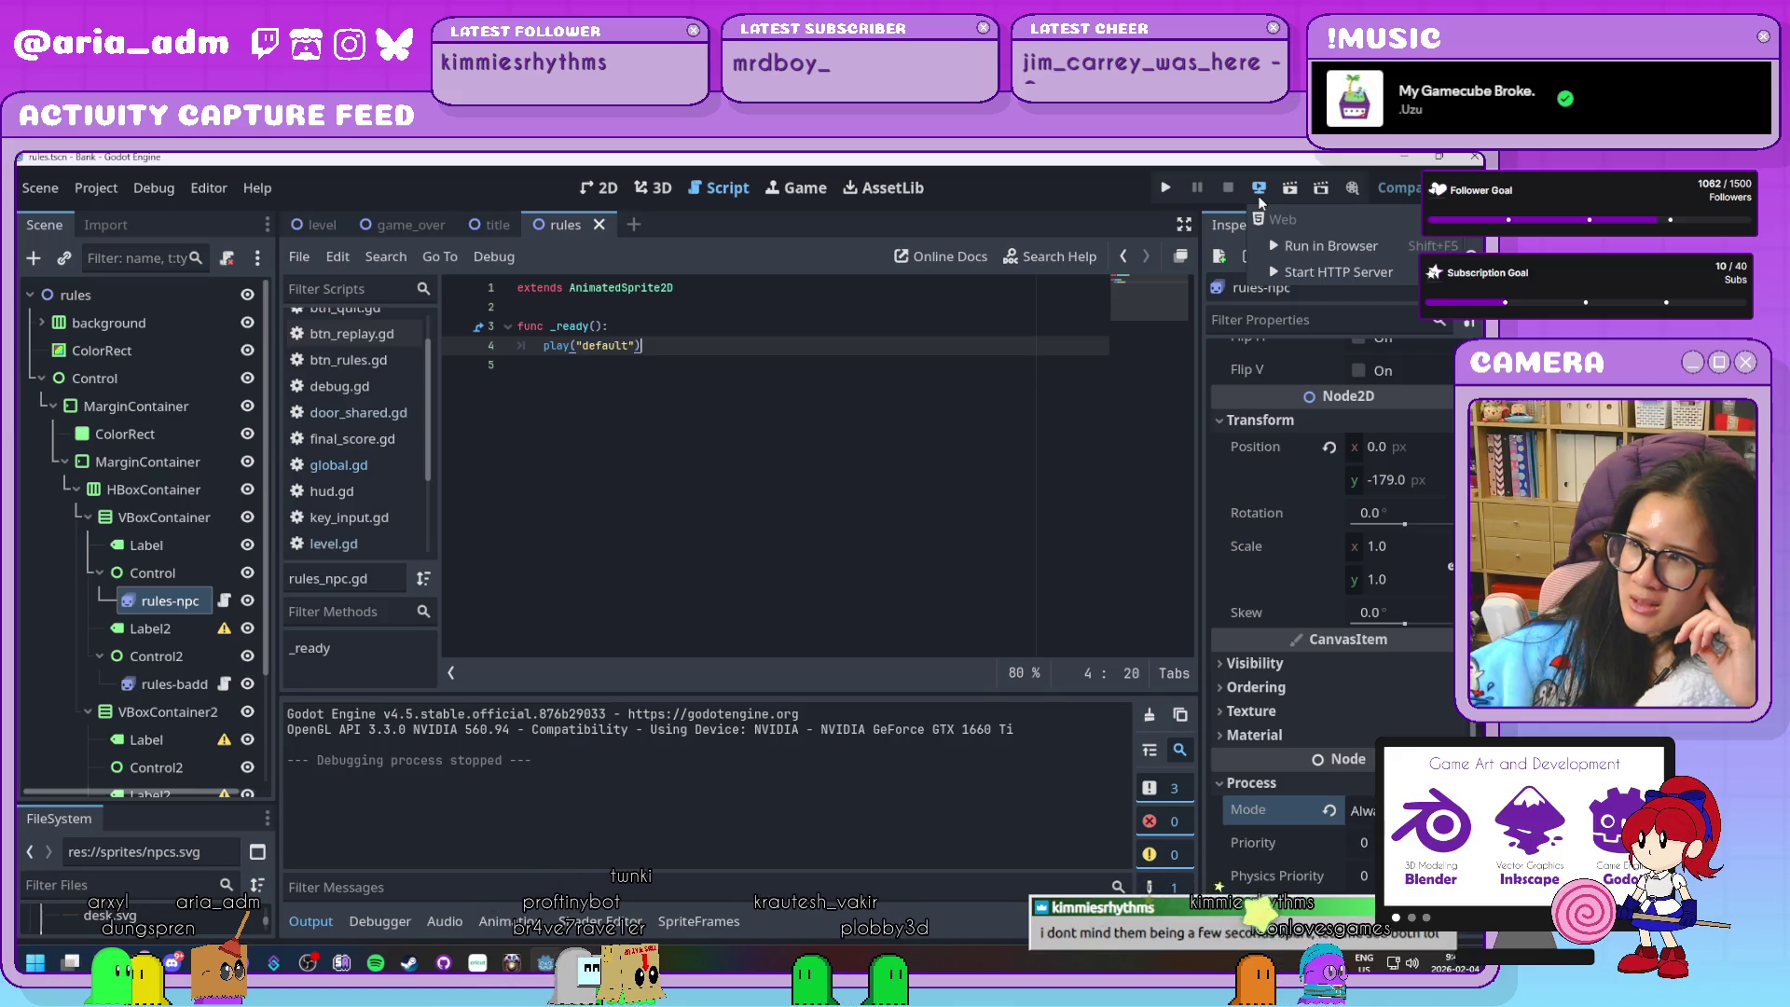
click(1290, 190)
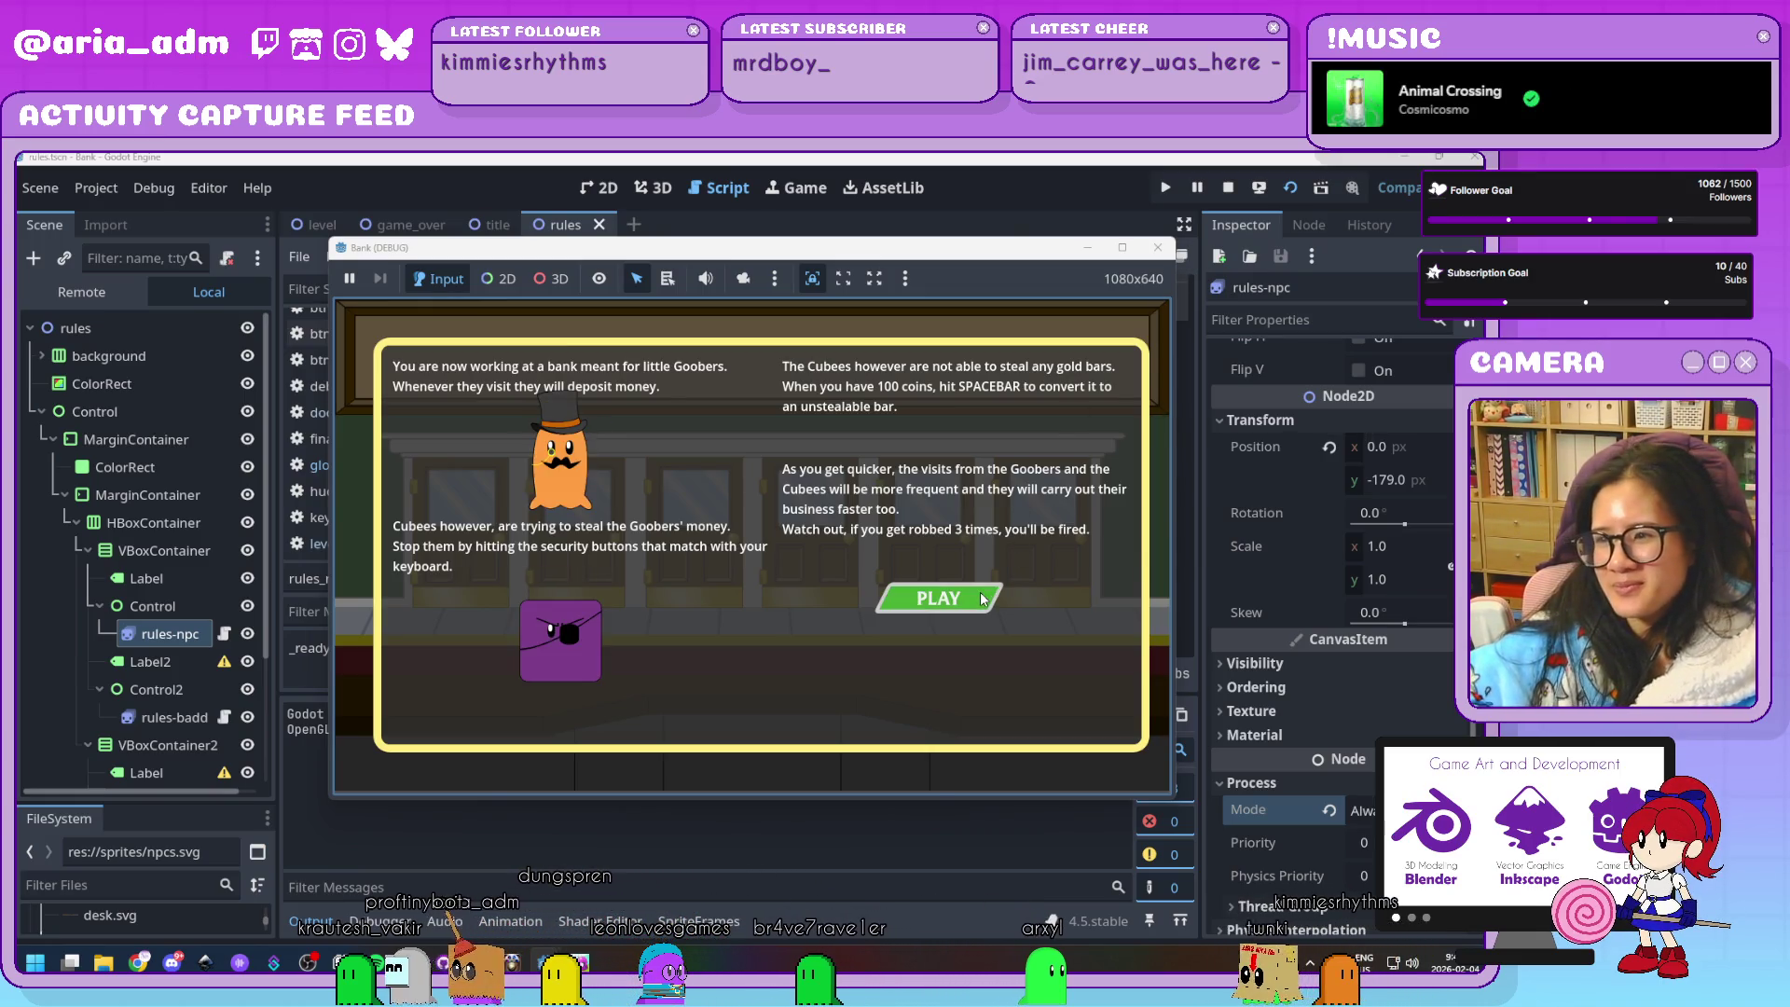
Close the test run, switch to the level scene, review level.gd and select the root level node
click(1158, 247)
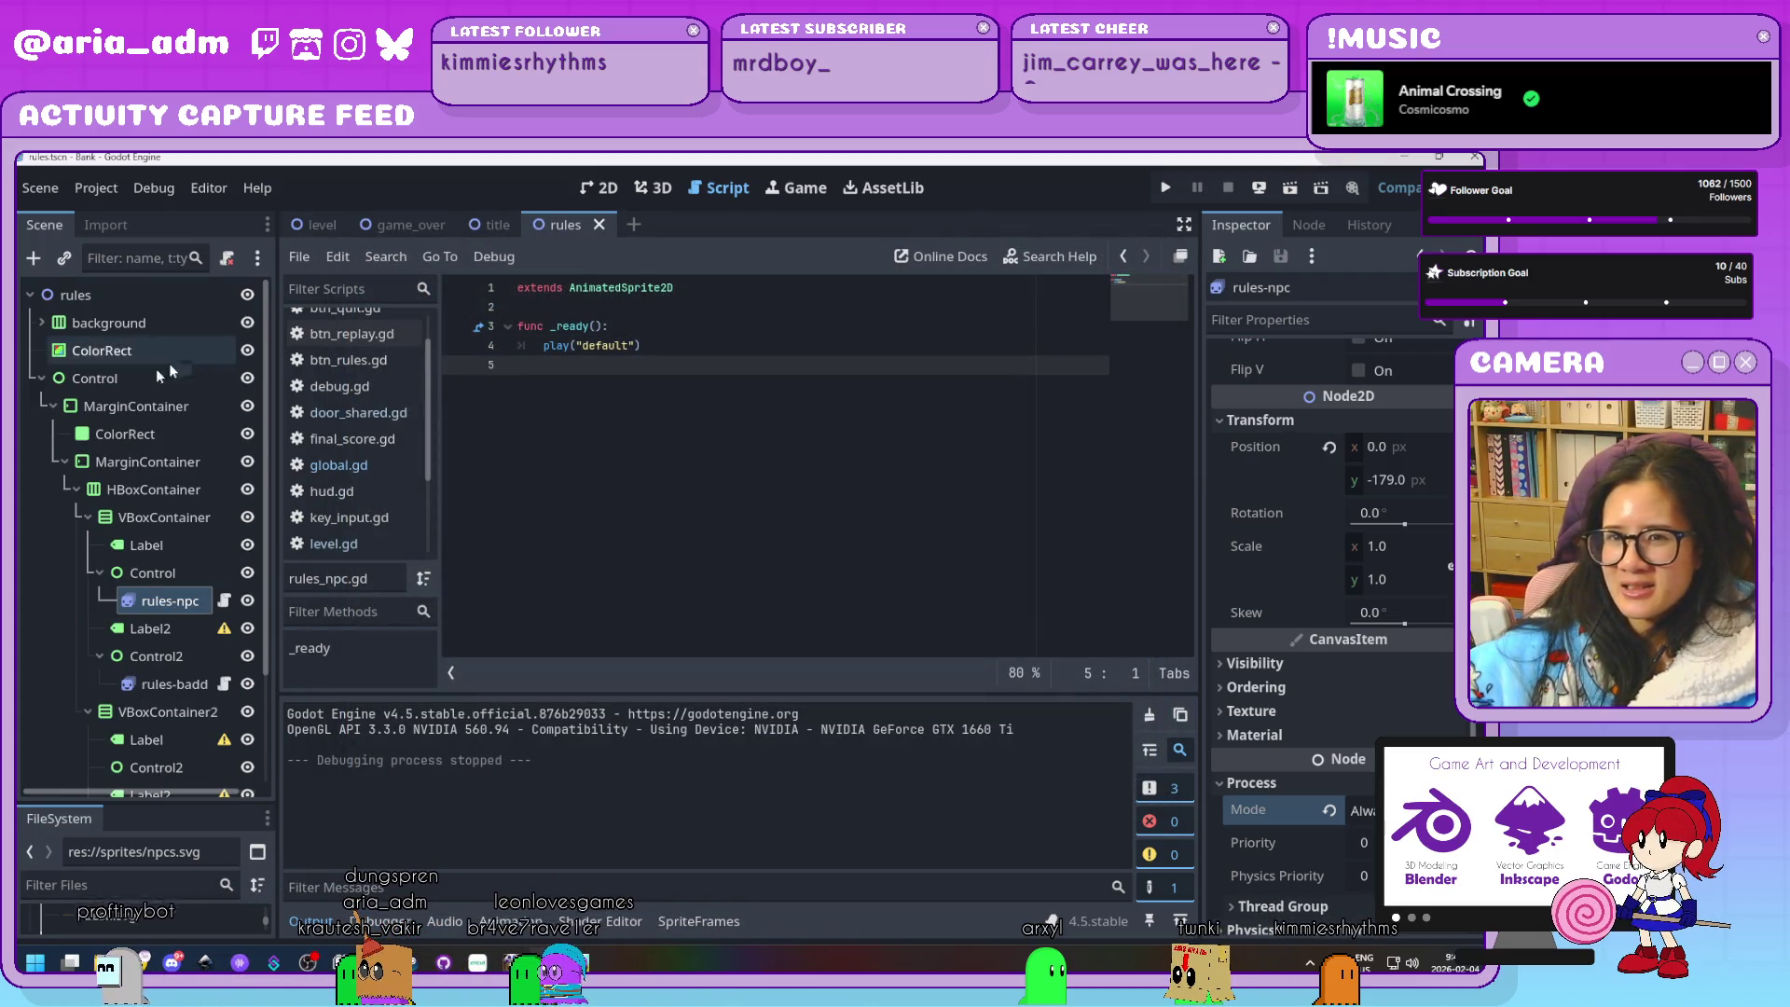
click(327, 225)
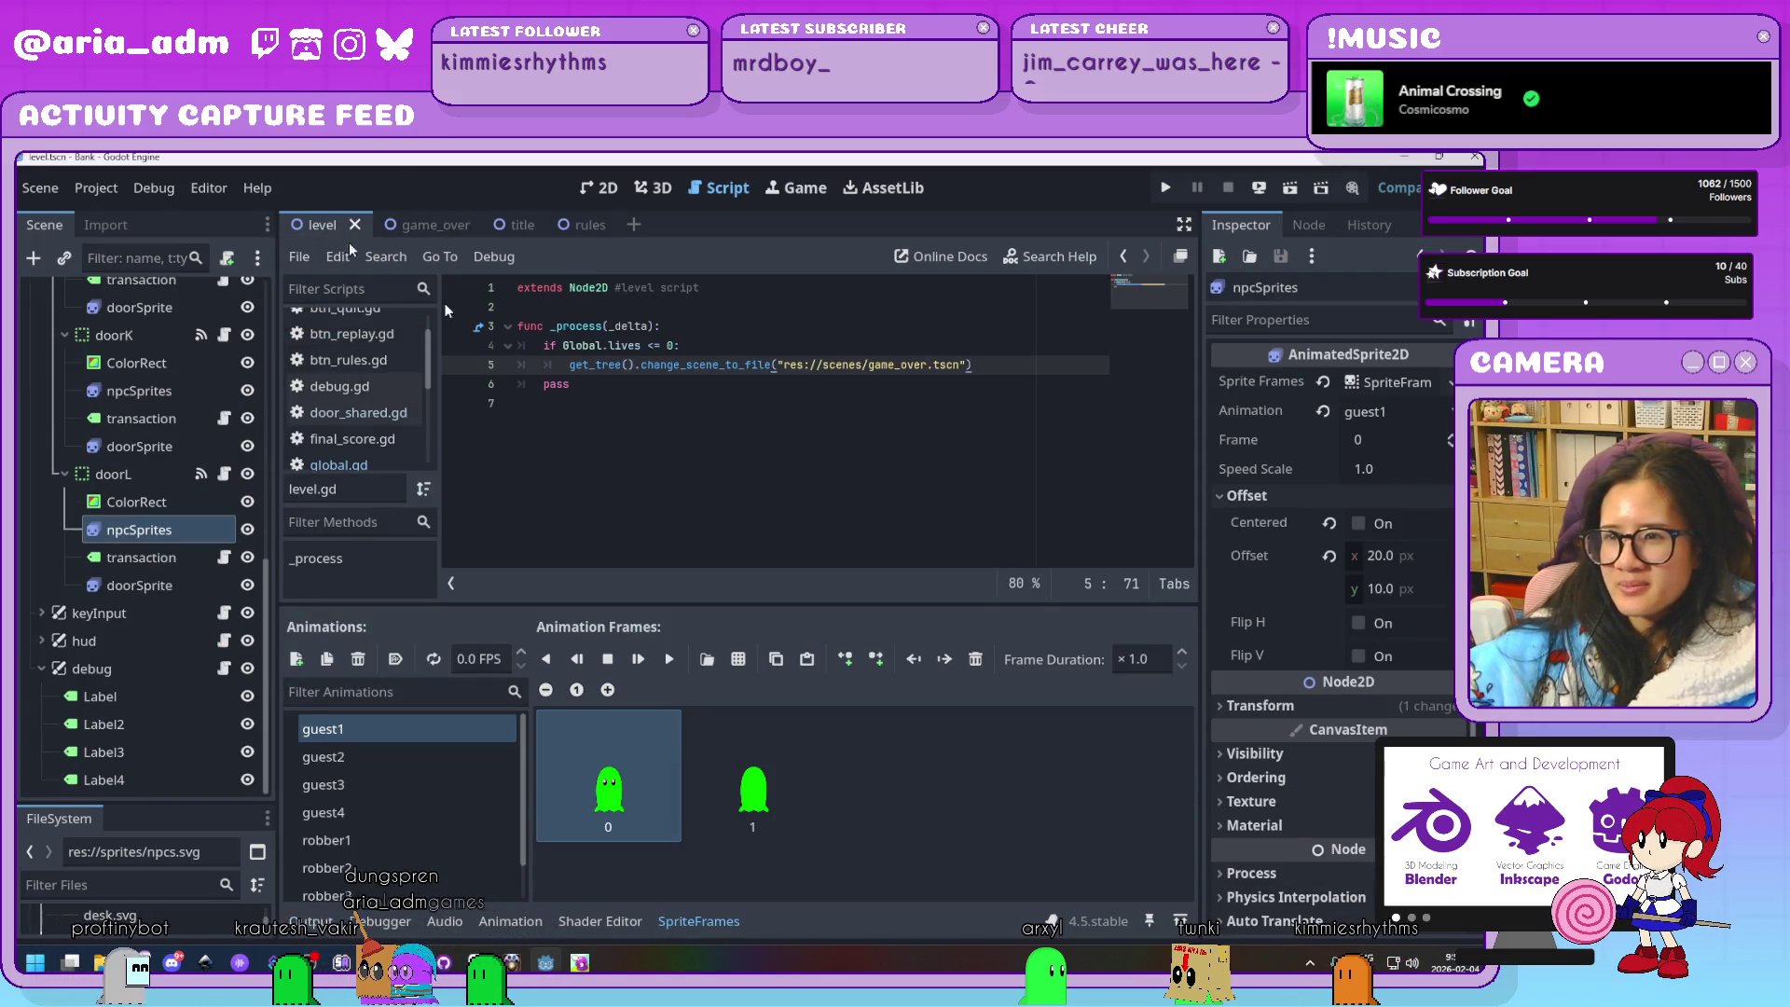
click(784, 458)
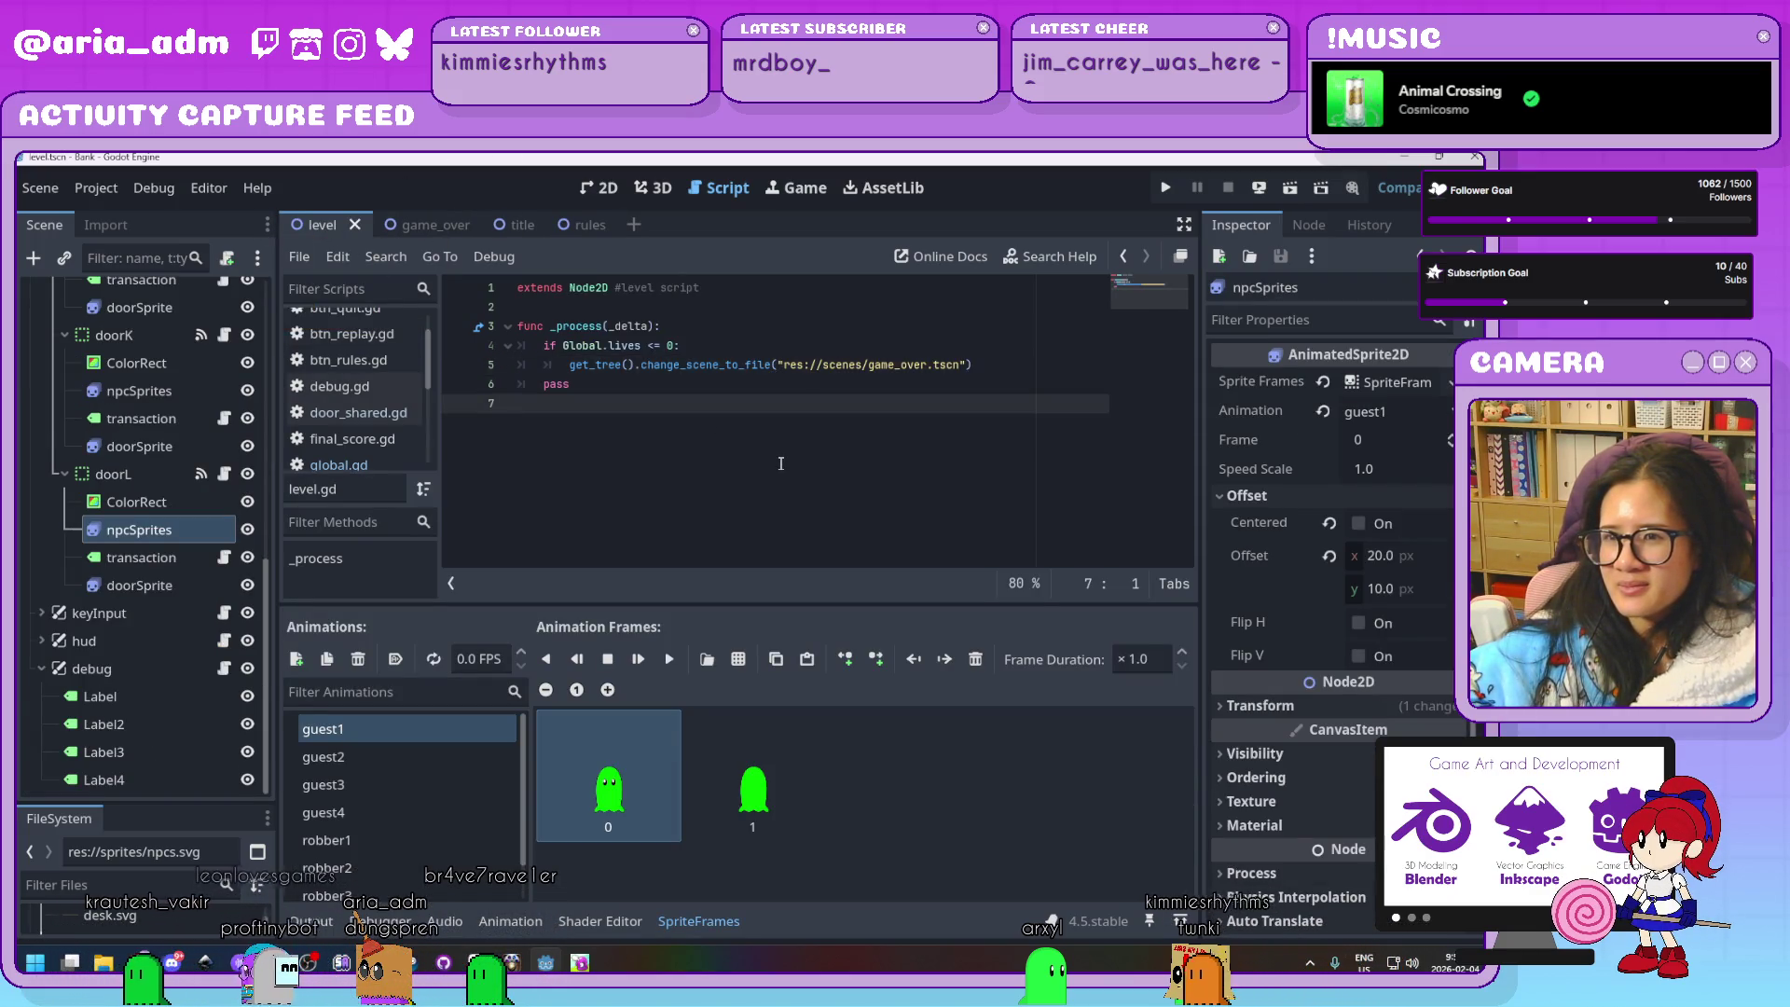
scroll(375, 435, up, 2)
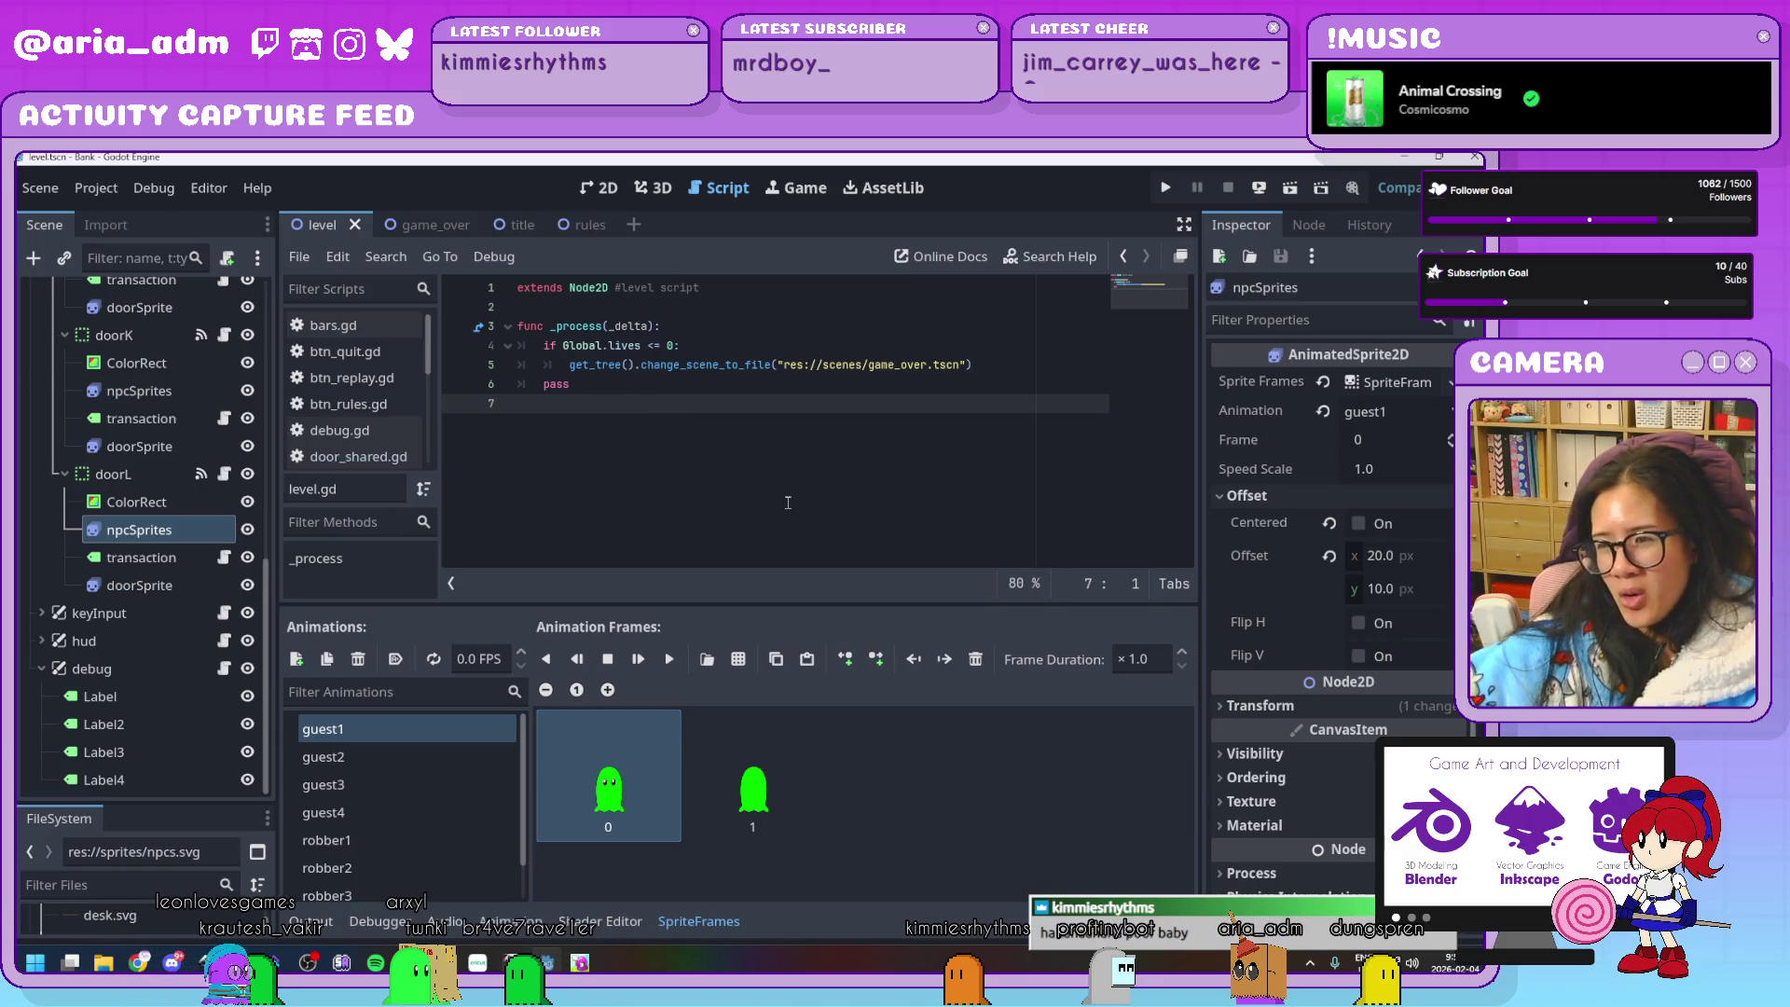
click(632, 387)
click(633, 406)
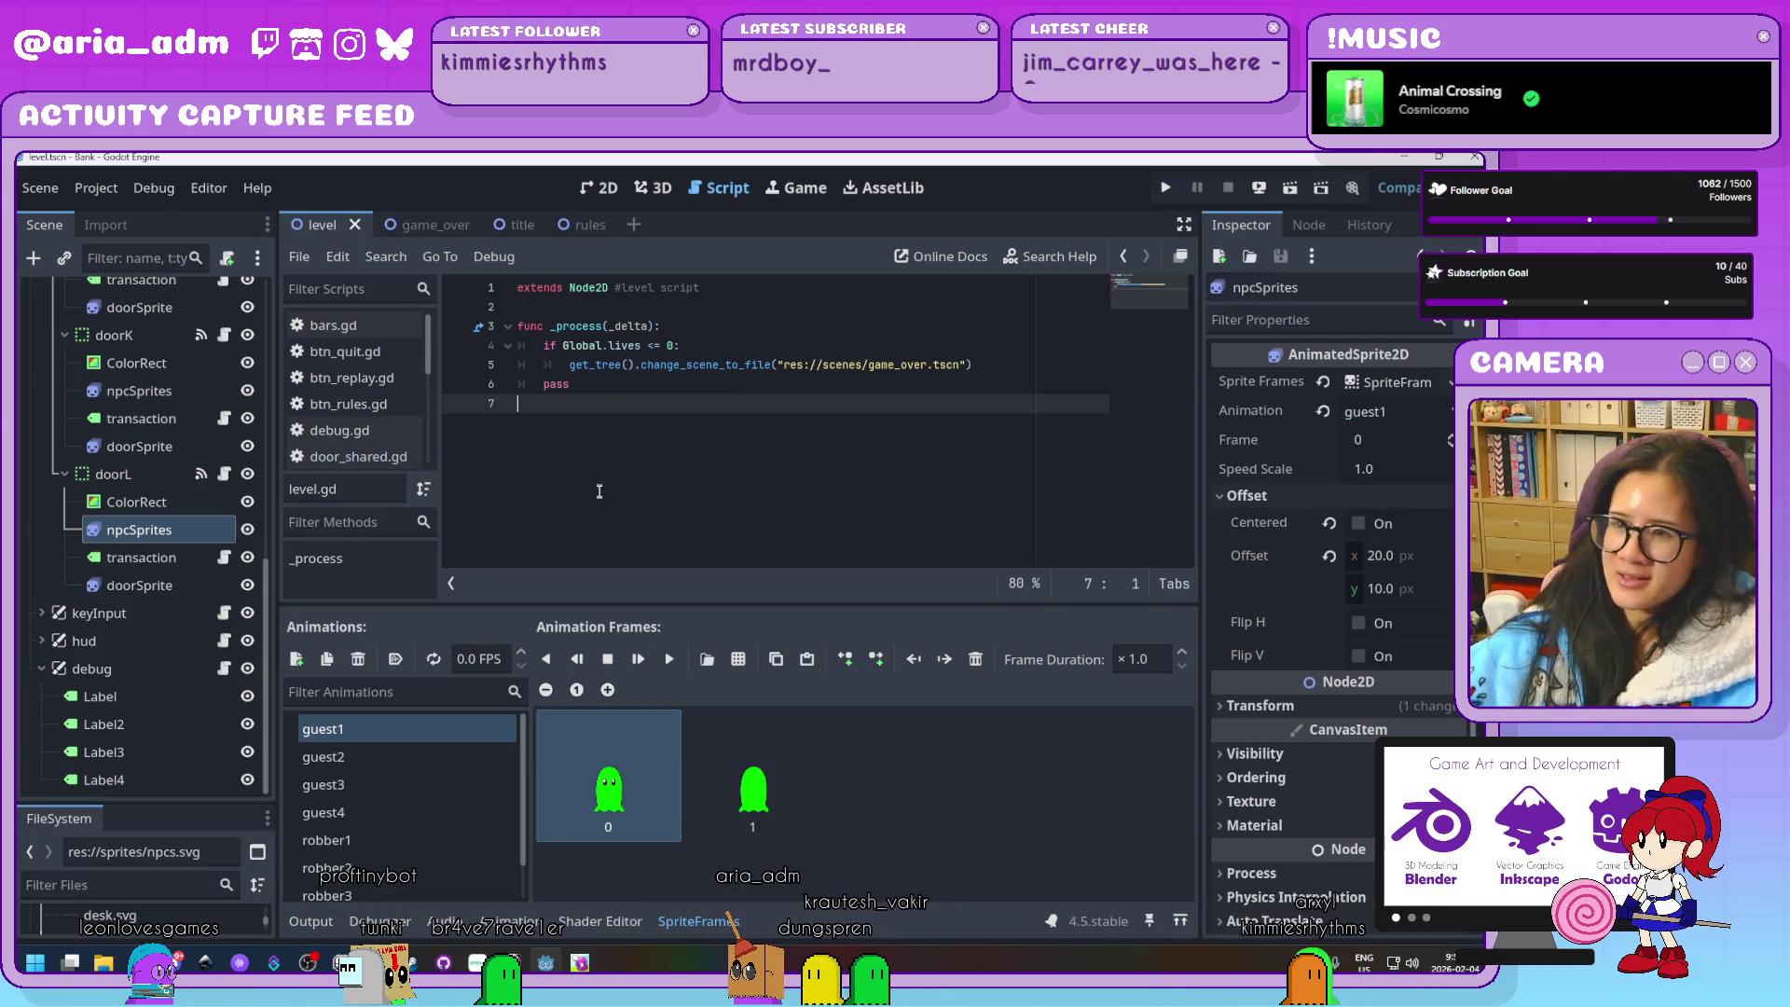
scroll(95, 444, up, 6)
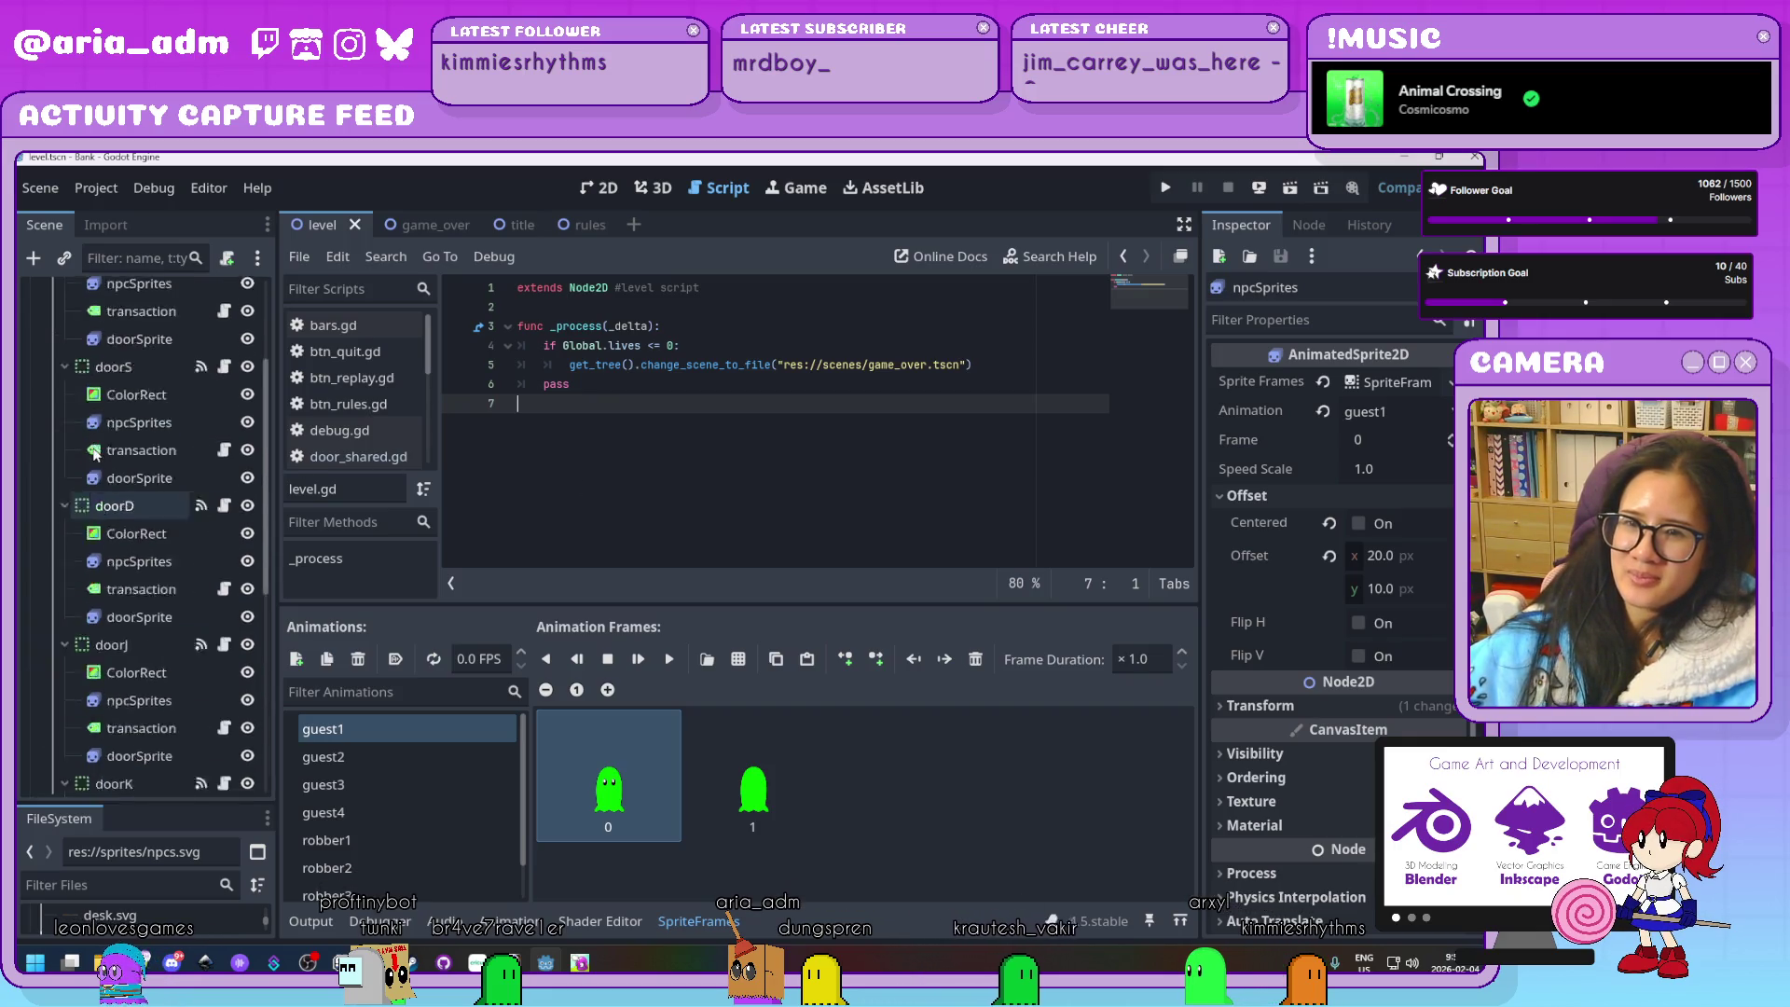
click(106, 298)
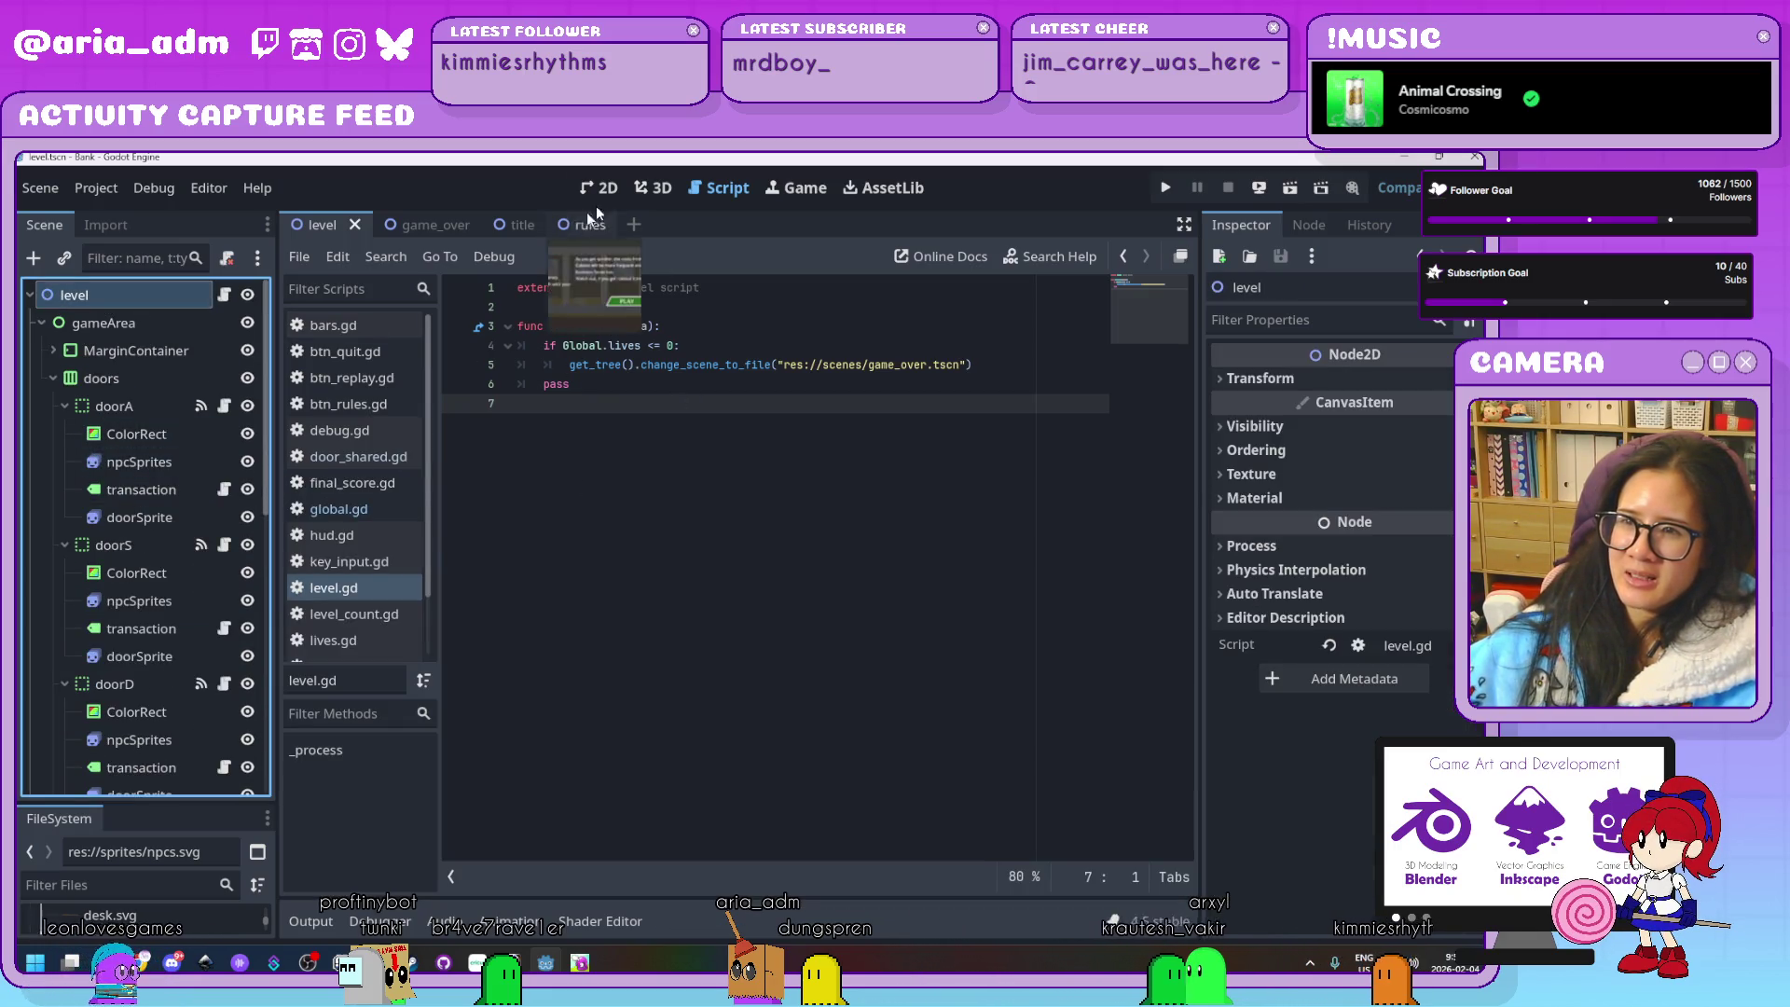
Find the debug CanvasLayer in the Scene dock and hide it with its eye icon
click(601, 187)
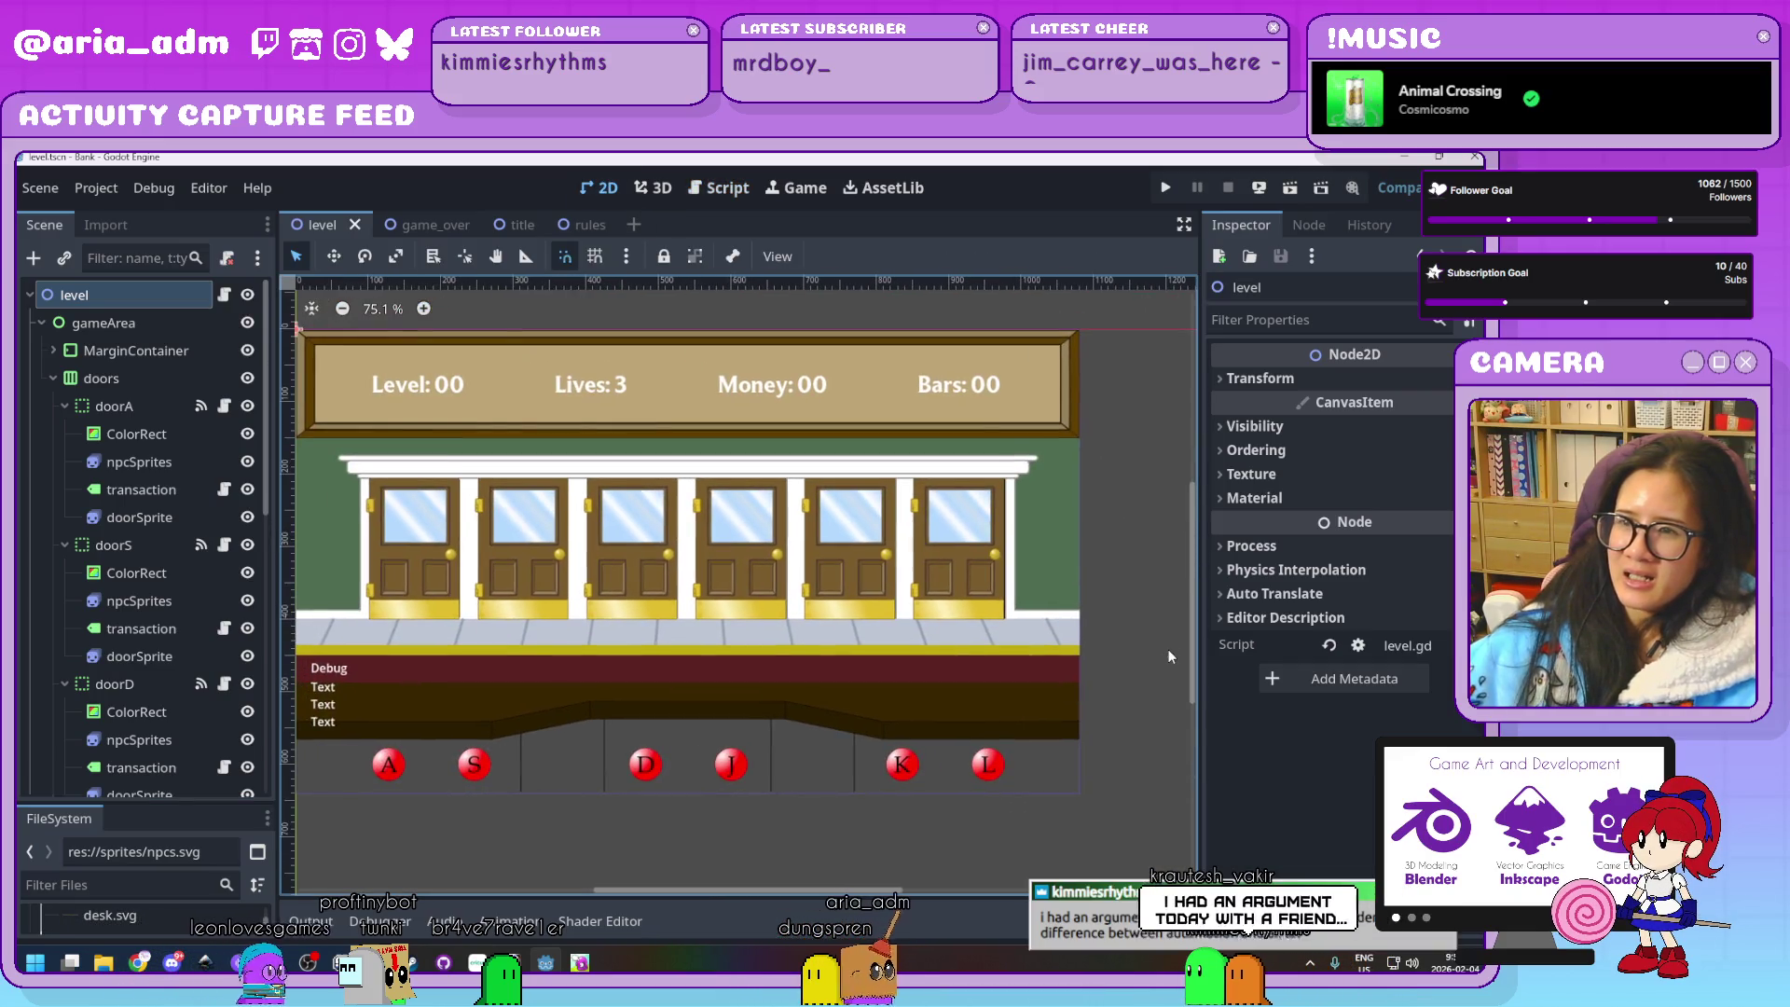
scroll(932, 574, up, 1)
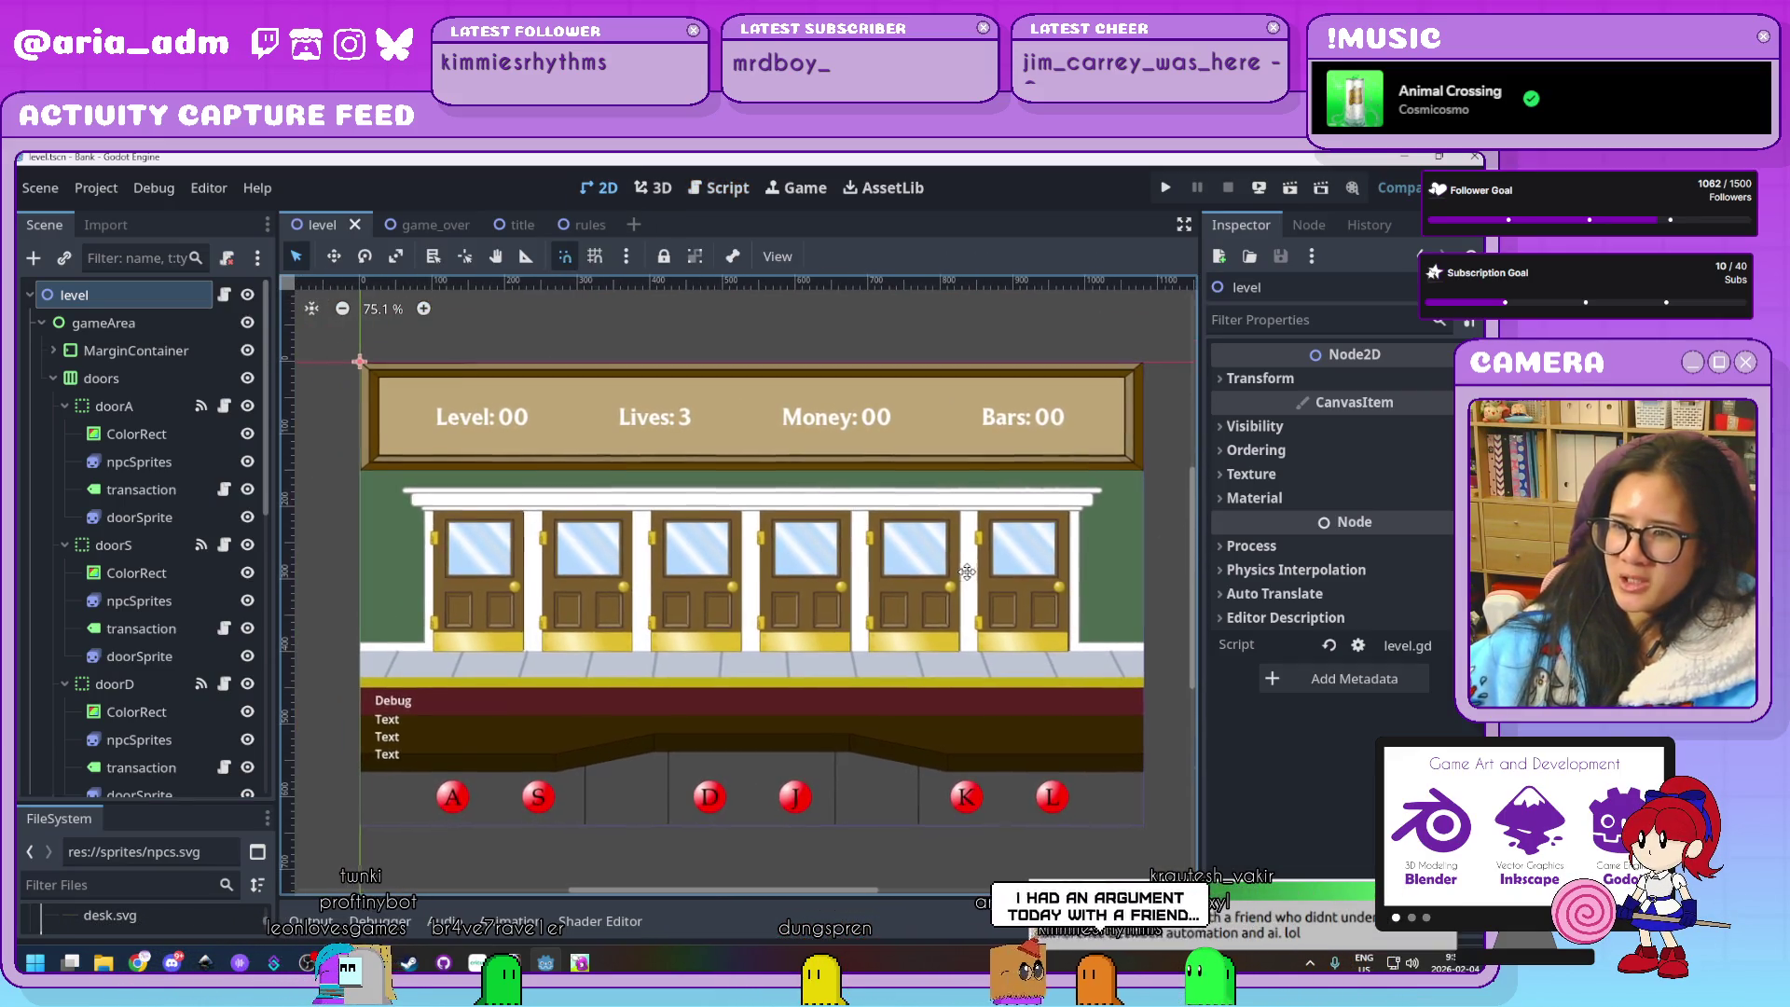
scroll(474, 584, down, 2)
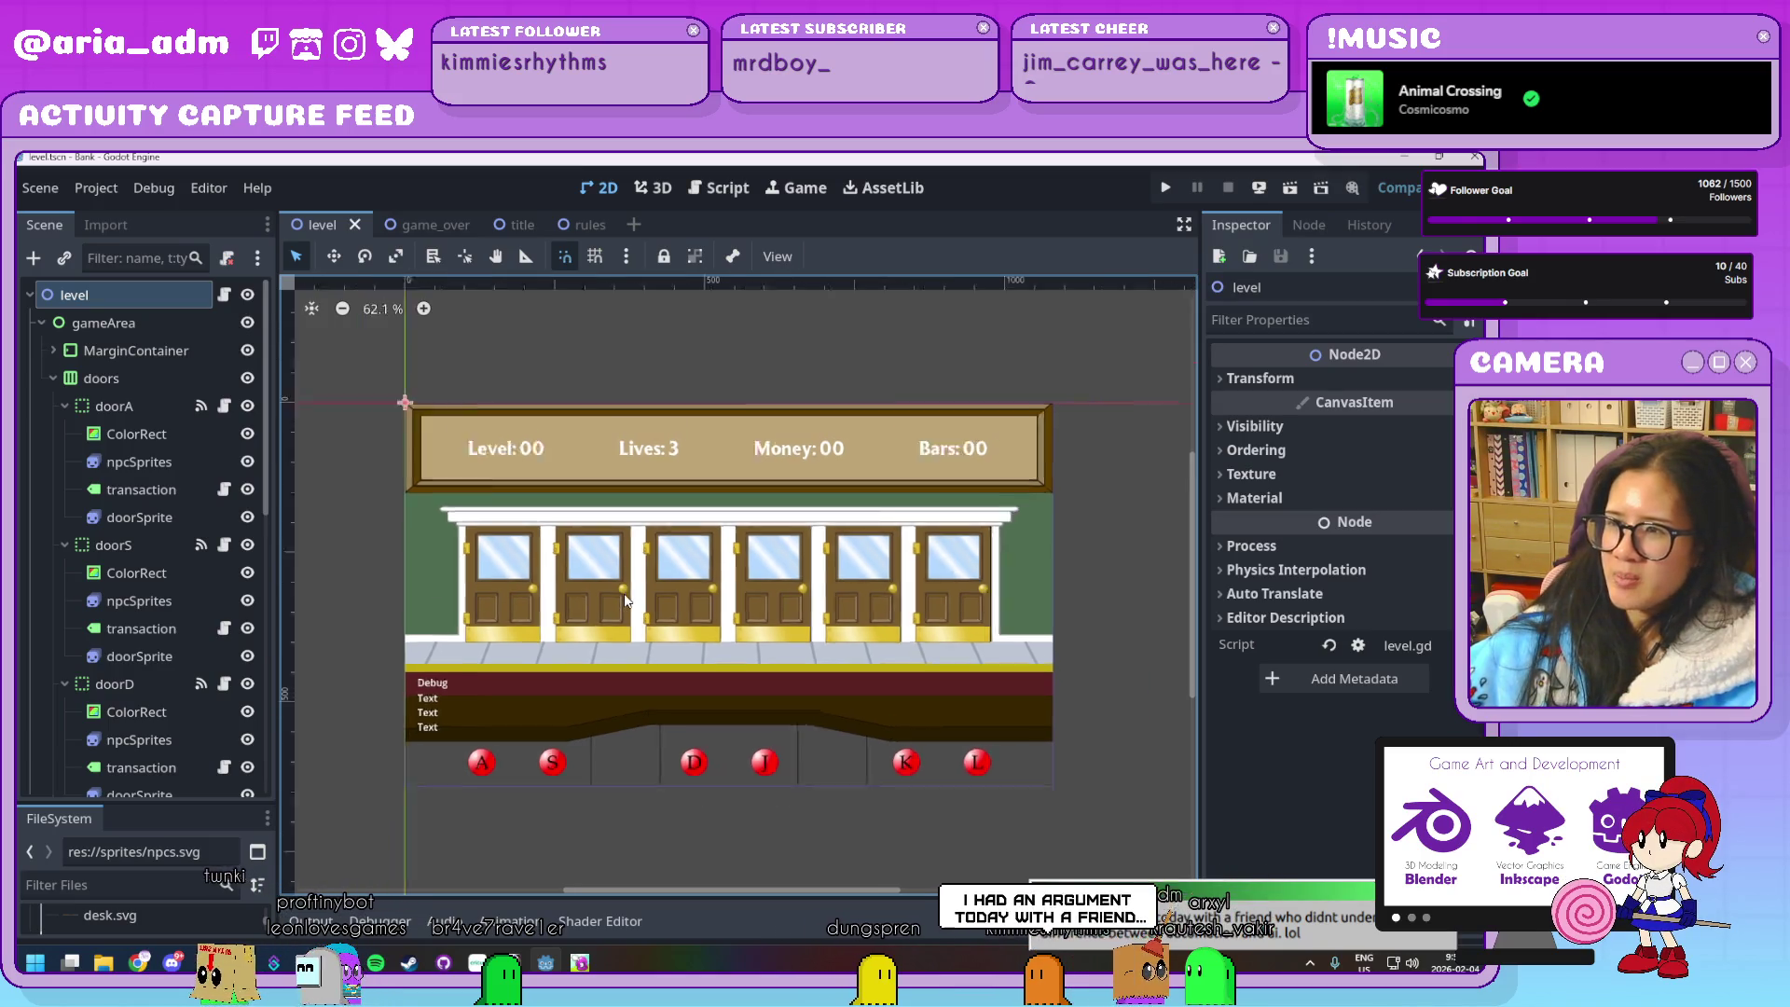
scroll(625, 600, up, 2)
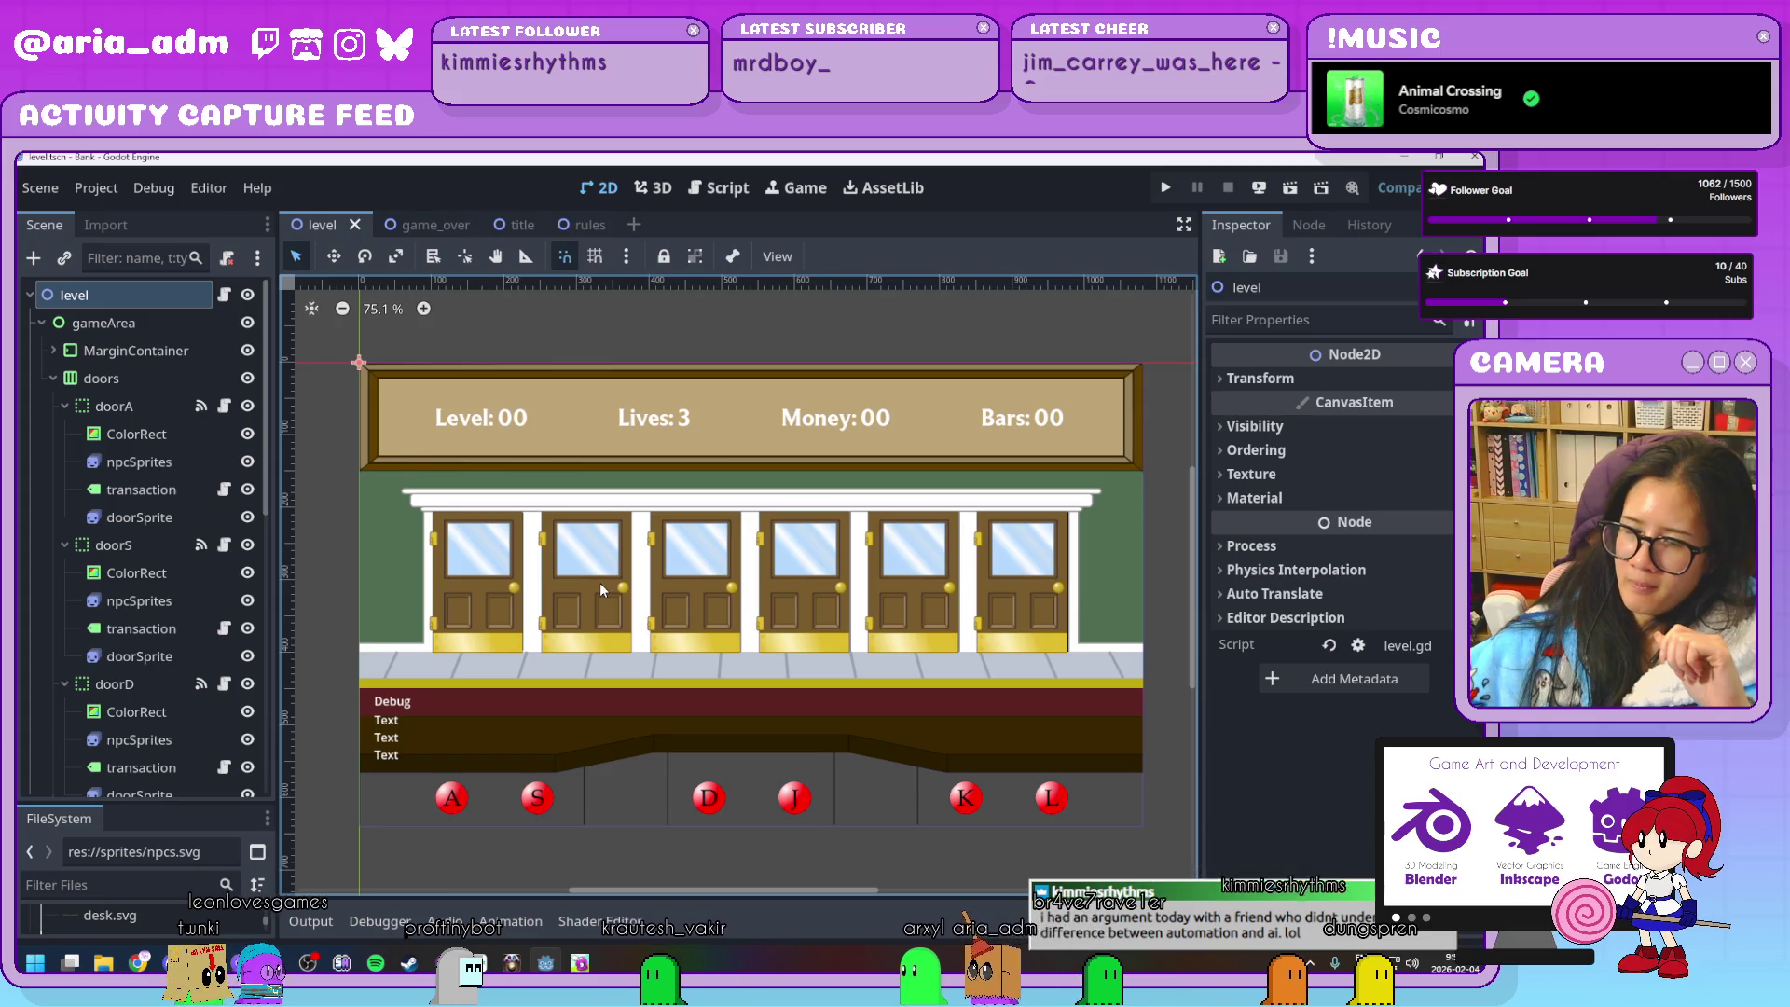
scroll(160, 600, down, 2)
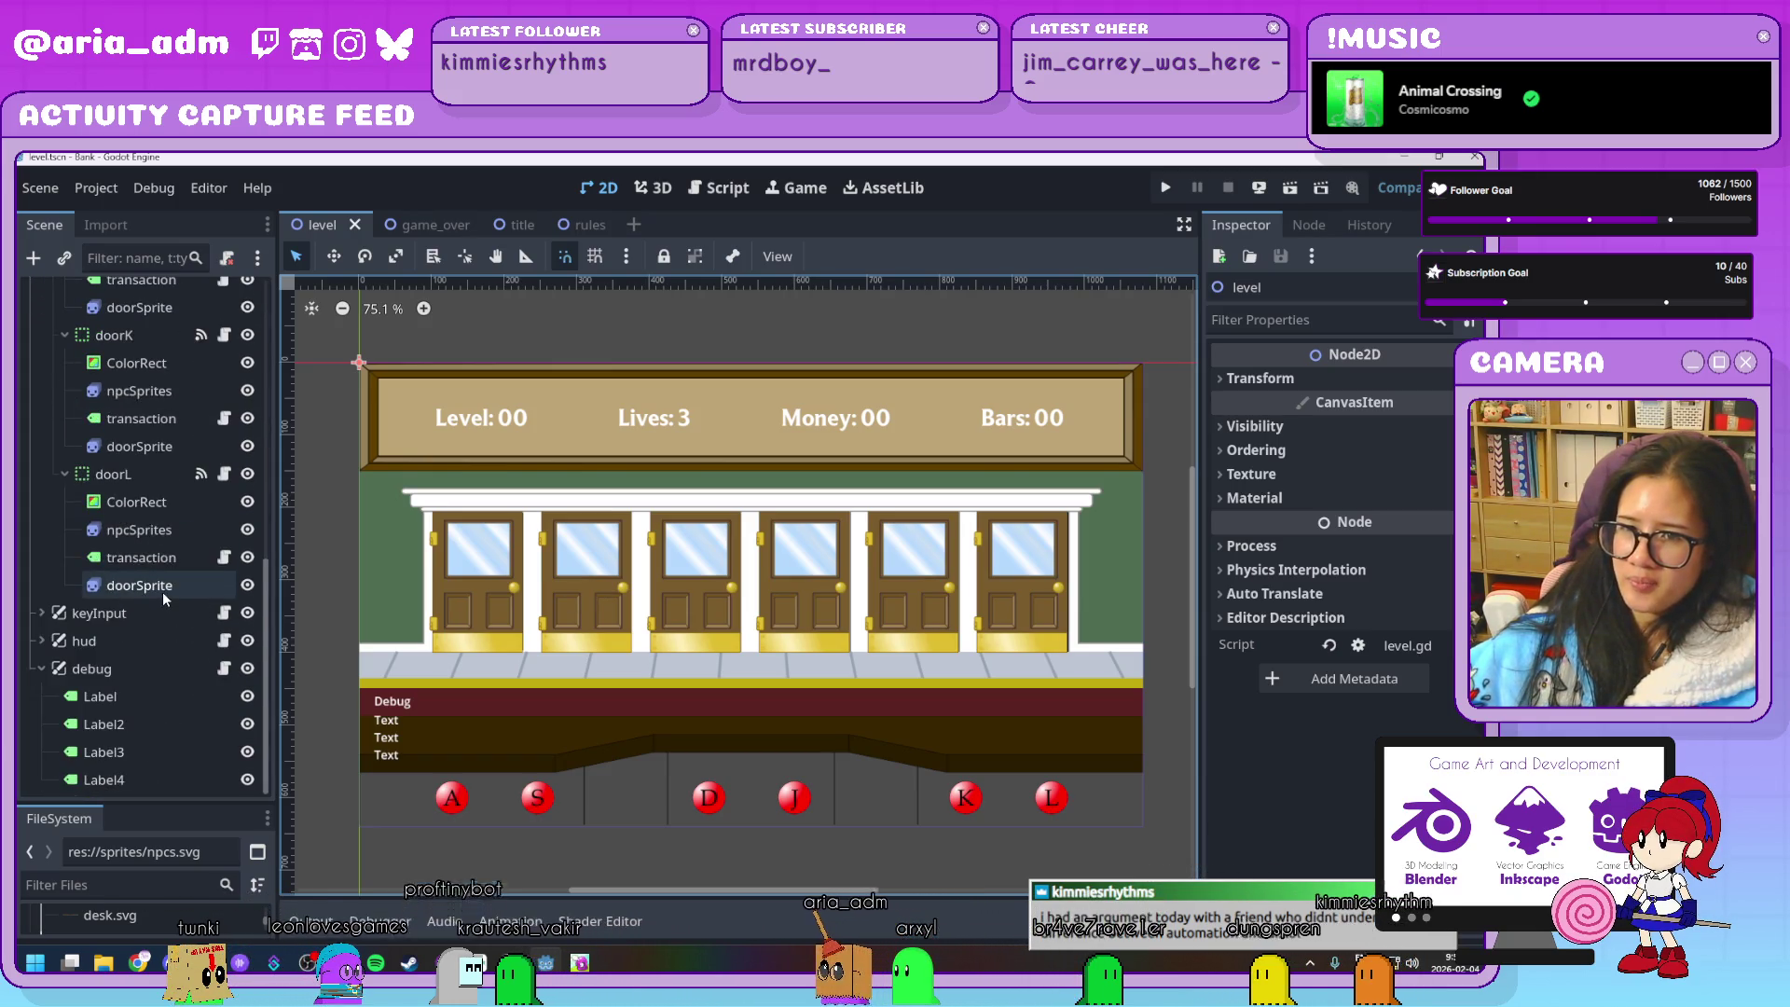
scroll(163, 591, up, 2)
scroll(165, 598, down, 15)
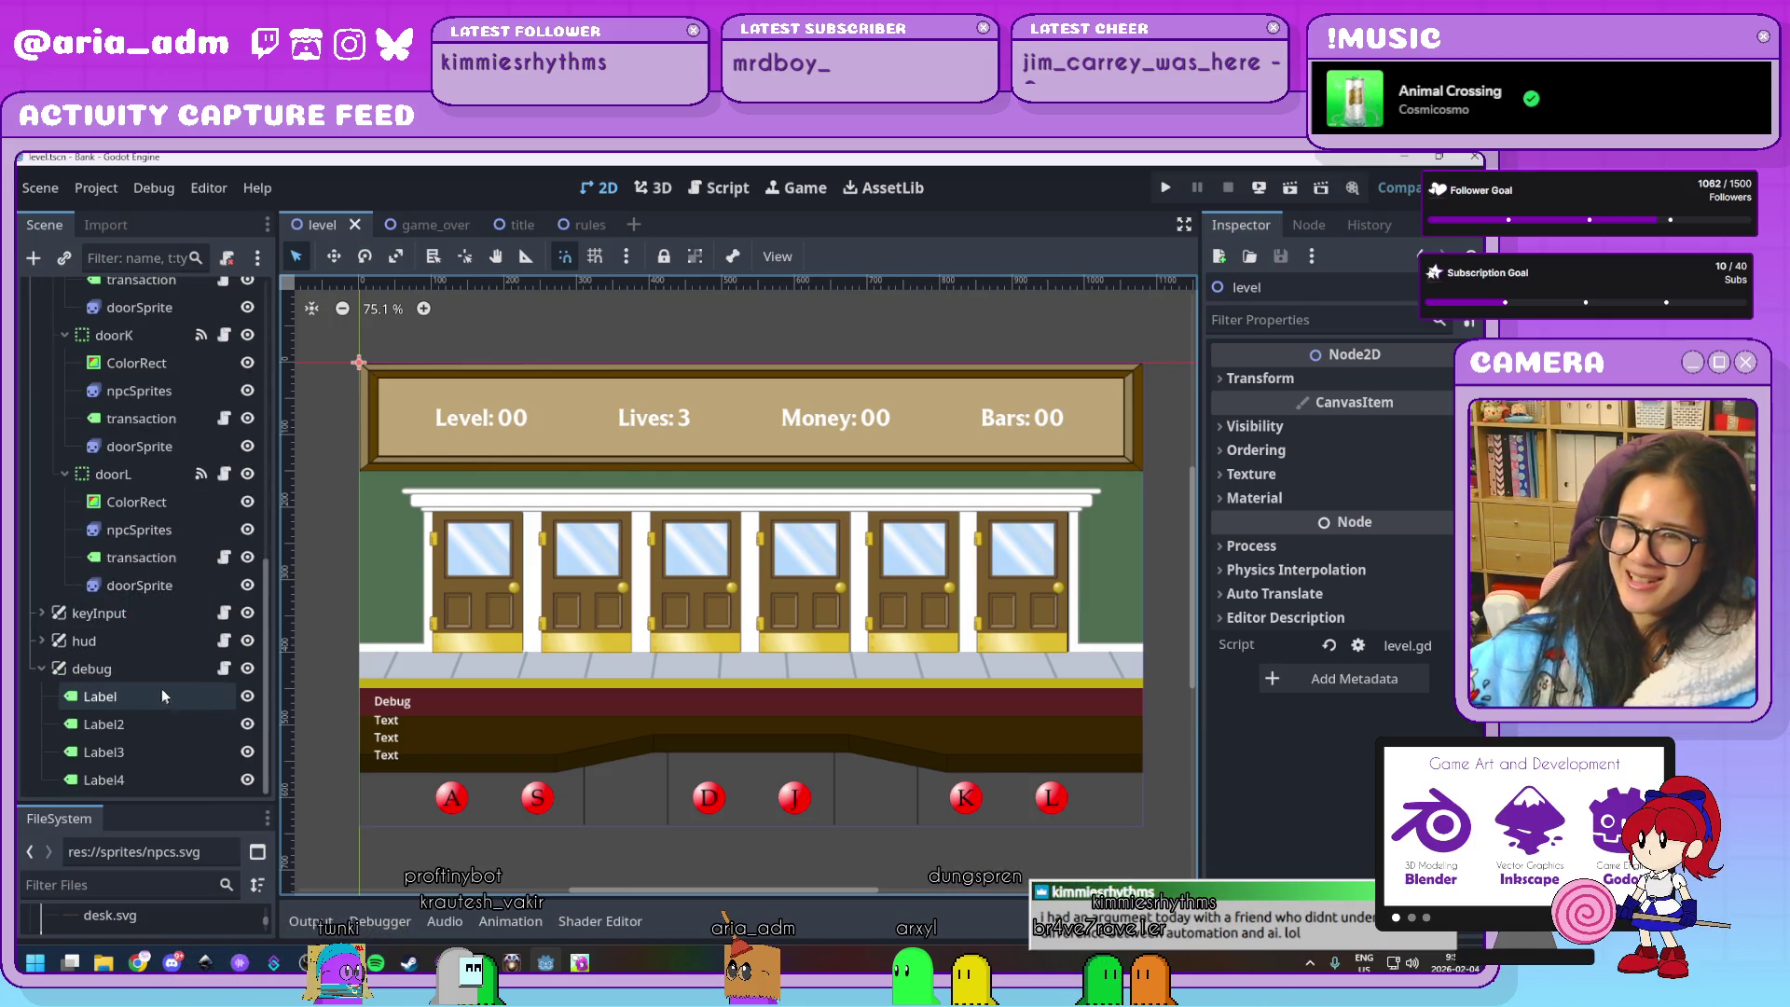
click(221, 670)
click(131, 669)
click(600, 187)
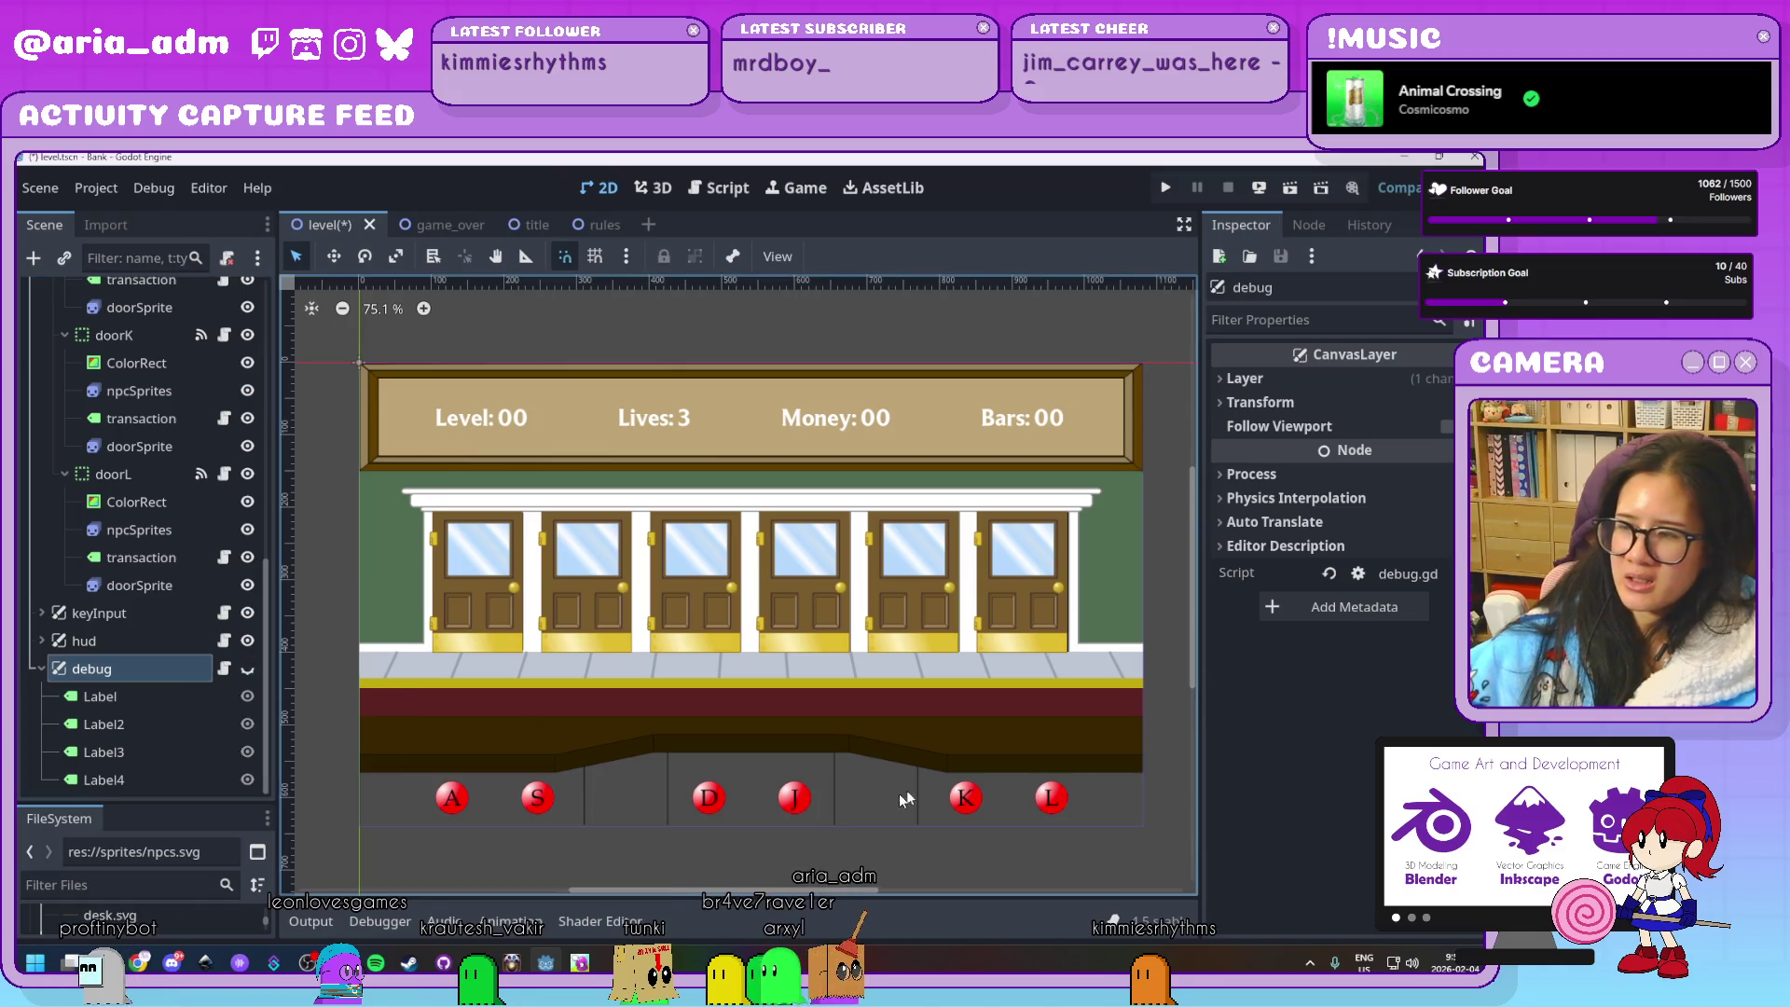
click(1167, 769)
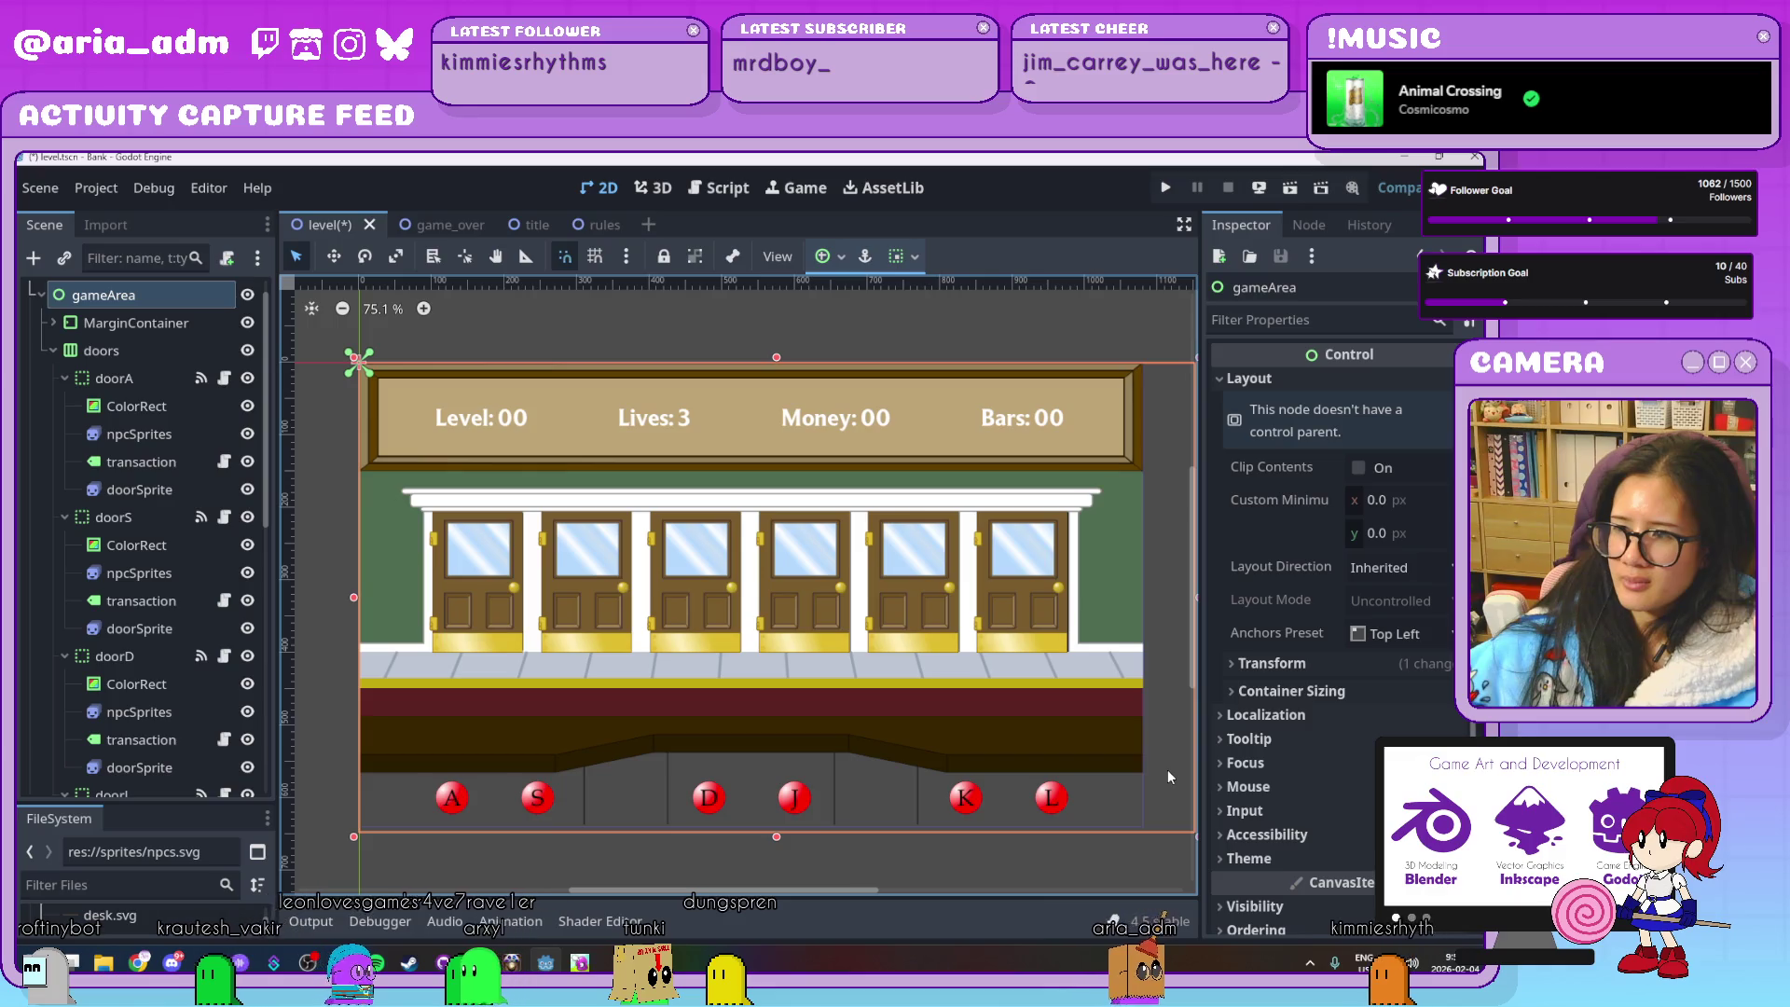
scroll(1167, 769, up, 1)
scroll(1167, 769, up, 2)
scroll(1054, 837, up, 6)
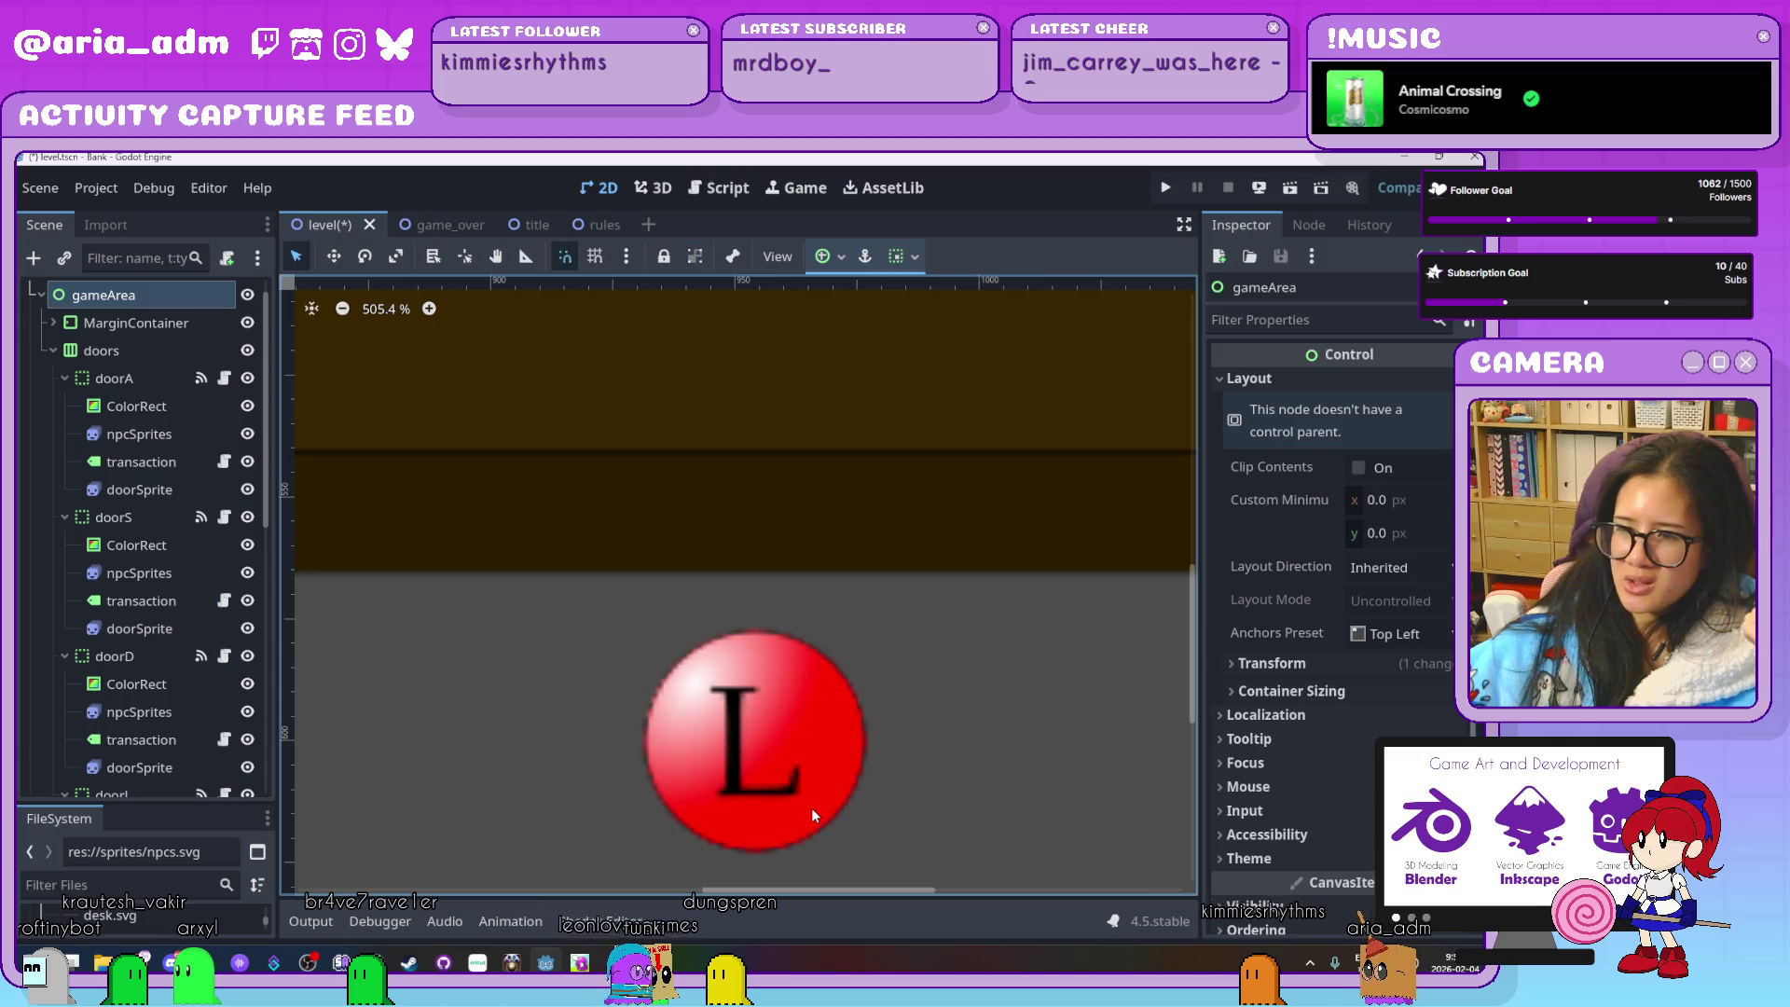
scroll(813, 811, down, 7)
scroll(811, 809, down, 5)
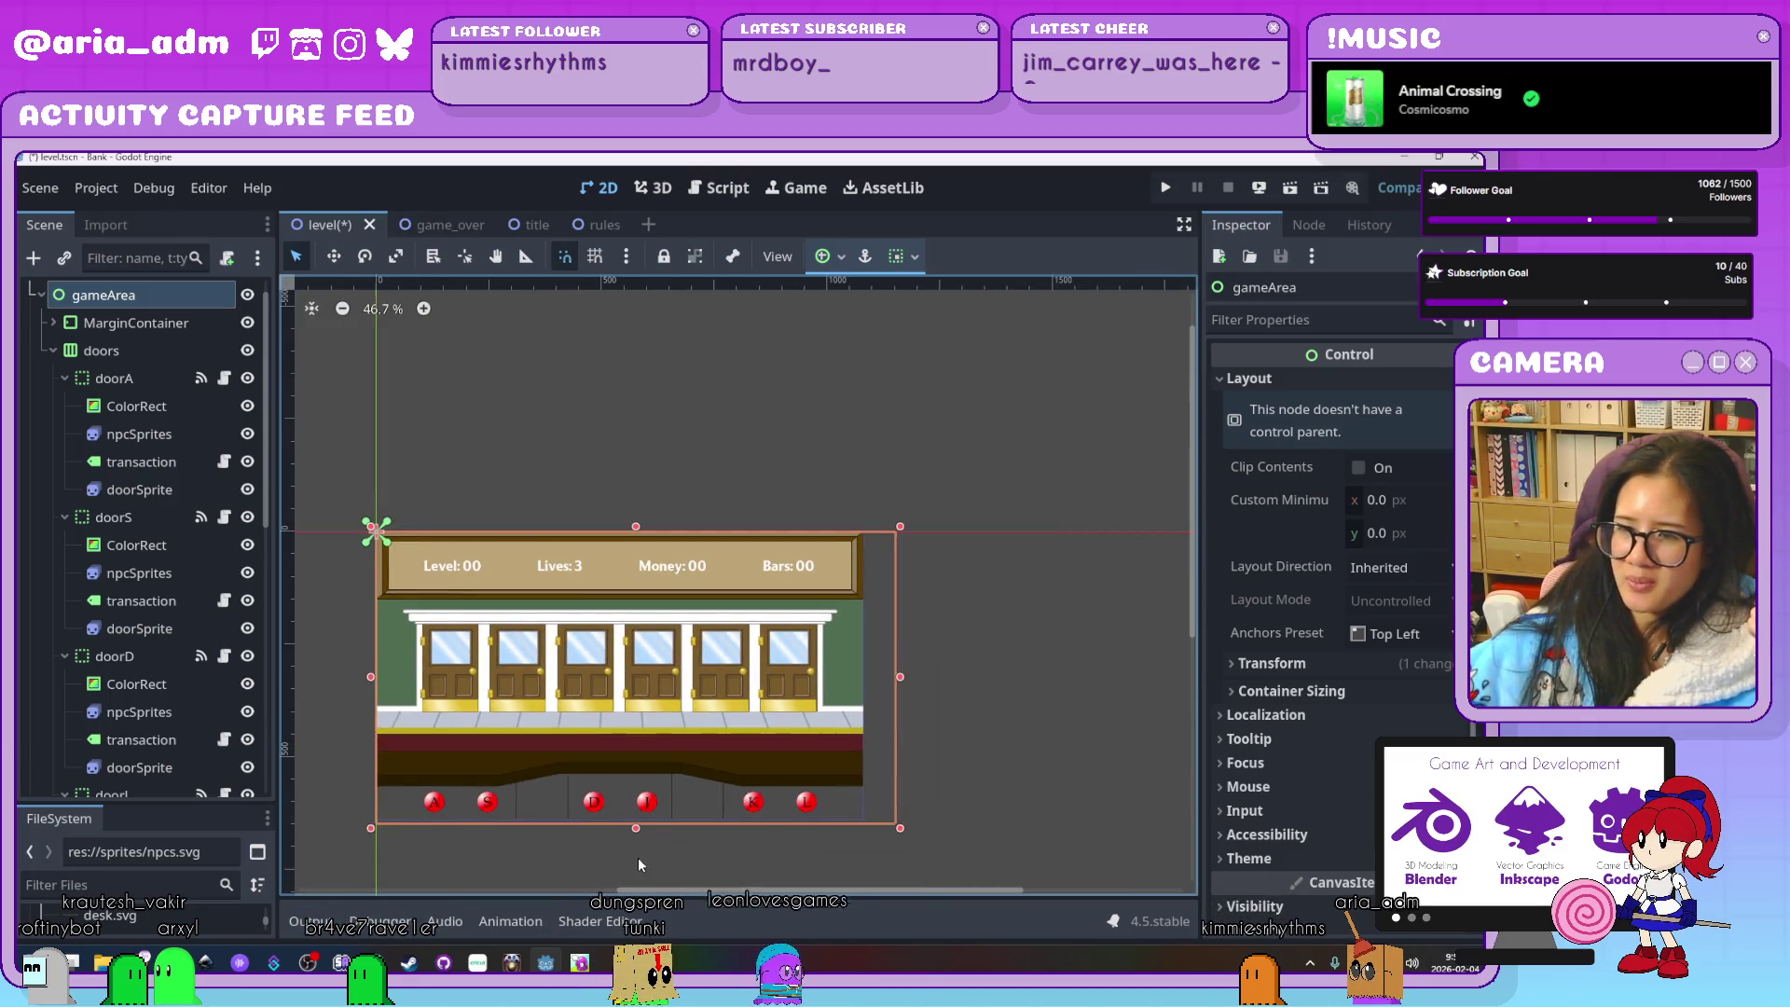
scroll(638, 858, up, 1)
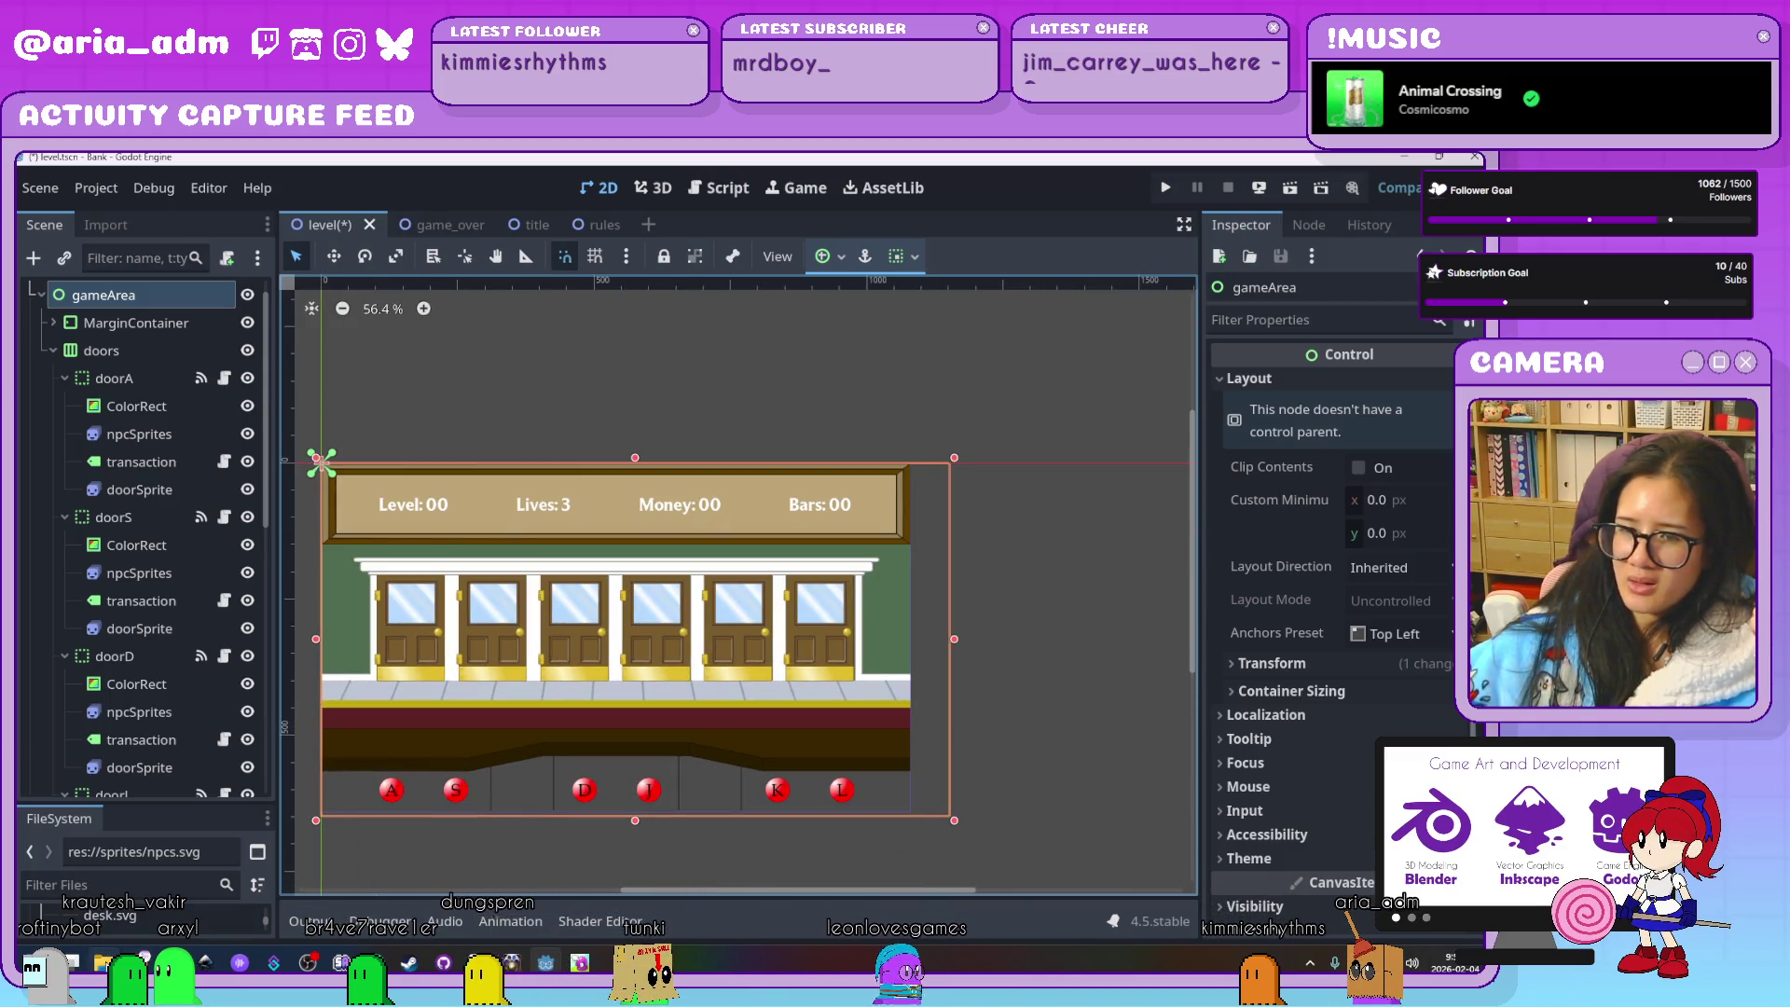
mouse_move(103, 962)
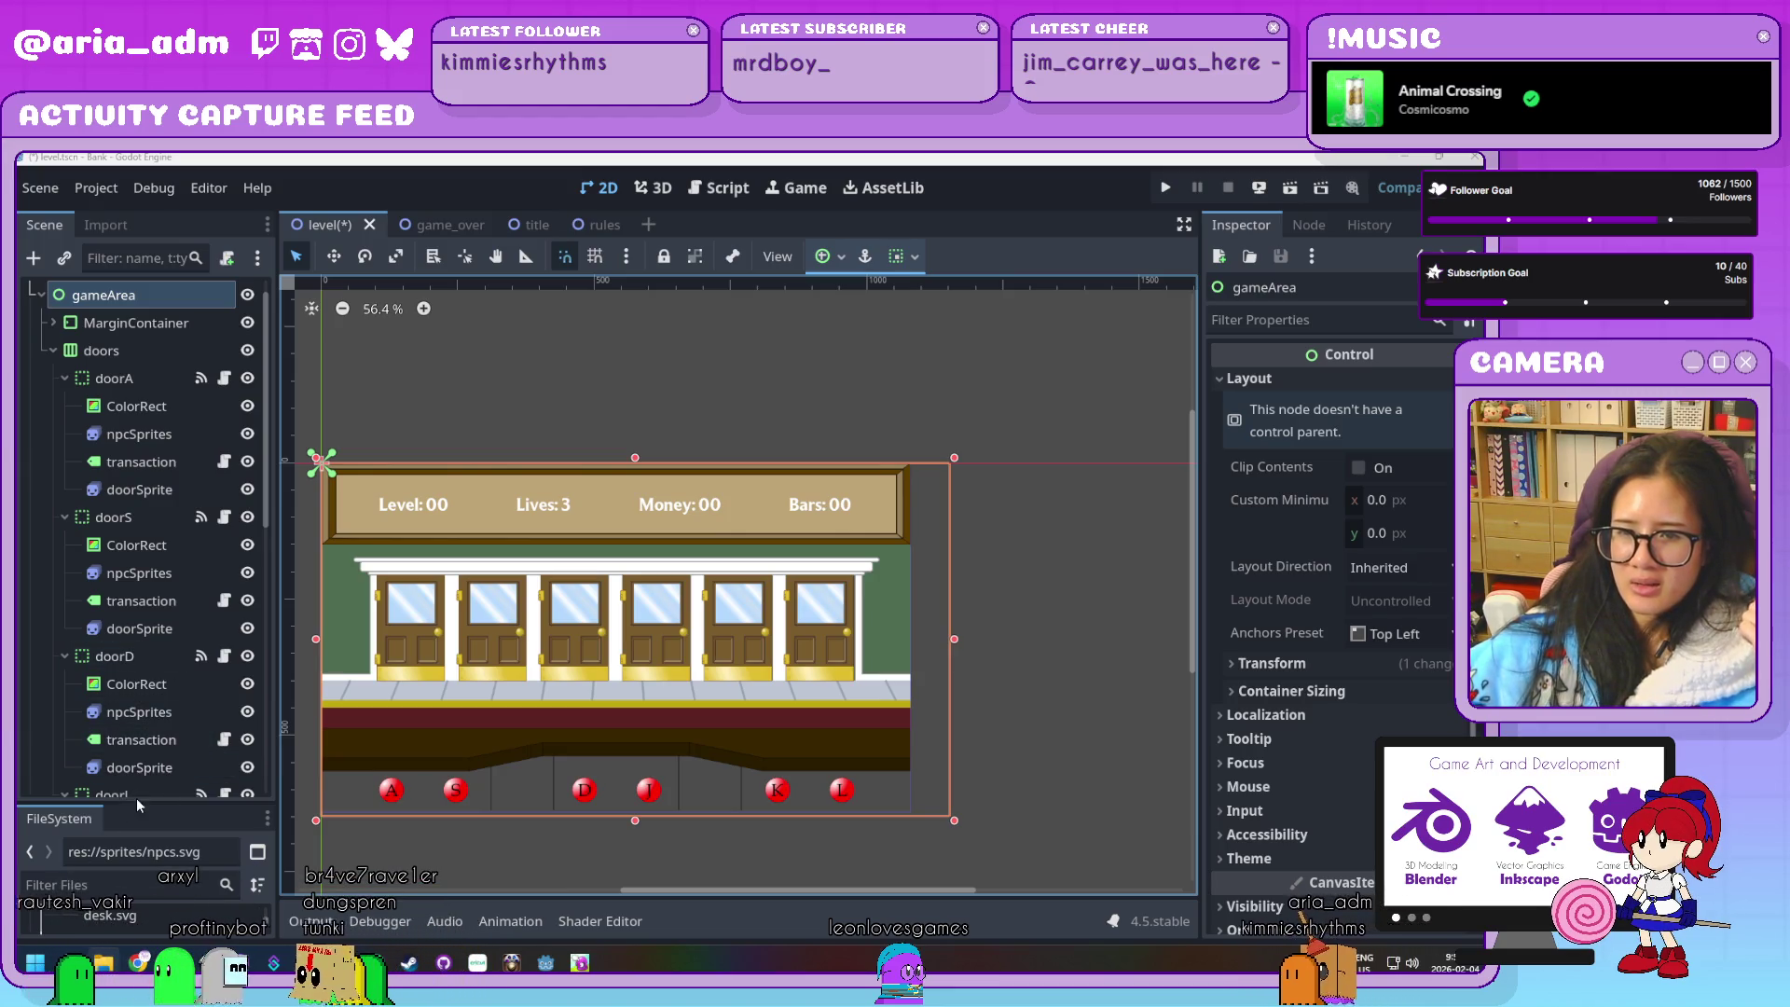
Enlarge the FileSystem dock, inspect buttons.svg's available actions without choosing one, then deselect gameArea
drag(137, 803, 140, 477)
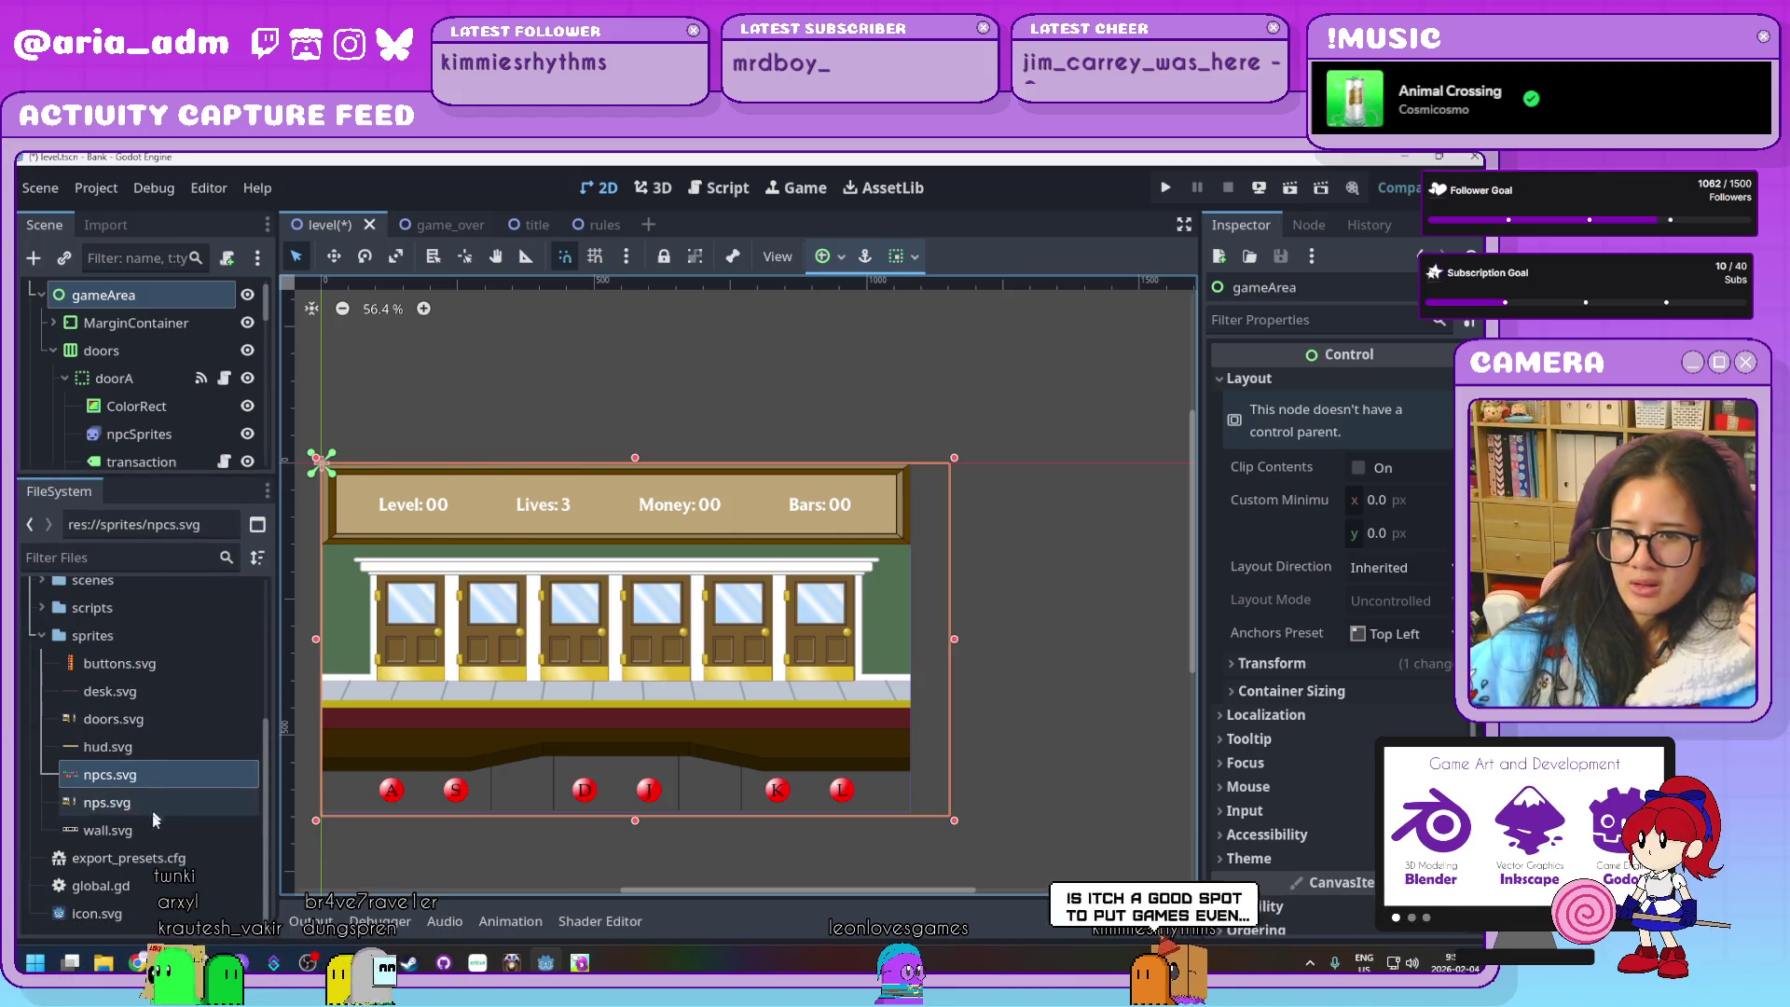
click(164, 664)
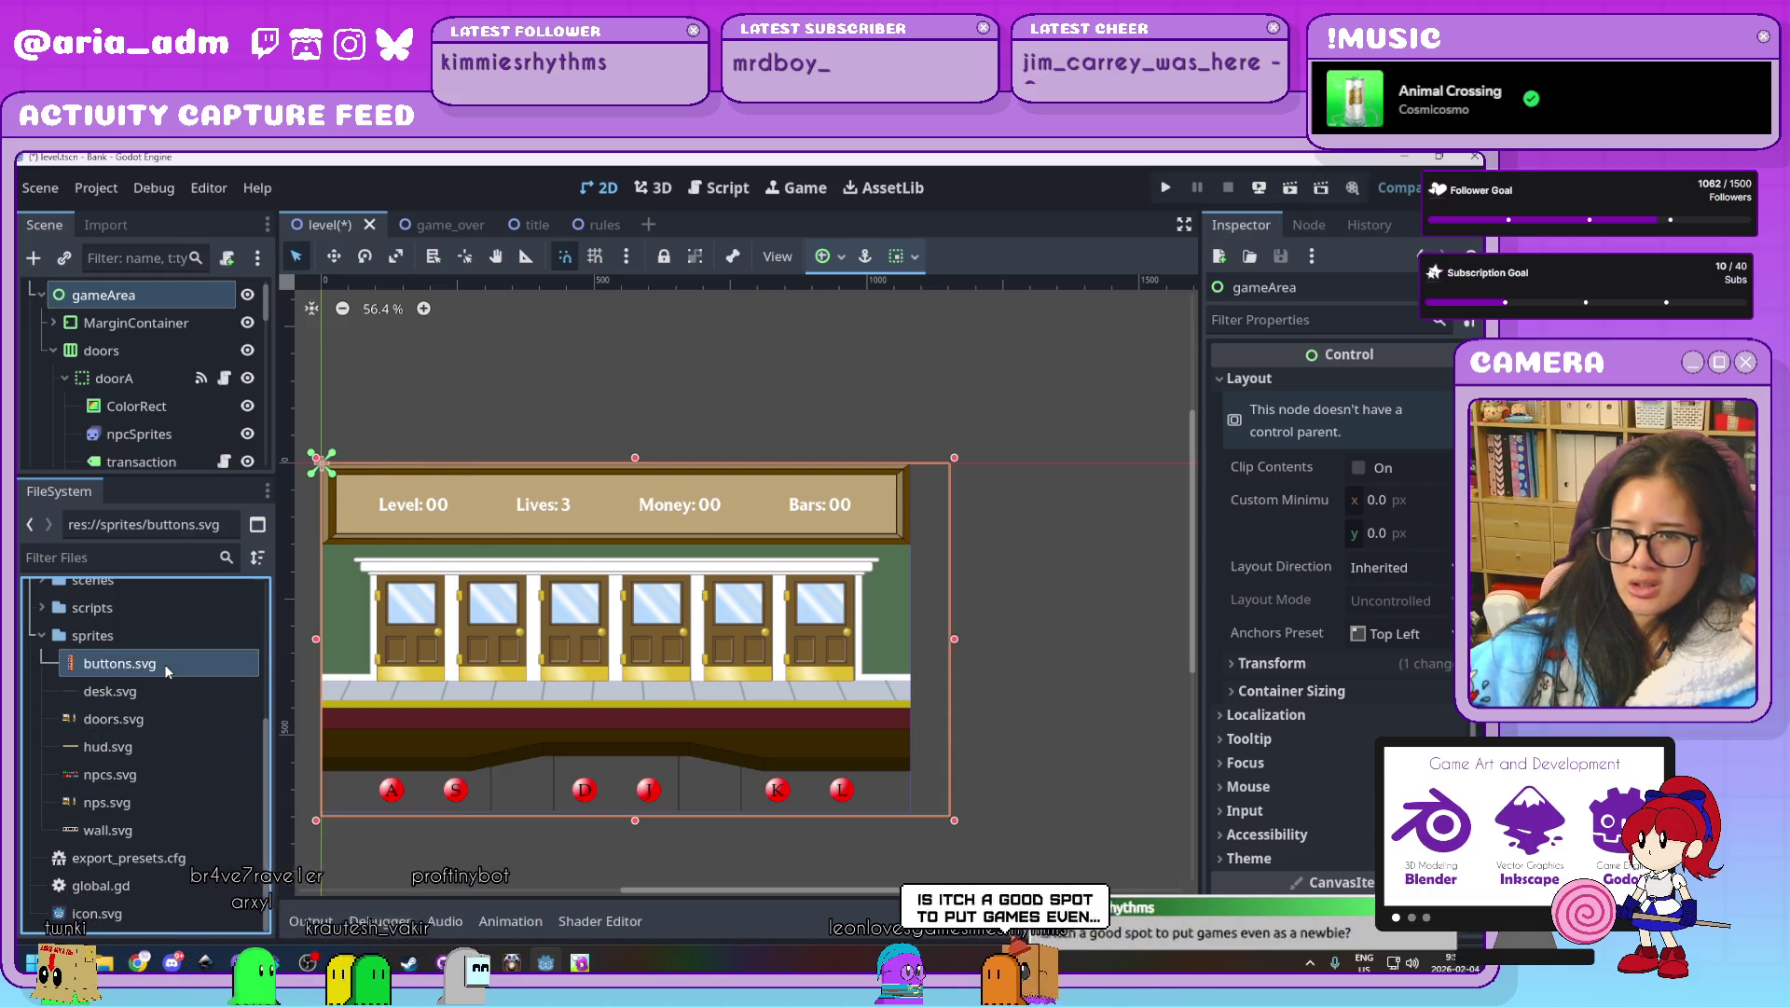
right_click(164, 663)
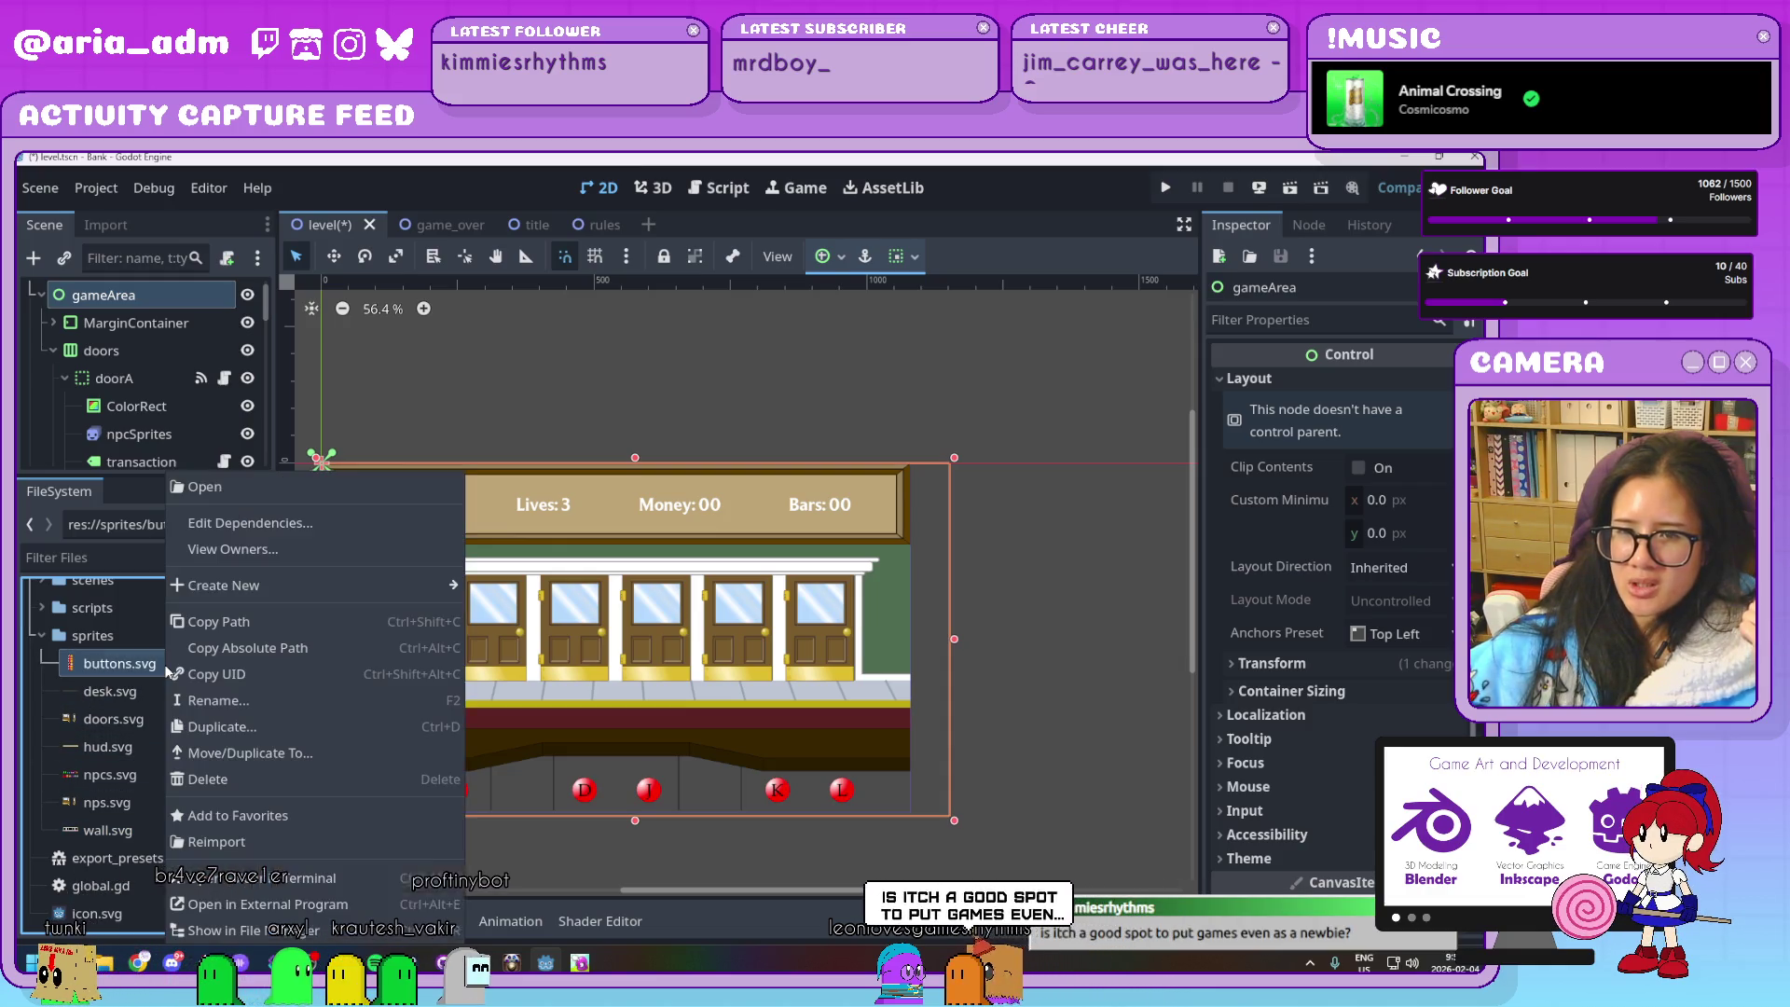
click(252, 933)
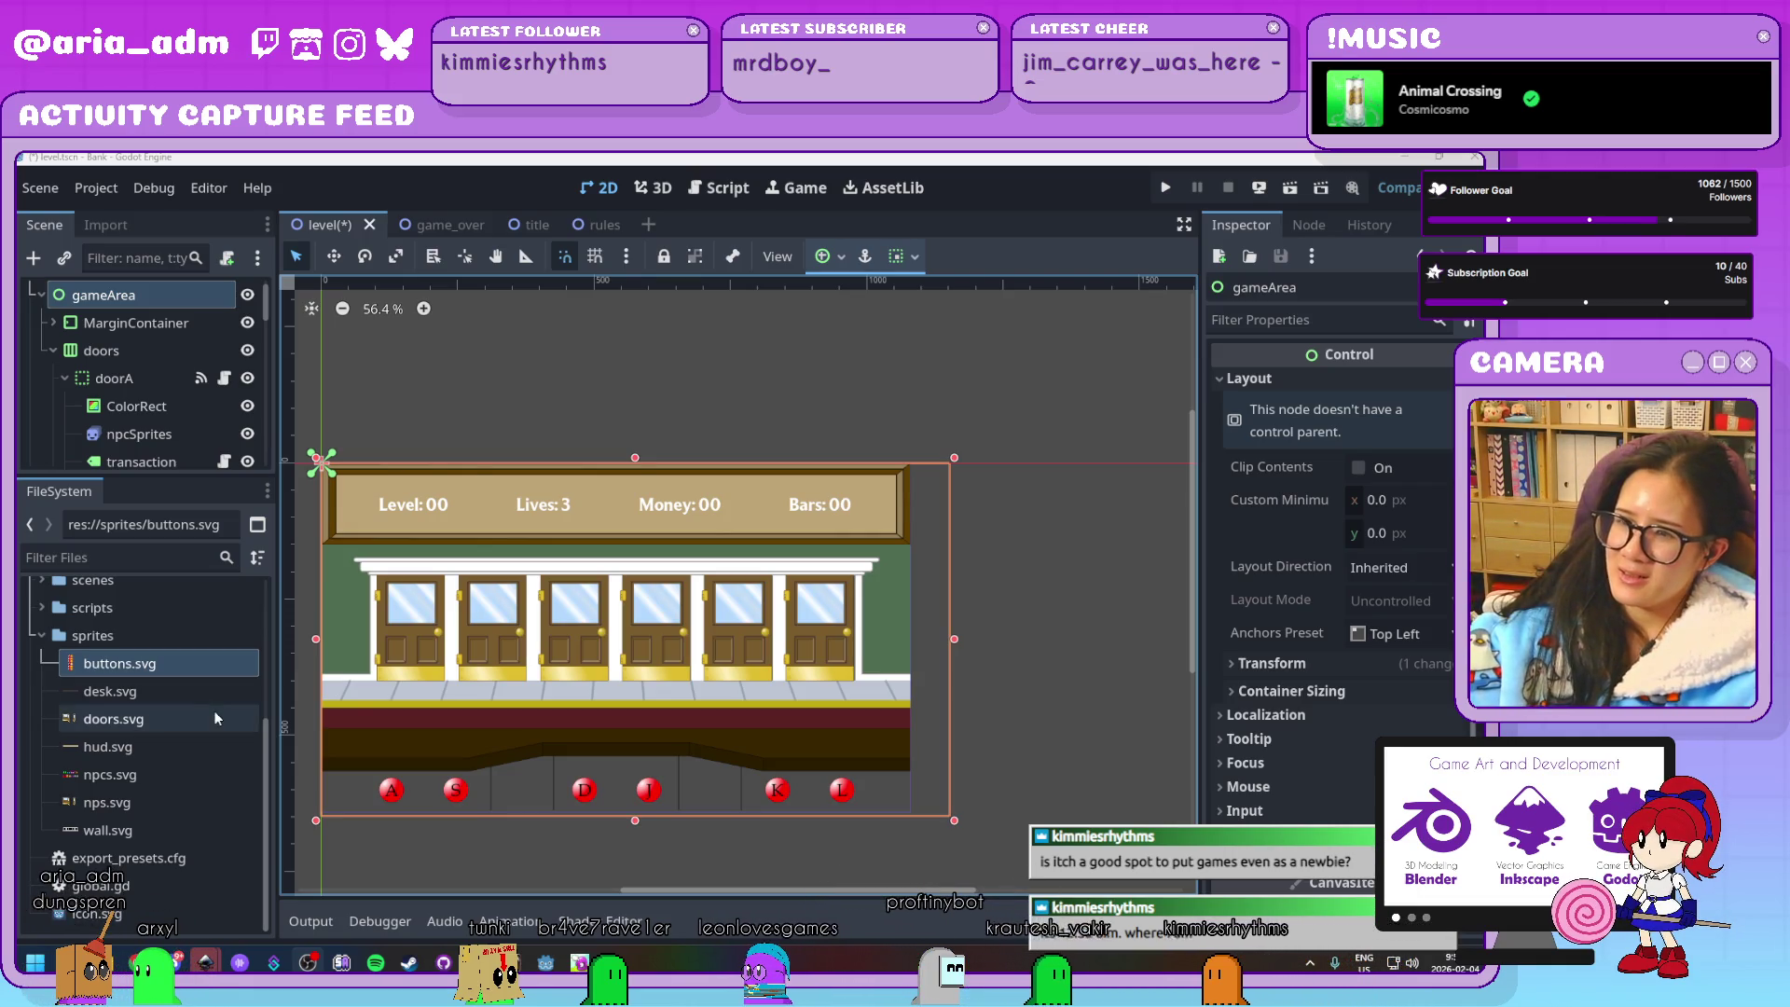
click(1087, 792)
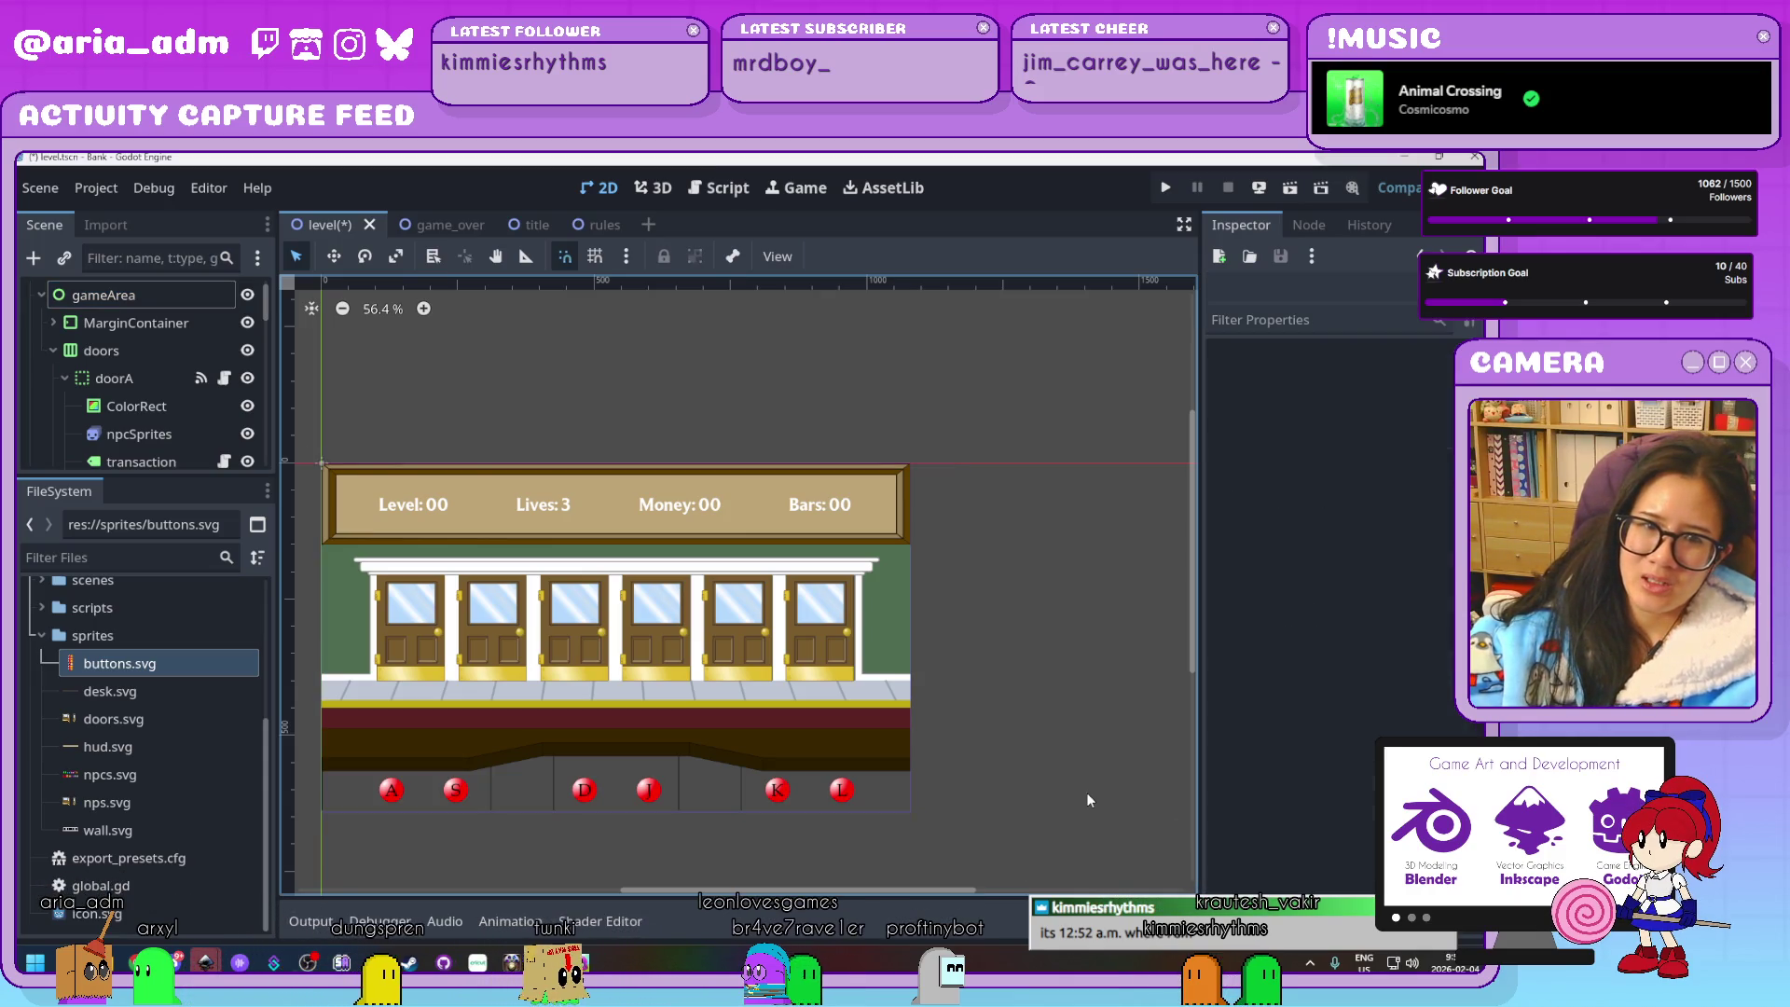
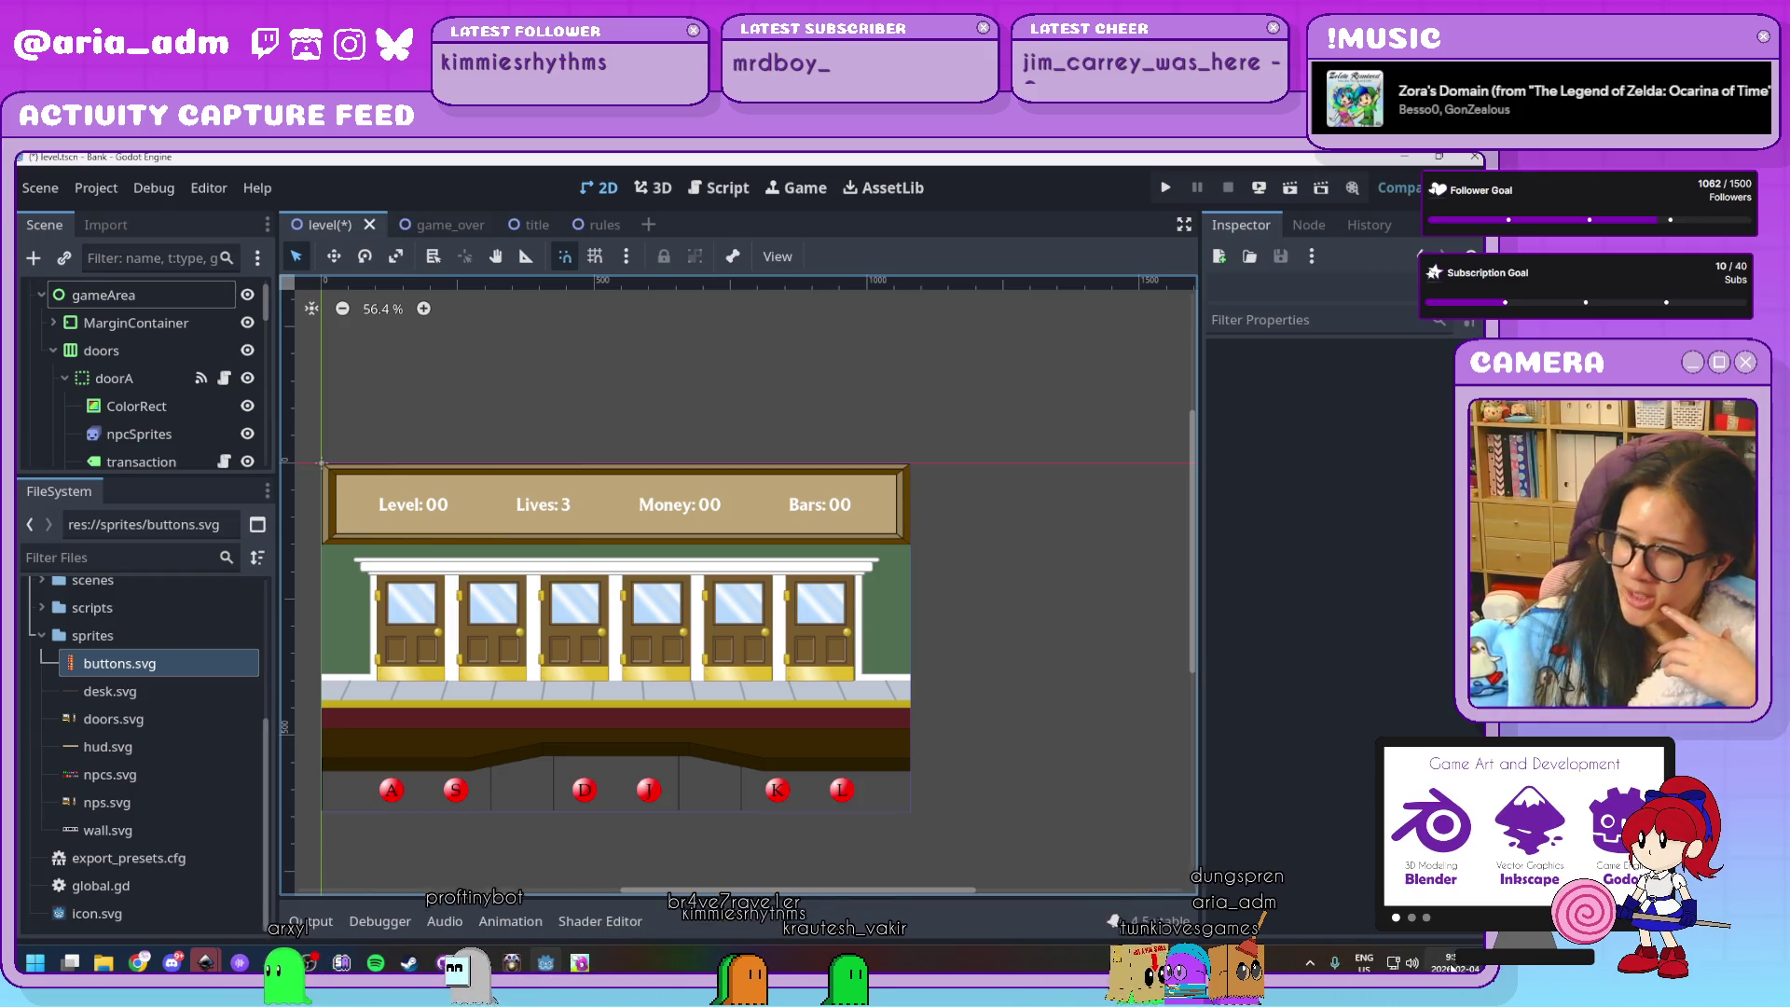
Enlarge the scene tree panel, collapse the doors node, and open the game_over scene
click(1328, 790)
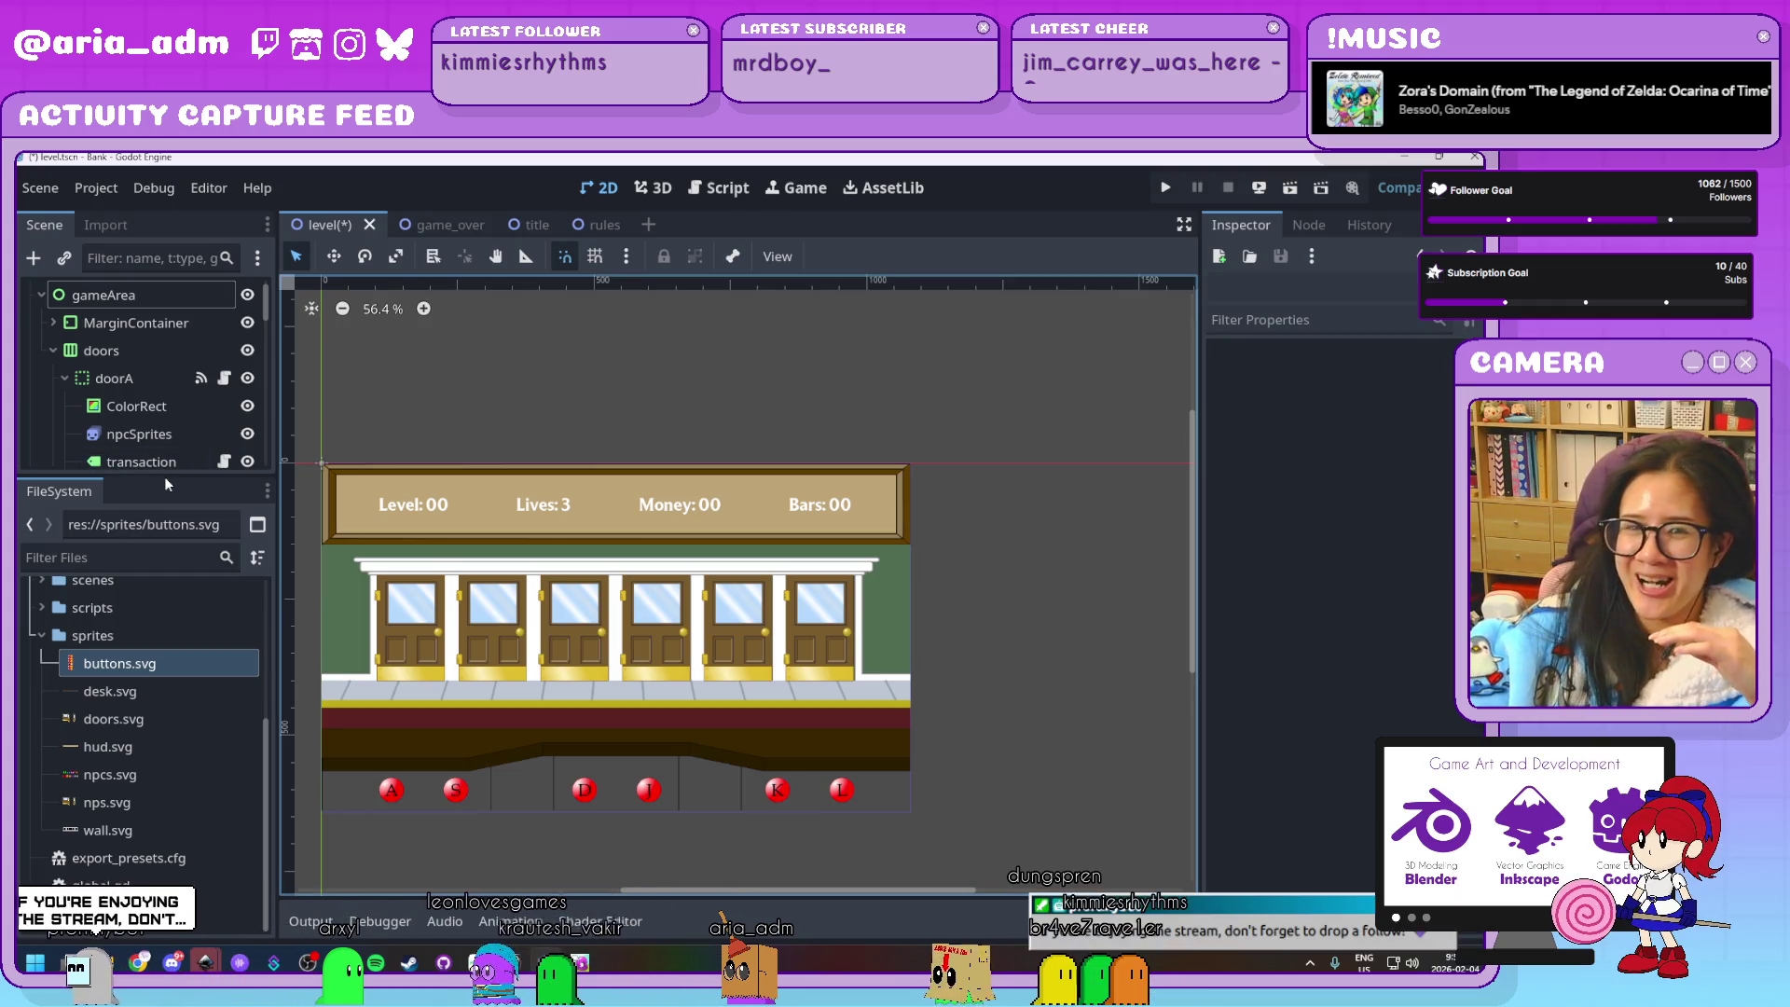
drag(168, 478, 140, 644)
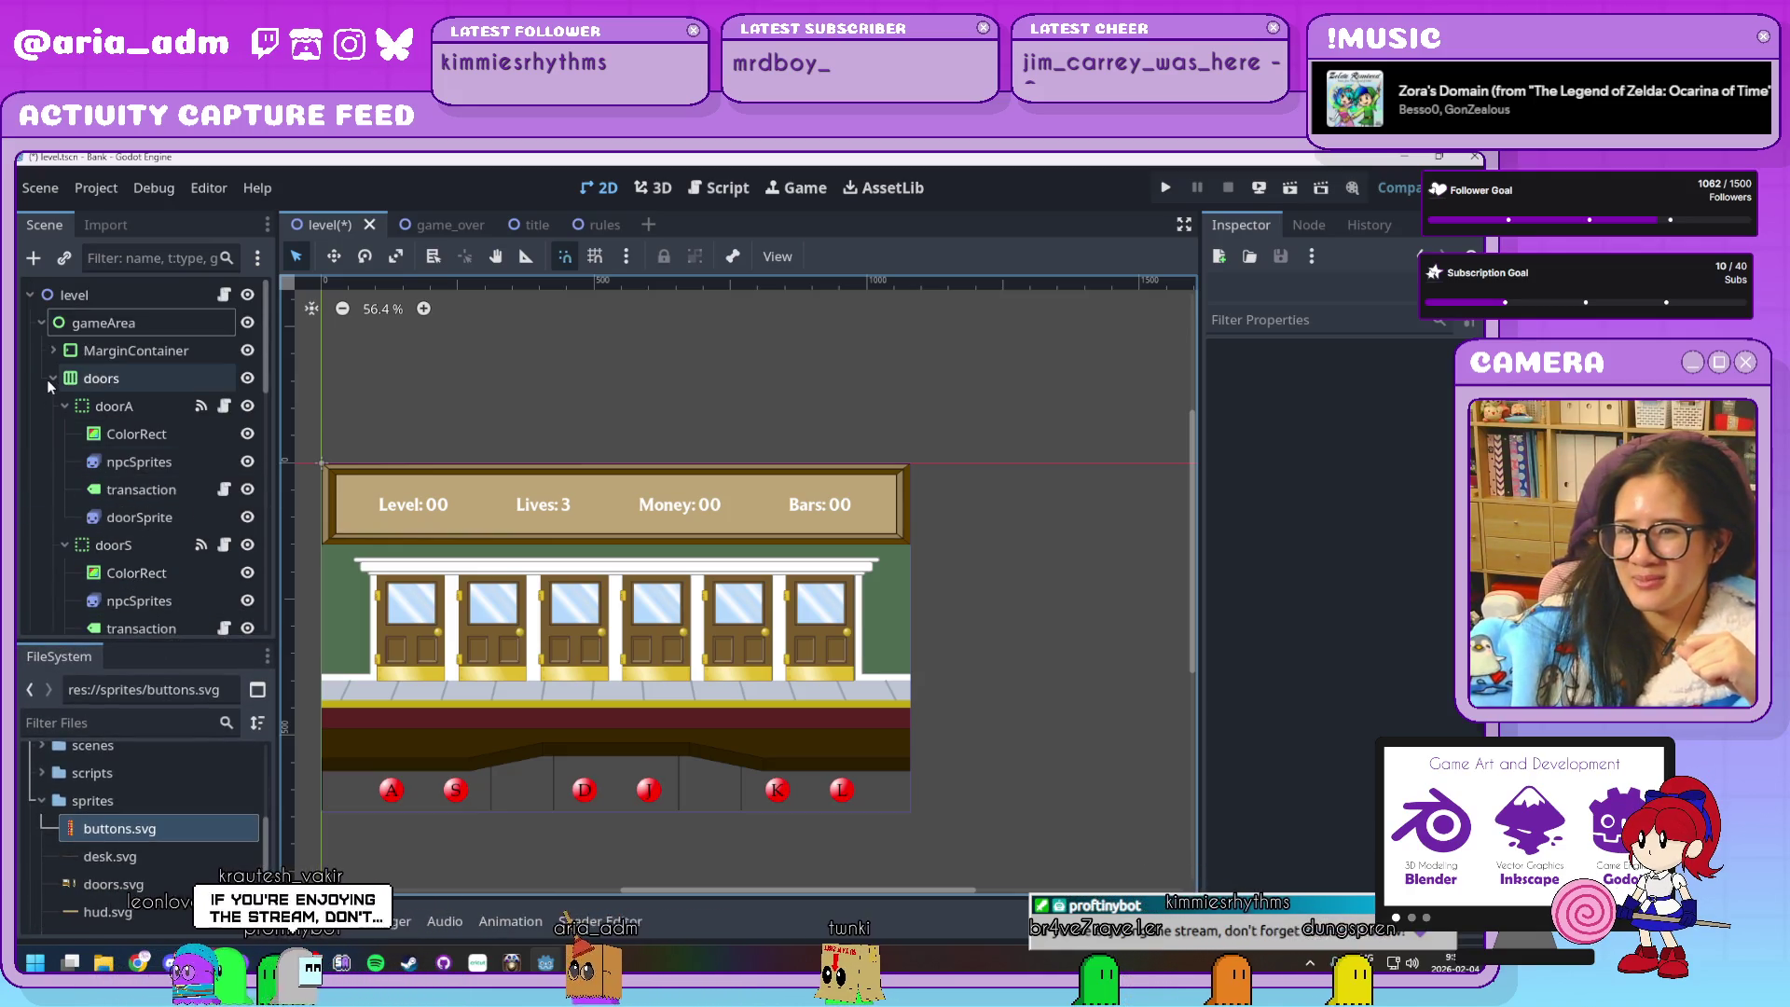
click(50, 378)
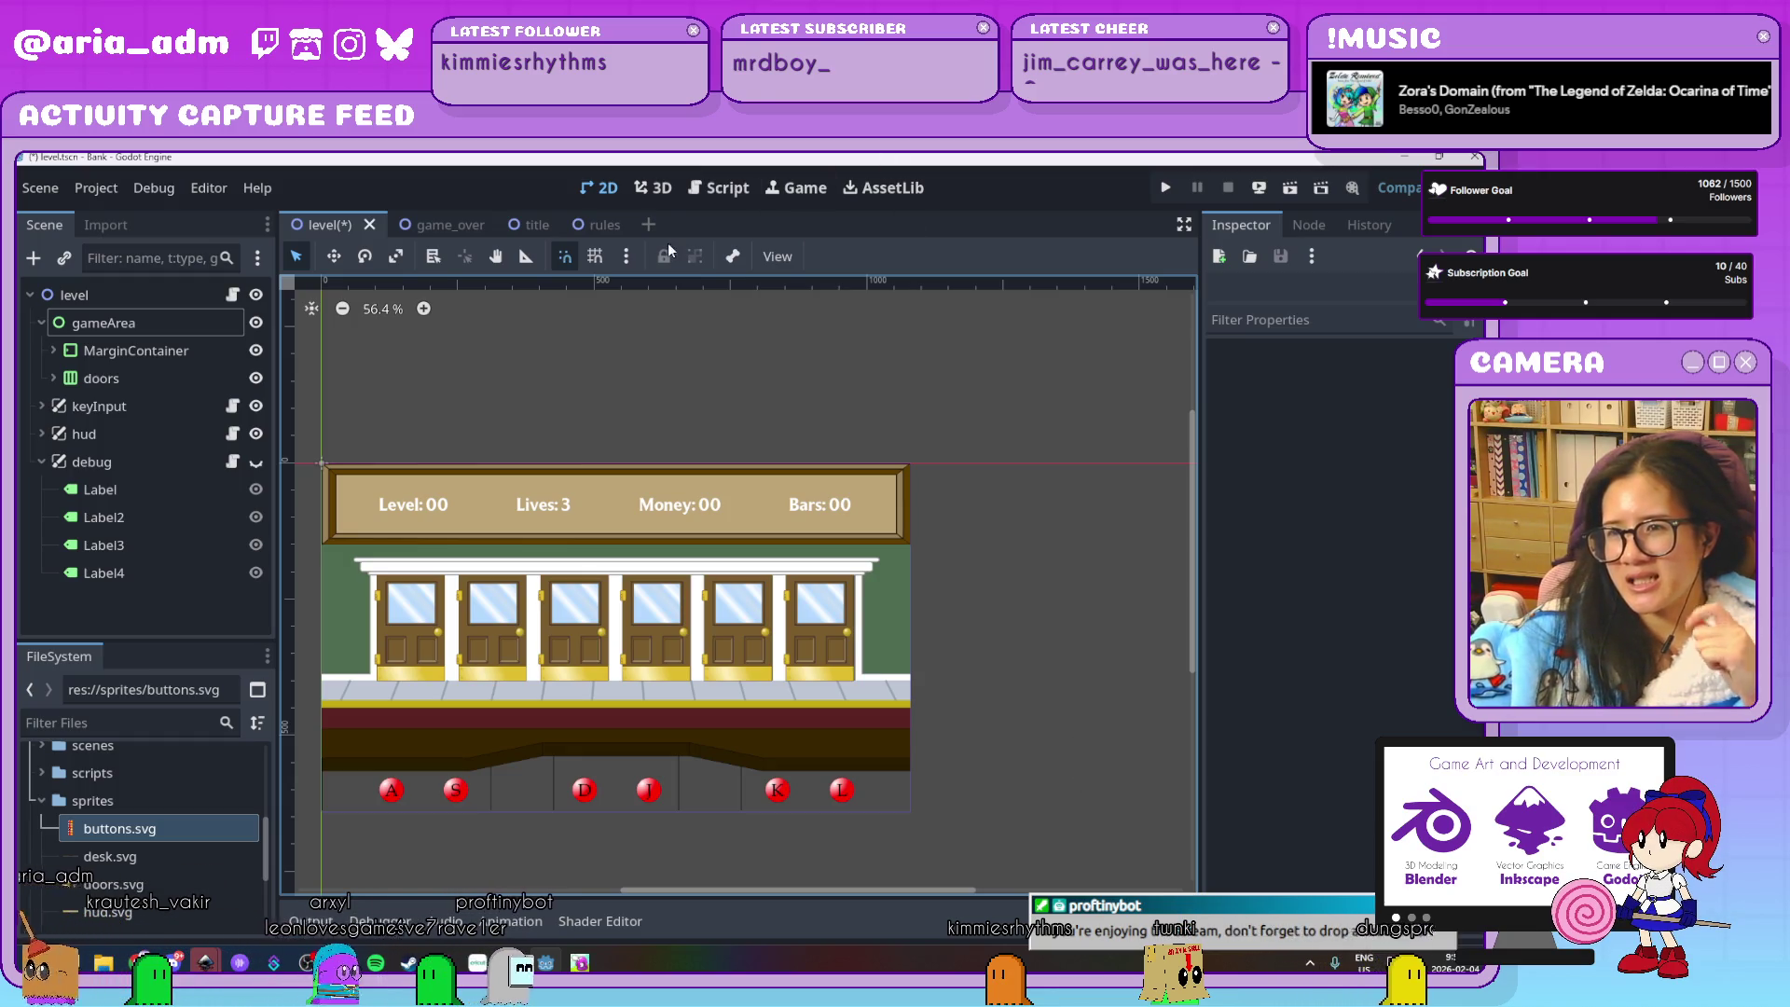
click(438, 226)
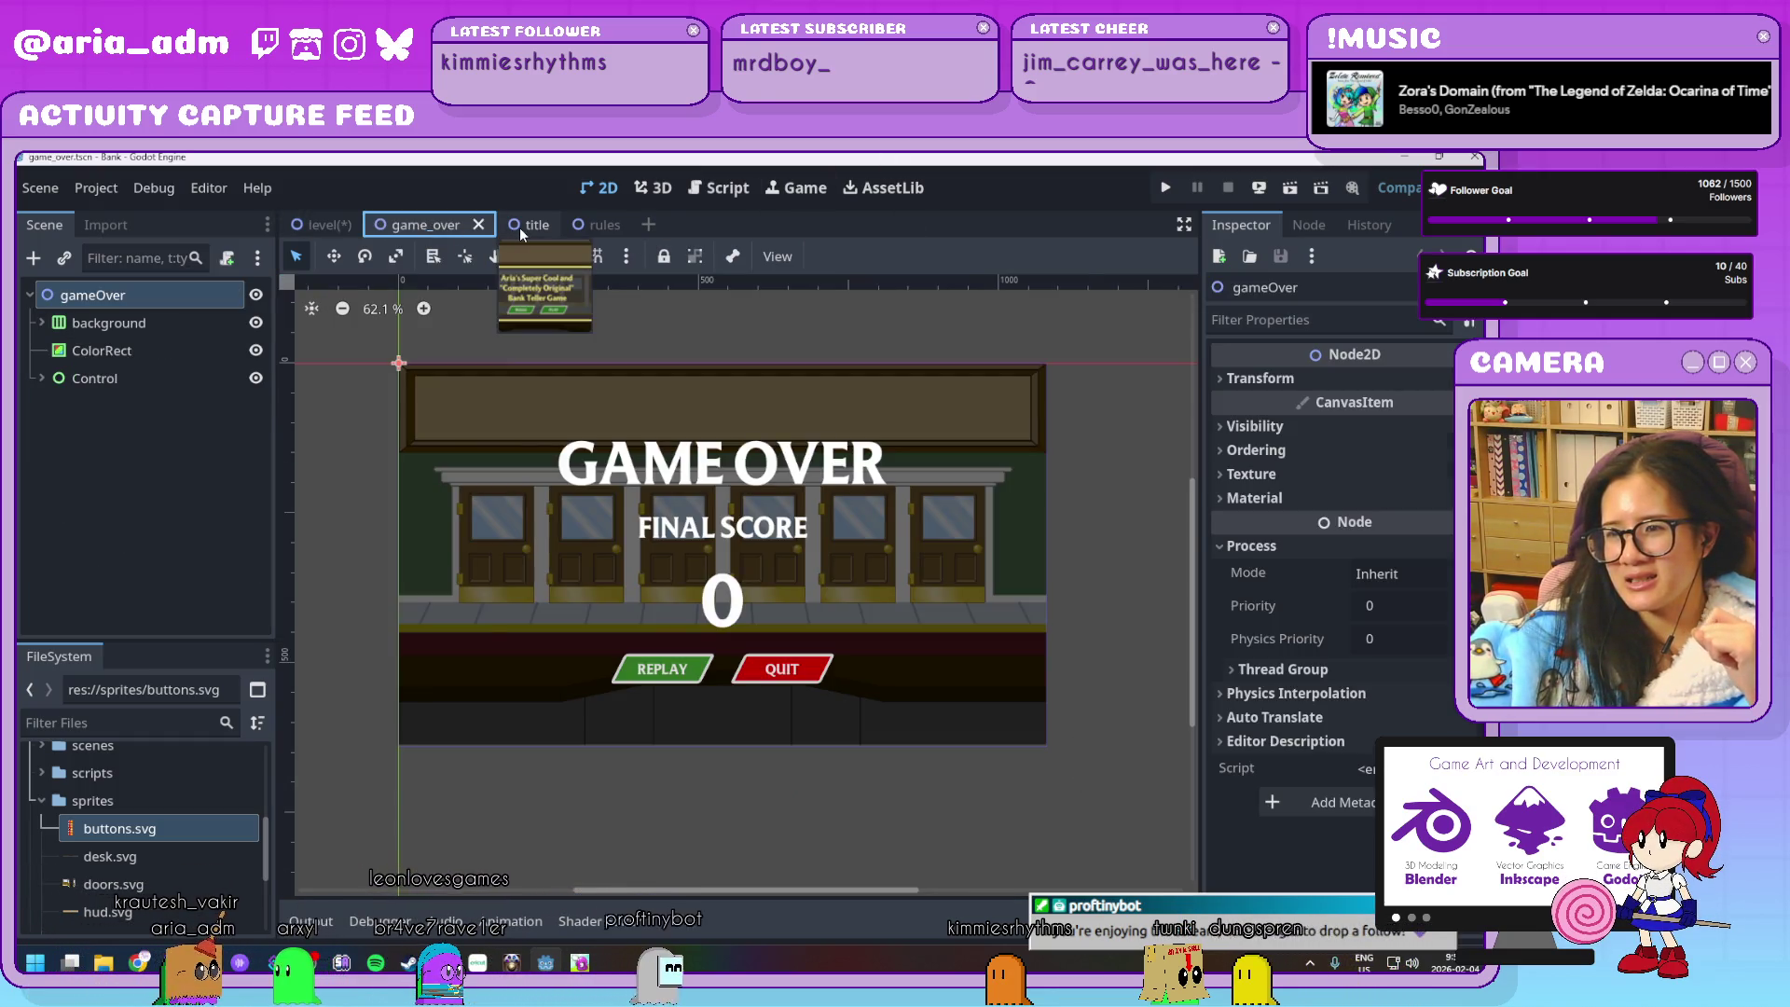
Review the title, rules and game_over scenes, then save the level scene
click(520, 229)
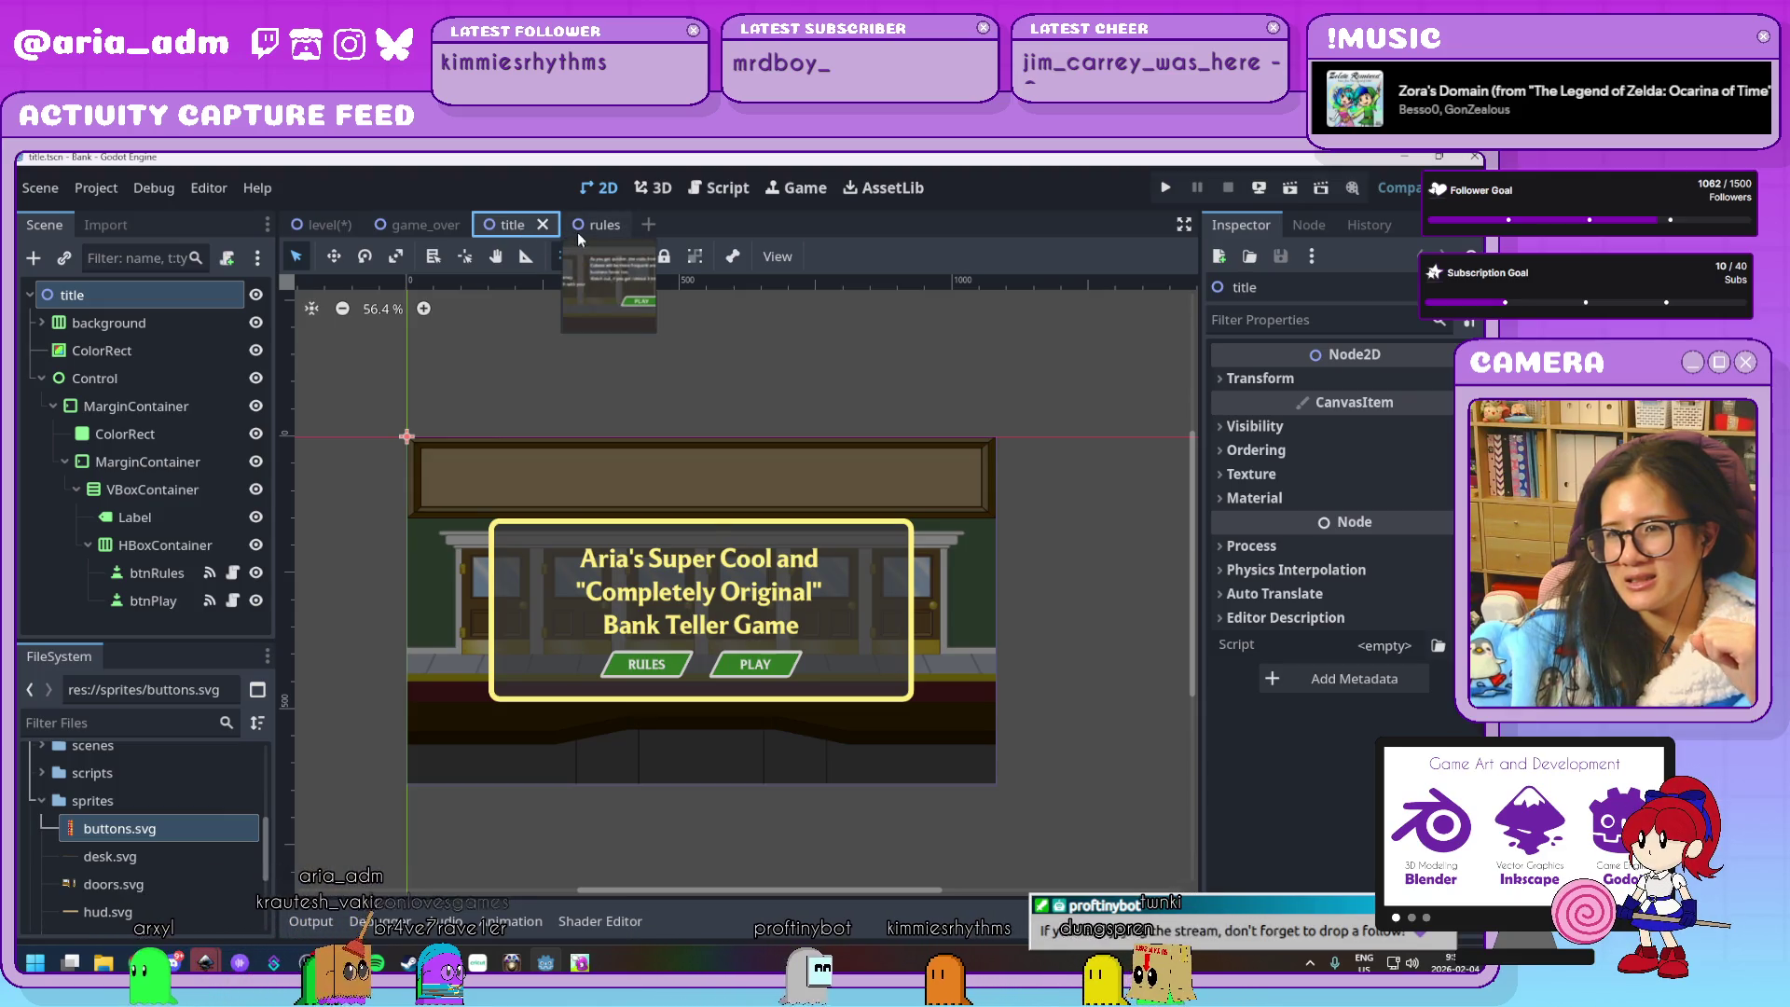
click(578, 232)
click(514, 228)
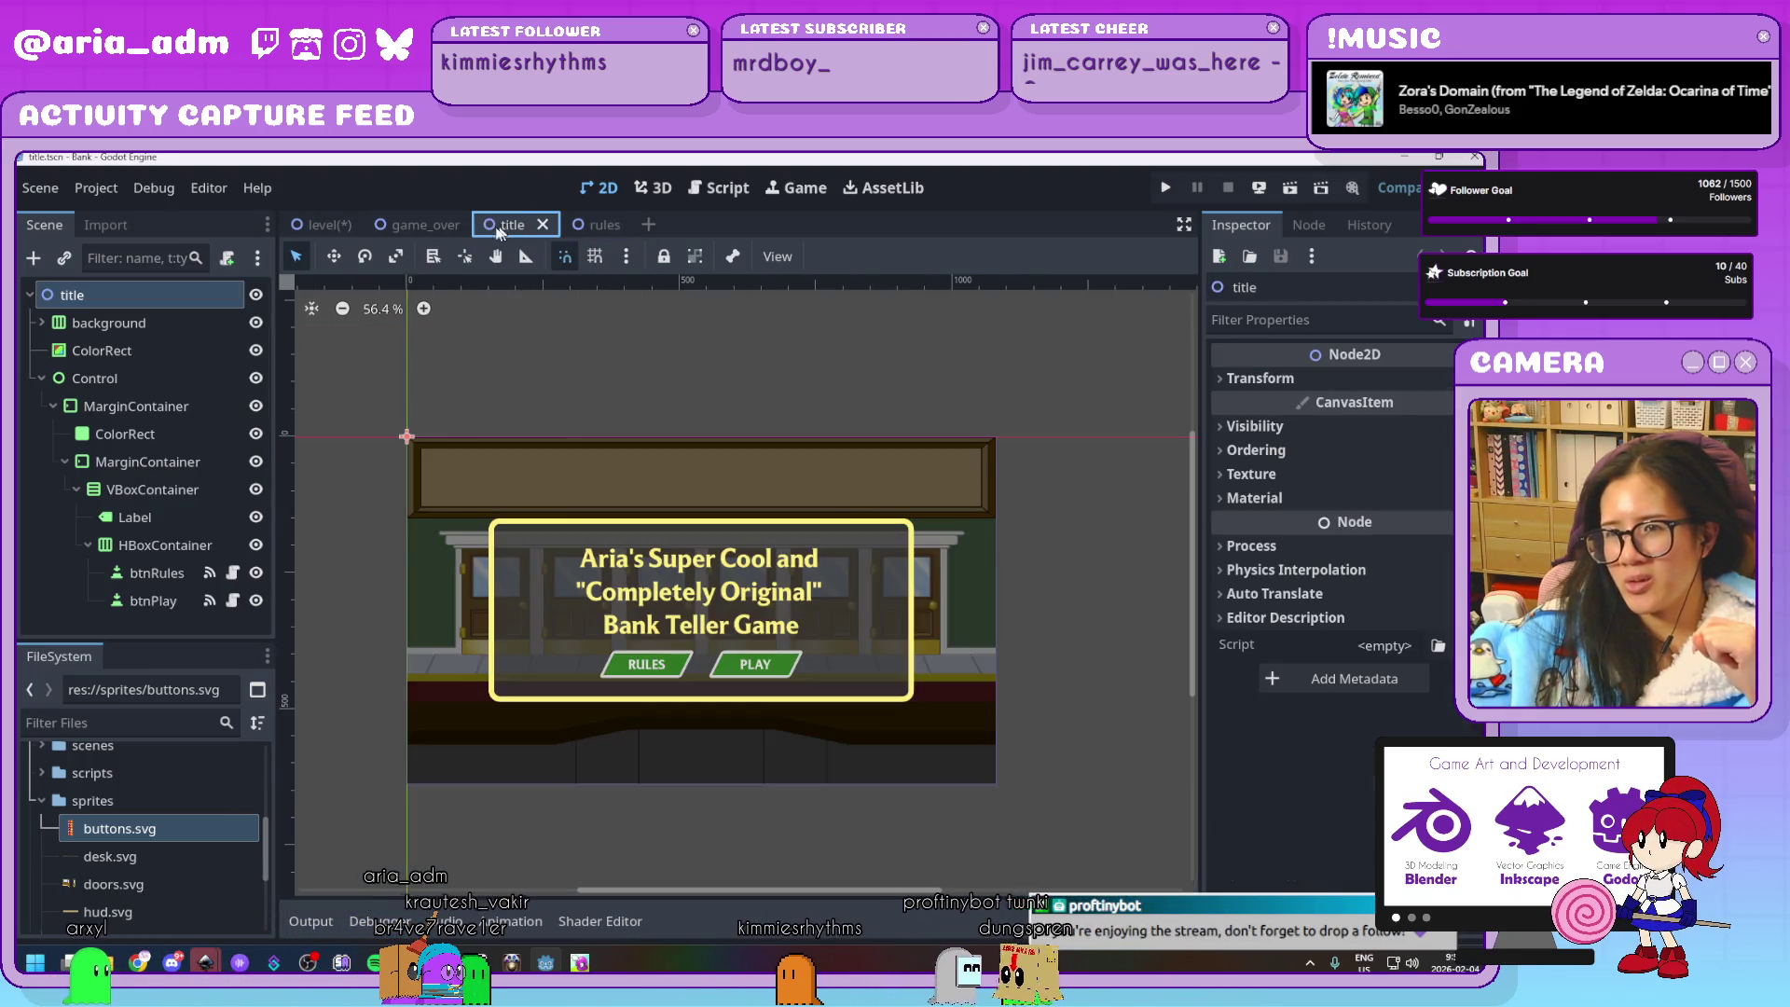
click(406, 233)
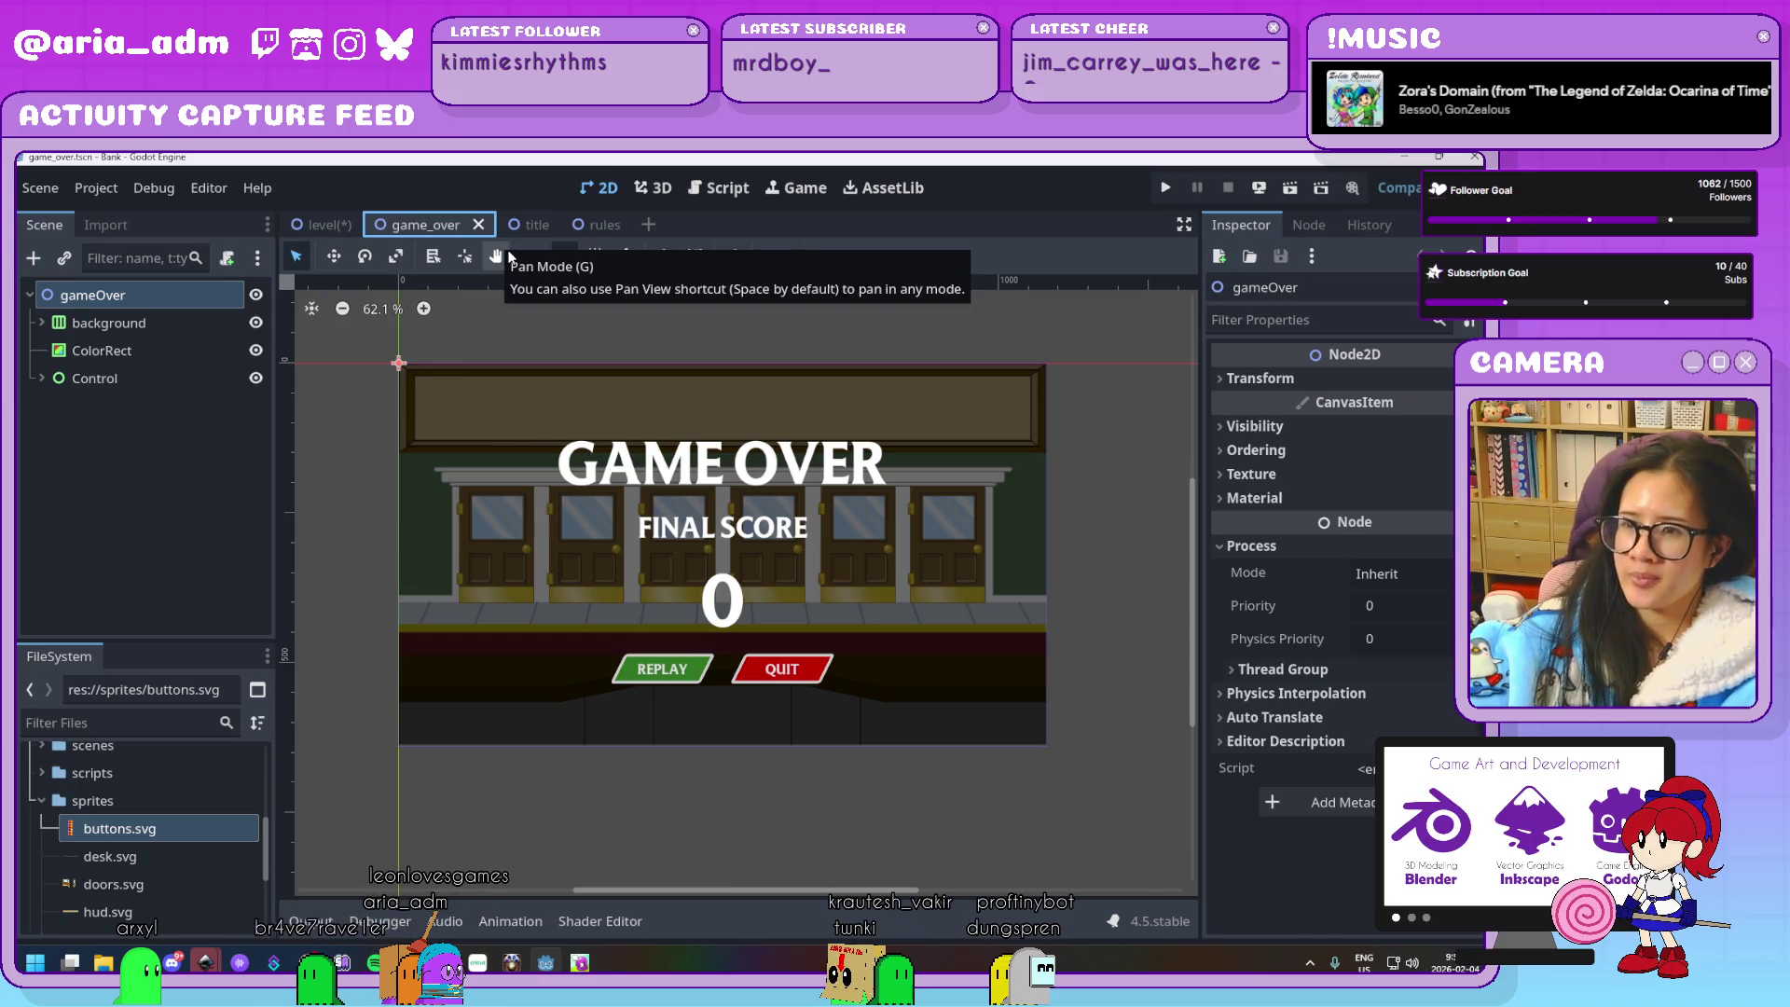
click(326, 226)
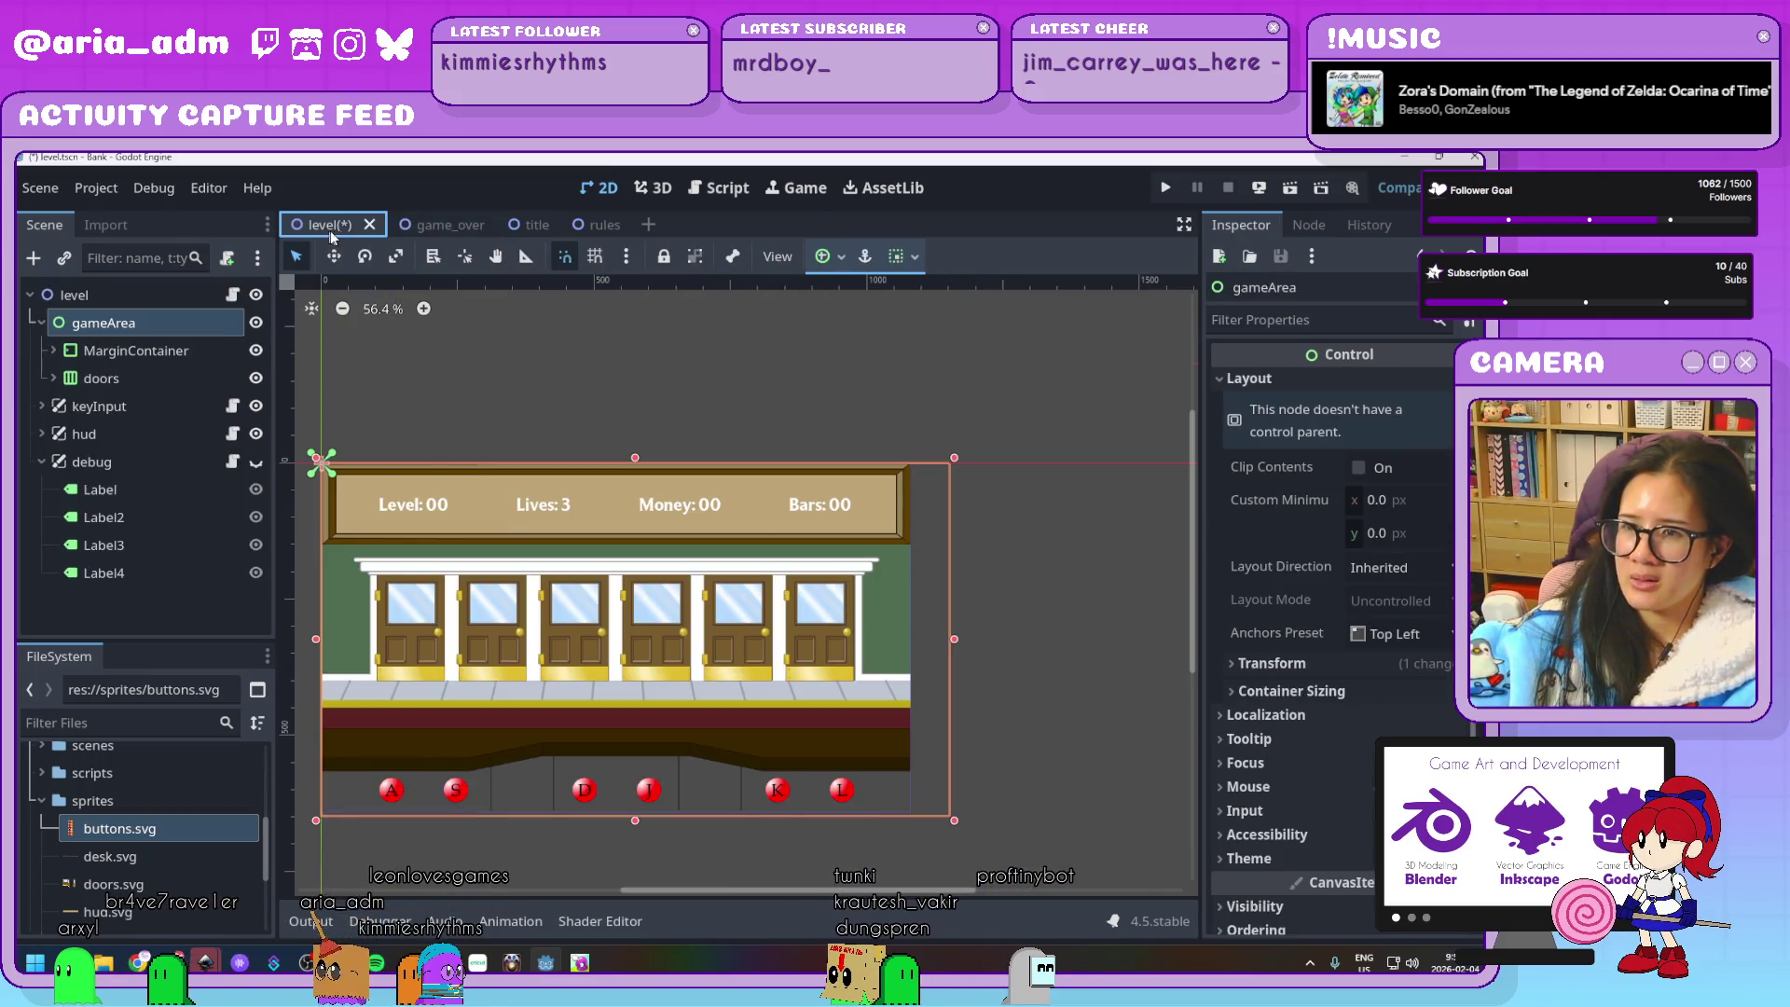
key(ctrl+s)
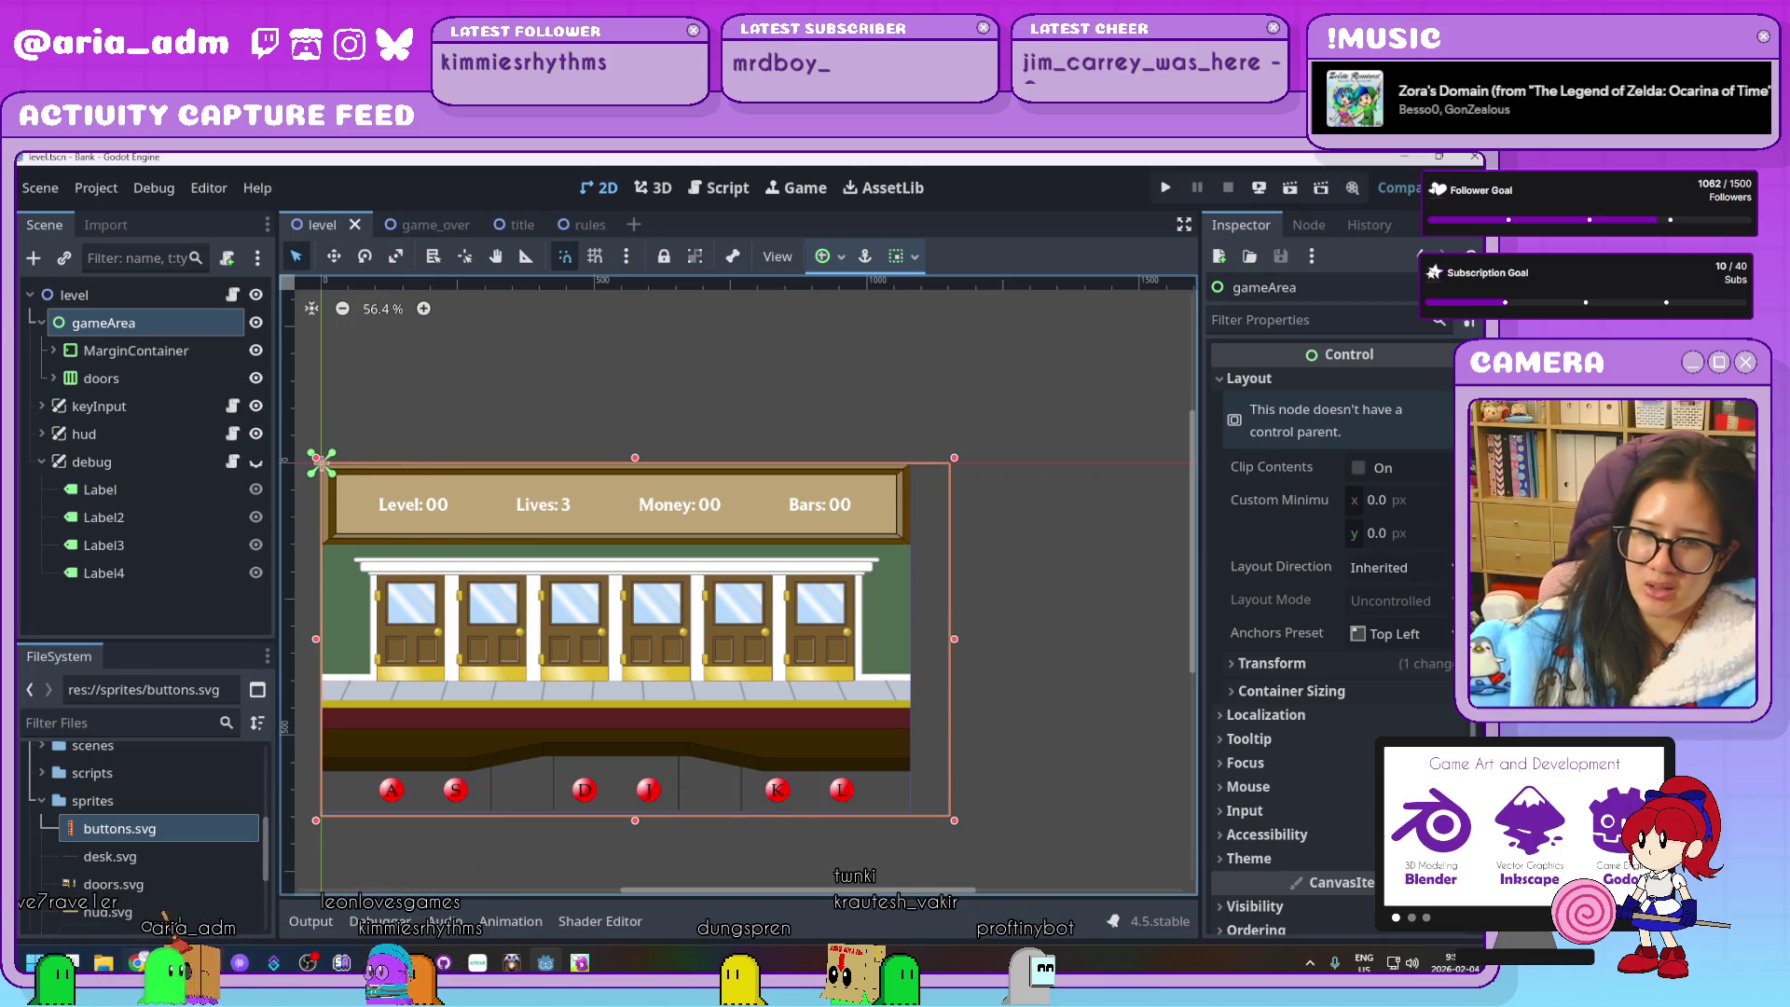
Bring up buttons.svg in Inkscape and delete the orange button column
mouse_move(206, 962)
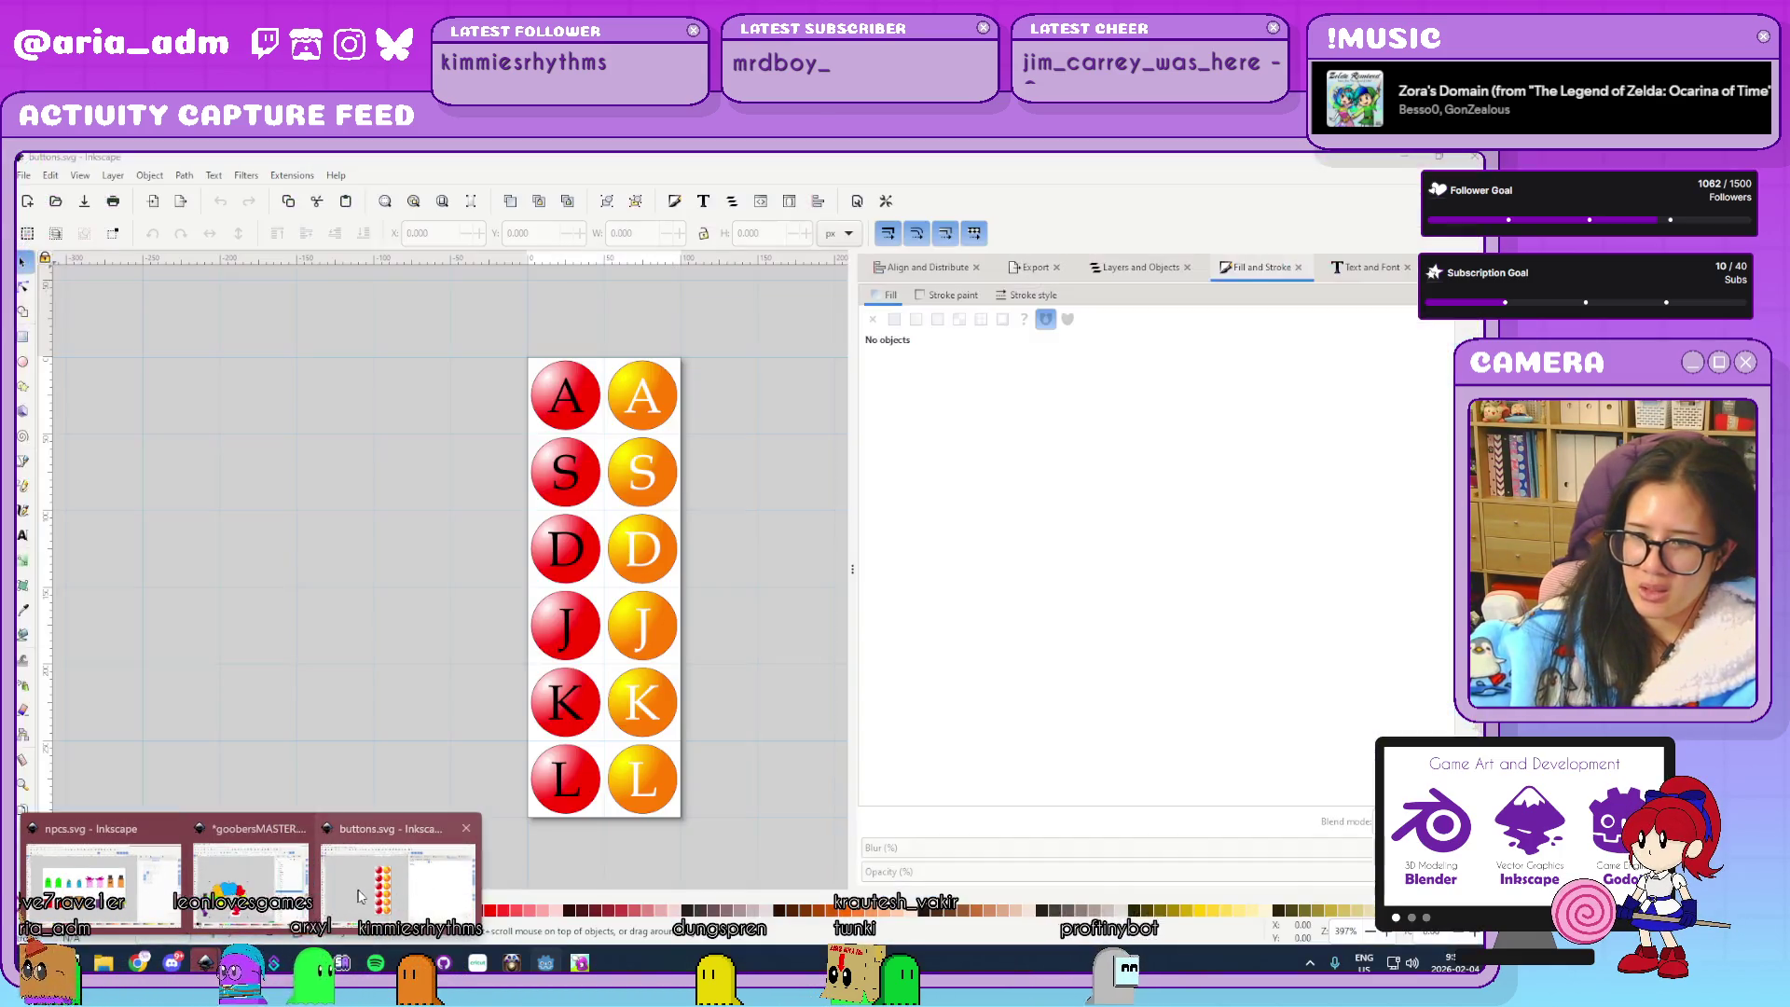
click(357, 895)
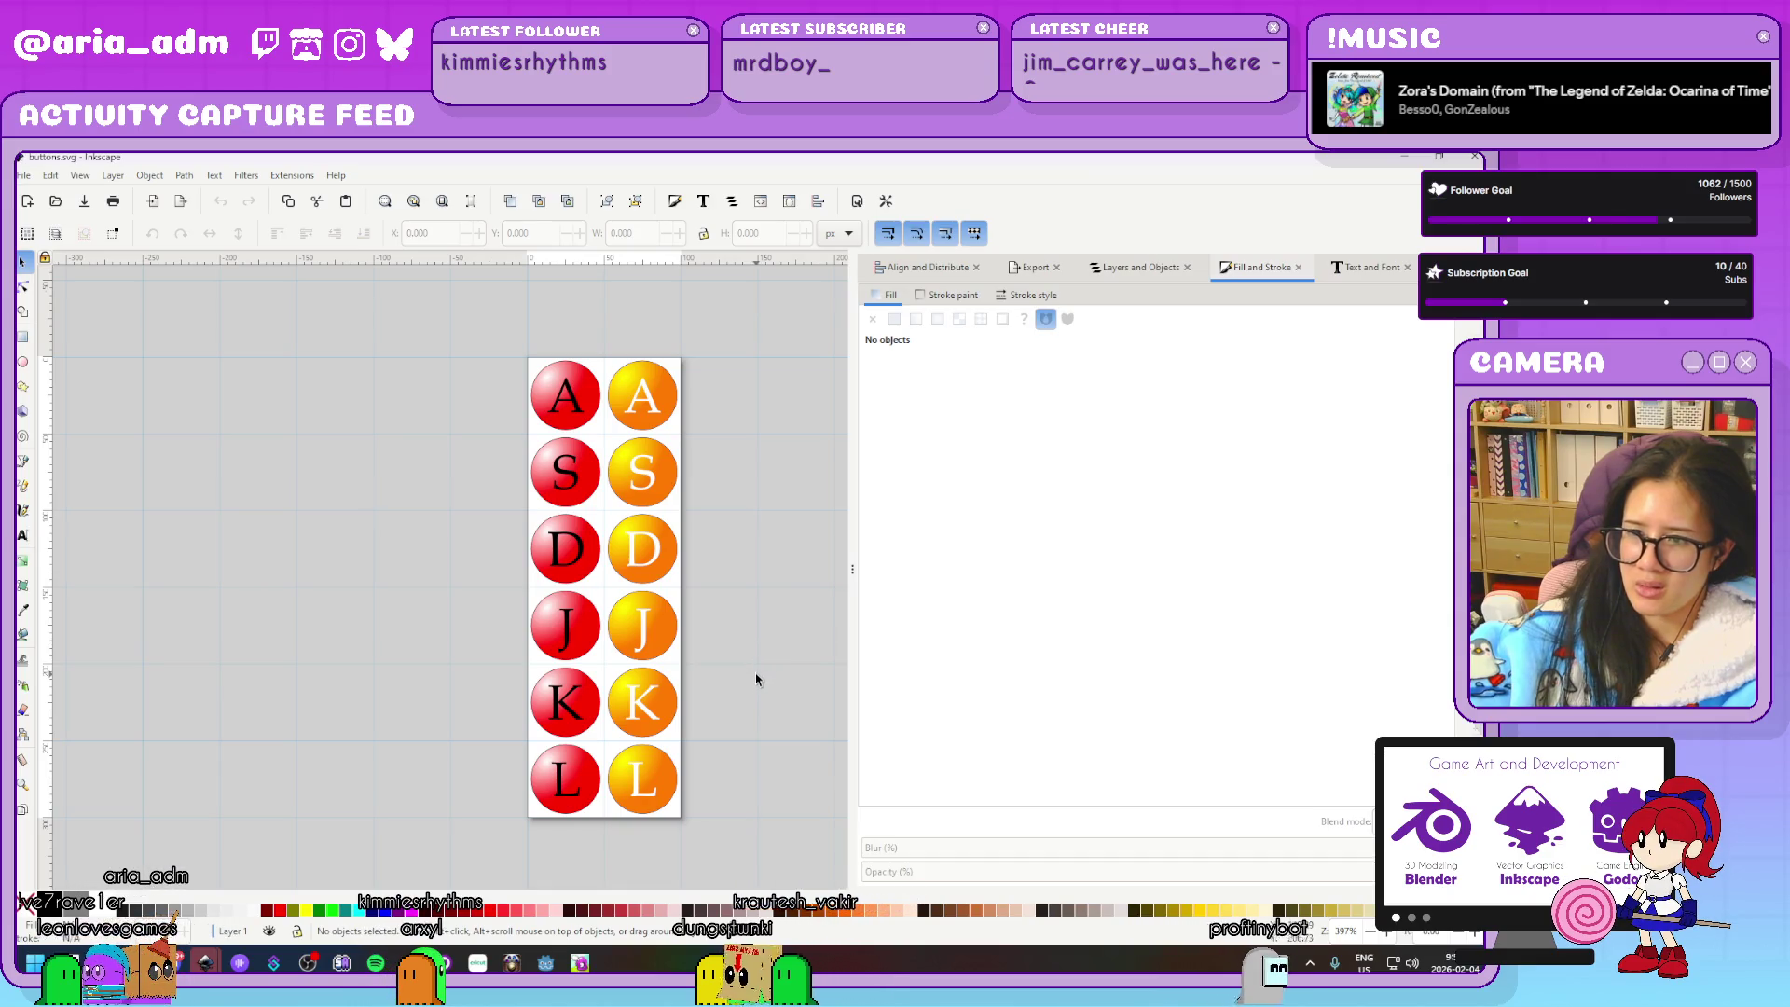
scroll(756, 680, up, 2)
scroll(756, 679, down, 2)
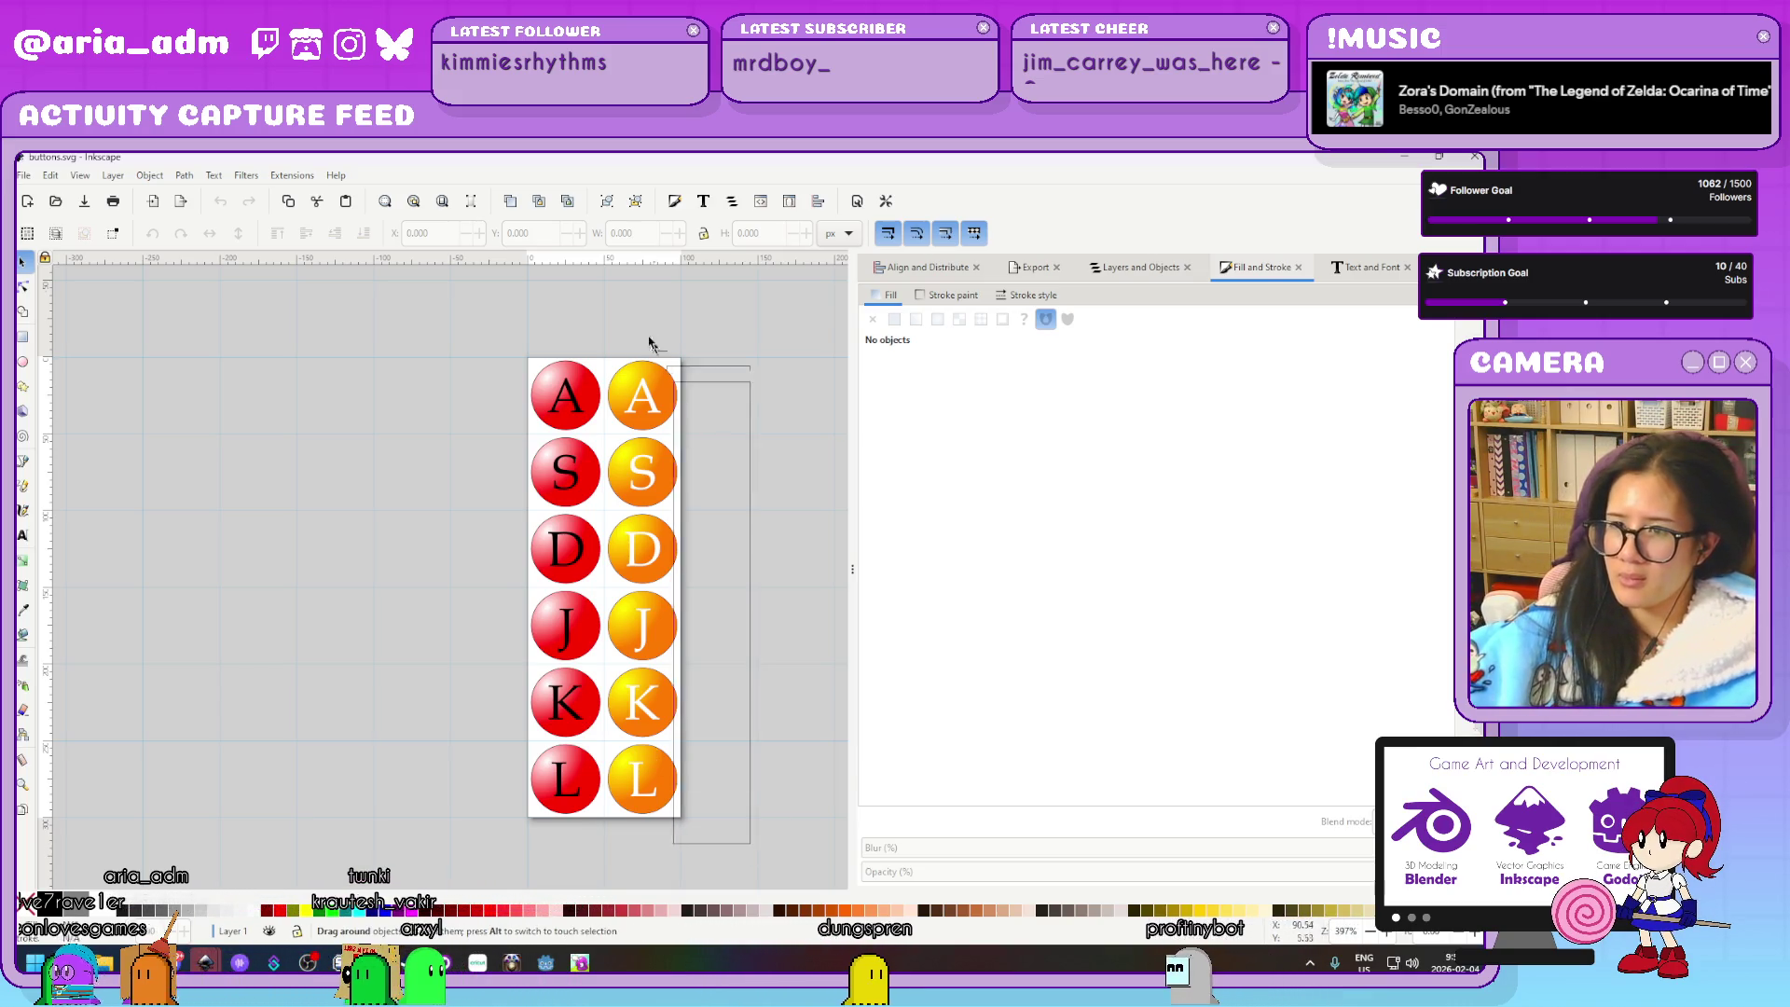
drag(600, 312, 601, 313)
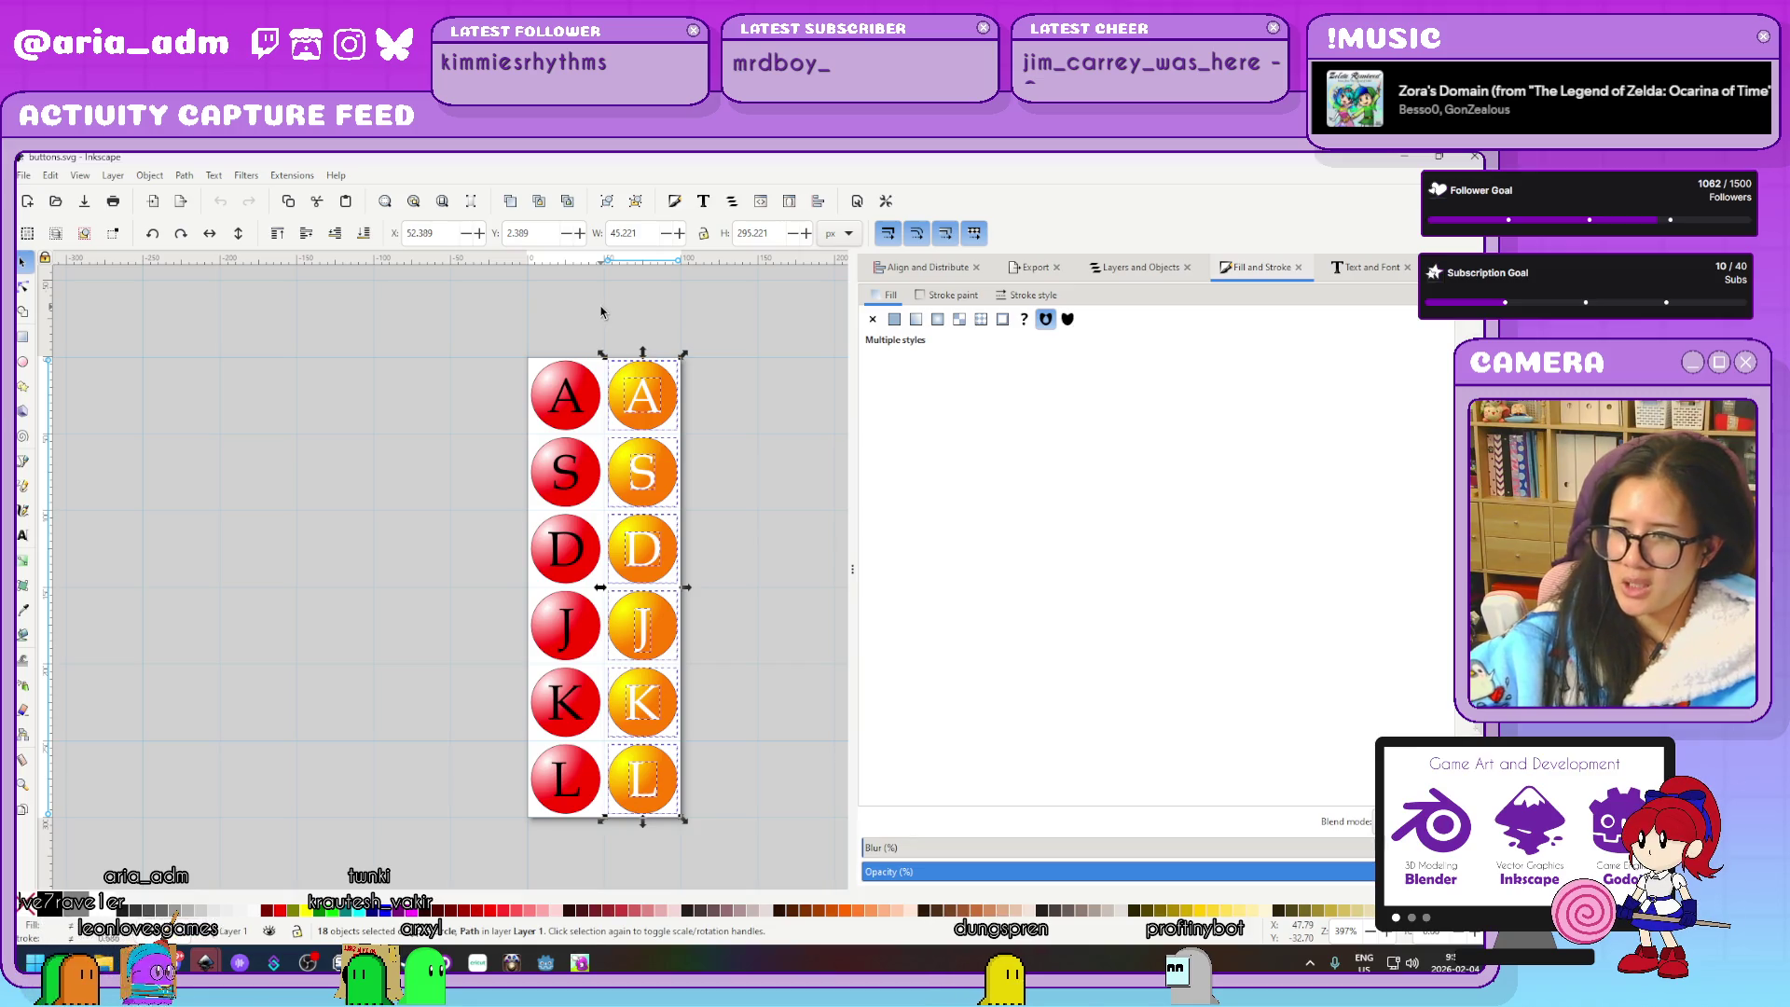
key(Delete)
Undo the red circles behind L, K, J and D, leaving only A and S circled
click(591, 406)
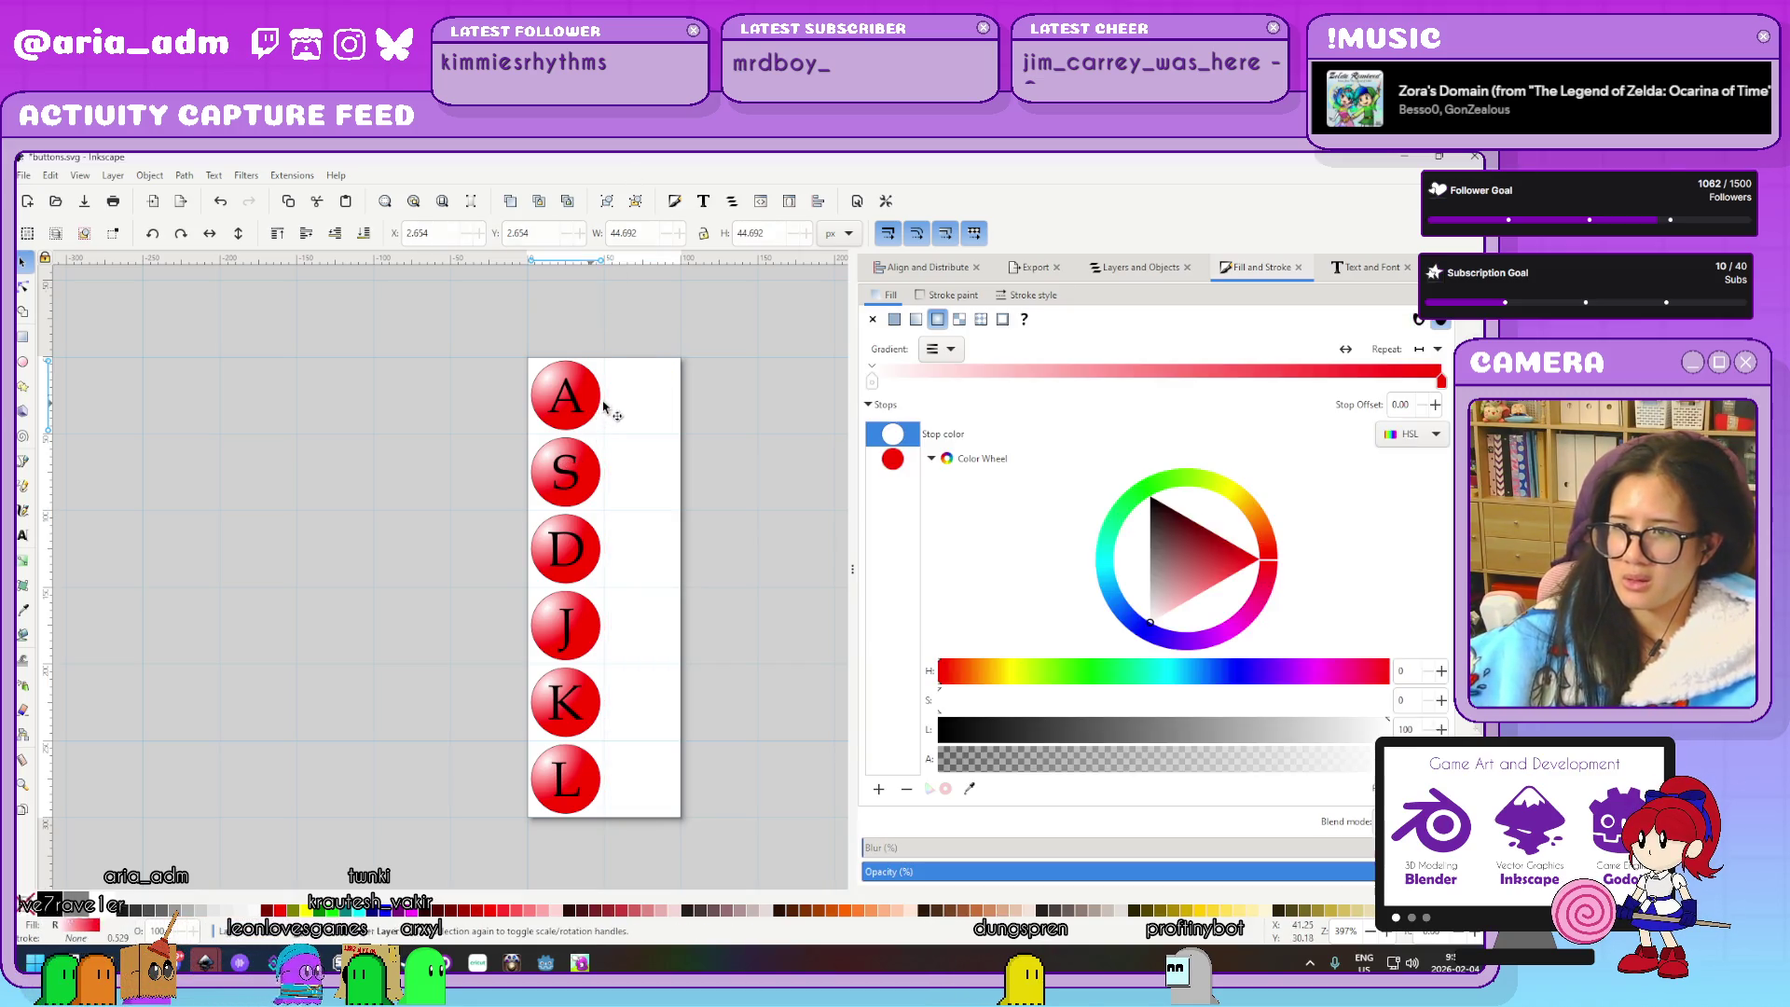
drag(706, 413, 697, 410)
key(ctrl+z)
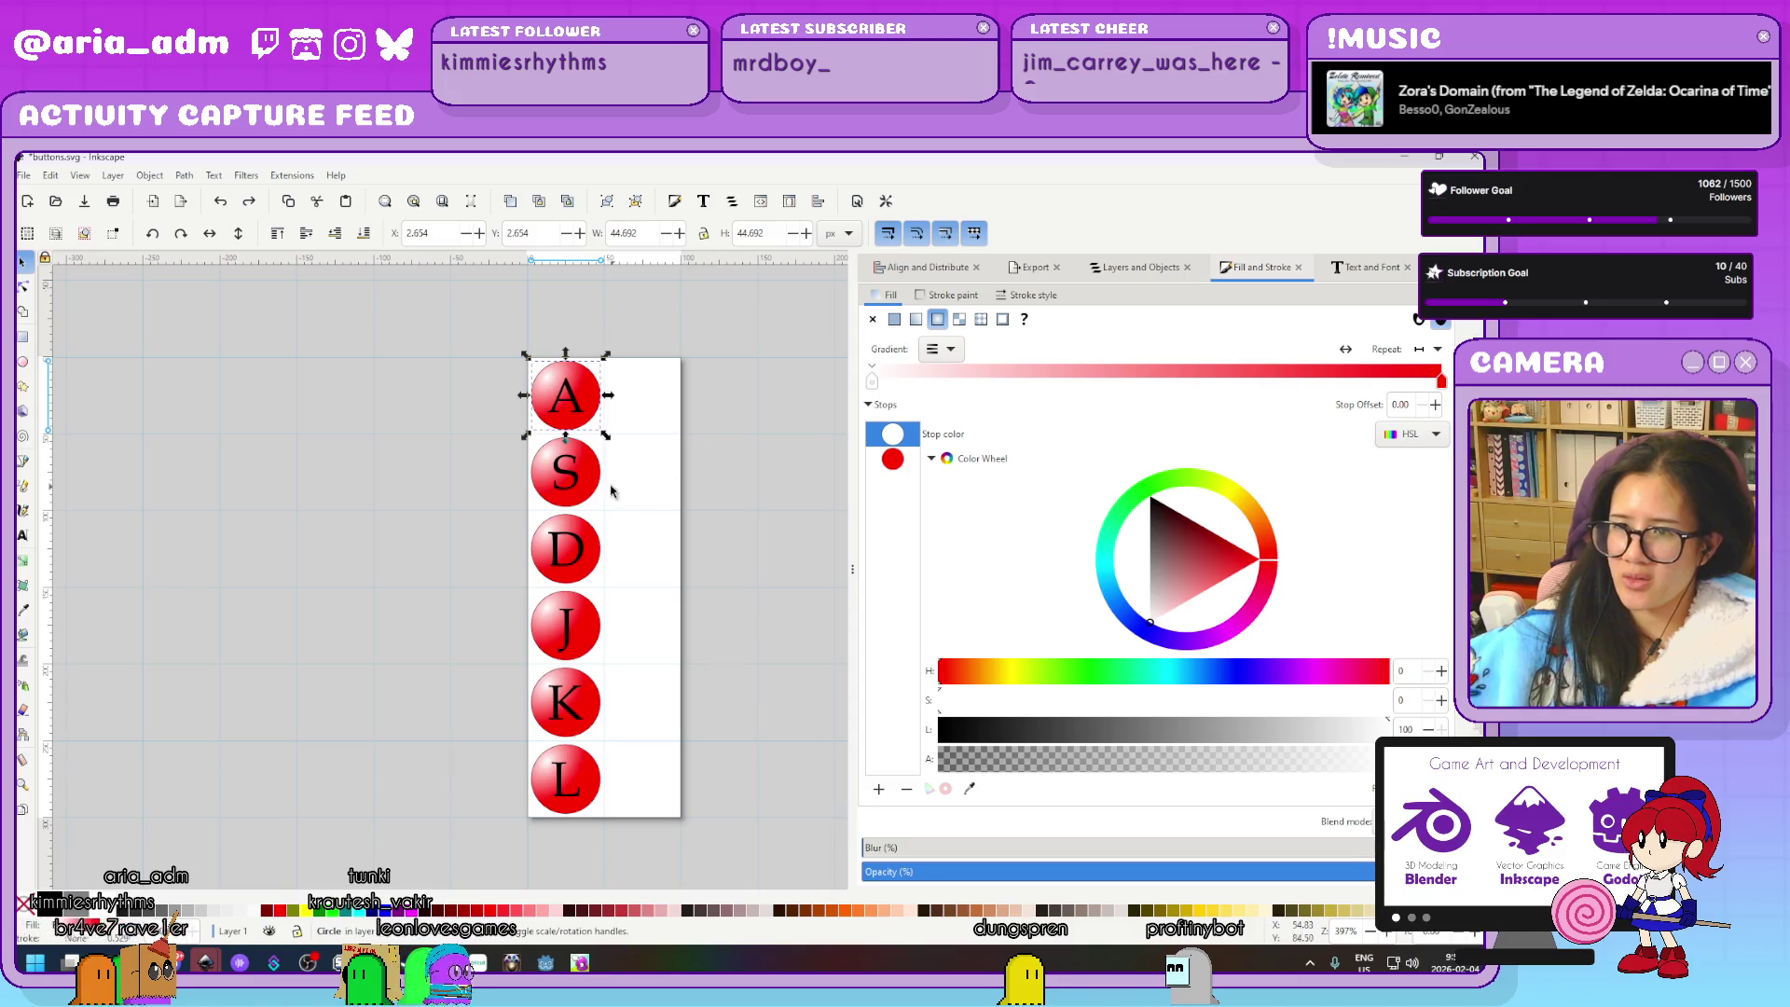
click(602, 779)
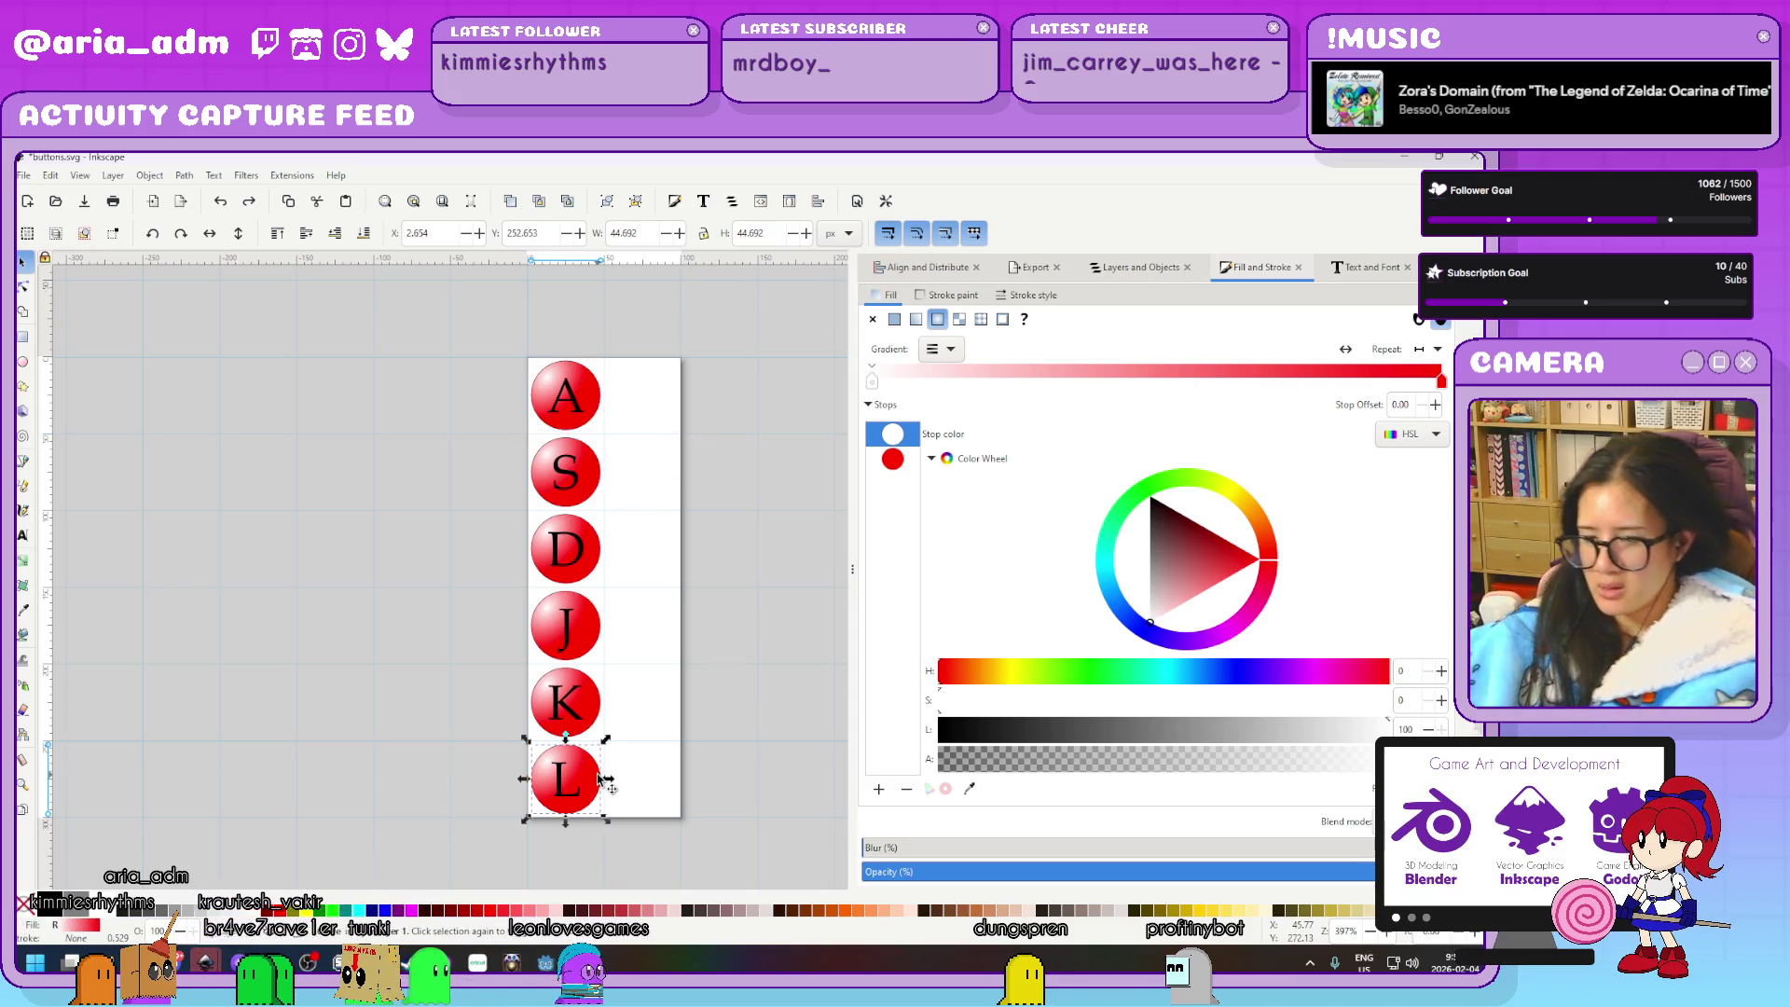
key(Escape)
key(ctrl+z)
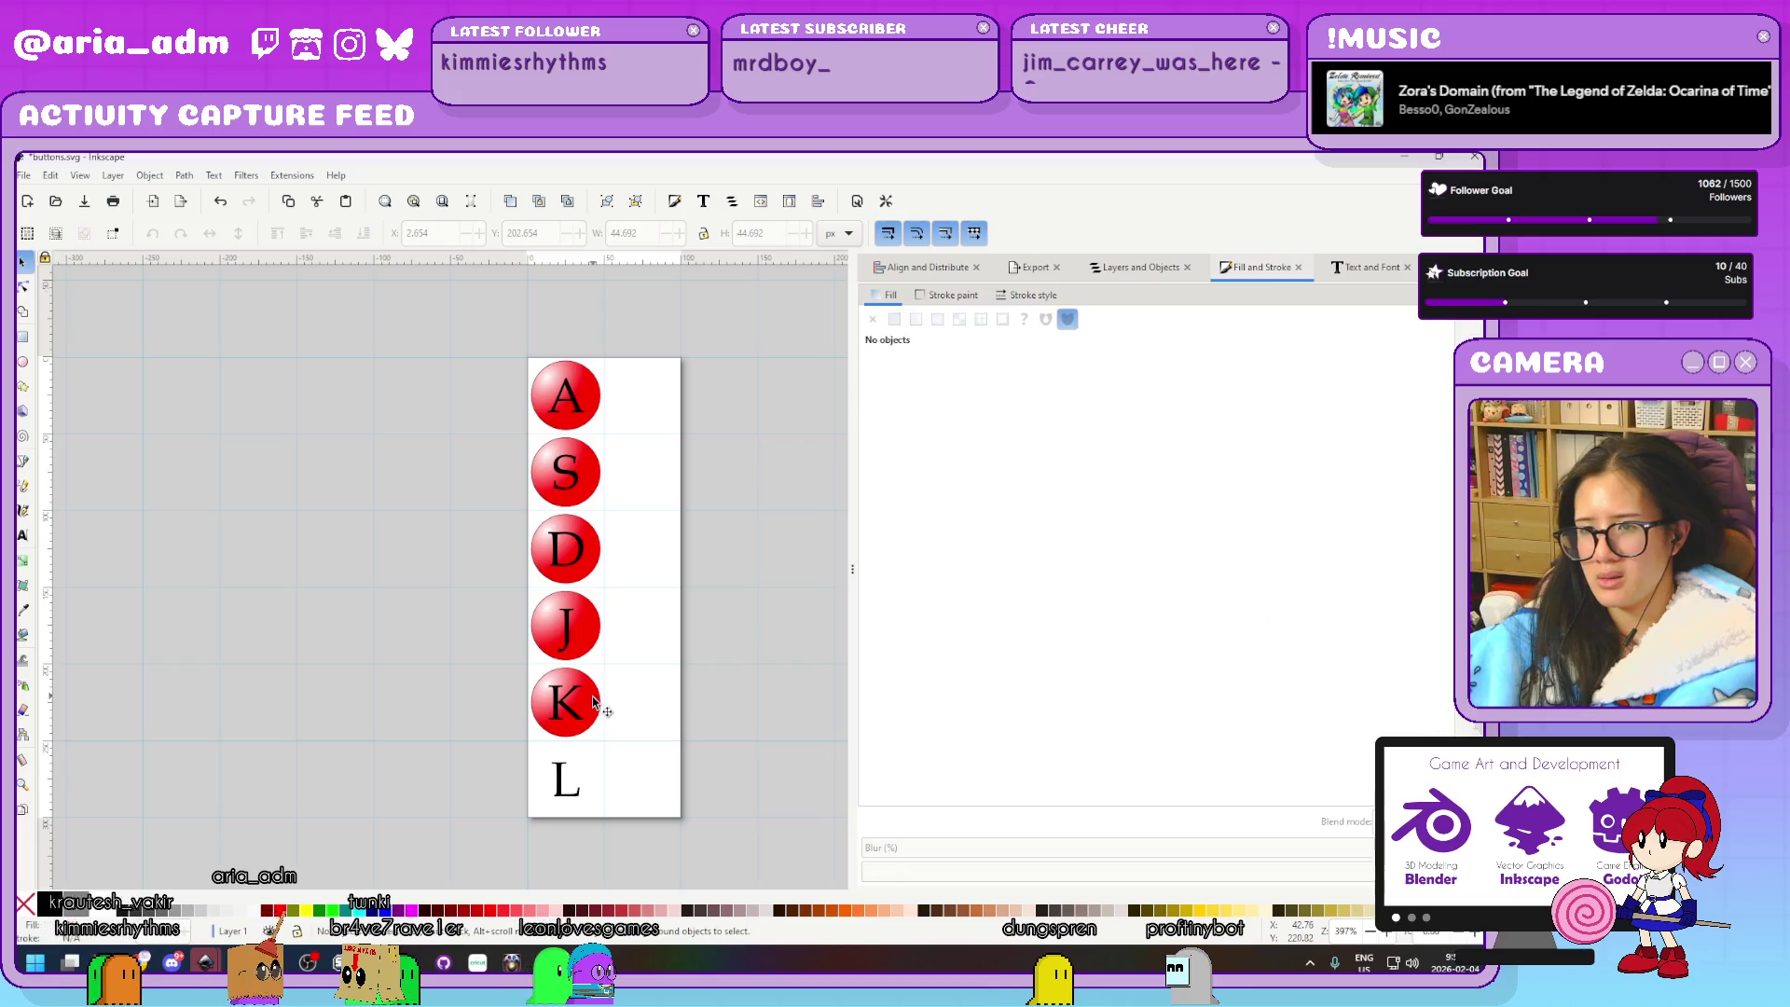
key(ctrl+z)
key(ctrl+z)
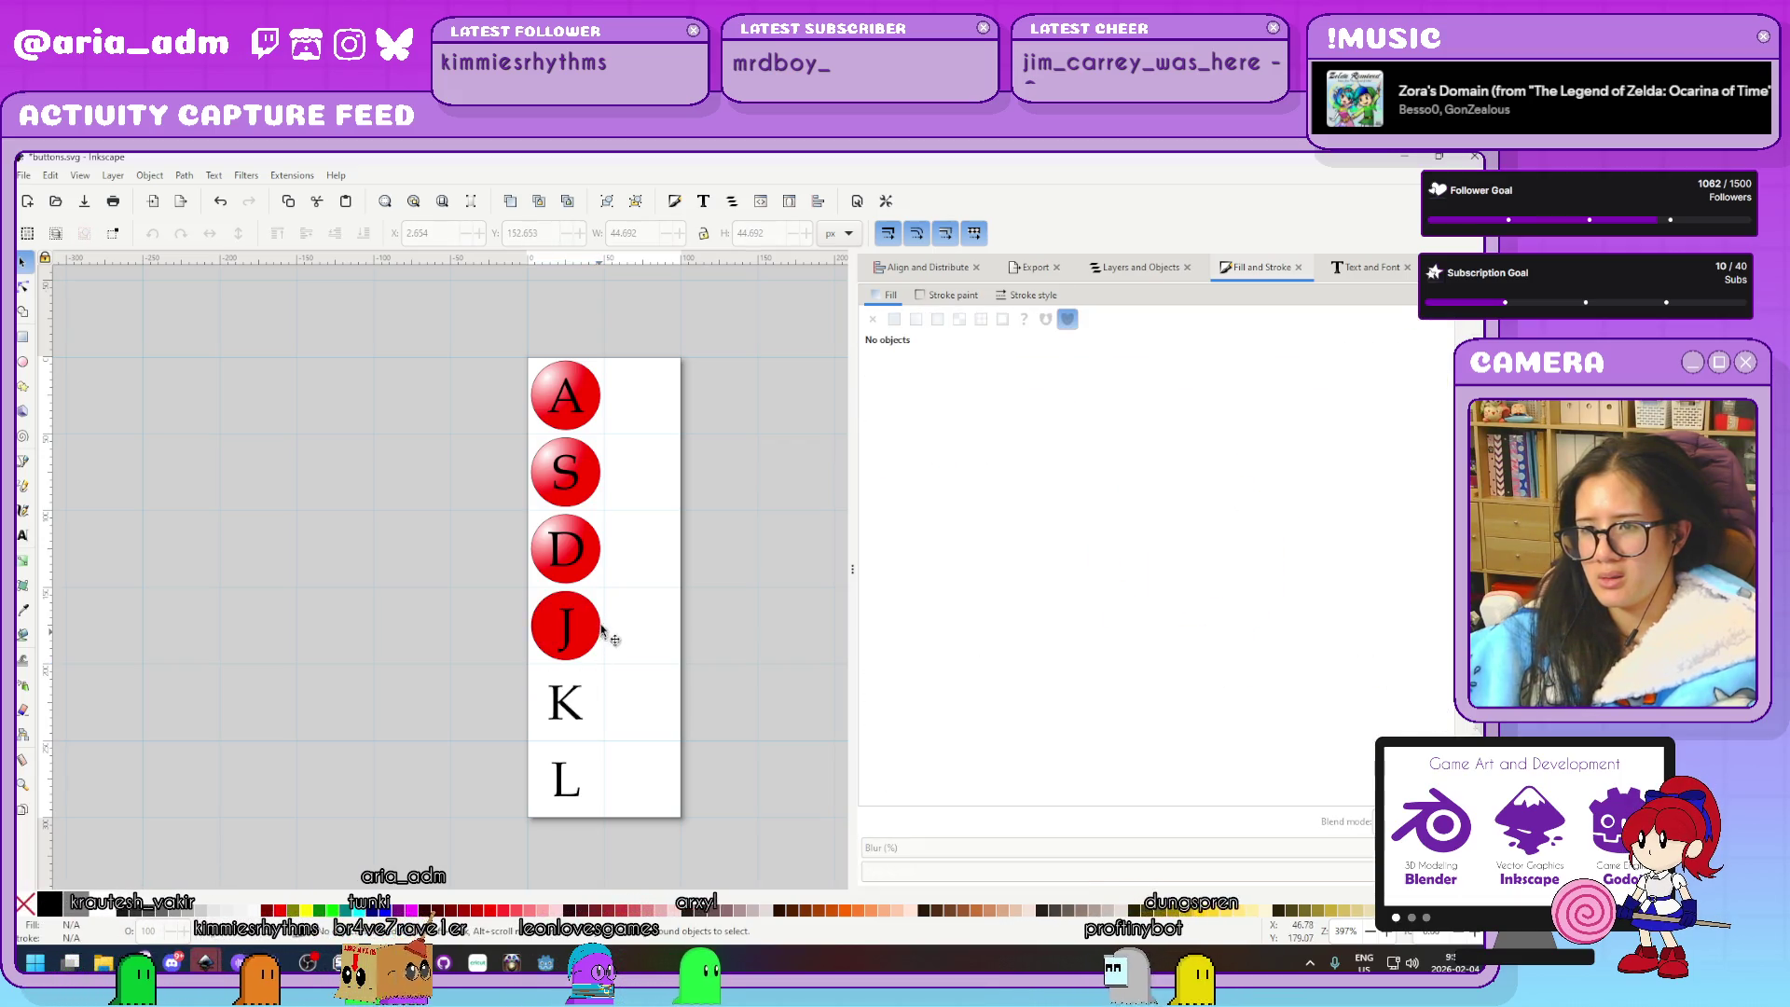
key(ctrl+z)
key(ctrl+z)
key(ctrl+z)
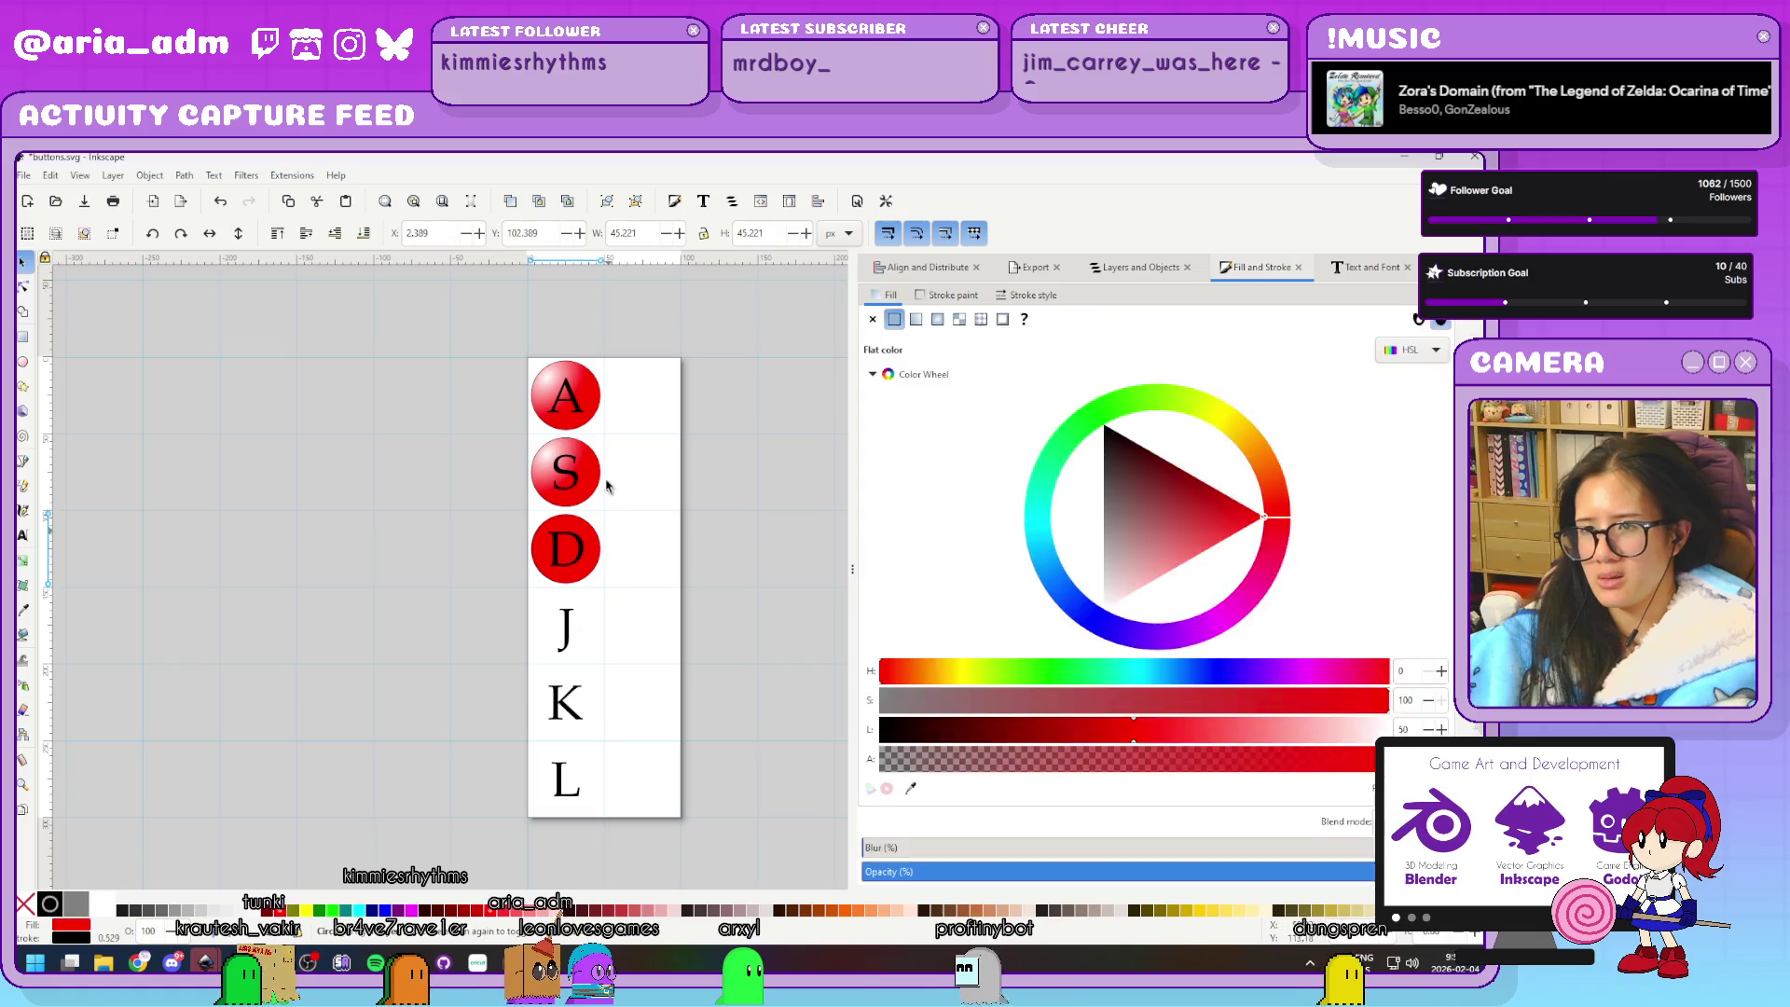
key(ctrl+z)
key(ctrl+z)
key(ctrl+z)
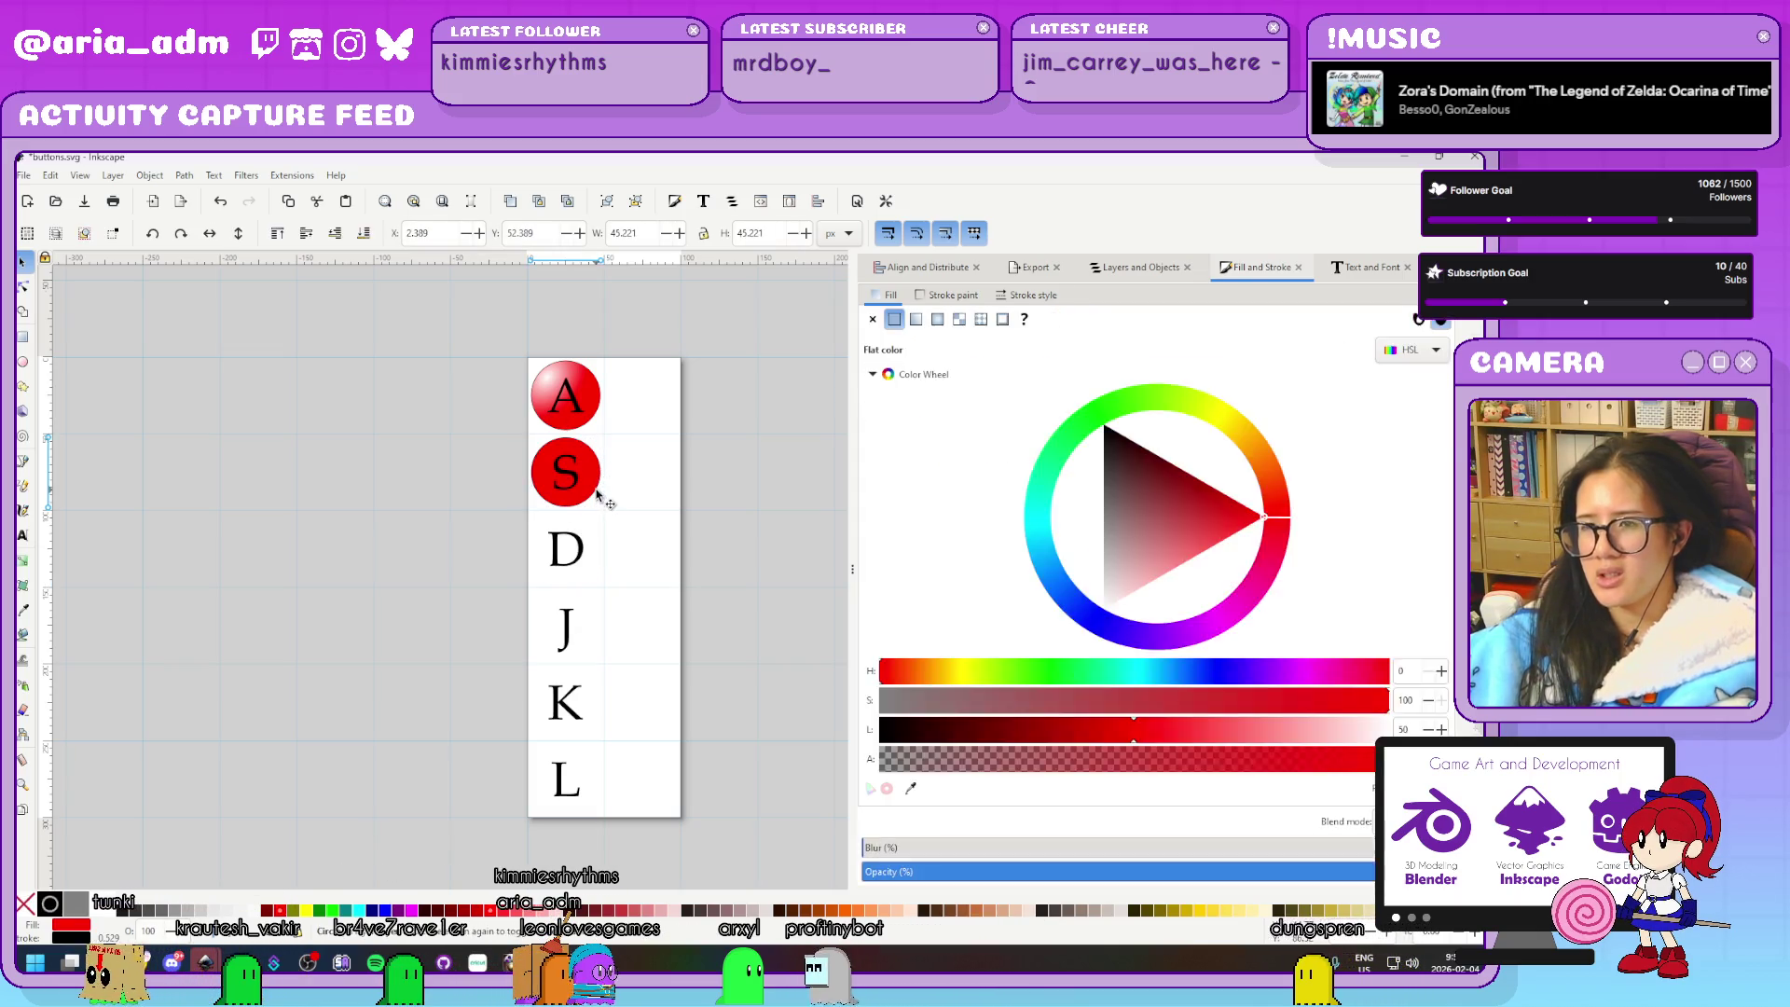
key(ctrl+z)
Shrink the red A circle slightly and set its fill to pure red
scroll(572, 335, up, 5)
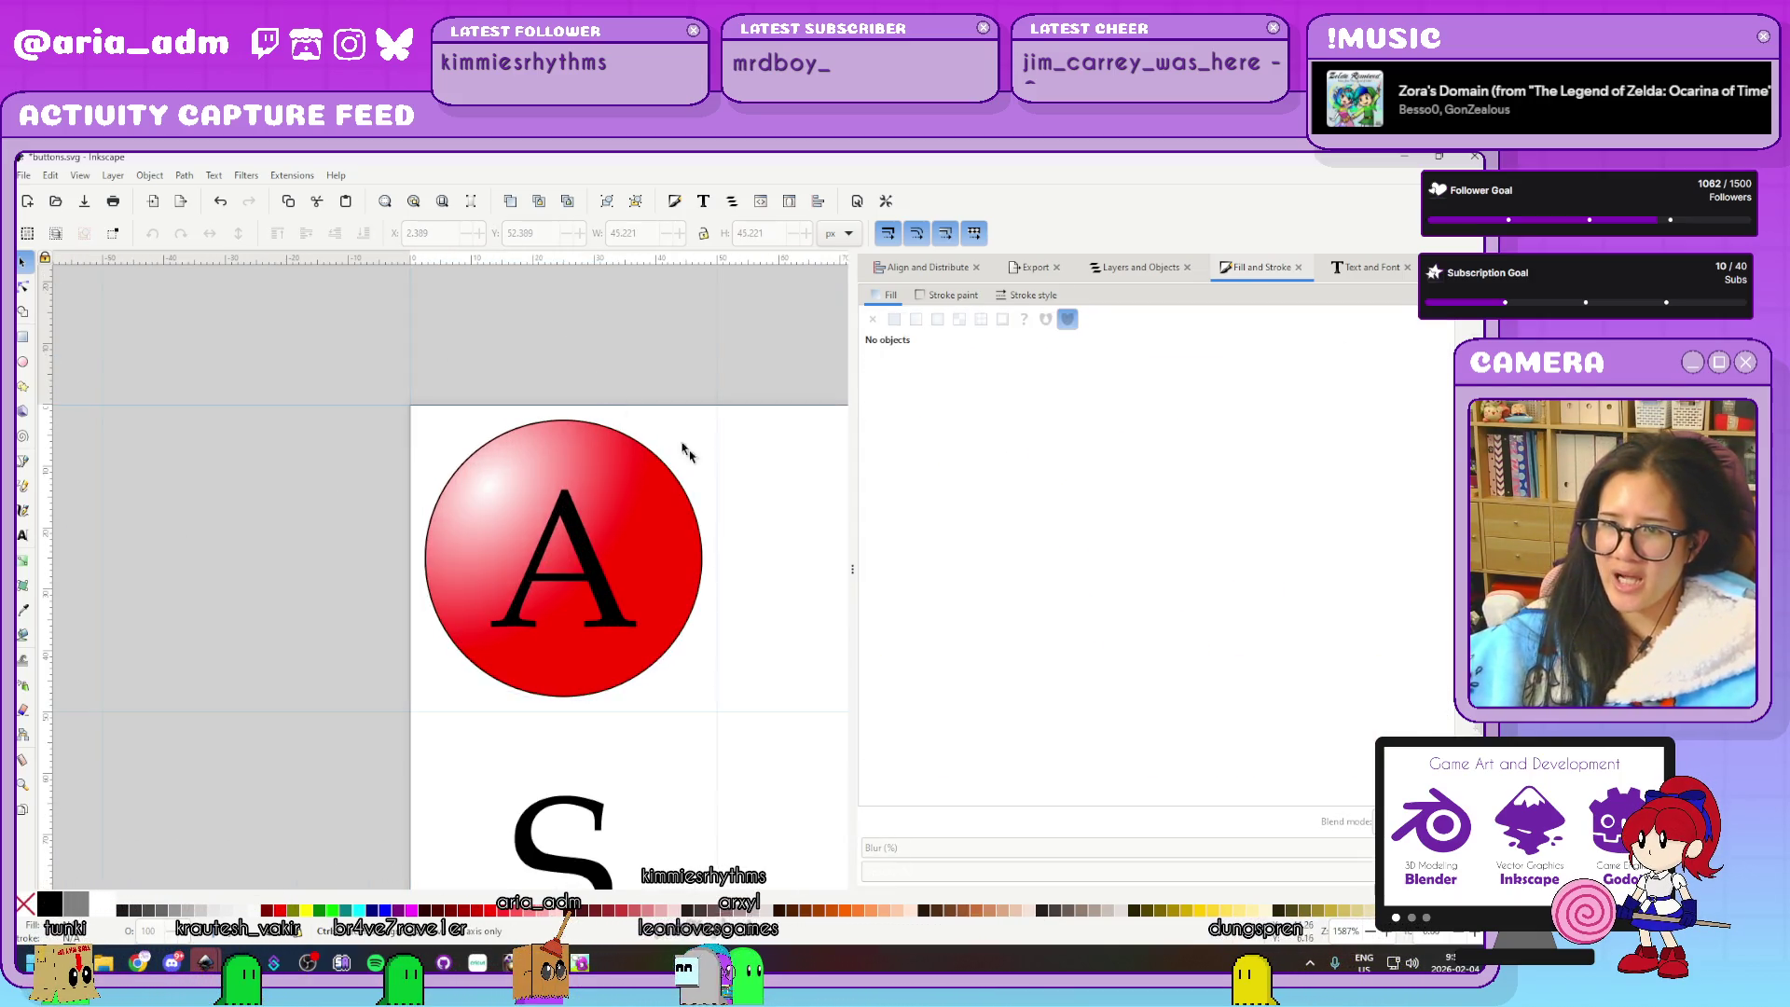
click(663, 595)
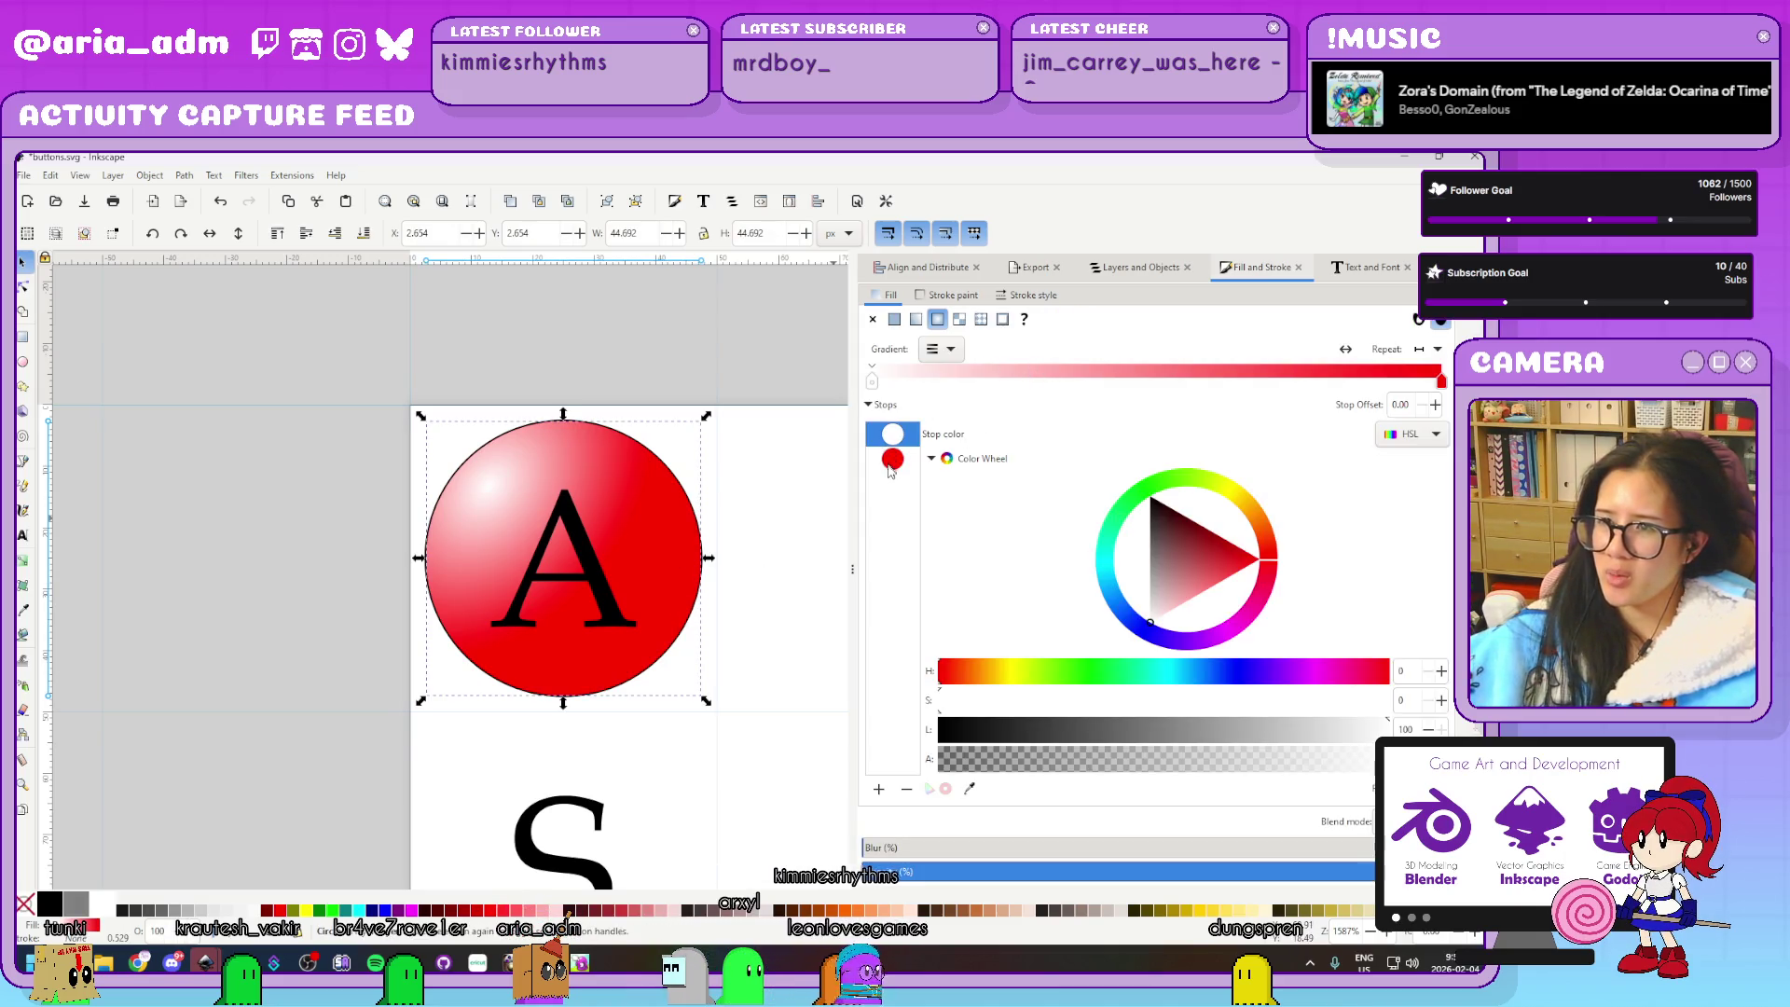
click(961, 297)
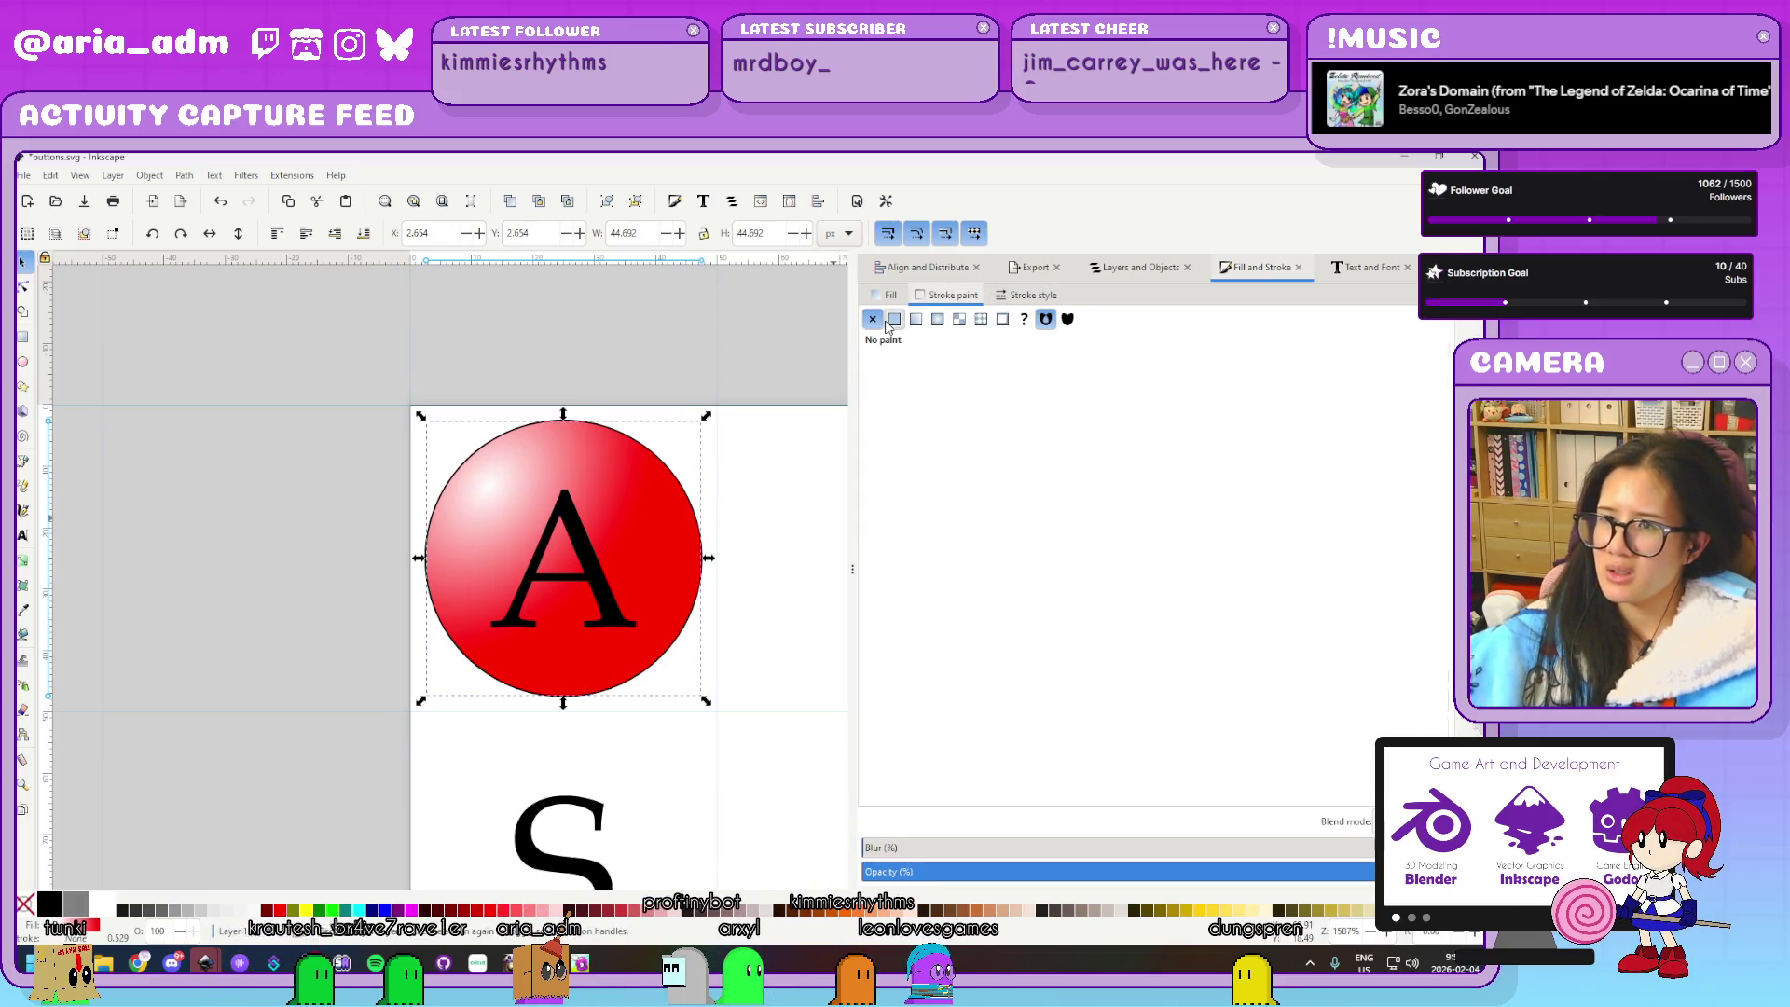
click(894, 320)
mouse_move(709, 415)
mouse_down()
mouse_move(659, 448)
mouse_move(743, 423)
mouse_up()
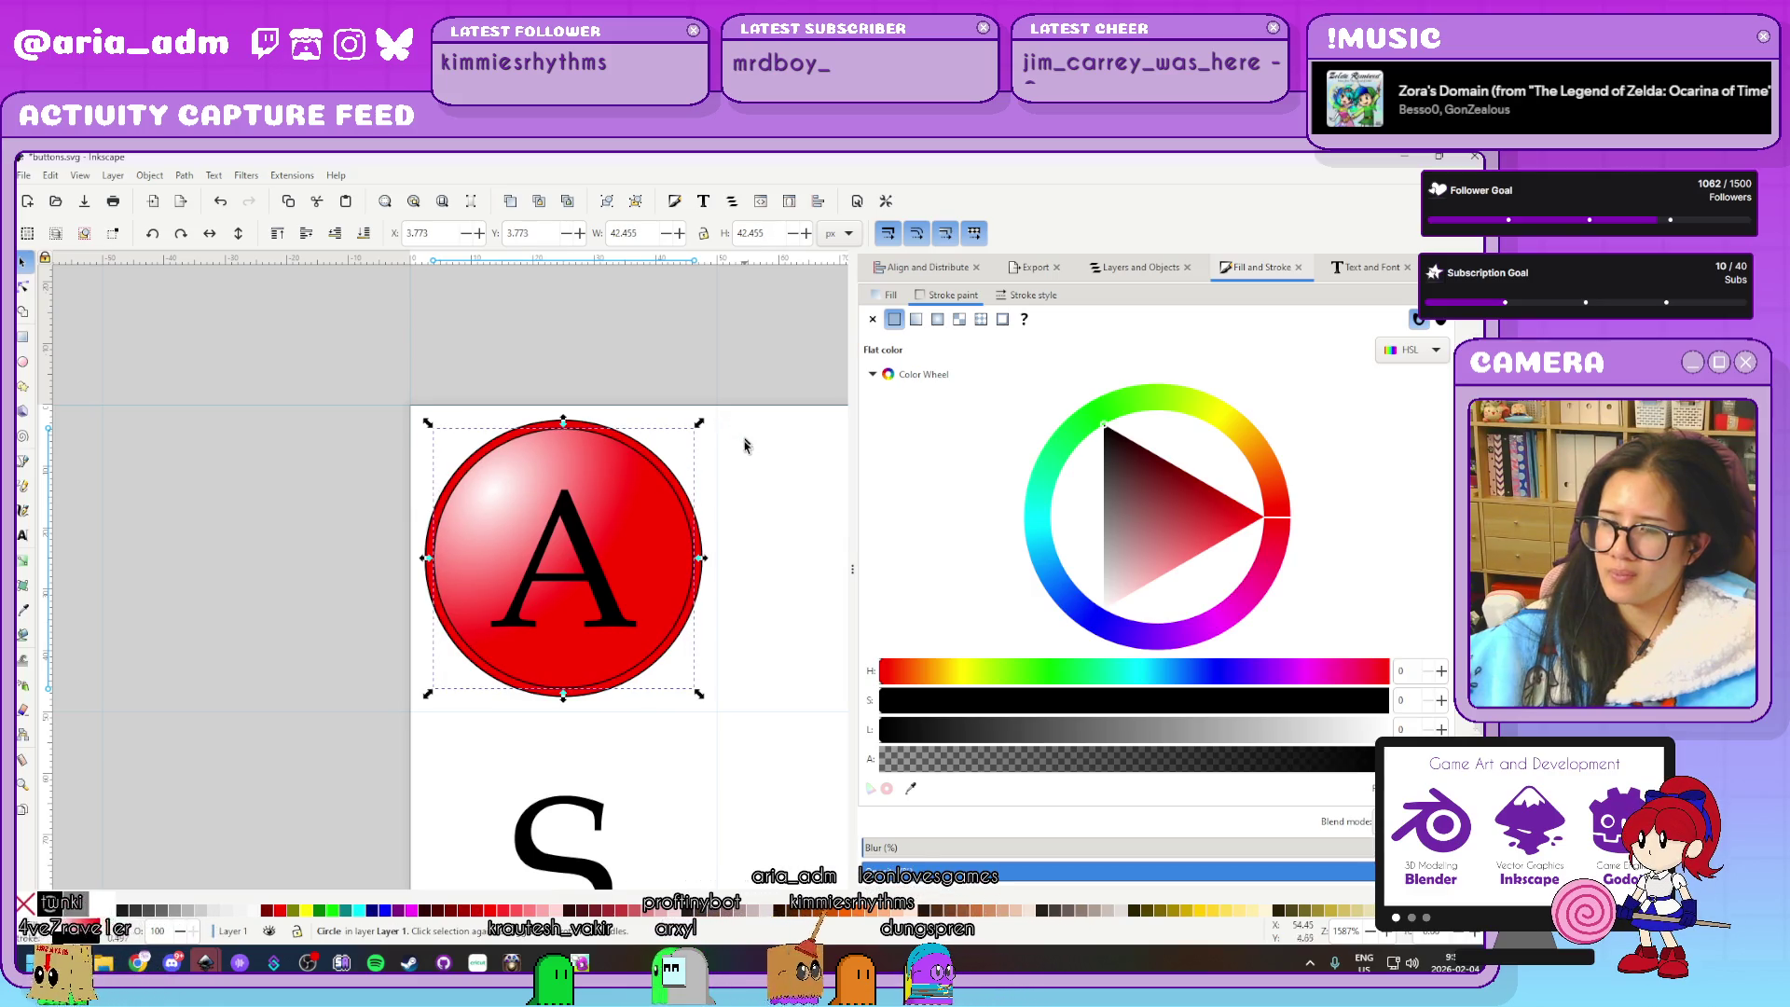
click(769, 512)
scroll(769, 512, up, 1)
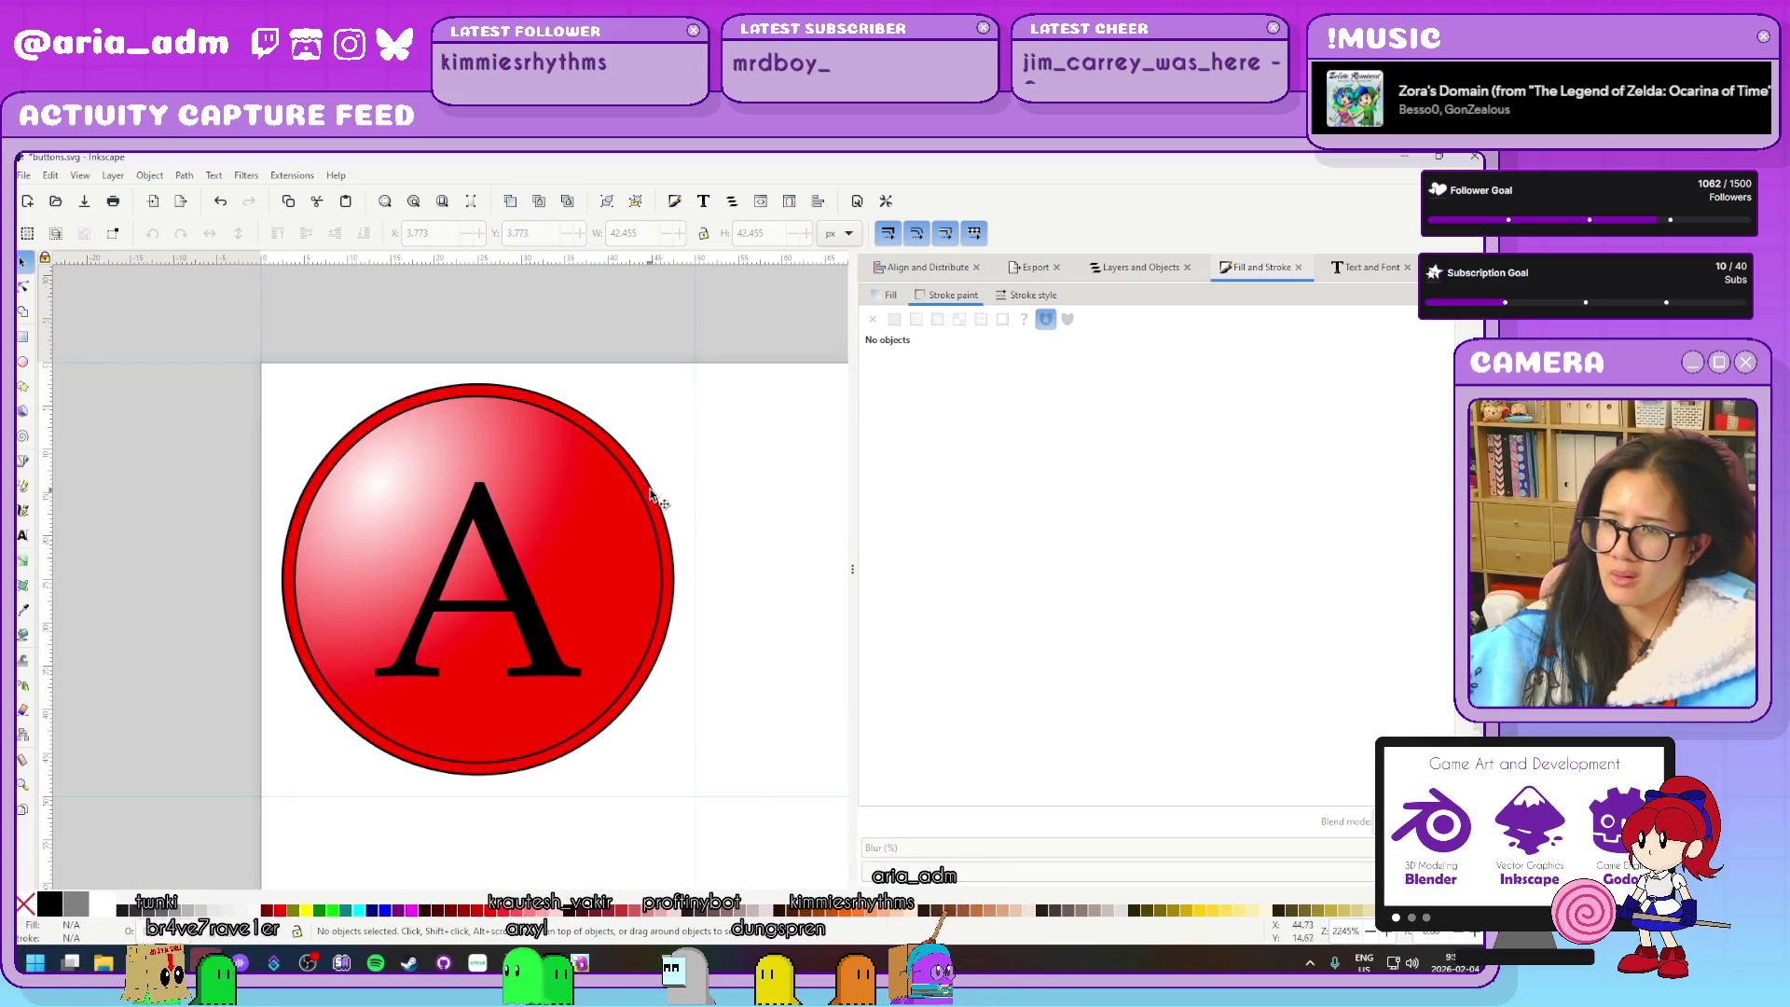
click(652, 507)
click(1189, 503)
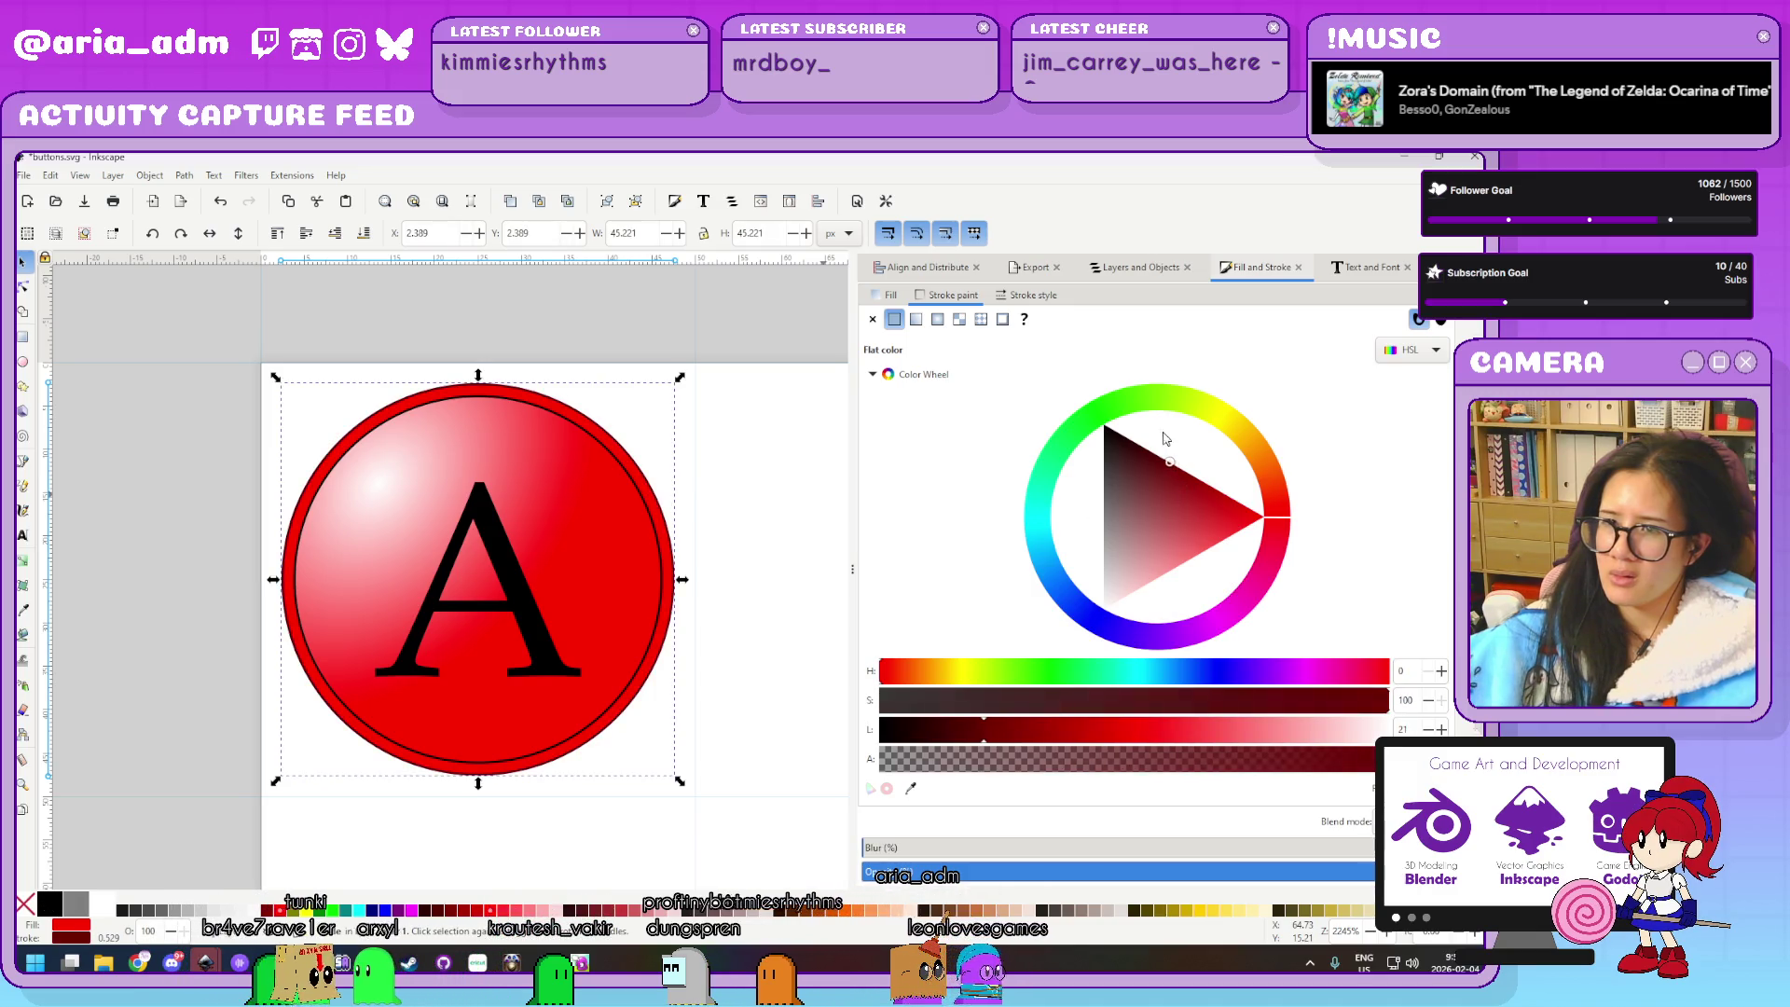
key(ctrl+z)
click(888, 294)
click(1217, 485)
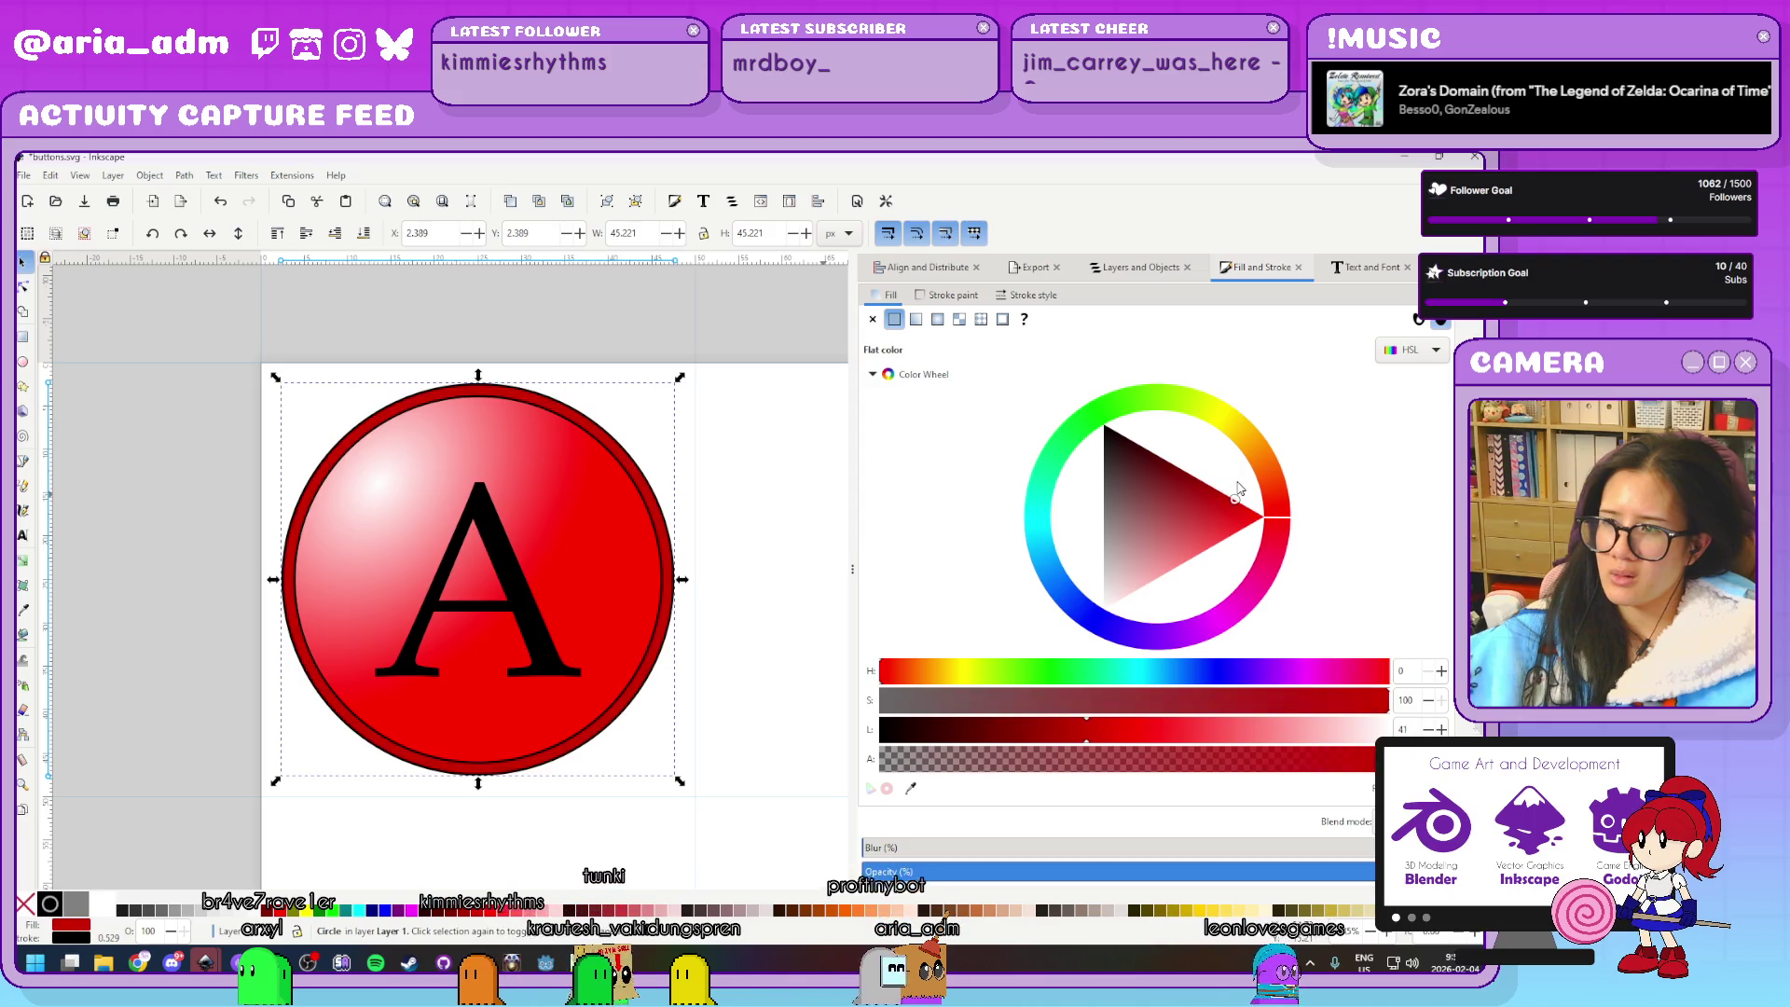
click(1263, 516)
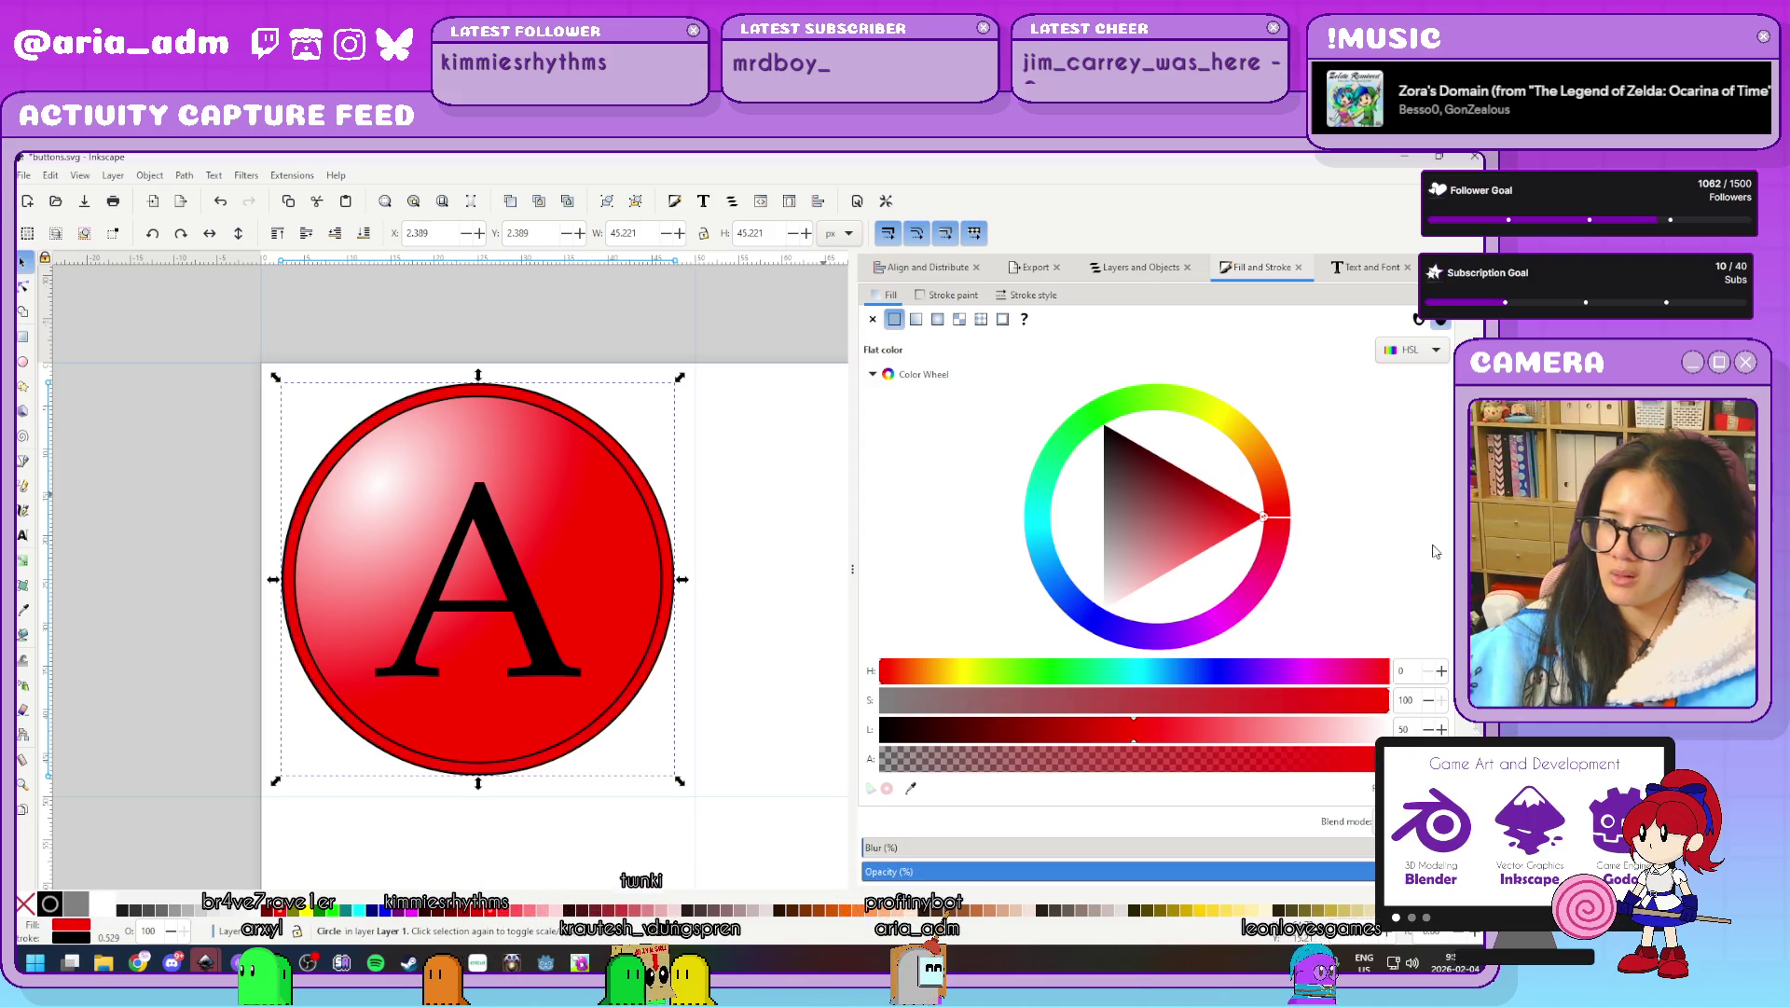
Darken the inner circle's outer red gradient stop to about 39 lightness
alt+click(673, 580)
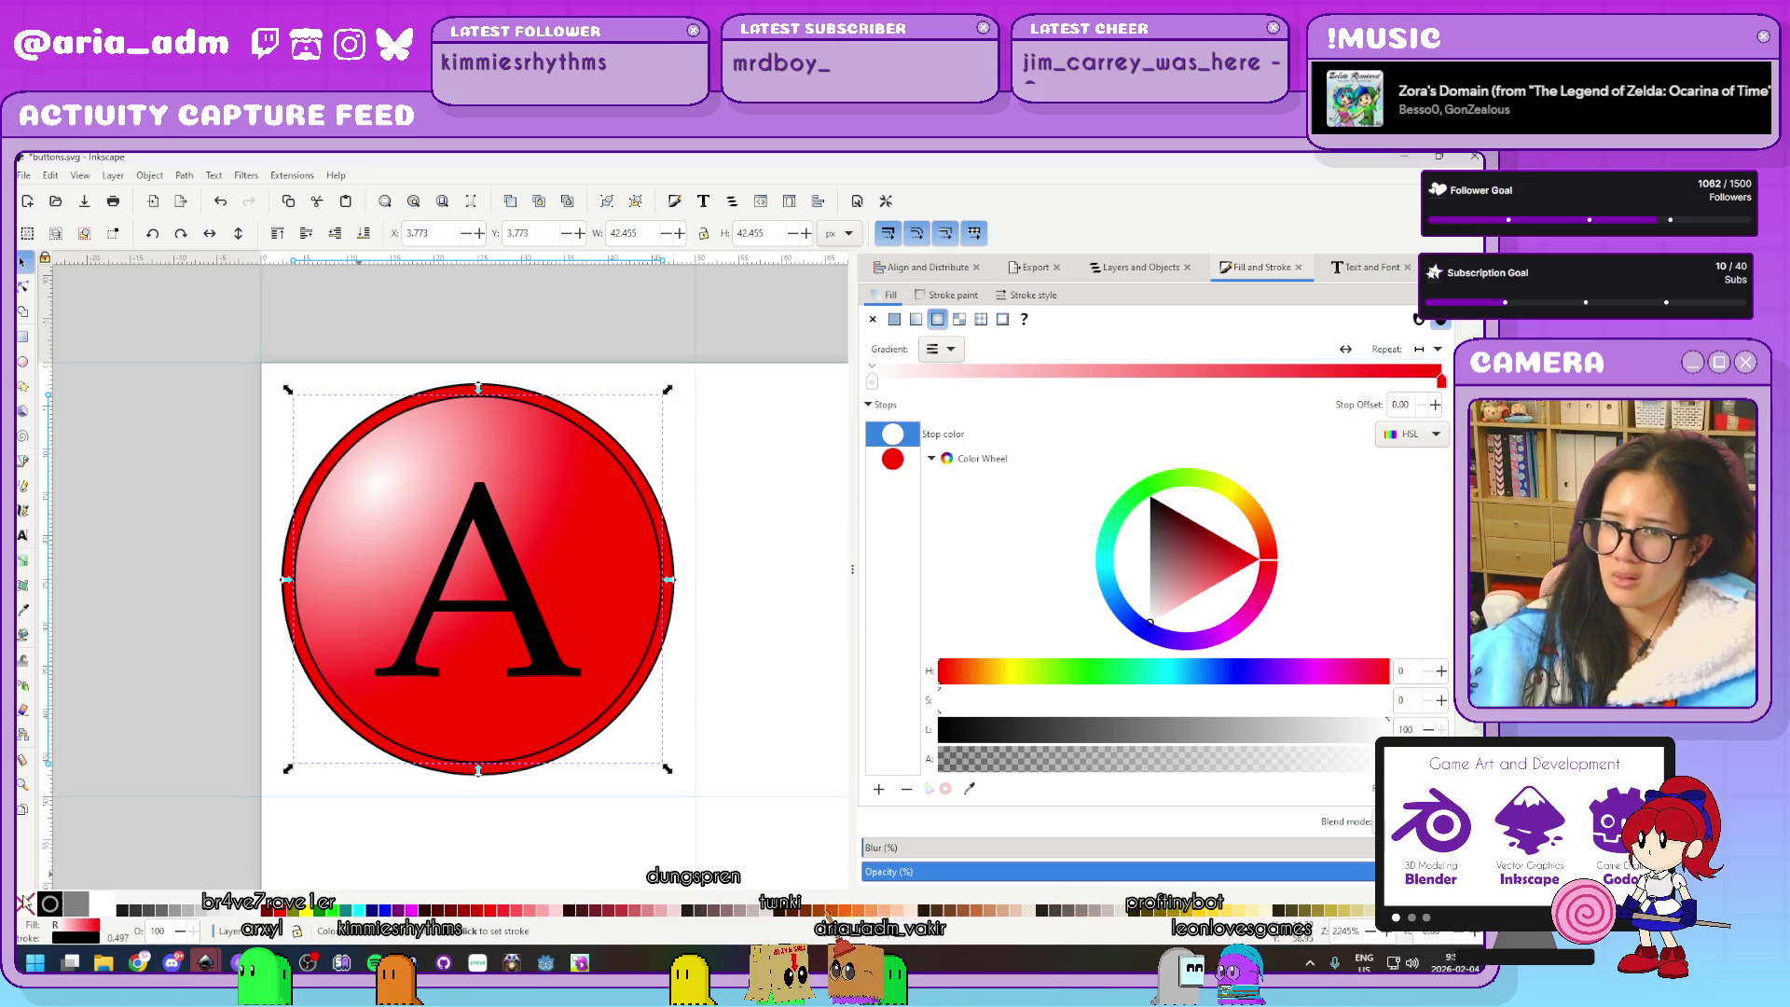
key(Tab)
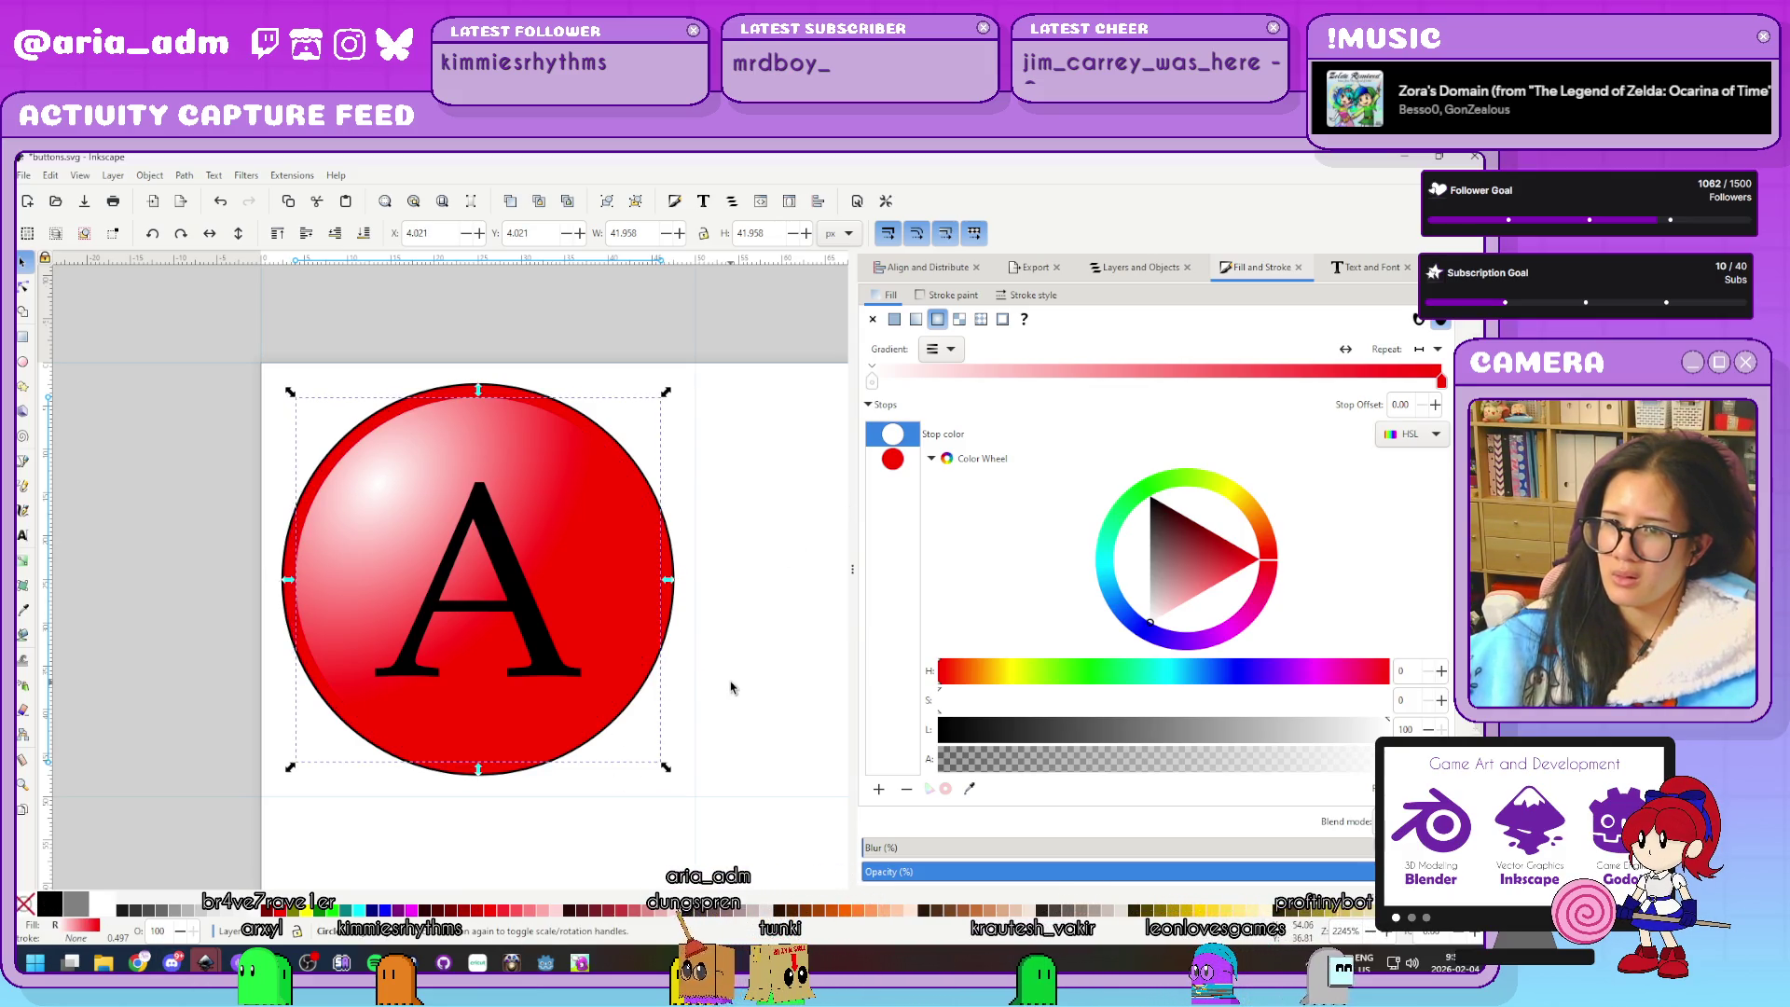
scroll(732, 687, up, 1)
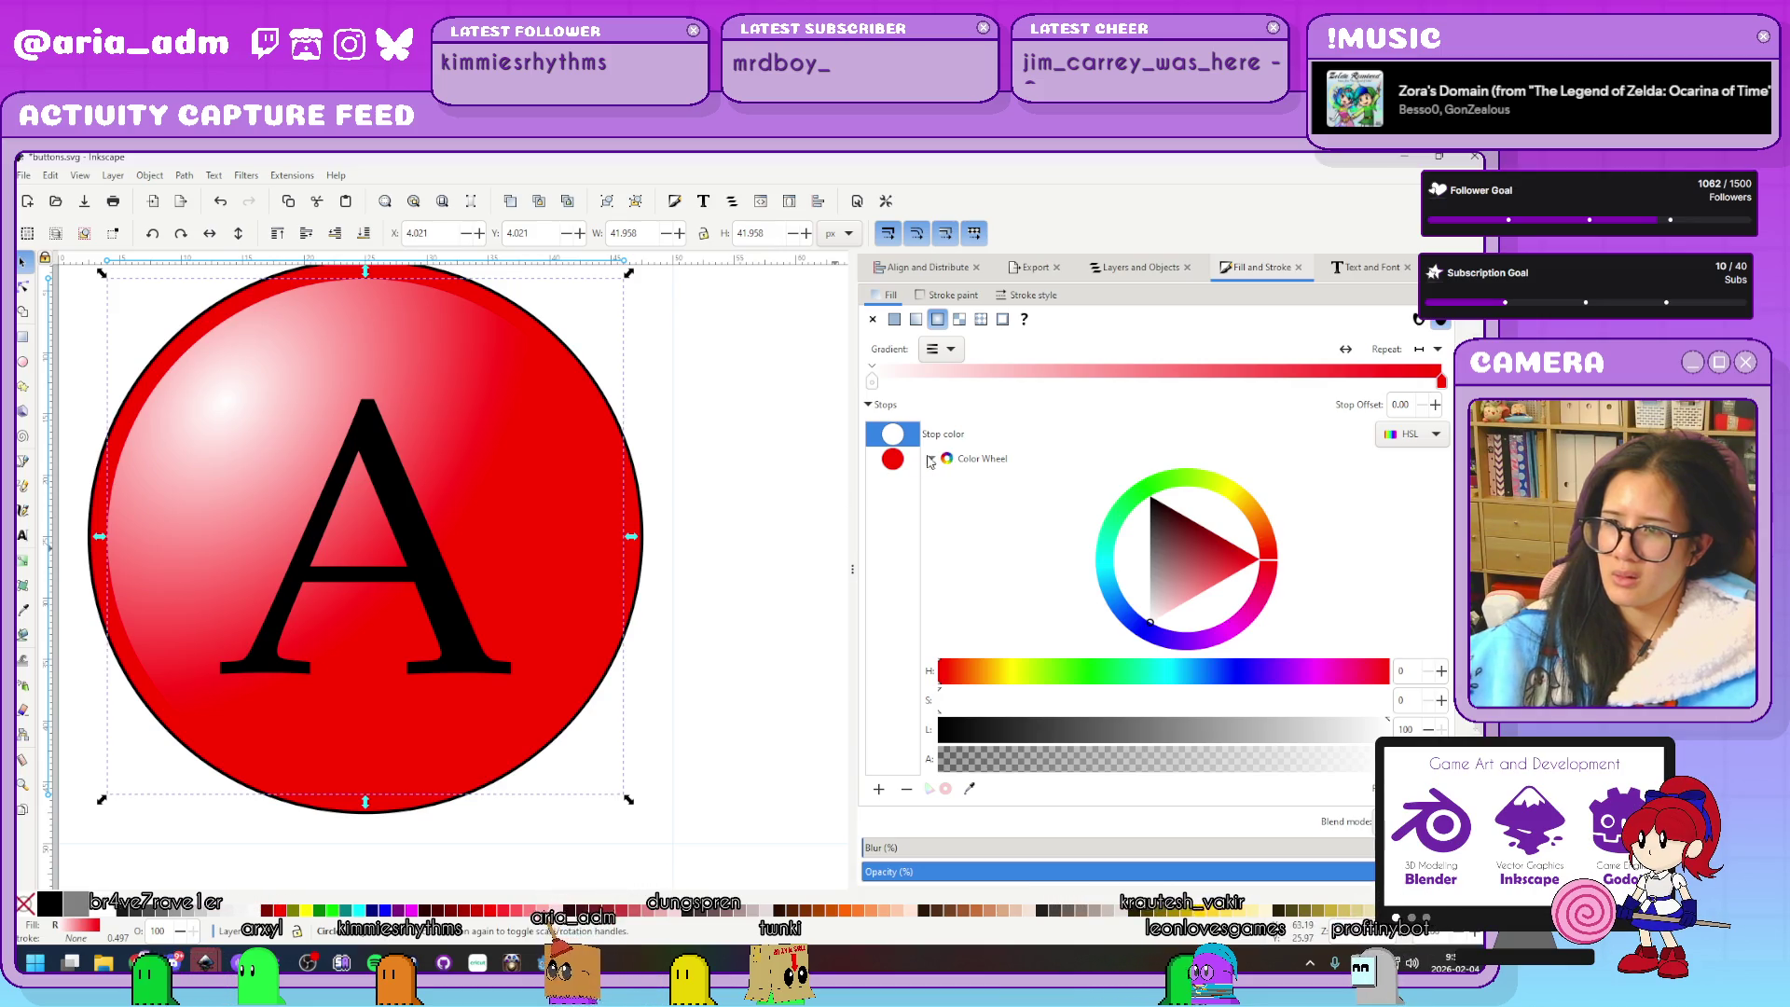
click(892, 459)
drag(1162, 729, 1056, 737)
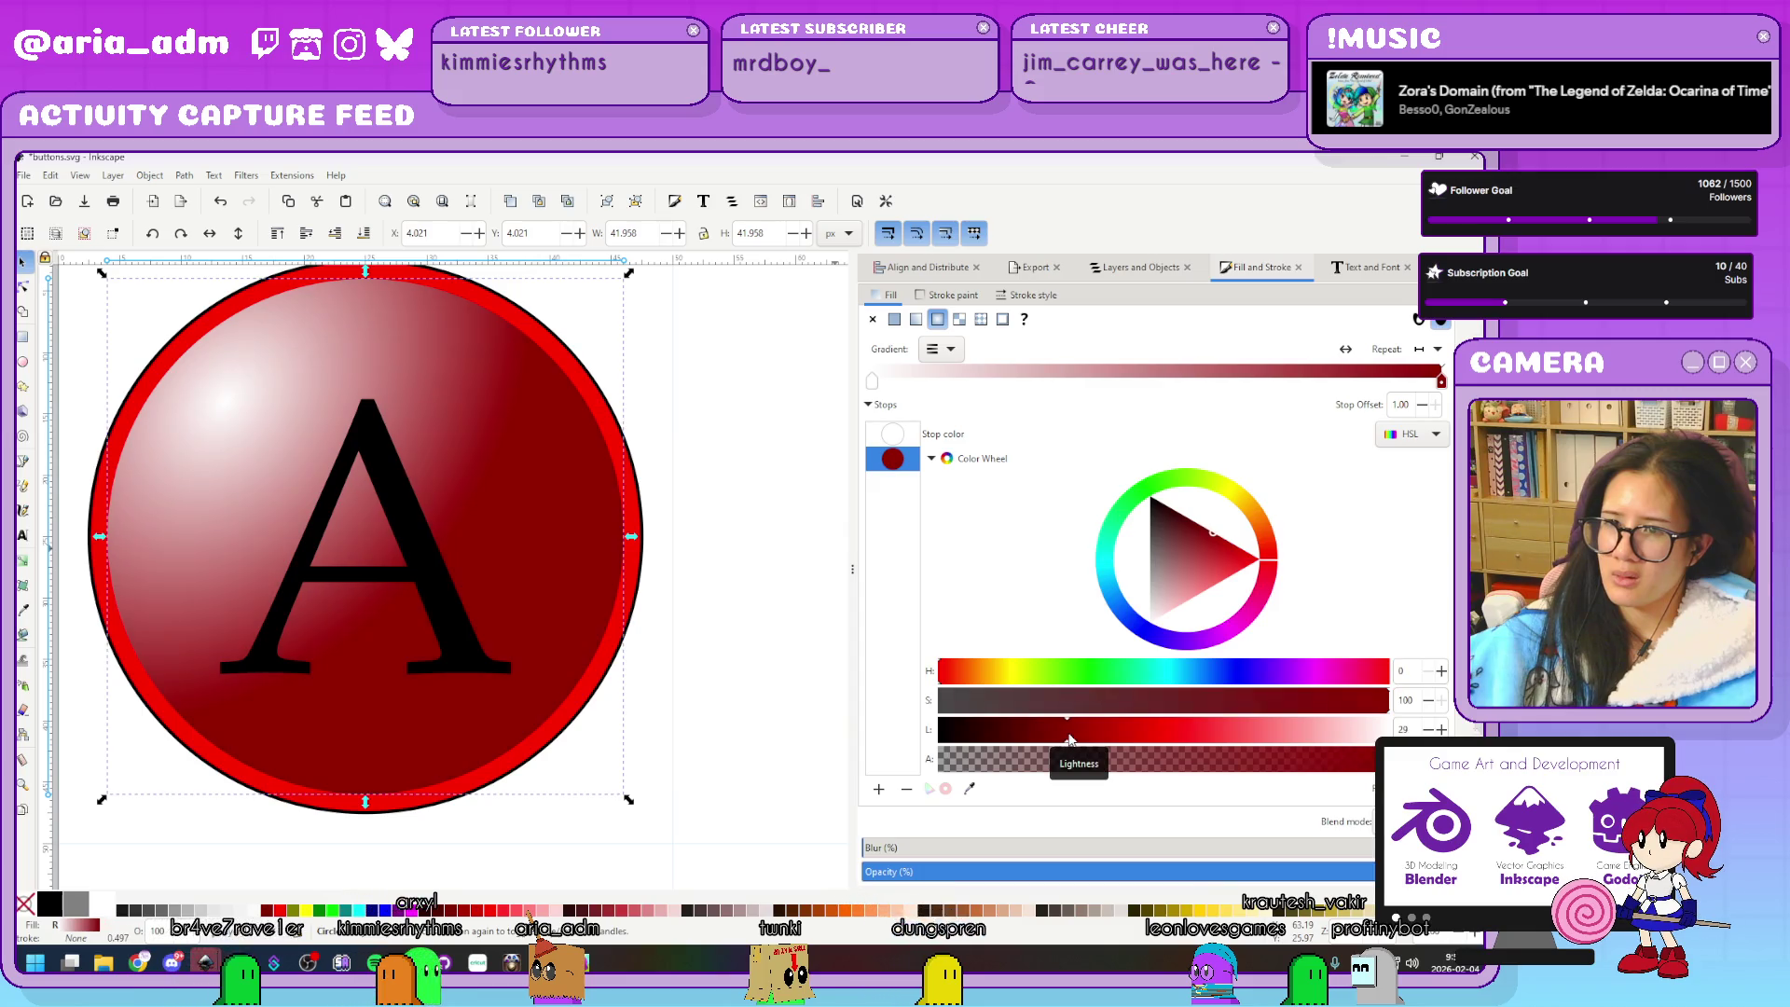
scroll(1063, 738, up, 5)
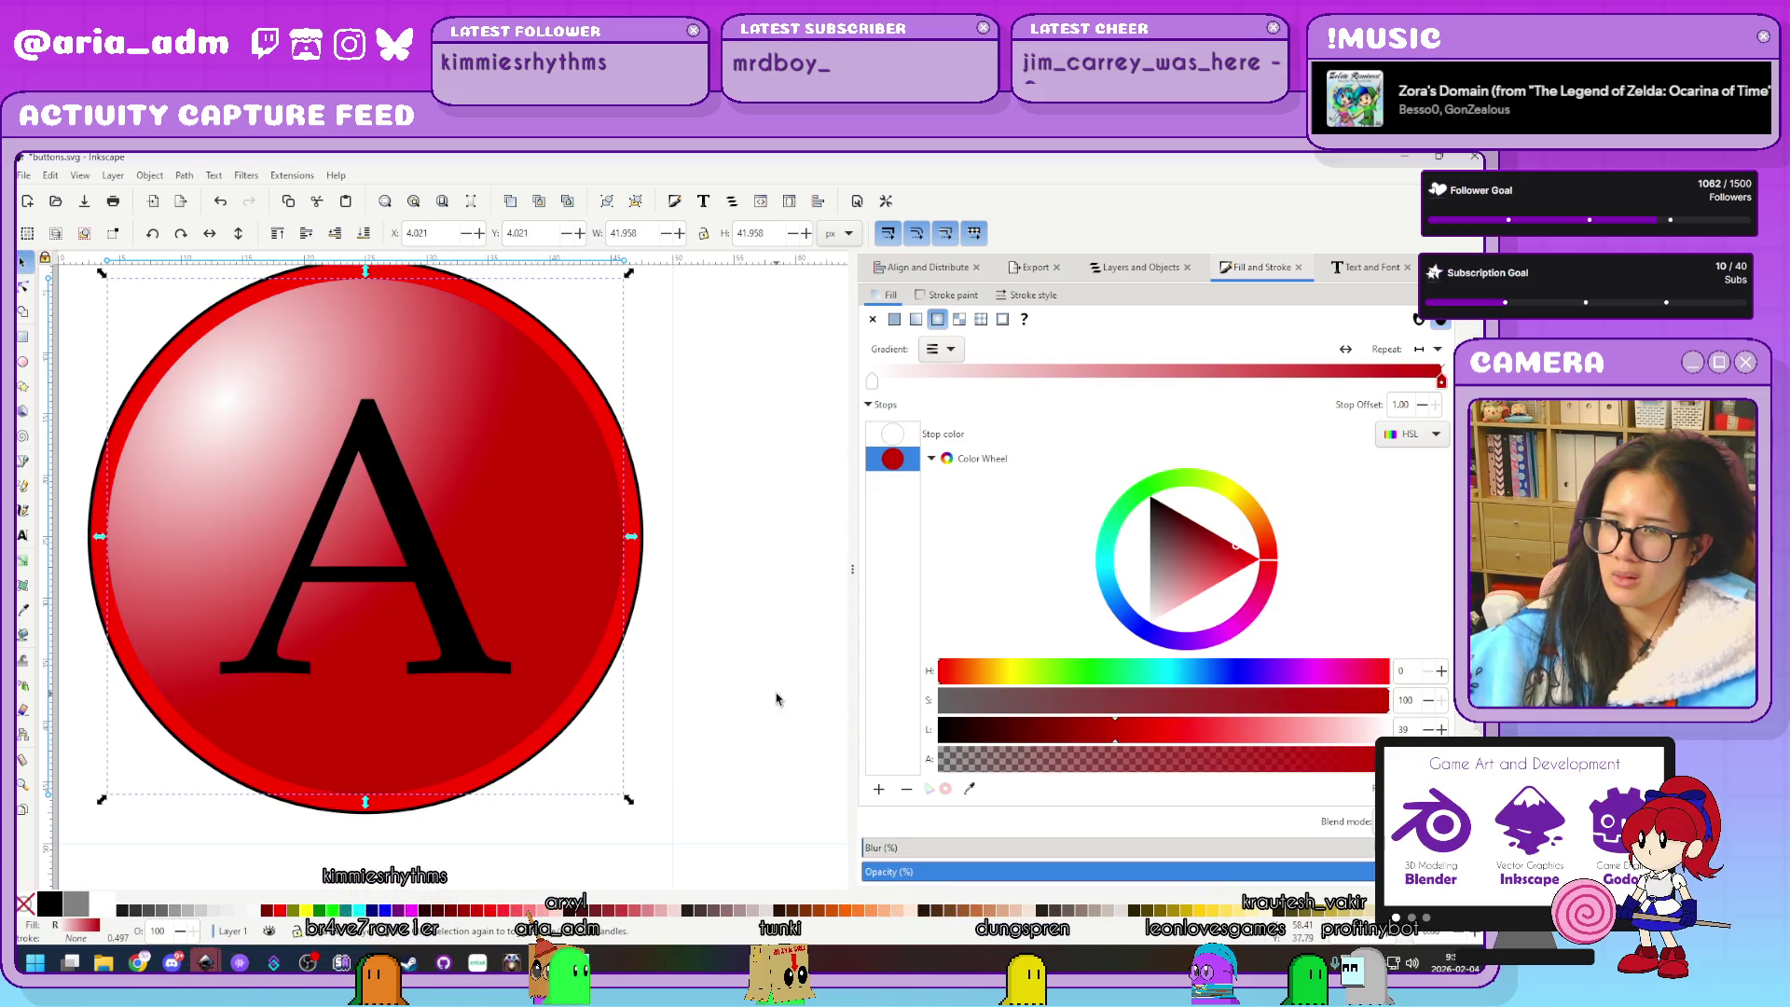
click(776, 700)
ctrl+scroll(765, 697, down, 5)
drag(809, 726, 613, 529)
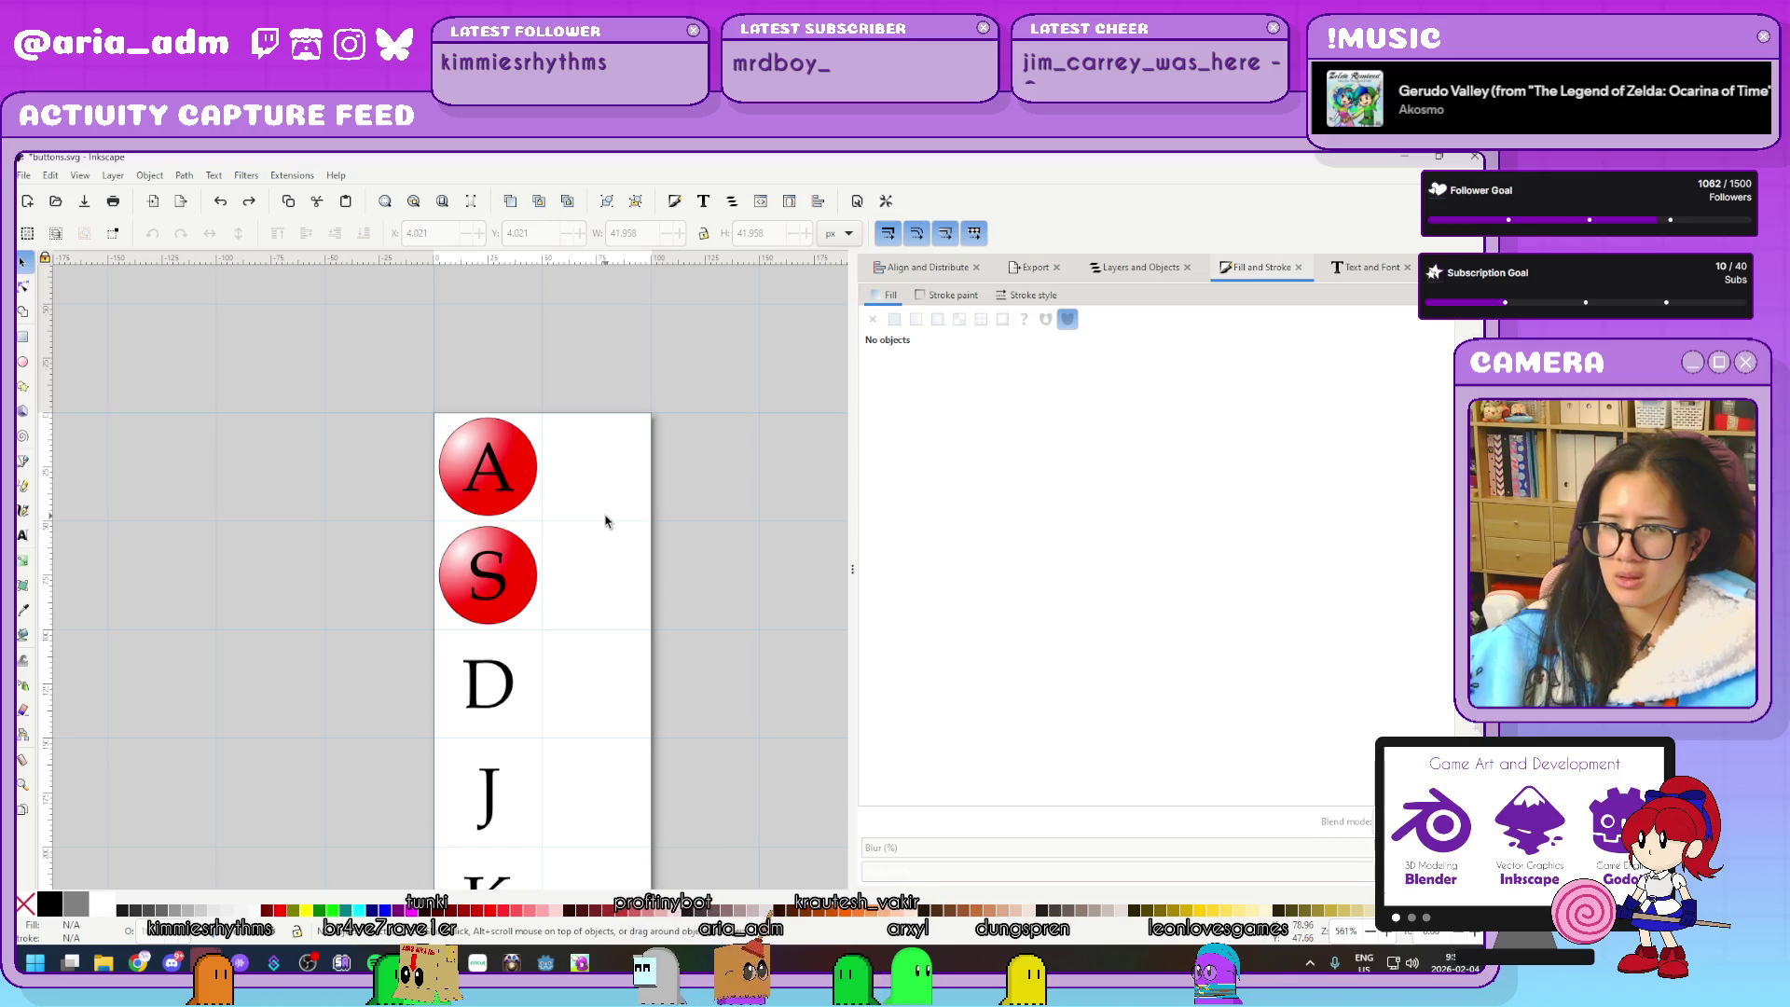
Scale the A button's circle down slightly
scroll(606, 517, up, 3)
drag(527, 499, 760, 629)
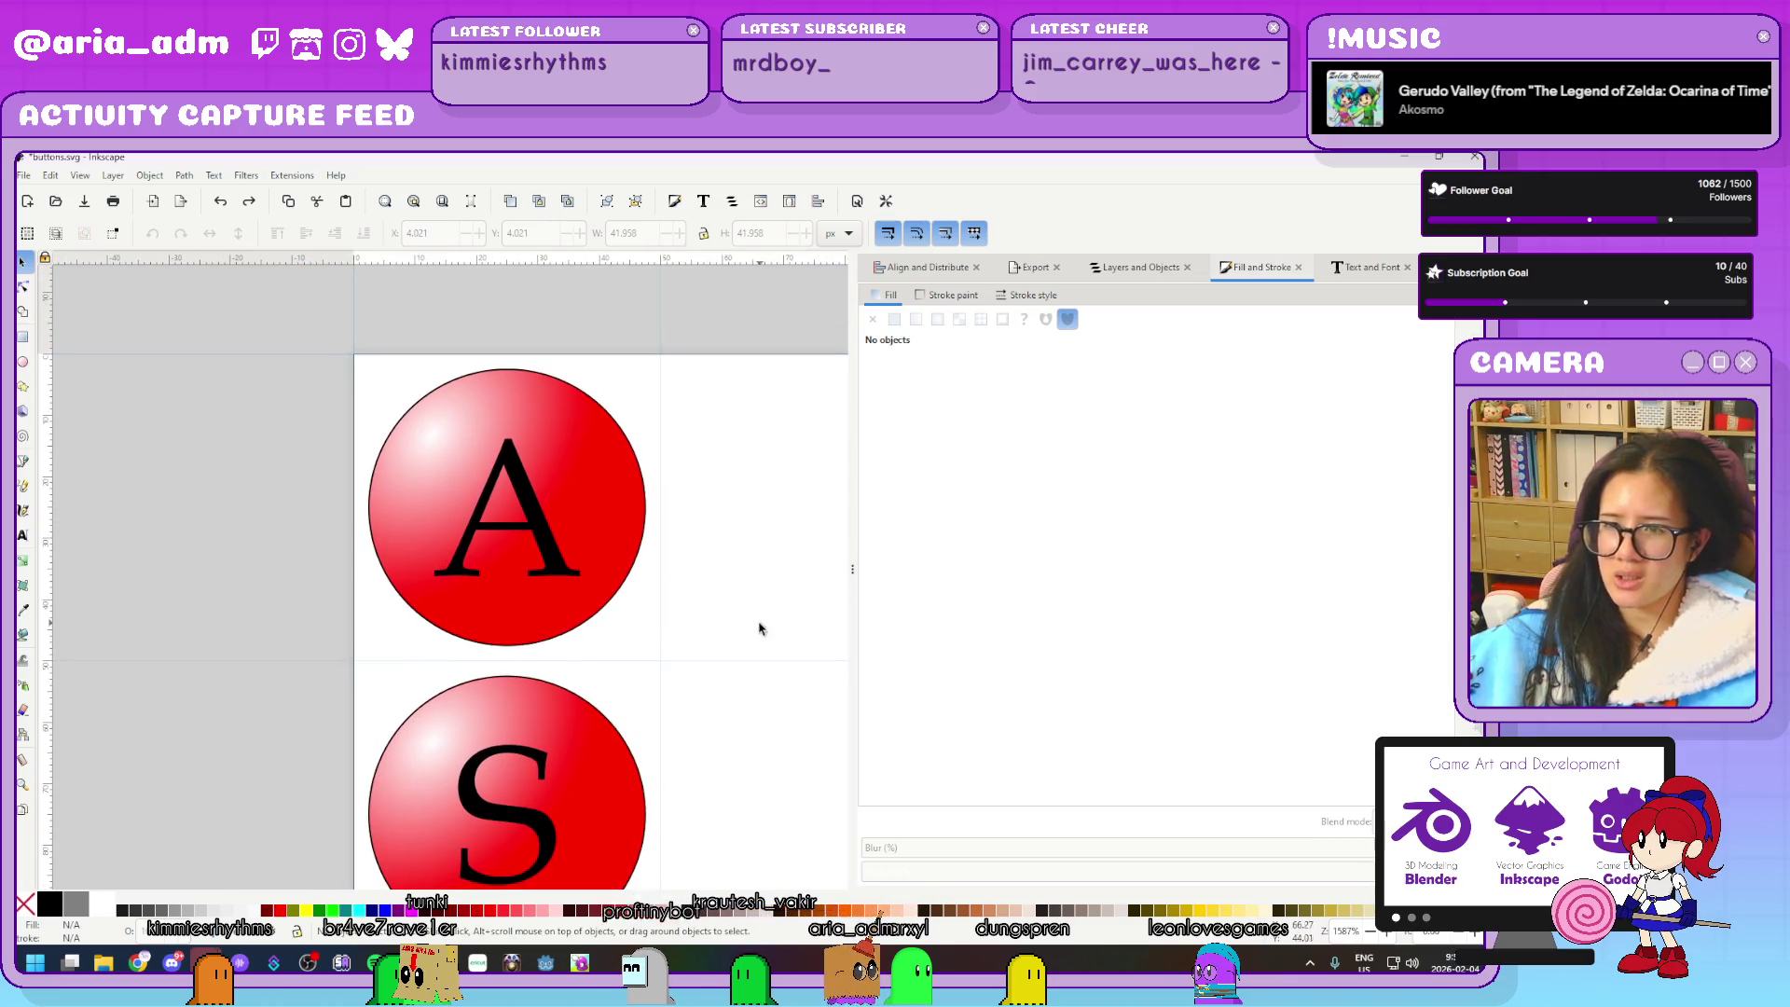
click(625, 522)
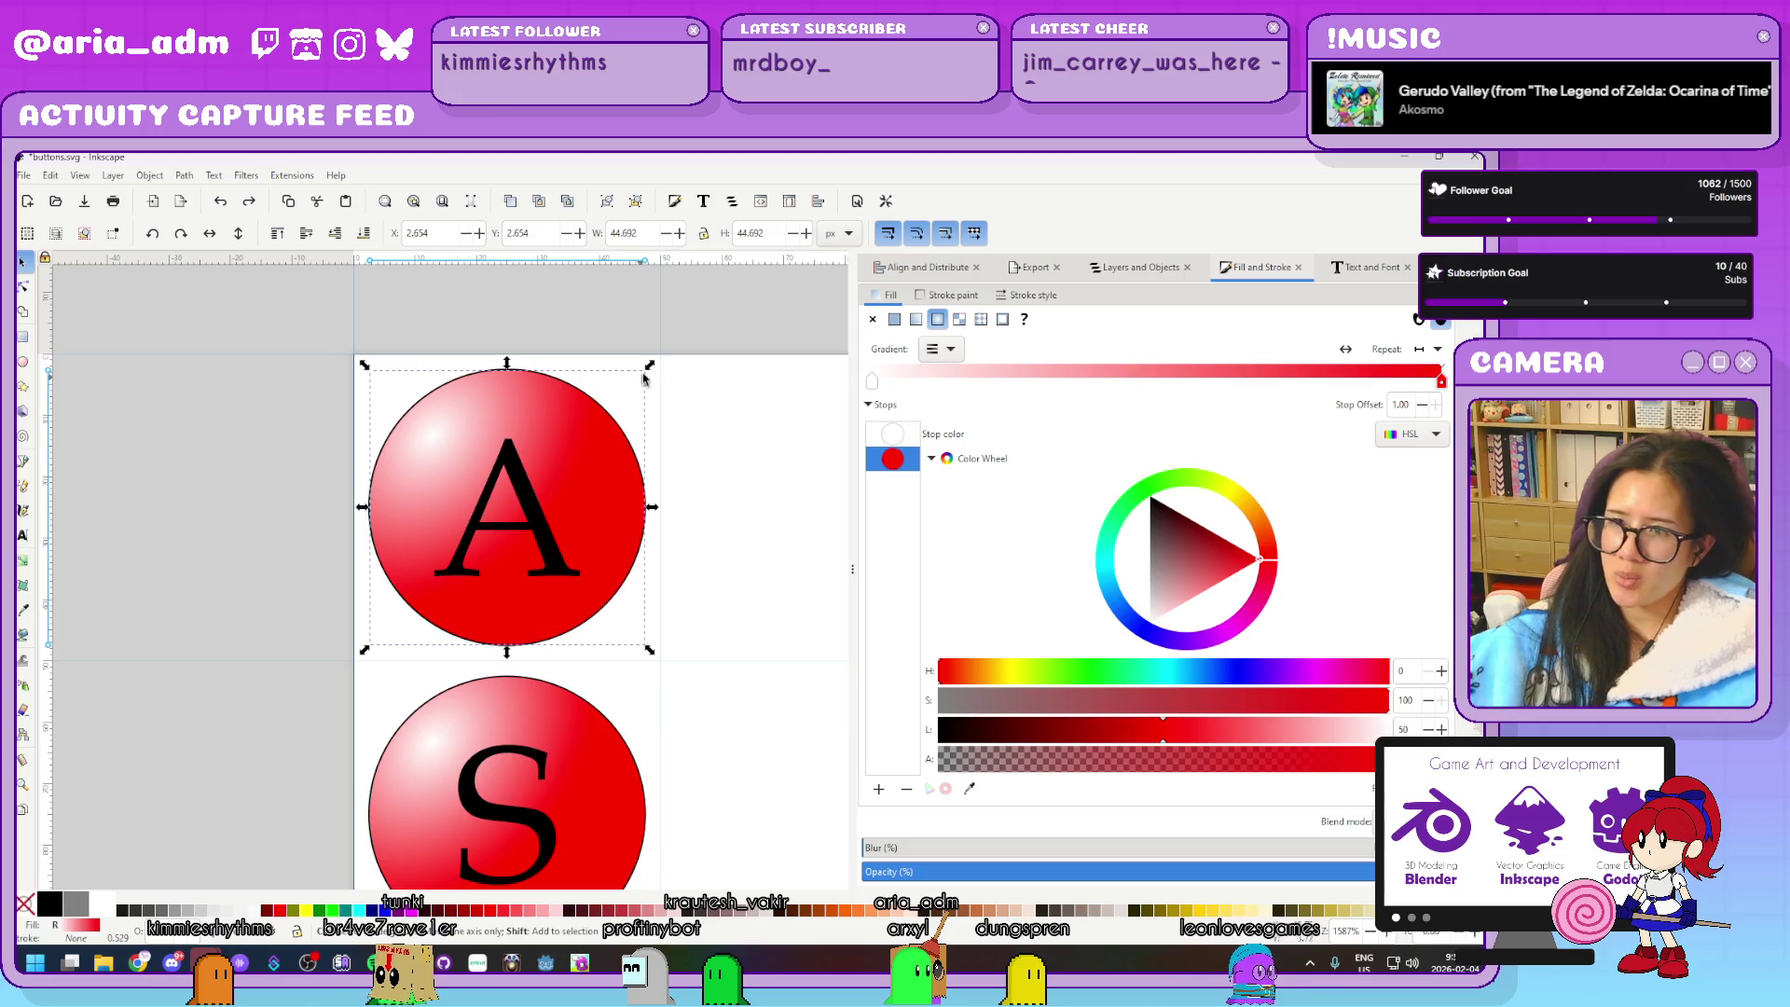
drag(642, 379, 671, 379)
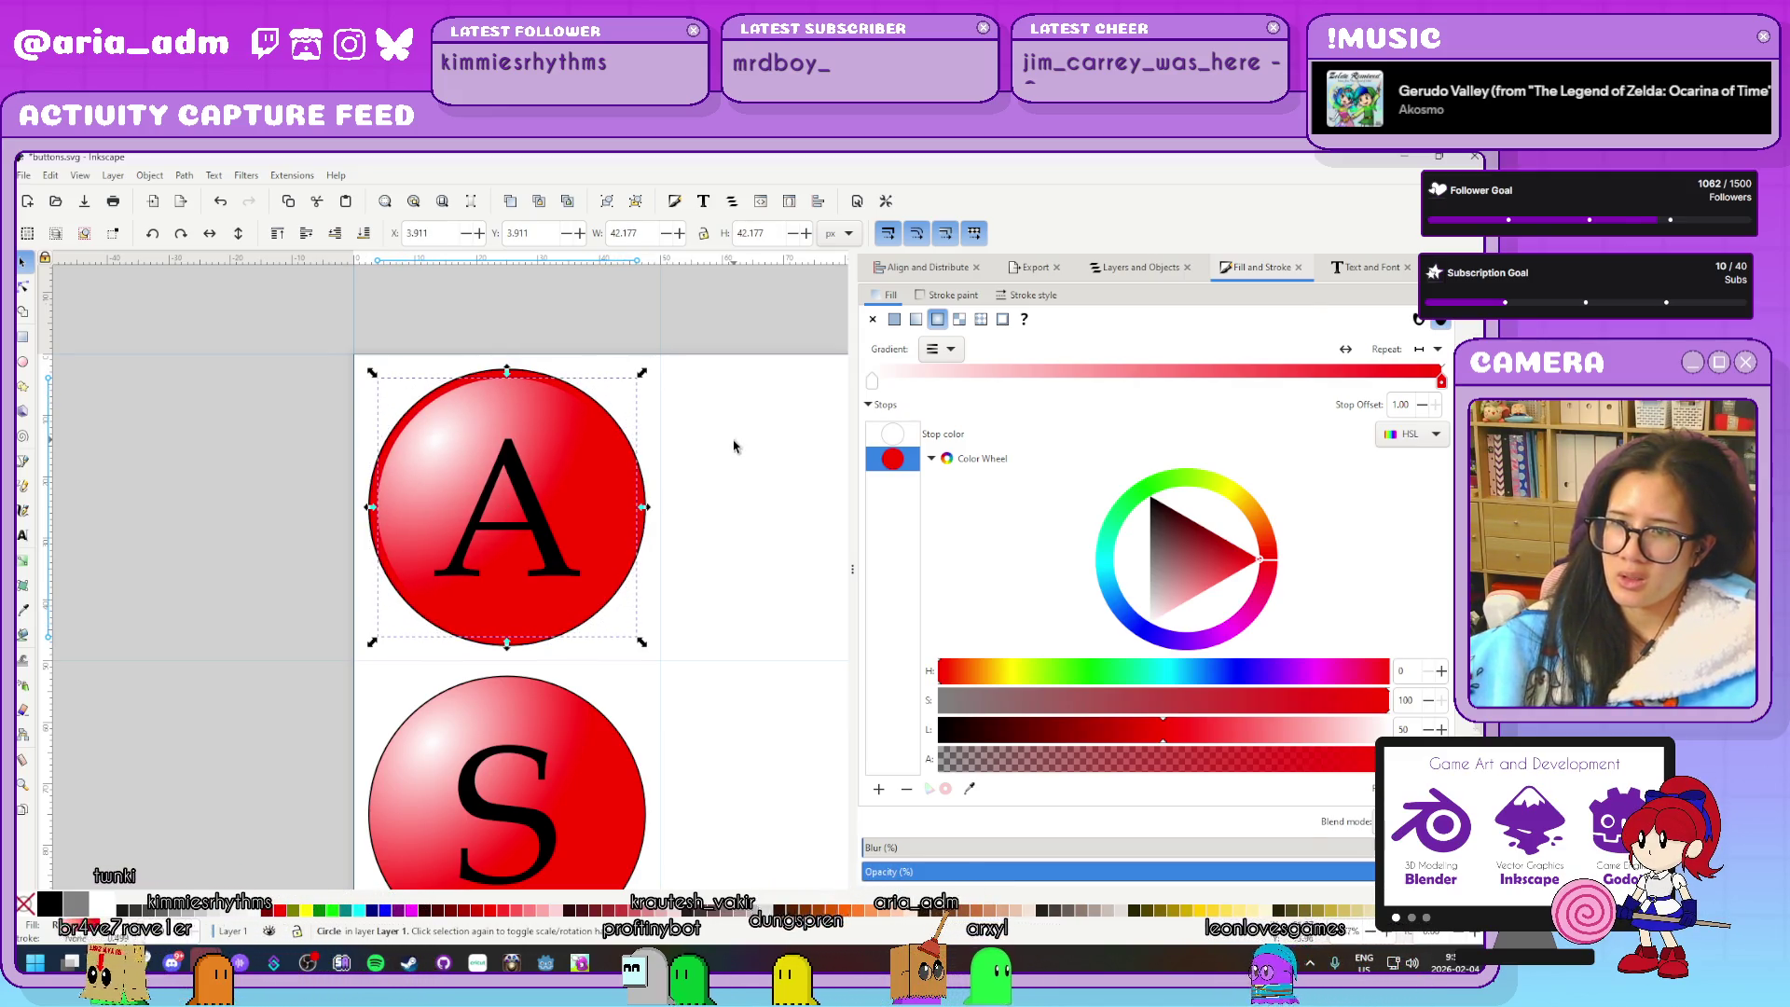
click(733, 441)
scroll(736, 444, down, 3)
scroll(737, 446, up, 2)
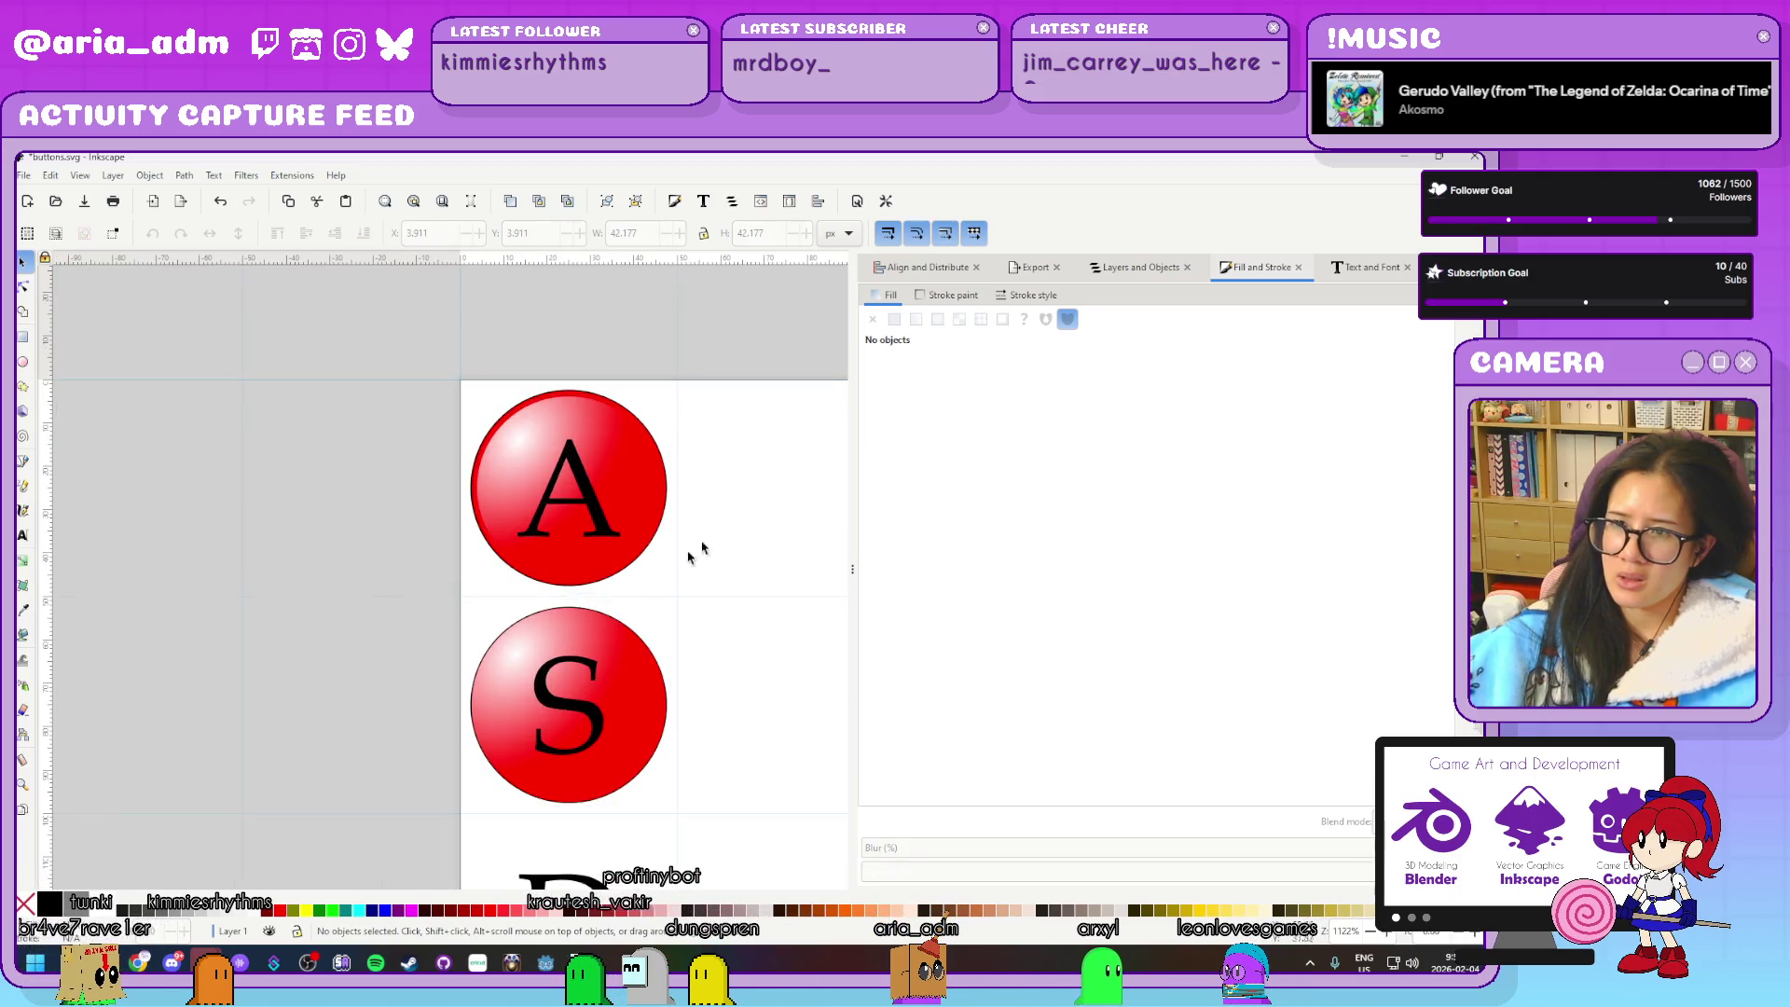
Darken the A button's flat back circle to a deeper red, lightness 36
click(615, 574)
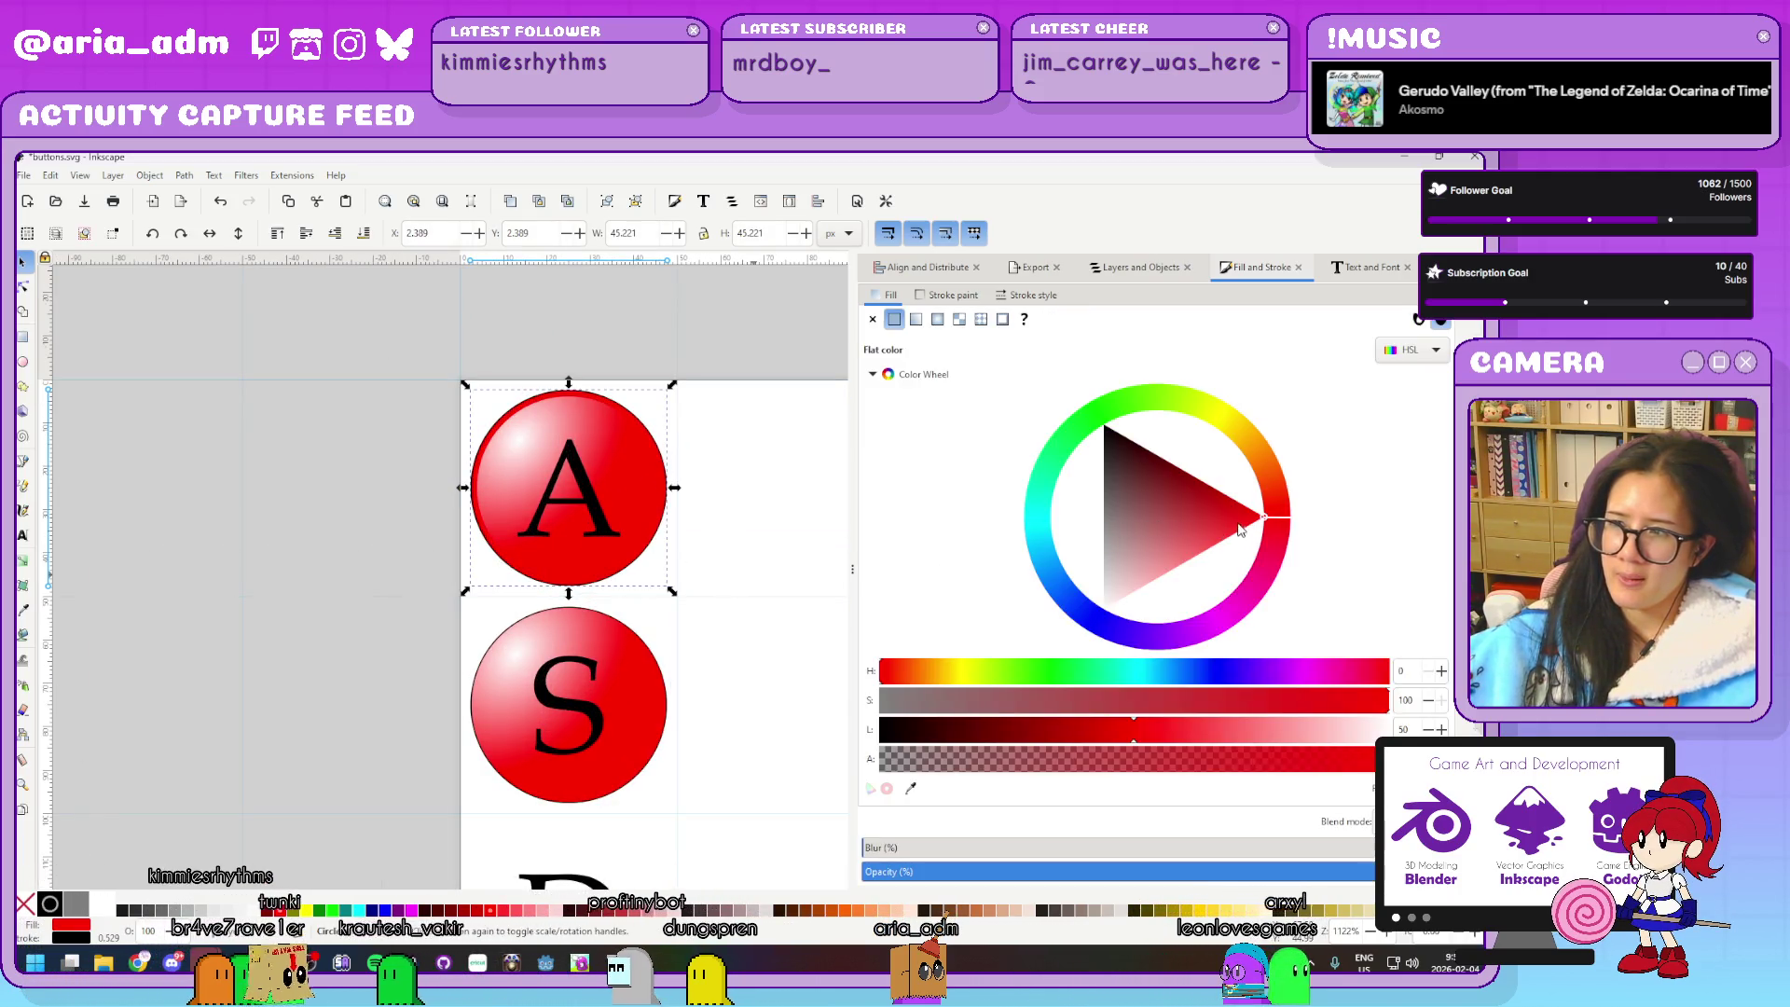
click(1220, 487)
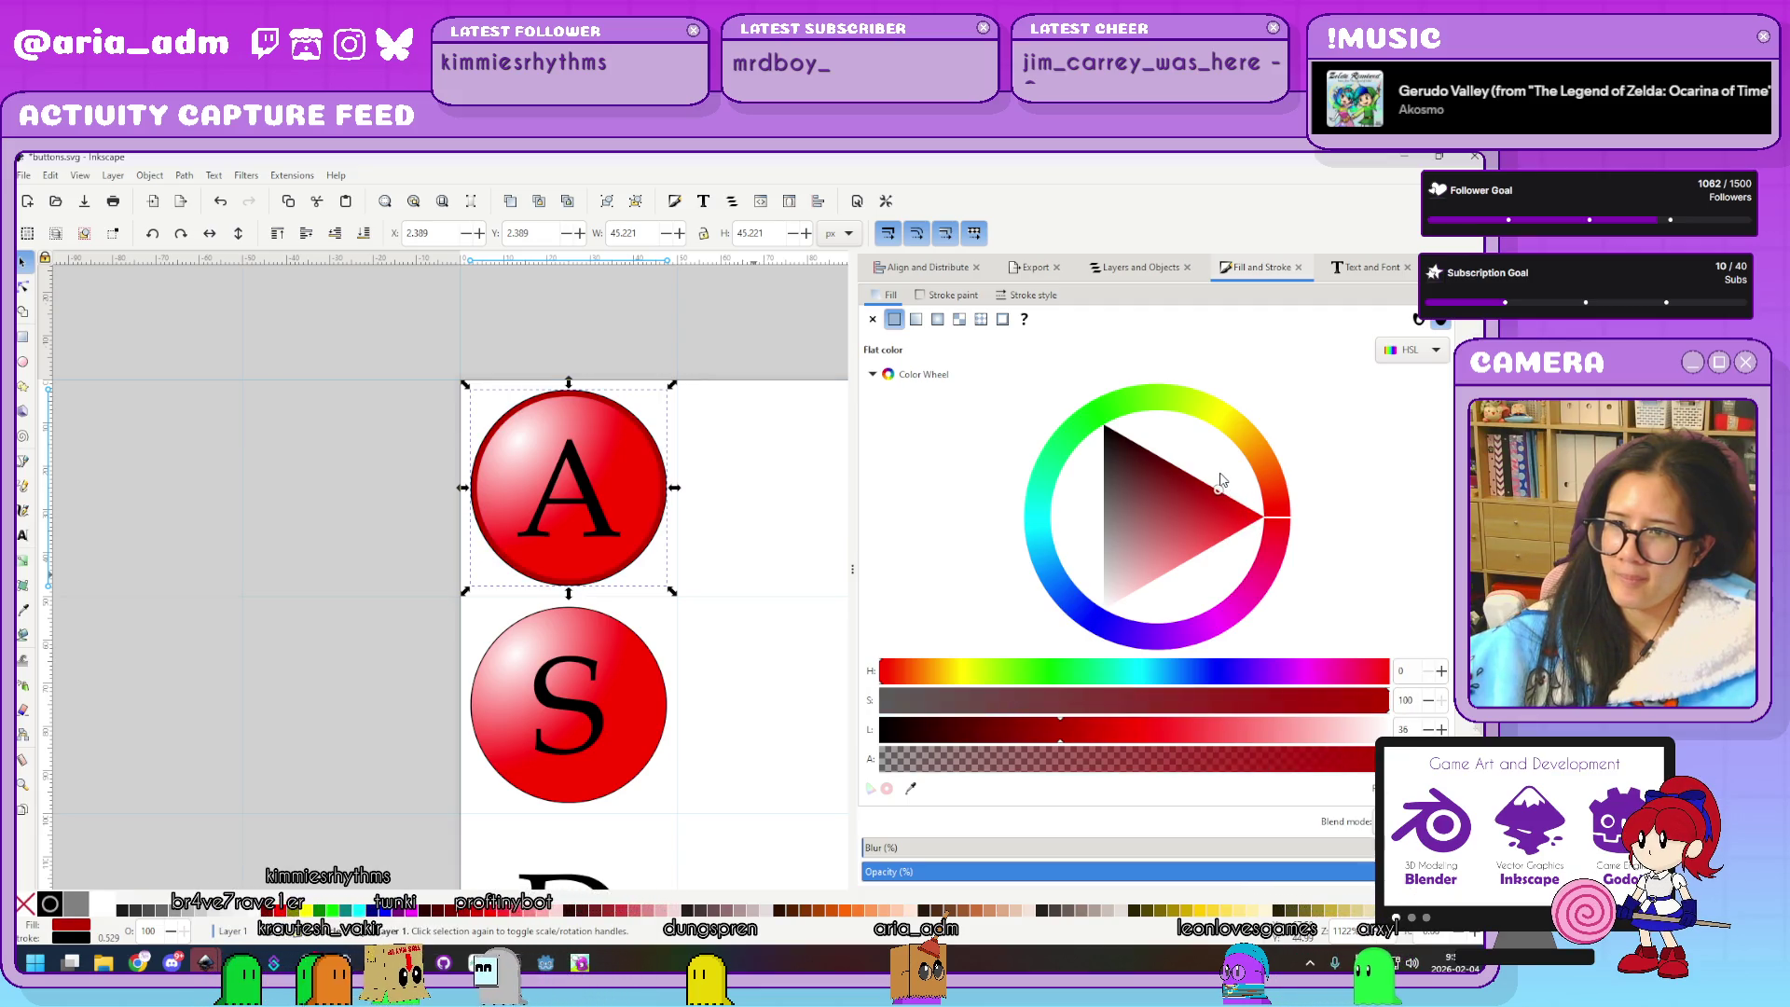
click(709, 550)
ctrl+scroll(708, 550, down, 2)
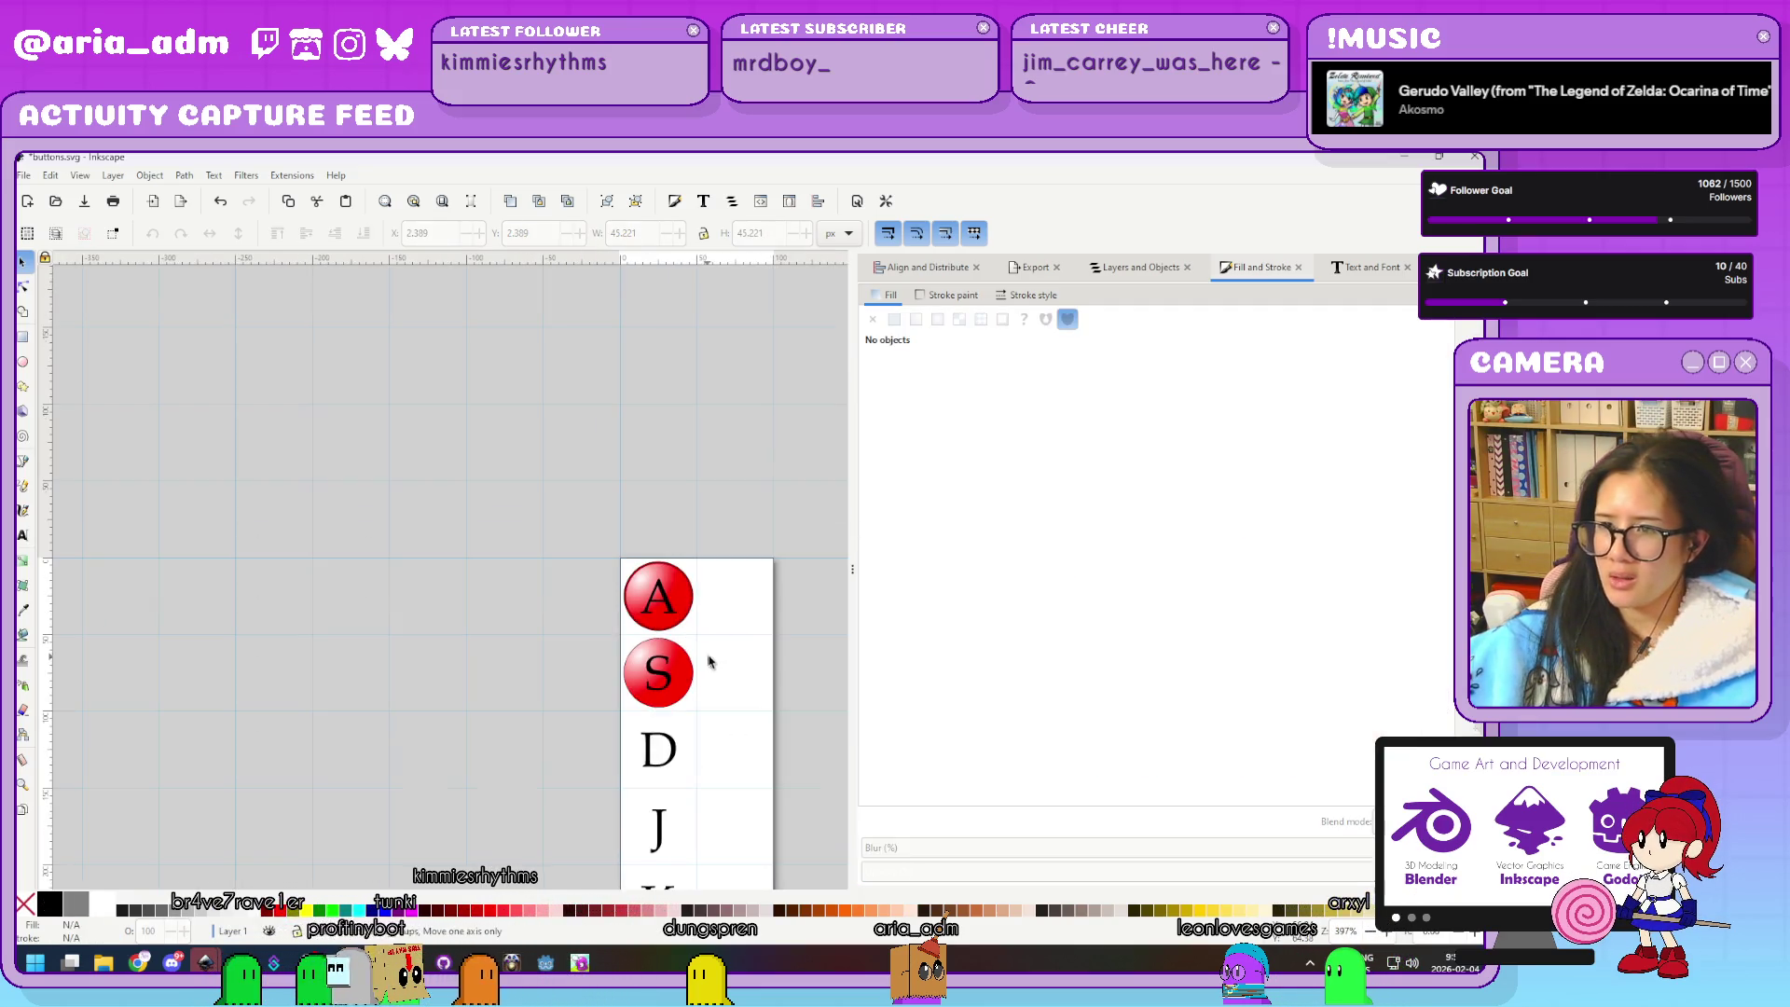
ctrl+scroll(738, 659, up, 1)
scroll(717, 644, up, 2)
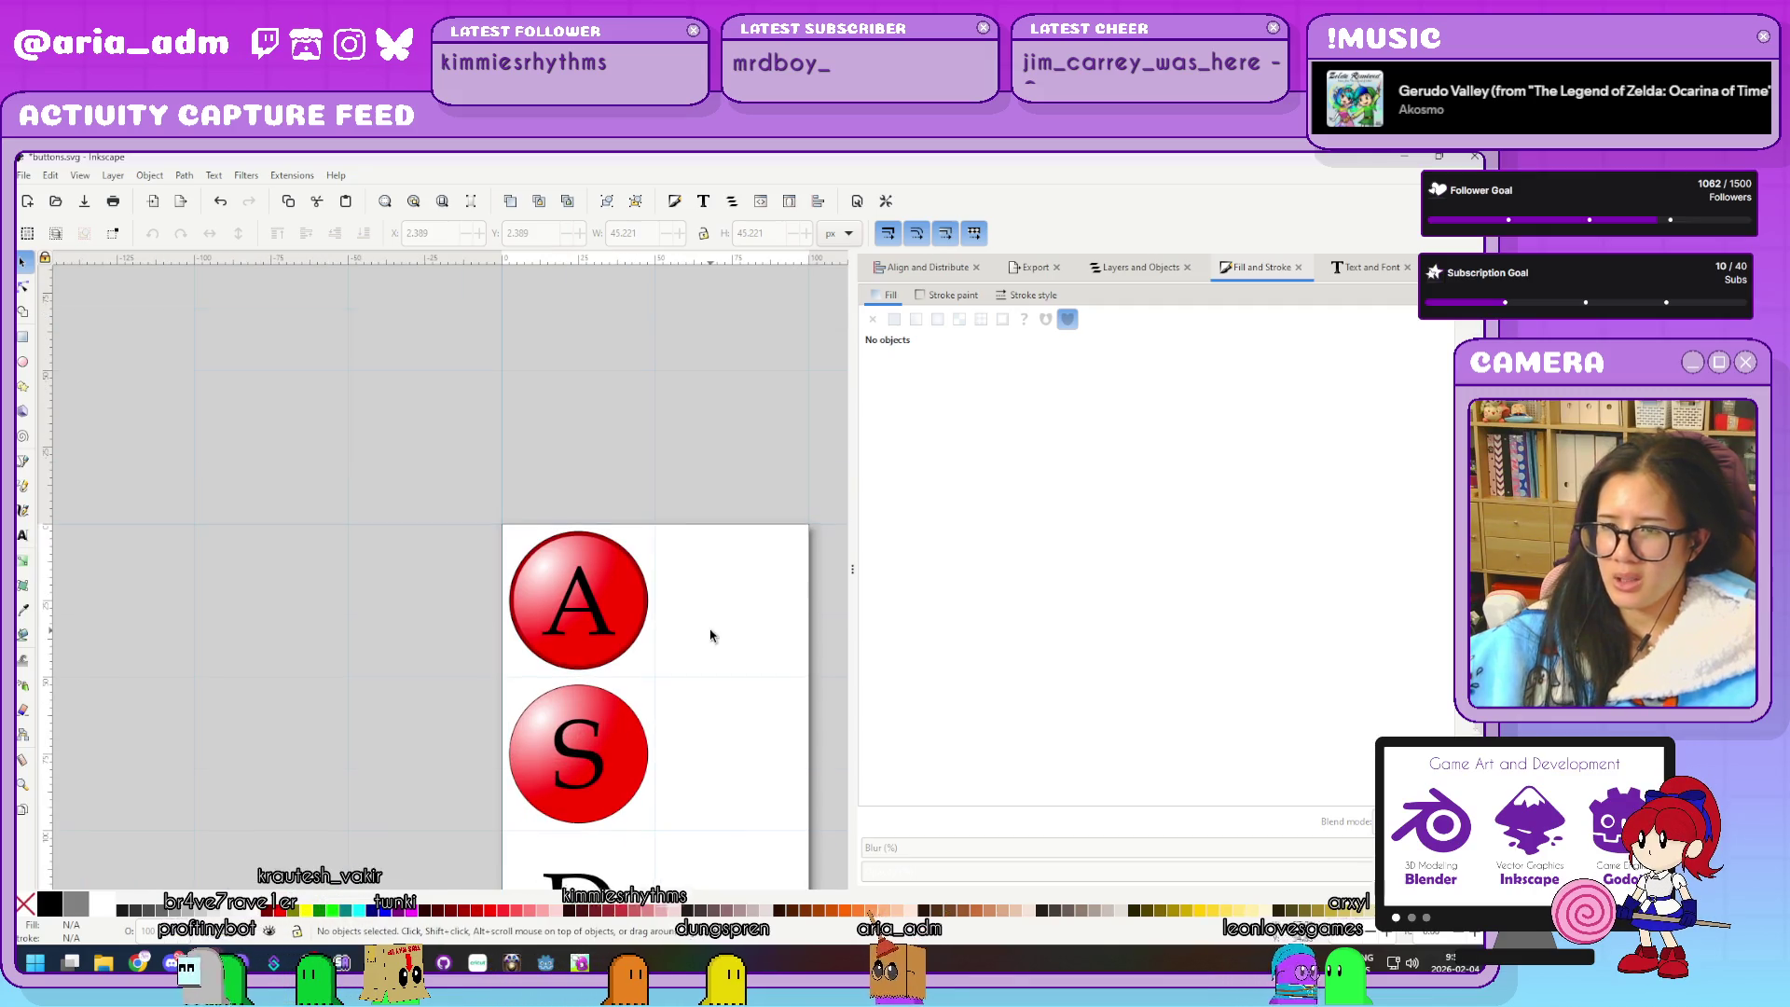
Shrink the A button's gradient circle to about 93%
click(625, 590)
scroll(693, 643, up, 2)
mouse_move(606, 421)
mouse_down()
mouse_move(599, 447)
mouse_move(630, 440)
mouse_up()
click(706, 535)
scroll(708, 541, down, 3)
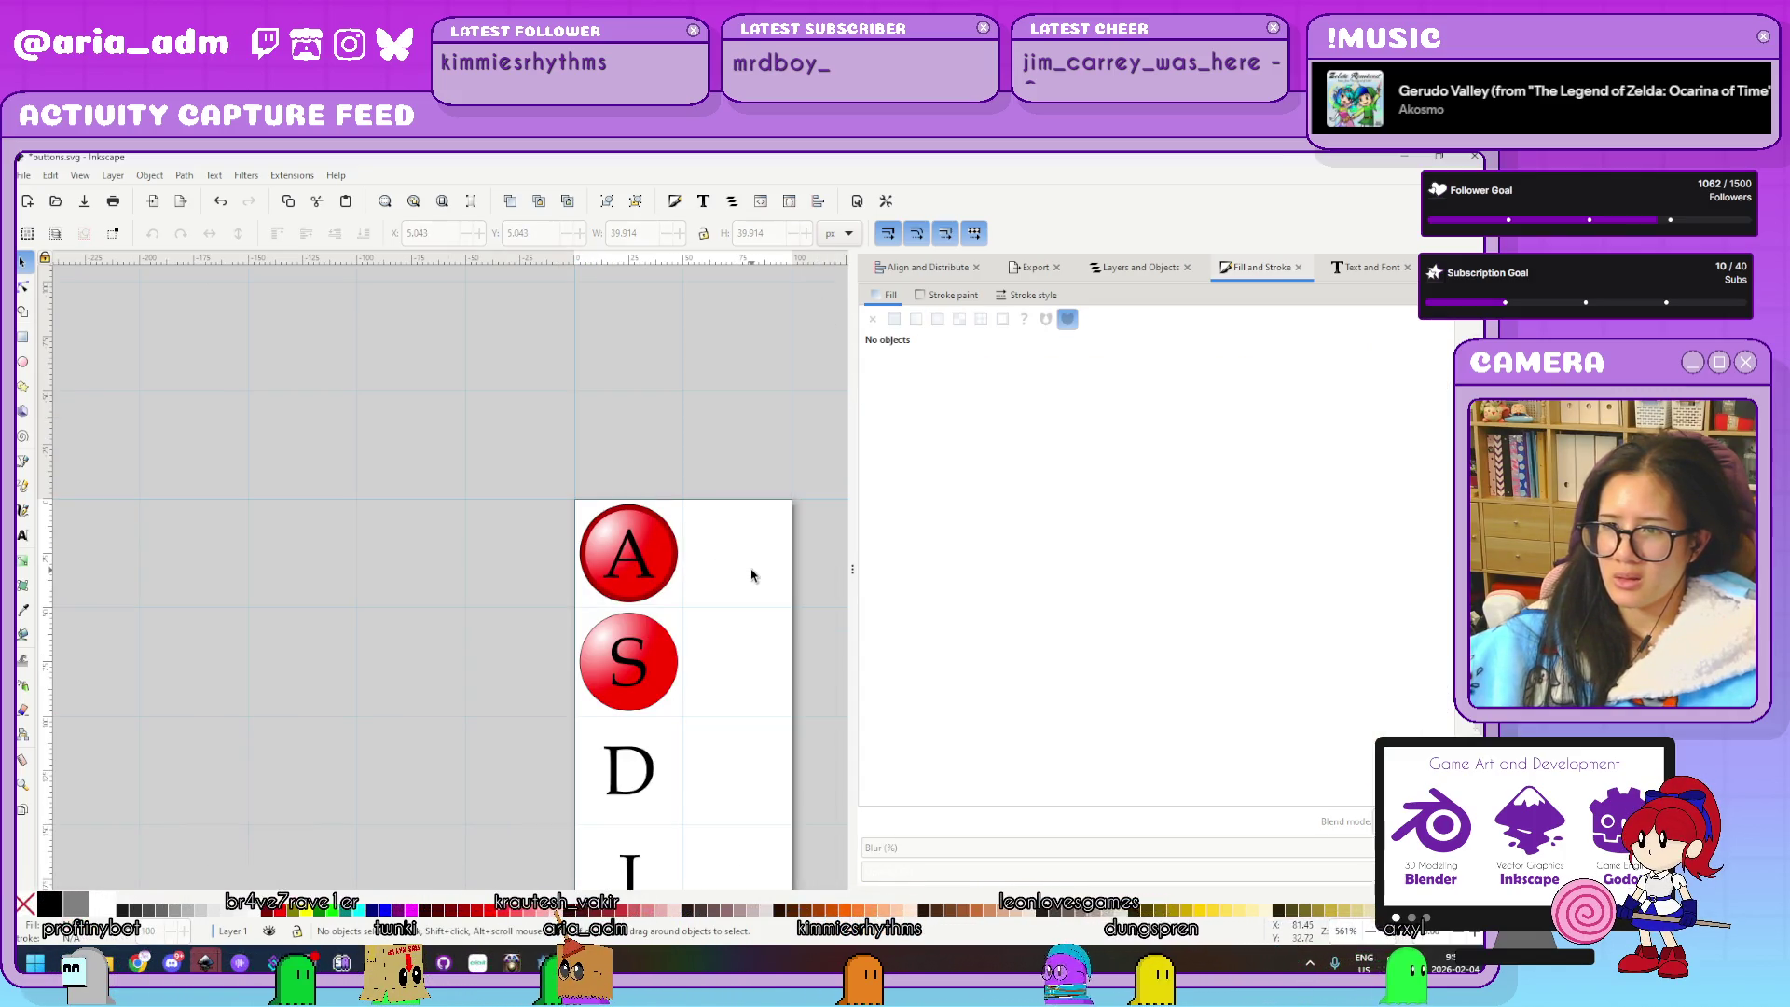
drag(731, 559, 528, 489)
scroll(567, 512, up, 1)
scroll(569, 515, up, 1)
scroll(570, 515, down, 4)
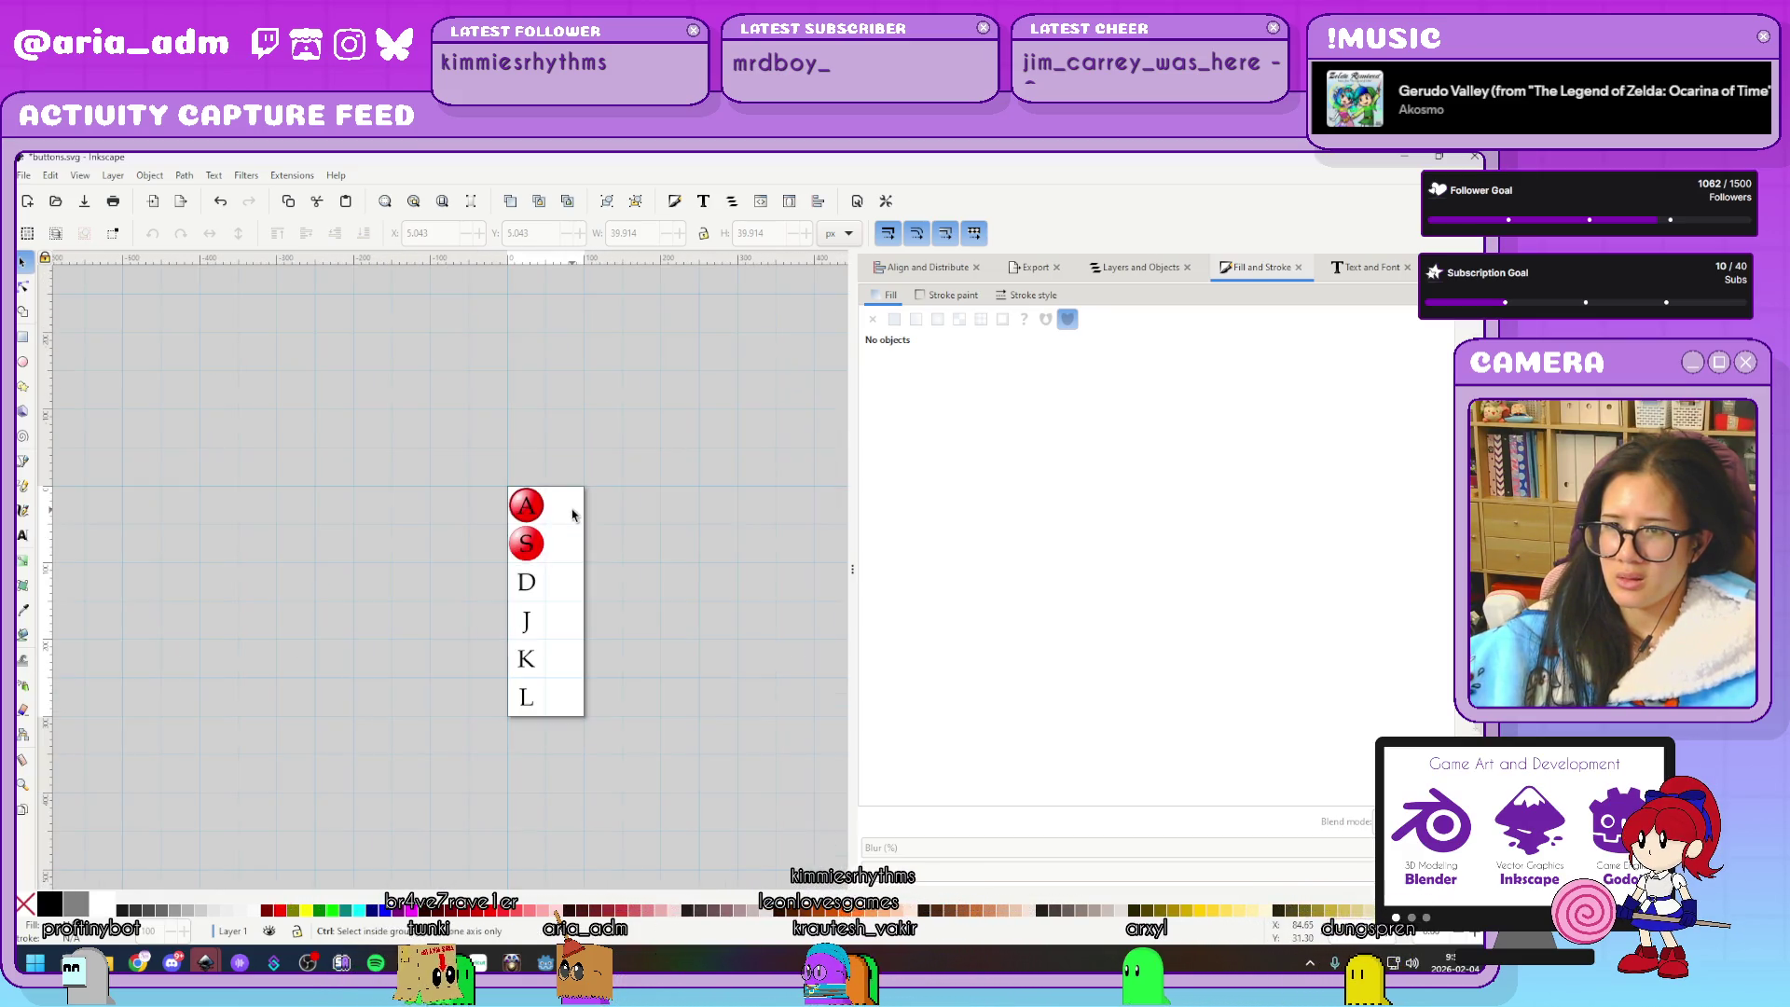
scroll(573, 511, up, 3)
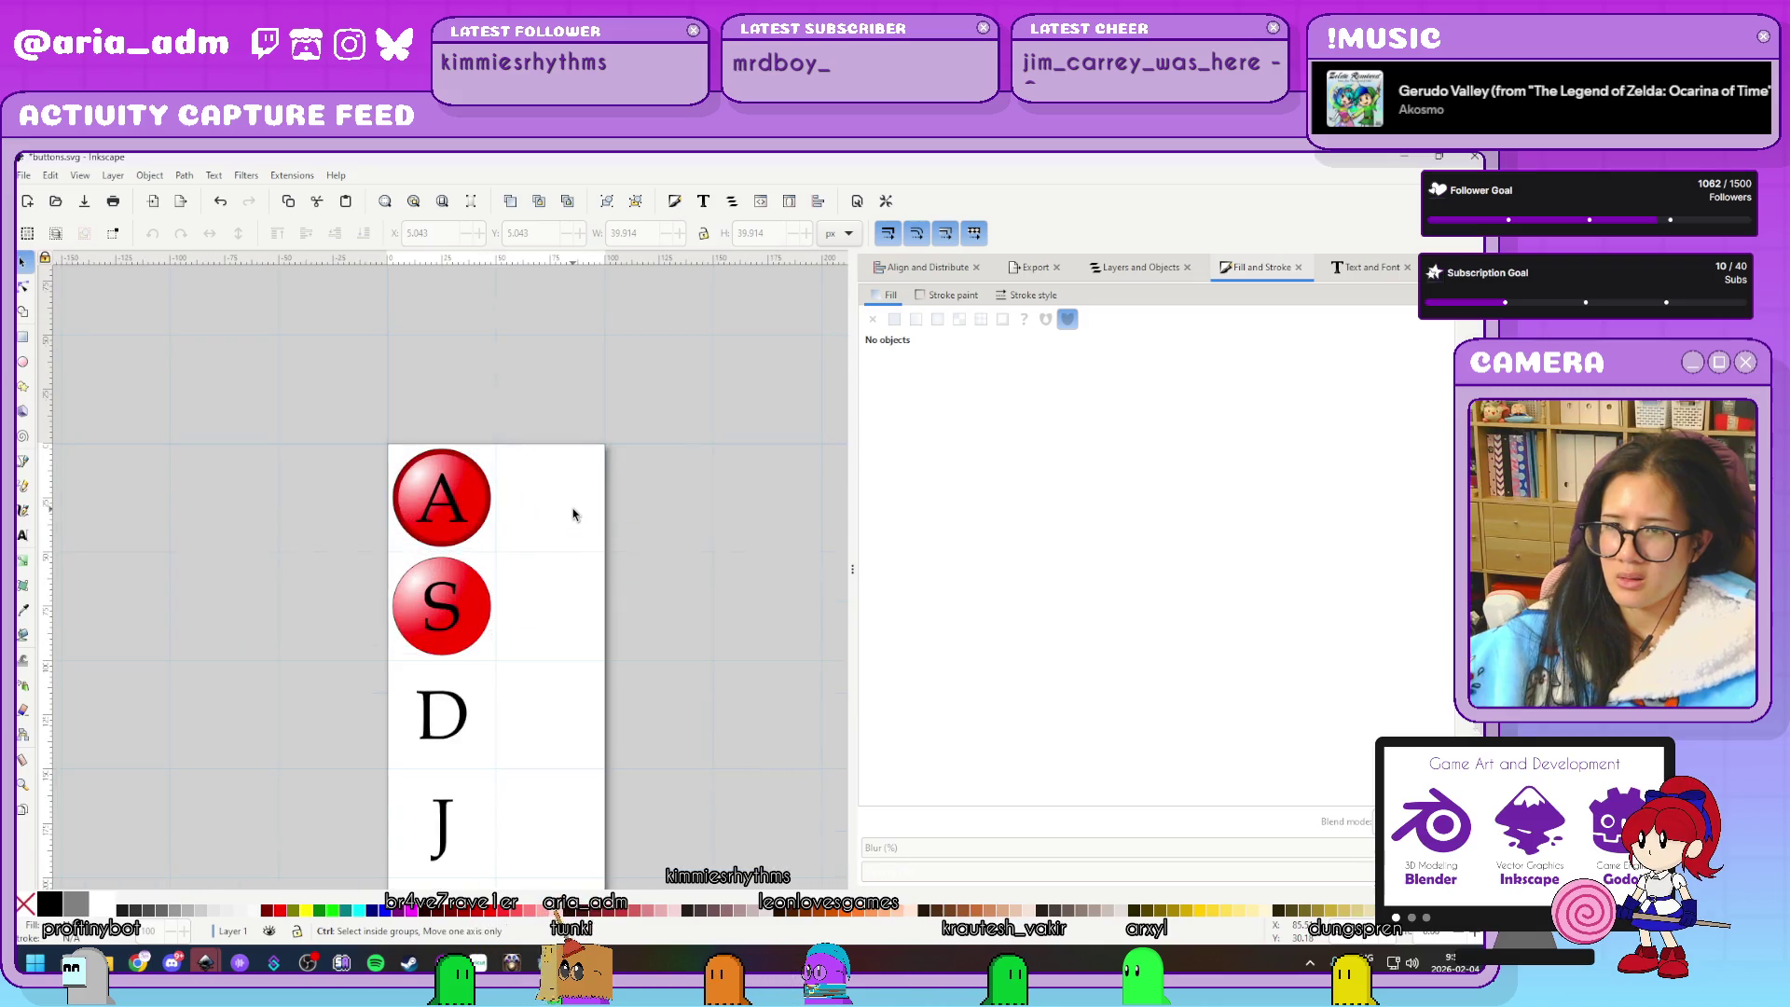
scroll(573, 514, up, 1)
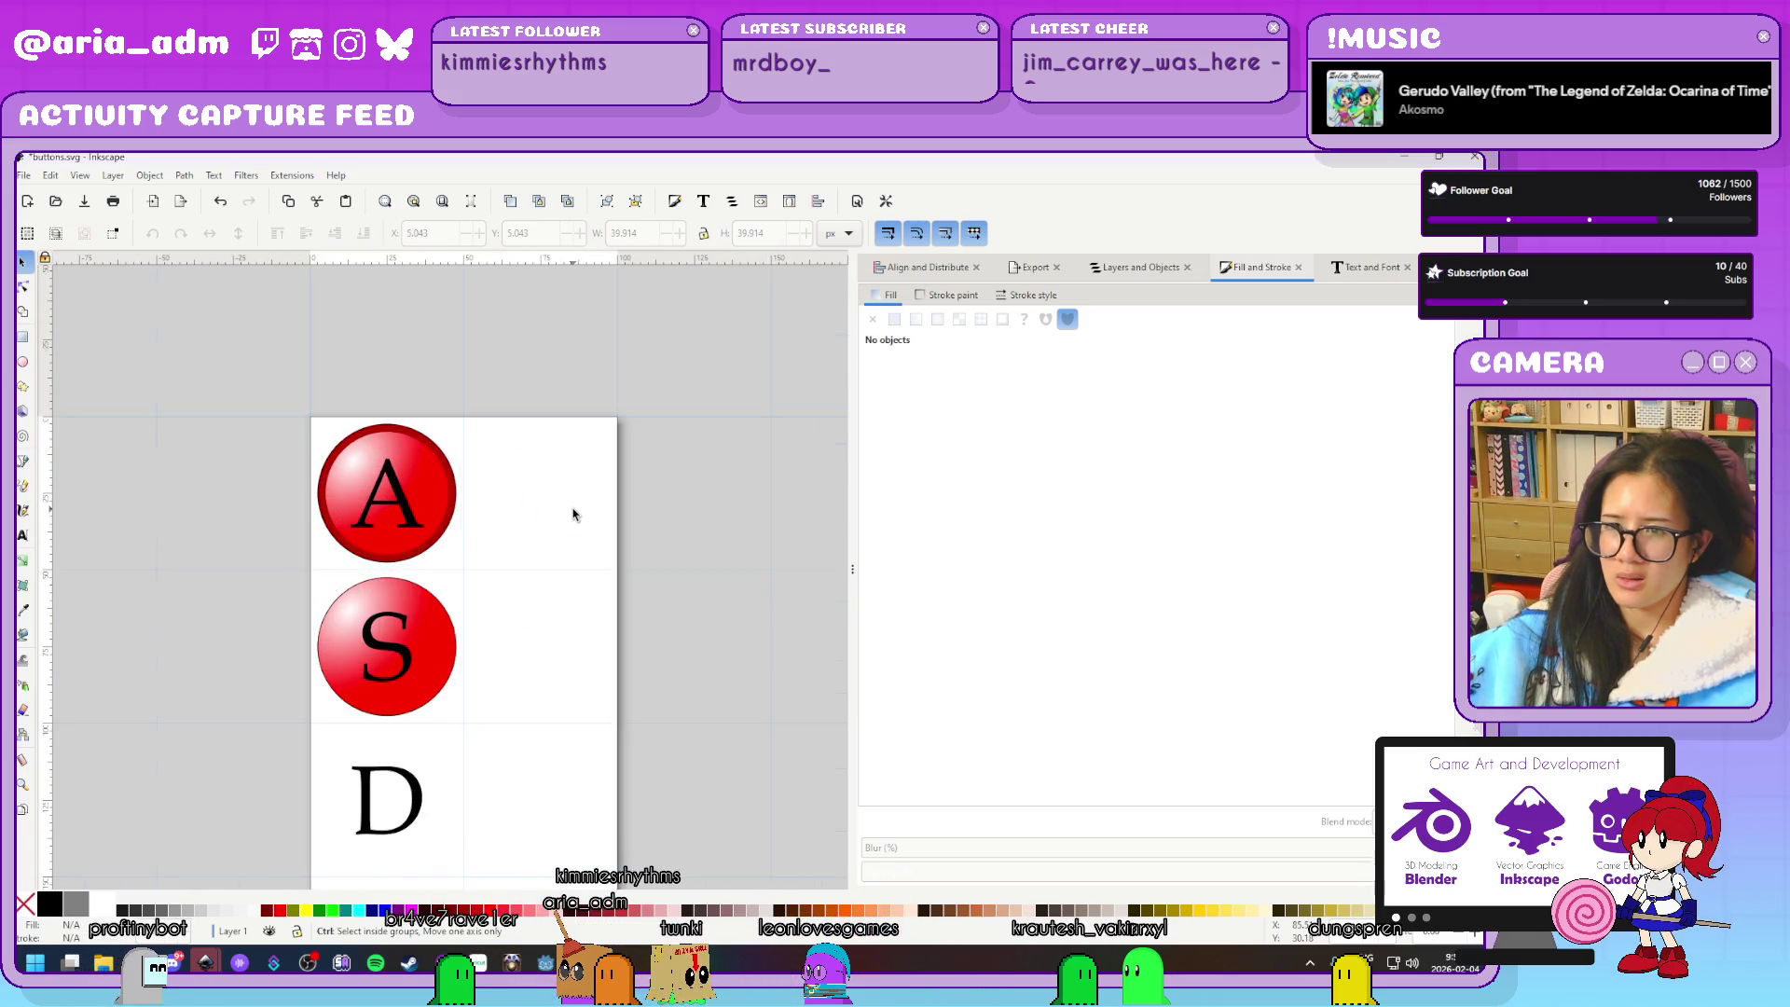
Delete the S button's old circle and centre a copy of A's circle on S
click(456, 640)
click(460, 647)
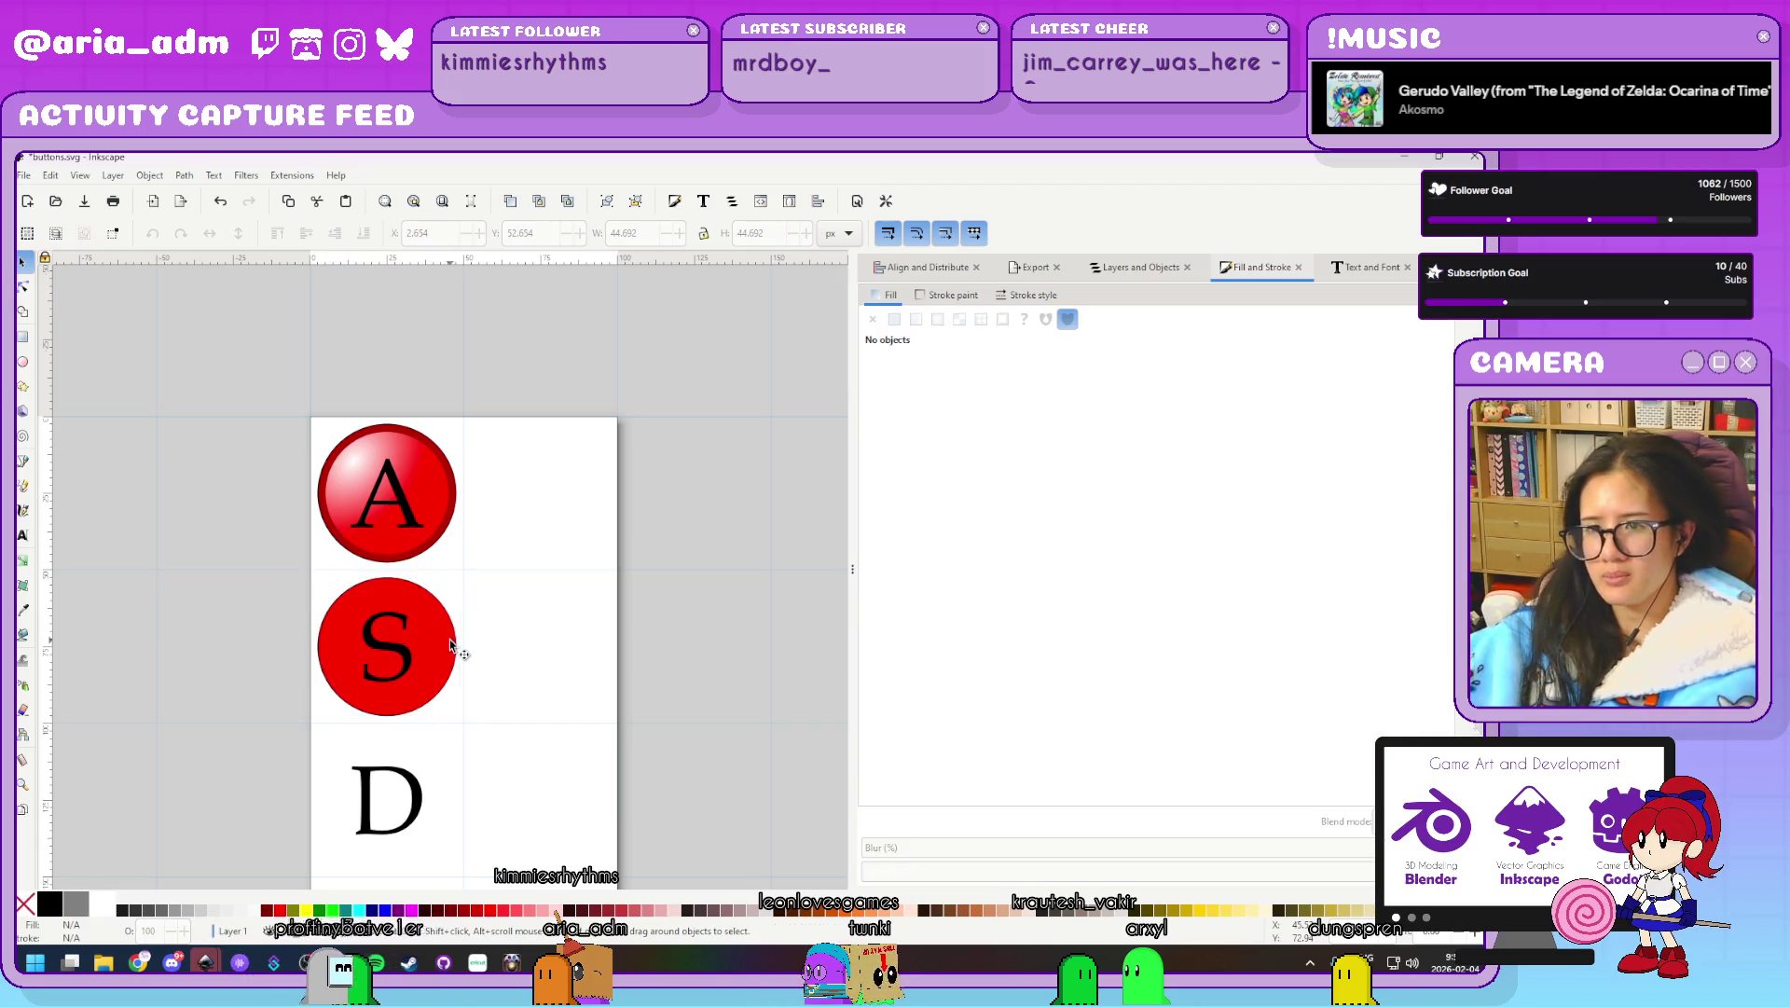
click(447, 644)
key(Delete)
click(439, 498)
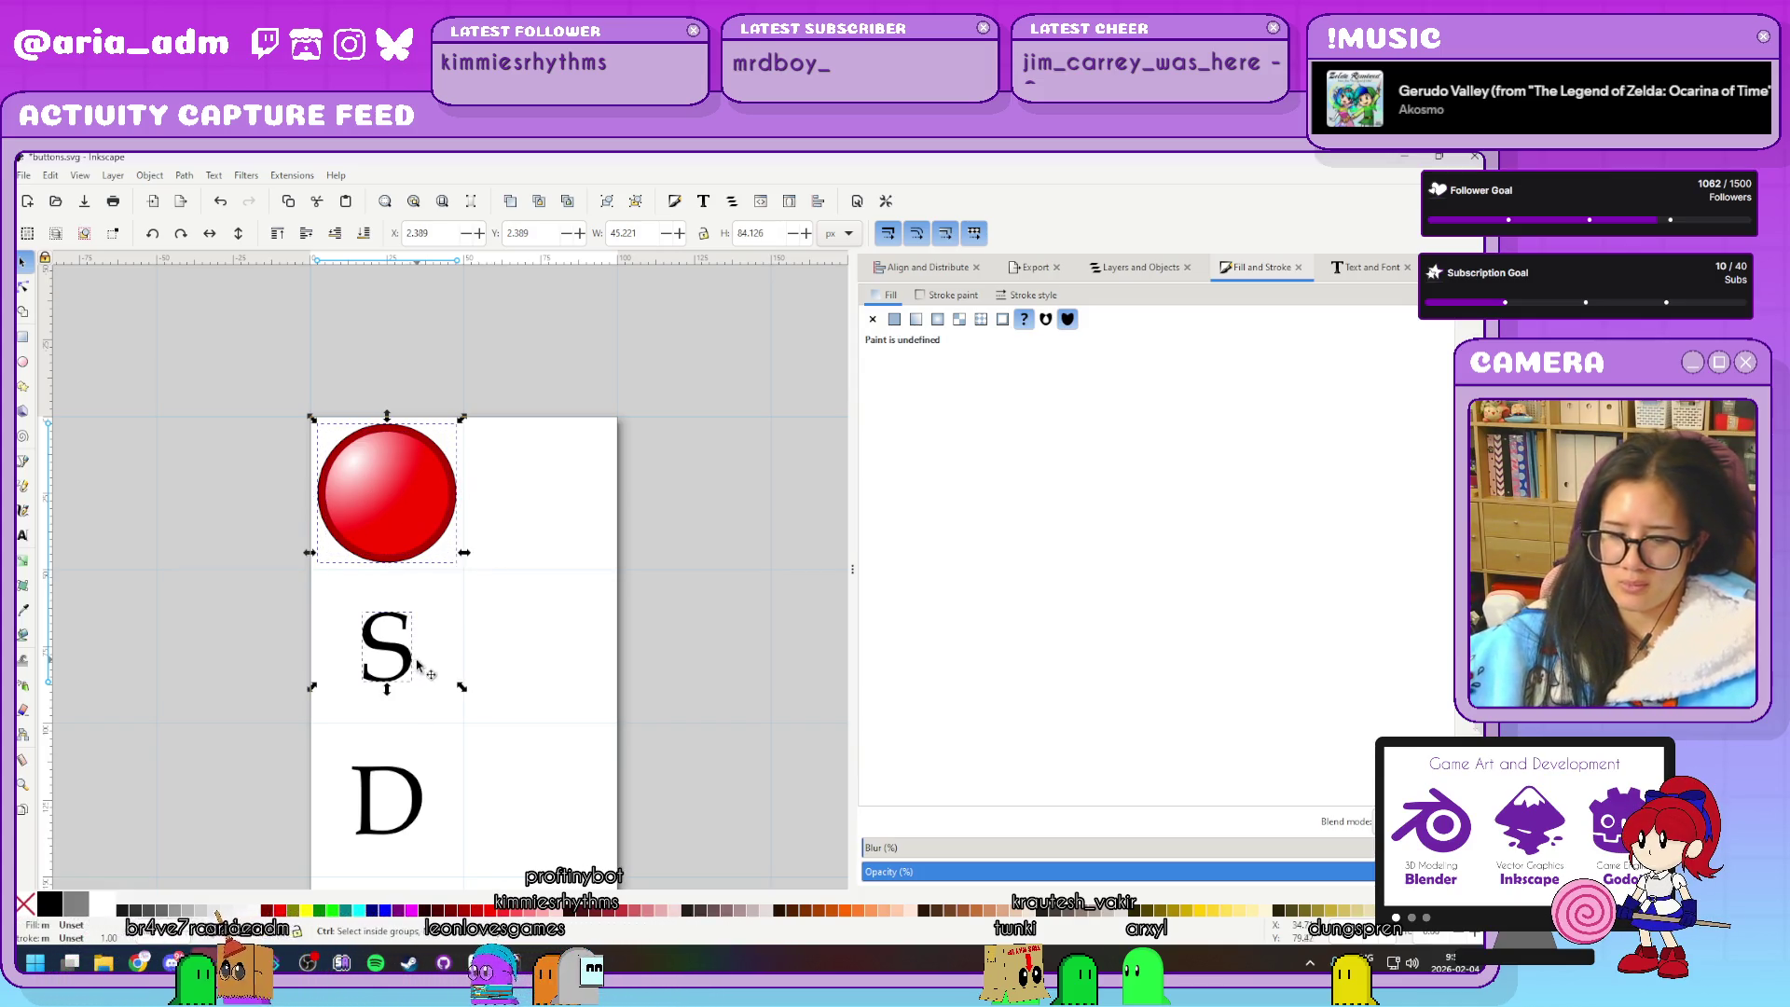
key(ctrl+shift+a)
click(942, 417)
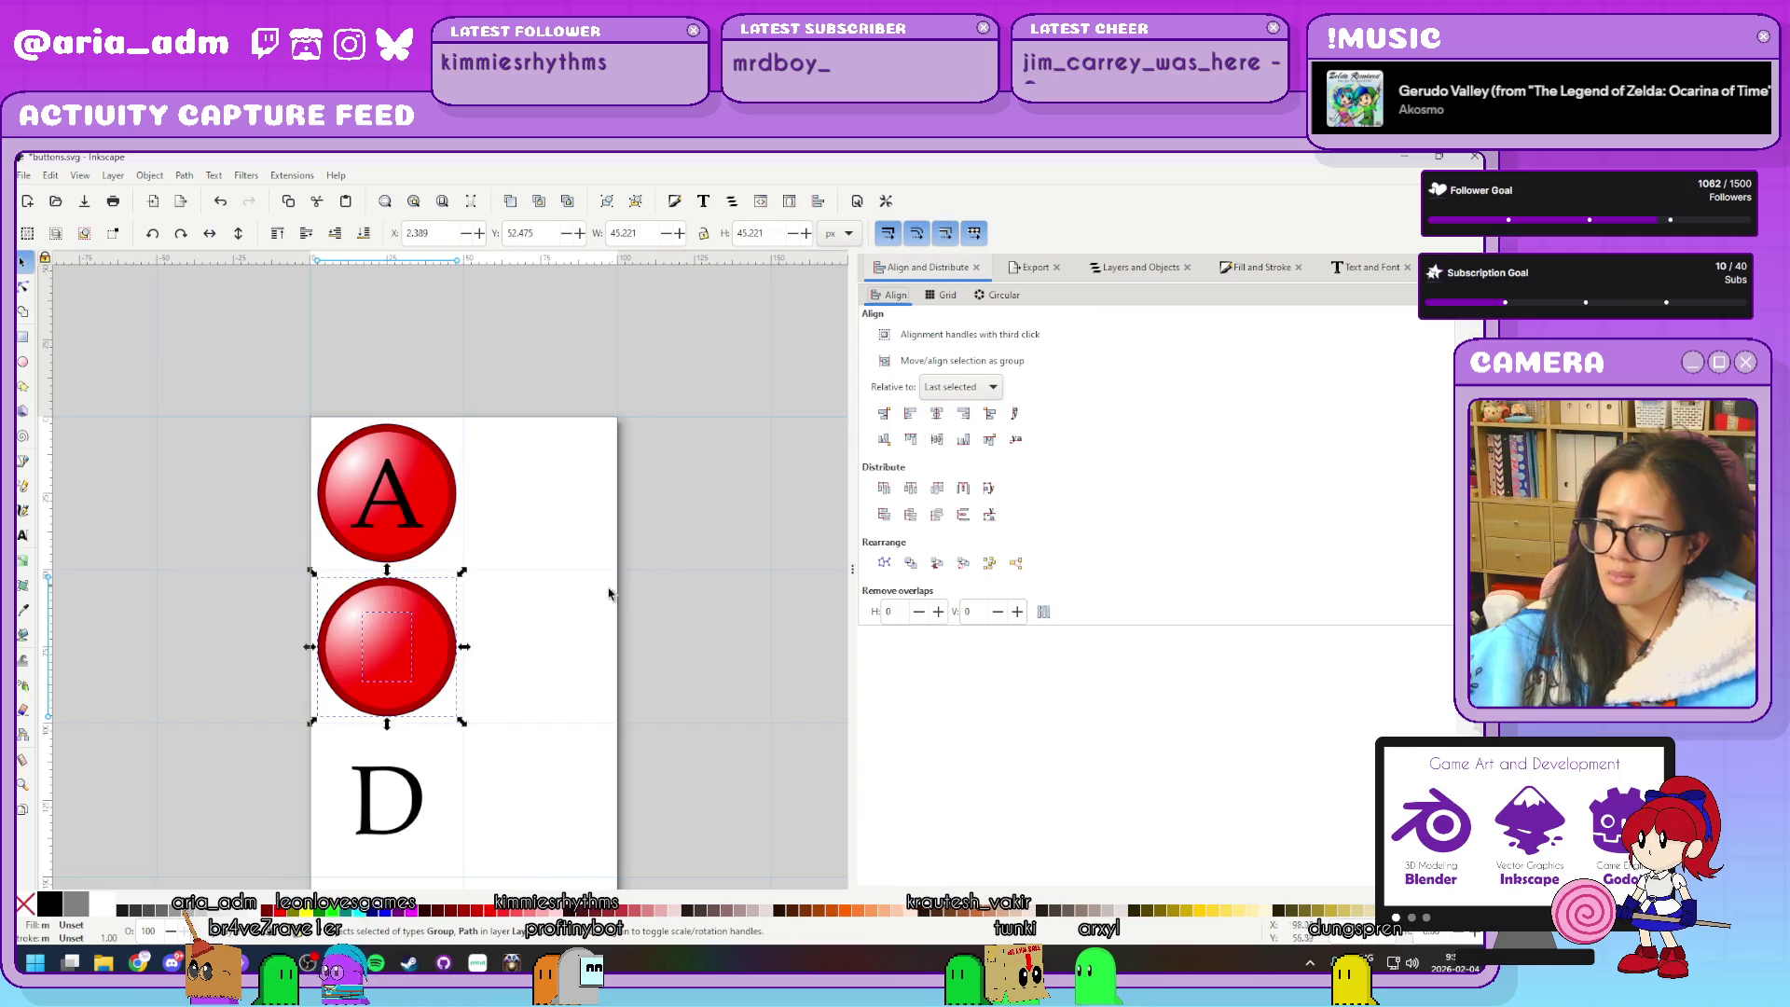
Centre copies of the red circle behind the D, J, K and L letters
scroll(610, 581, down, 3)
scroll(611, 581, down, 4)
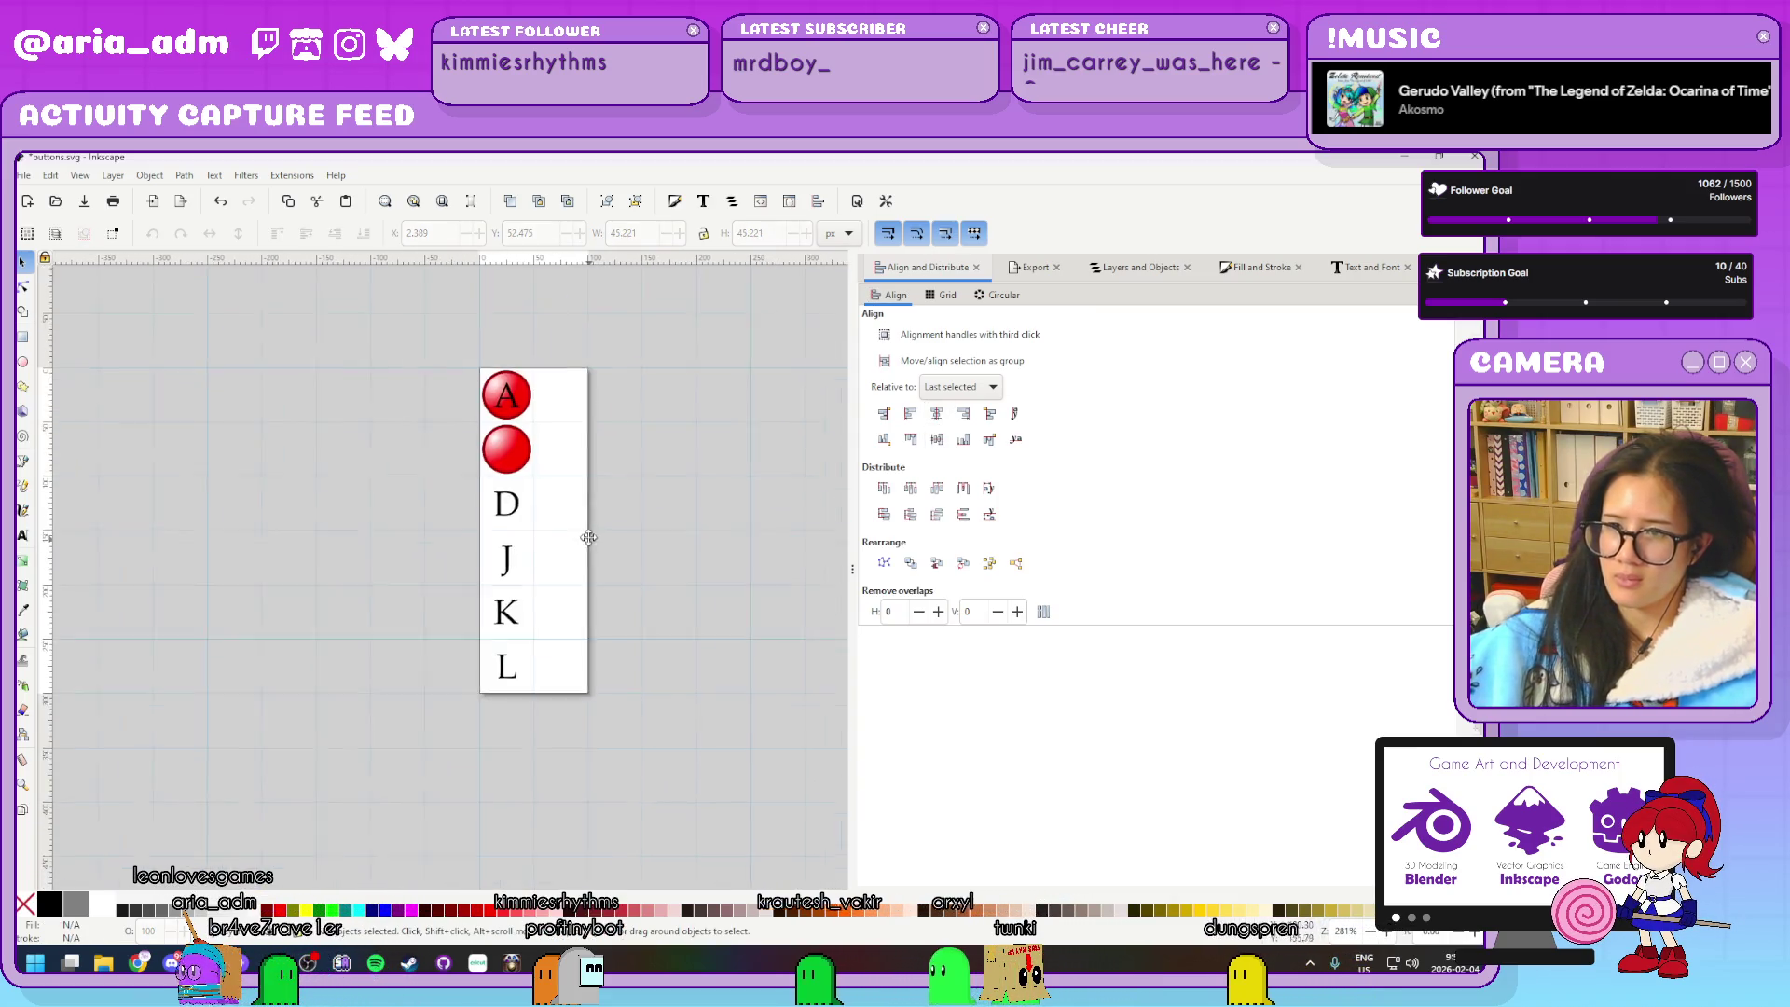
click(525, 455)
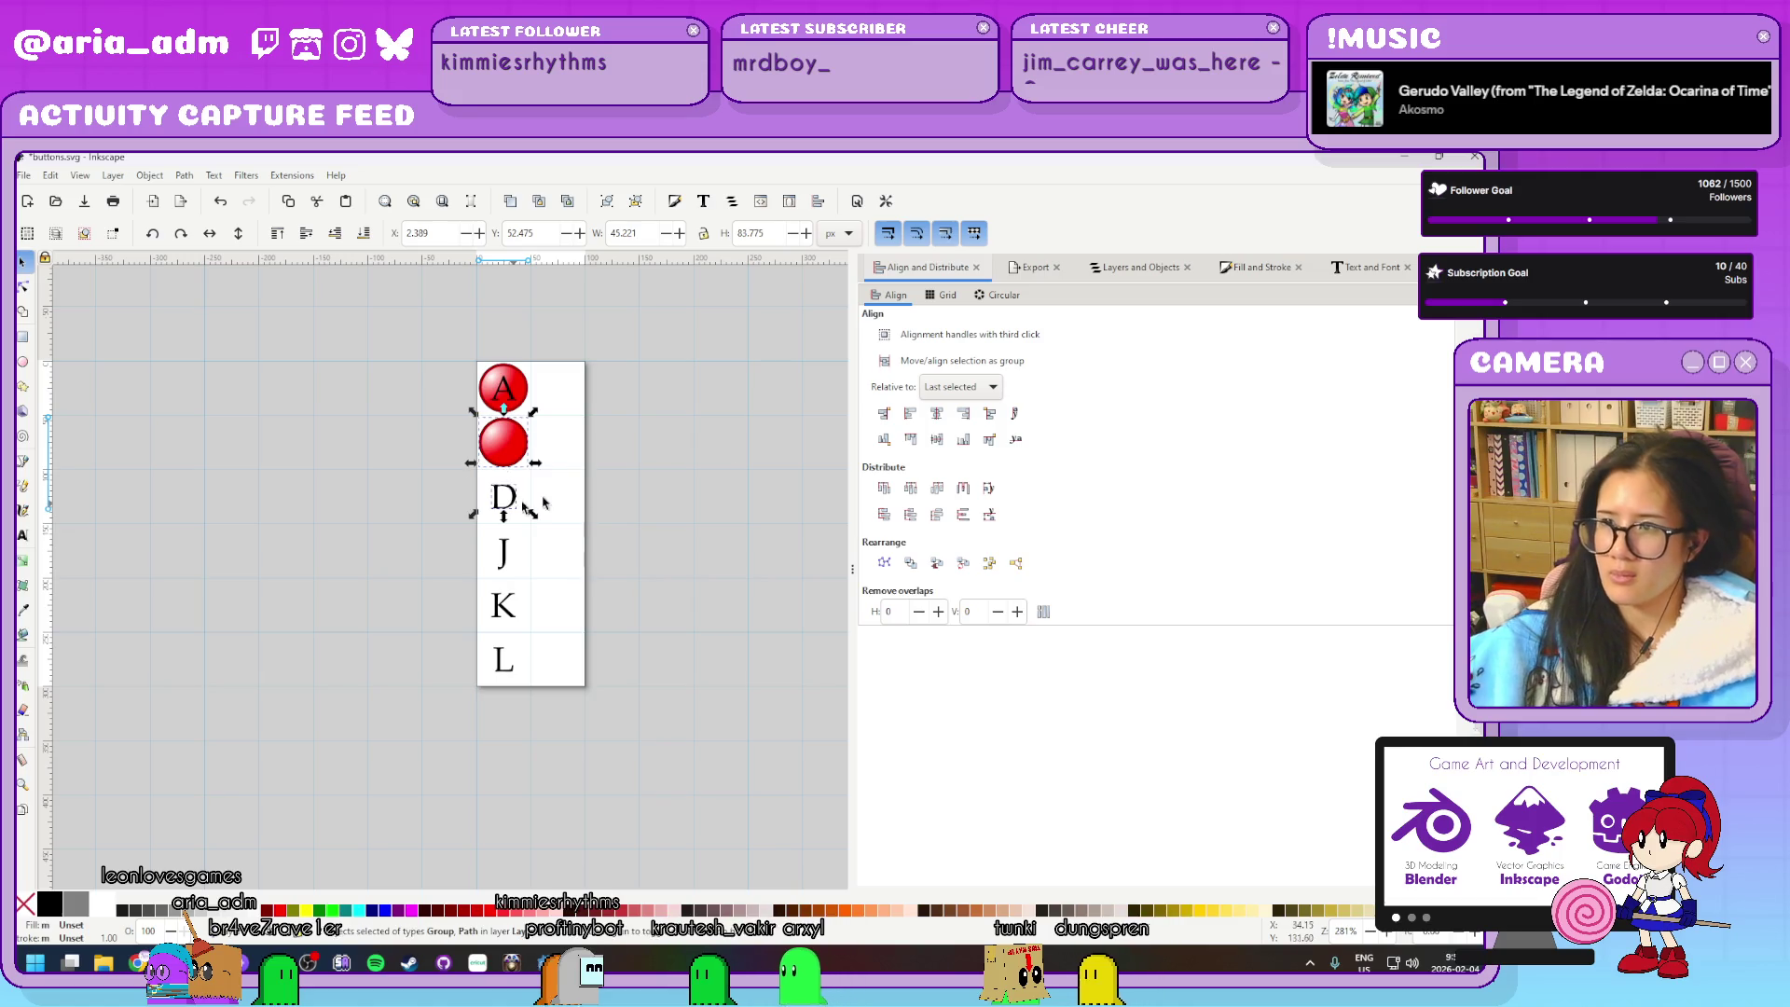
click(535, 518)
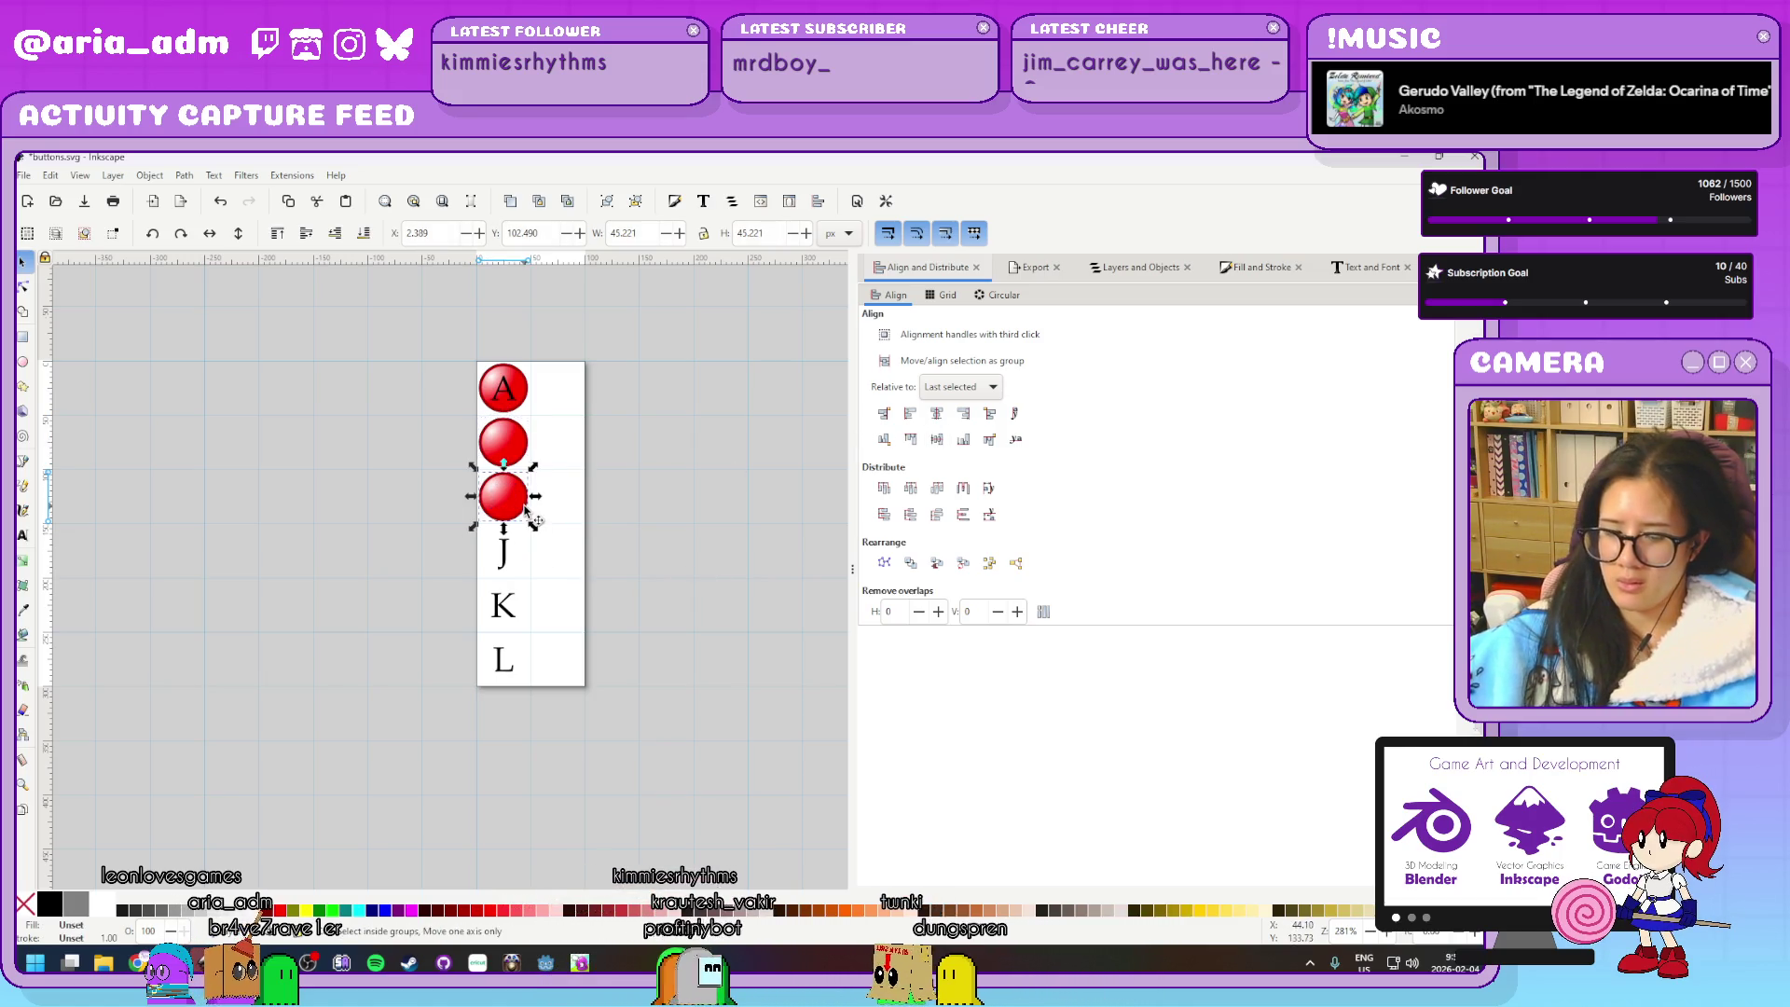
click(936, 440)
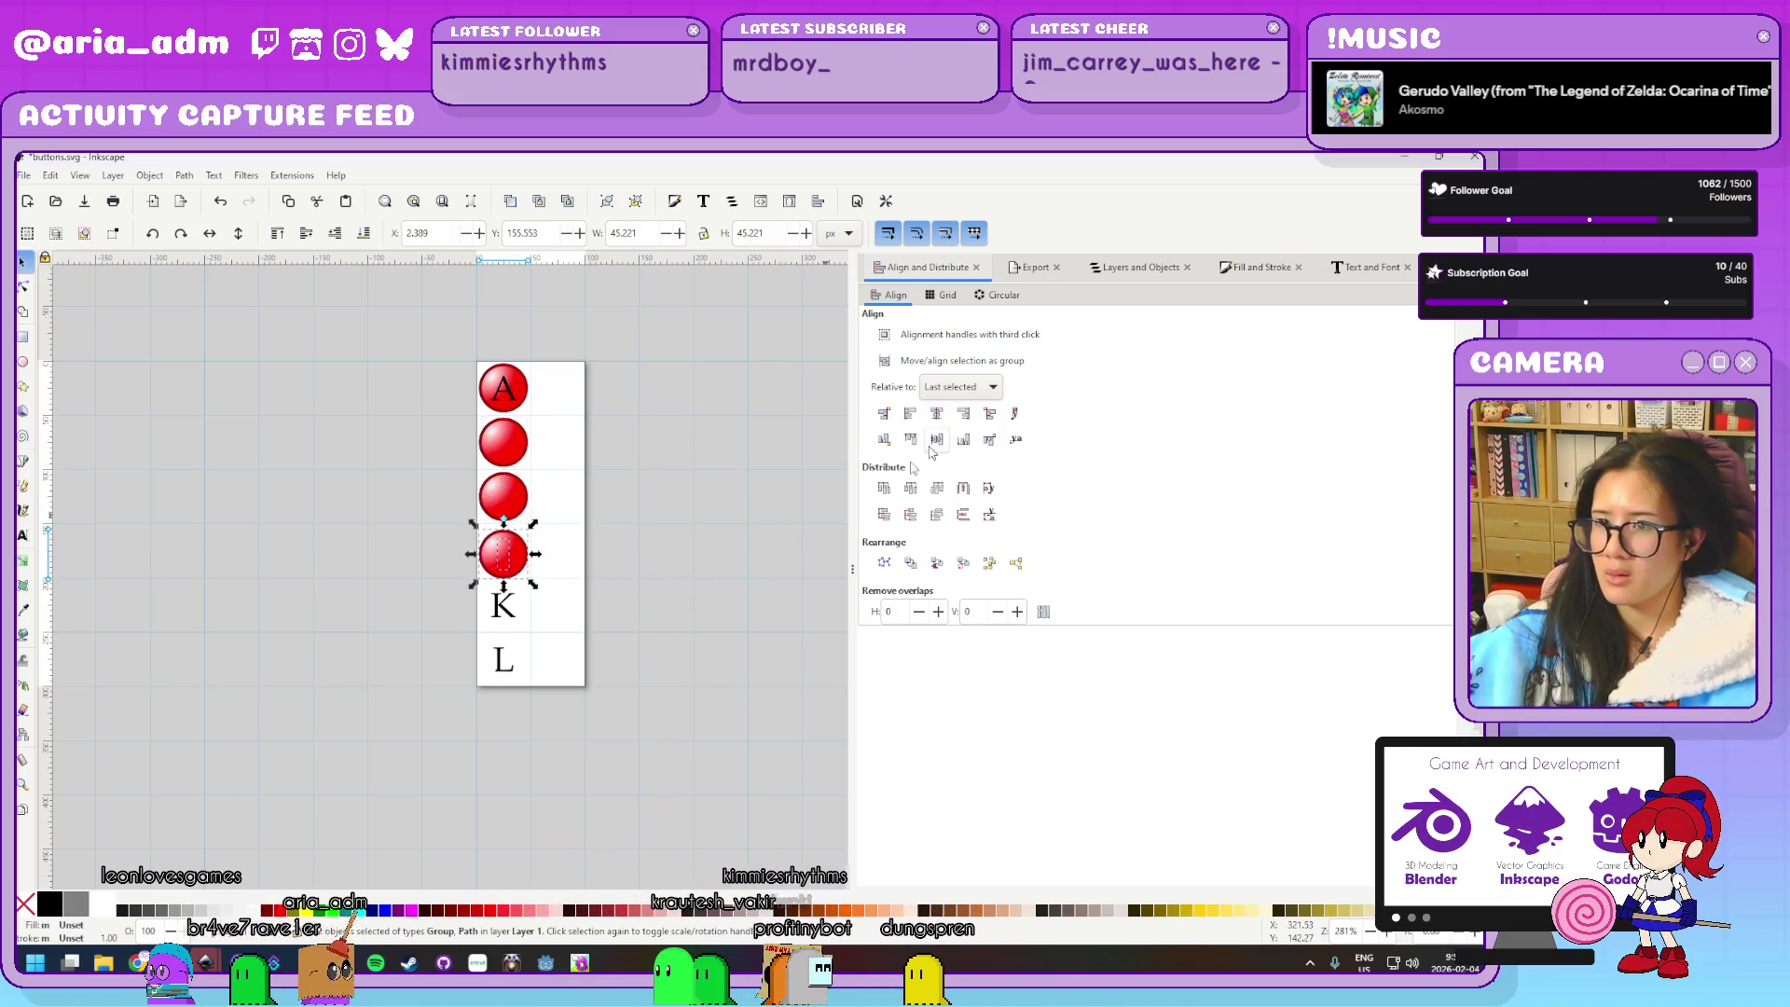
click(531, 560)
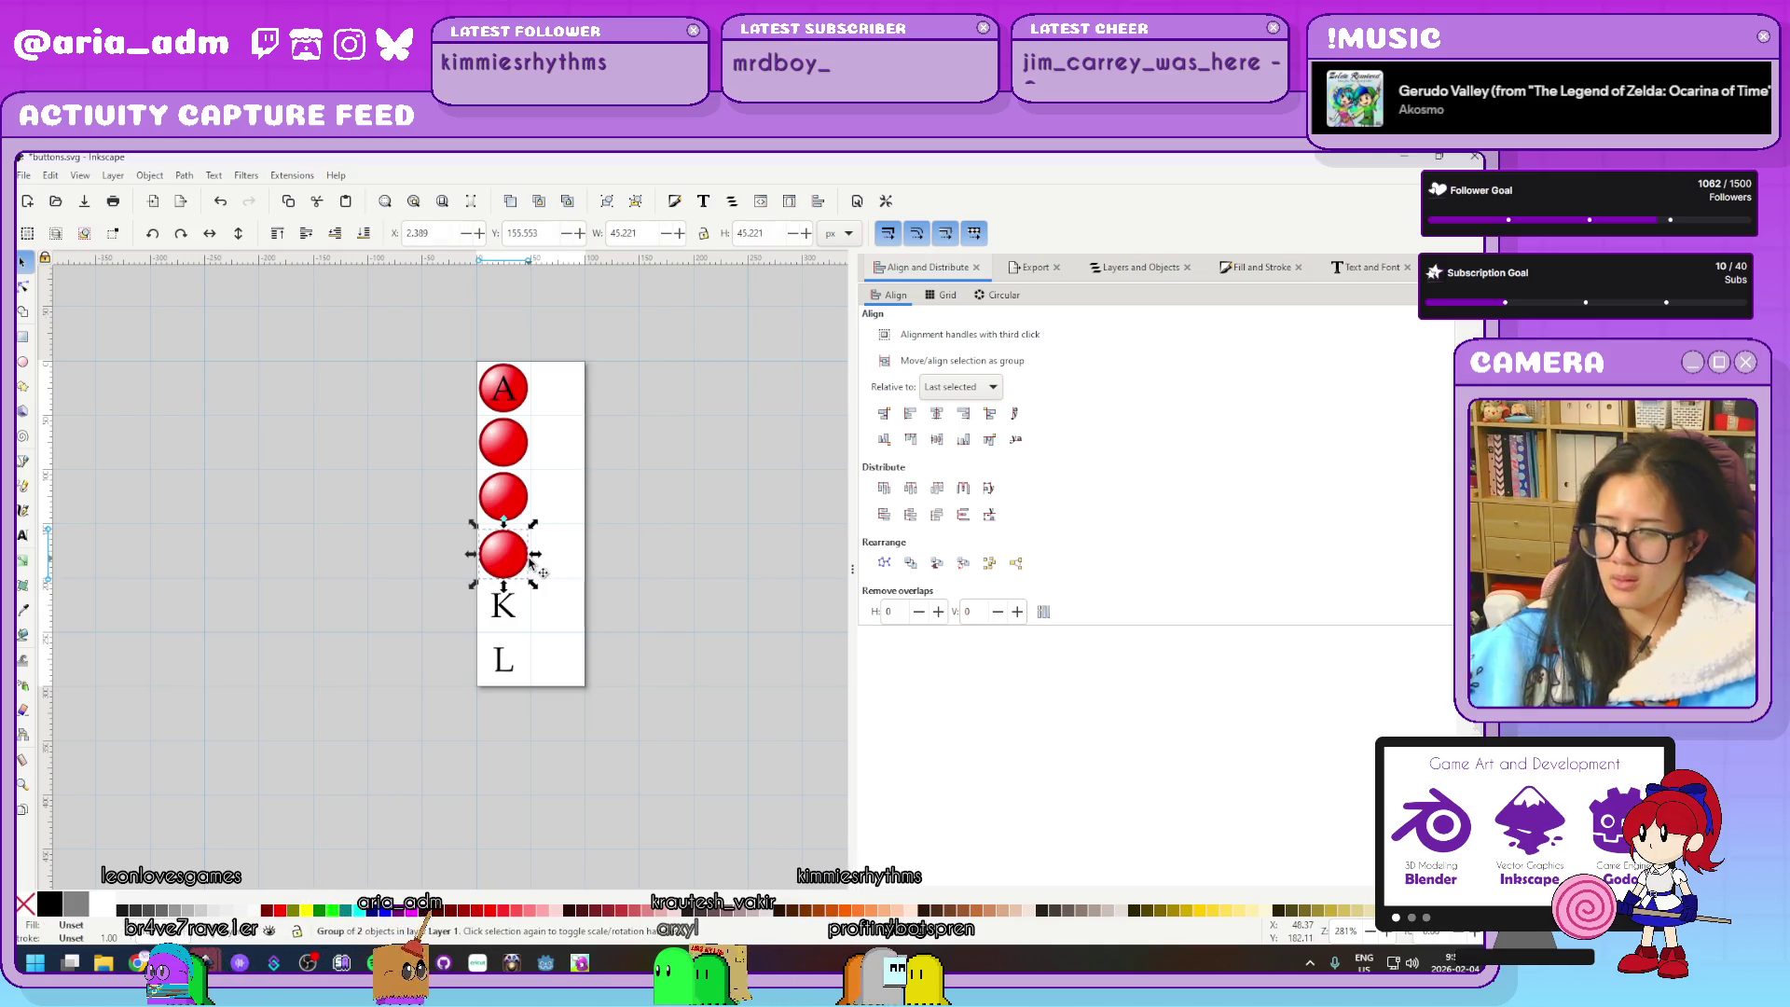
click(937, 438)
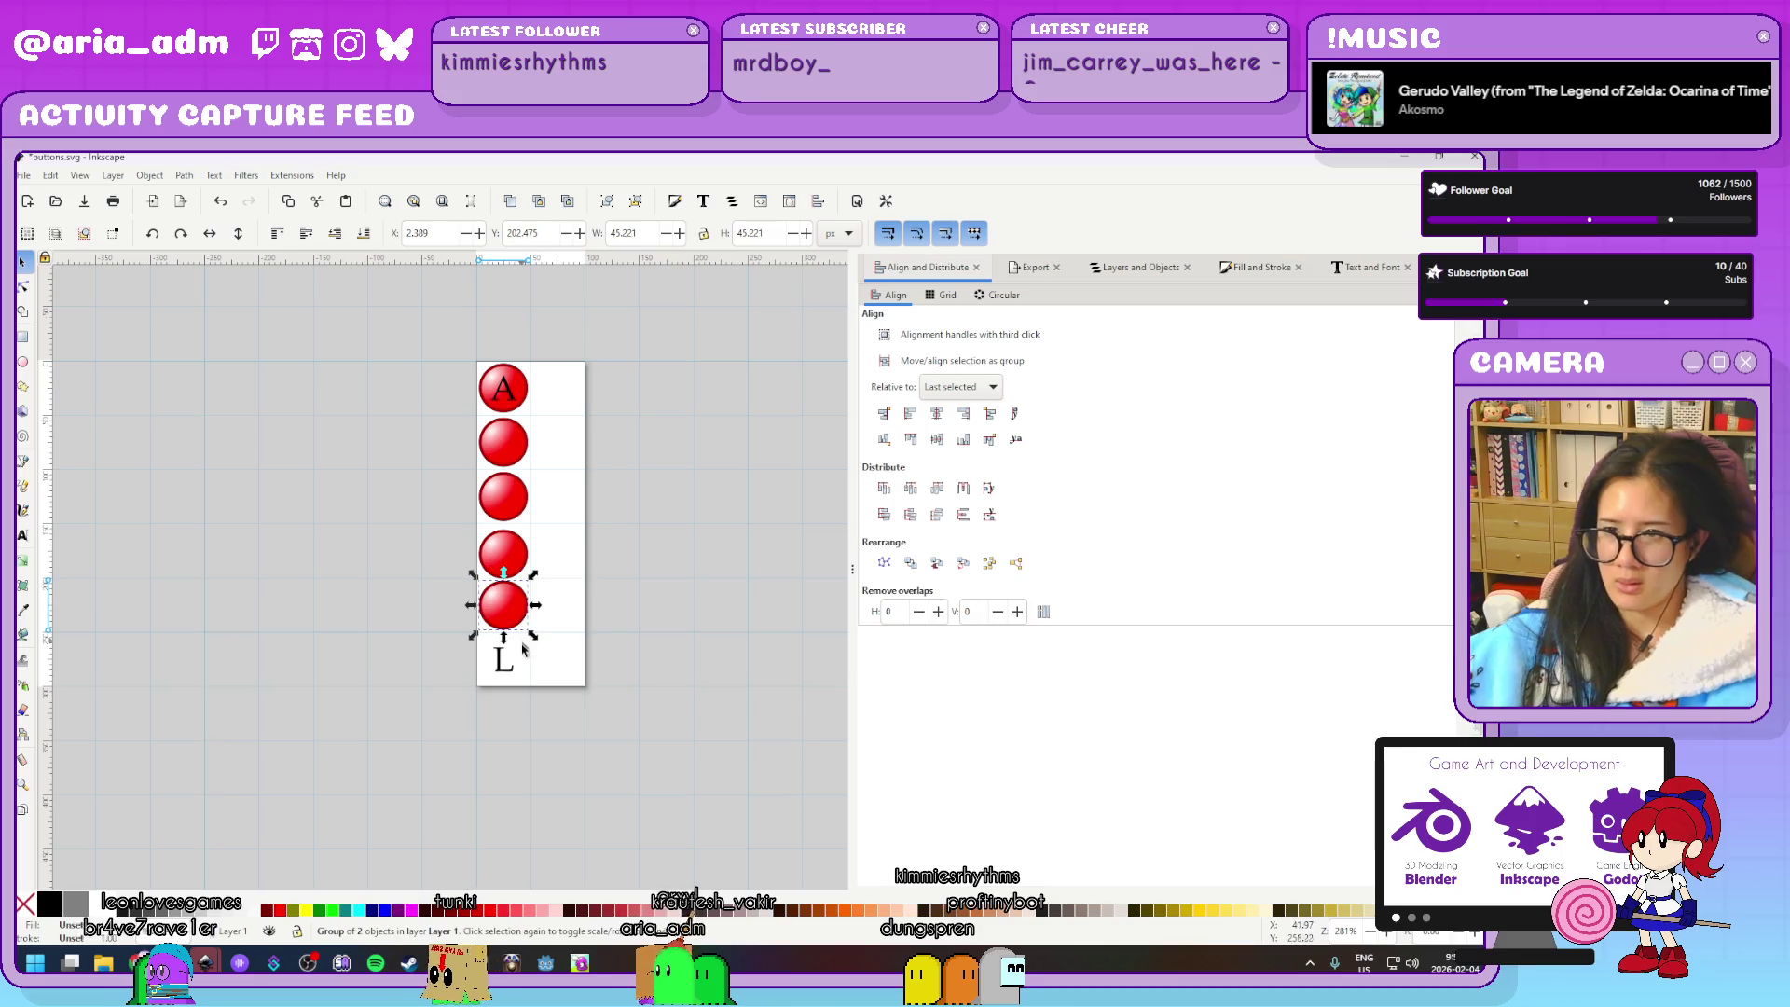
click(934, 442)
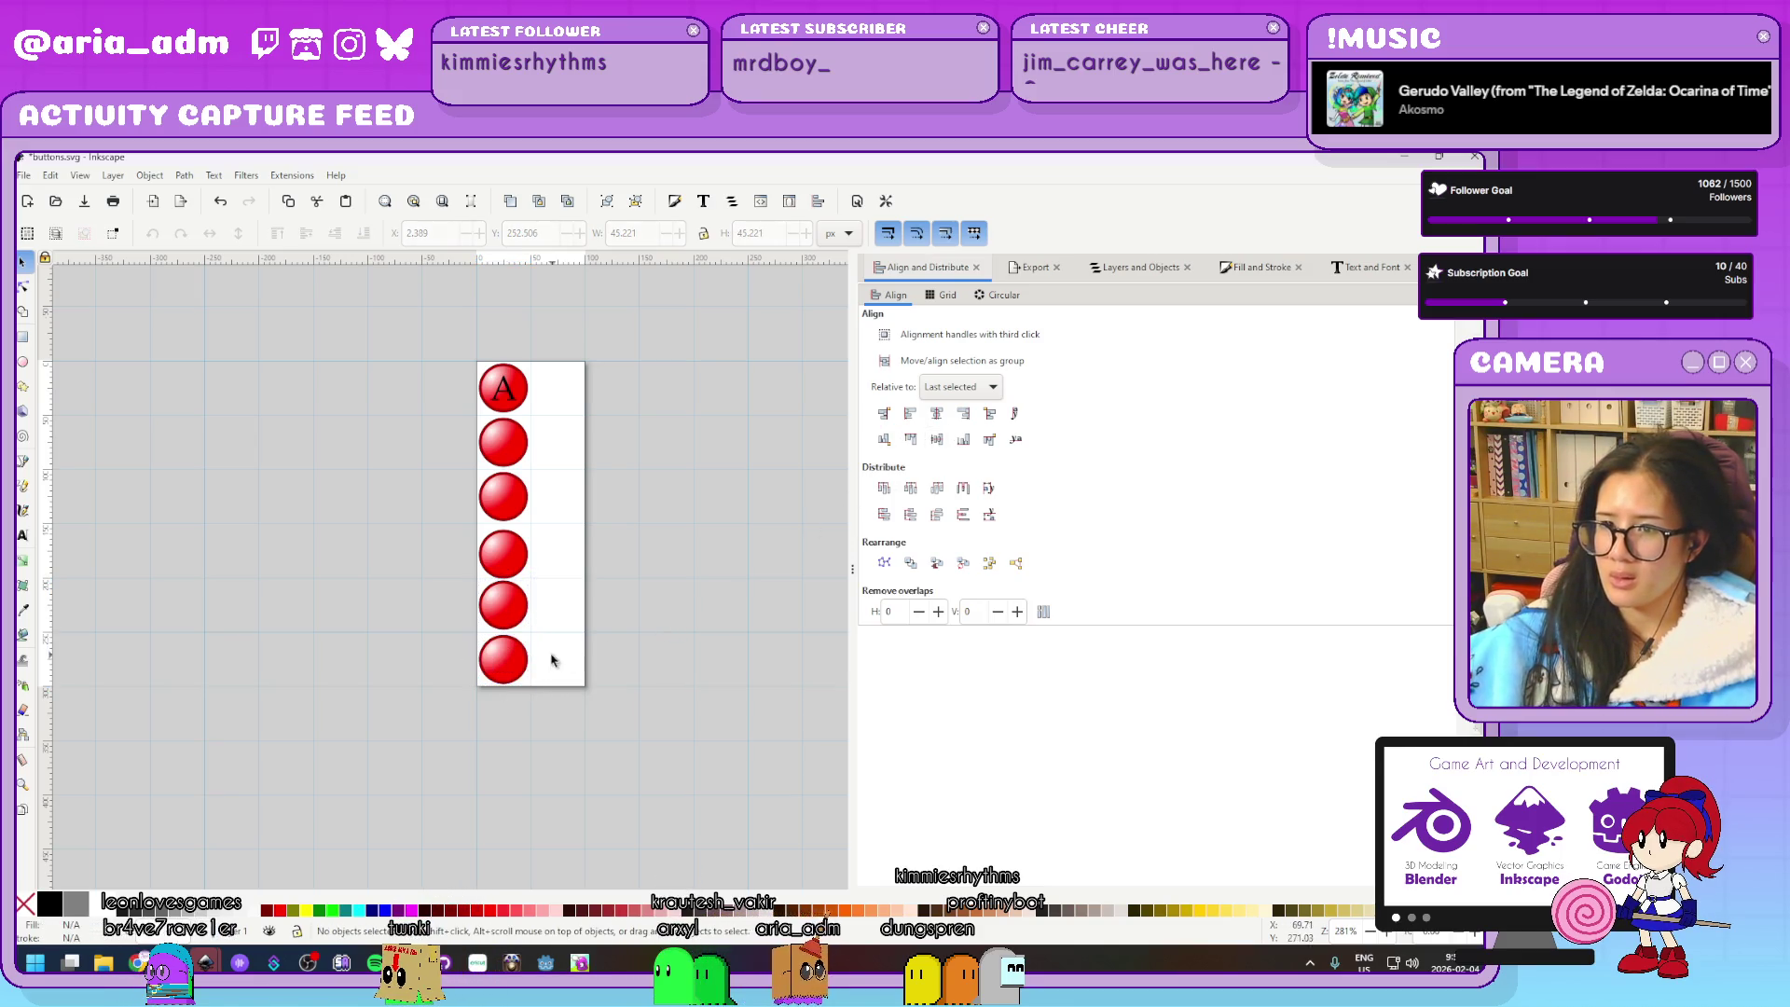
shift+click(528, 613)
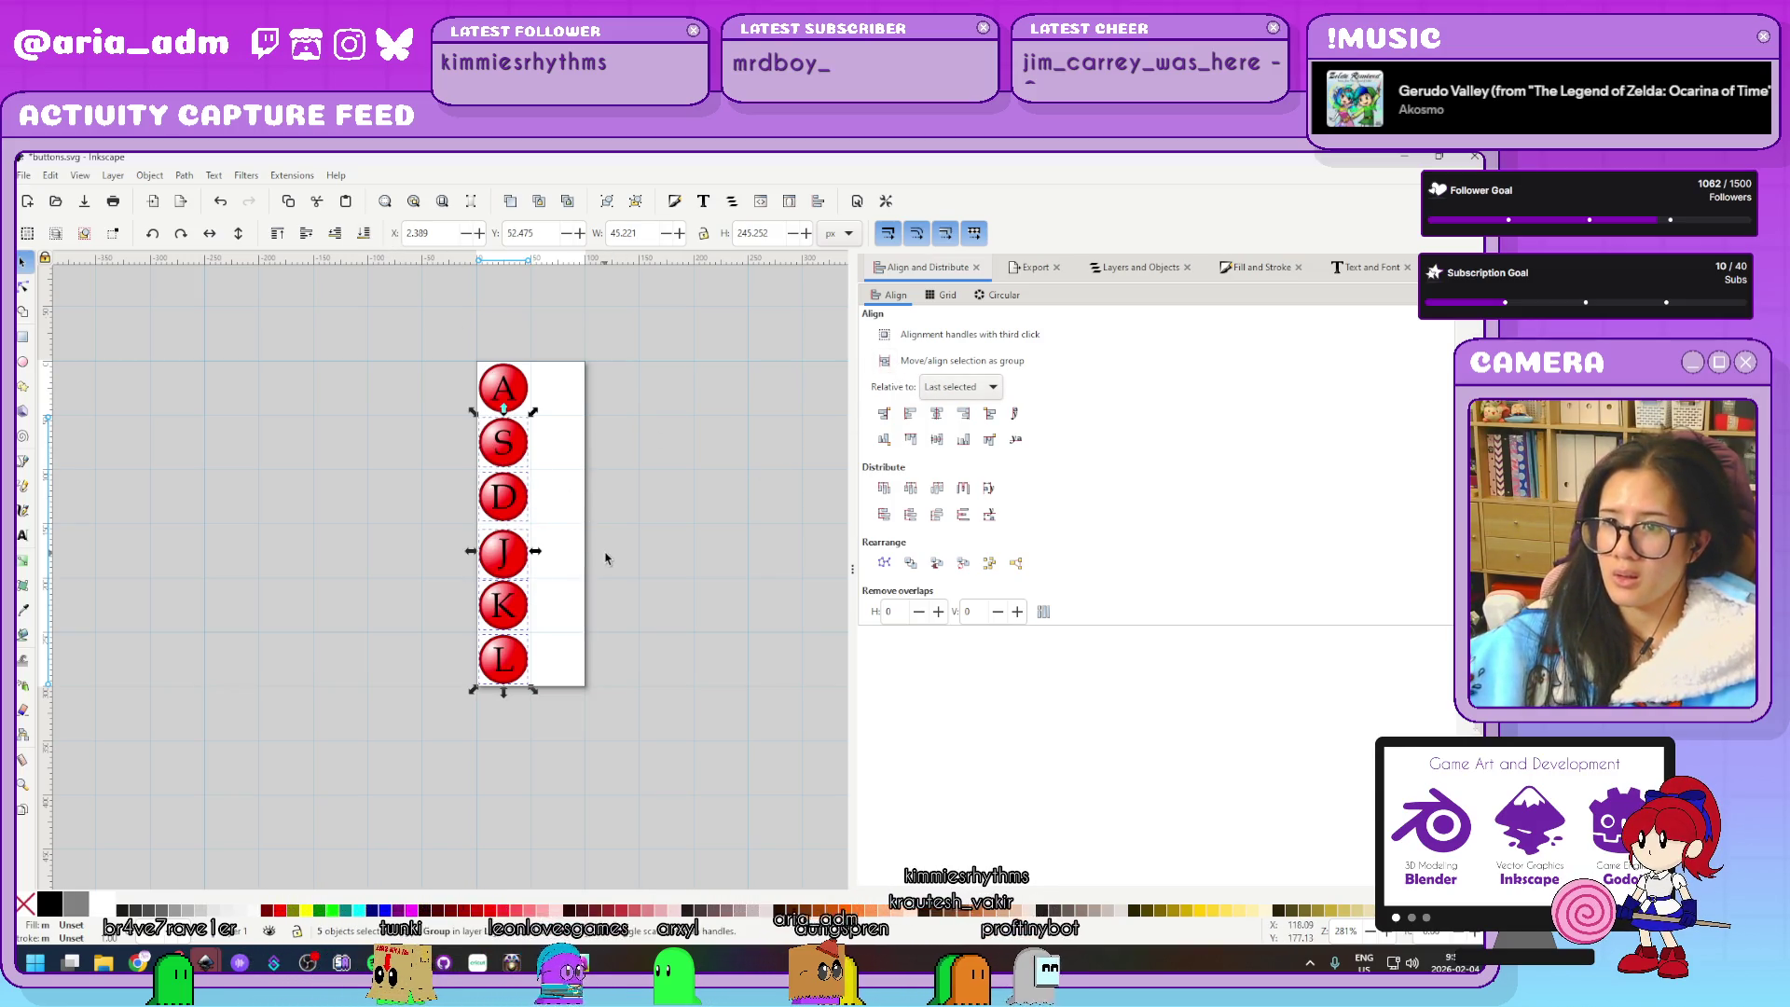
click(599, 679)
Duplicate the button column and shift the copy 50 px right via the X field
drag(585, 725, 402, 333)
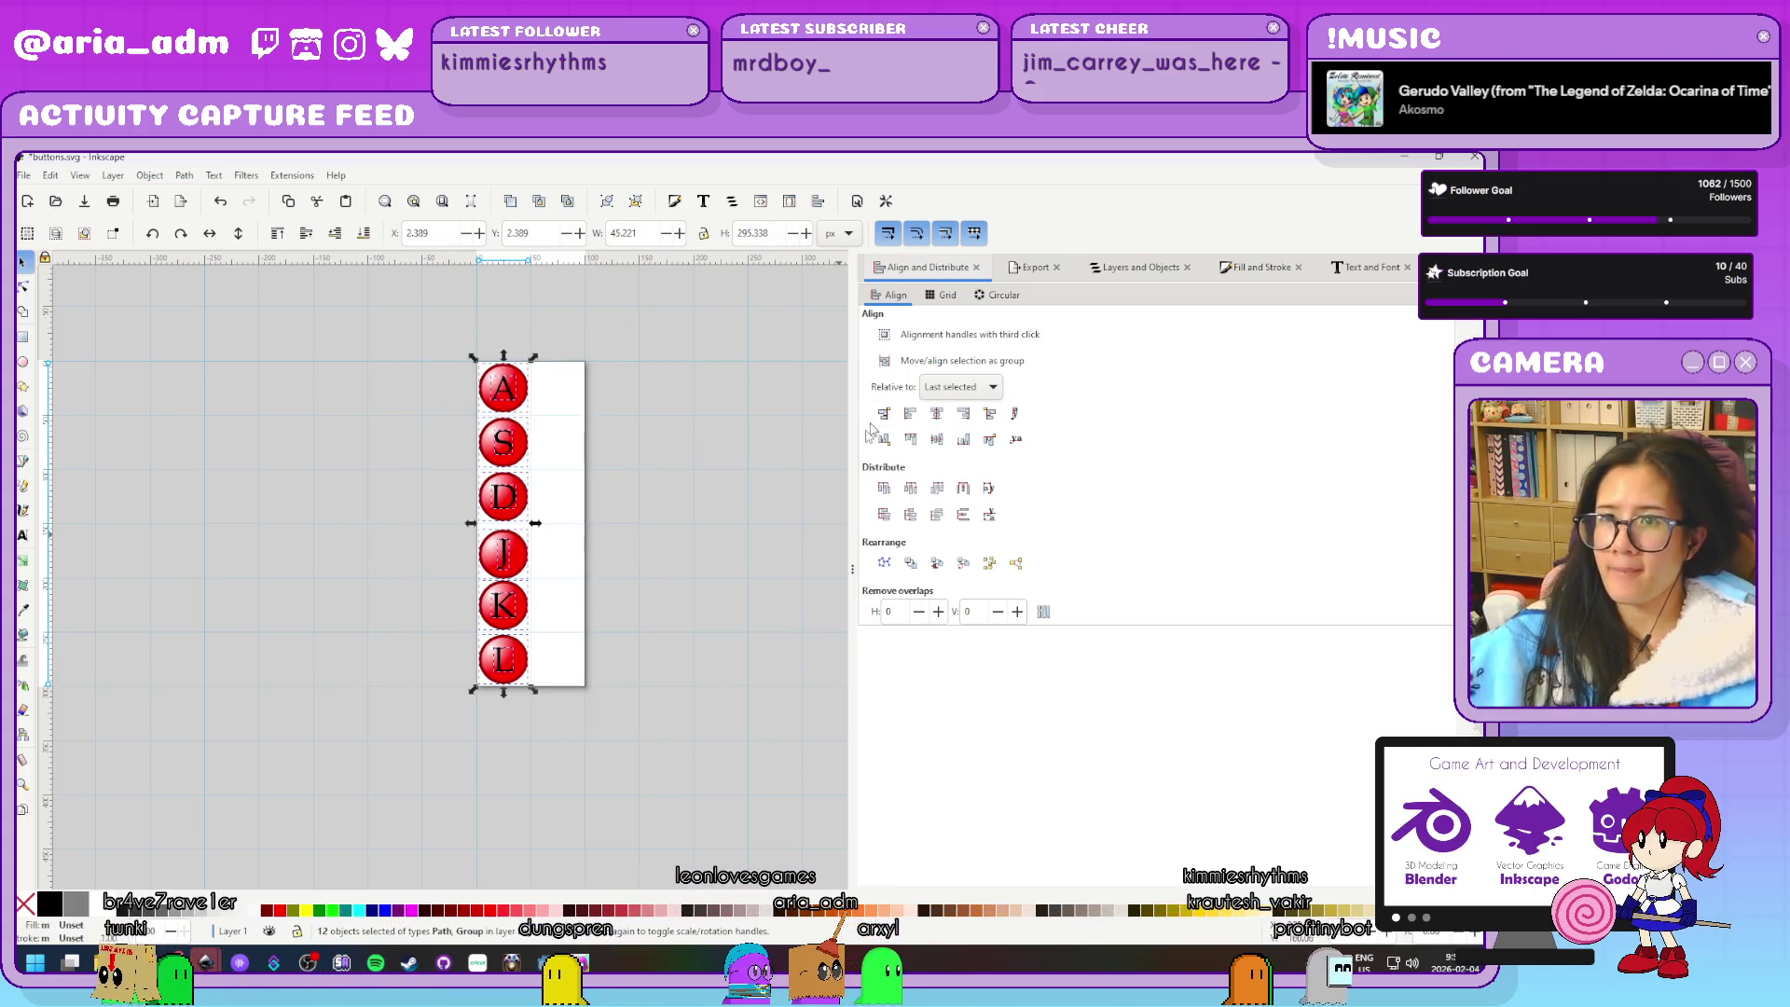
key(shift+Right)
key(shift+Right)
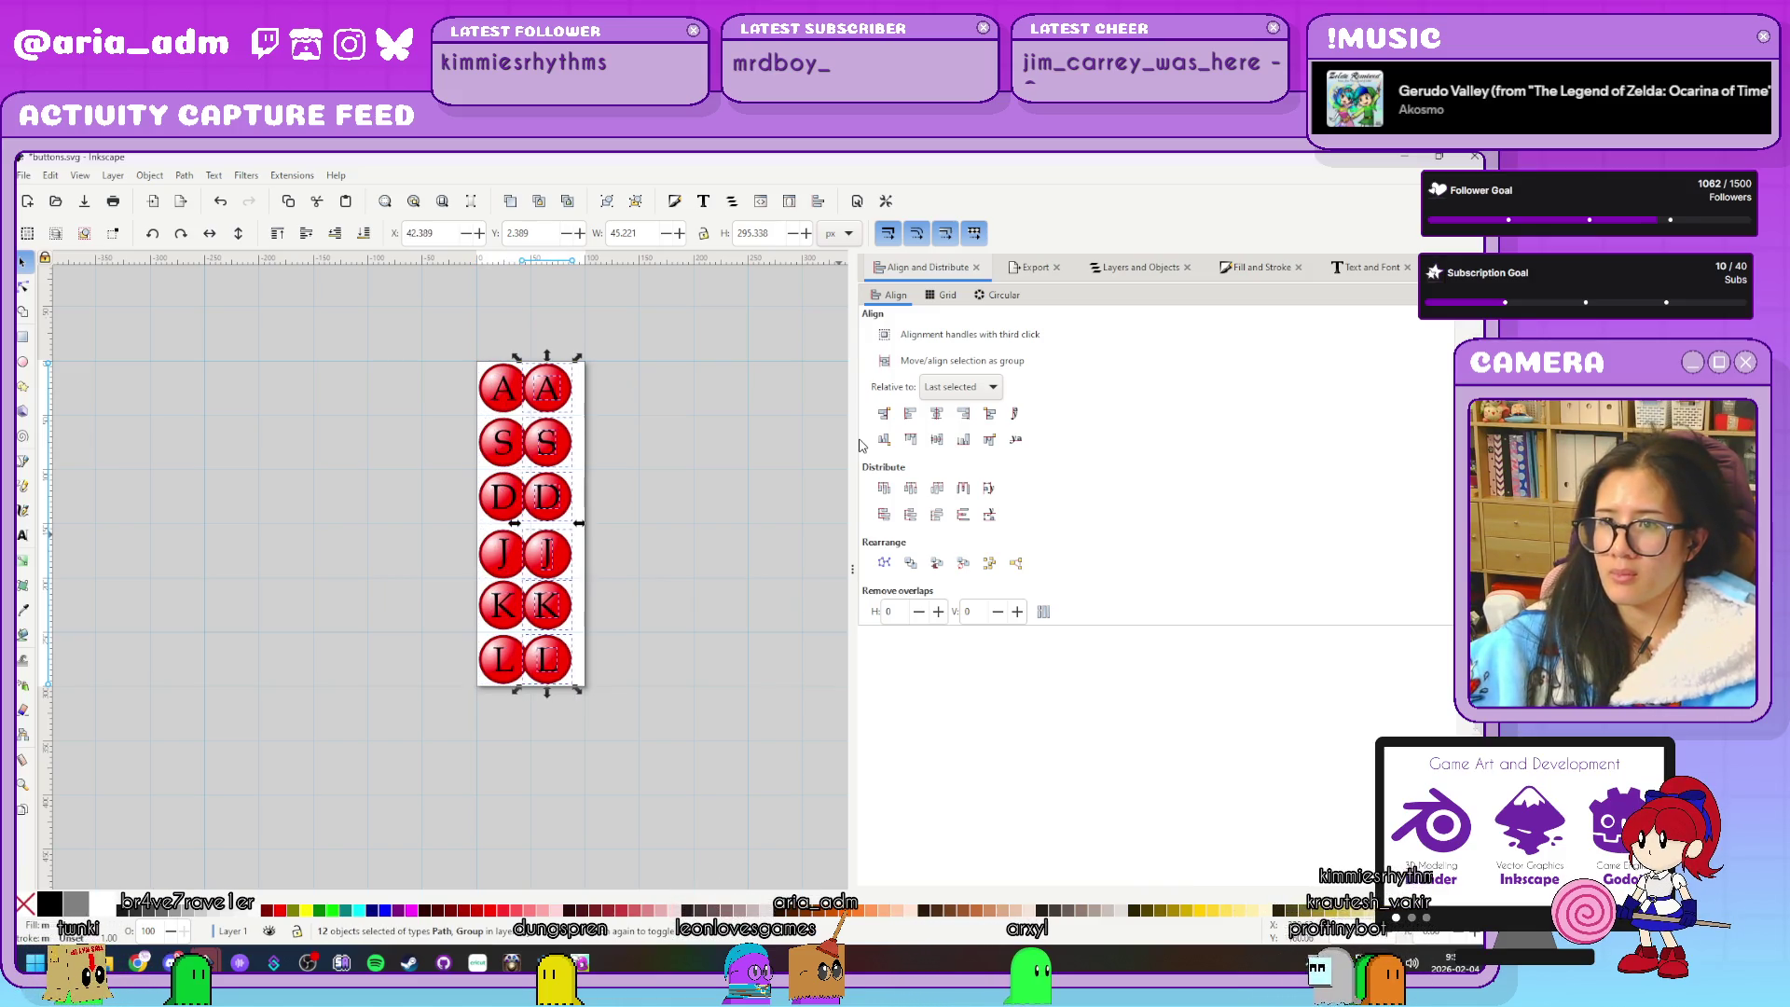
key(ctrl+z)
key(ctrl+z)
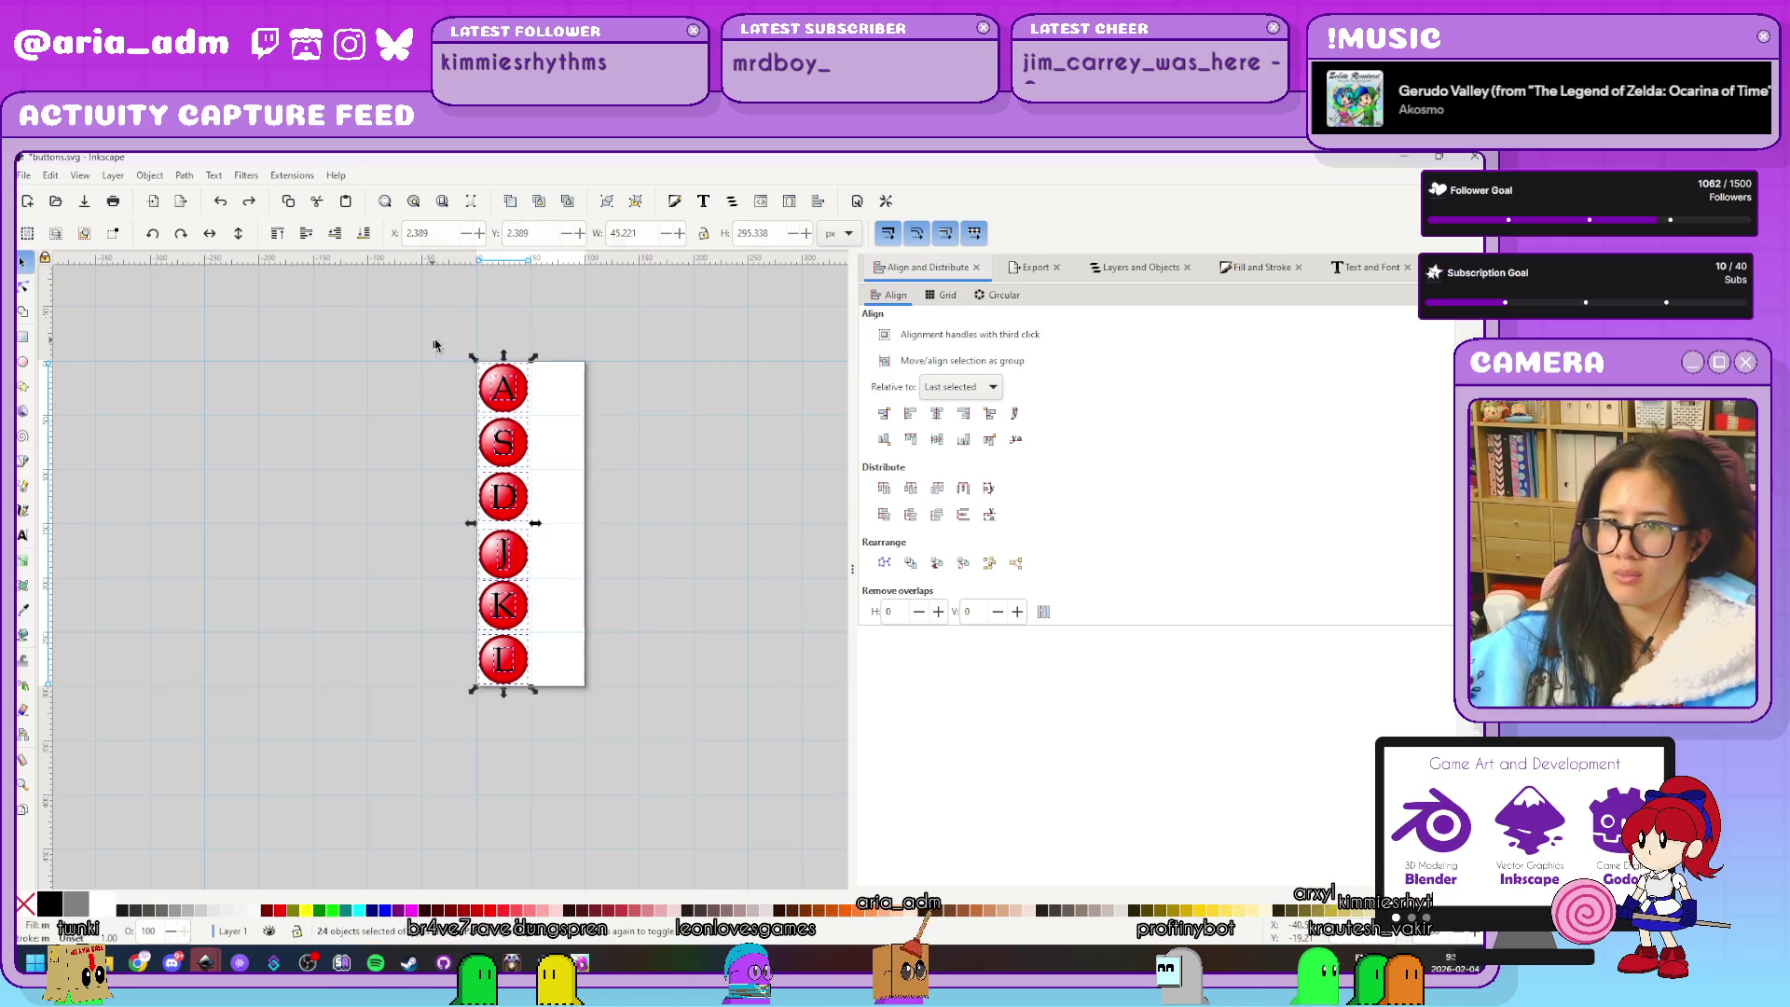
click(442, 239)
text(50)
key(Return)
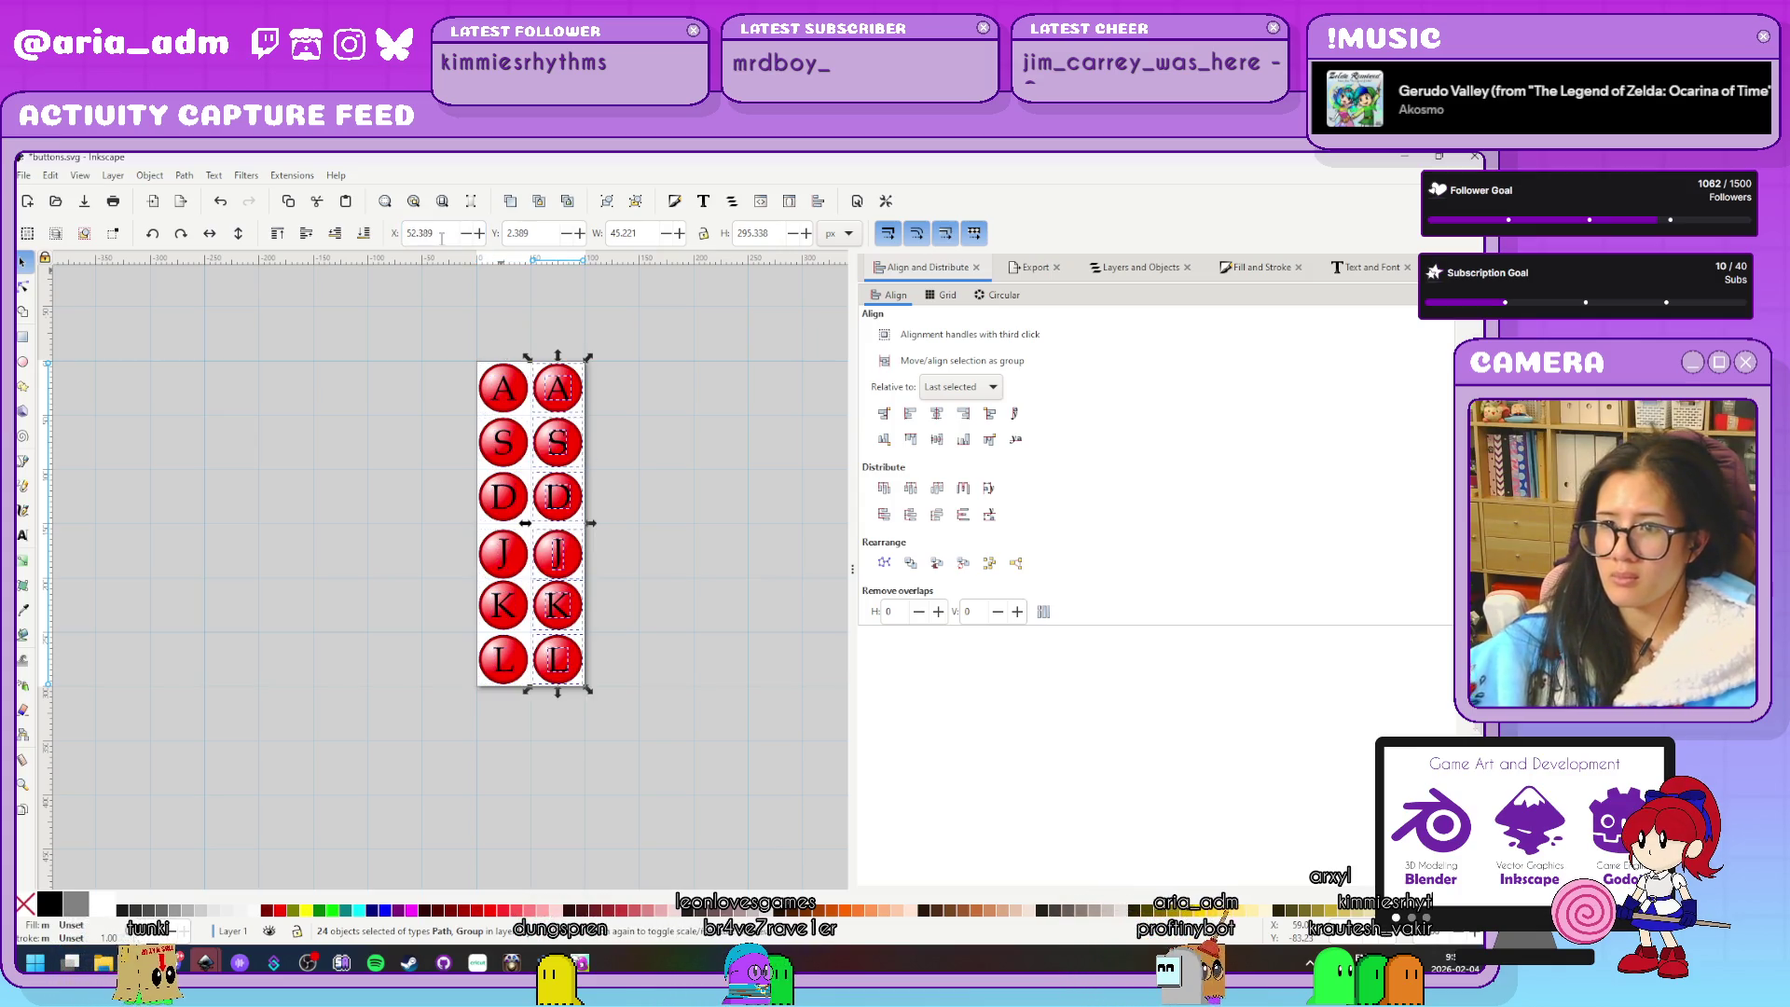
scroll(612, 471, up, 2)
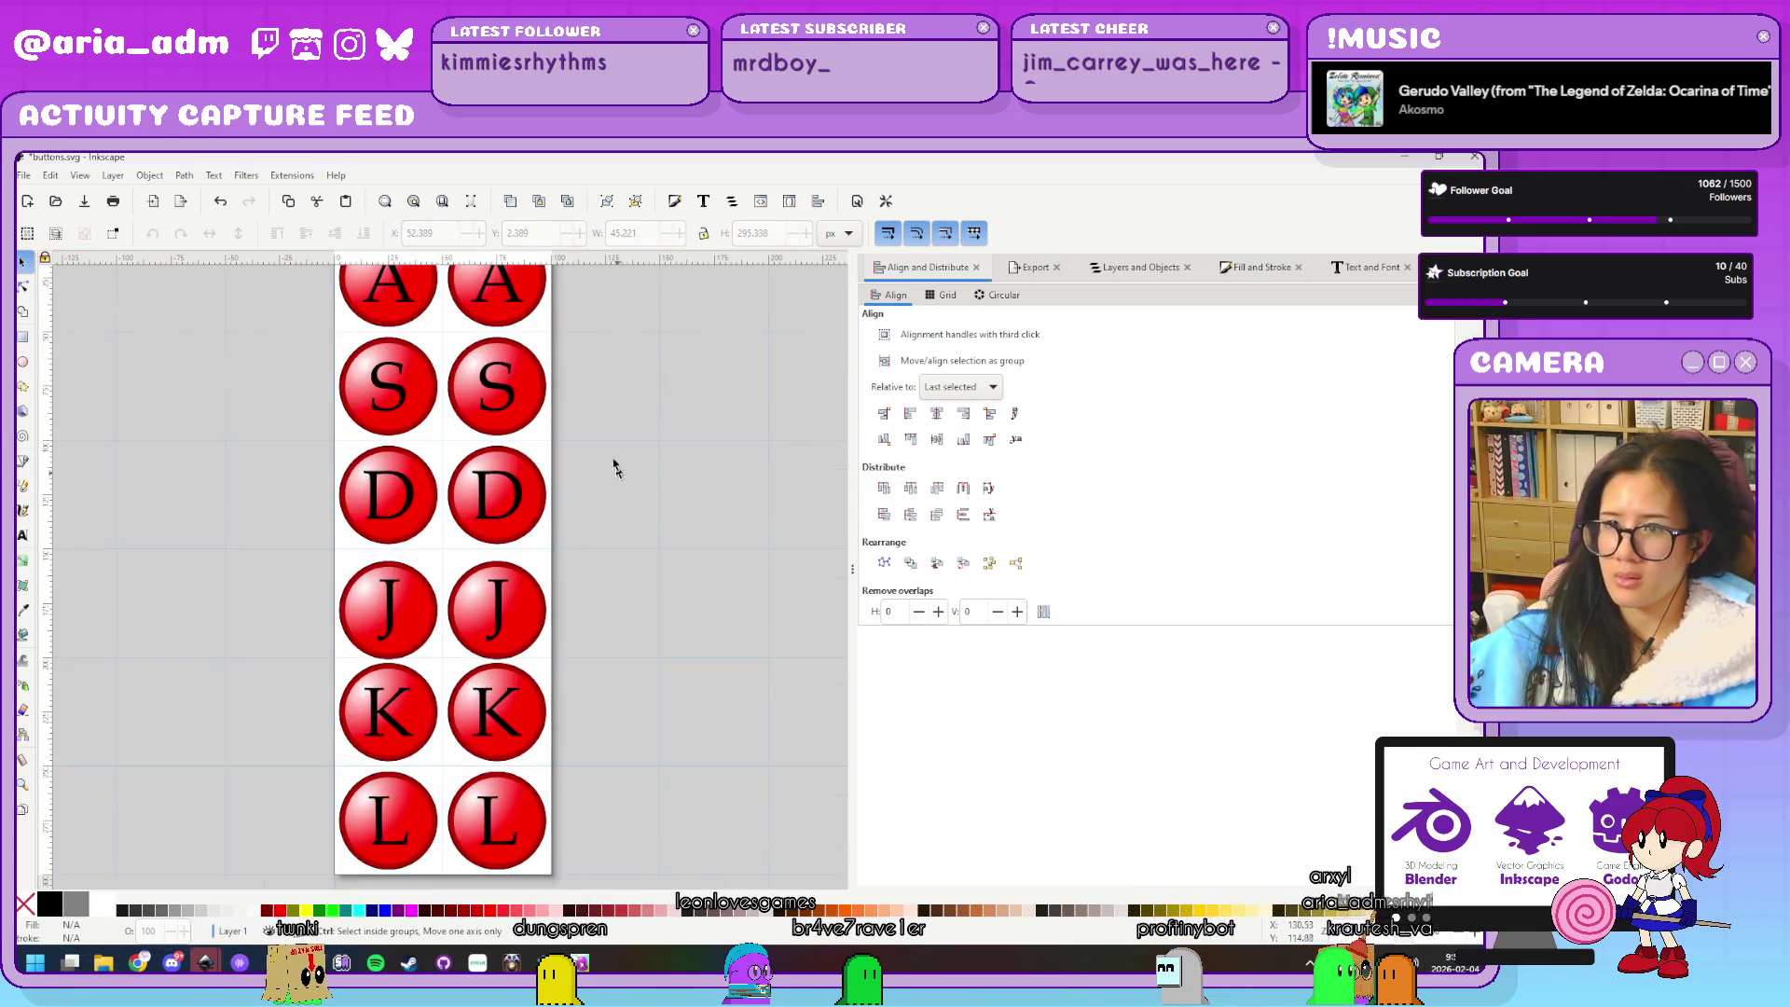
Delete the red circles behind the right column's S and D buttons
key(Escape)
scroll(619, 463, right, 2)
scroll(554, 408, down, 1)
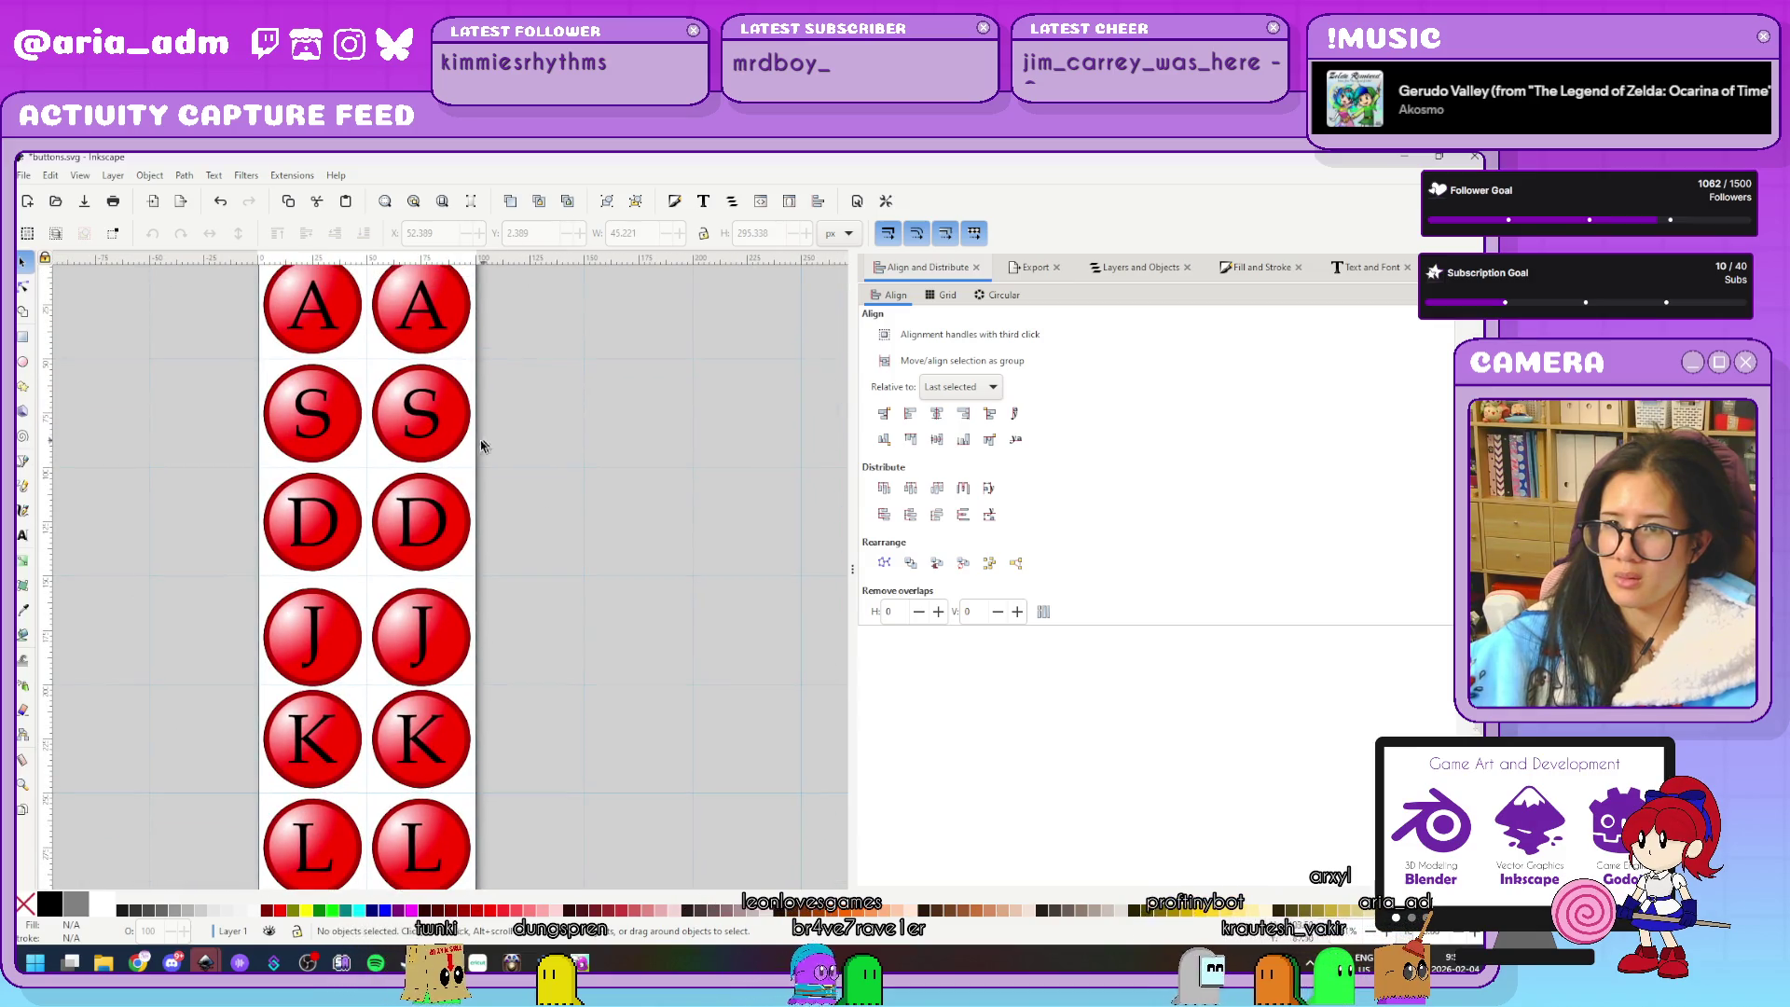
click(462, 522)
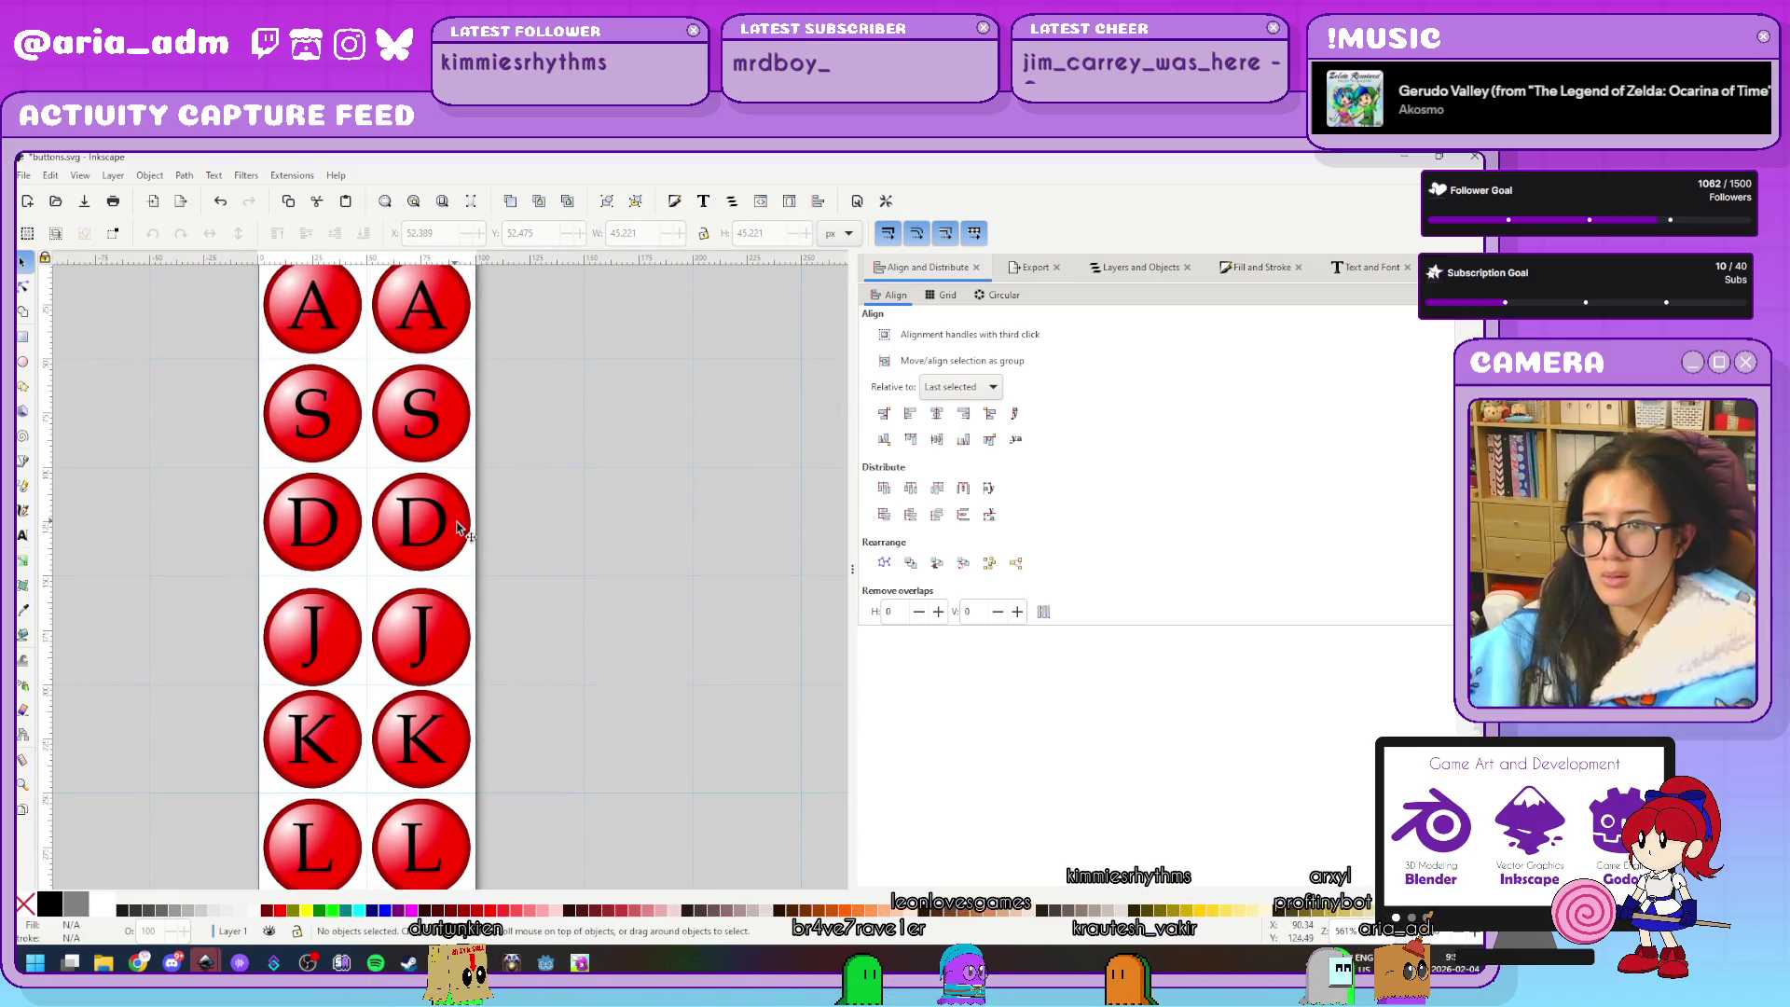
click(480, 429)
click(470, 431)
key(Delete)
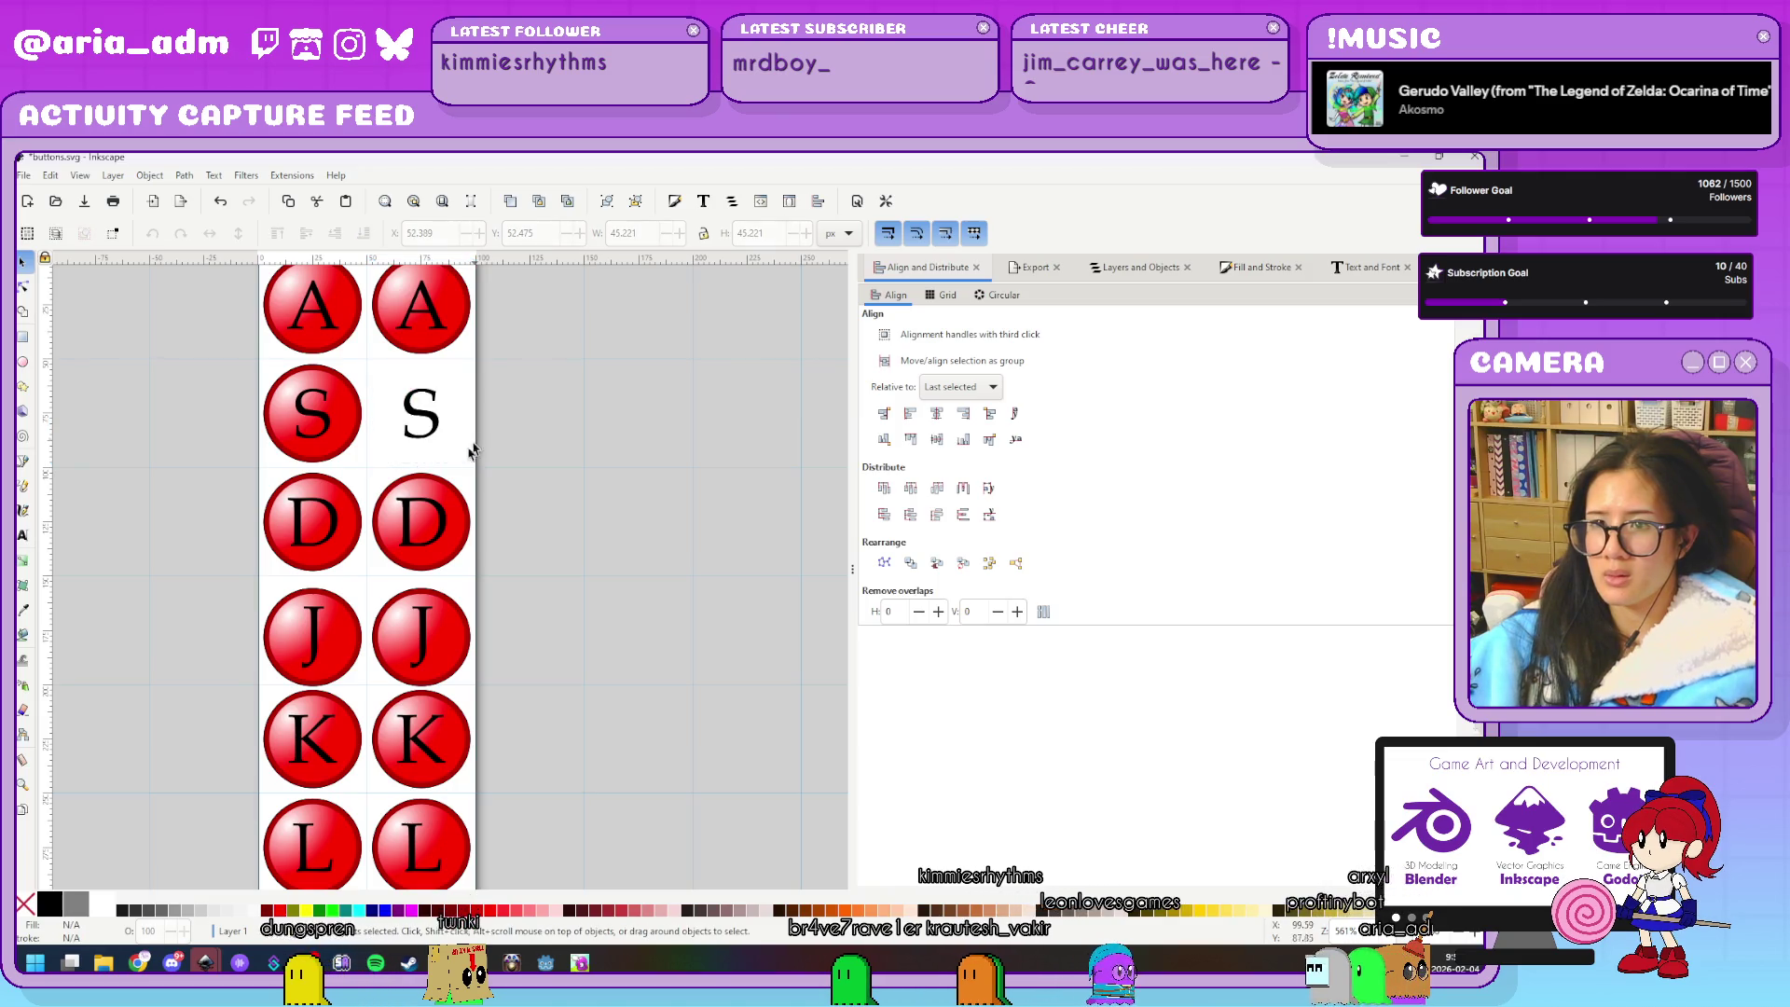
click(464, 532)
key(Delete)
Delete the right J, K and L circles, then undo back to a single column
click(465, 632)
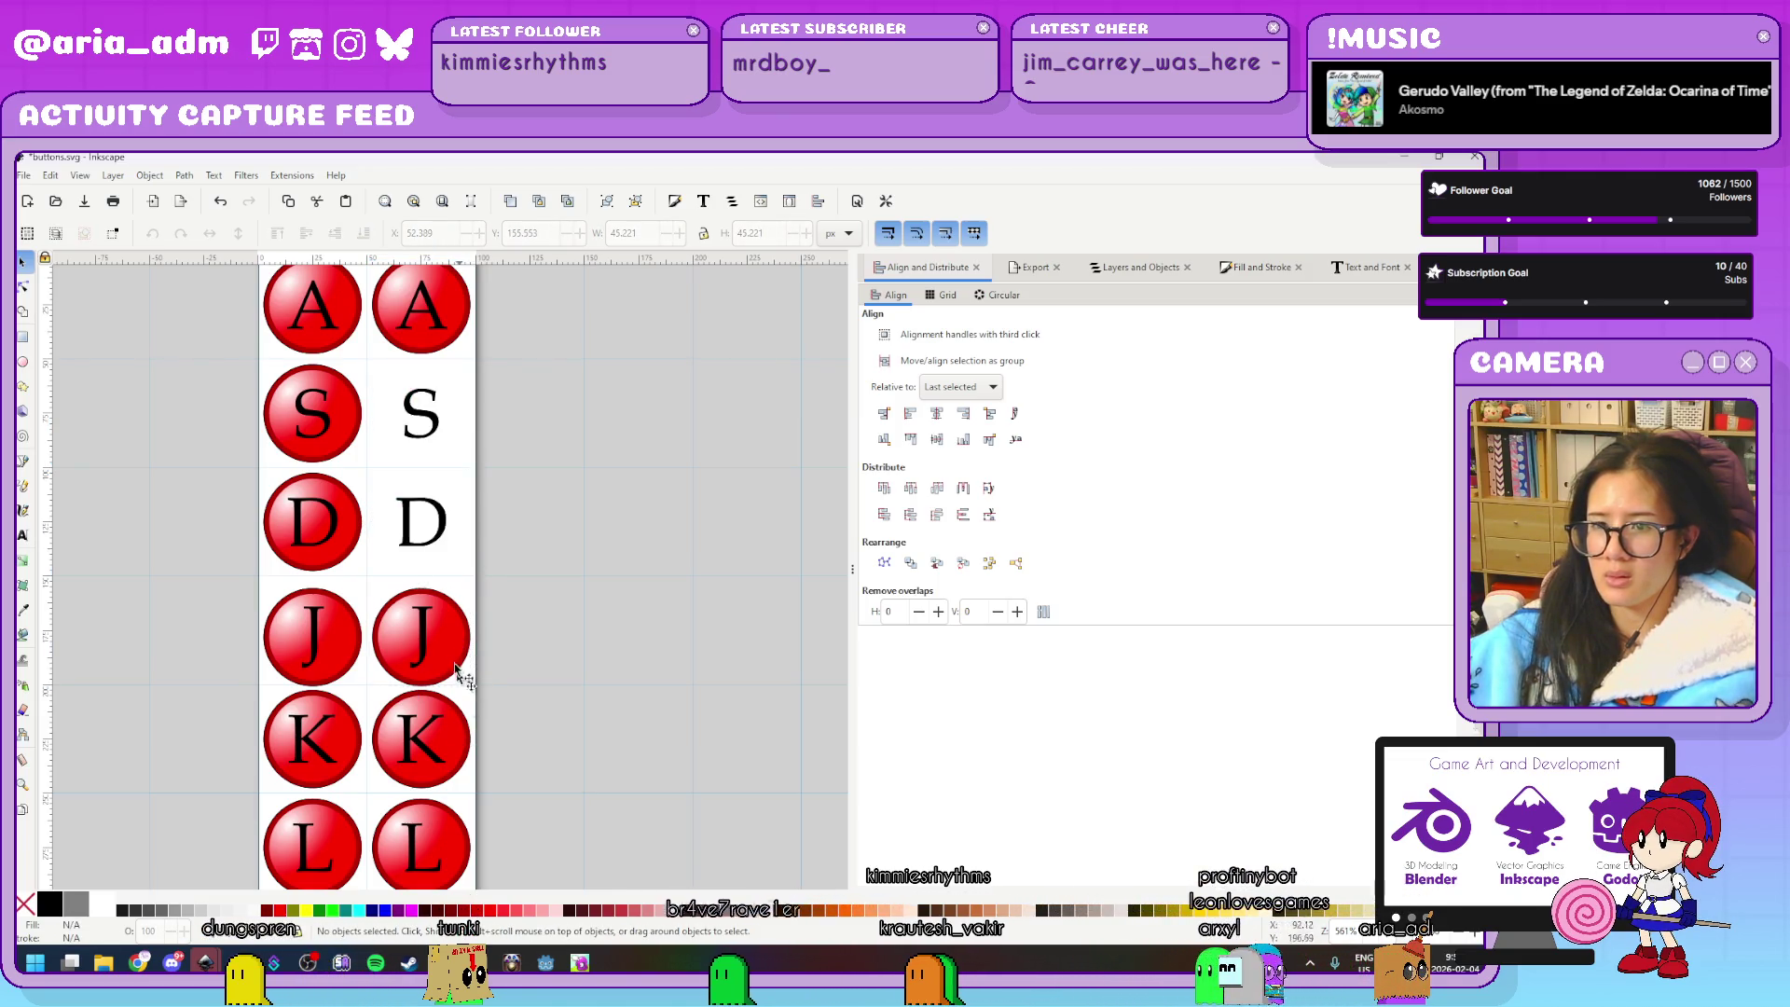
click(462, 652)
key(Delete)
click(466, 737)
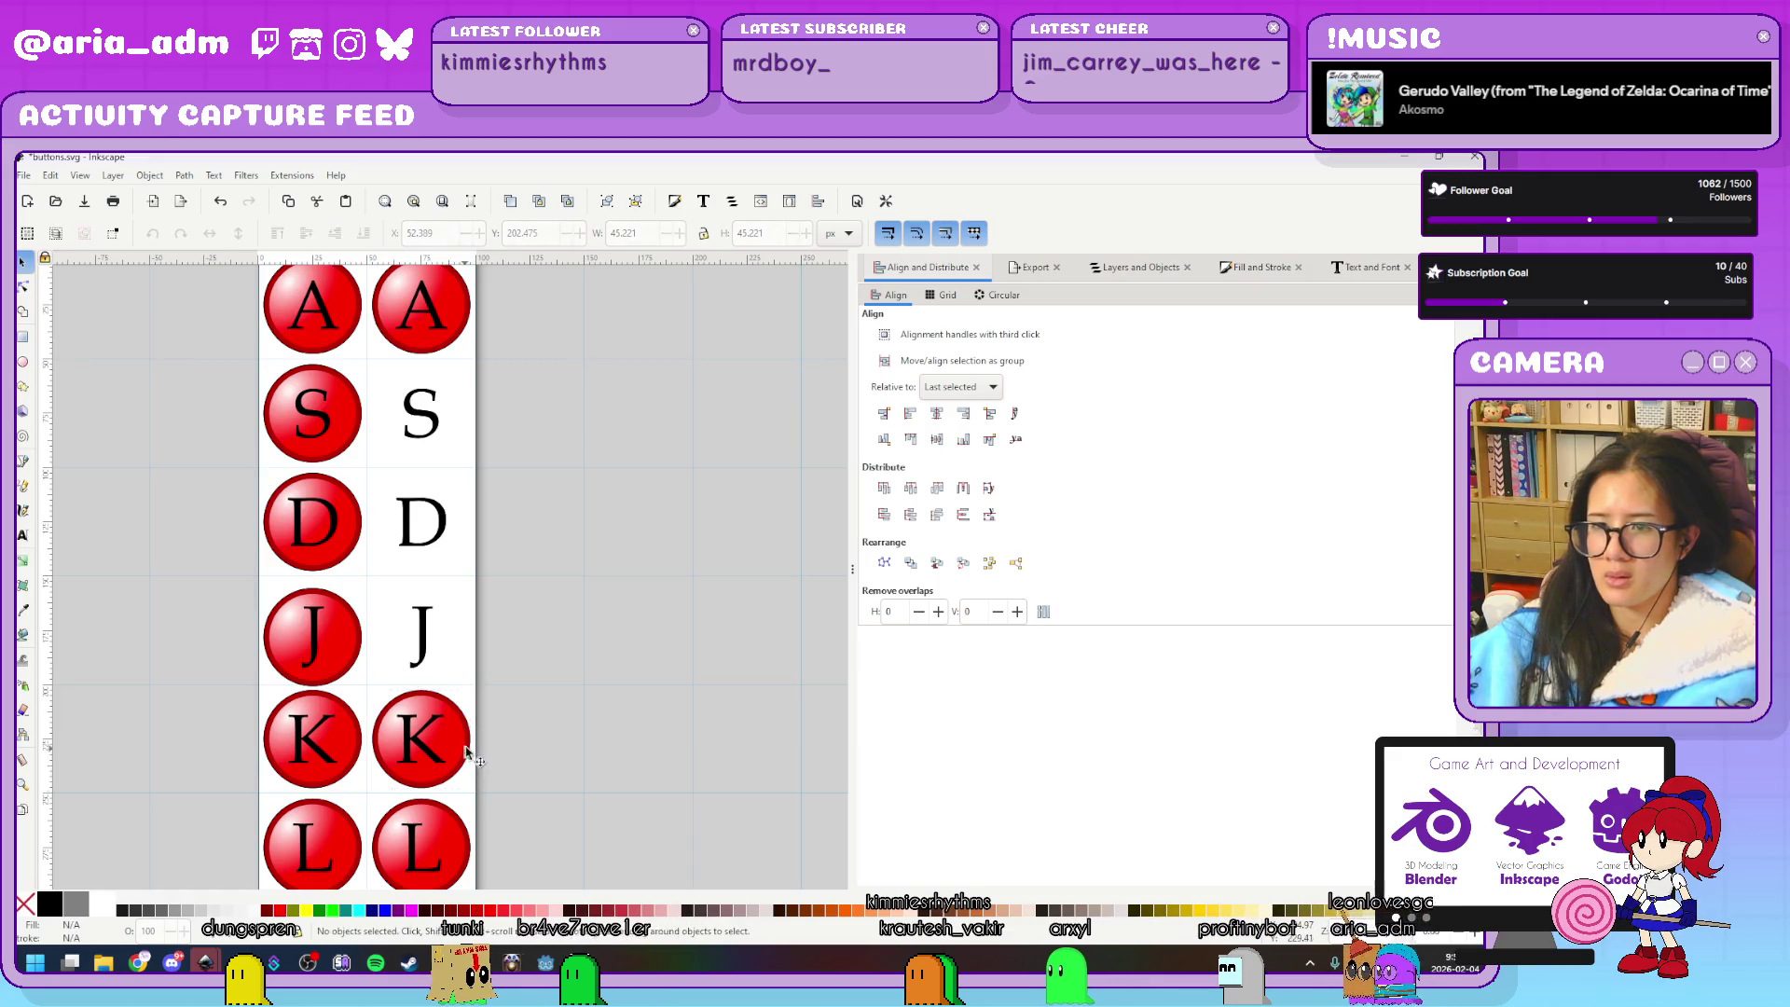
click(466, 753)
key(Delete)
click(466, 848)
key(Delete)
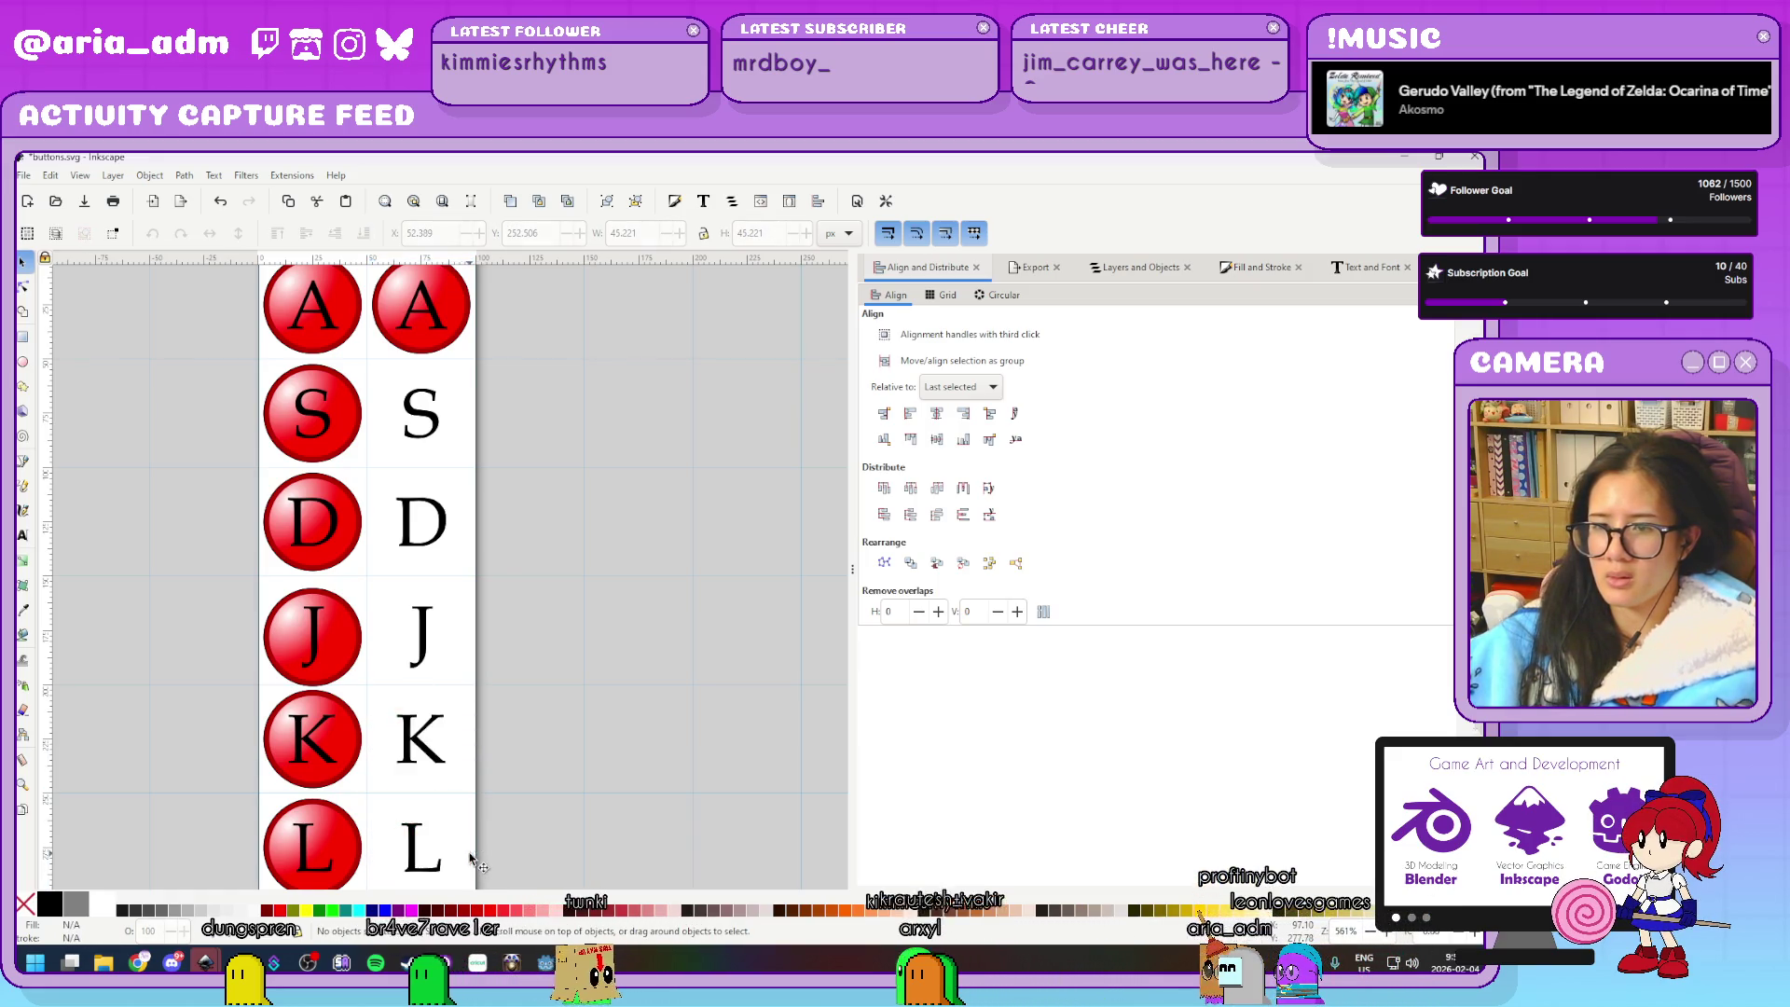
key(ctrl+z)
key(ctrl+z)
key(ctrl+z)
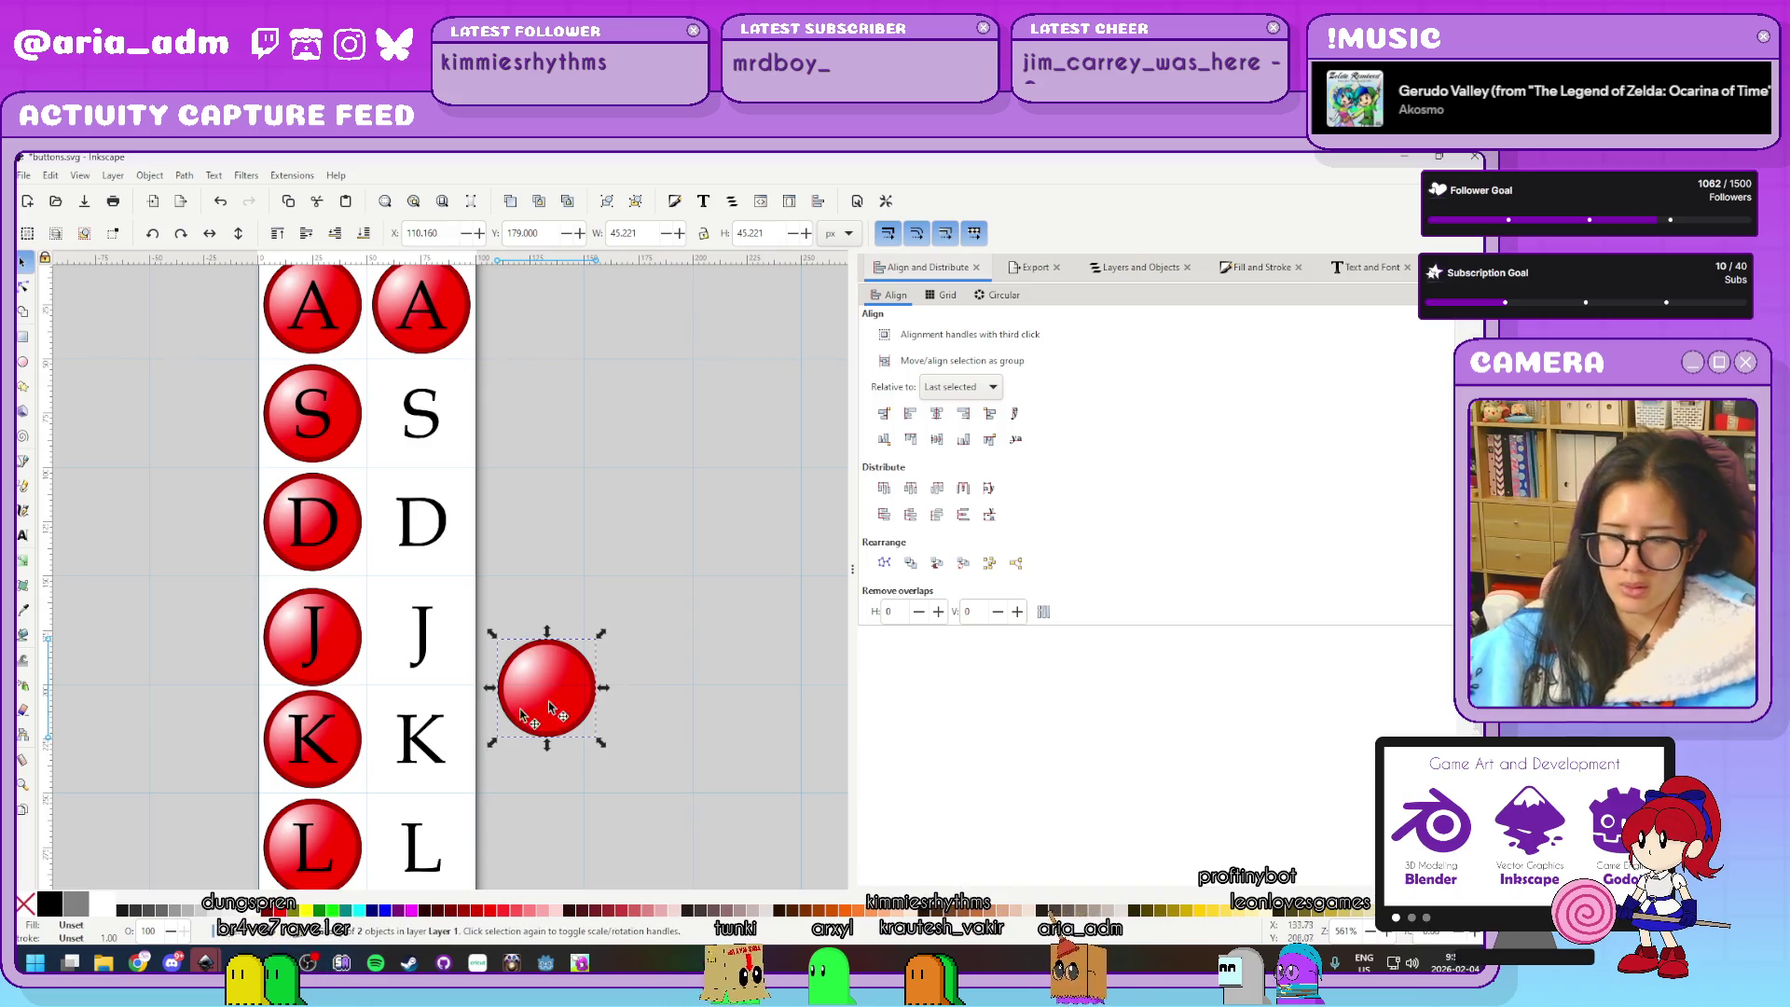
key(ctrl+z)
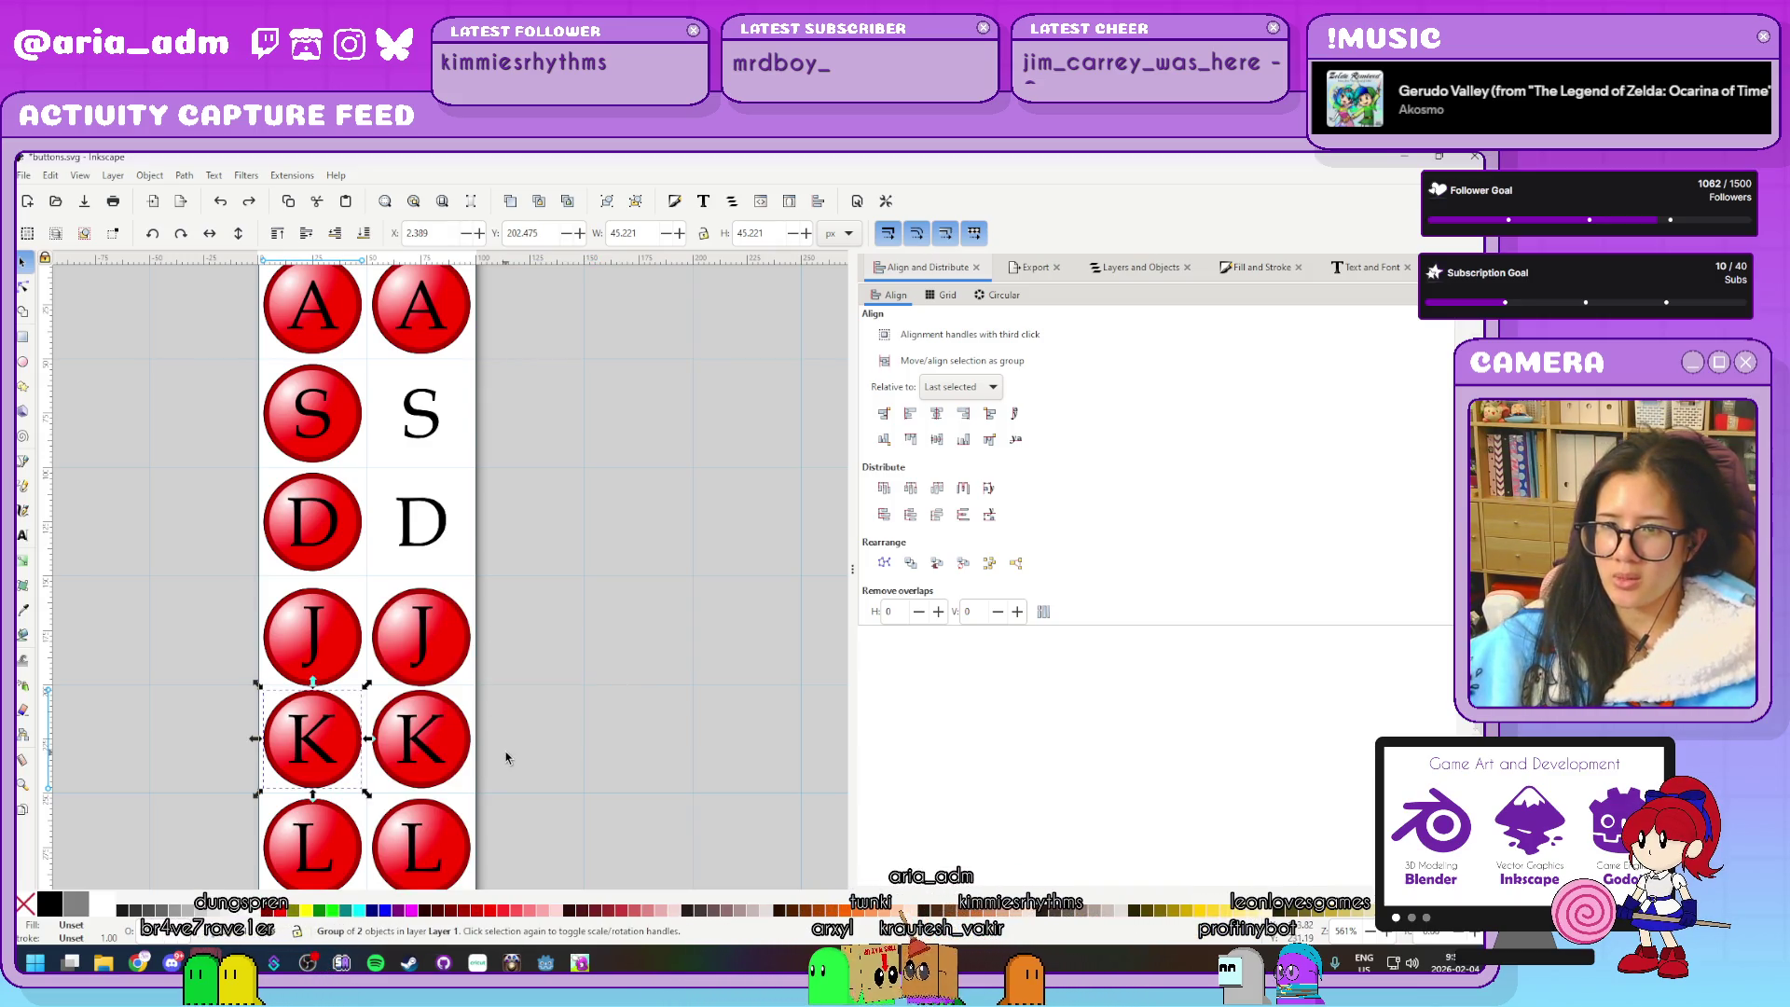
key(ctrl+z)
key(ctrl+z)
key(ctrl+z)
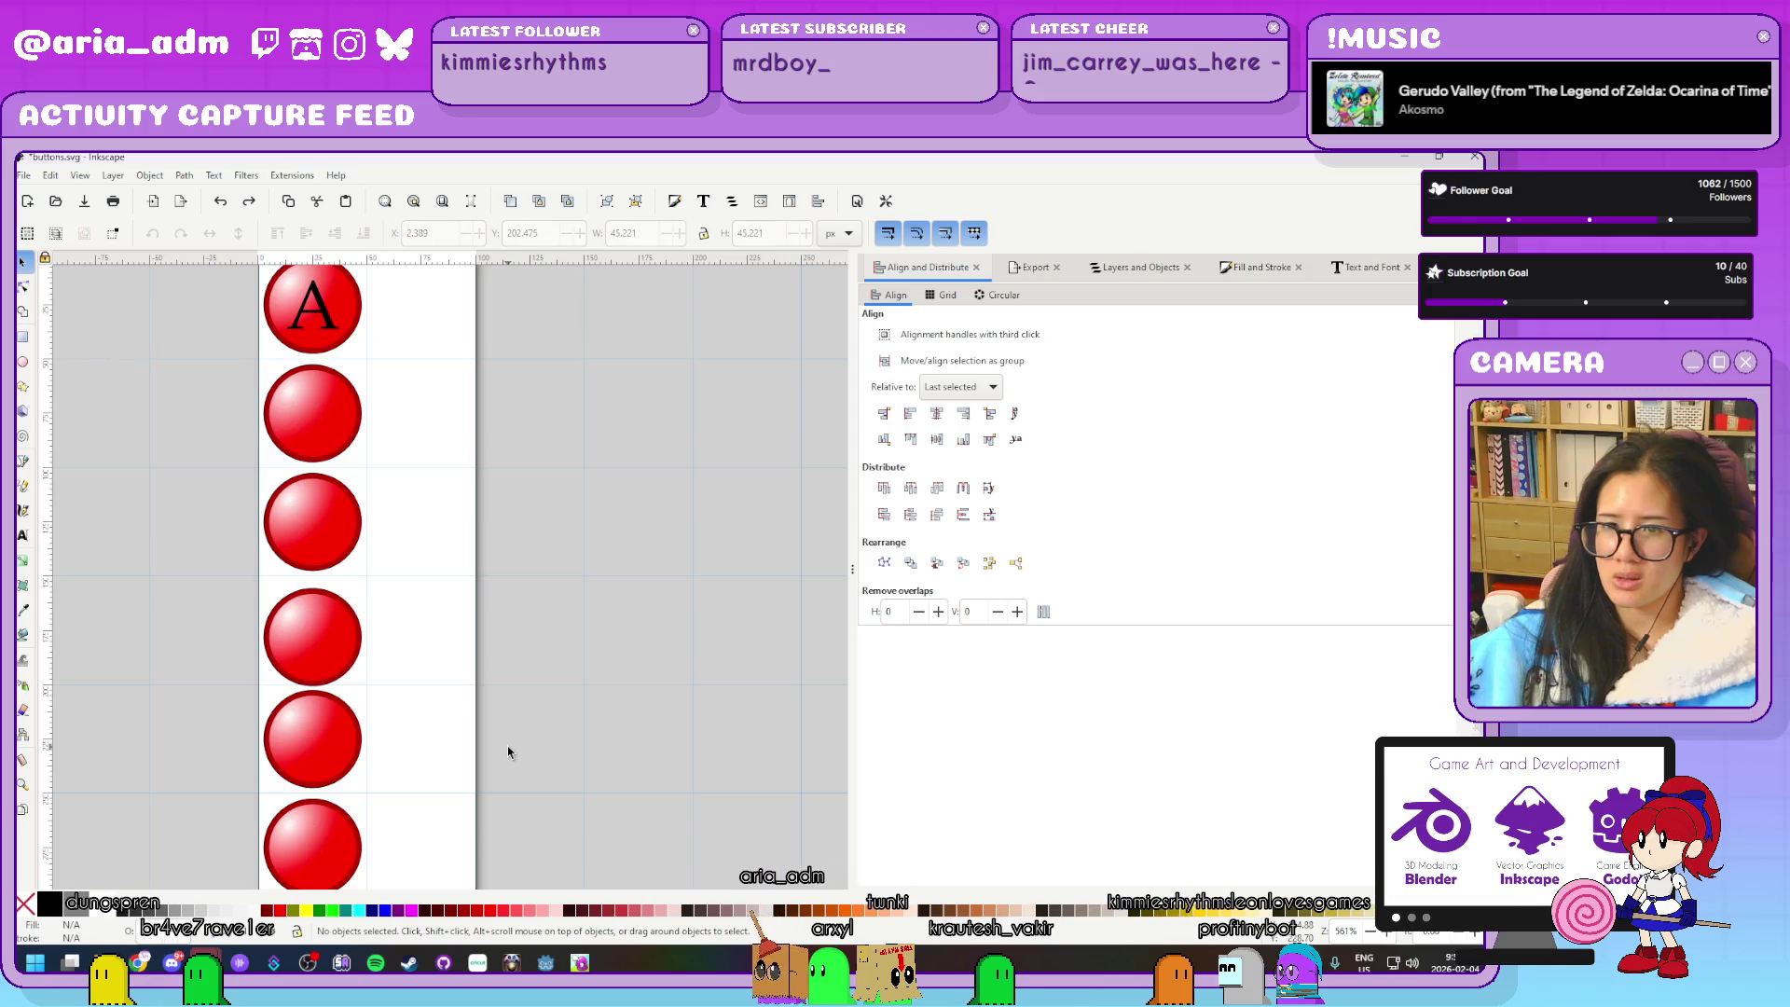
Send the selected red circles behind their letters
shift+click(341, 528)
shift+click(348, 634)
shift+click(348, 833)
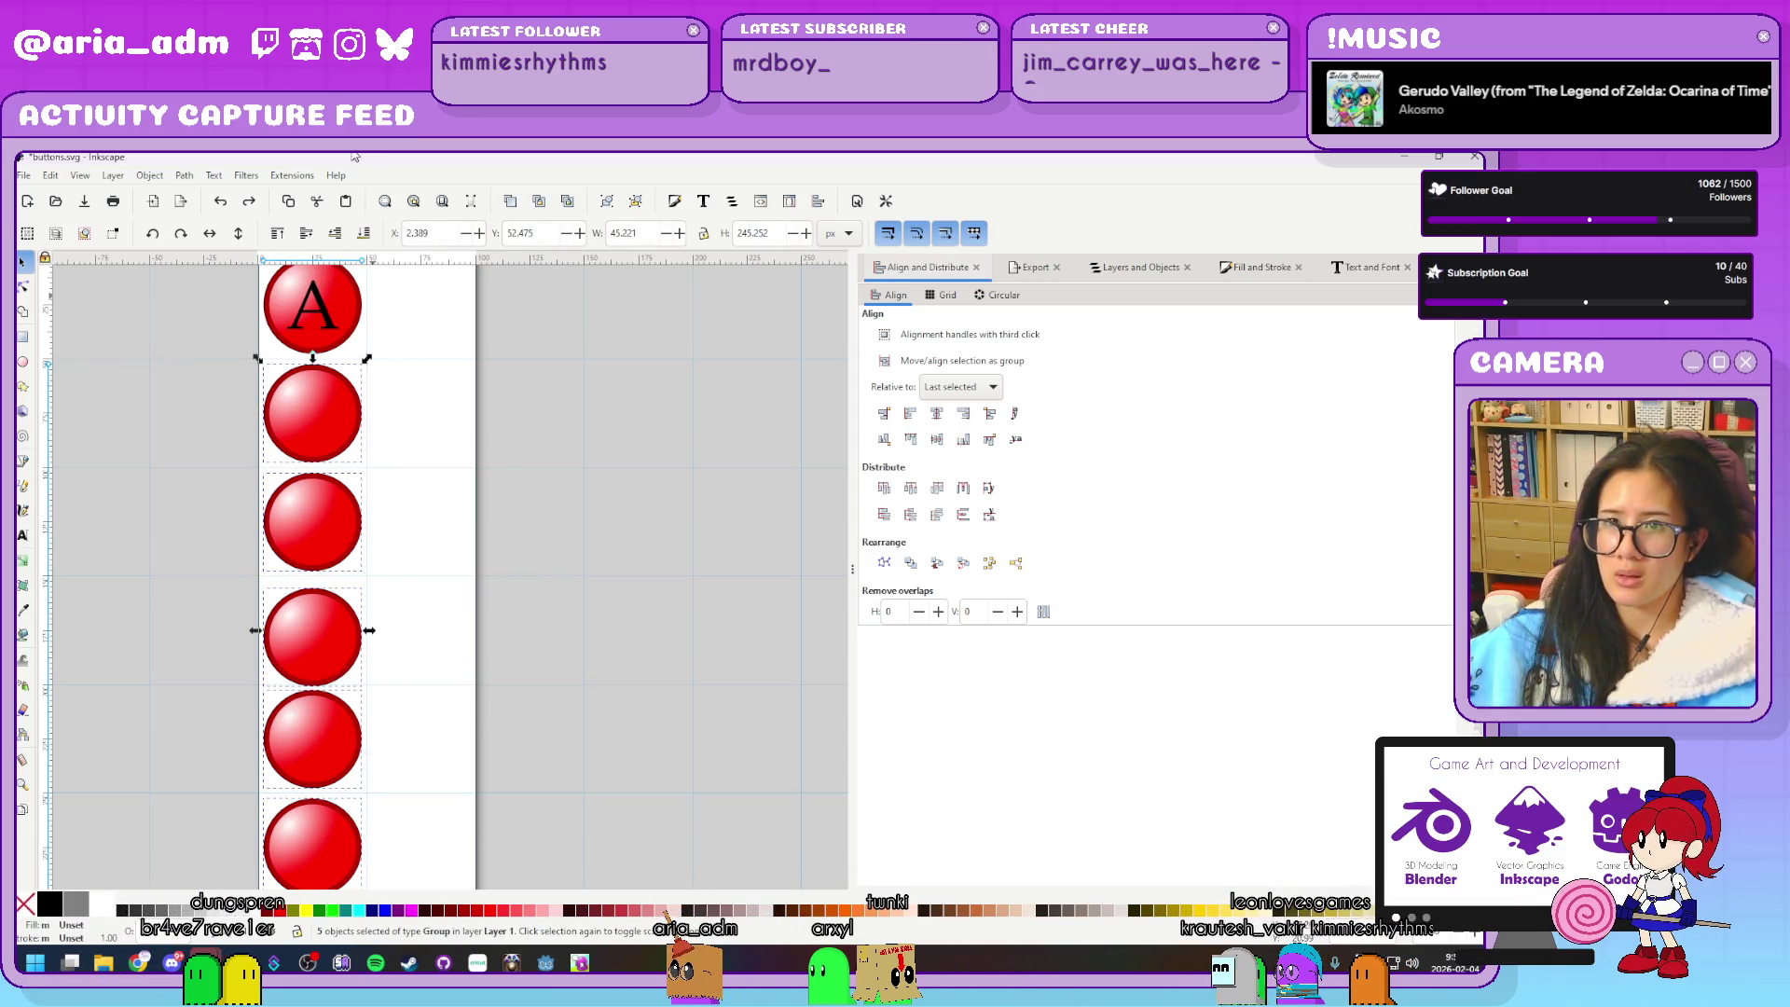
click(364, 233)
ctrl+scroll(532, 554, down, 2)
scroll(355, 391, down, 2)
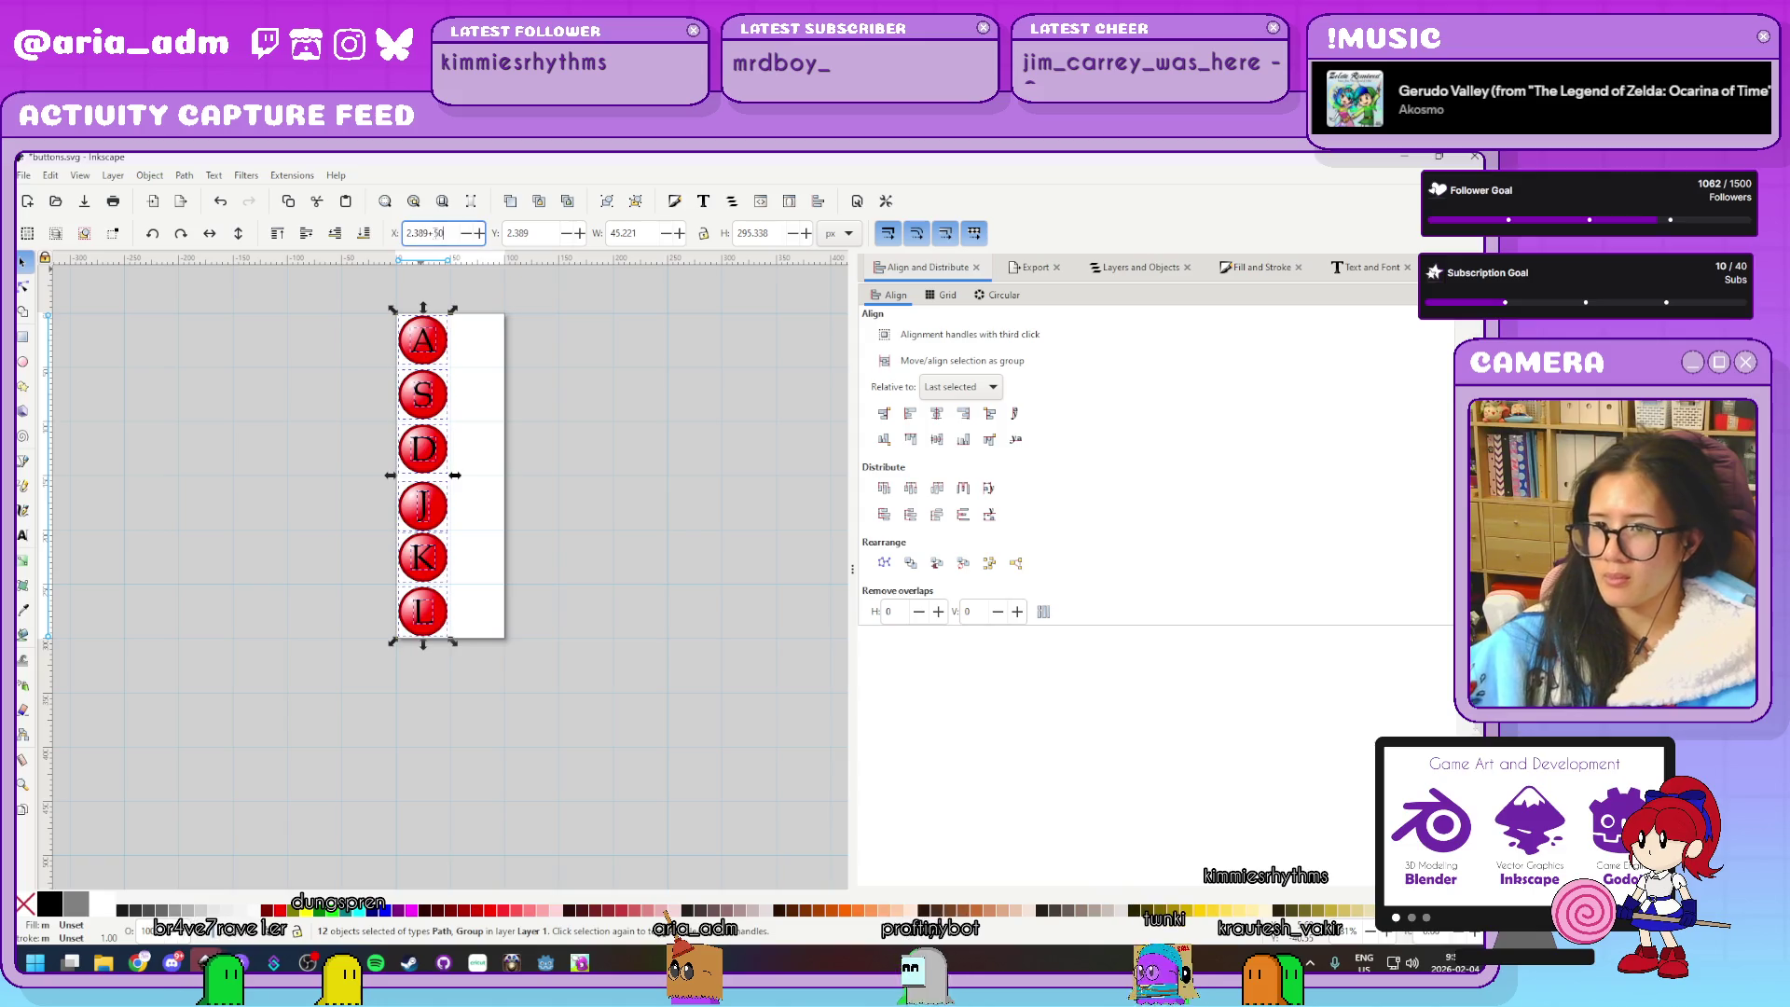
Duplicate the column 50 px right and delete the circles from the copy's S–L buttons
key(Home)
text(5)
key(Return)
click(552, 650)
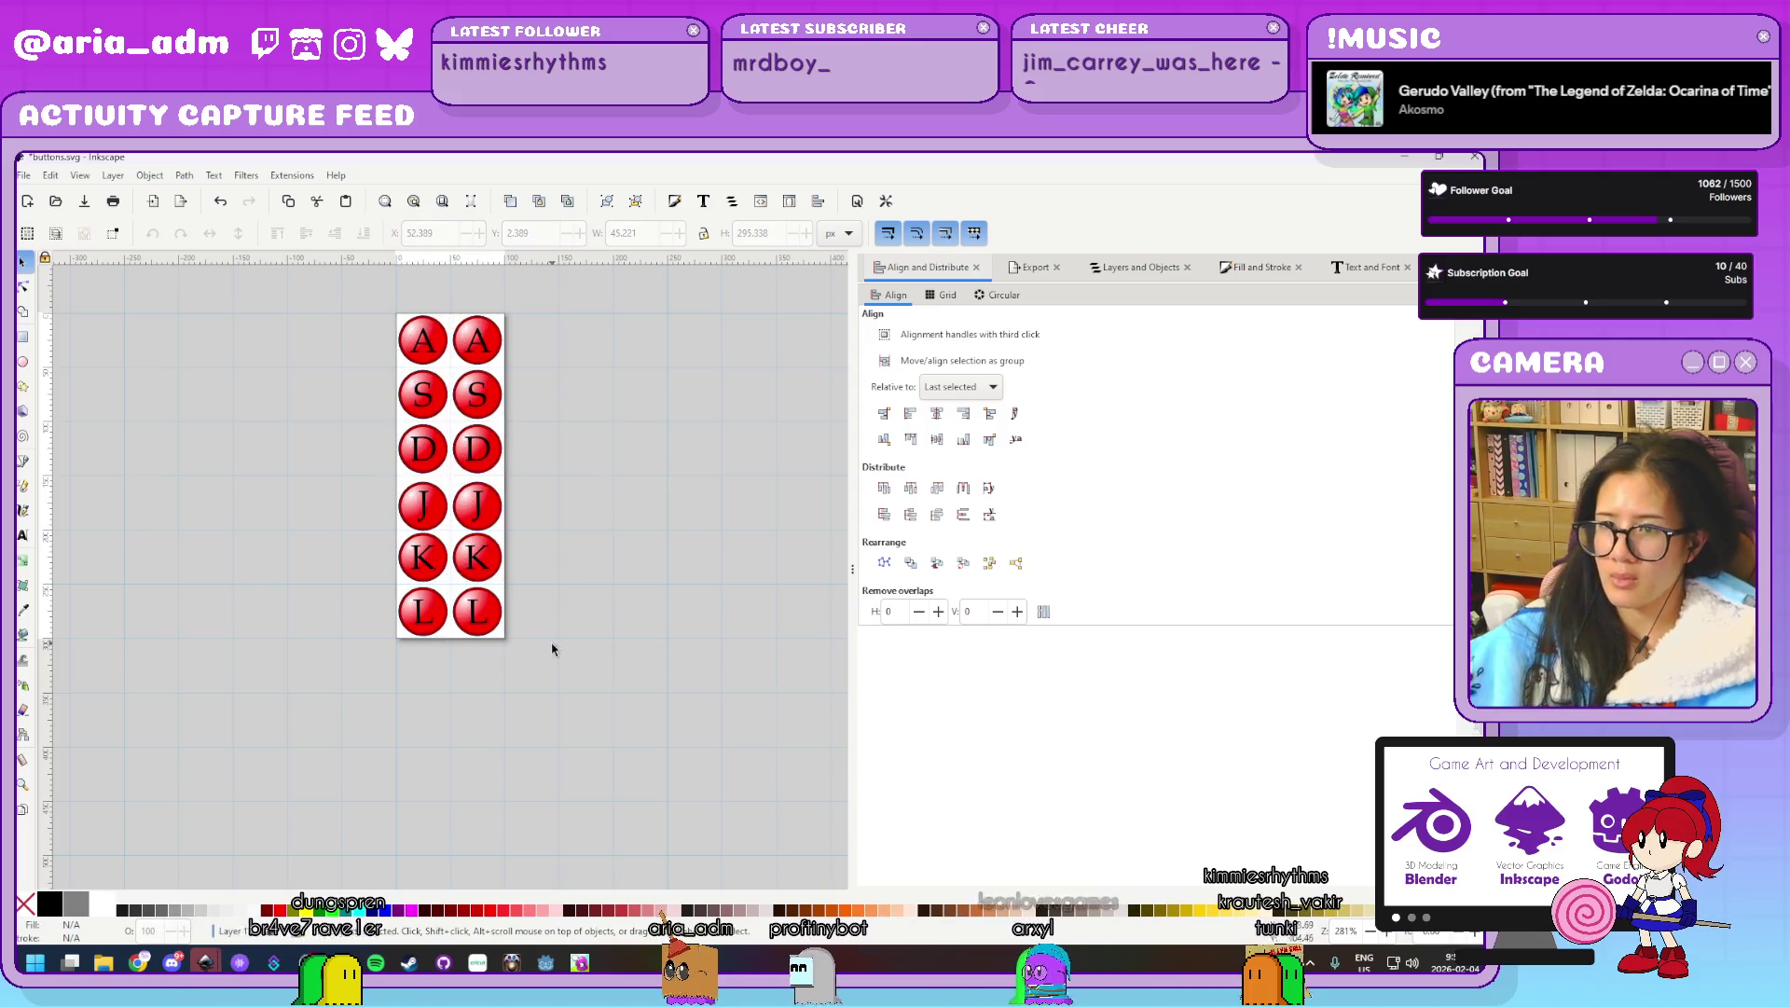
click(491, 619)
shift+click(489, 560)
shift+click(484, 503)
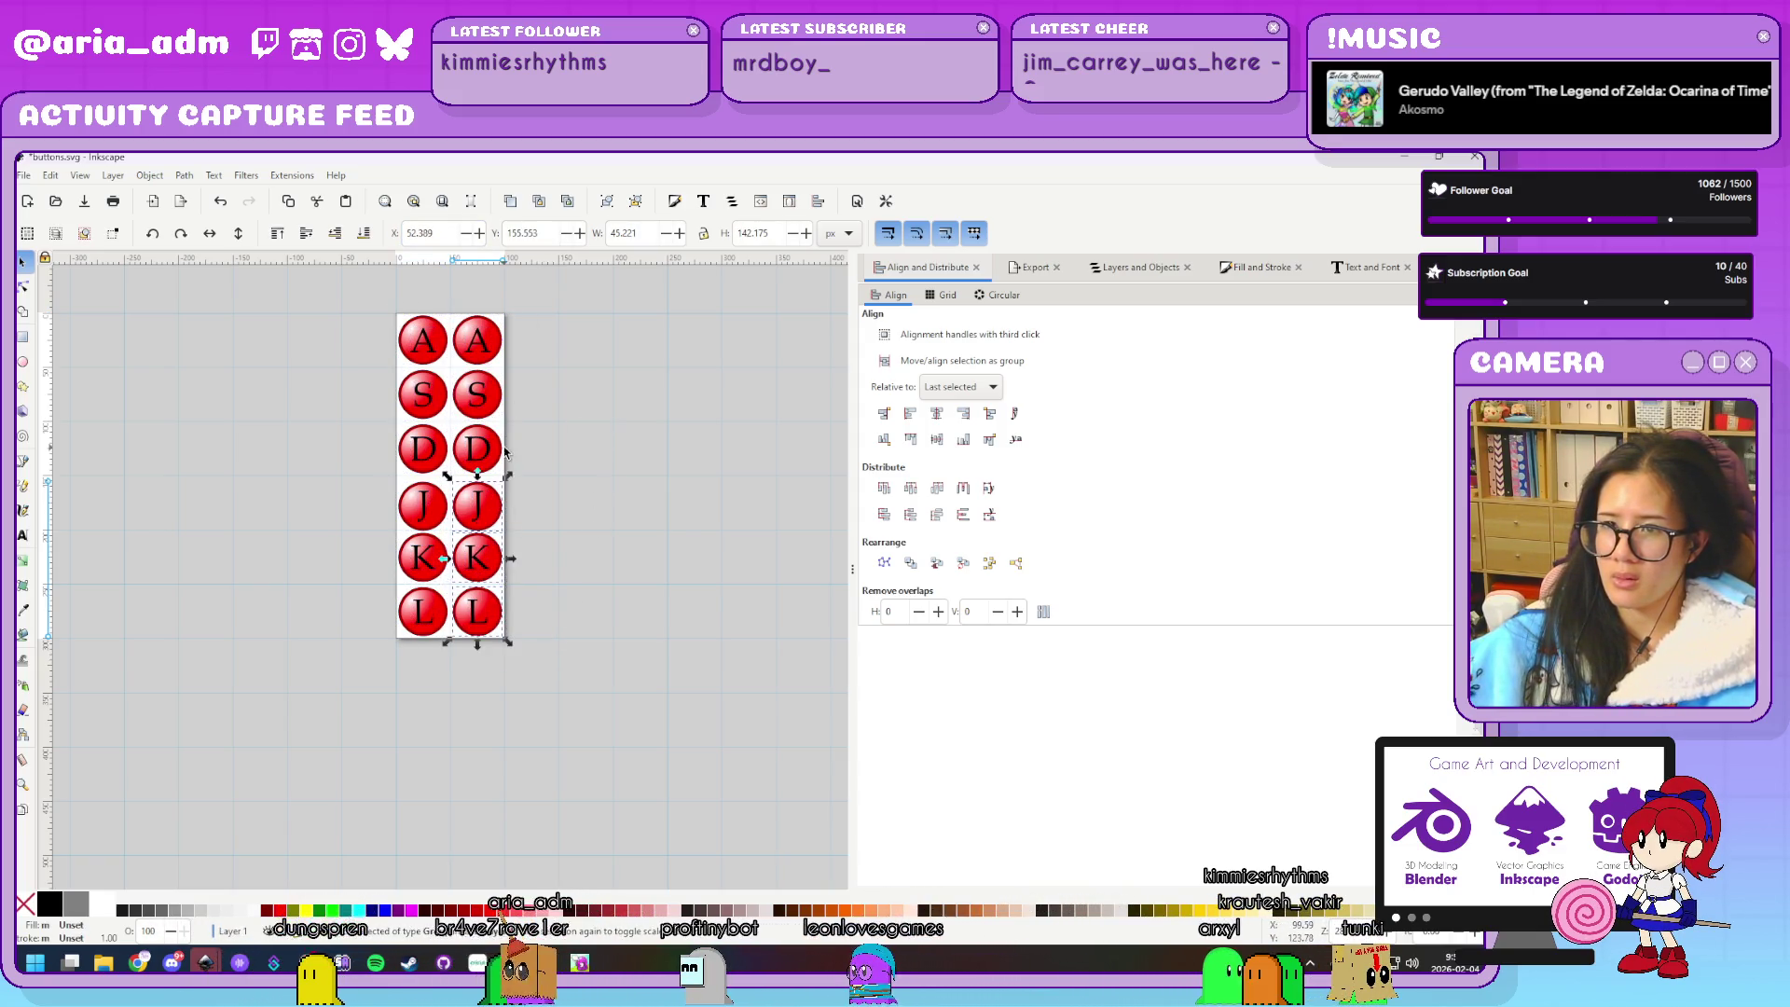
shift+click(495, 438)
key(Delete)
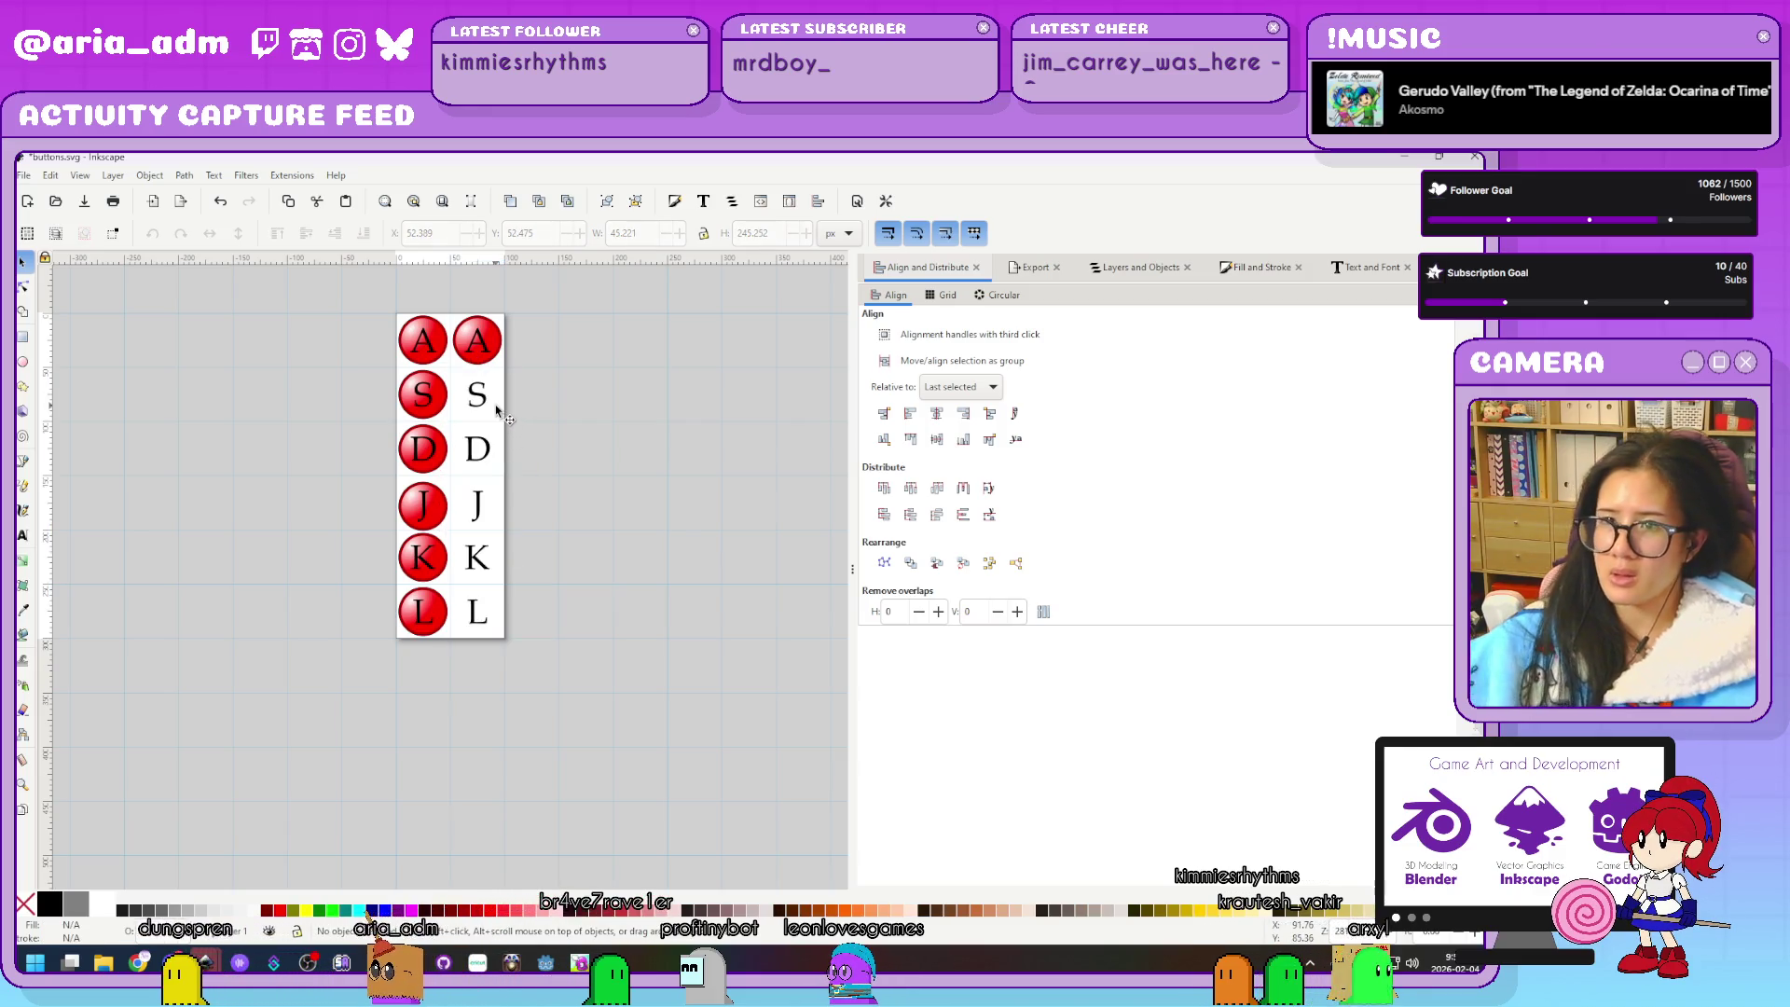
ctrl+scroll(485, 382, up, 4)
click(485, 389)
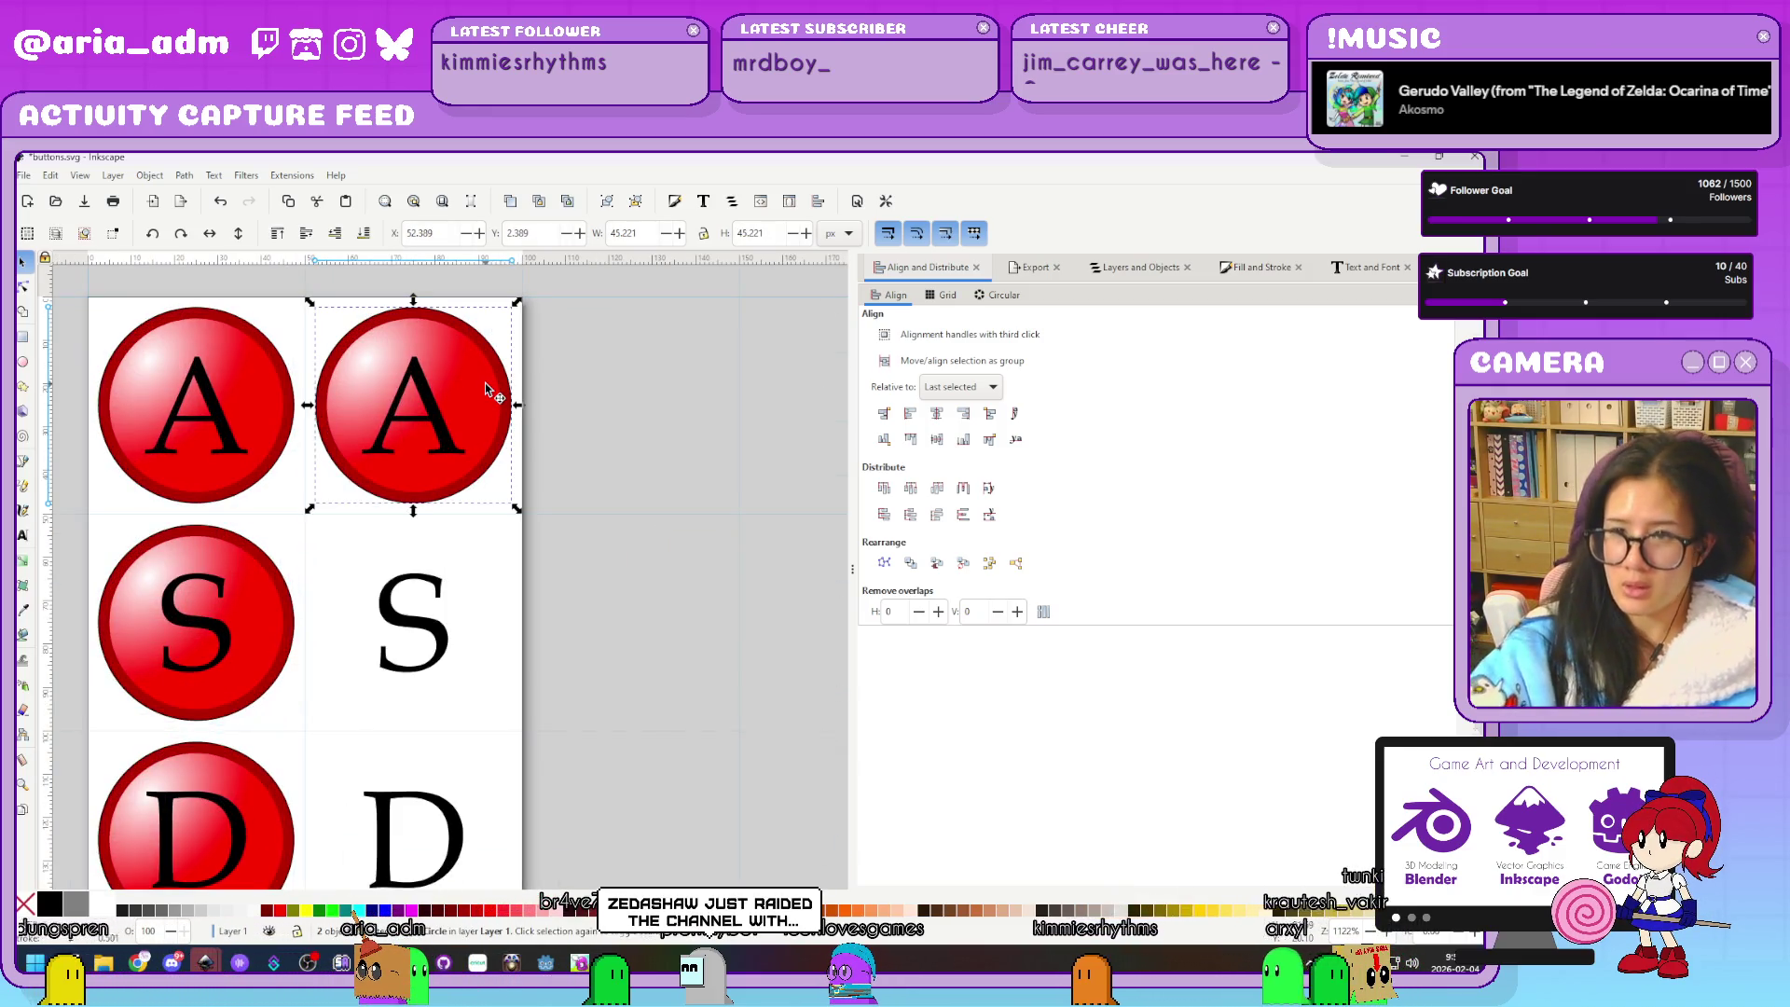
click(621, 528)
scroll(621, 528, up, 2)
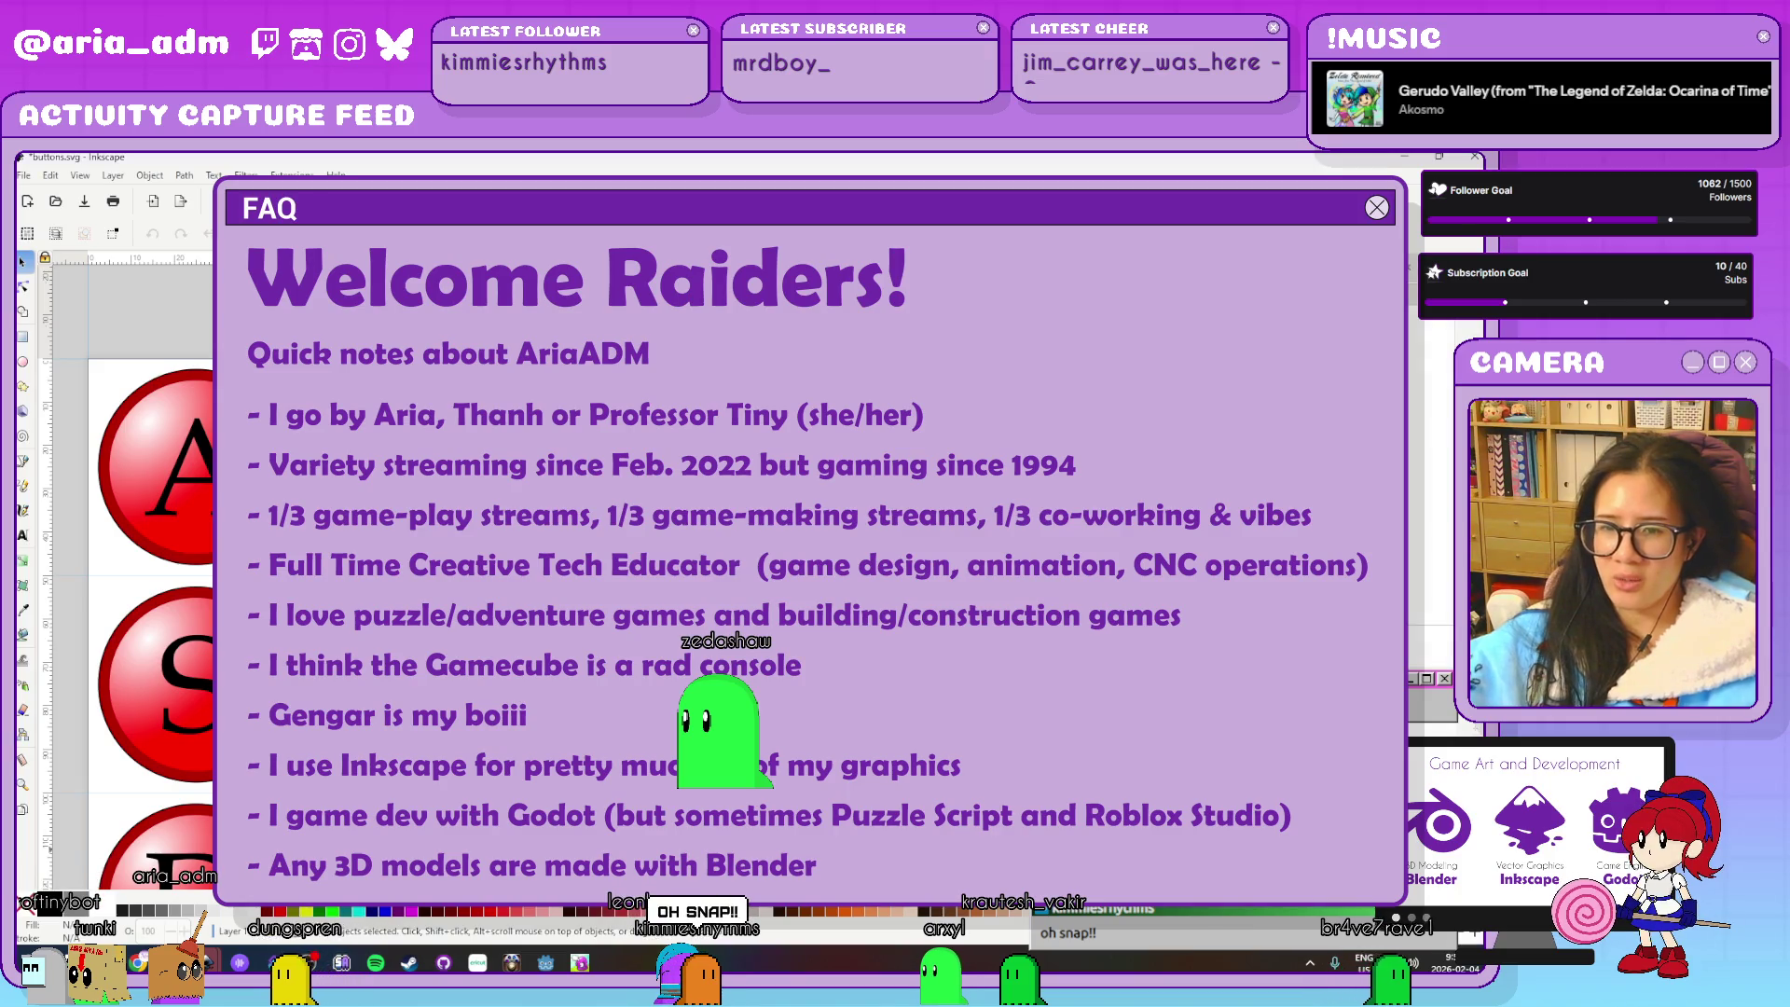
Switch from Inkscape to the Godot editor showing level.tscn
key(alt+Tab)
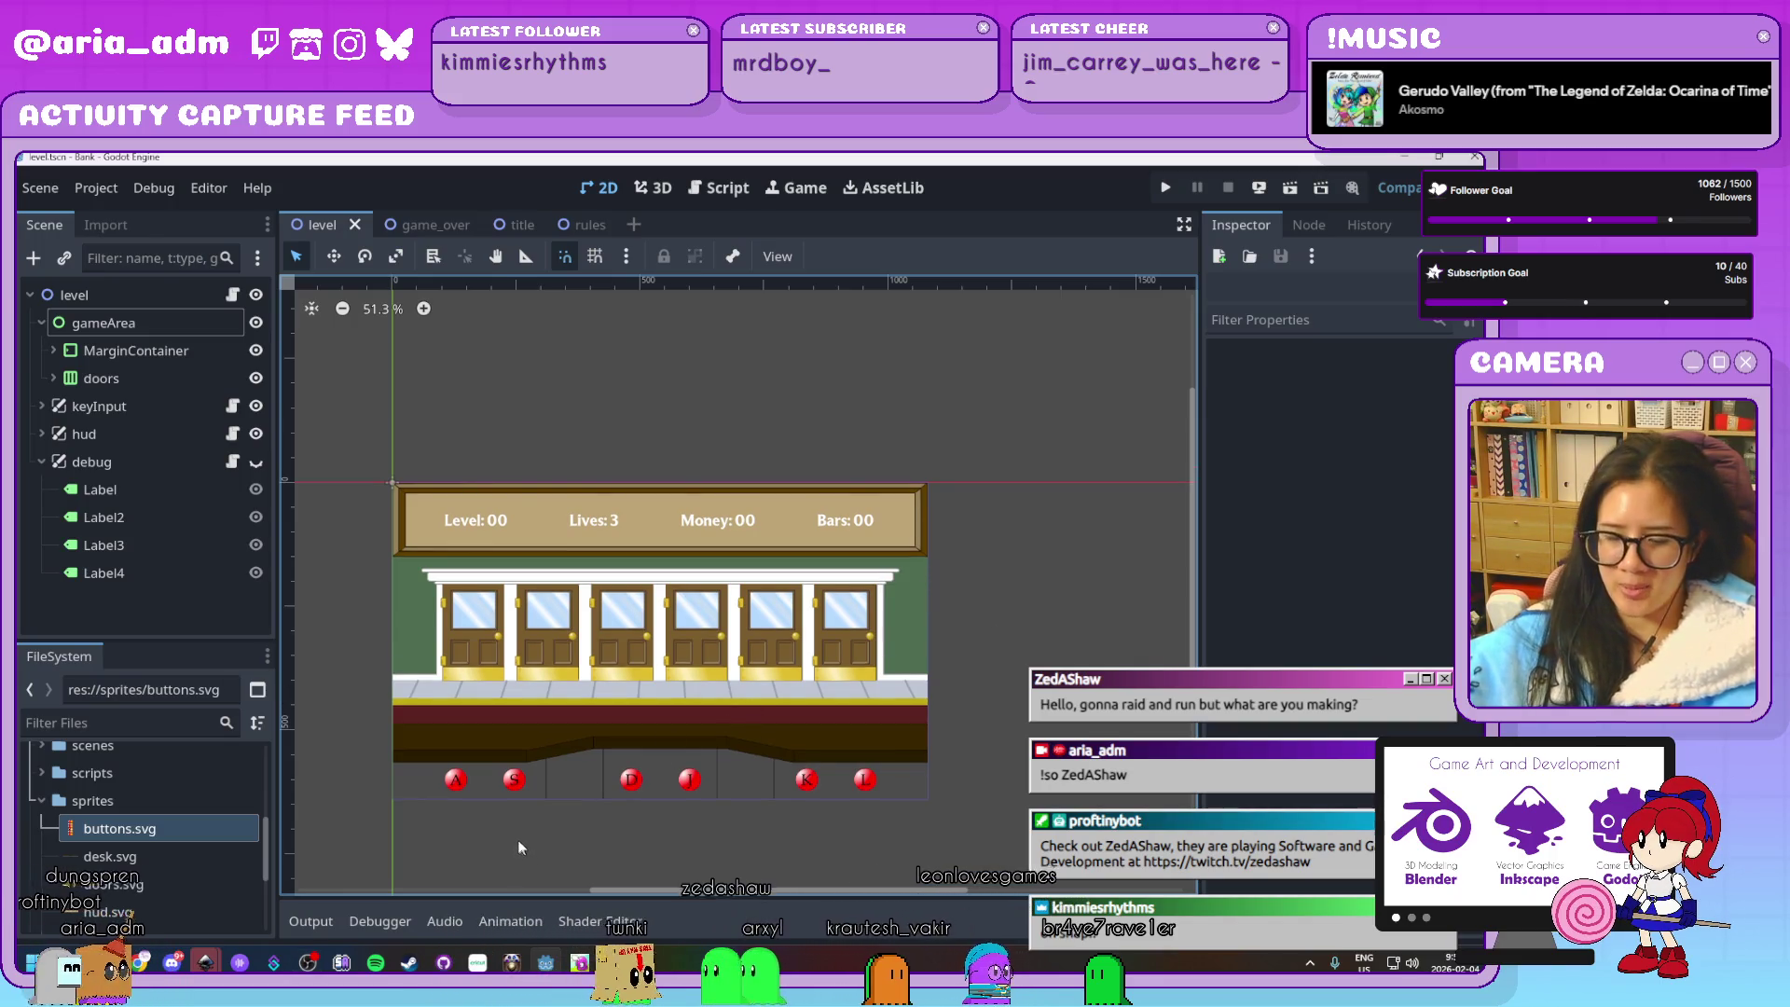
Run the bank game and press PLAY to see the new A, S, D, J, K, L buttons
scroll(518, 841, up, 2)
scroll(854, 618, down, 2)
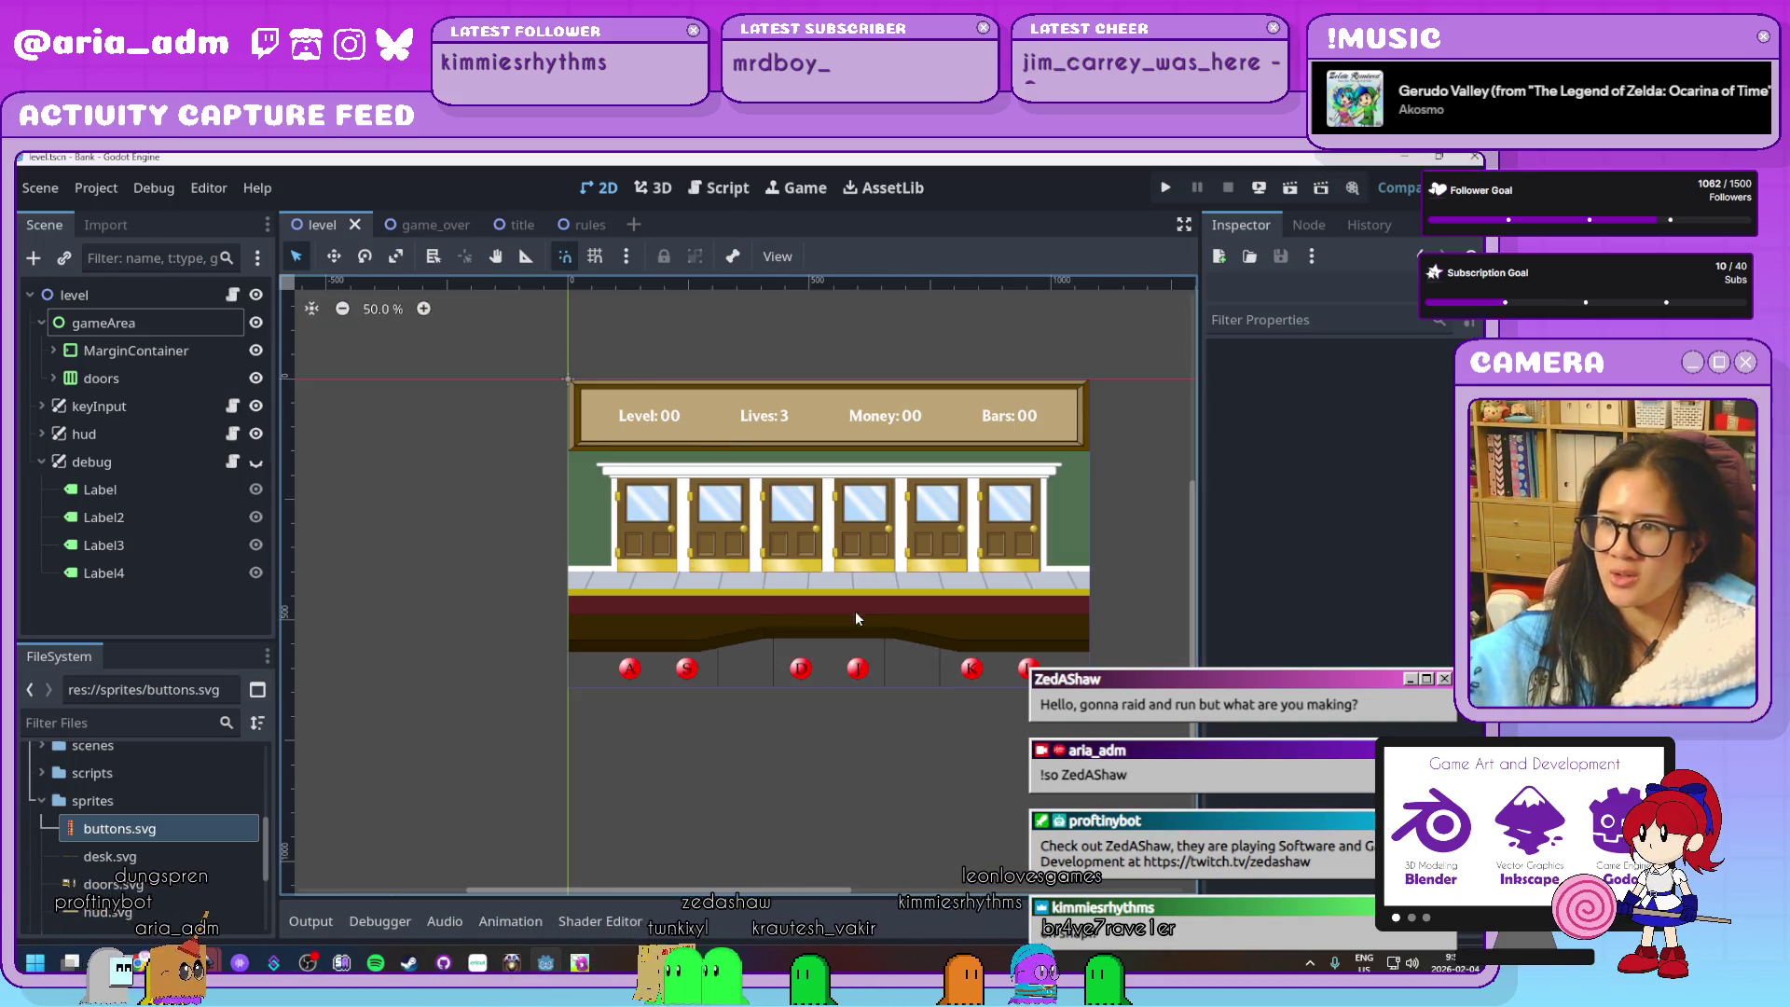
click(1179, 190)
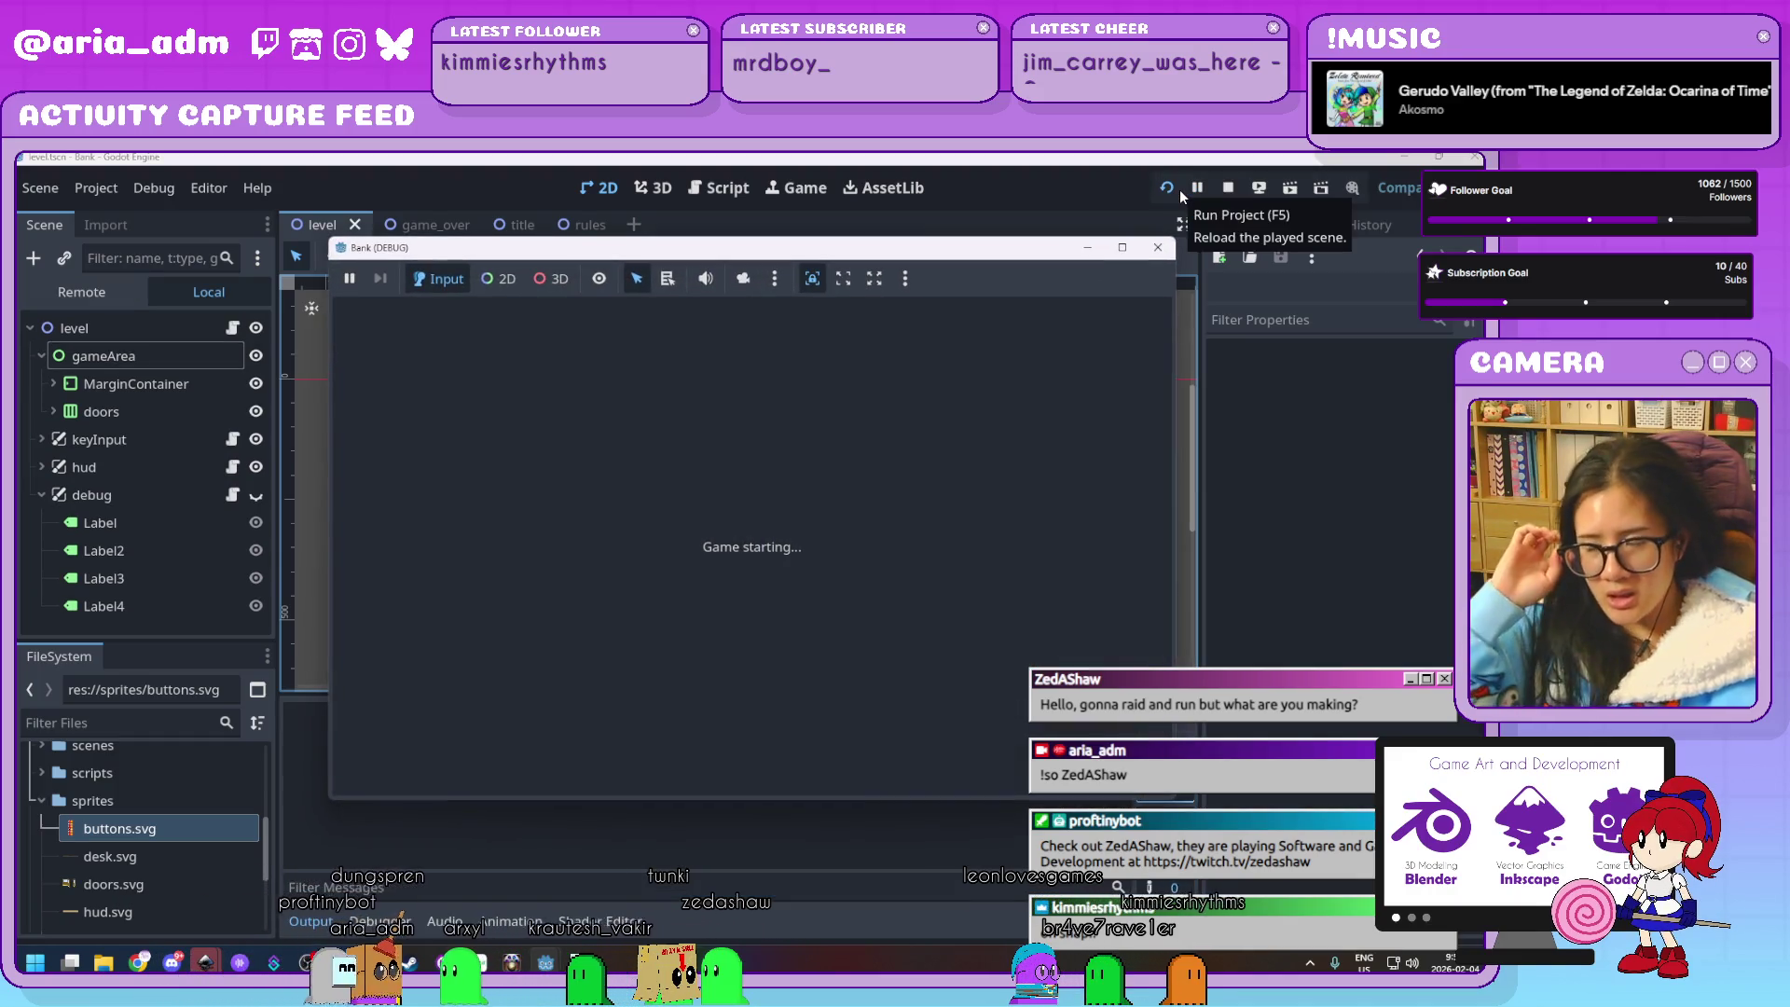
click(817, 613)
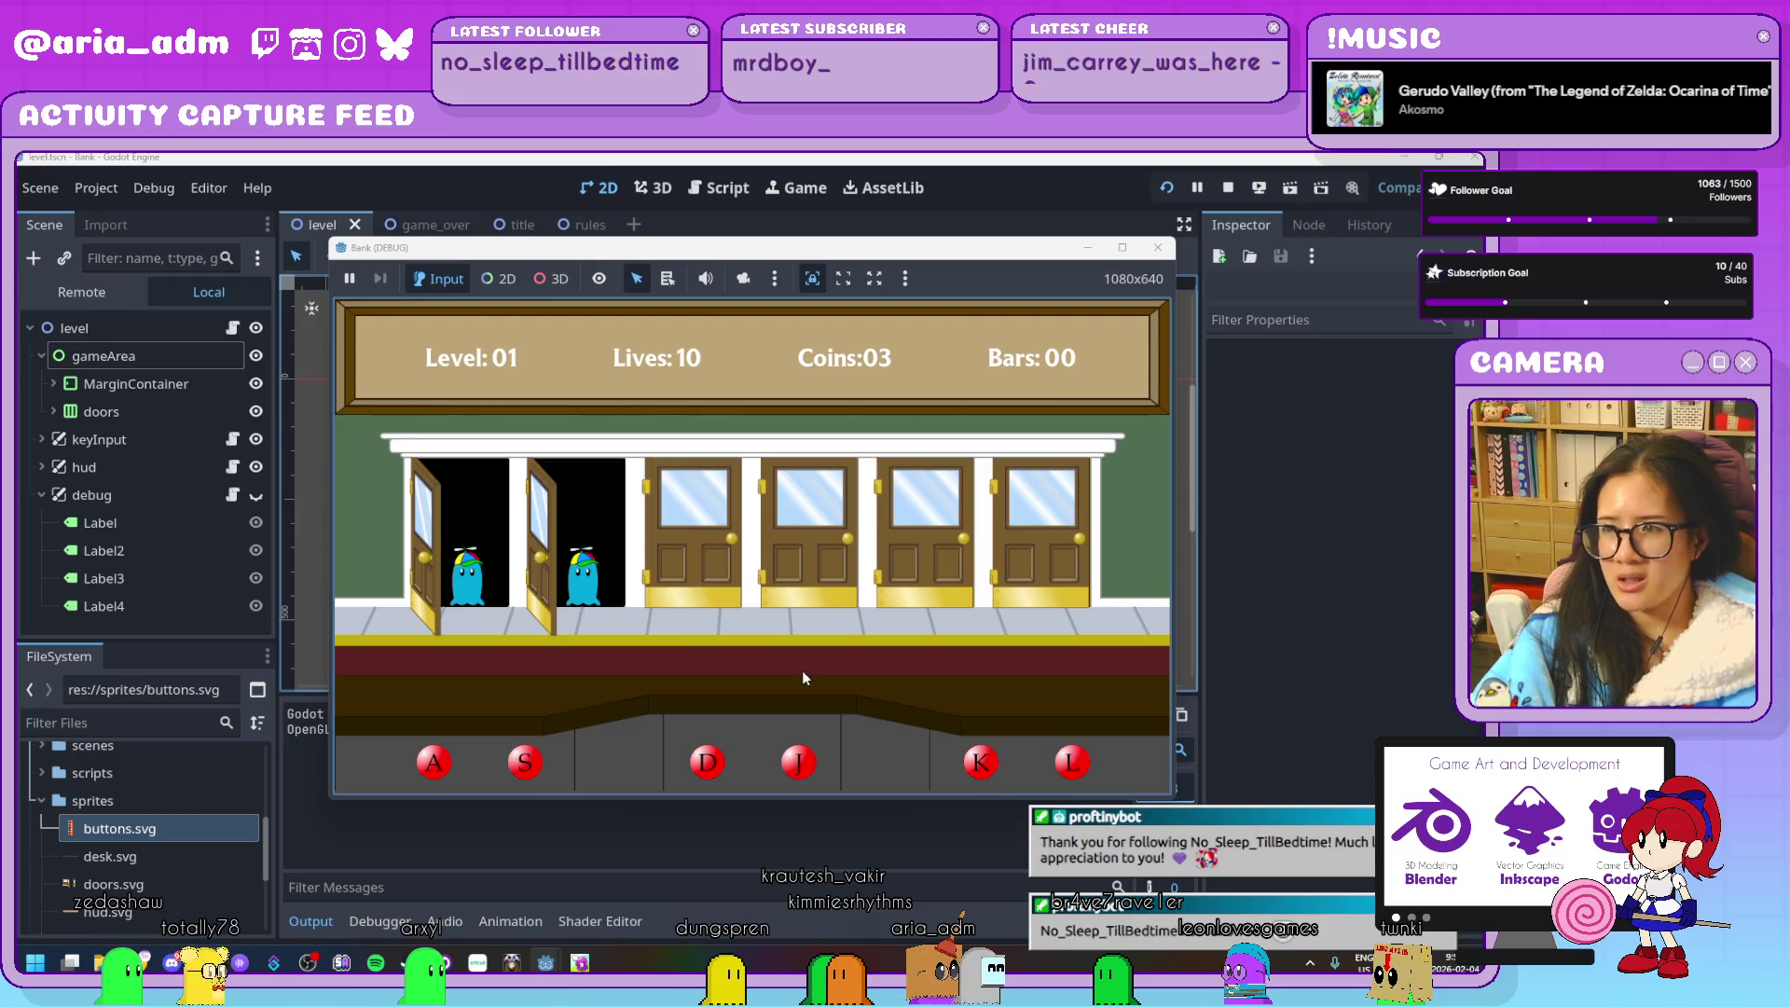
Serve customers at the first, second, fifth, sixth and second doors with A, S, K, L, S
key(a)
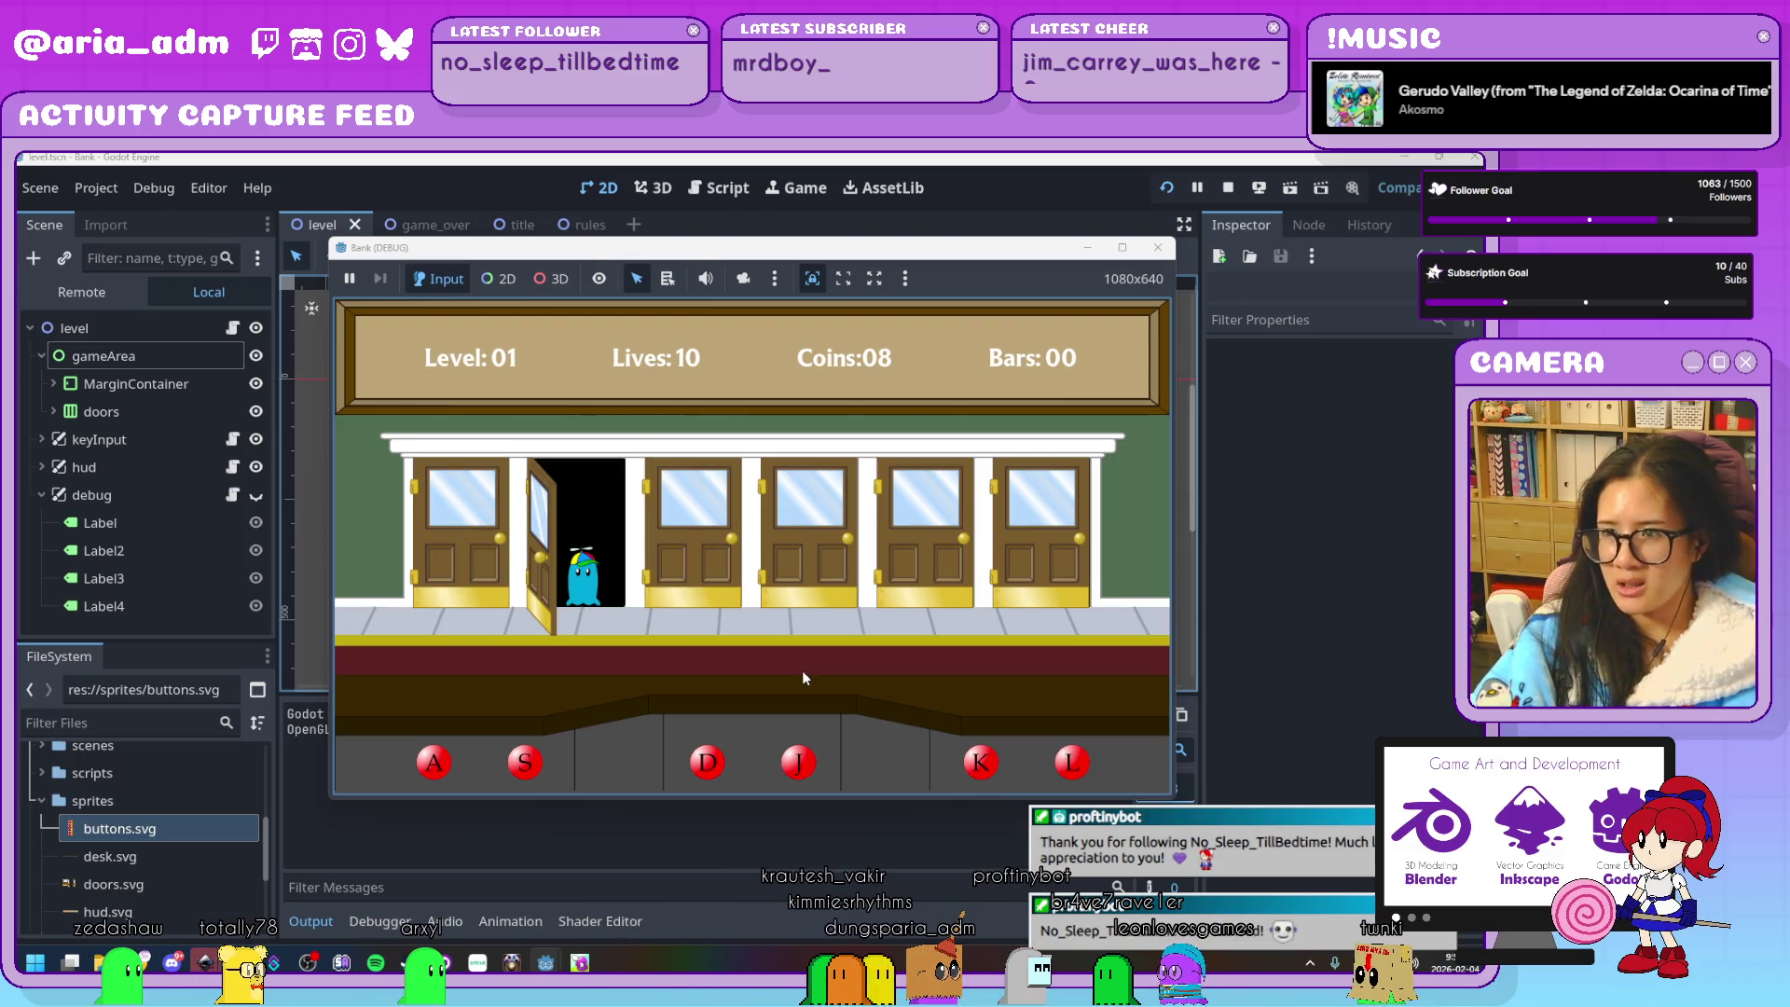
key(s)
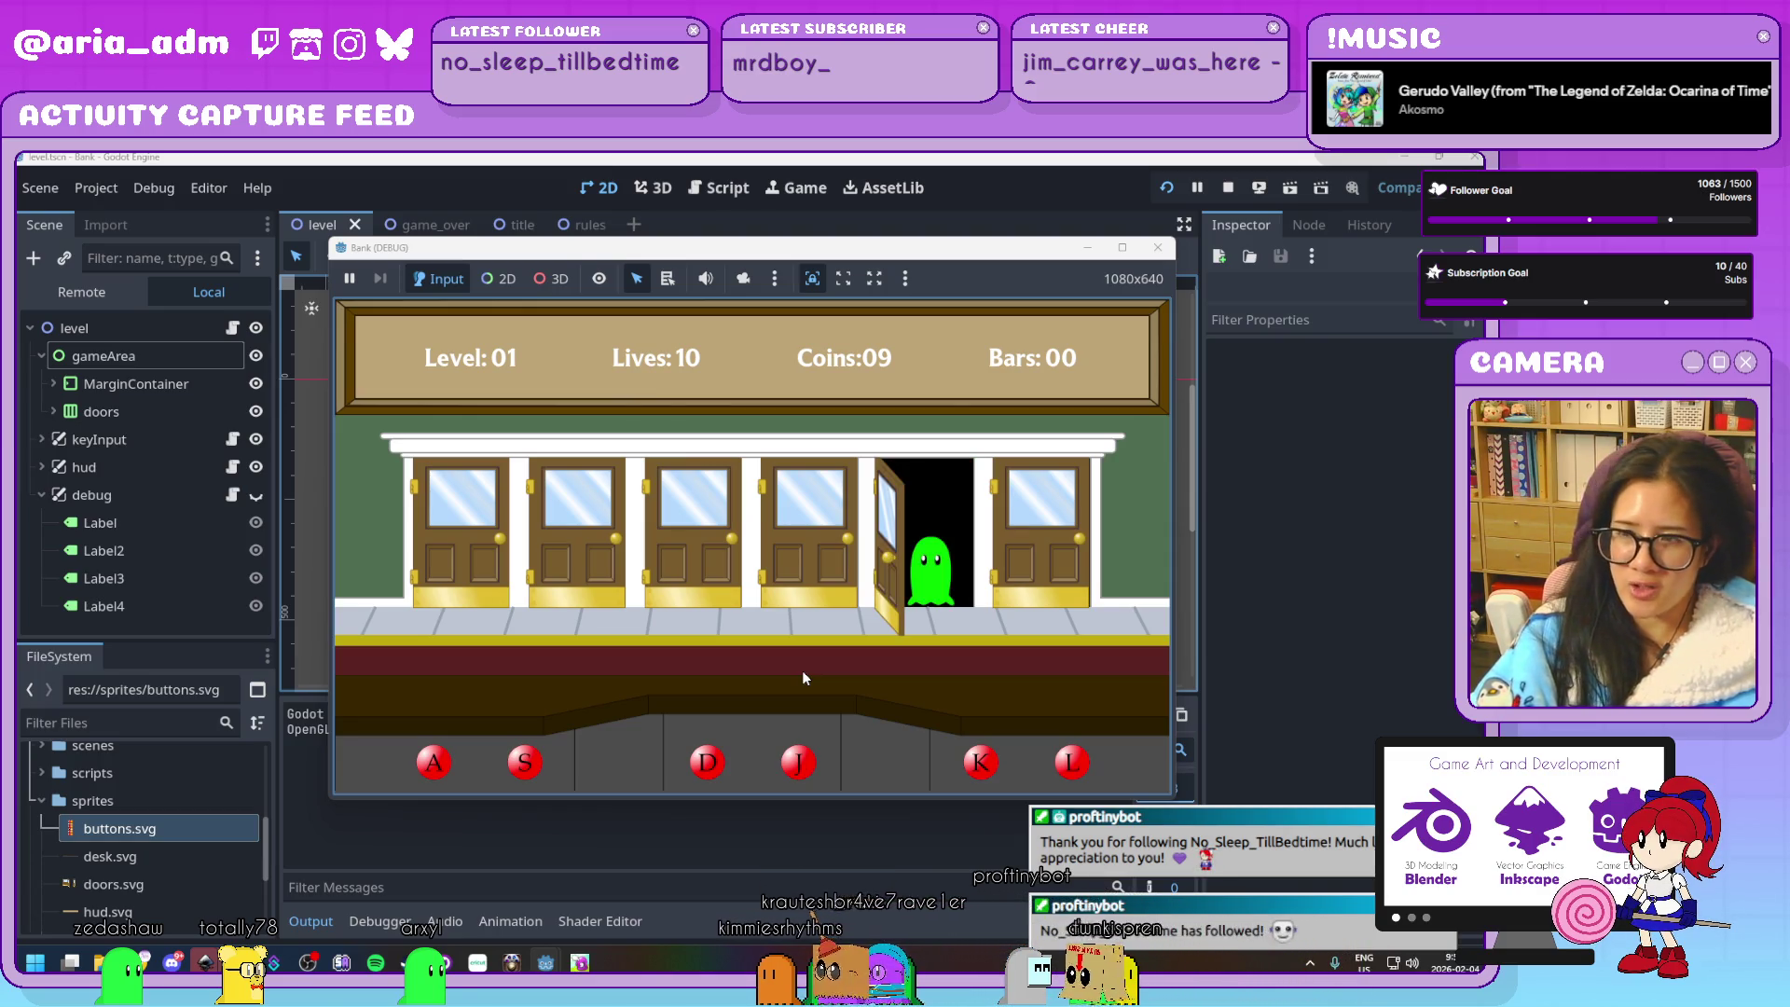
key(k)
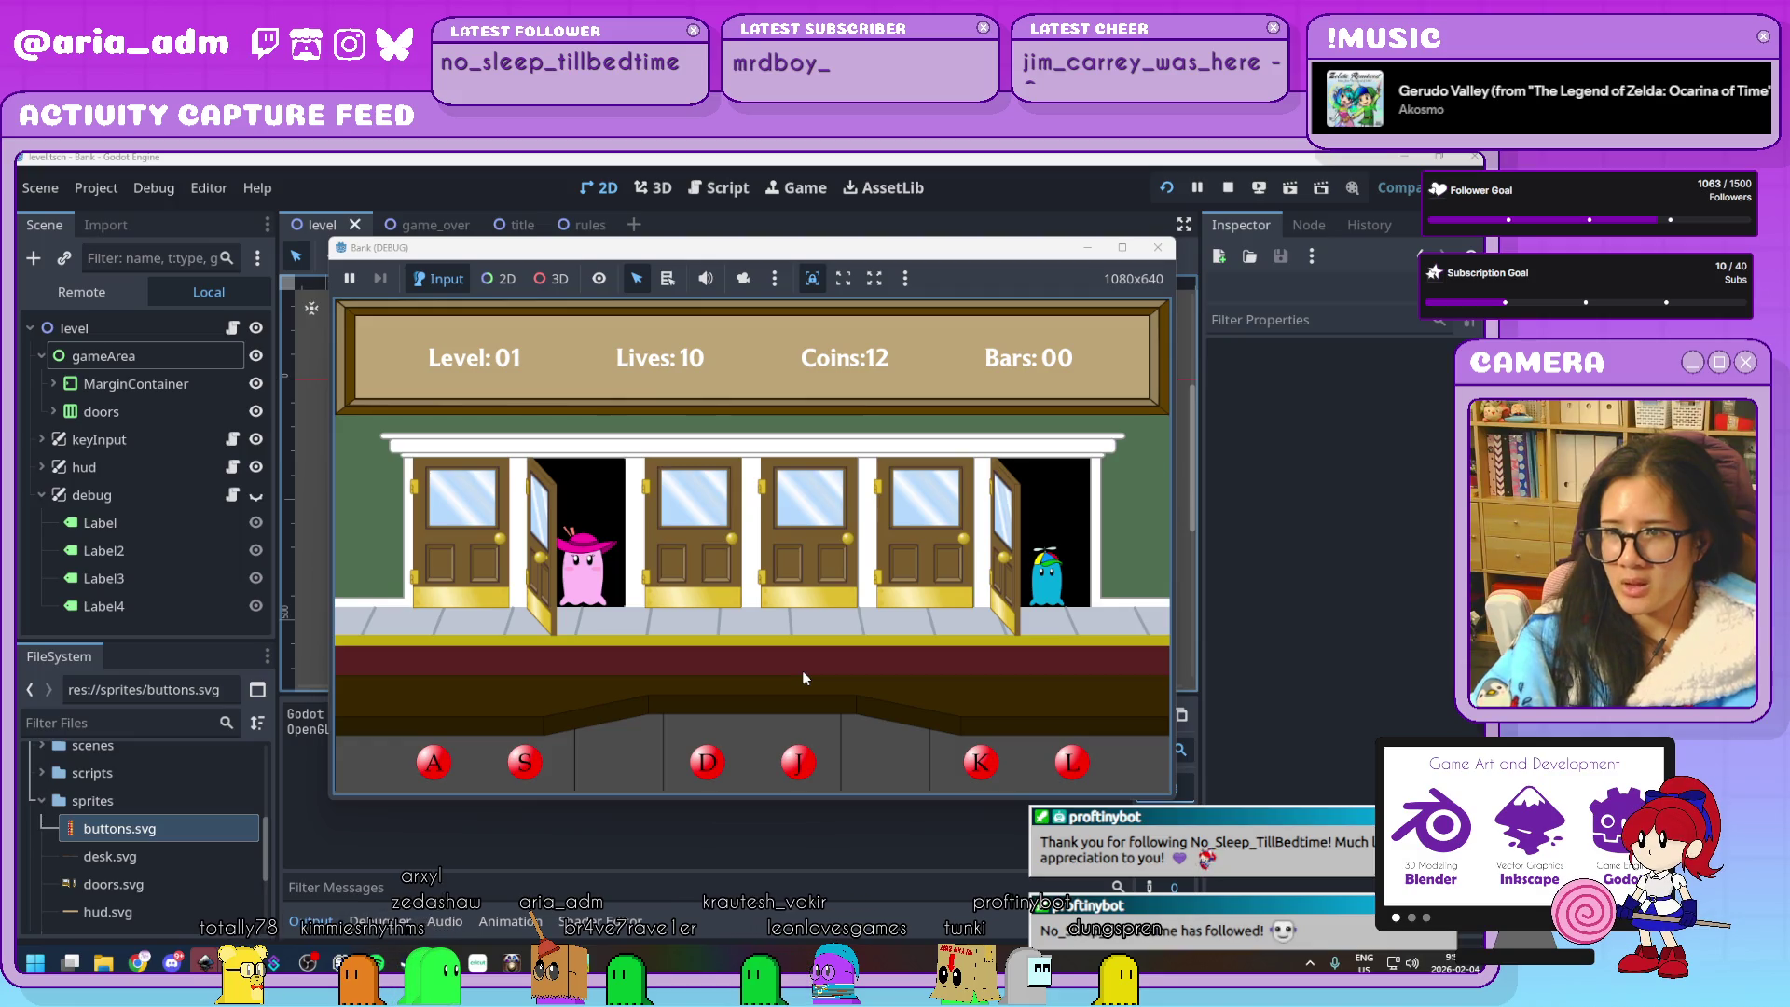
key(l)
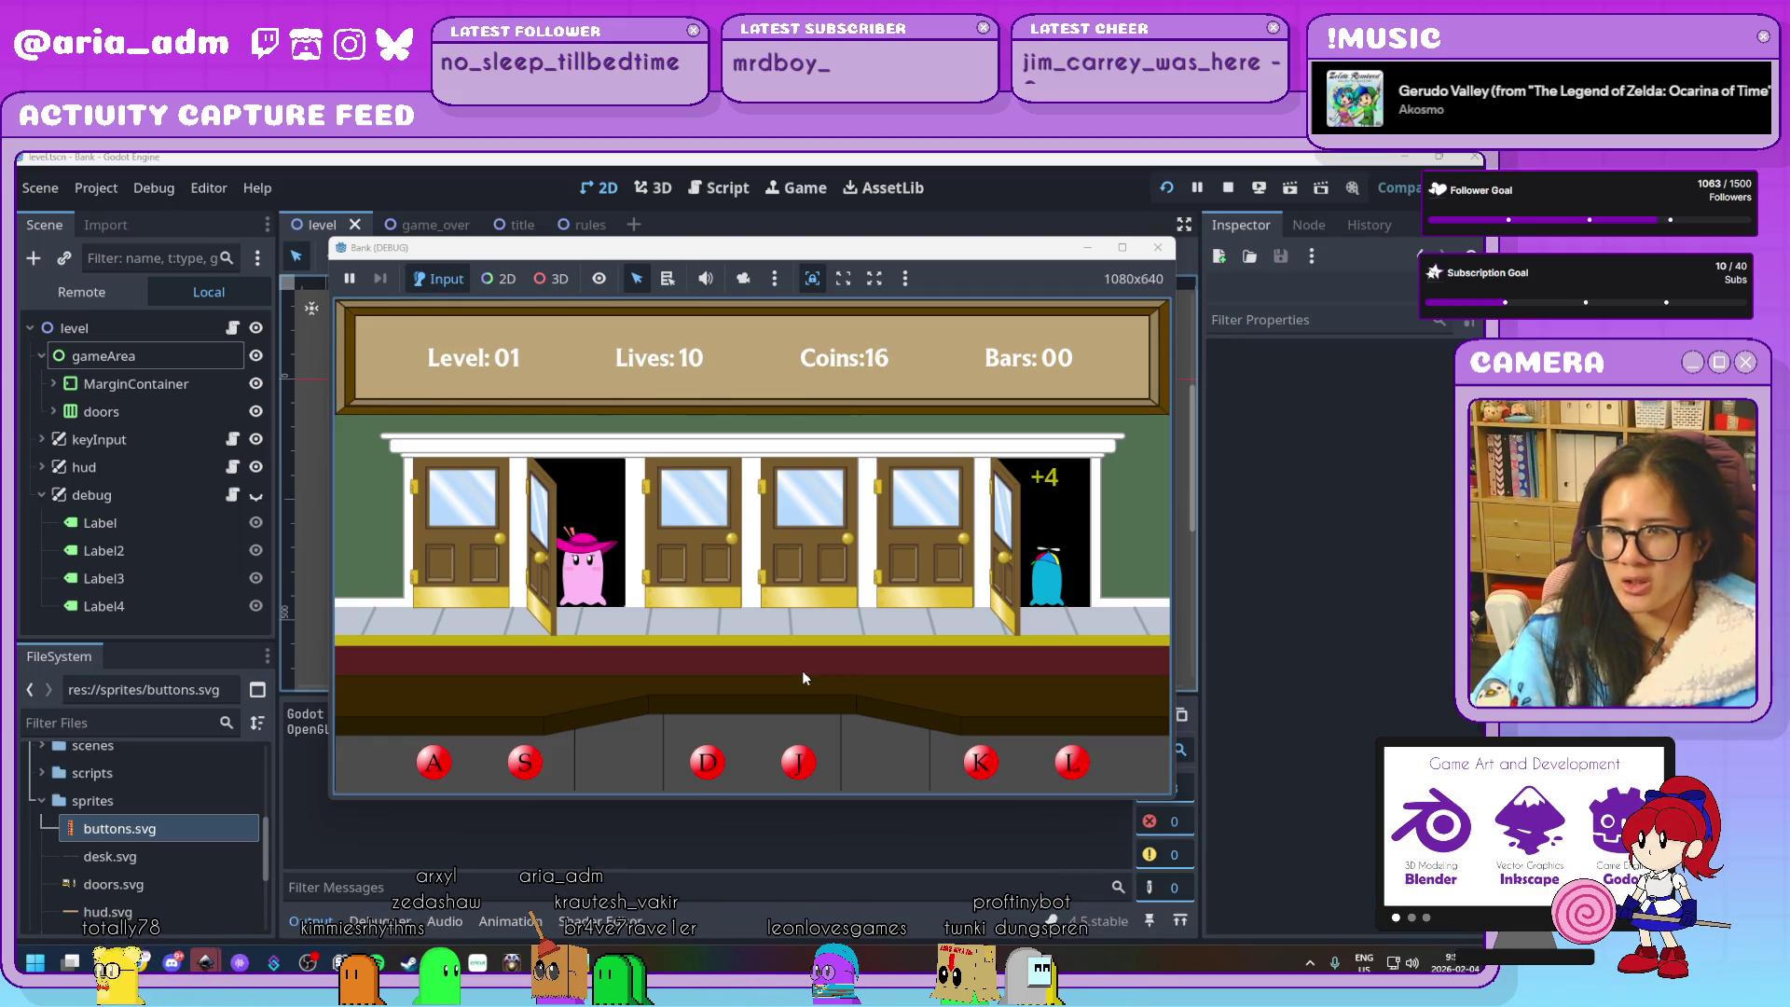
key(s)
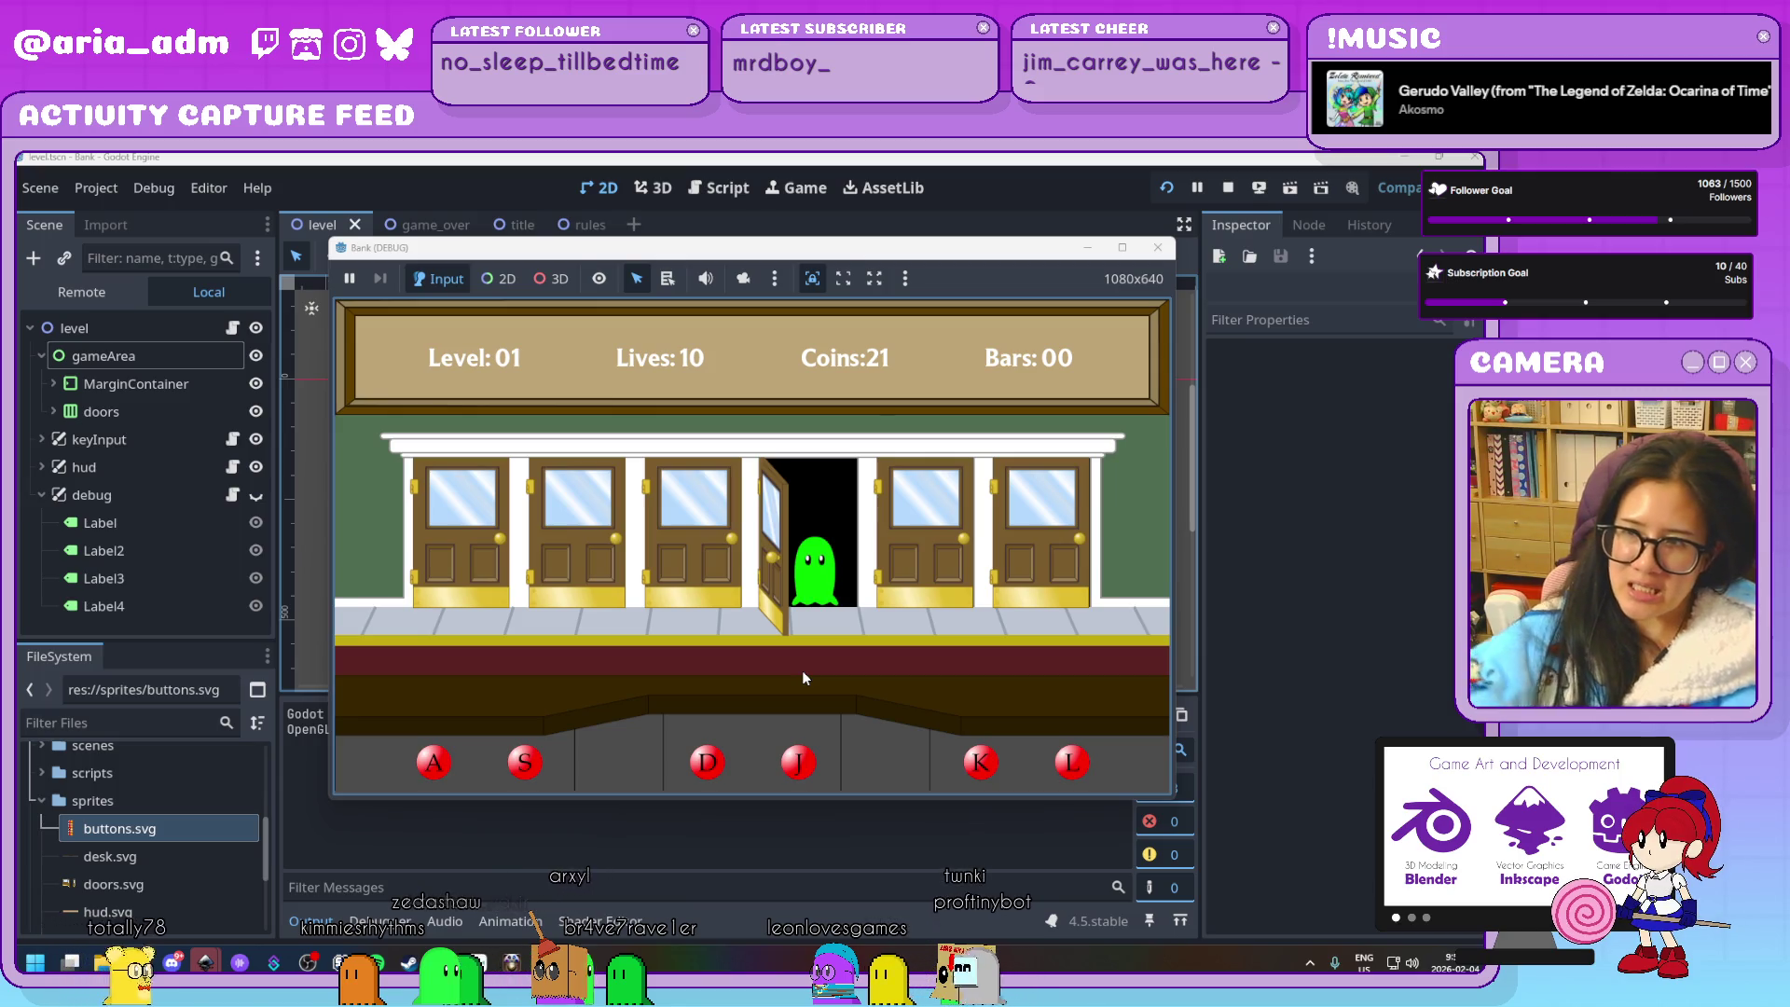
Stop the test run and zoom the level.tscn viewport to inspect the button sprites
click(1154, 250)
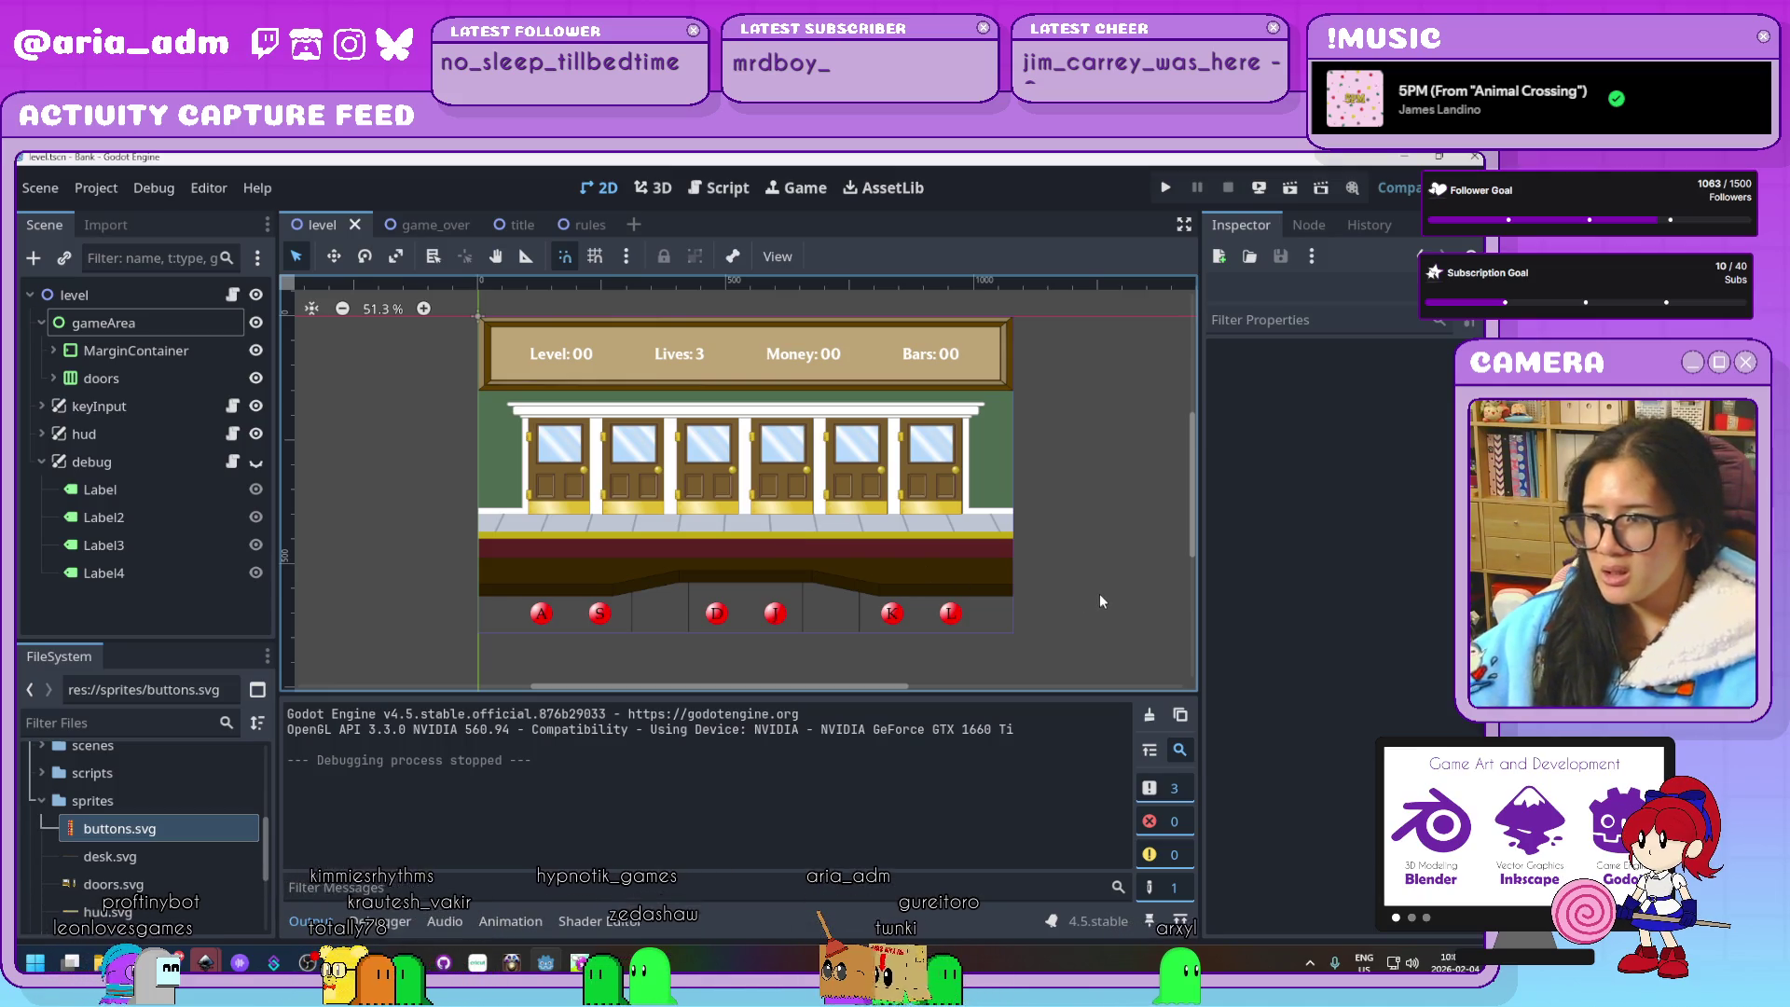
scroll(1016, 573, down, 1)
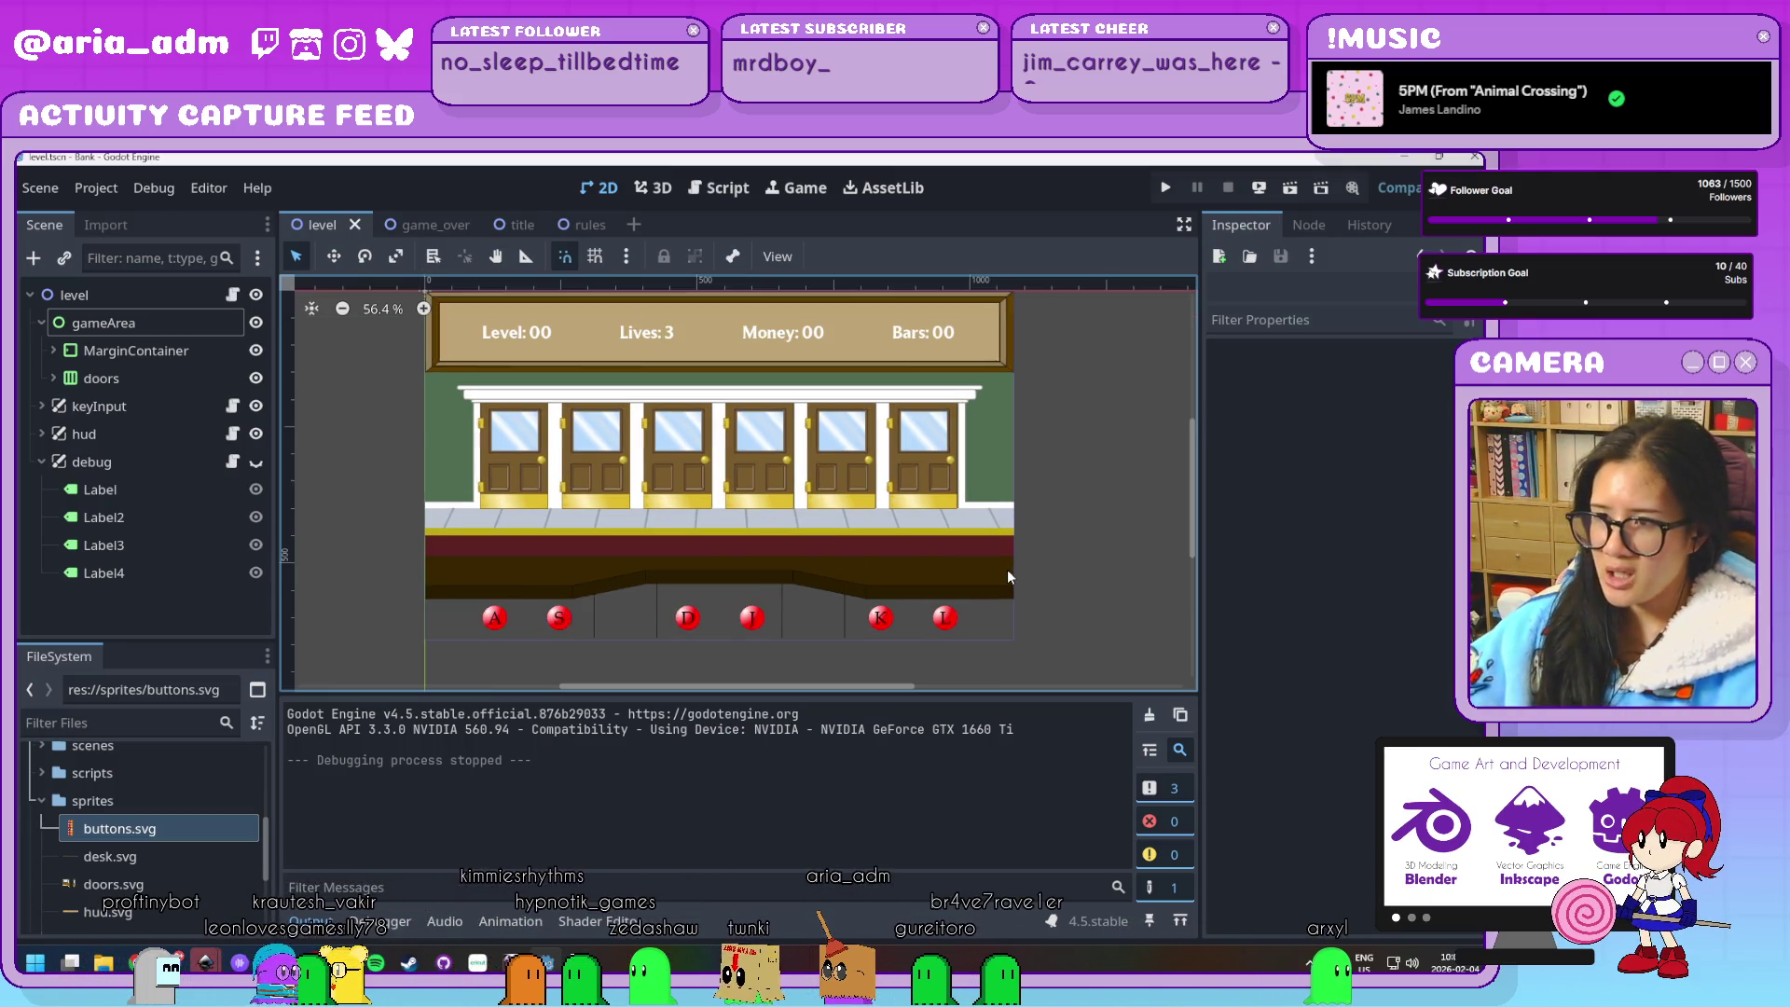
scroll(1022, 576, up, 1)
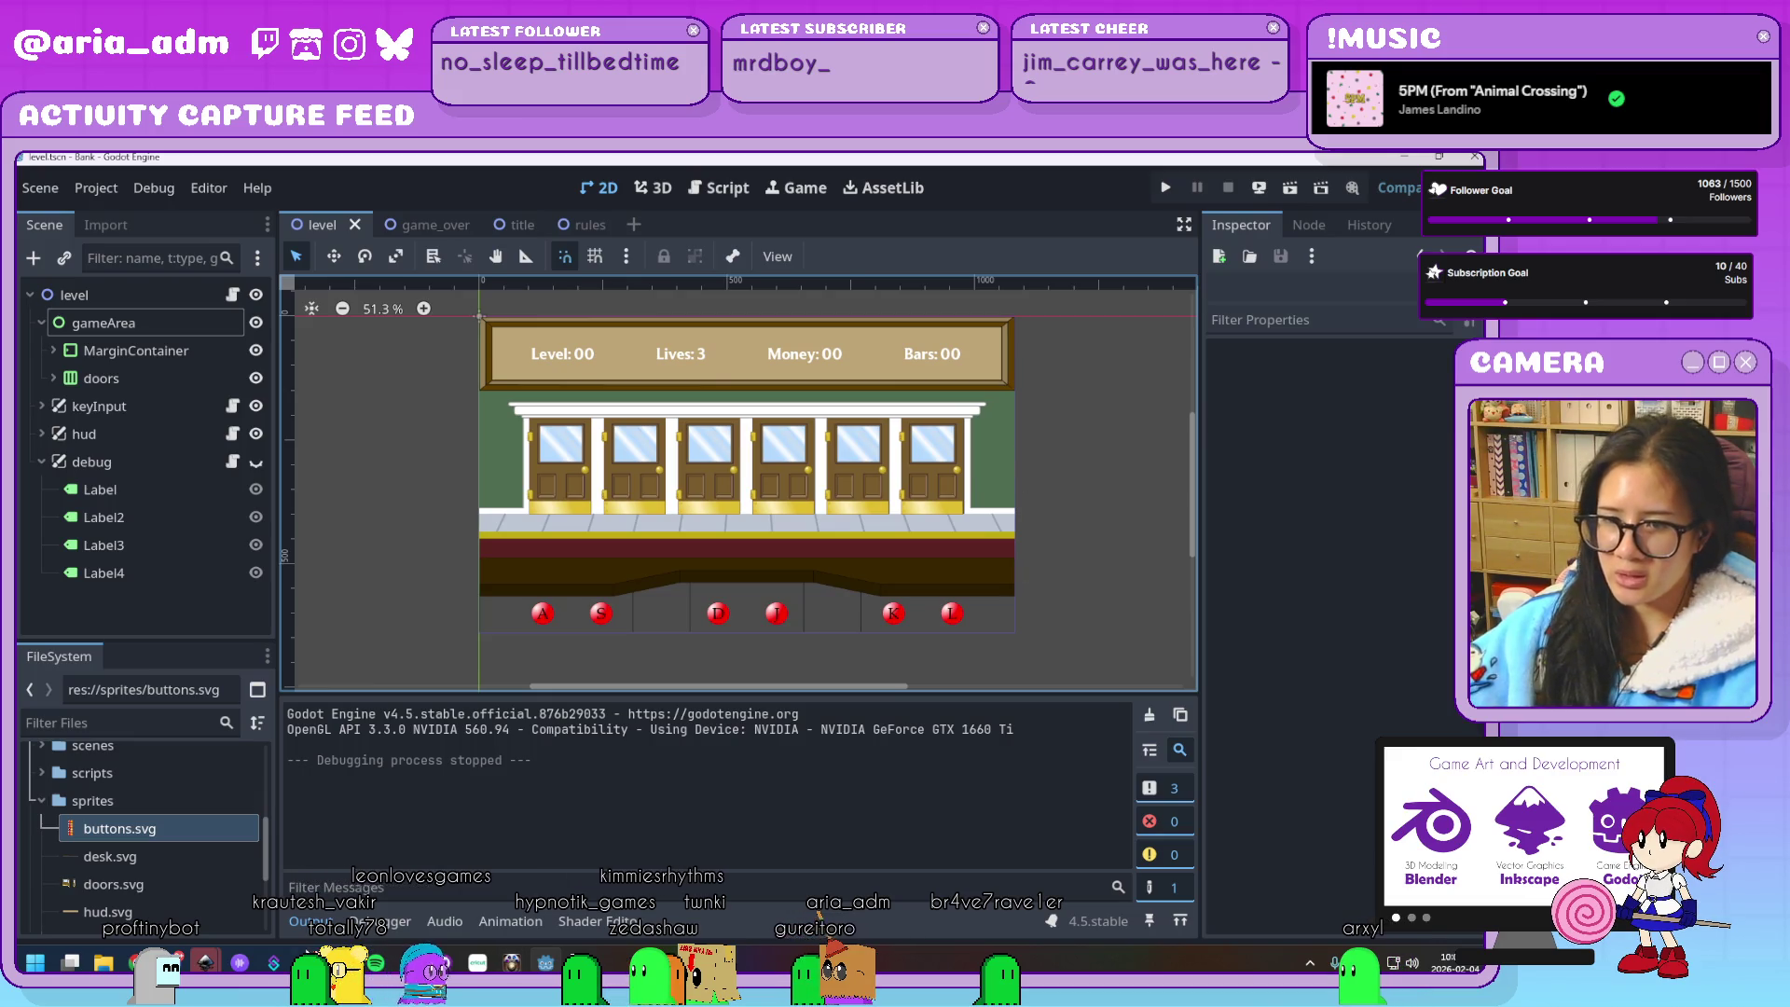
In the Inkscape buttons drawing, try an orange hue on the second A button via Fill and Stroke
mouse_move(206, 962)
click(135, 876)
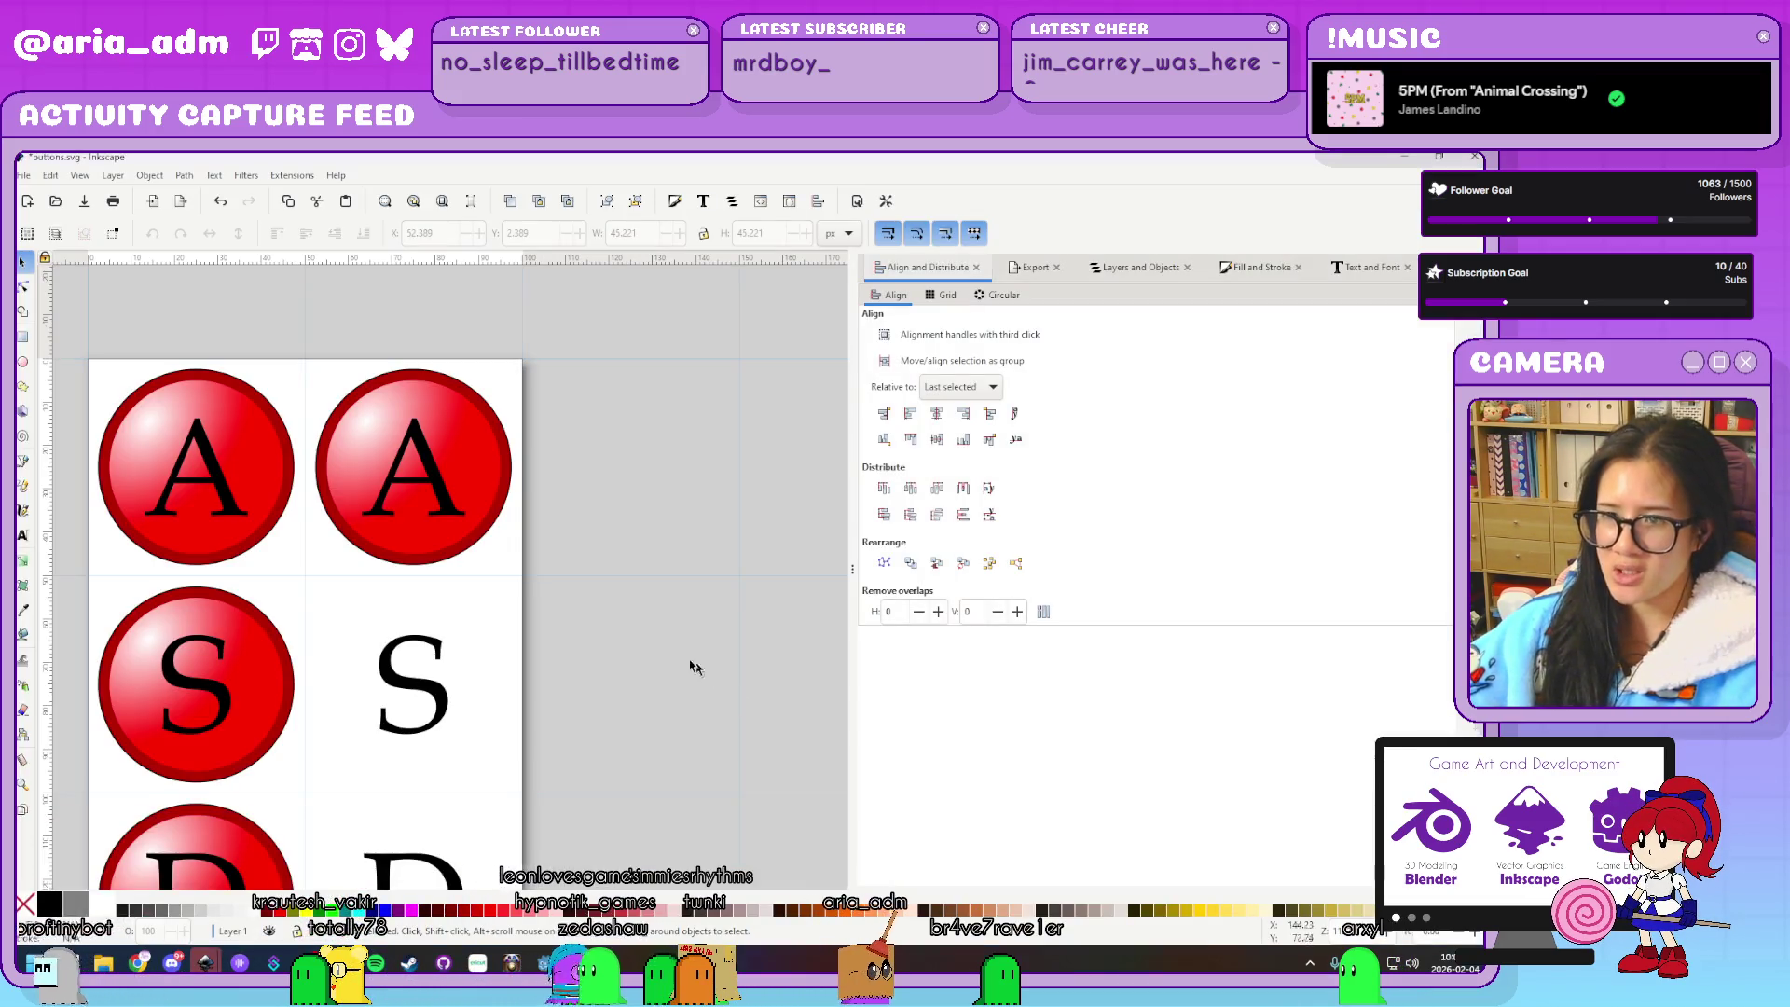
click(484, 504)
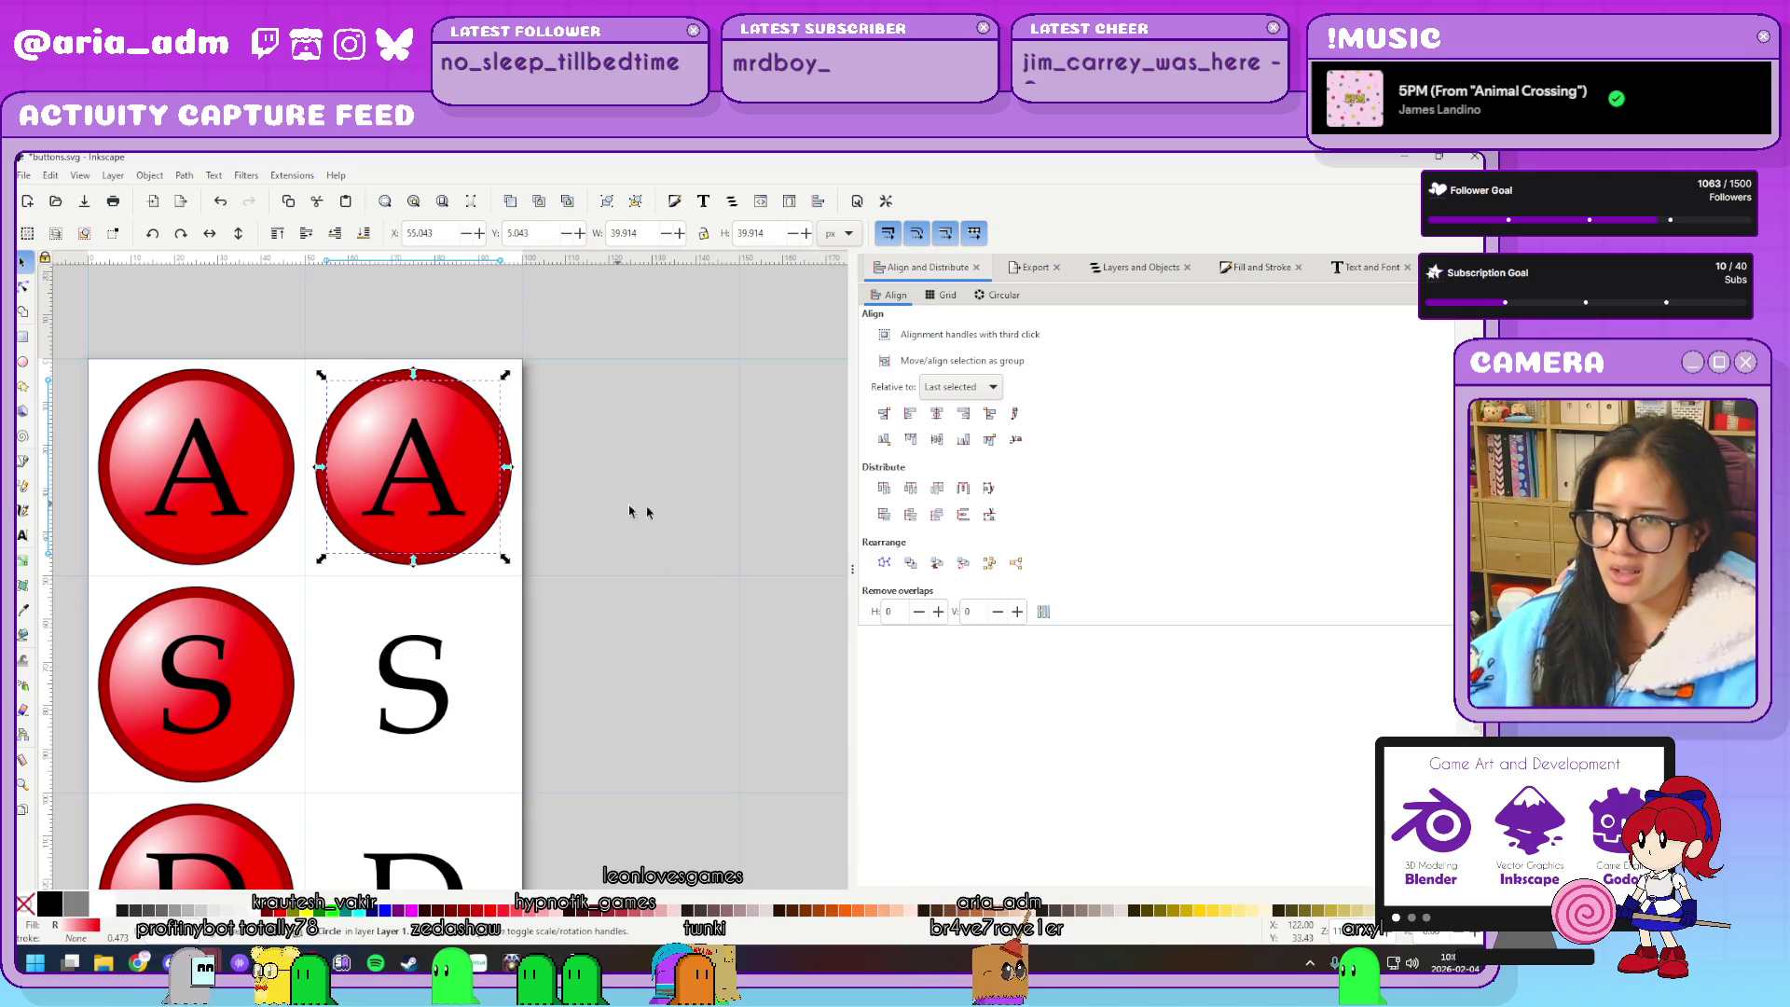
key(ctrl+shift+f)
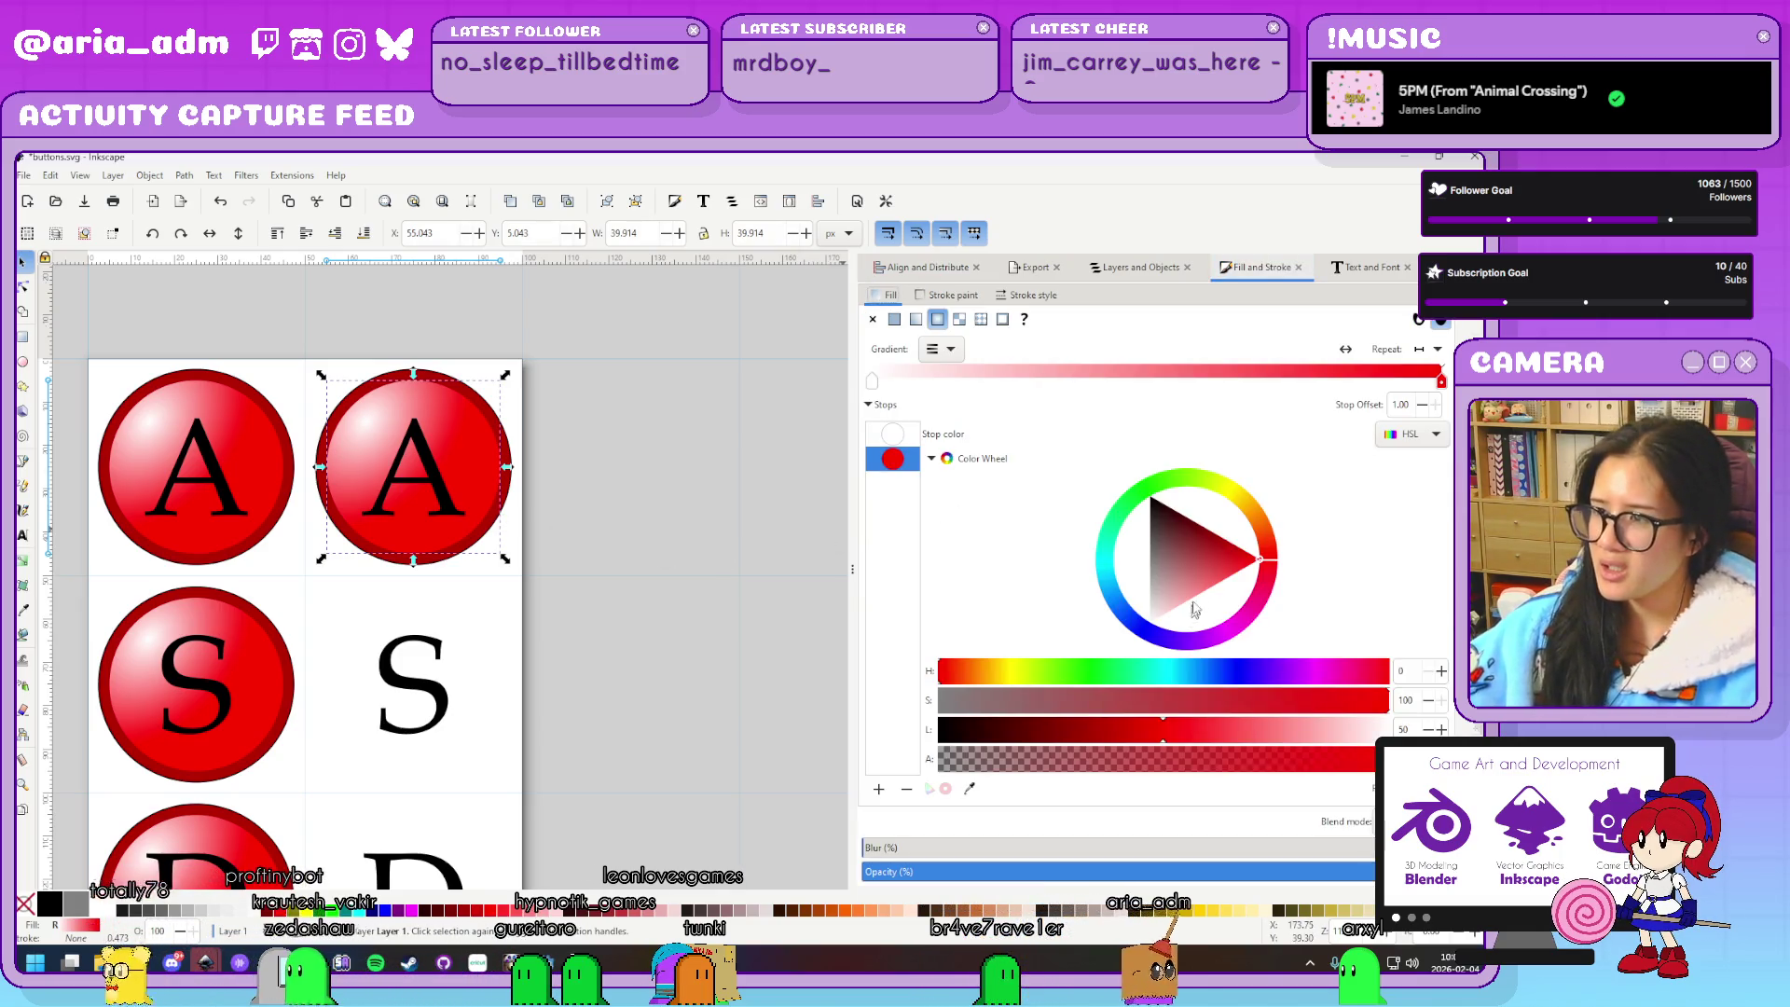
mouse_move(1260, 559)
mouse_down()
mouse_move(1249, 516)
mouse_move(1292, 510)
mouse_up()
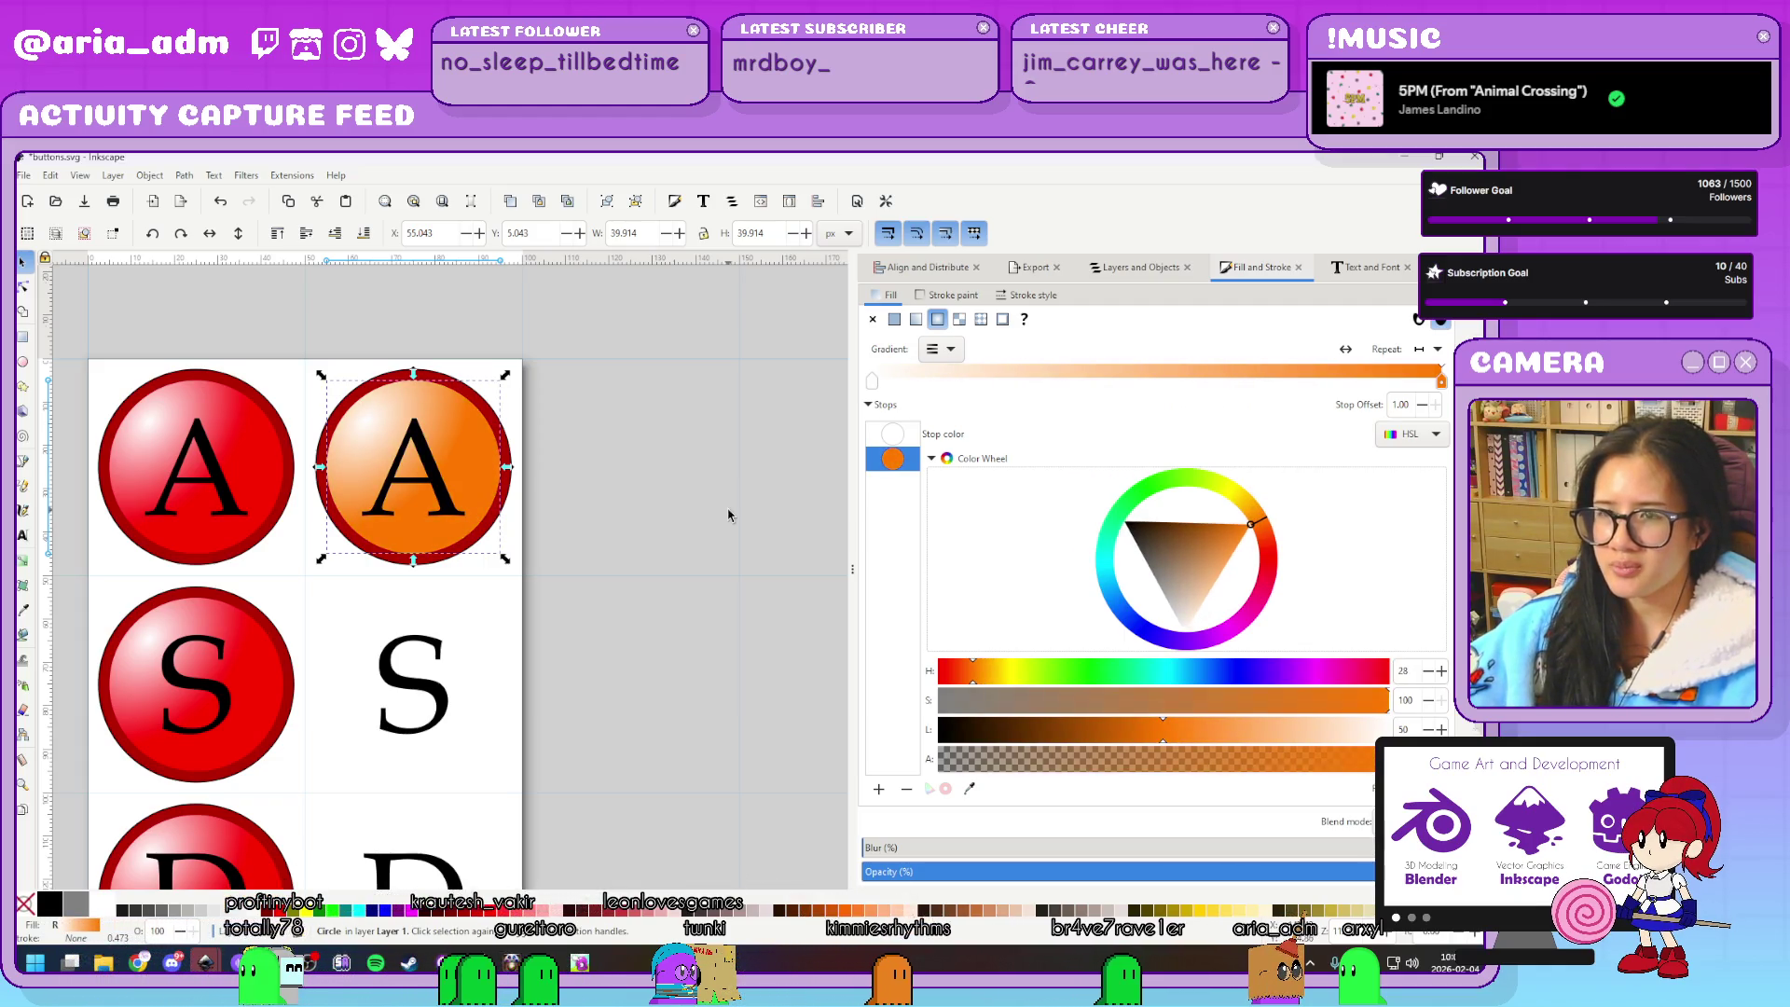
click(544, 482)
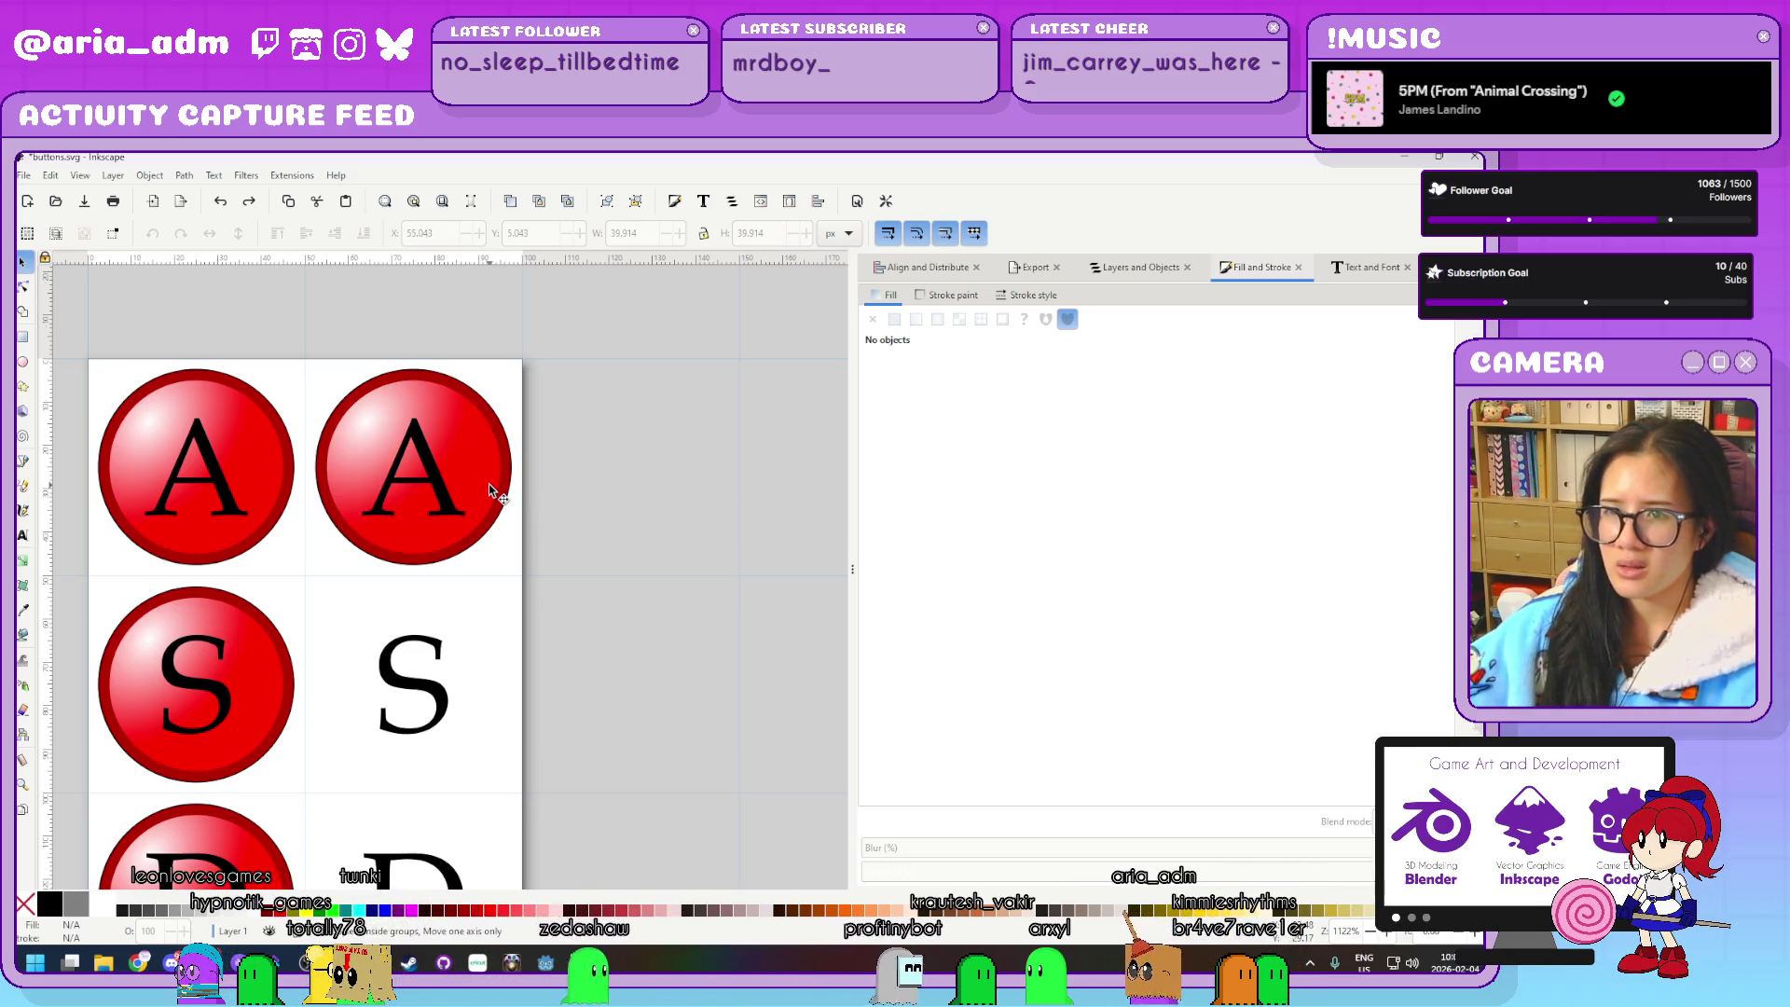
key(ctrl+z)
key(ctrl+shift+z)
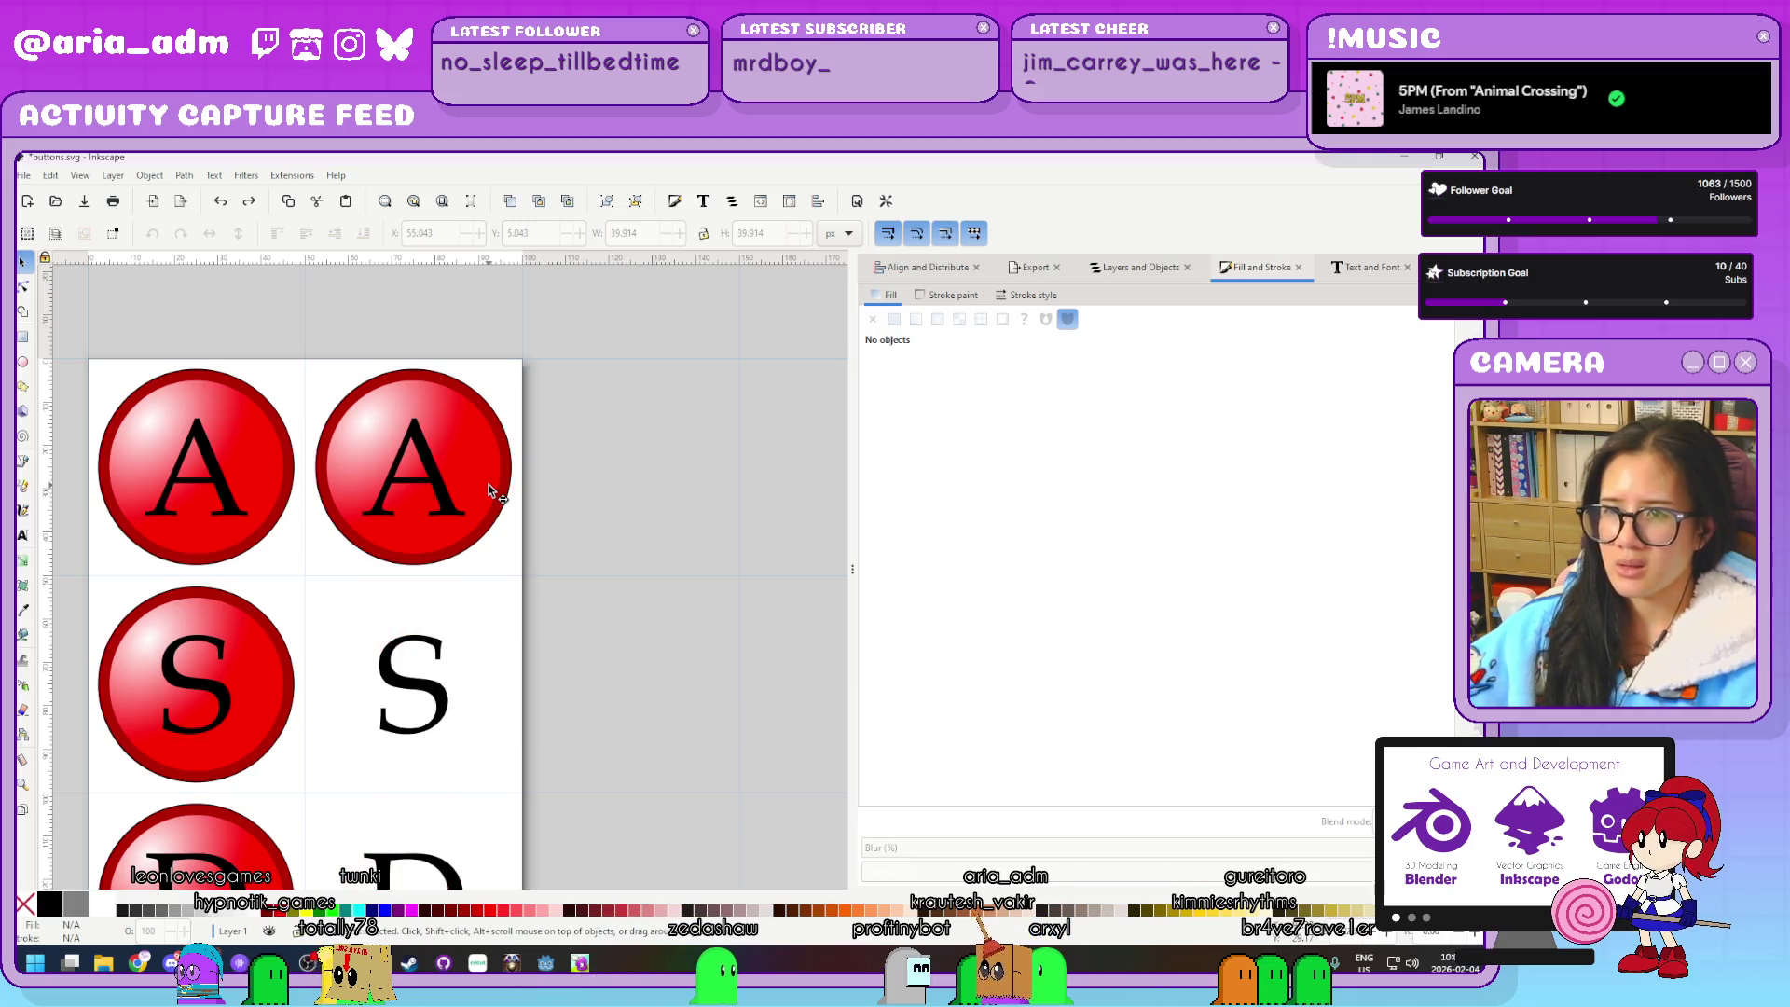
Test an orange-brown tint on the second A's outer circle, then undo it
click(488, 492)
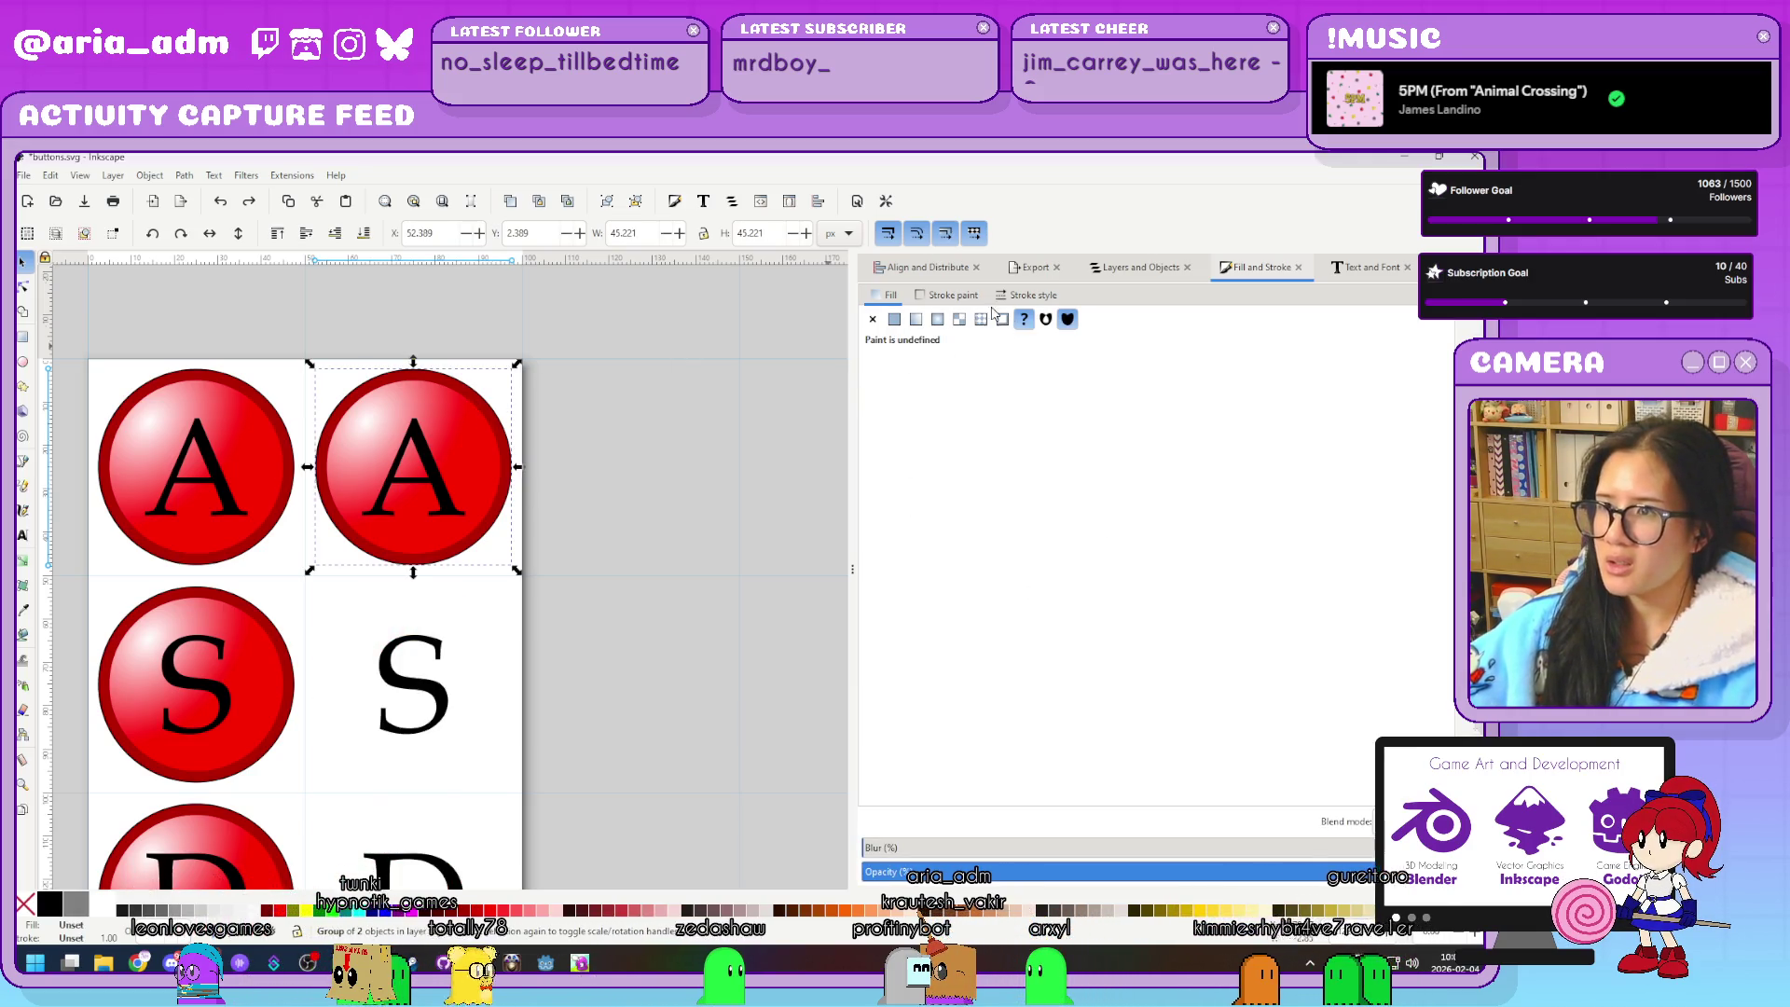
double_click(462, 446)
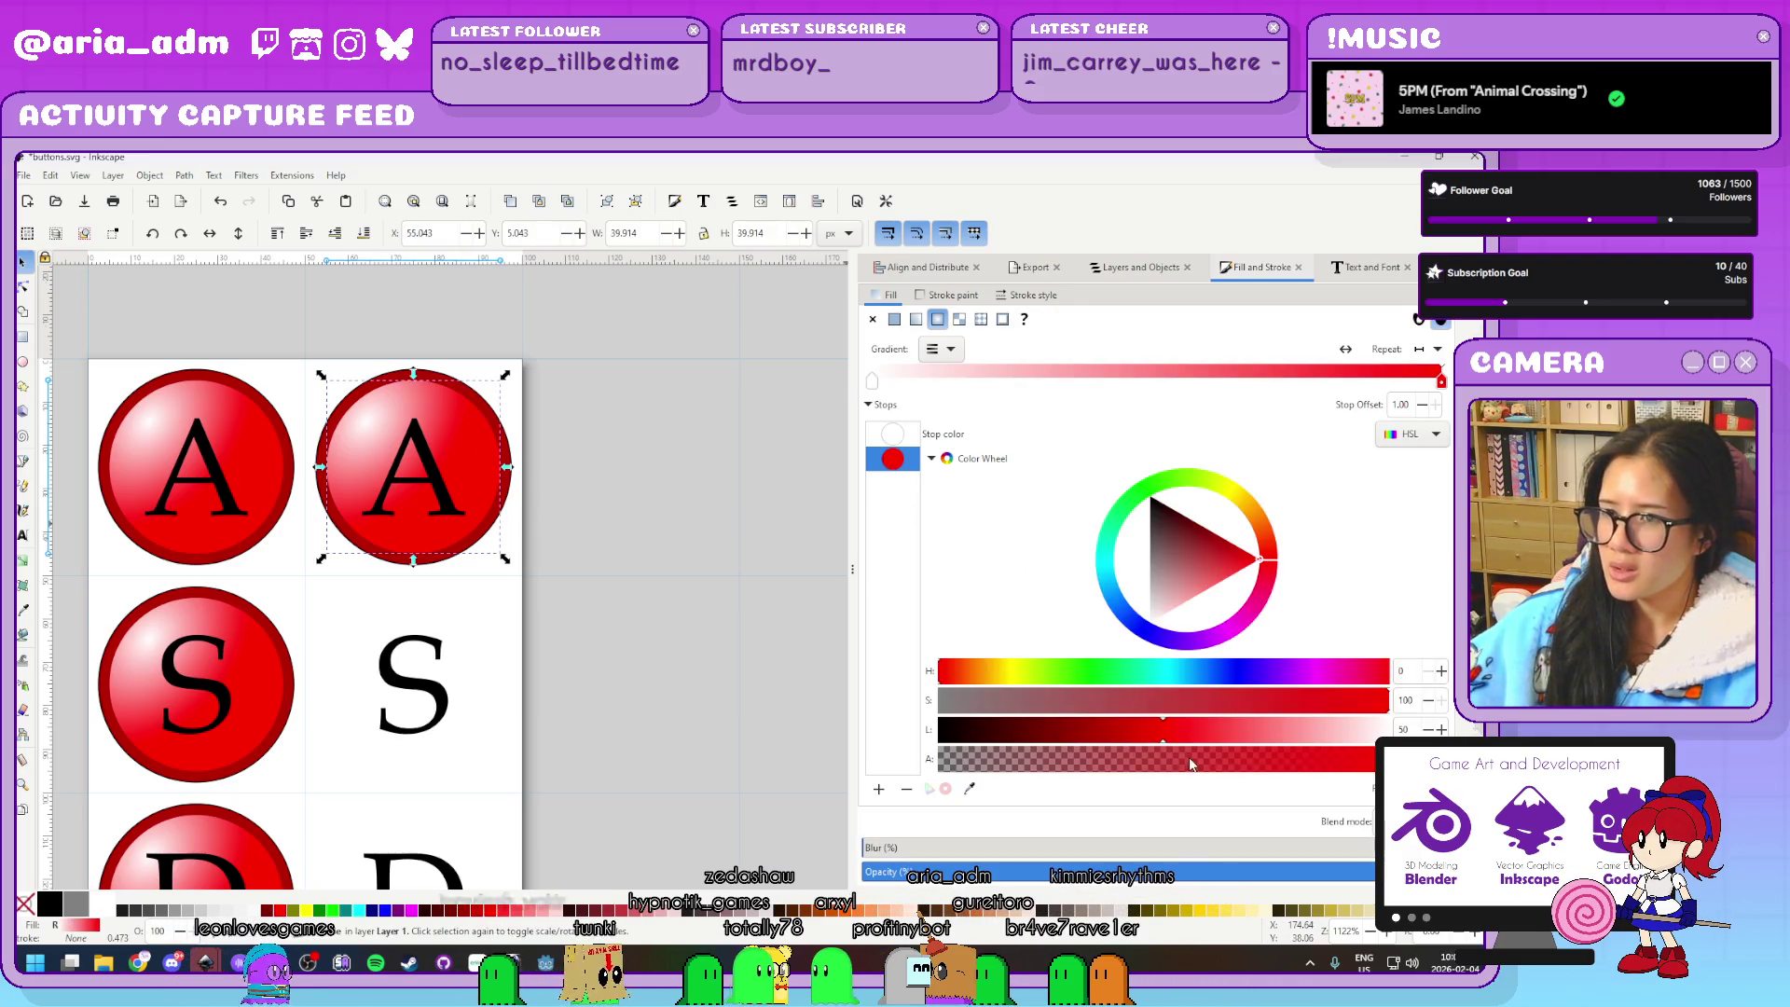
click(399, 588)
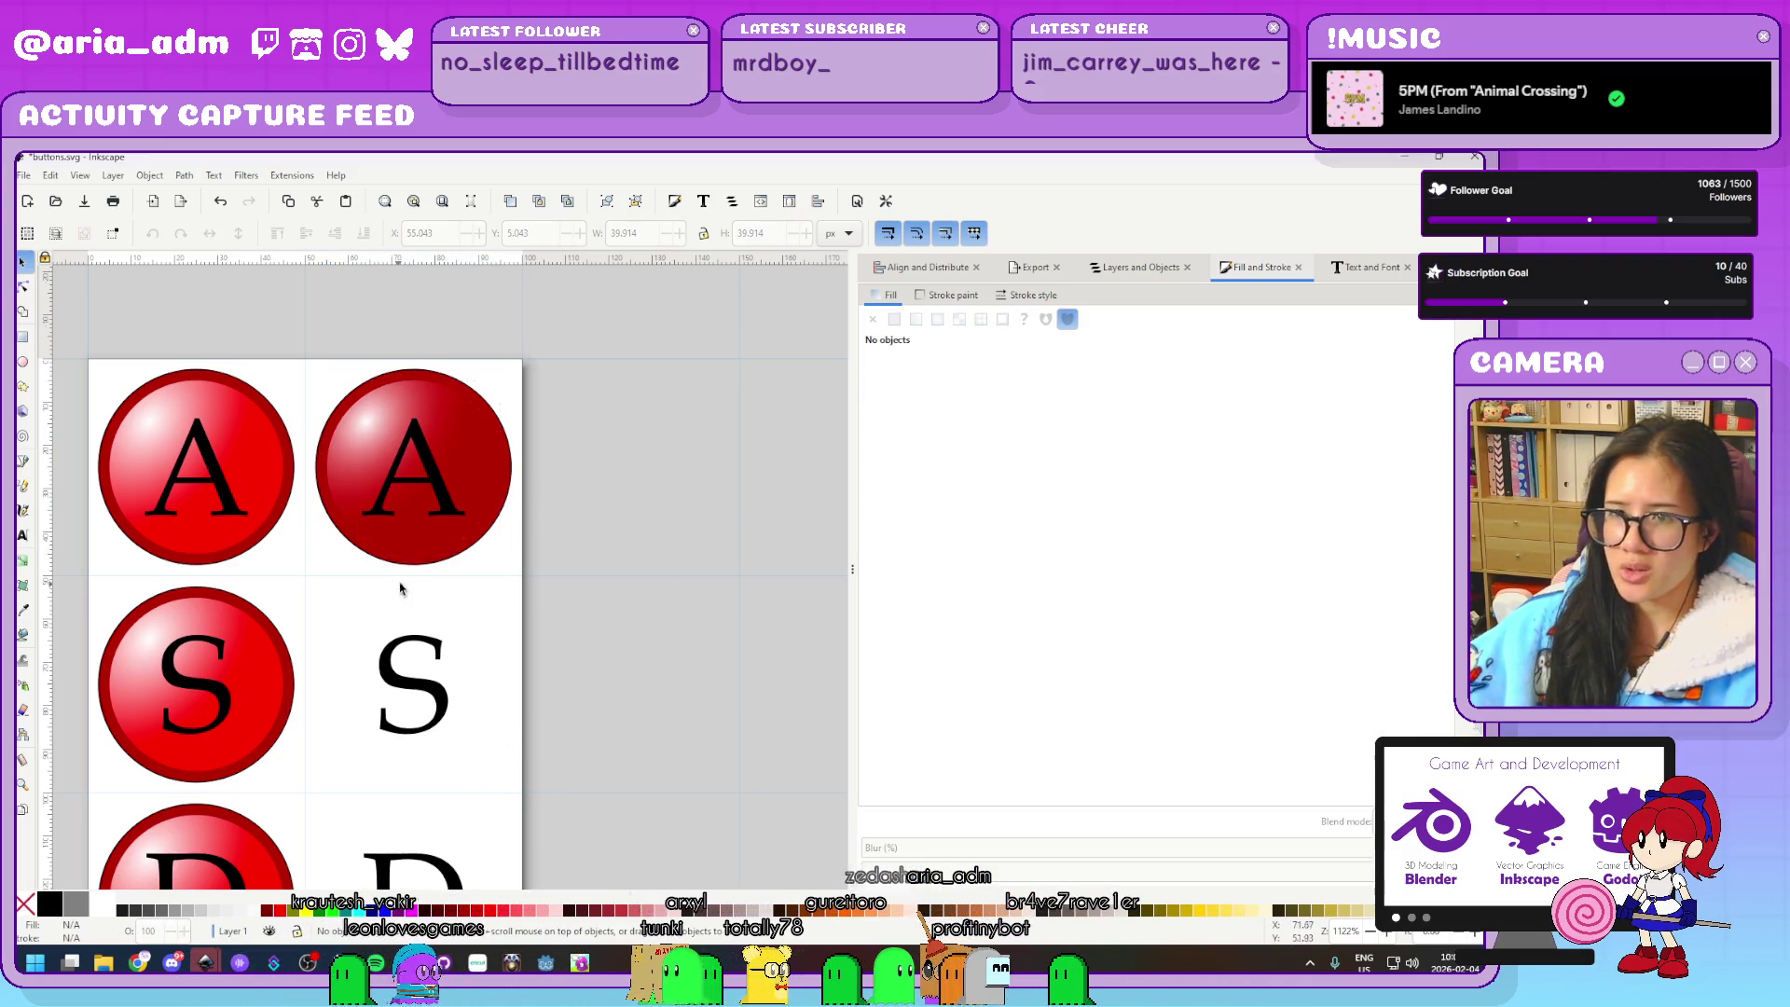
click(436, 565)
mouse_move(1274, 489)
mouse_down()
mouse_move(1278, 427)
mouse_move(1293, 437)
mouse_up()
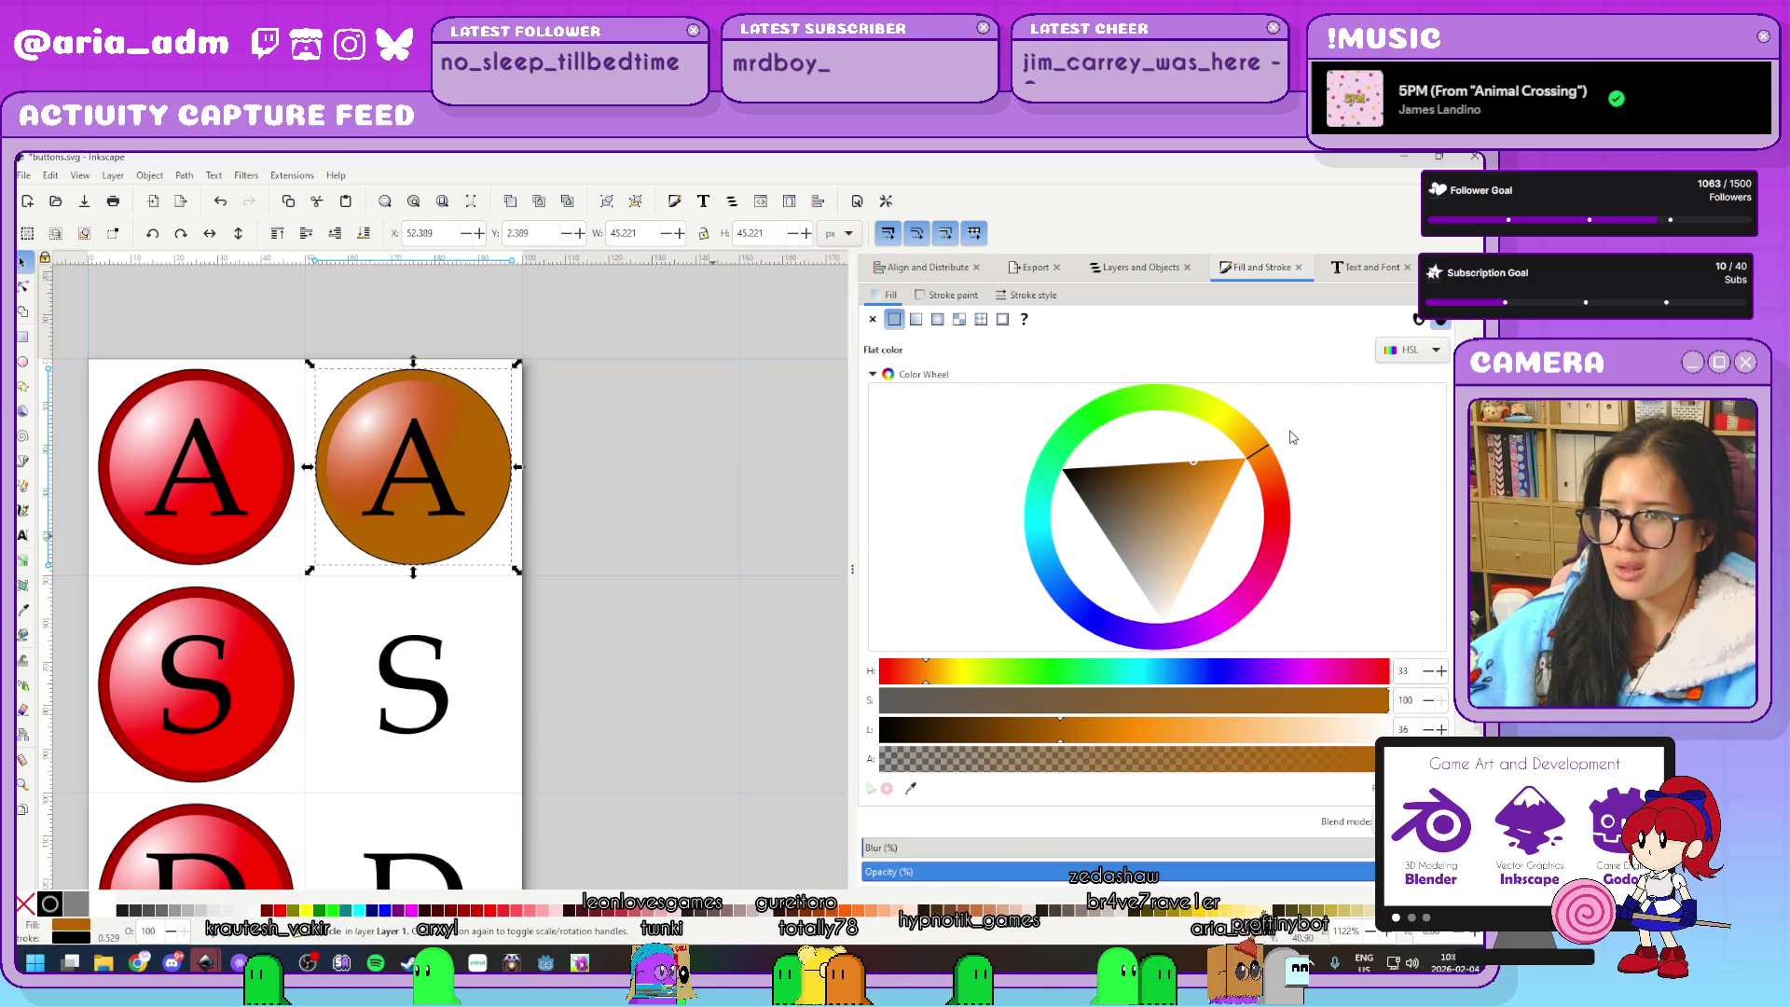
key(ctrl+z)
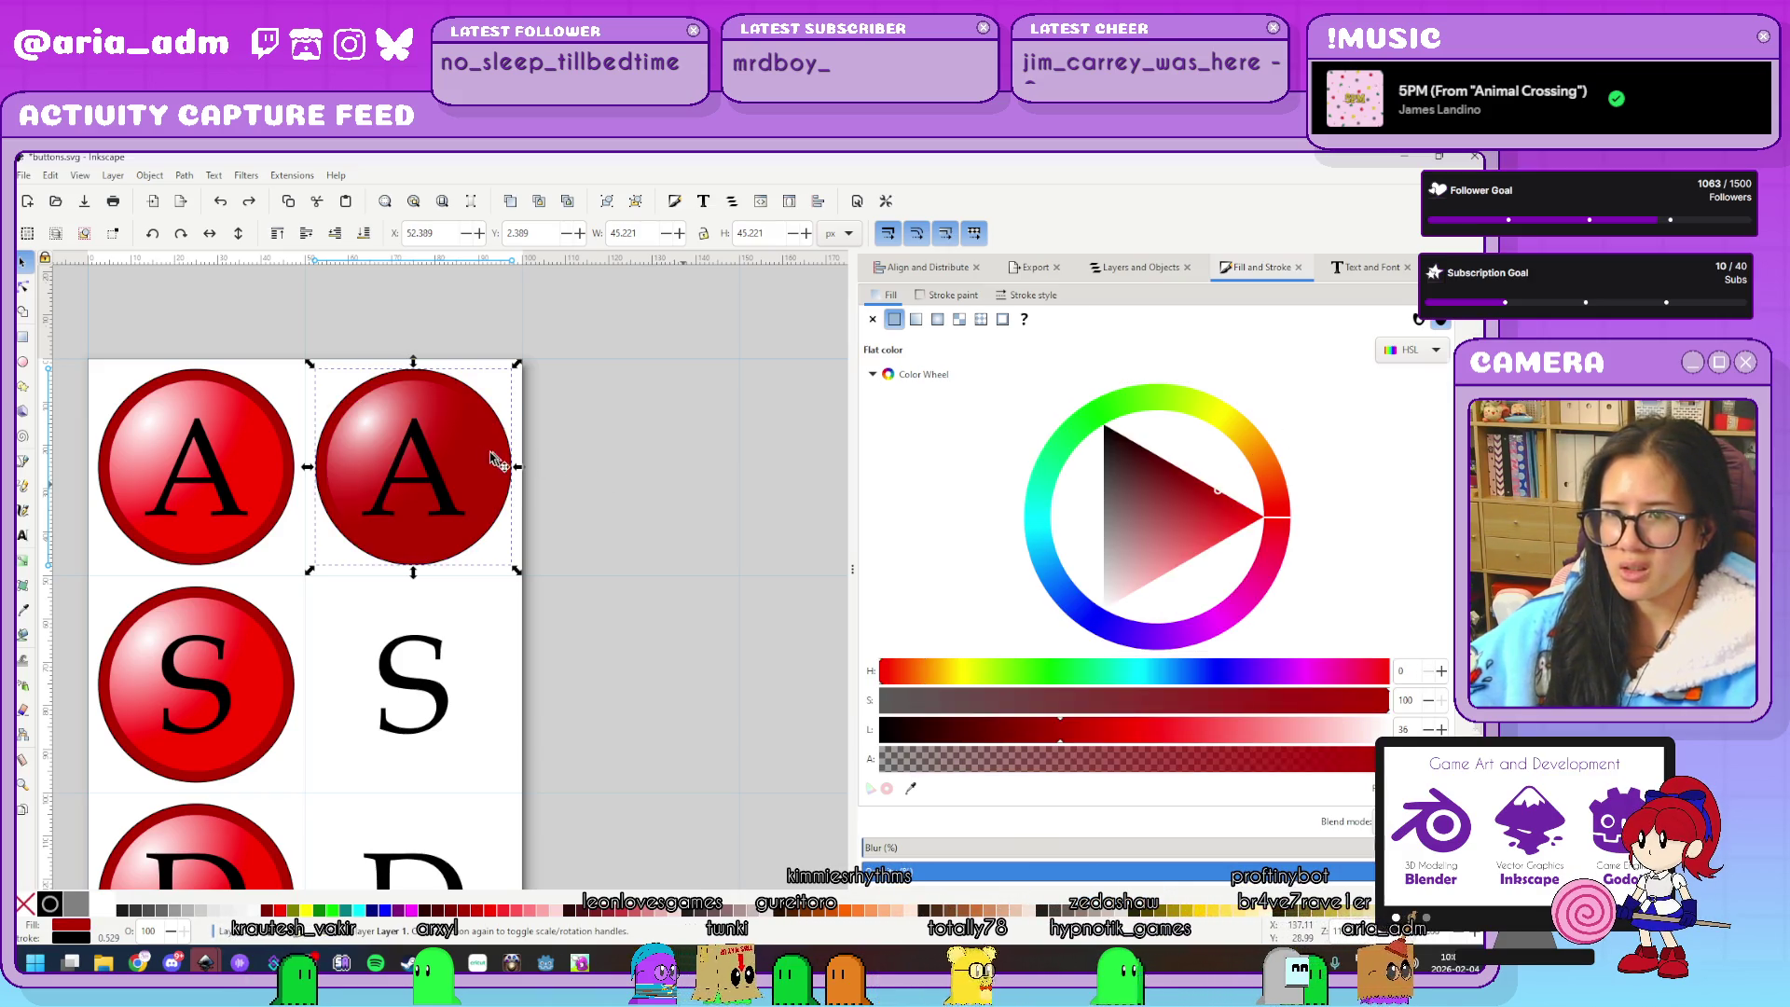
Turn the inner circle's gradient stop orange and add a yellow middle stop
click(466, 442)
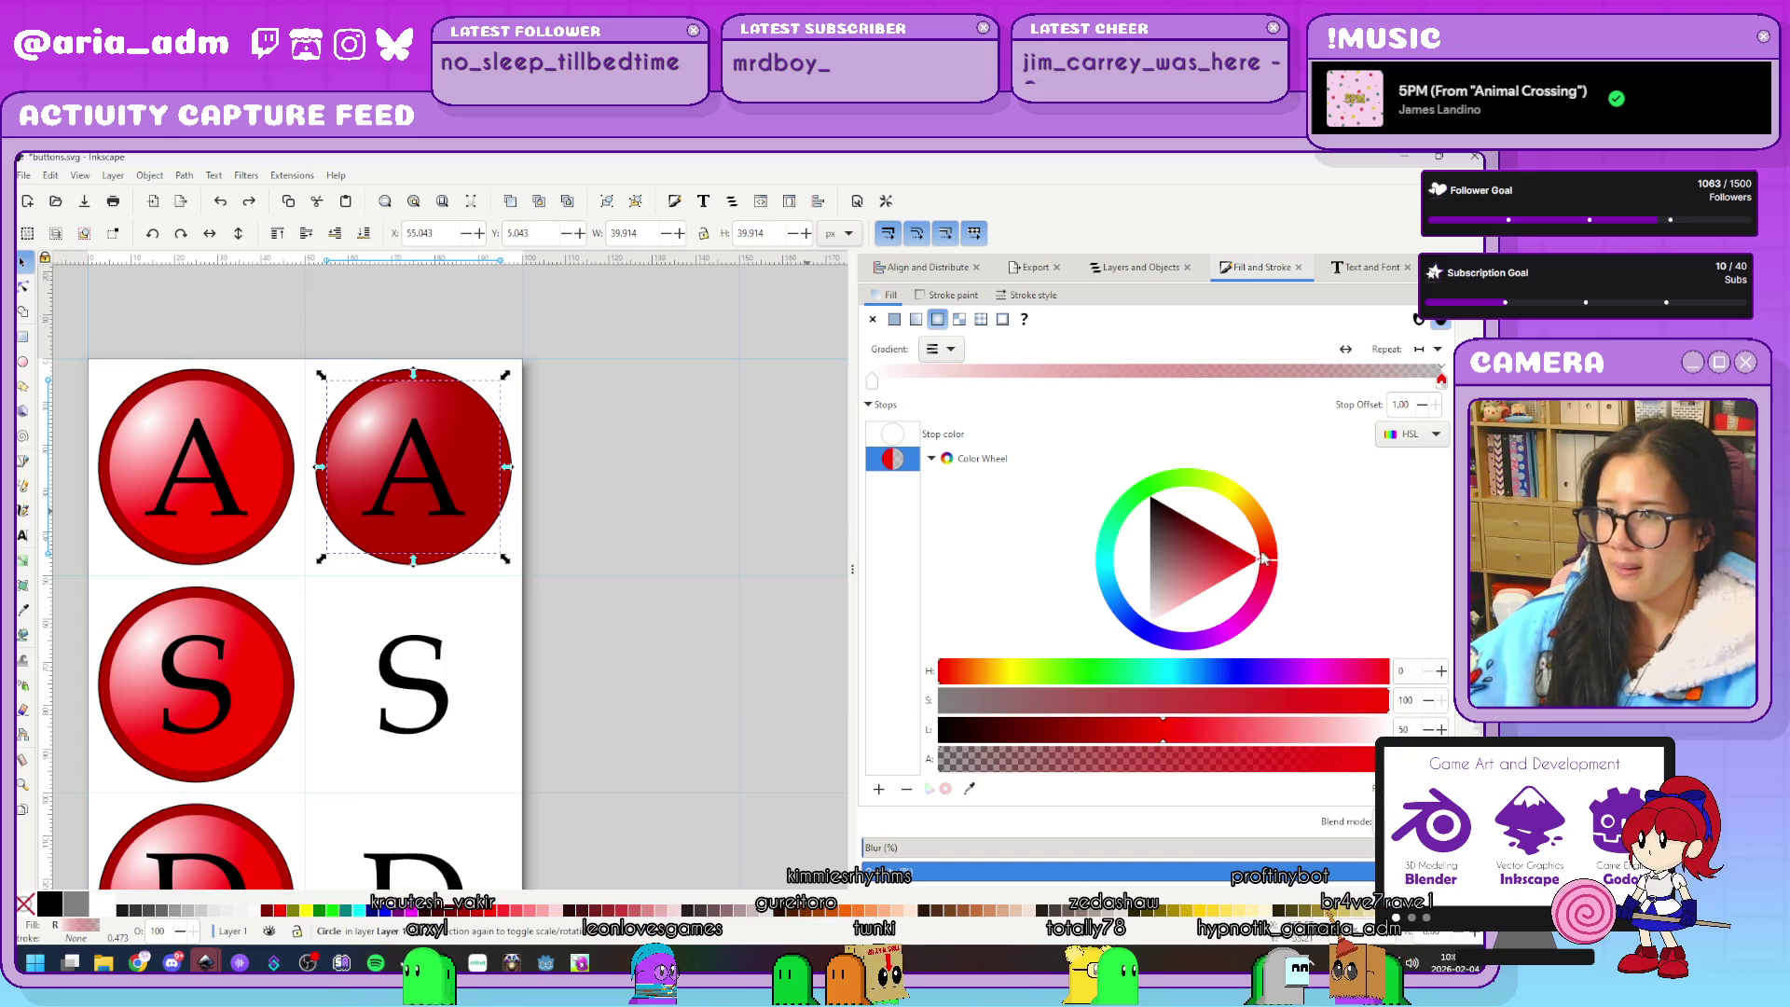
click(1264, 558)
drag(1273, 550, 1270, 523)
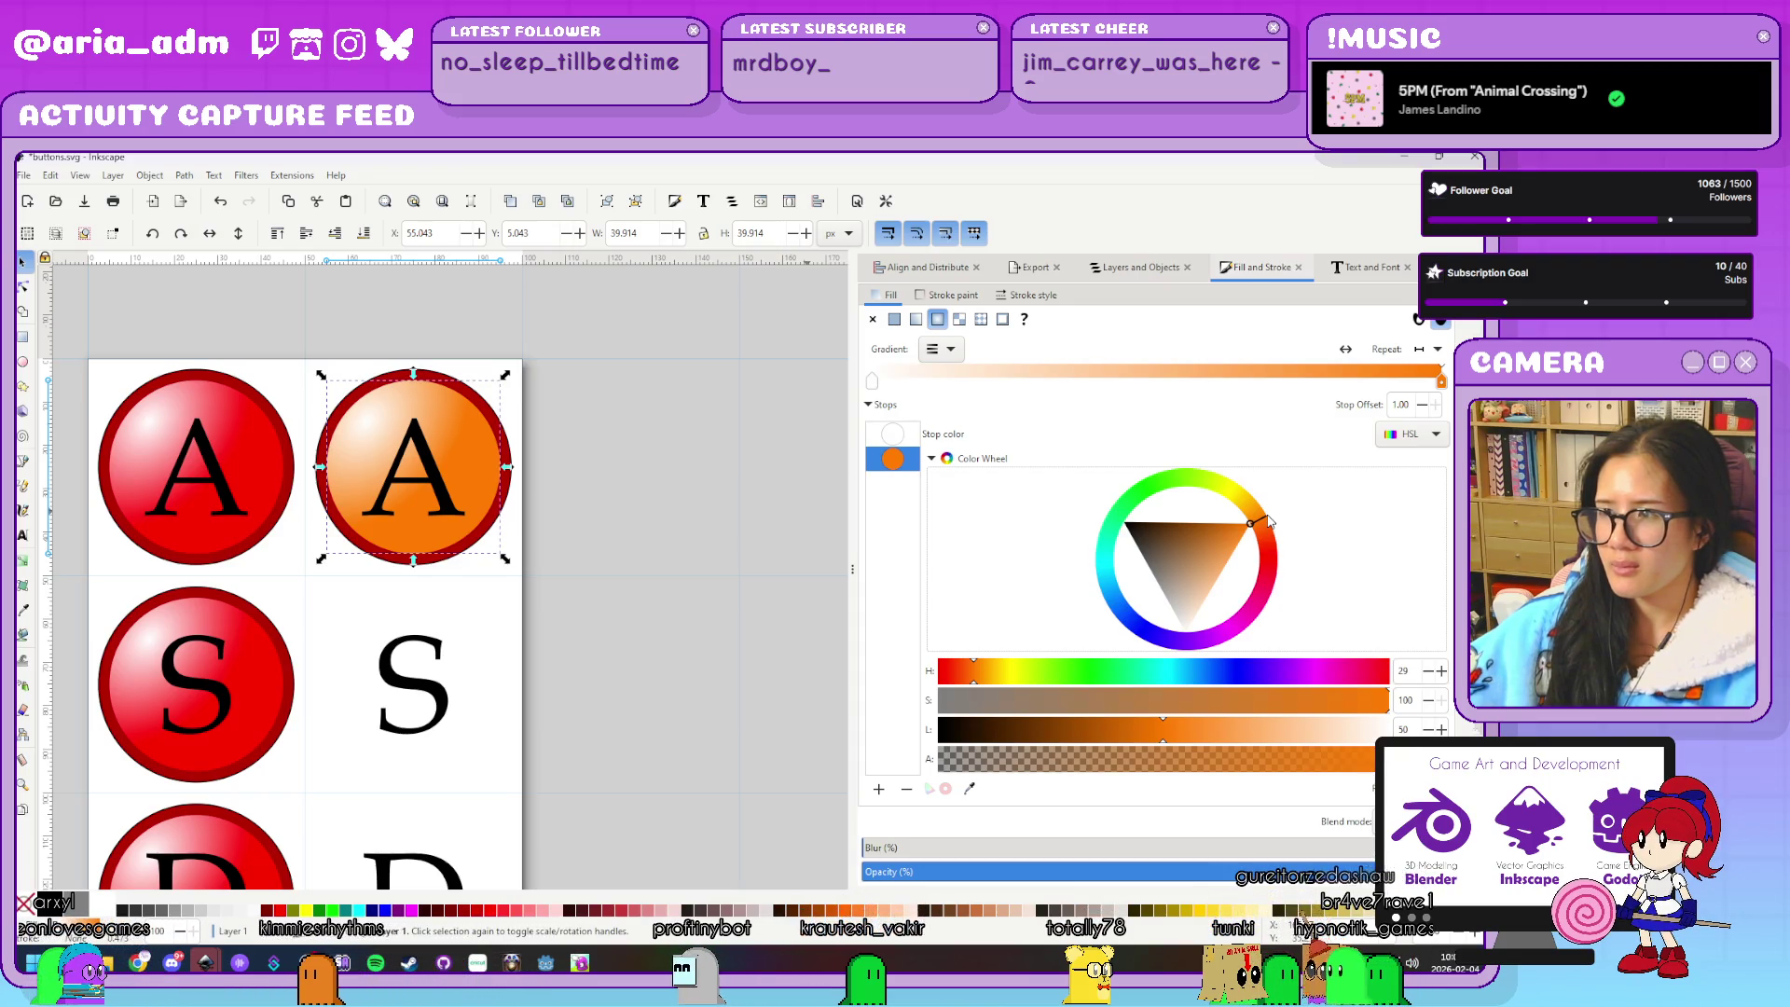
drag(1268, 522, 1280, 522)
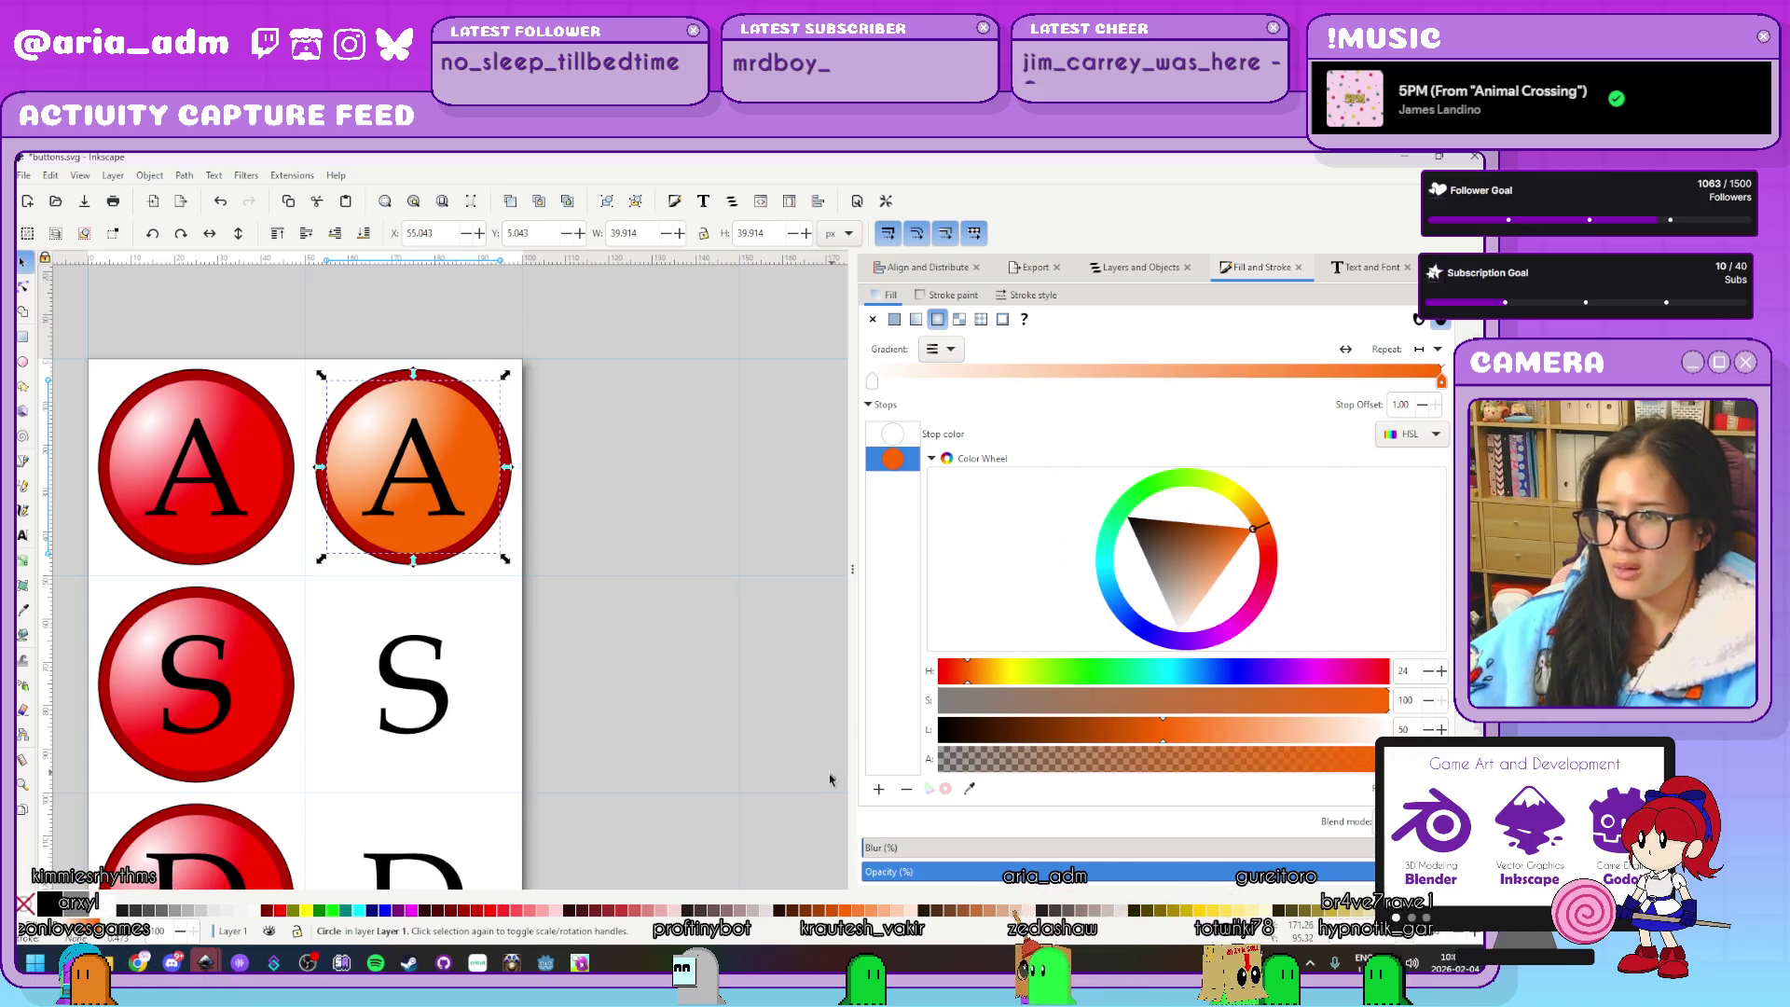
click(878, 788)
click(1258, 517)
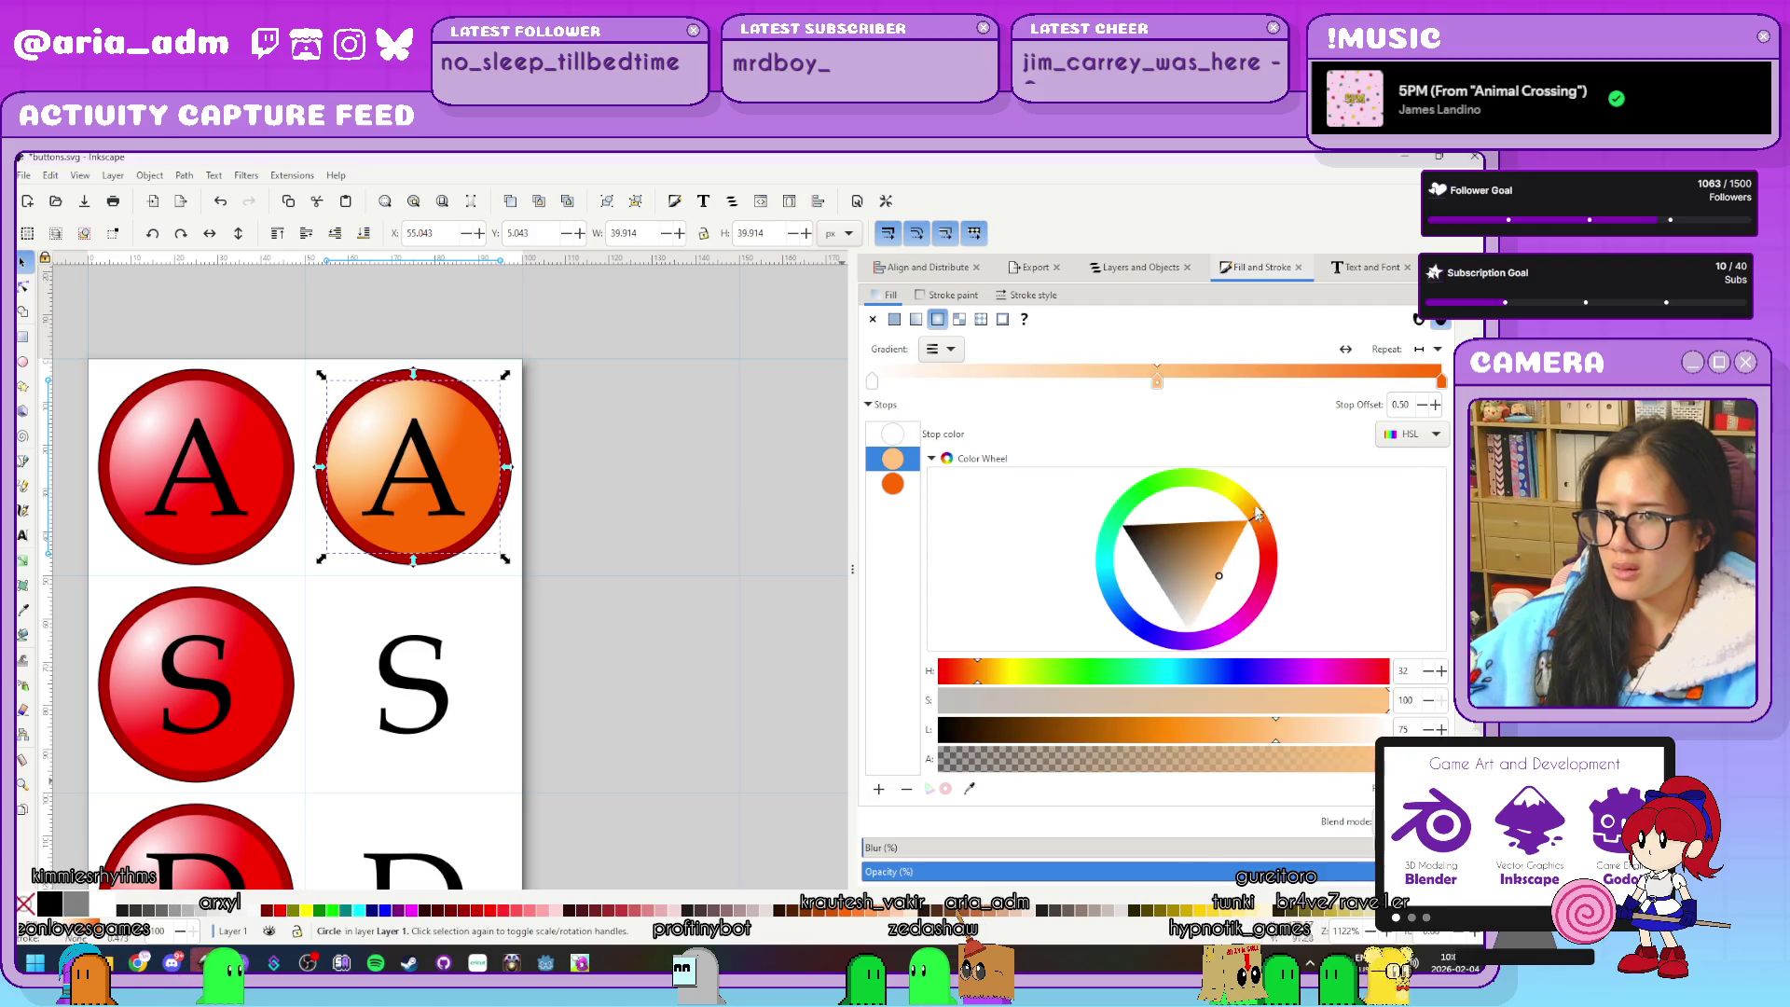
drag(1257, 516, 1252, 492)
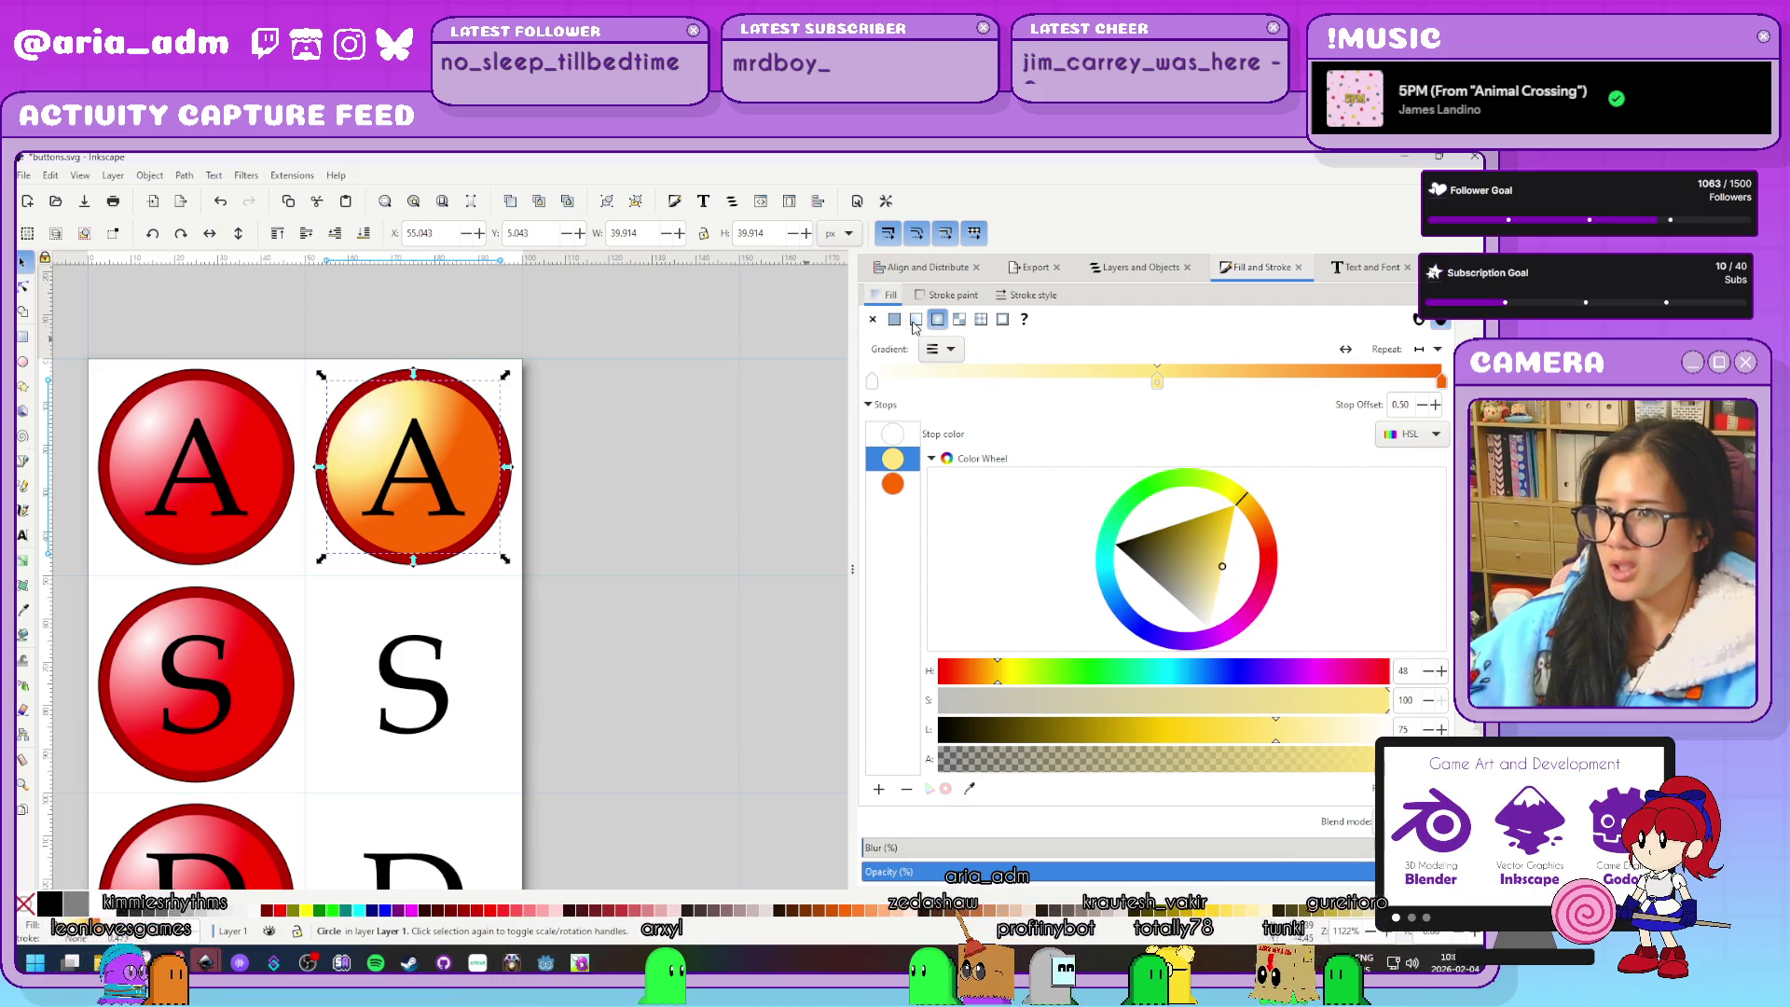
With the Gradient tool, centre the radial gradient in the second A's circle and resize its radius
key(n)
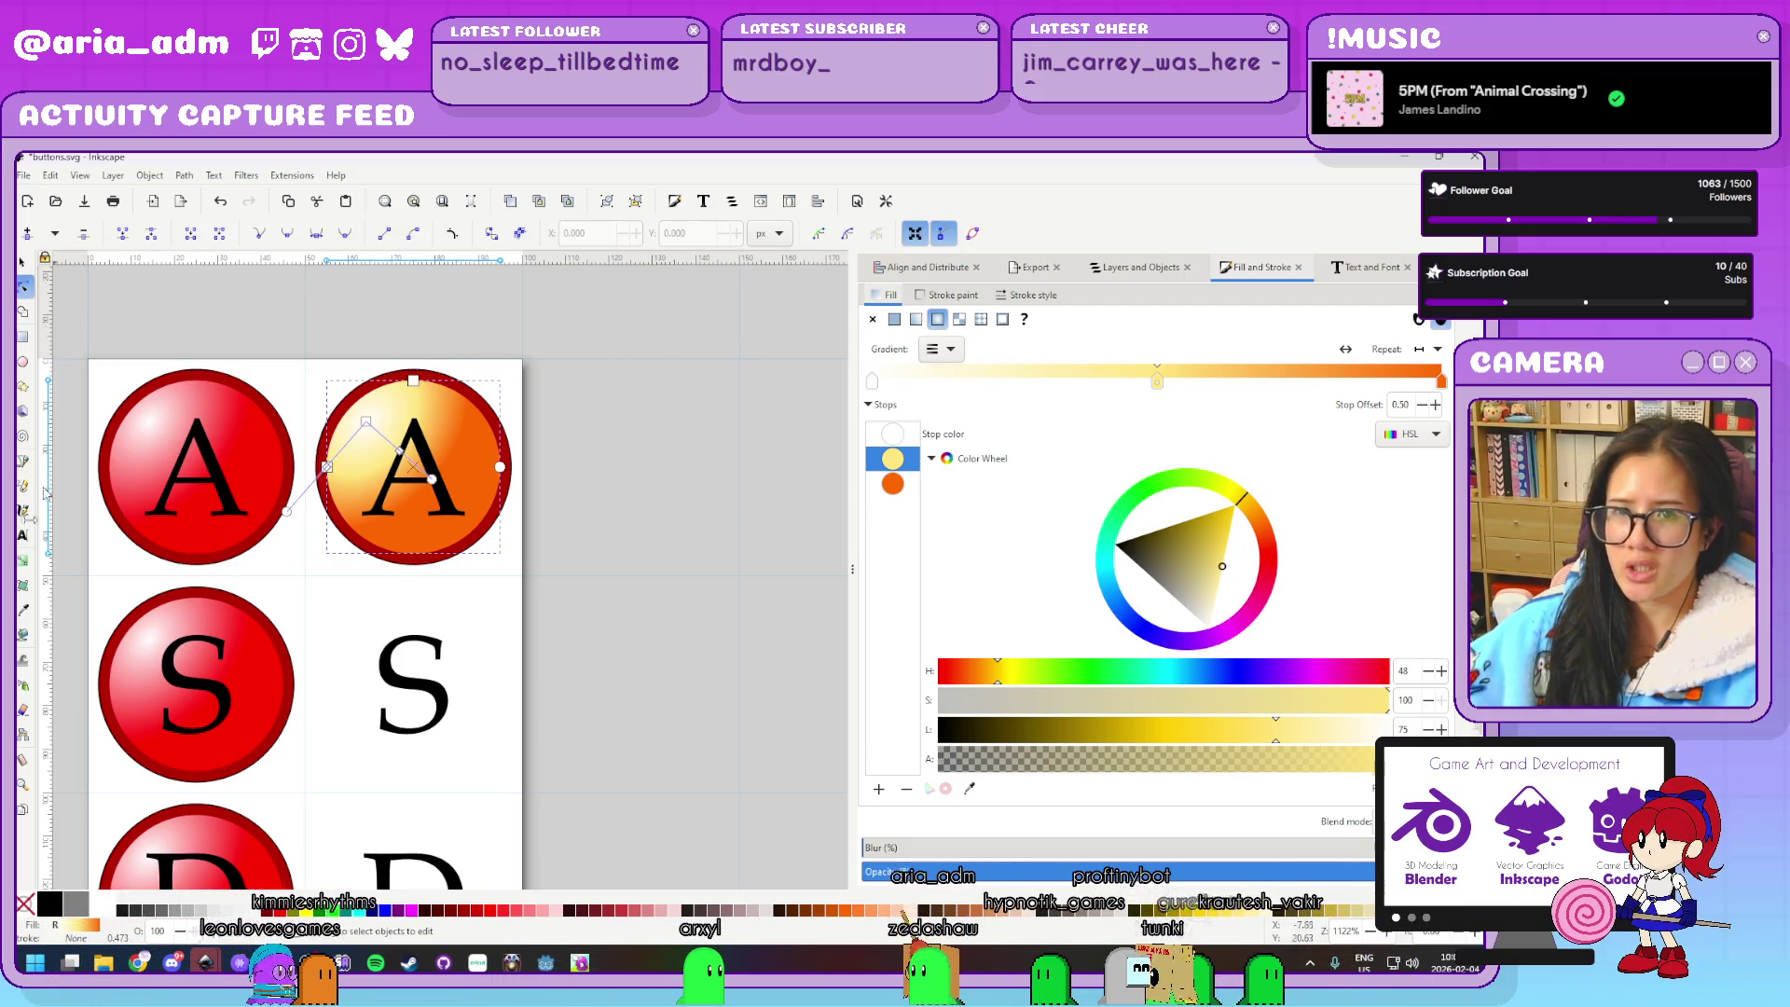
key(g)
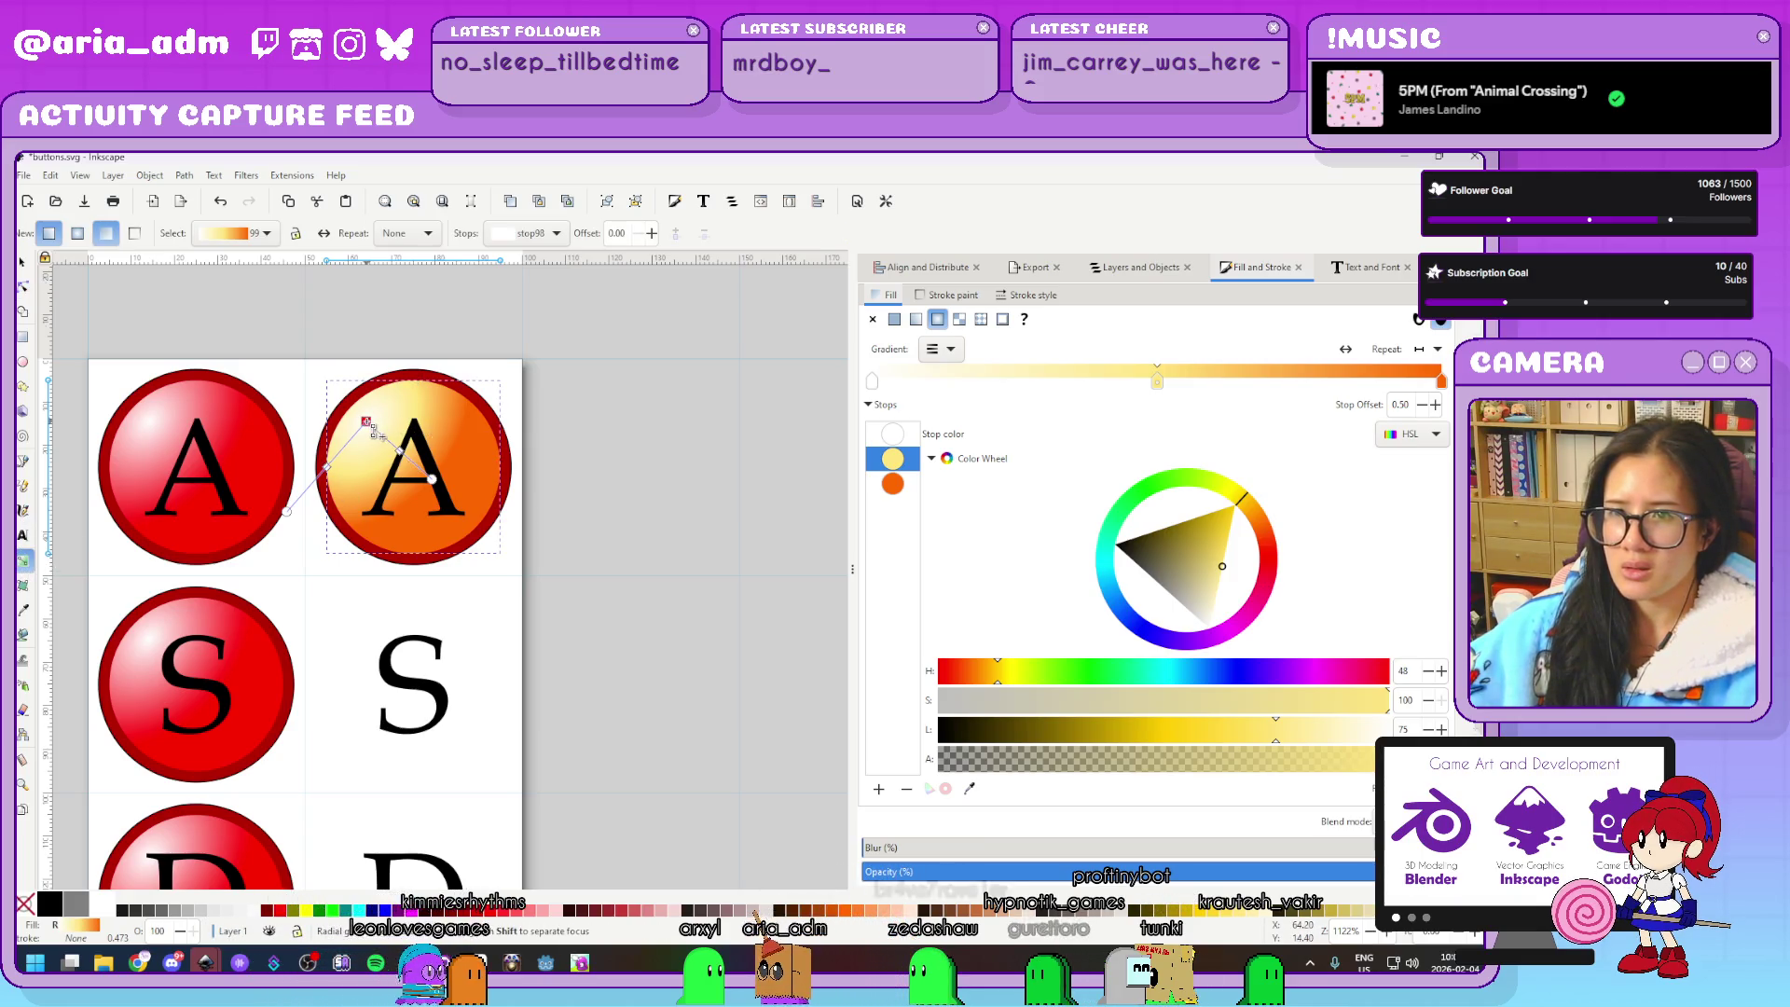
mouse_move(371, 427)
mouse_down()
mouse_move(431, 475)
mouse_move(411, 457)
mouse_up()
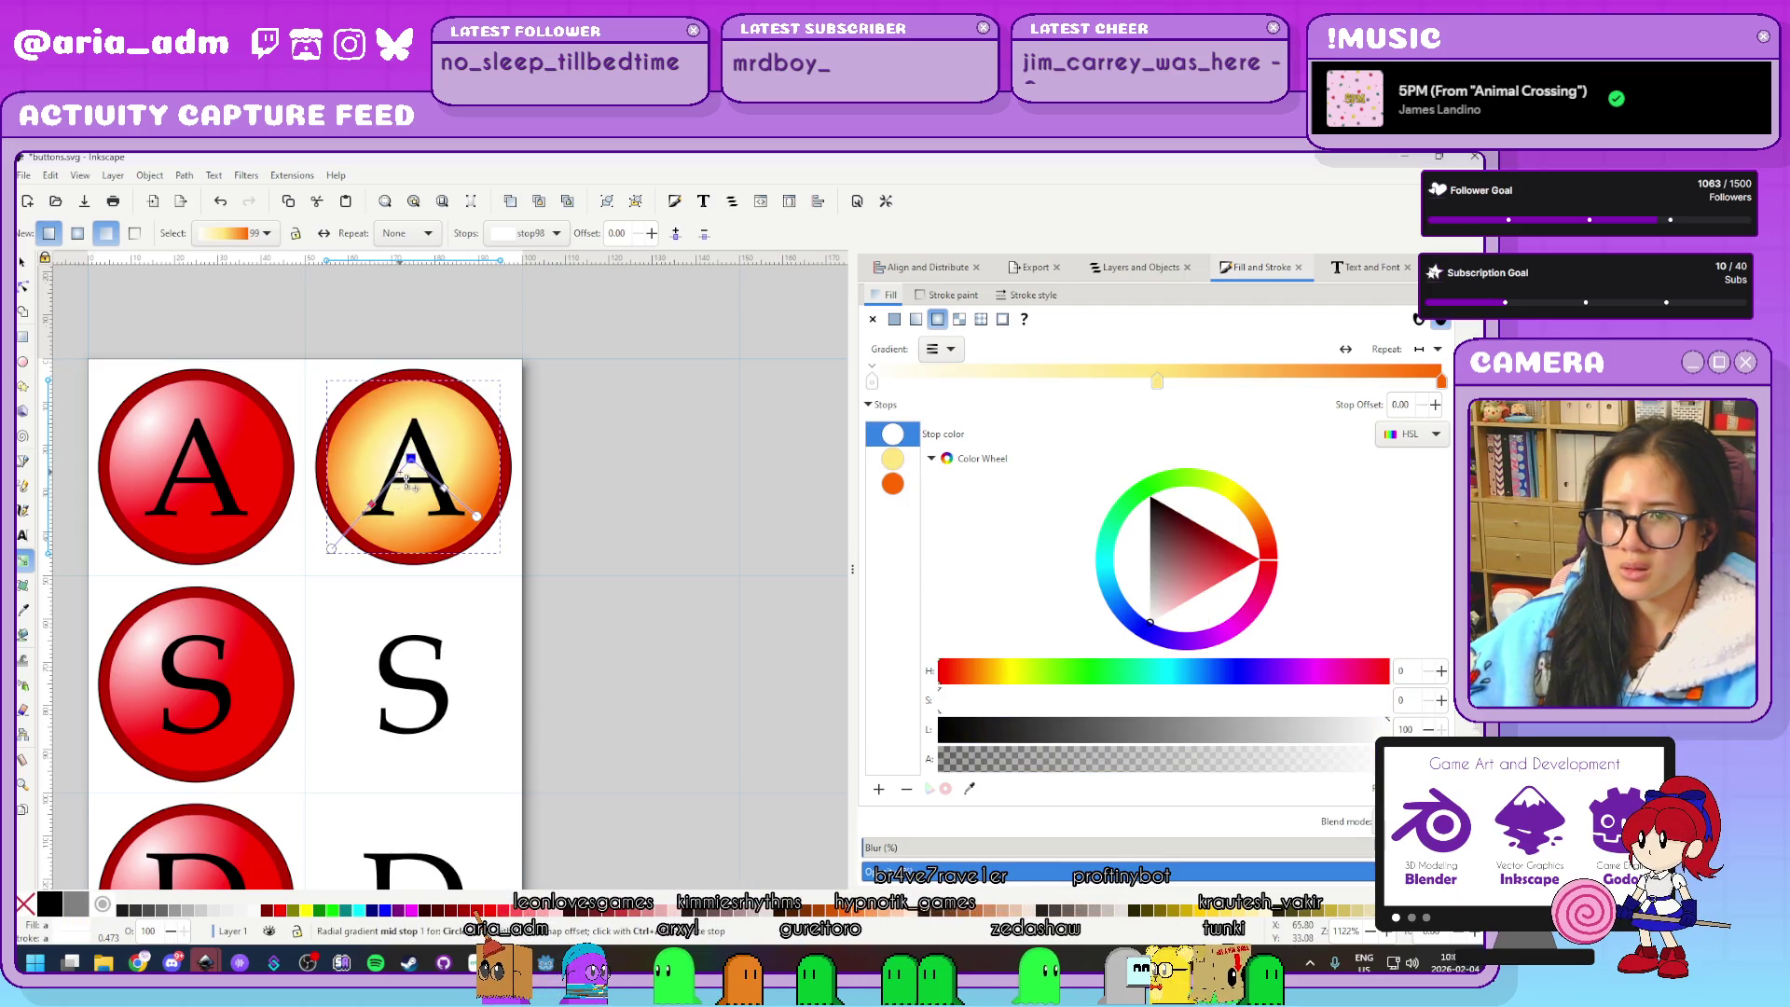
drag(399, 492, 397, 489)
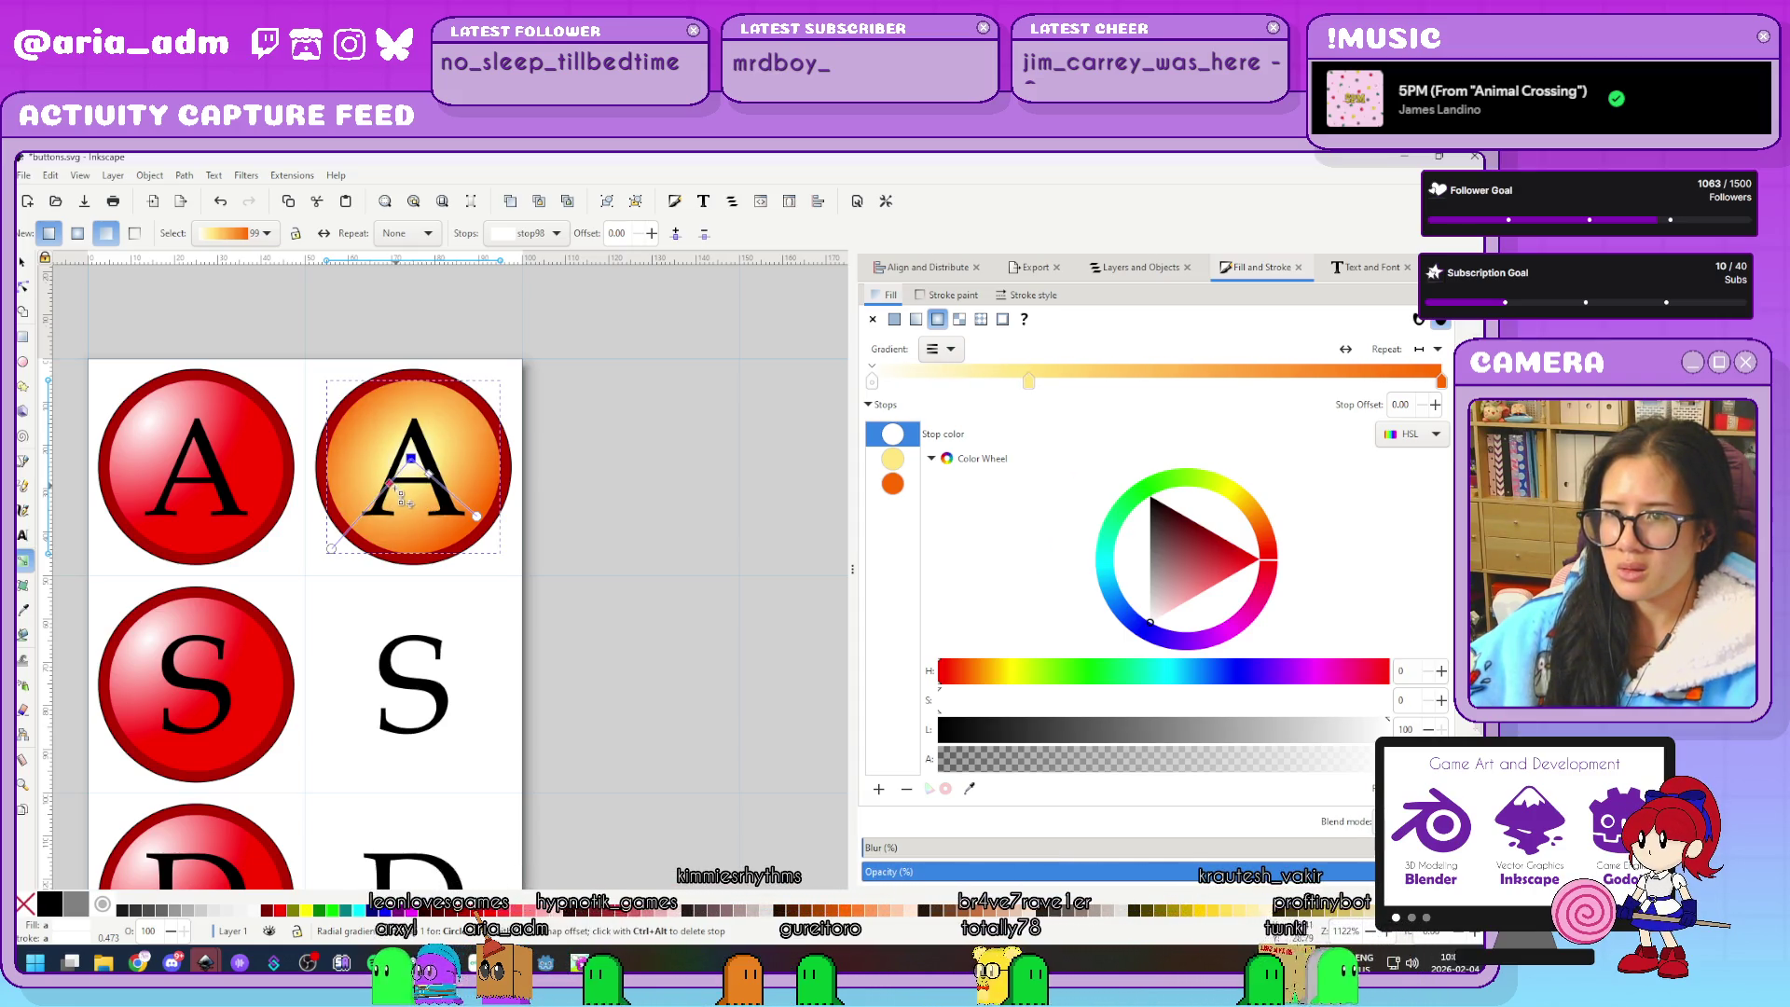
key(ctrl+z)
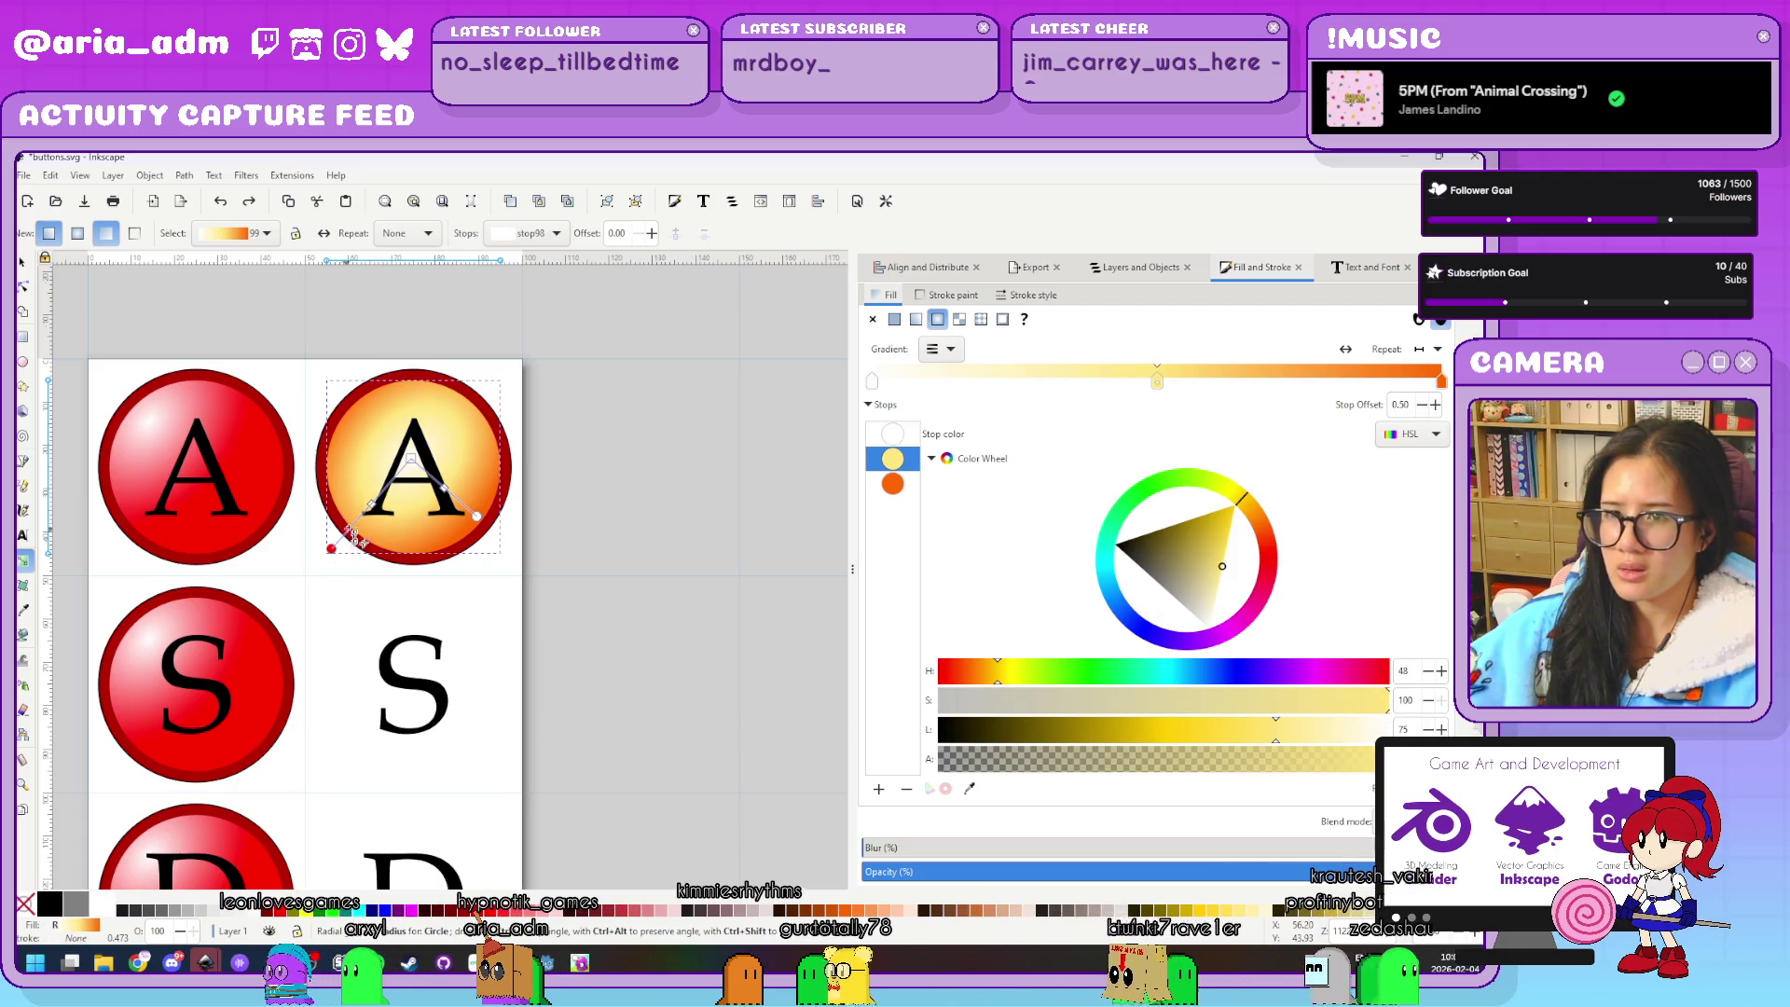
mouse_move(330, 548)
mouse_down()
mouse_move(309, 494)
mouse_move(322, 426)
mouse_move(368, 385)
mouse_move(417, 382)
mouse_up()
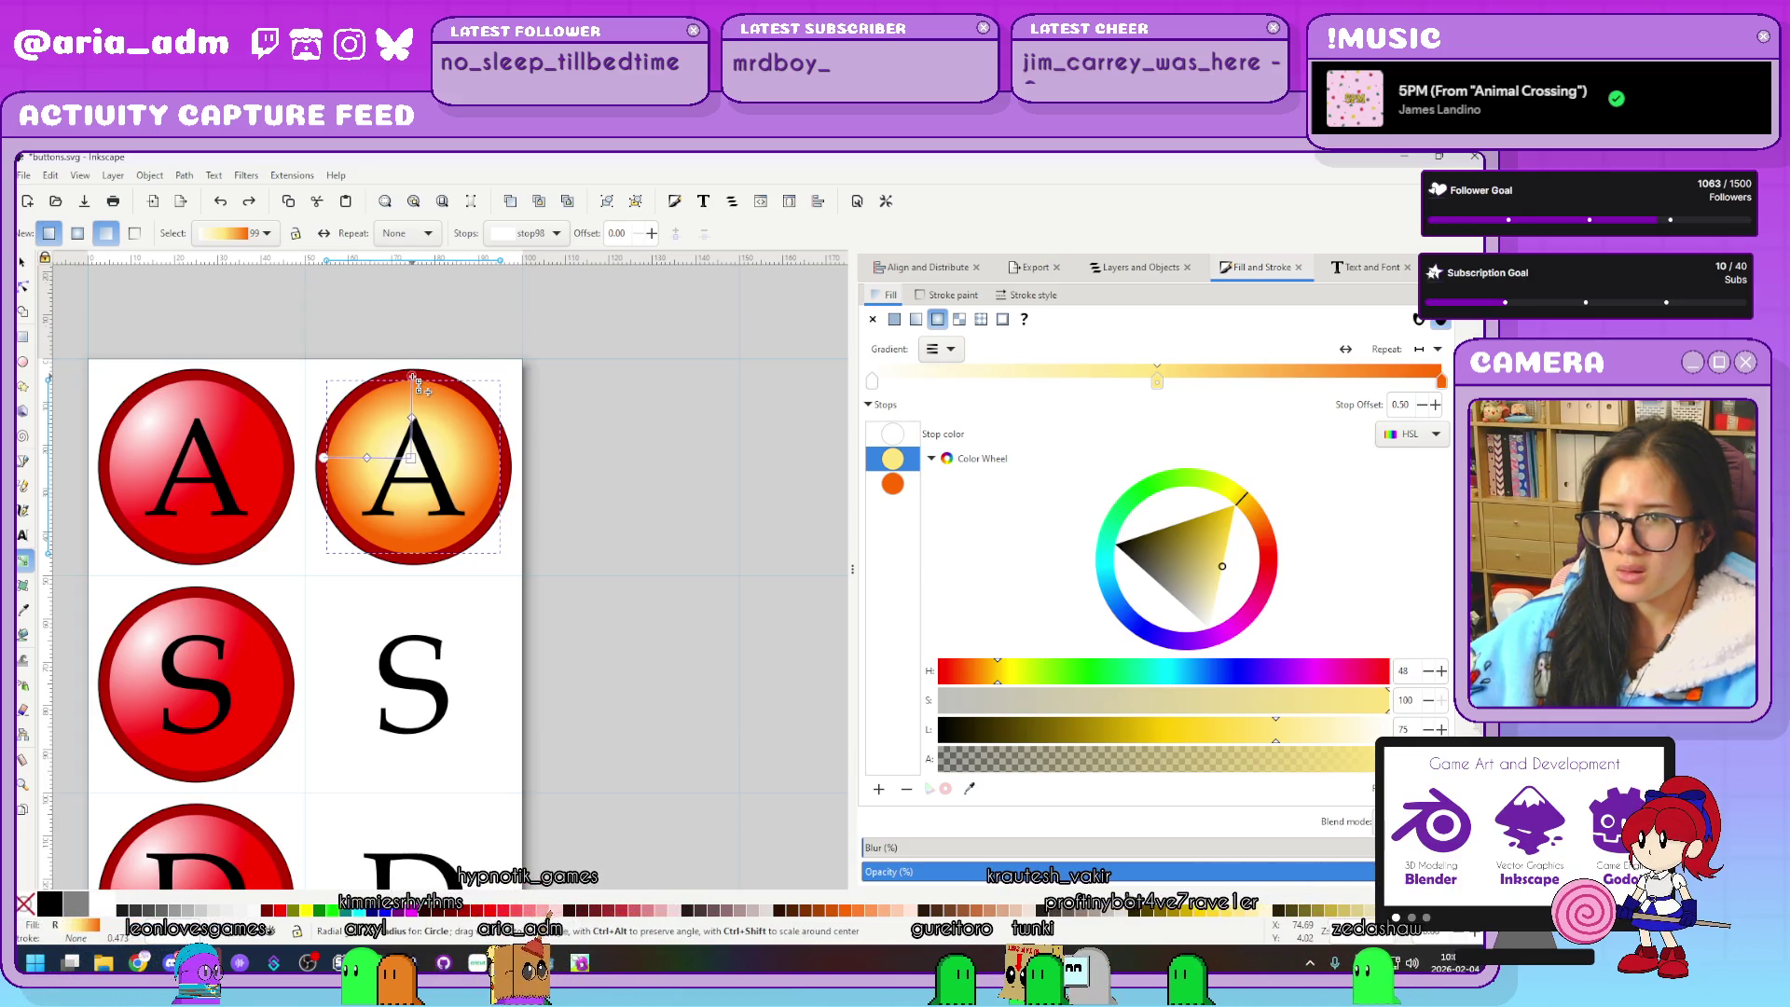
click(413, 379)
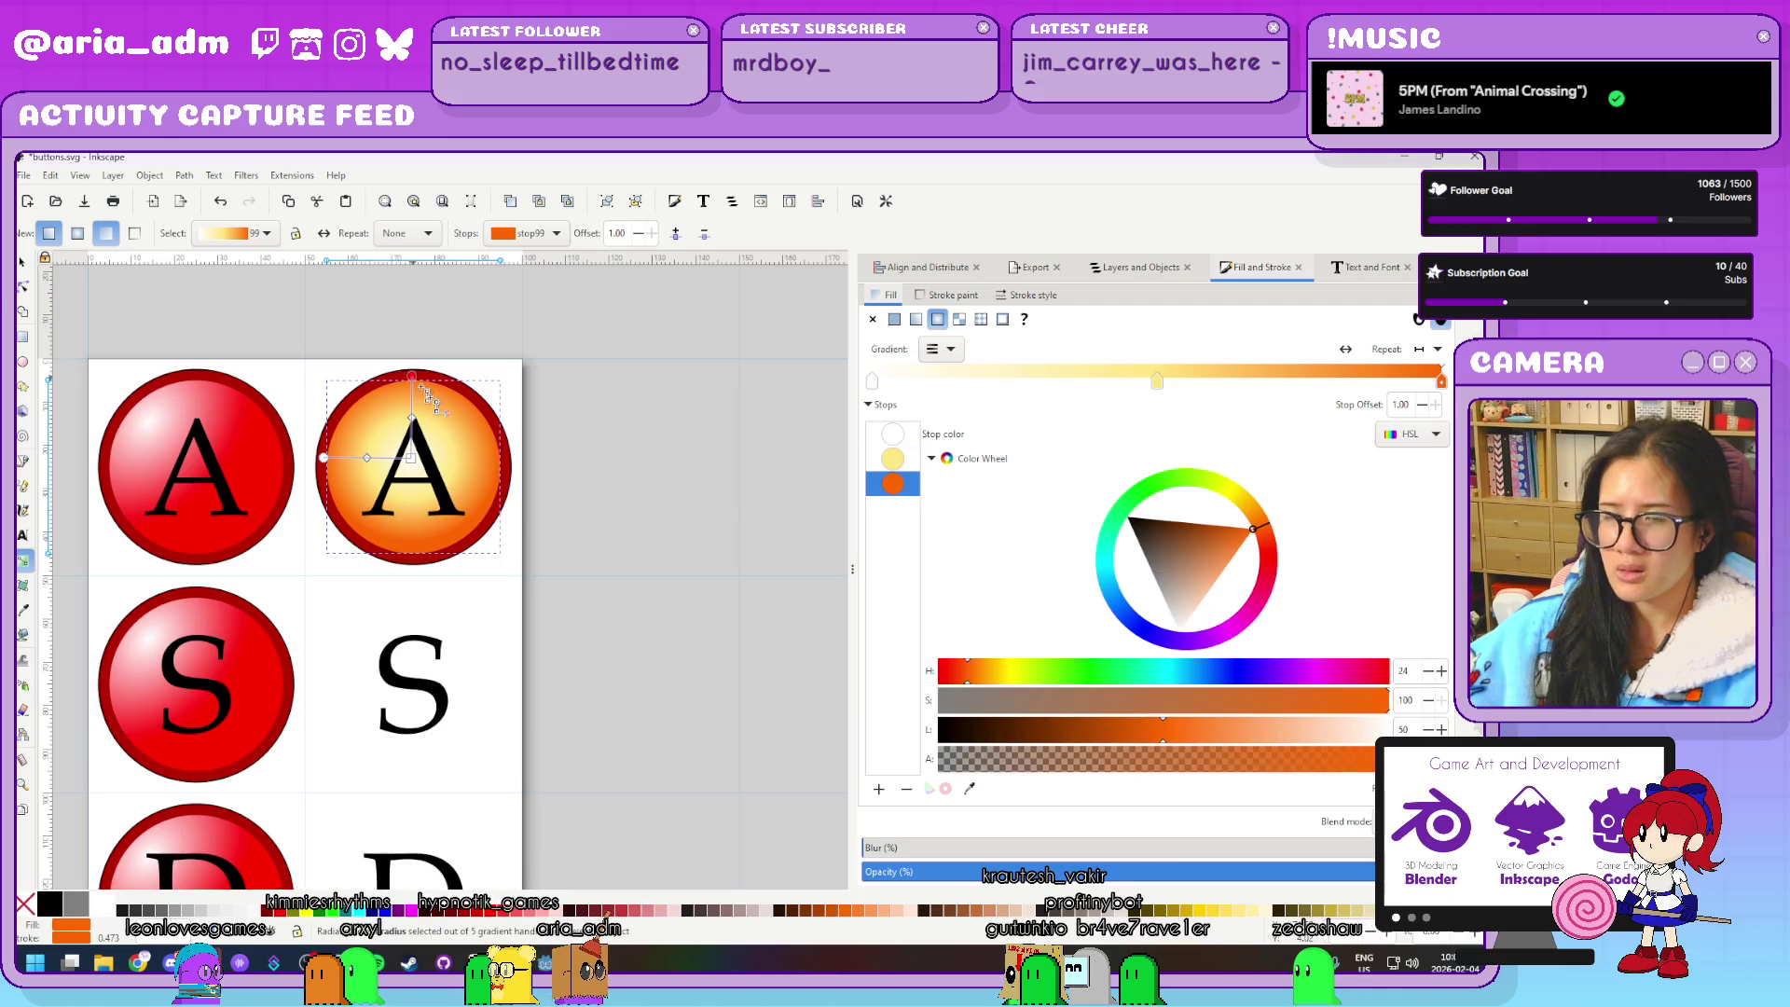
scroll(640, 716, down, 4)
click(642, 710)
Zoom in on the A–D buttons and select the red A, S and D buttons
scroll(643, 710, down, 5)
scroll(656, 597, right, 2)
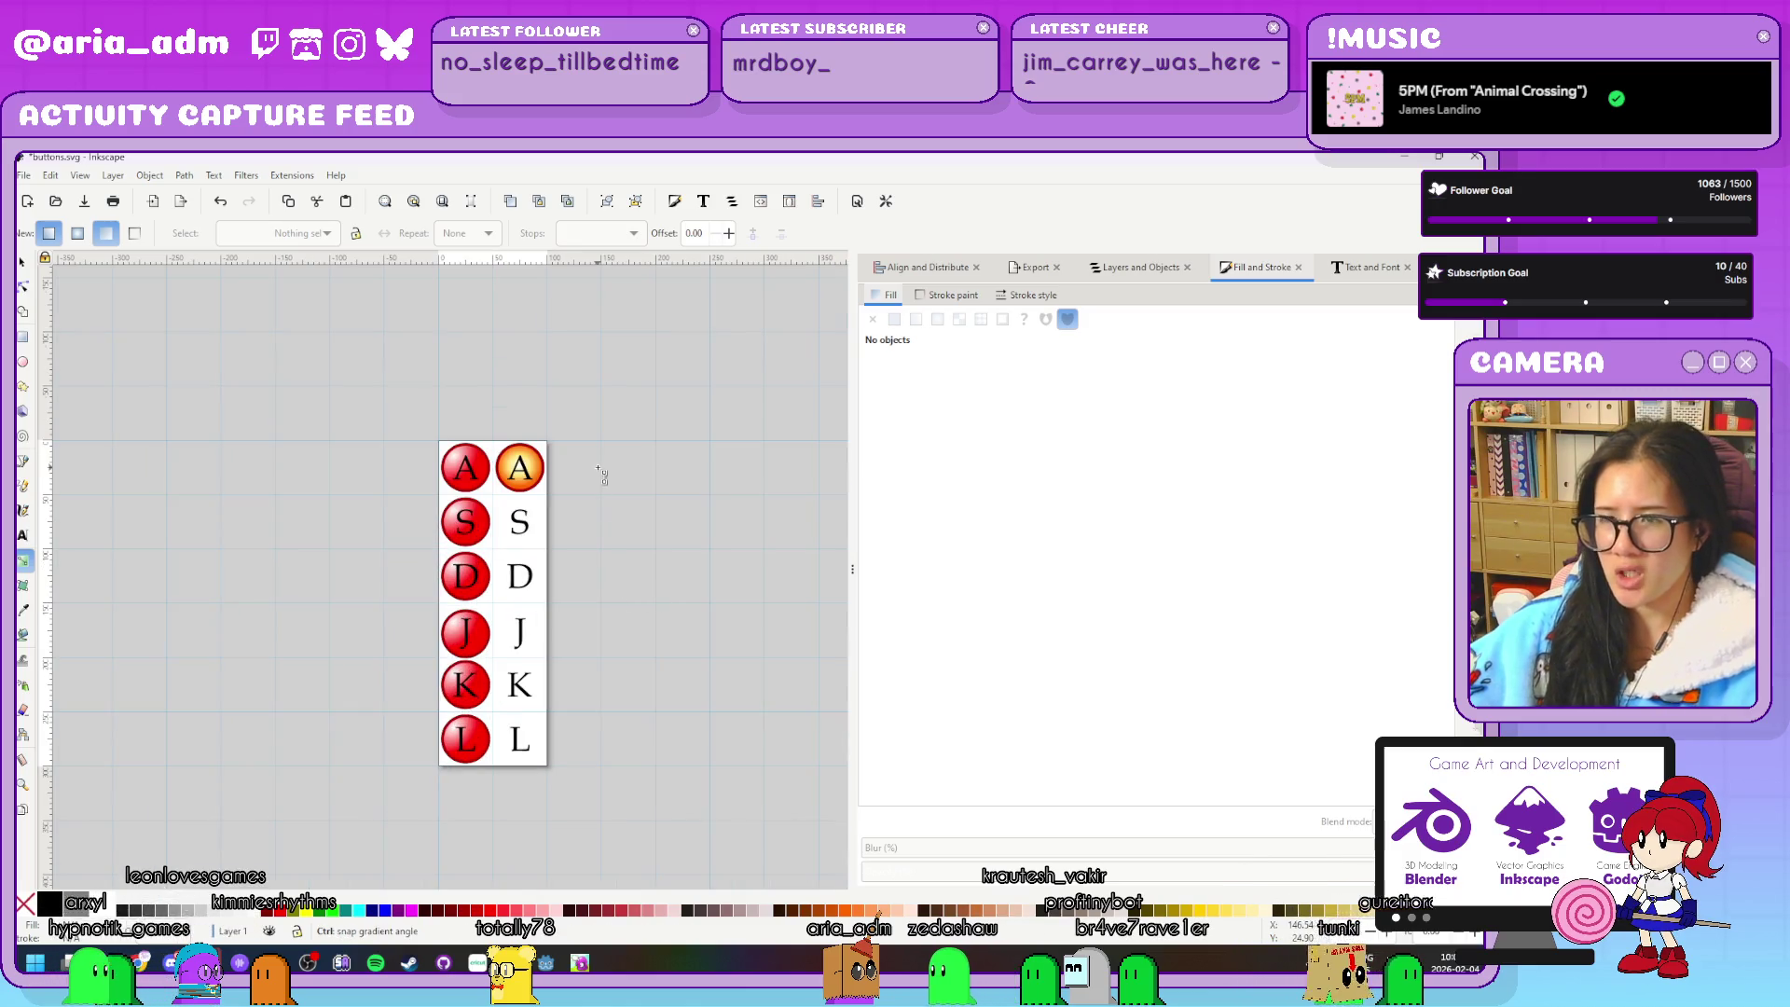
scroll(601, 475, up, 4)
drag(785, 501, 668, 502)
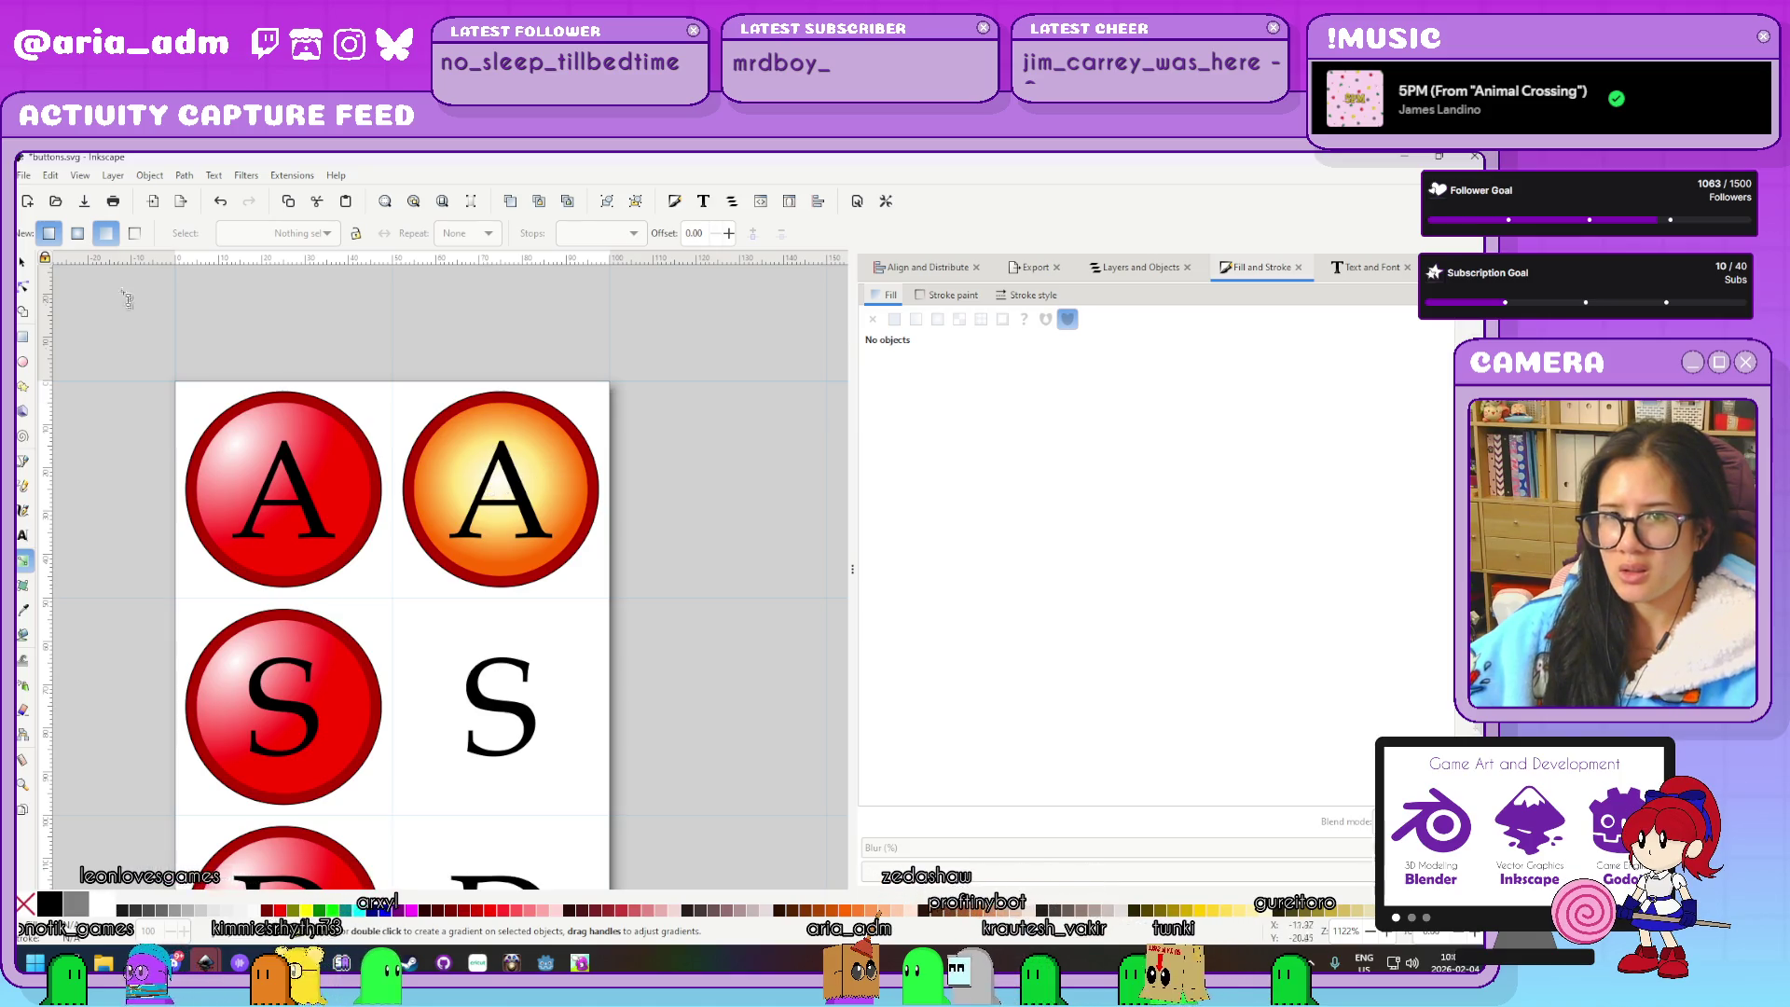
key(s)
scroll(722, 466, down, 2)
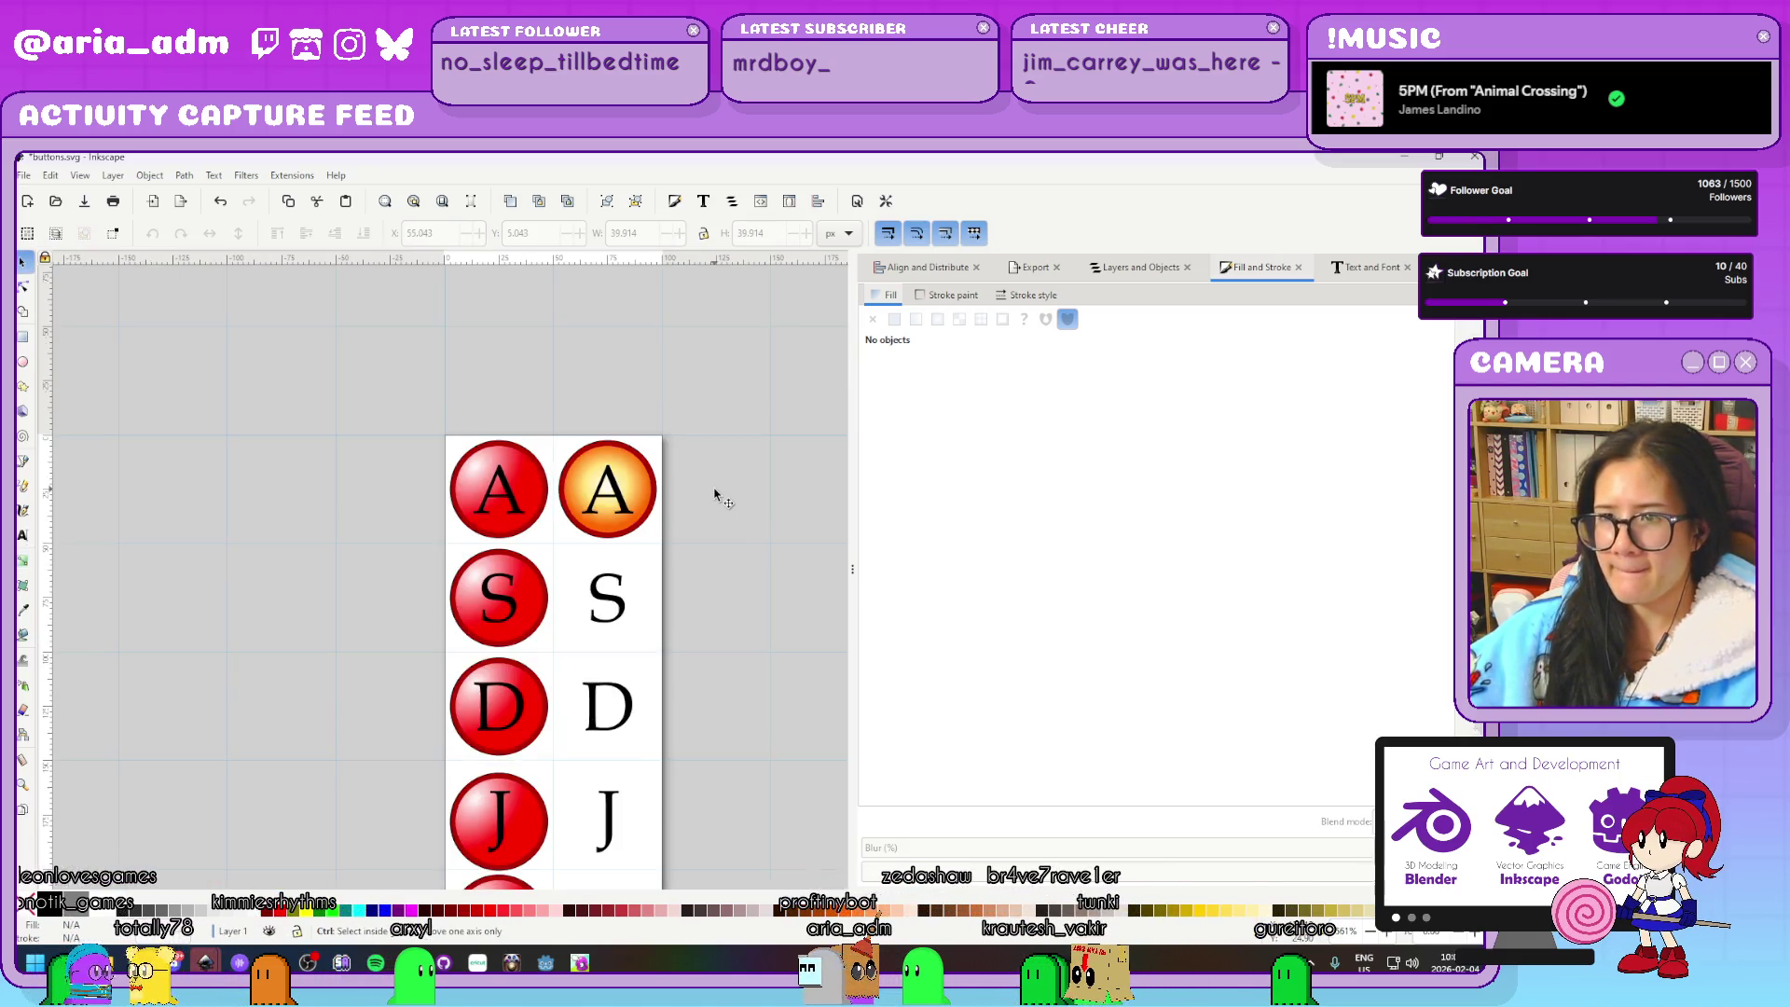
drag(718, 563, 531, 382)
scroll(536, 401, down, 2)
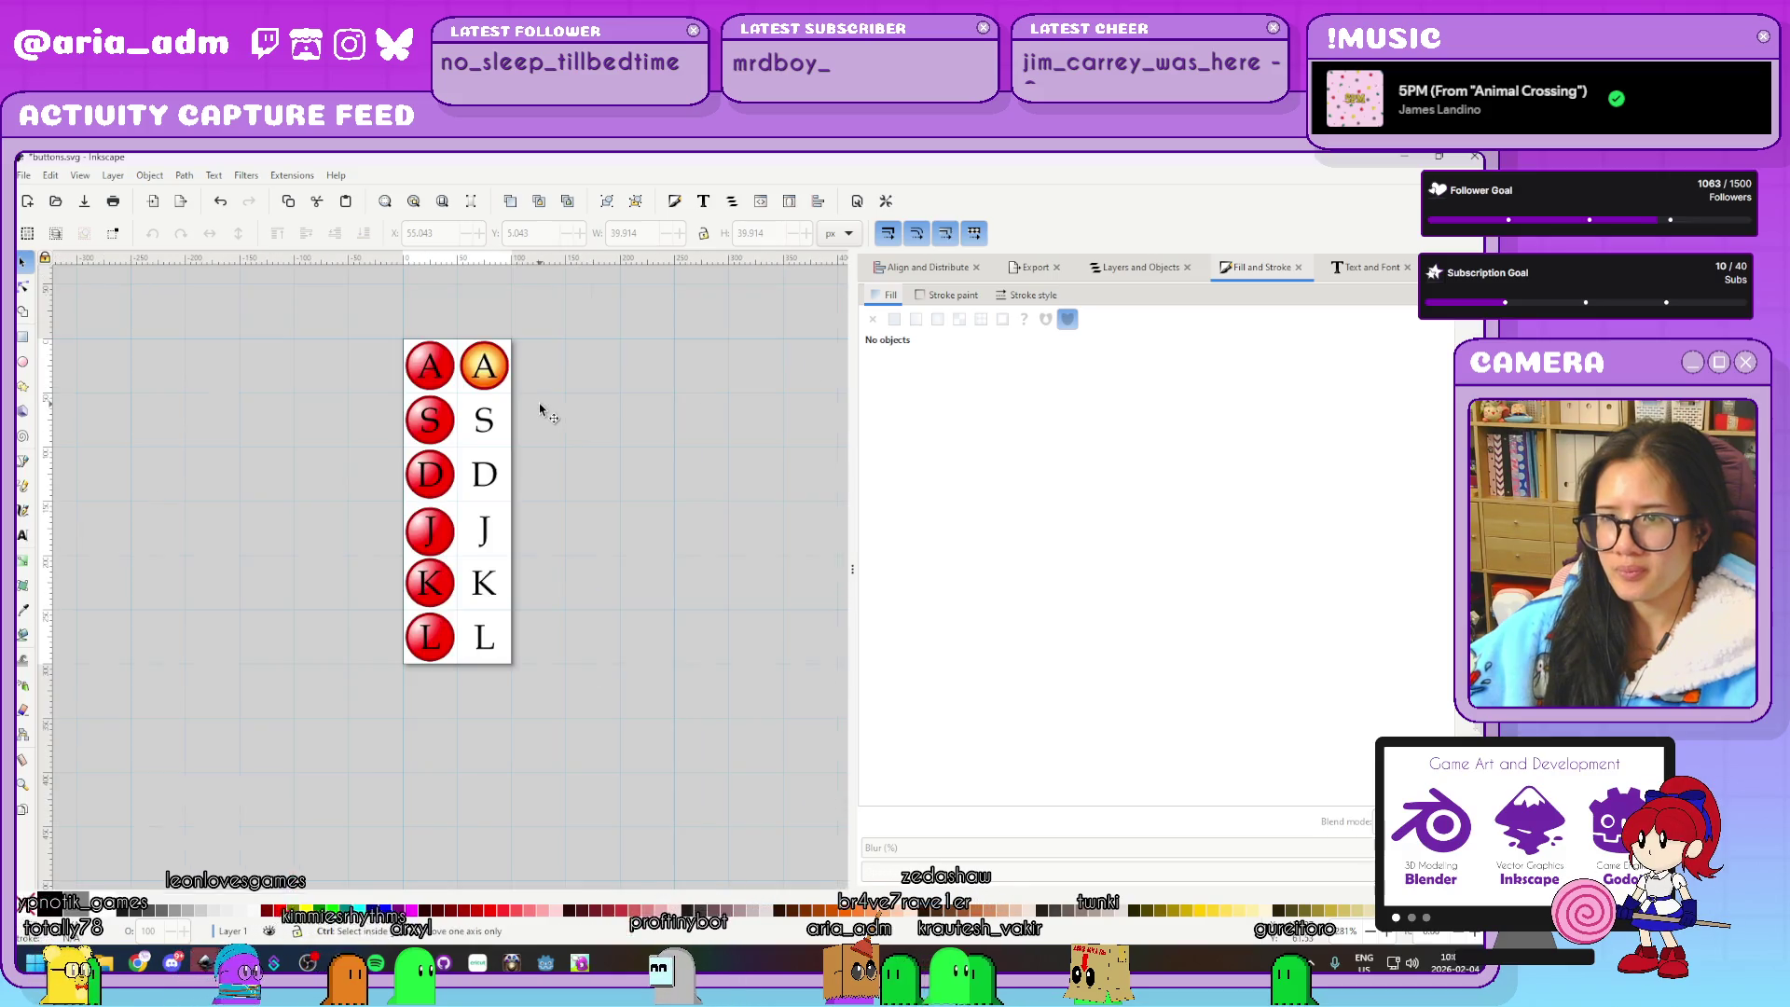
scroll(539, 406, up, 1)
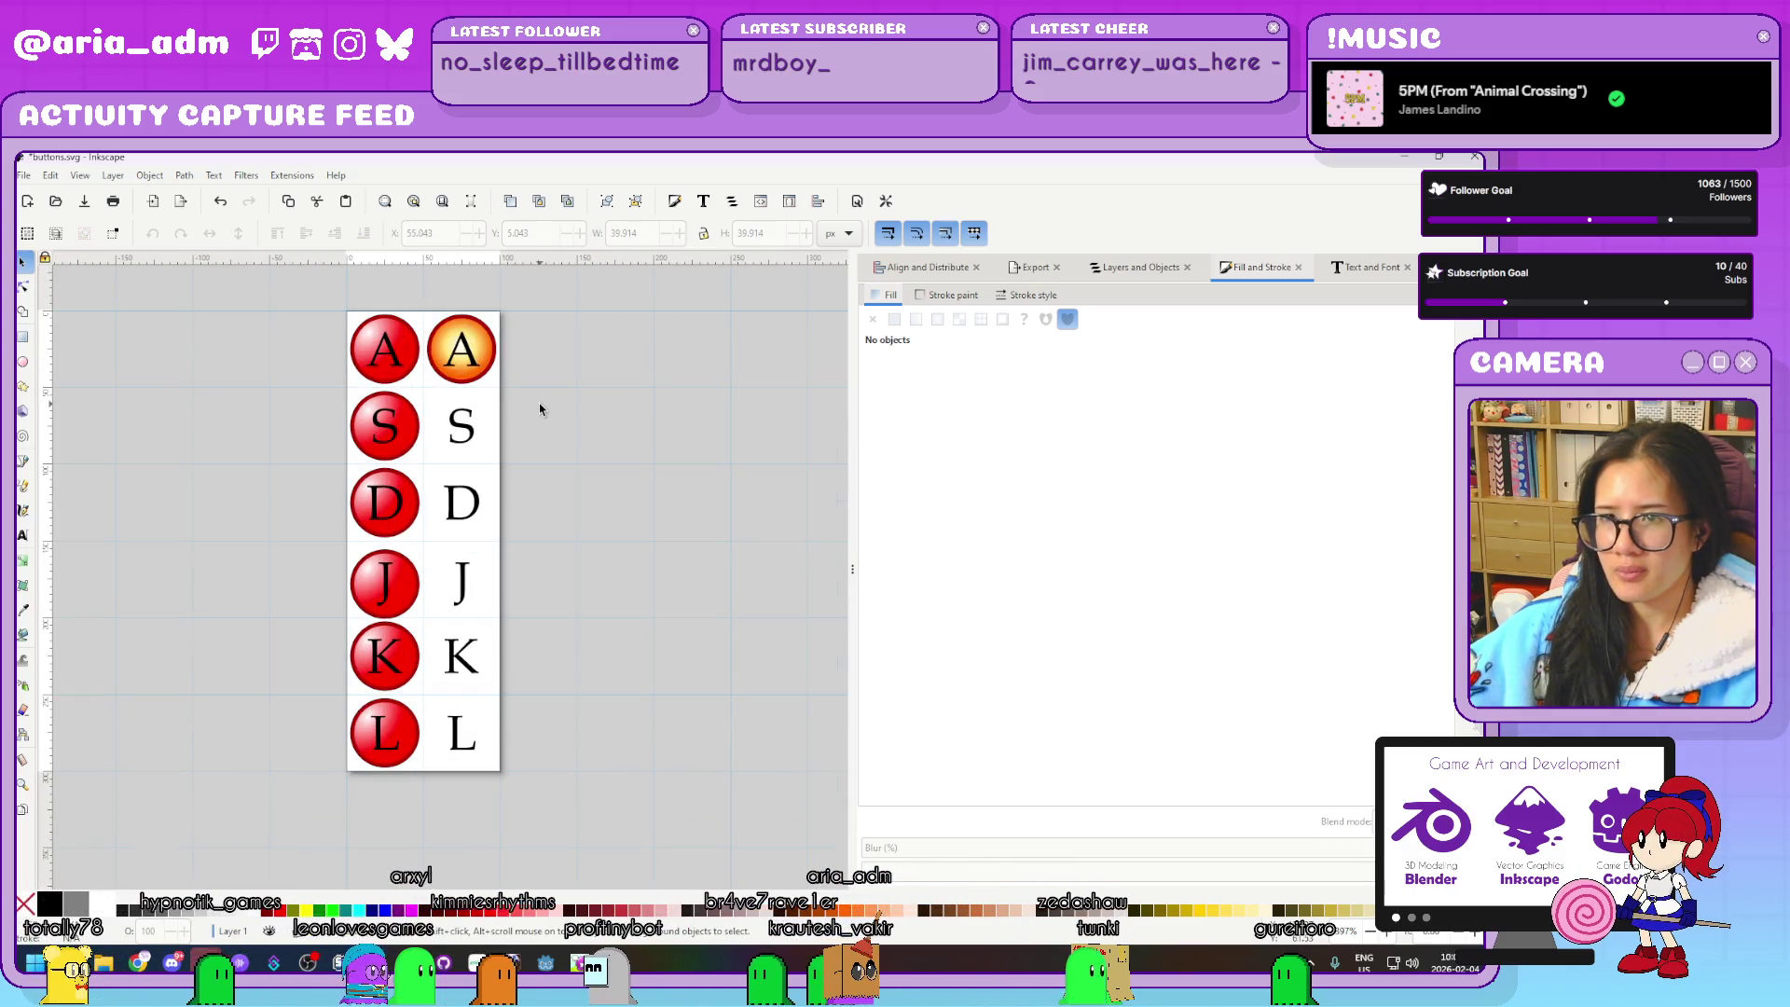
scroll(539, 403, up, 1)
mouse_move(539, 402)
mouse_down()
mouse_move(703, 561)
mouse_move(616, 451)
mouse_up()
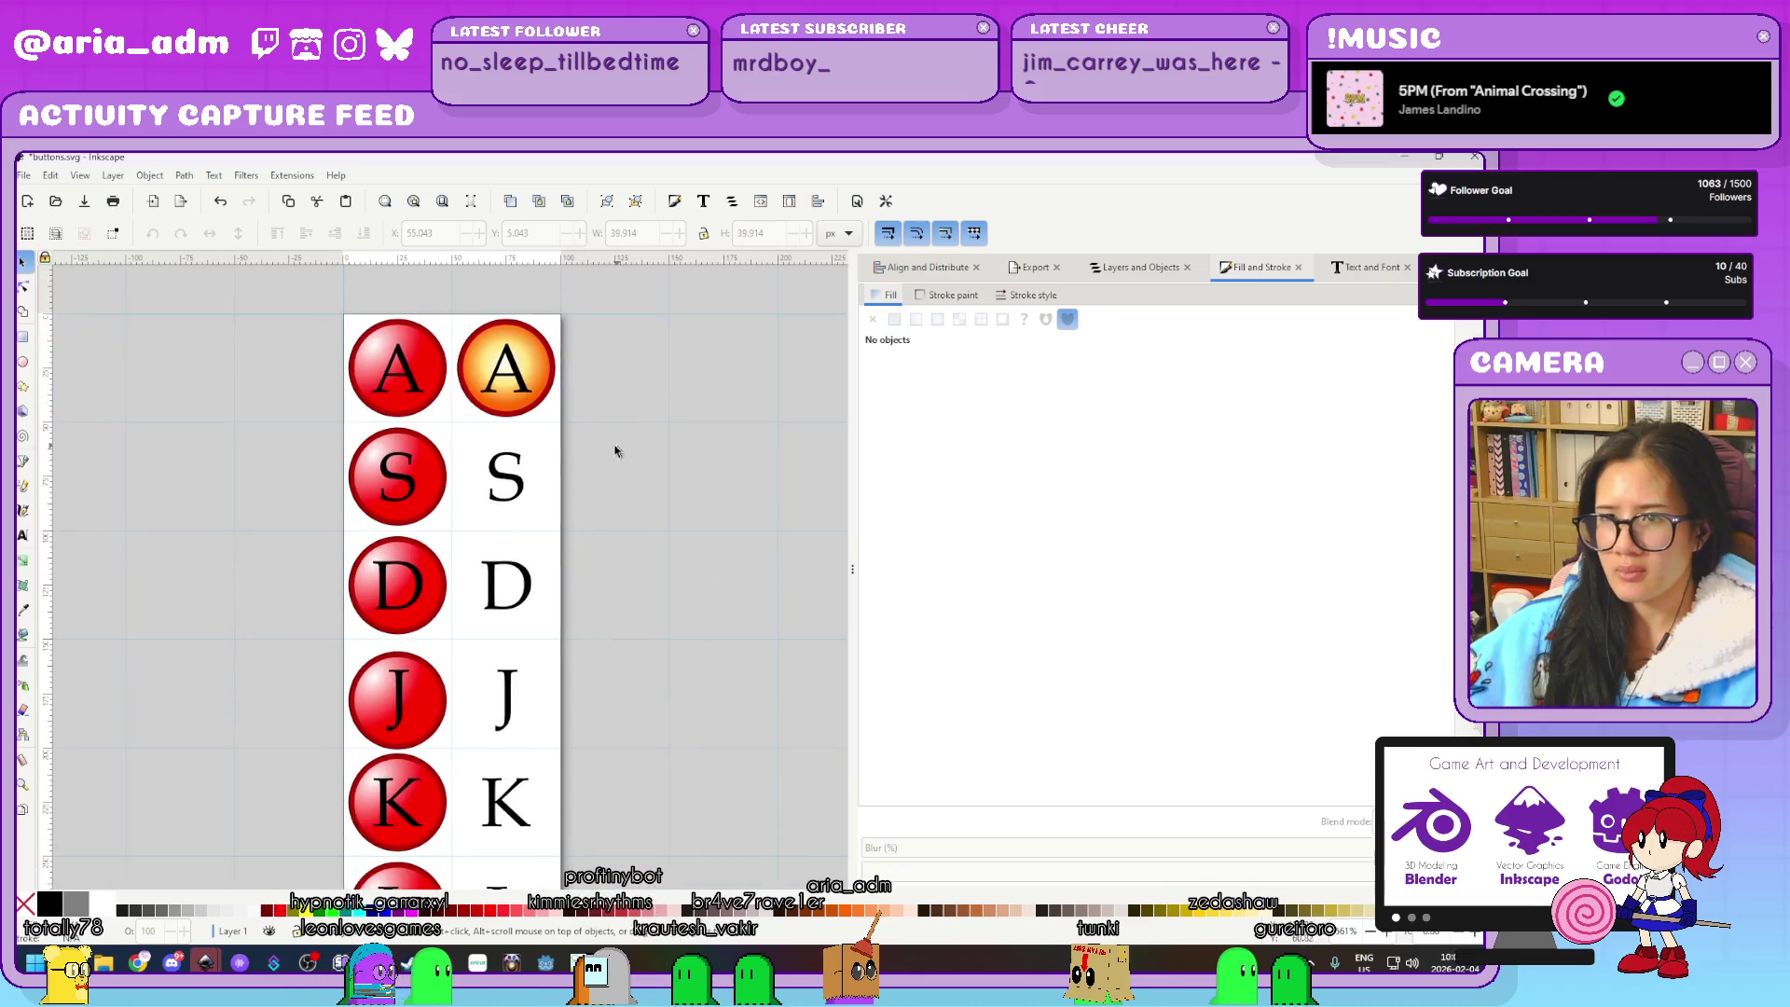
click(434, 415)
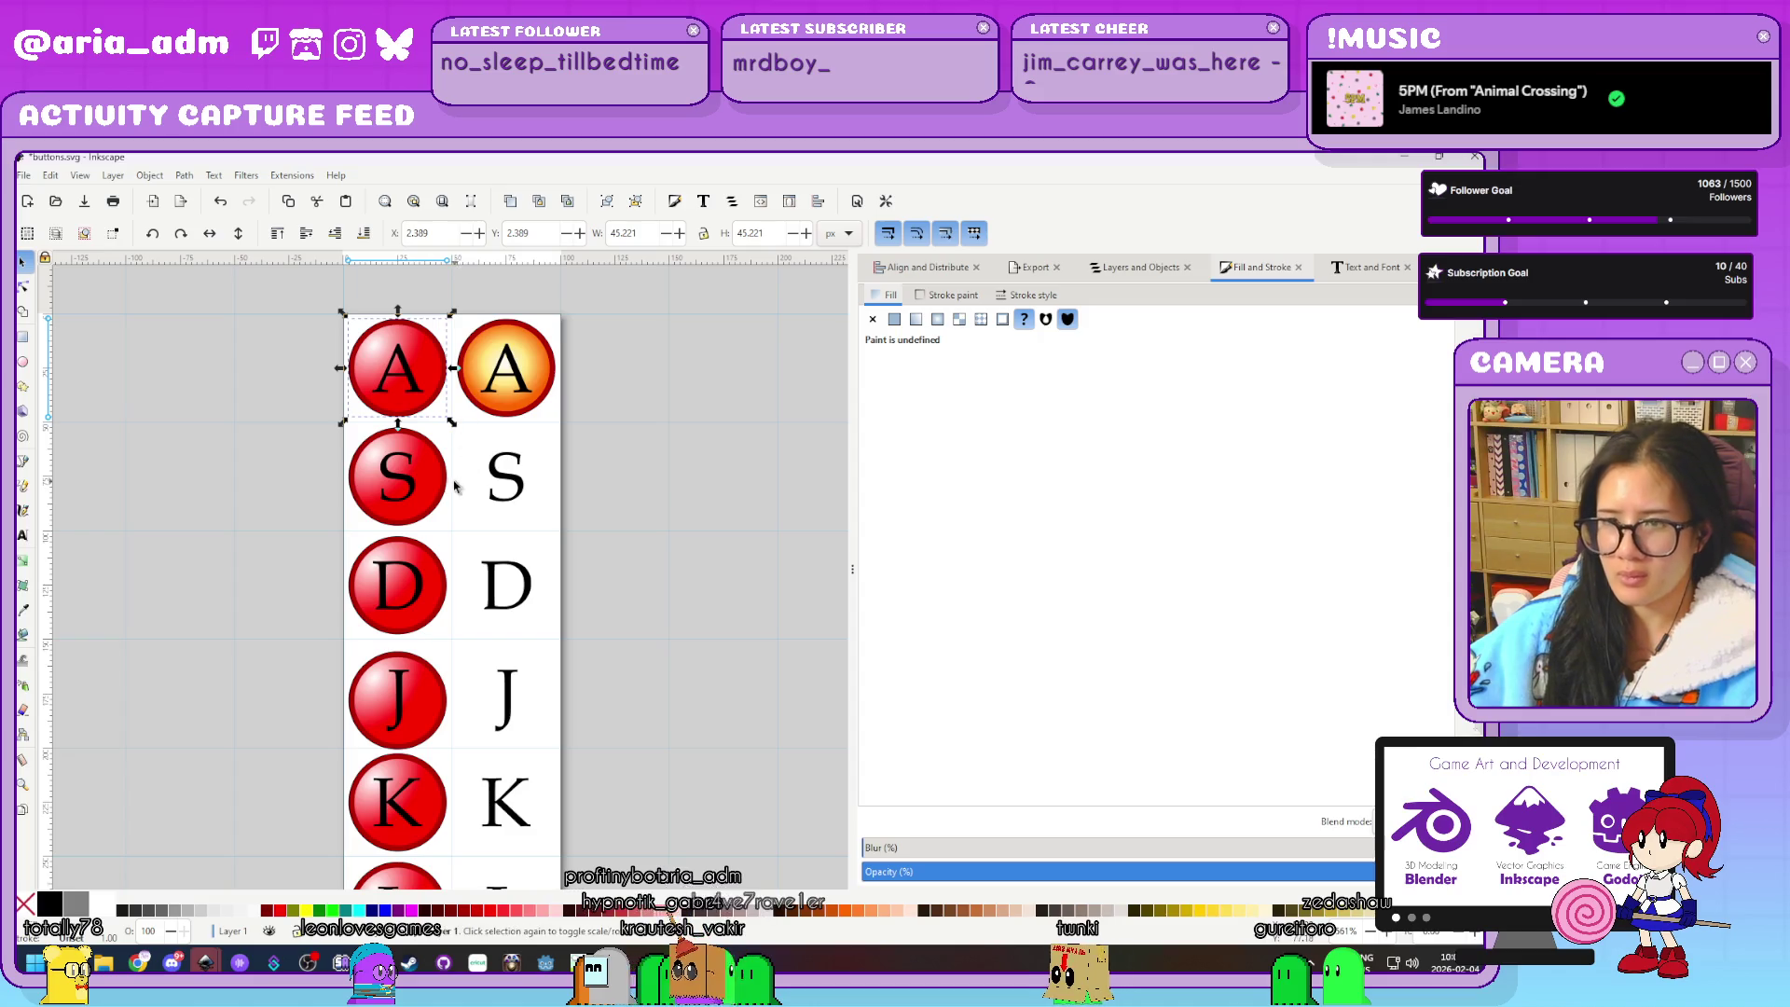
shift+click(424, 489)
shift+click(434, 596)
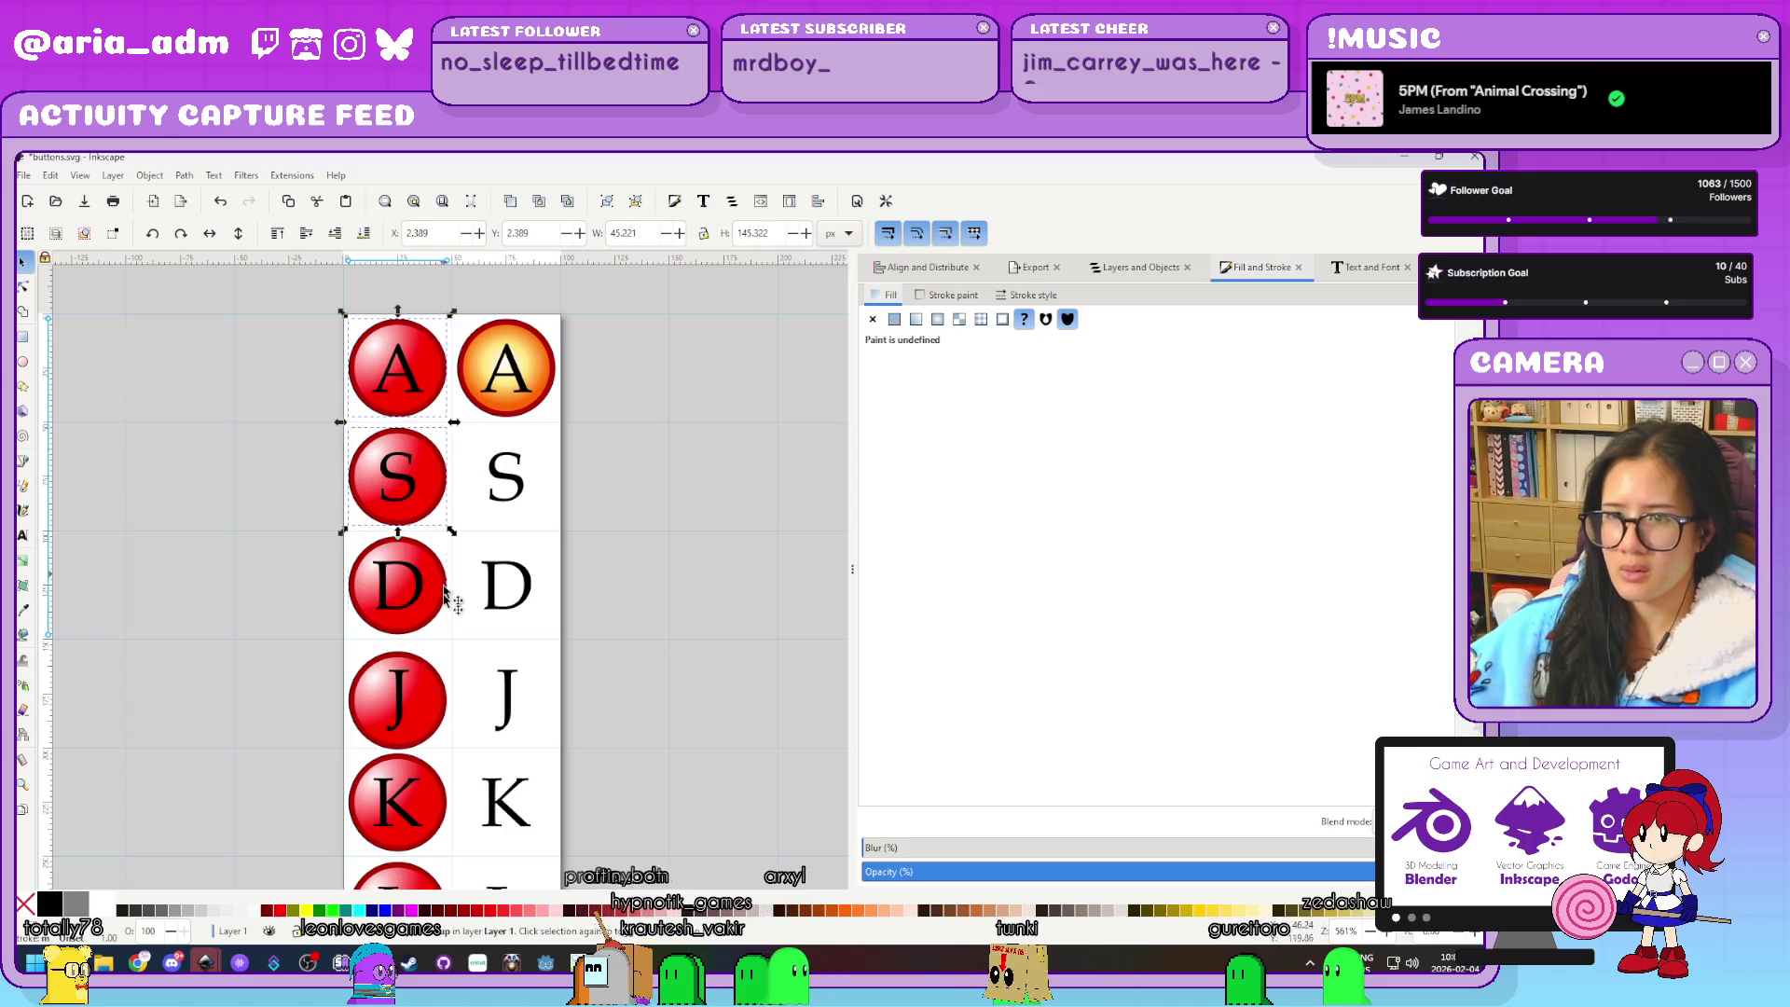
Build a selection of the L, K, J, D, S, red A and orange A buttons
shift+click(429, 813)
scroll(469, 799, down, 3)
shift+click(435, 795)
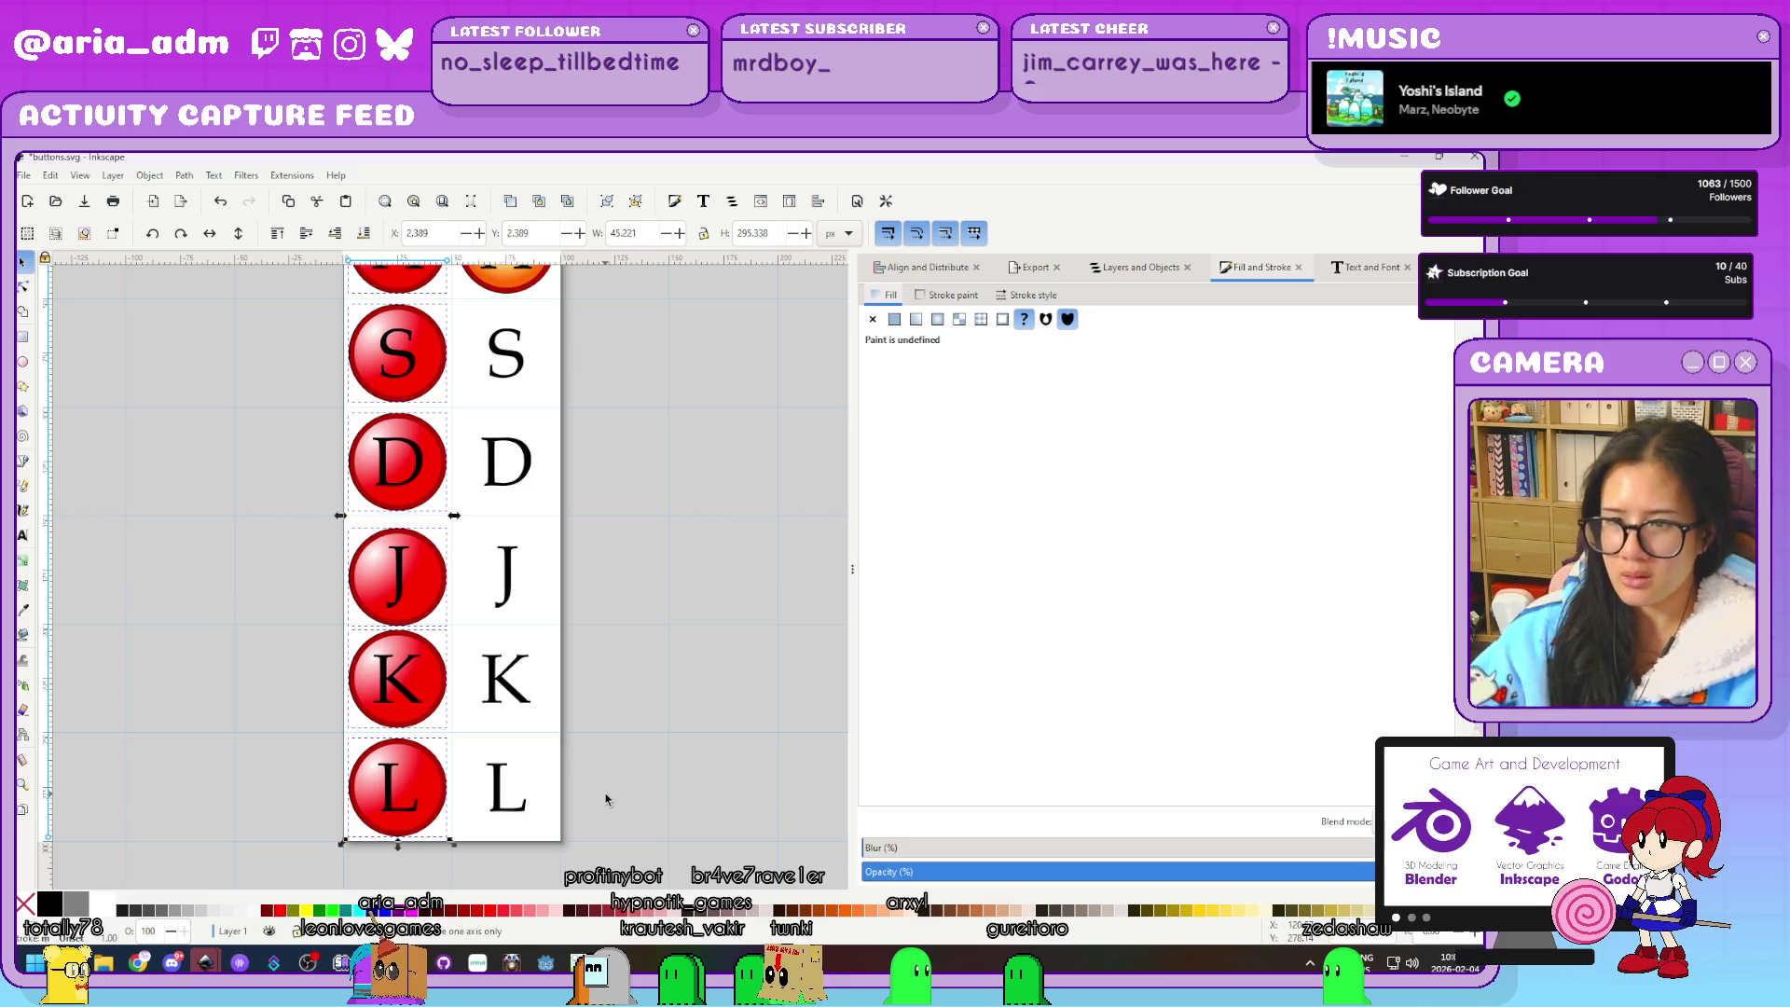
click(442, 807)
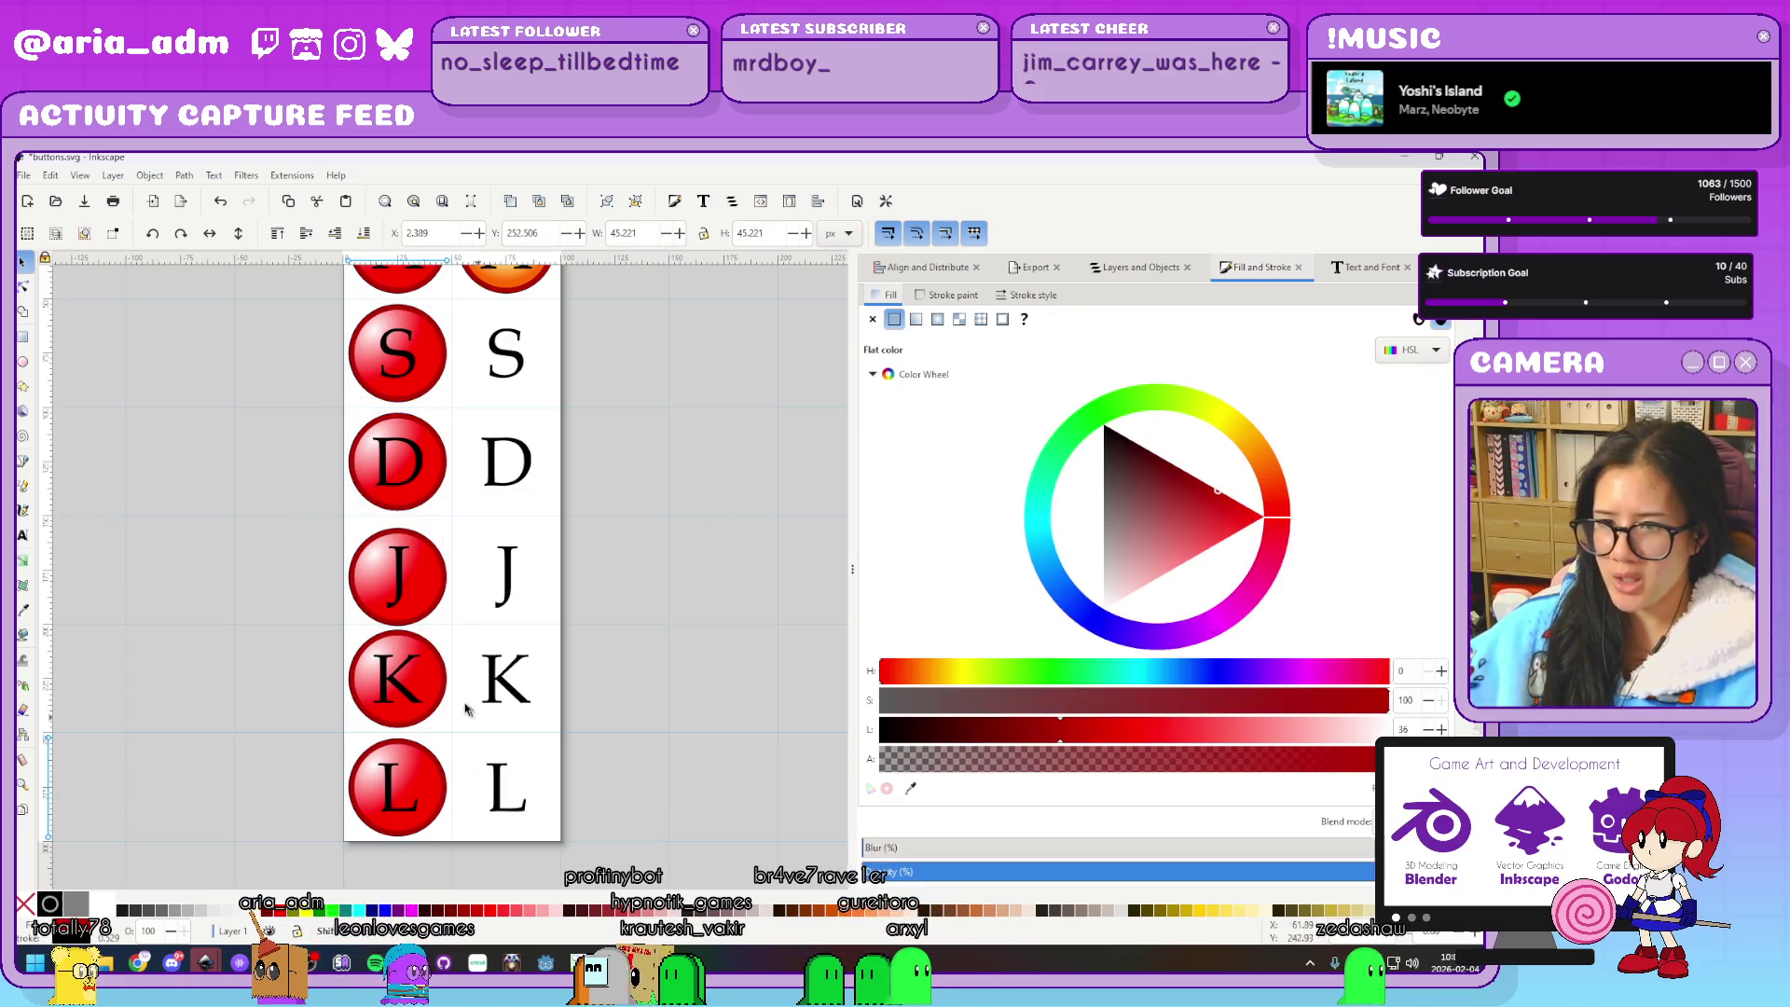
shift+click(444, 704)
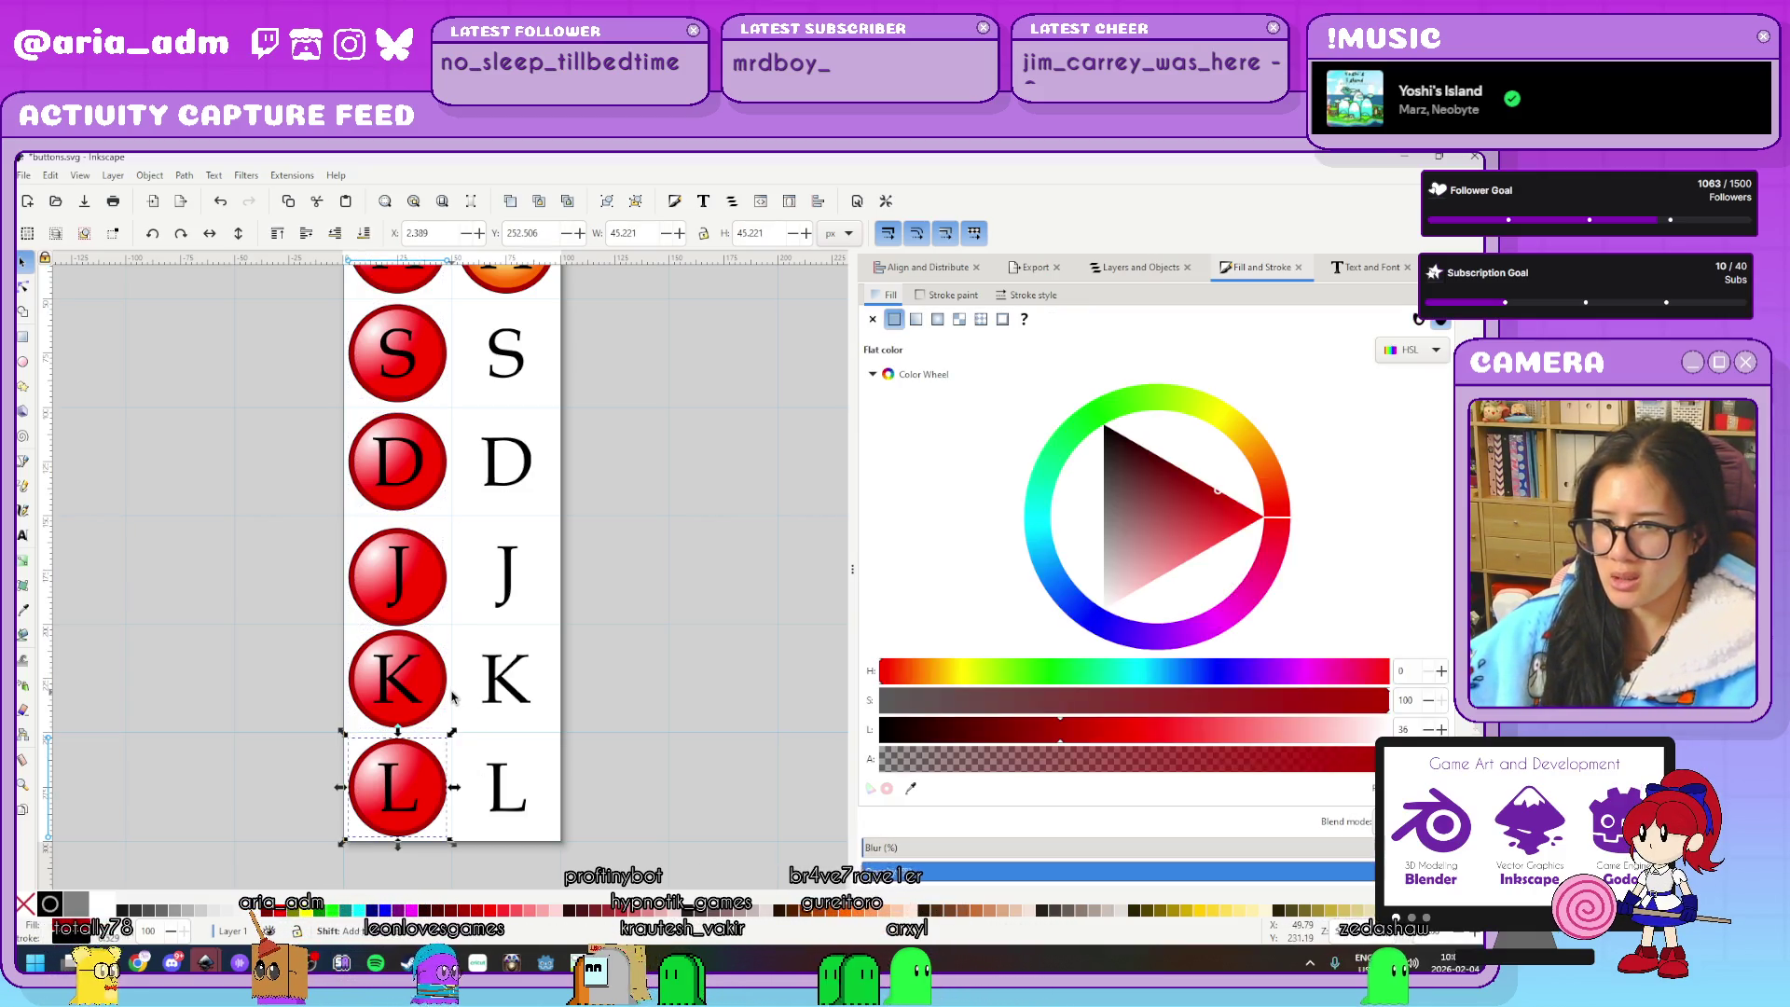
shift+click(451, 578)
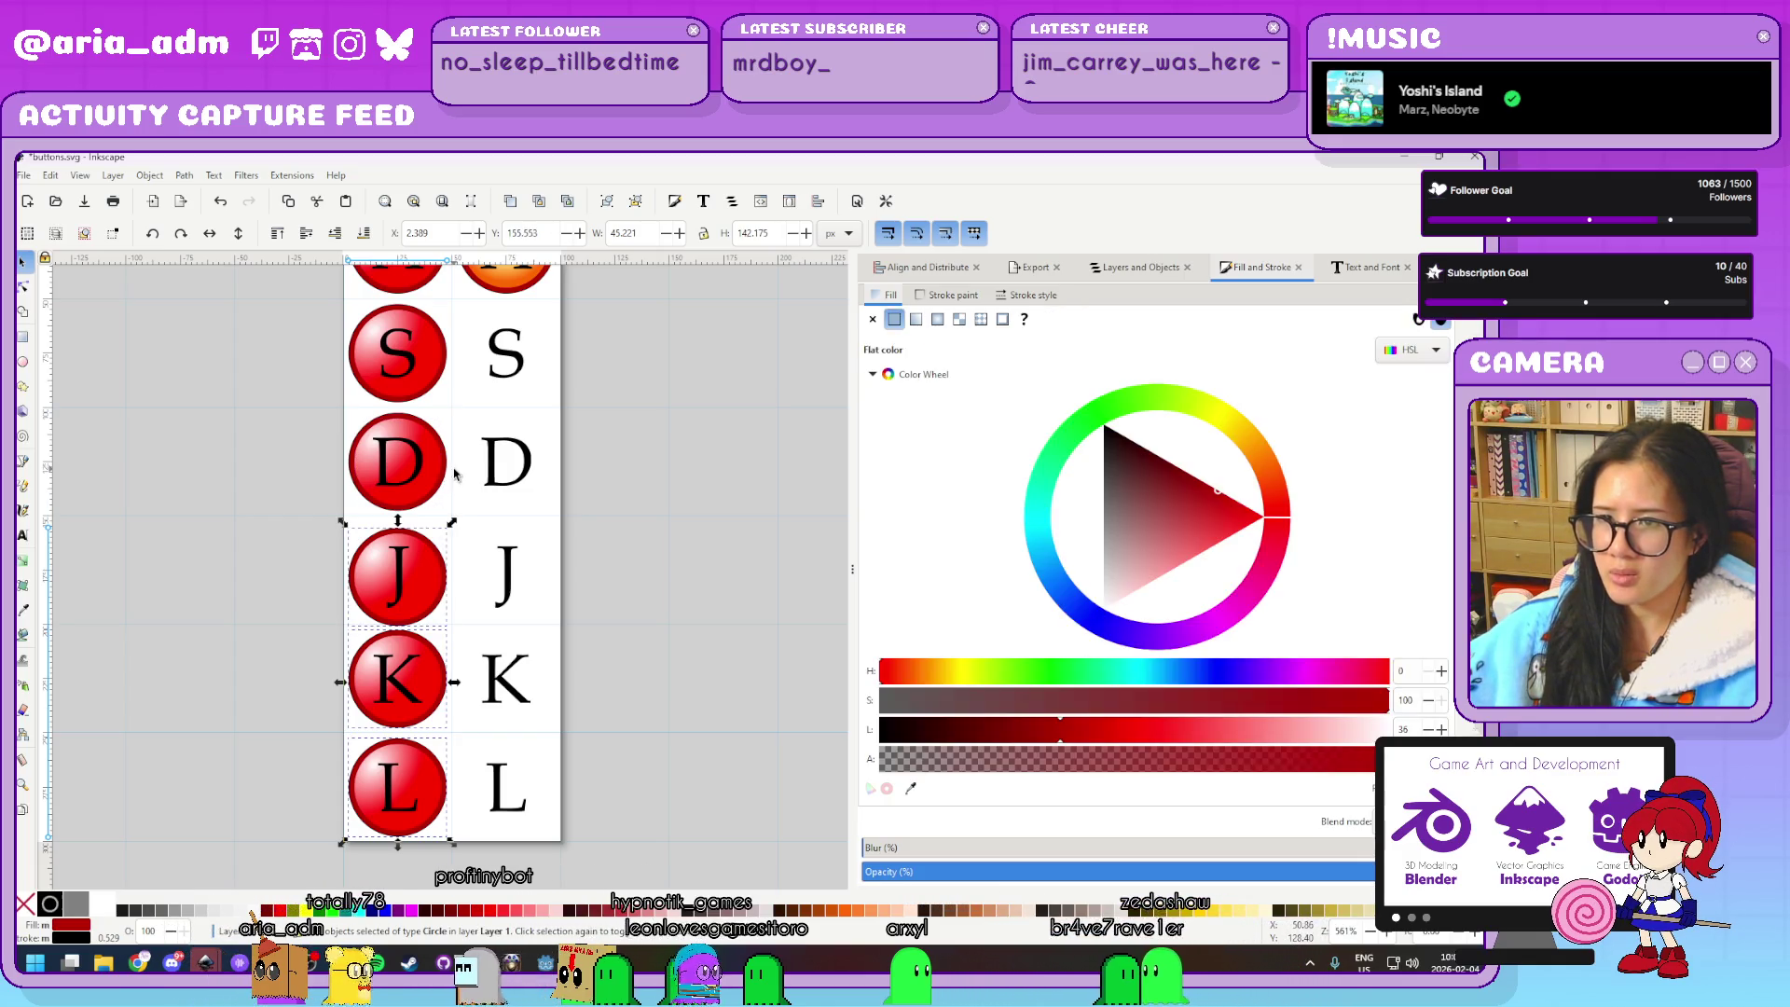
shift+click(453, 471)
shift+click(450, 346)
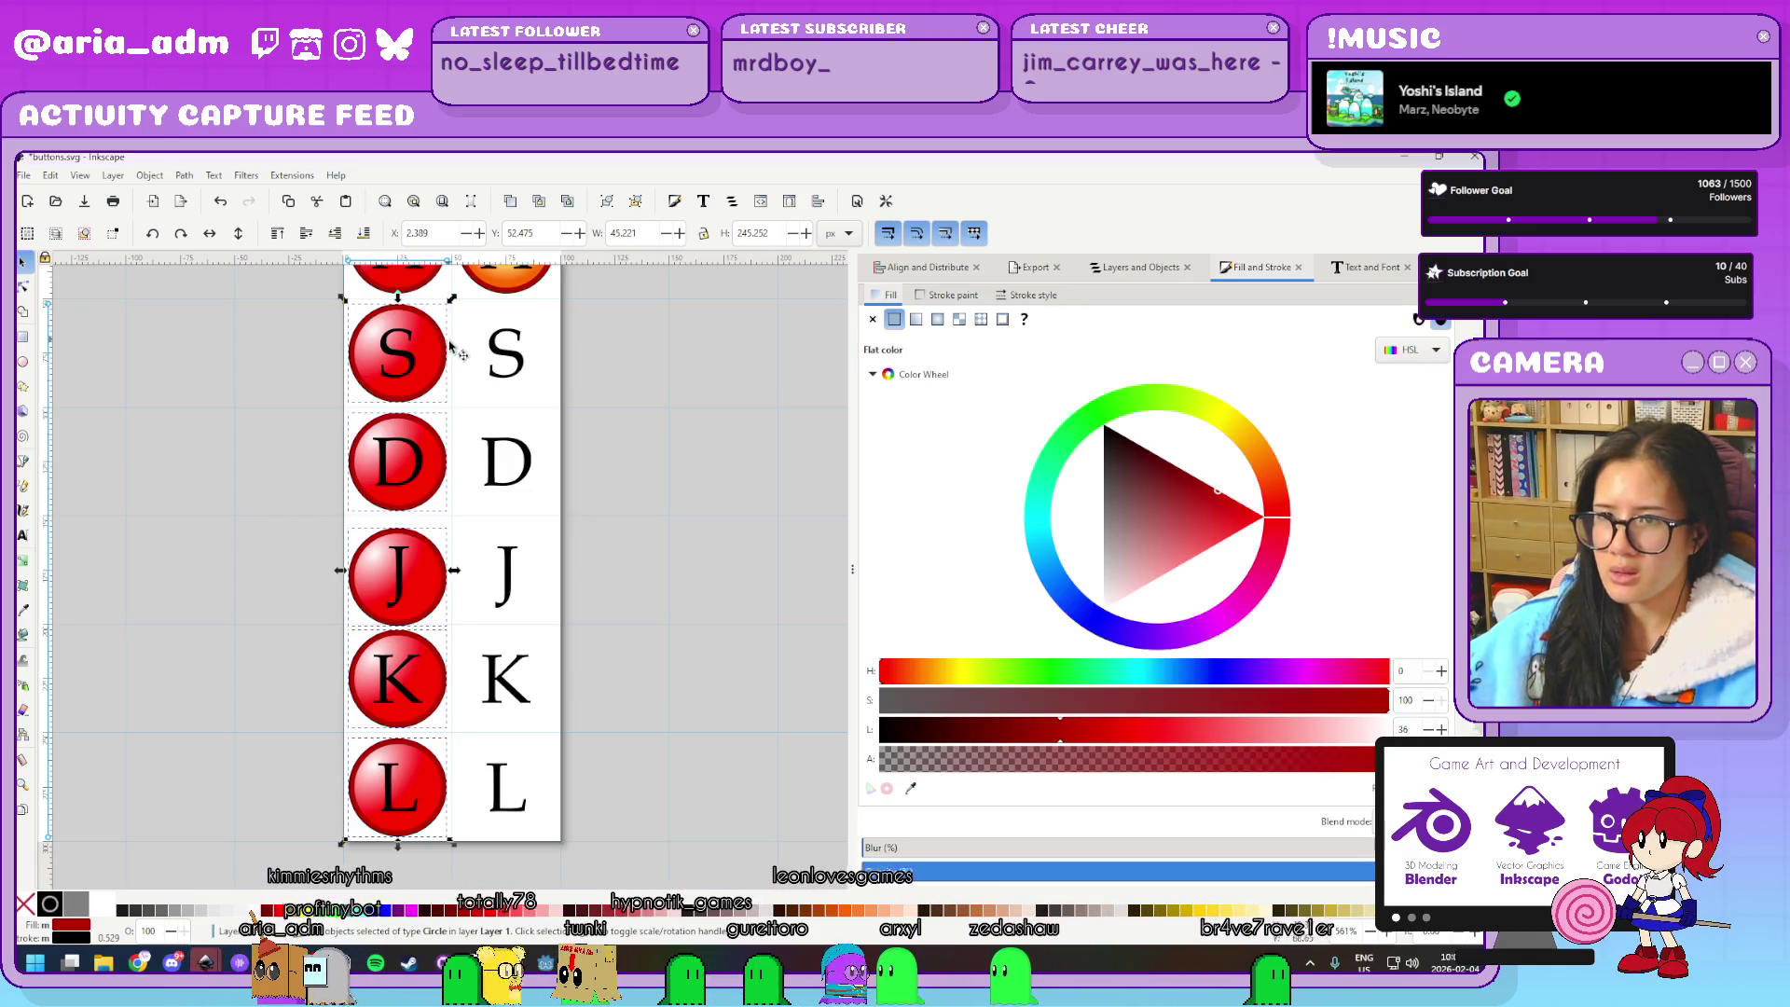
scroll(451, 347, up, 4)
shift+click(447, 396)
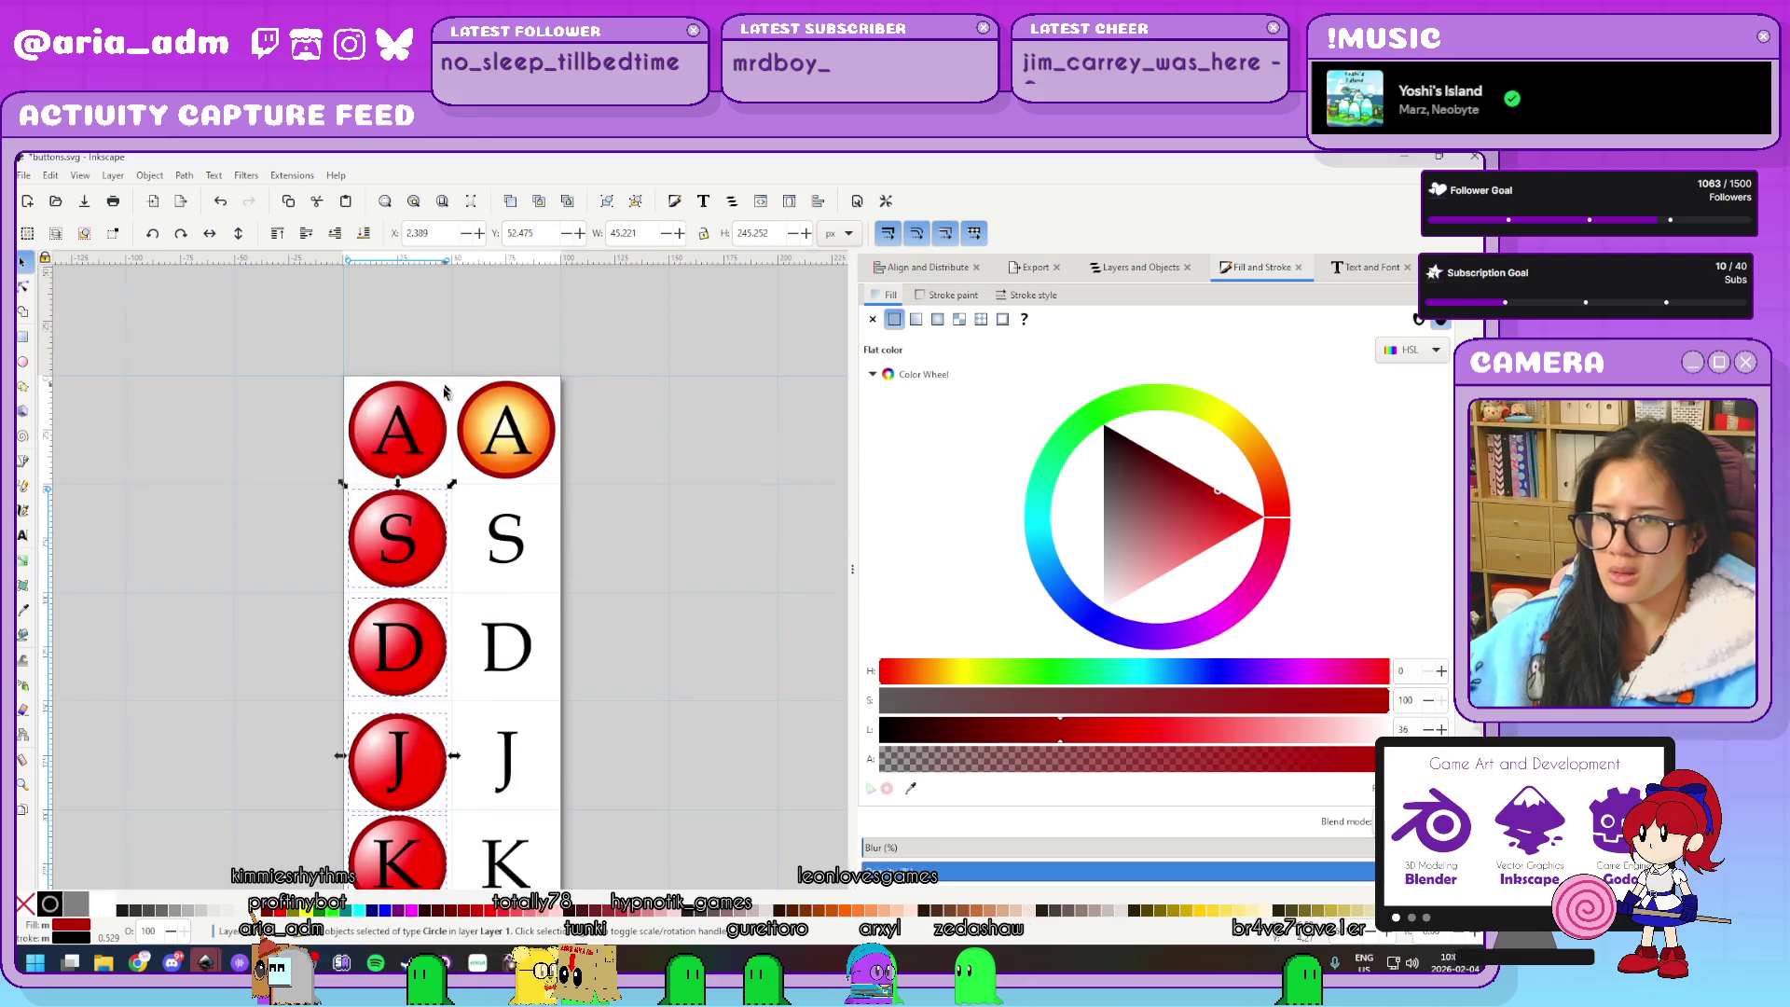
shift+click(531, 390)
Brighten the red of all the selected buttons, then deselect them
drag(1219, 504, 1263, 516)
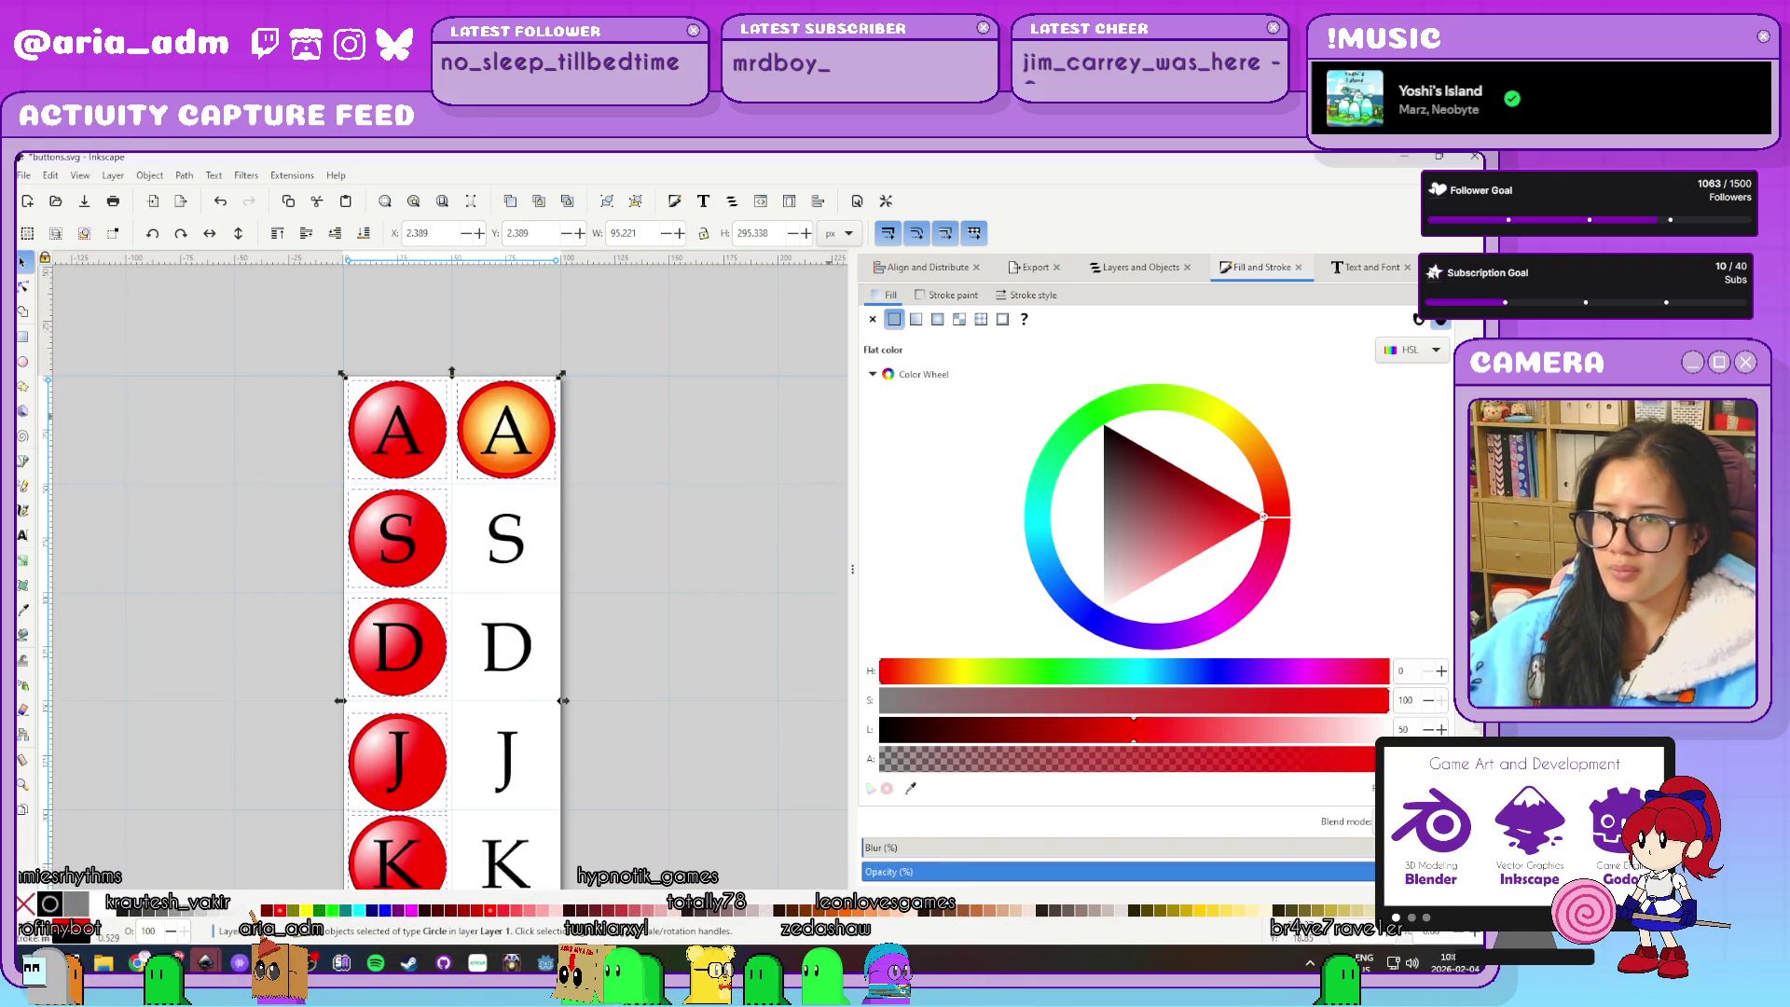
click(1247, 512)
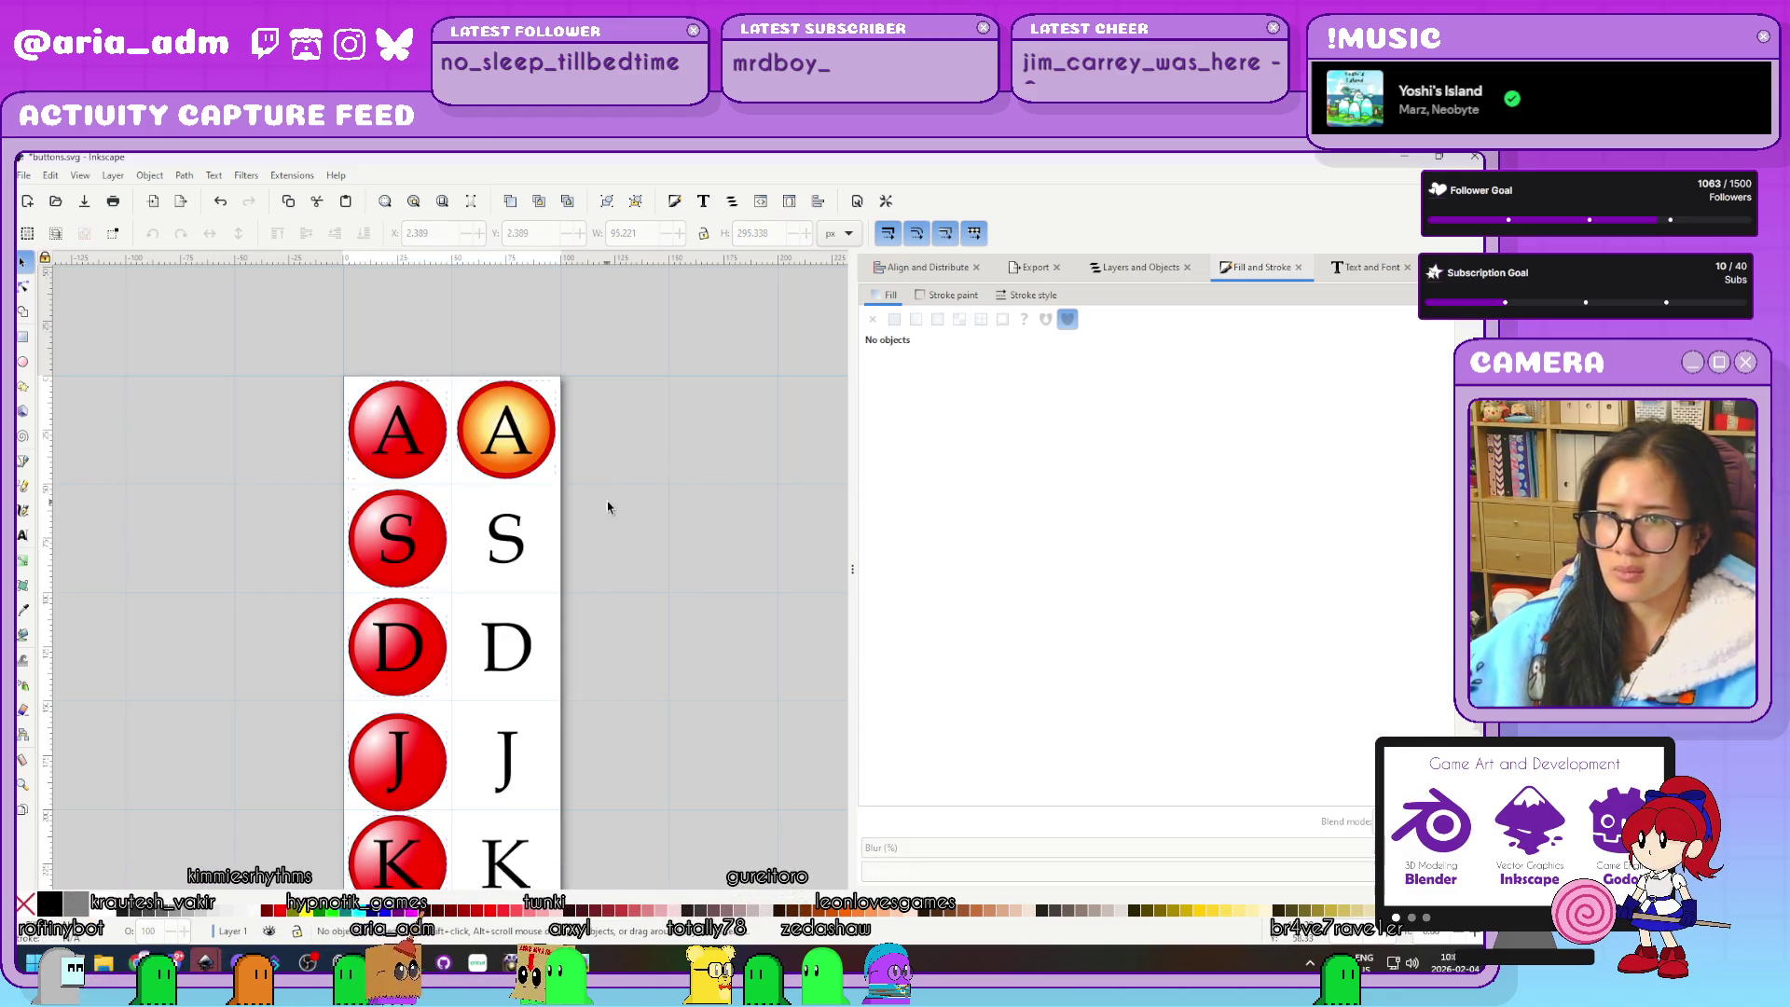
key(Escape)
Select the A, J, K and L circles, undoing a stray change and a stray copy
click(432, 432)
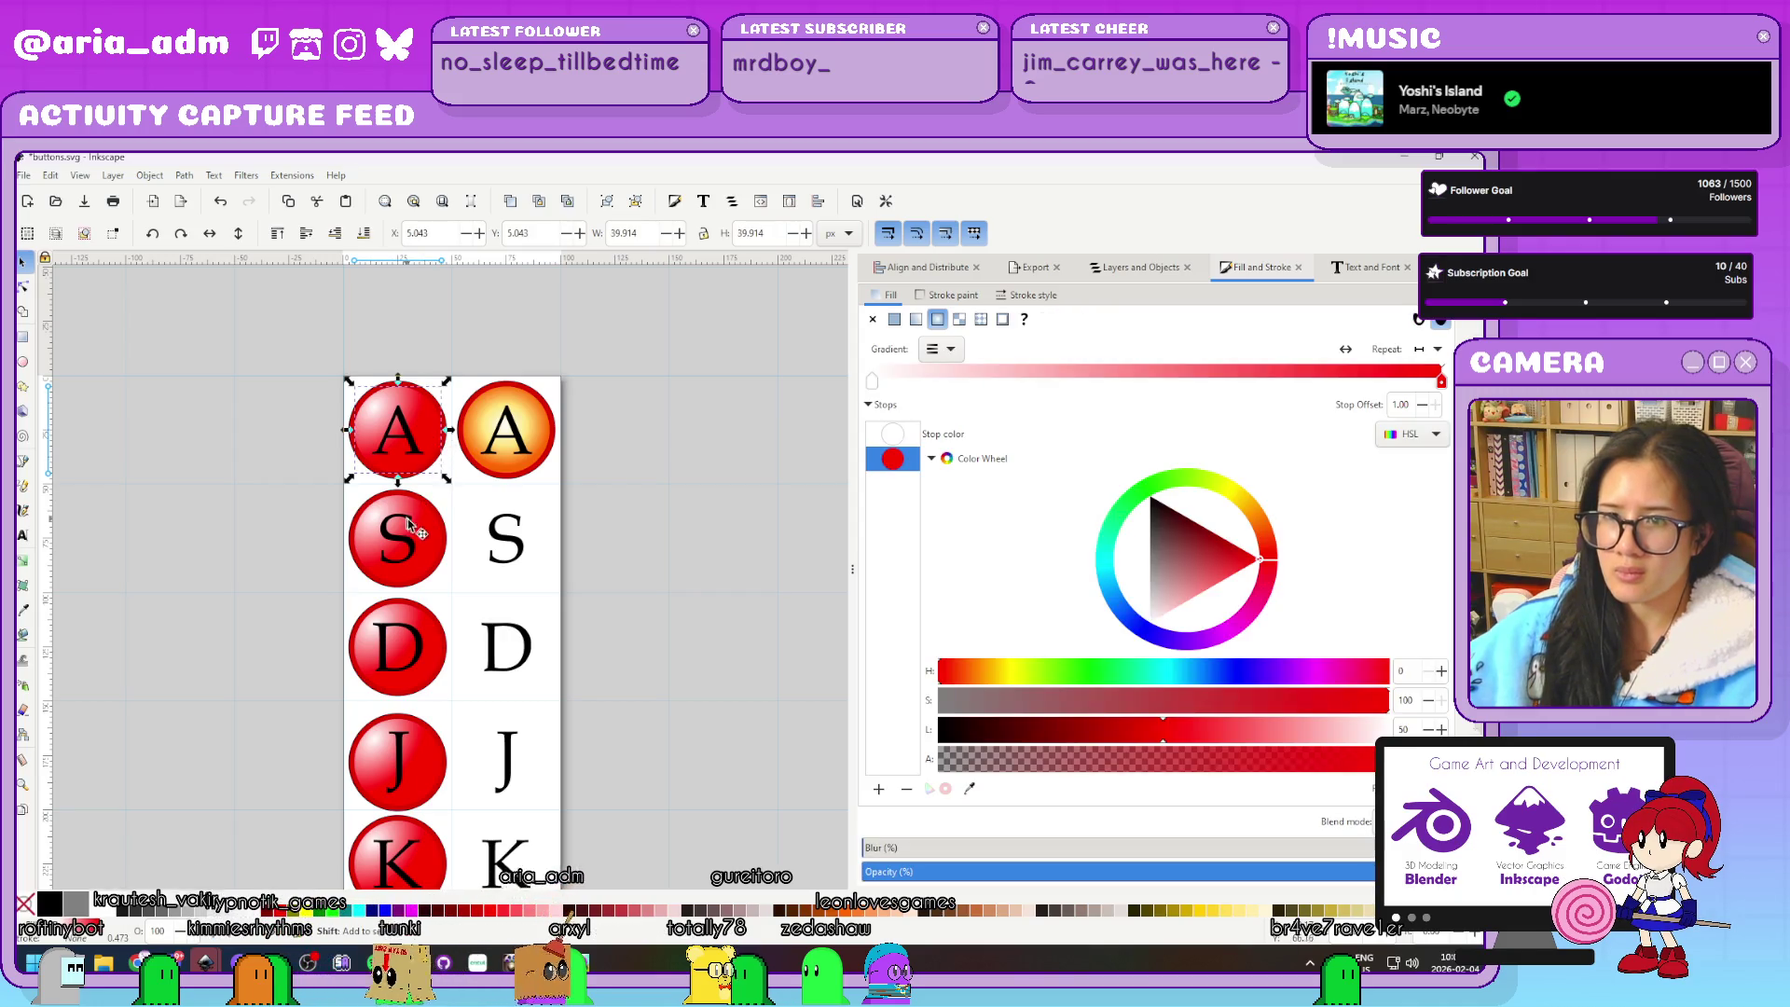
shift+click(410, 760)
scroll(411, 760, down, 3)
shift+click(410, 741)
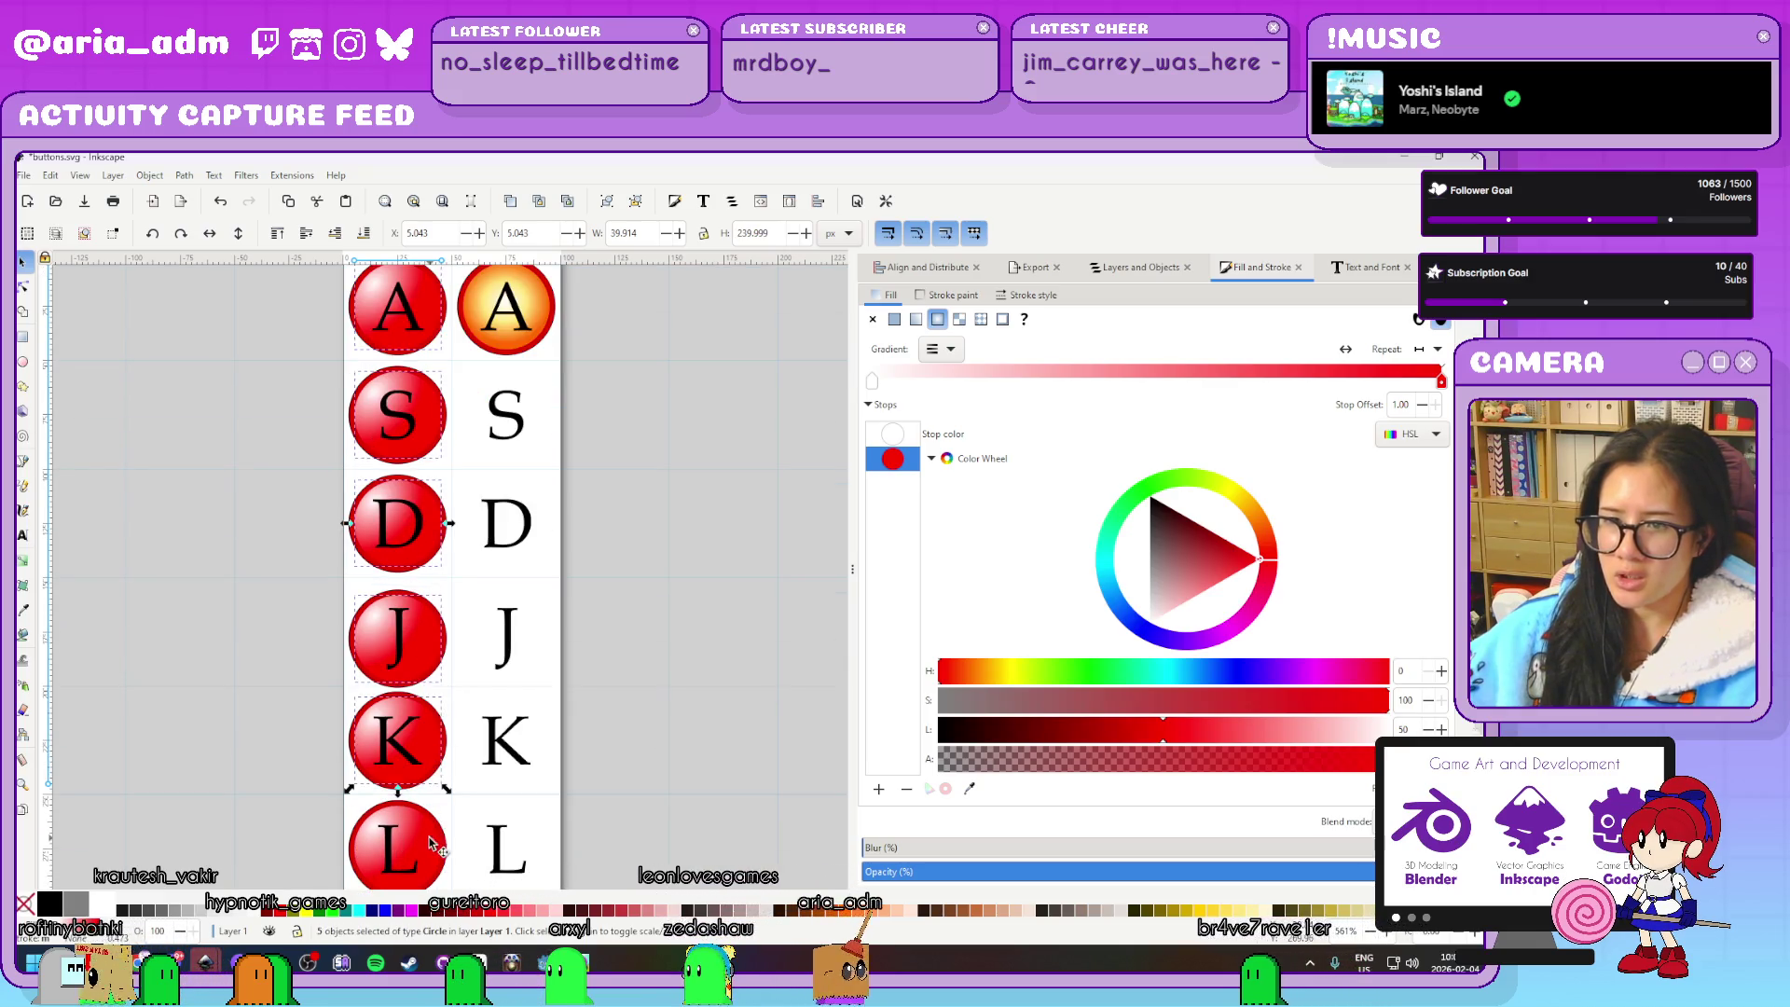
shift+click(423, 843)
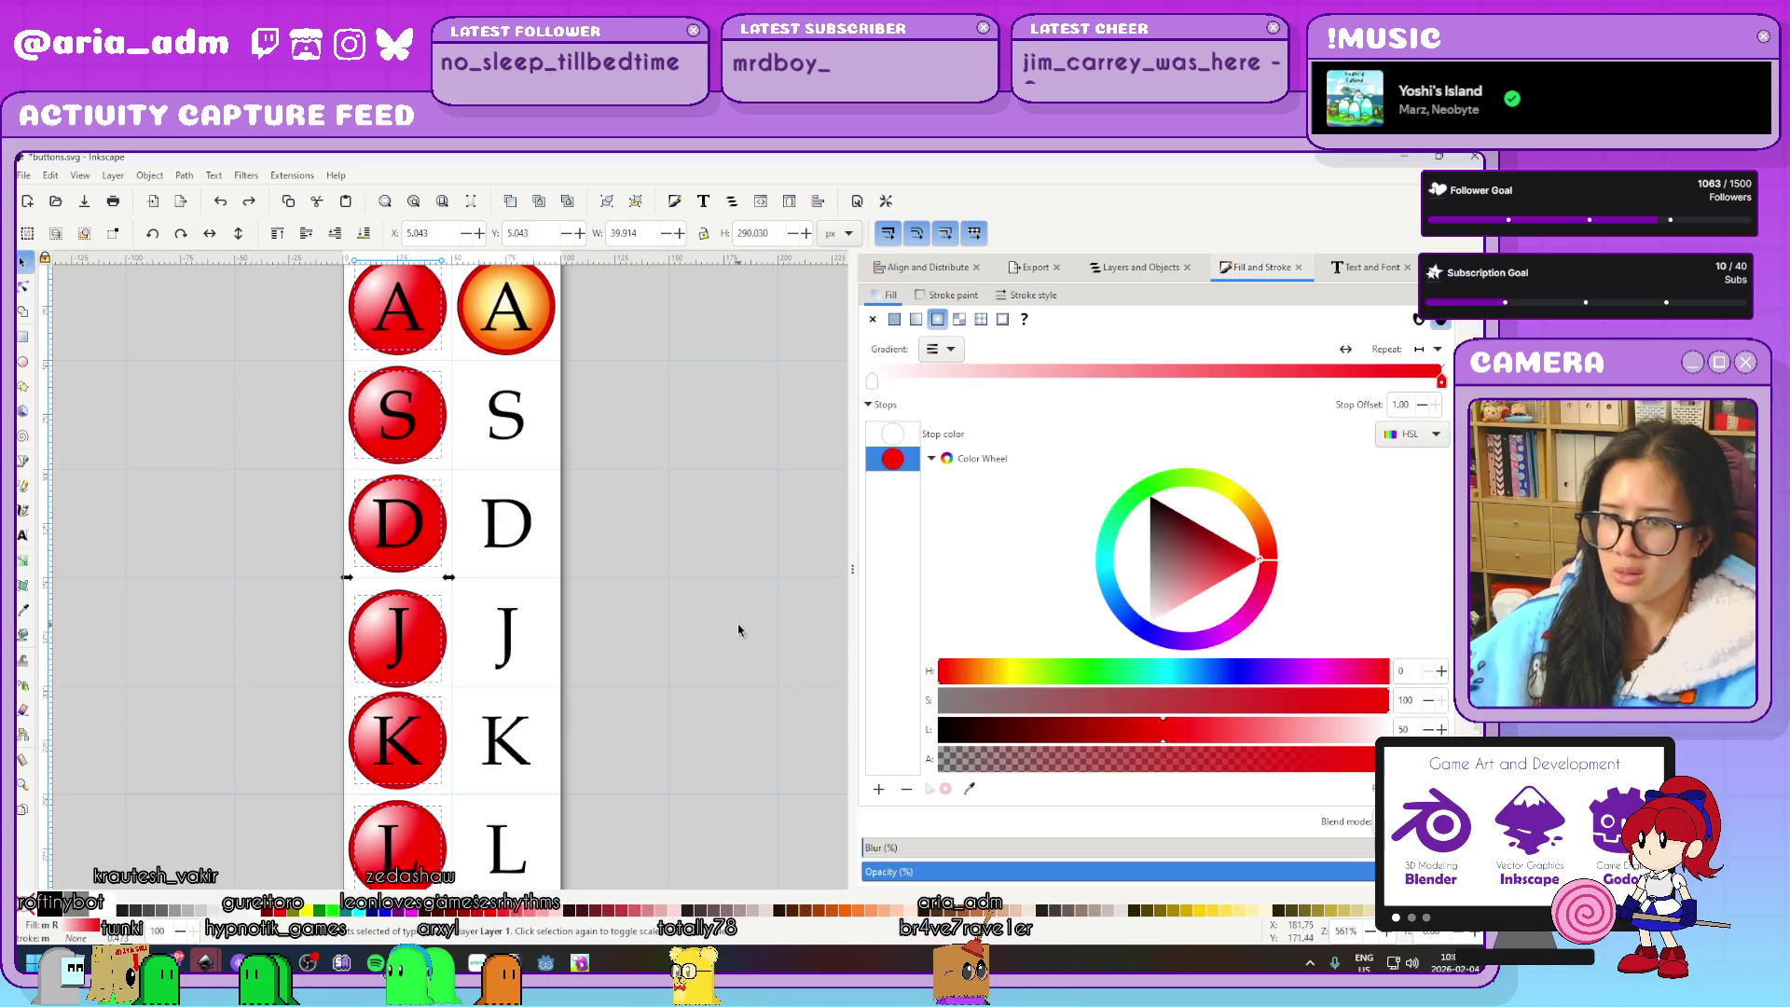
click(1222, 575)
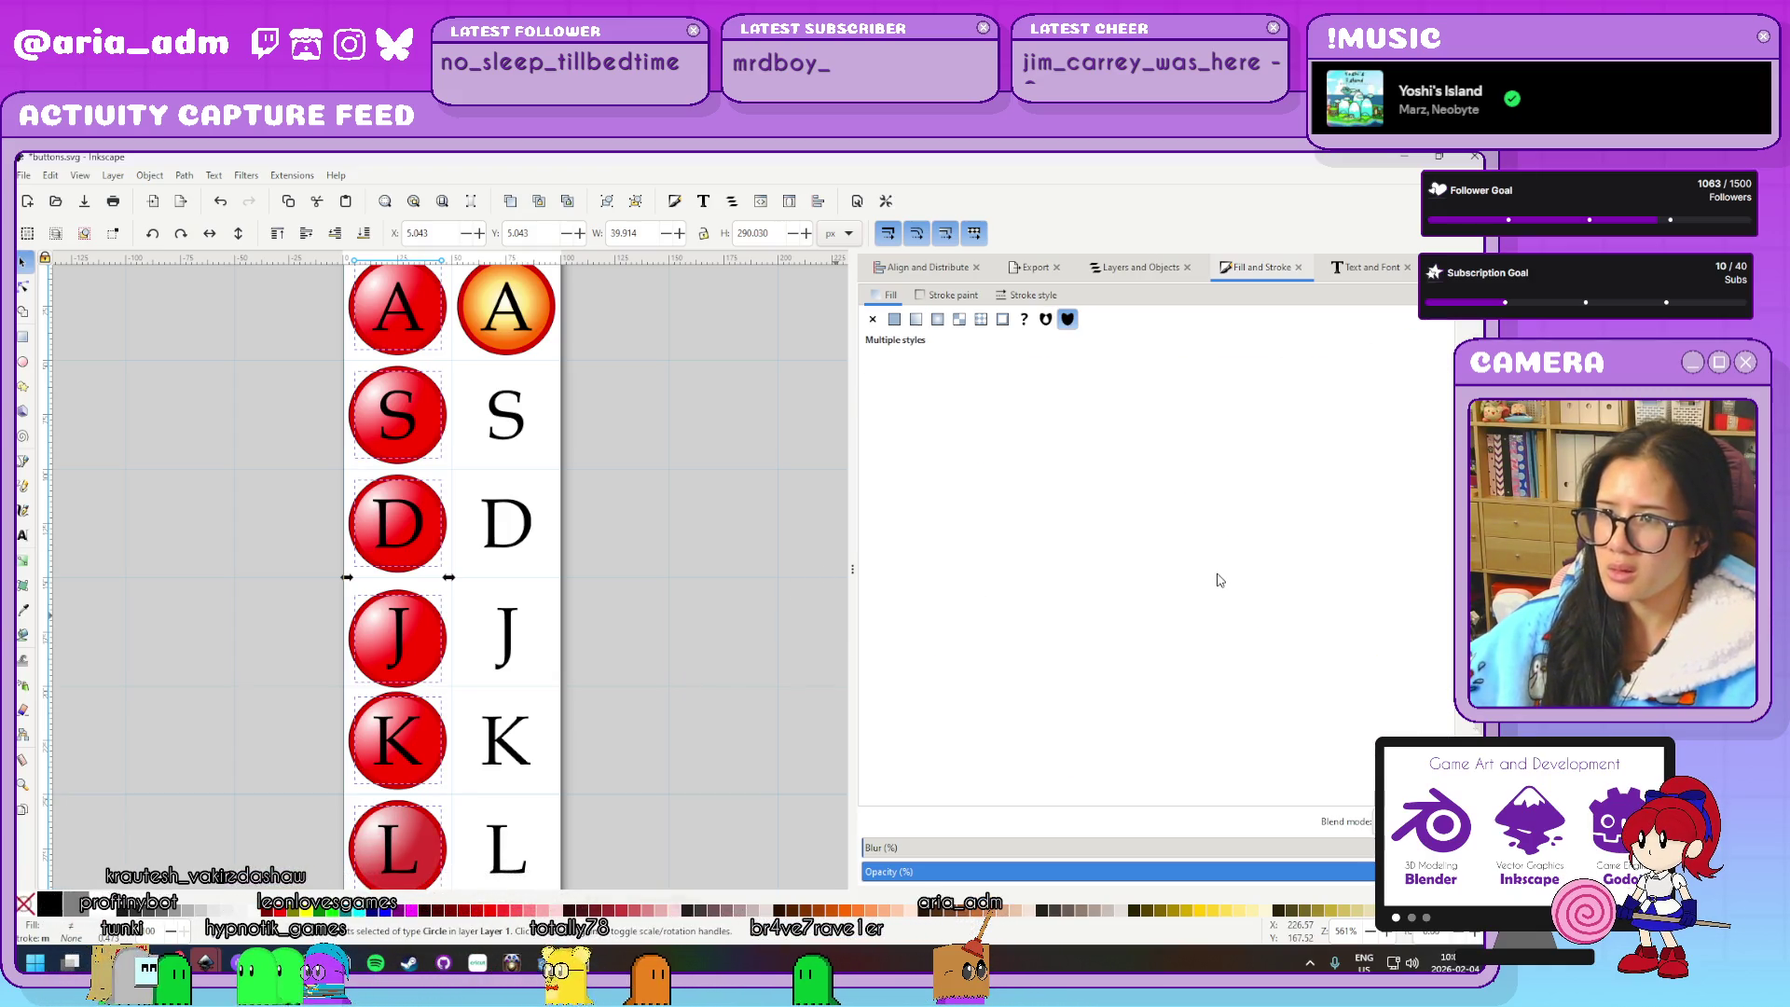
key(ctrl+z)
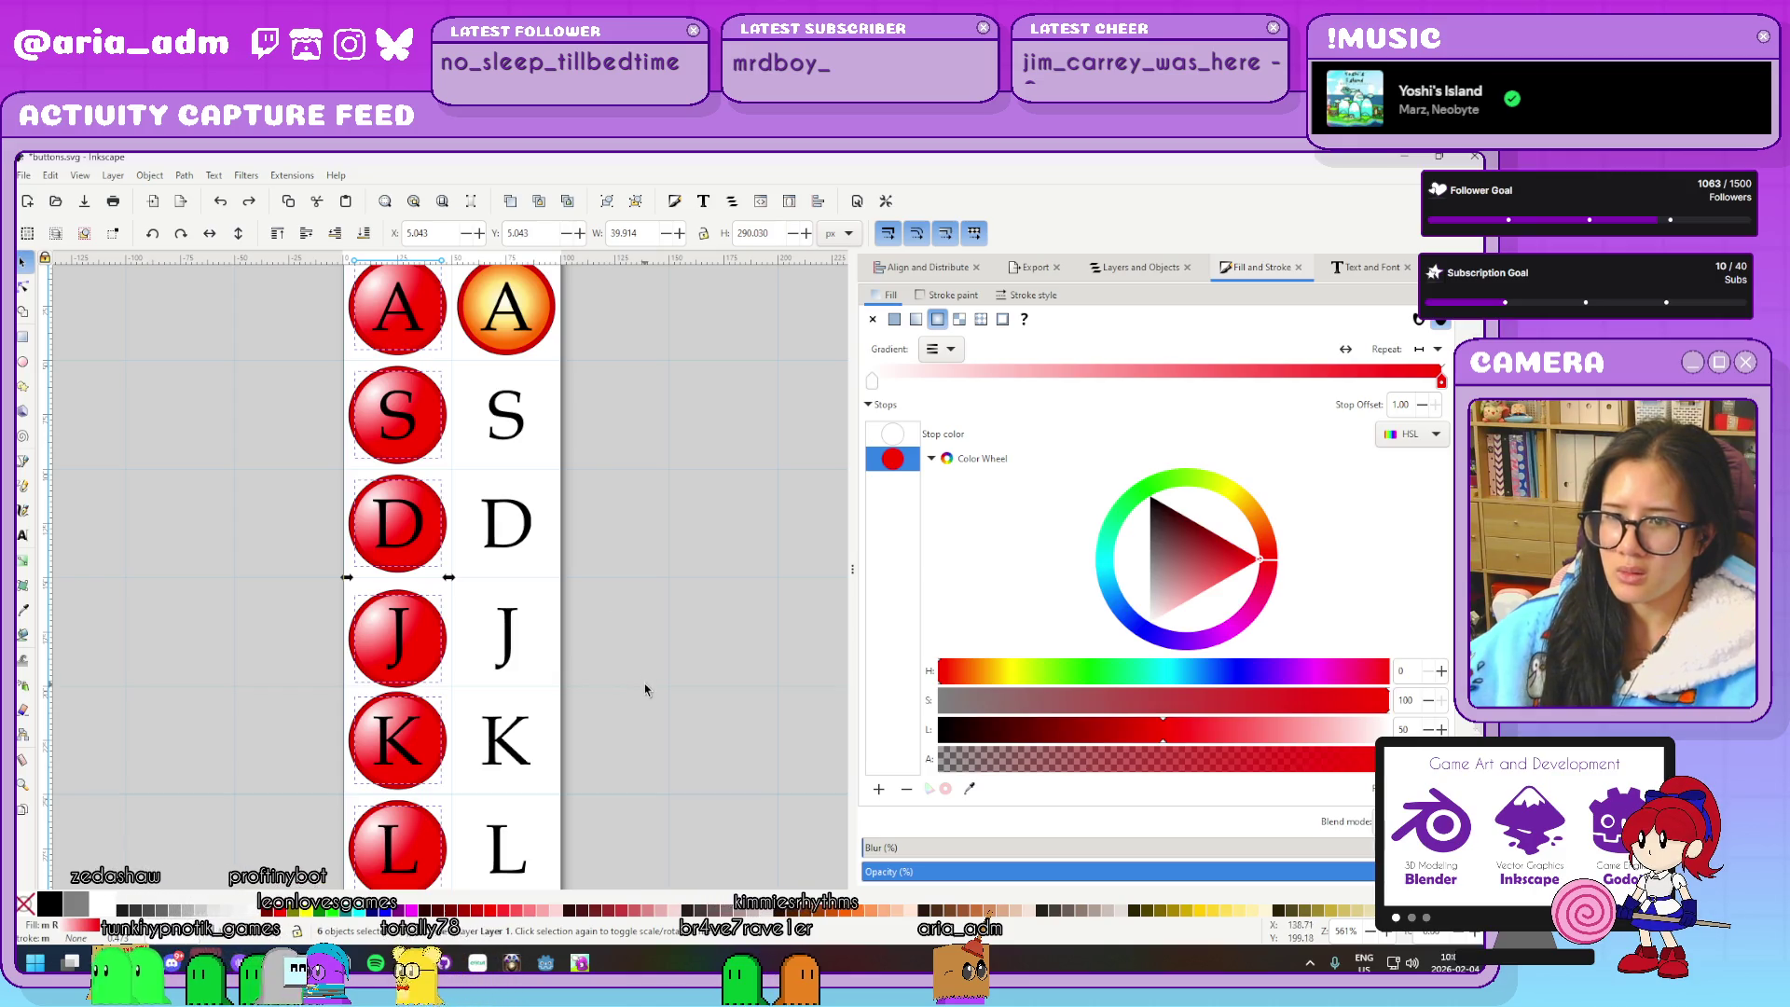
drag(495, 694, 782, 655)
key(Escape)
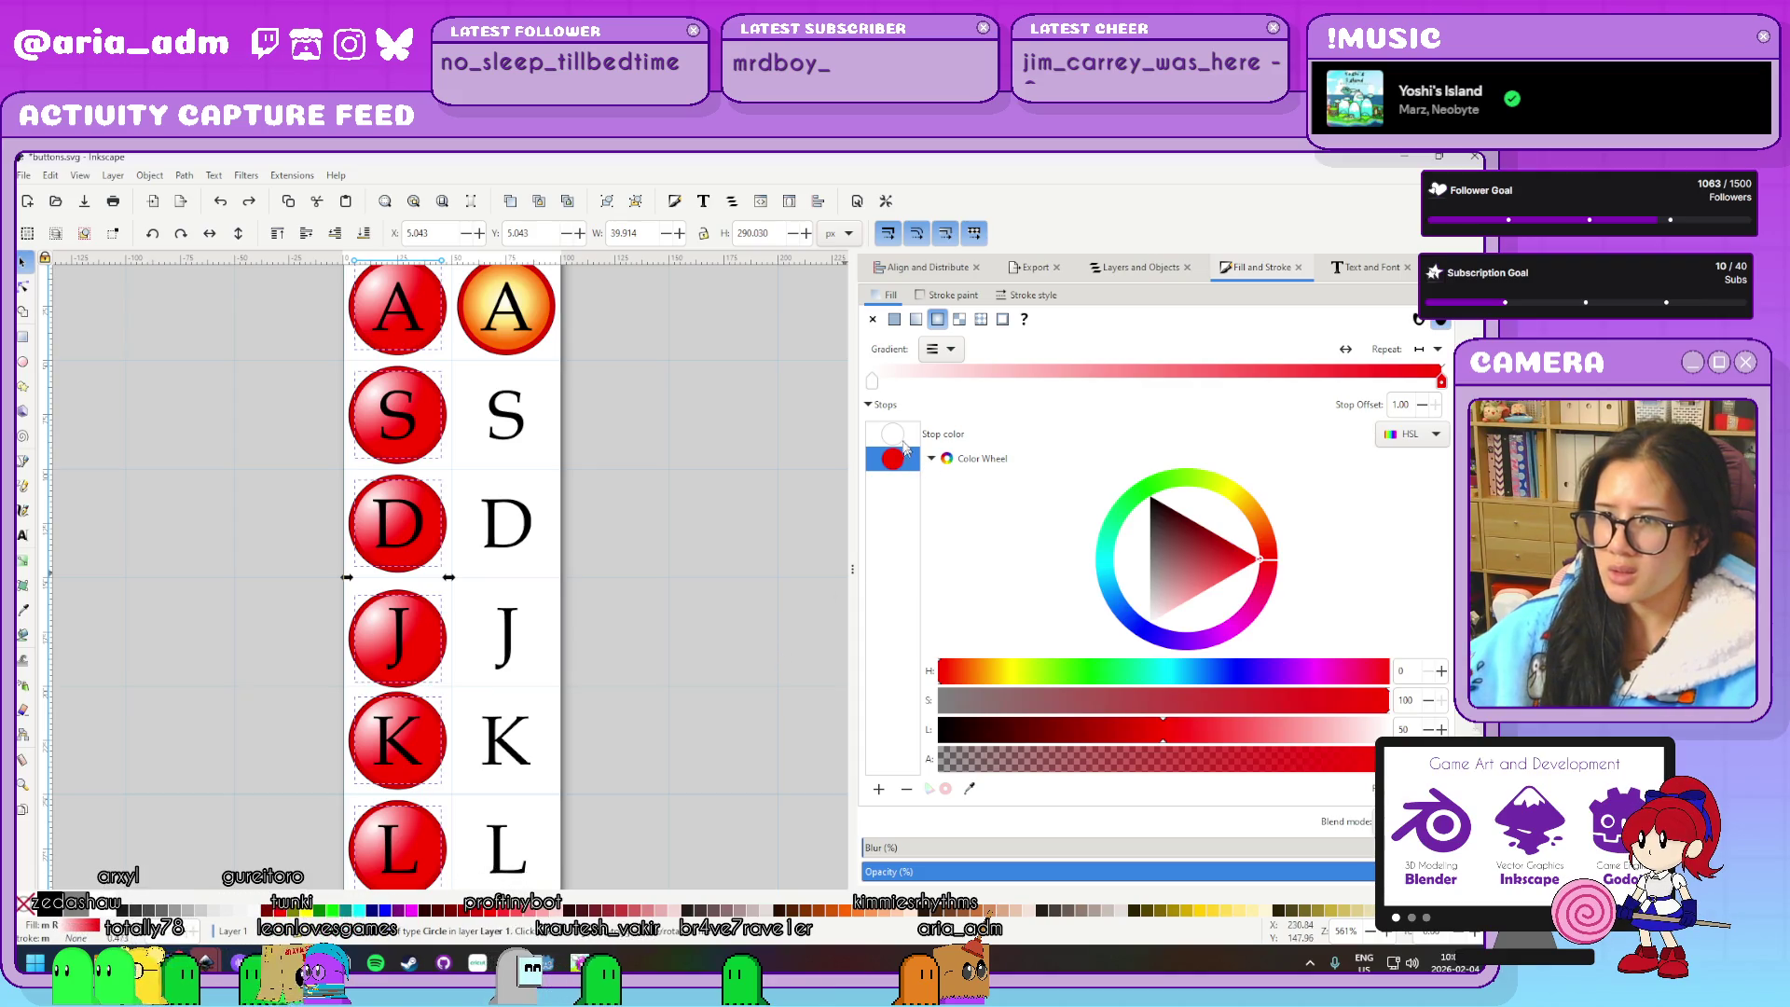
Try a new colour on the L circle's gradient stop, undo it, and reselect the red A circle
click(892, 434)
click(892, 458)
click(1215, 584)
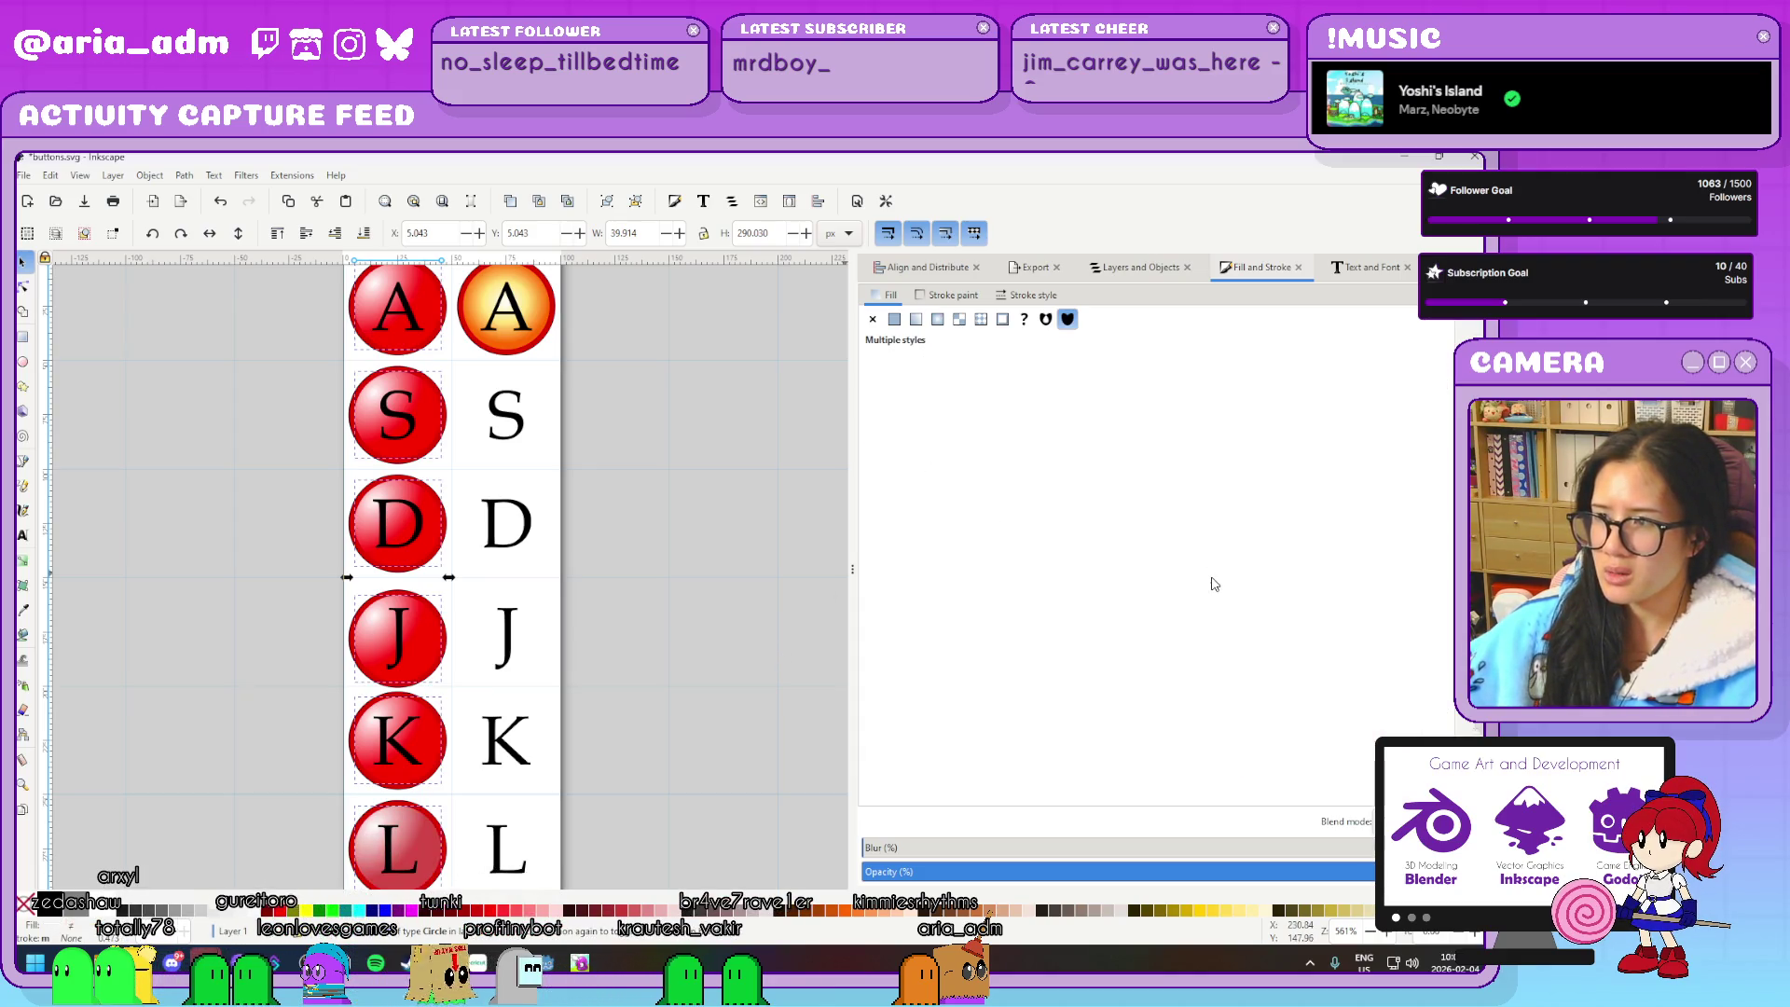
key(ctrl+z)
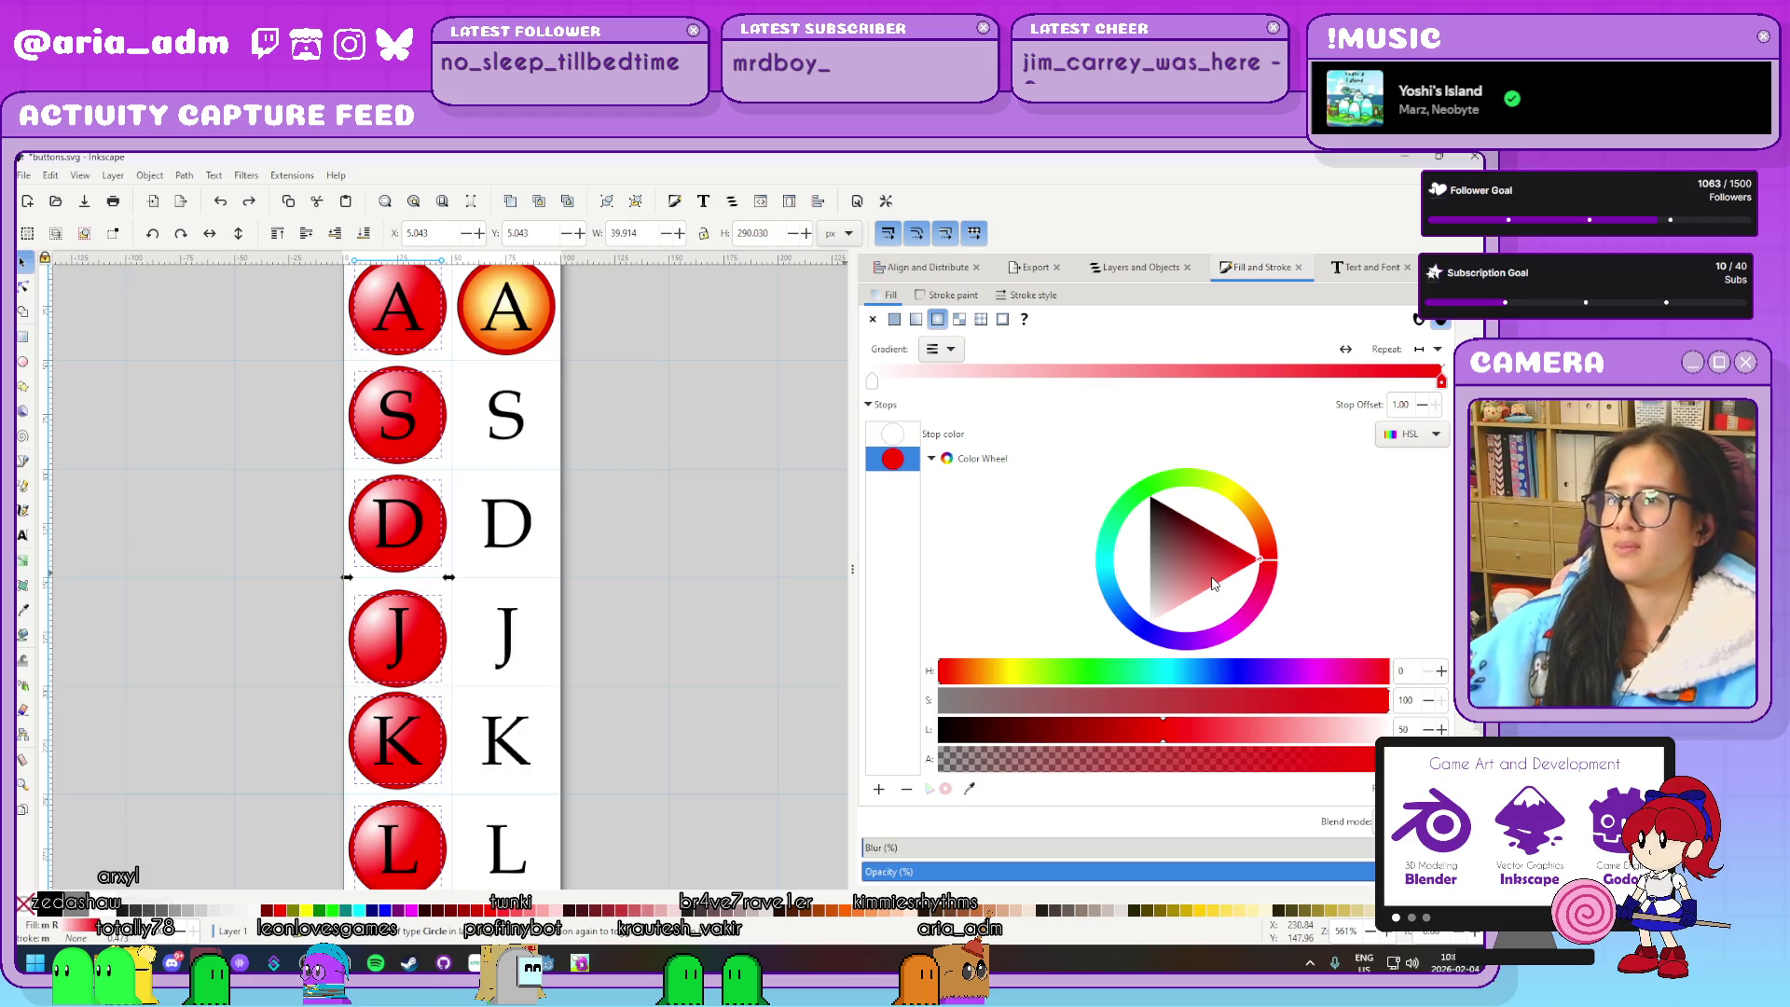
click(665, 601)
scroll(665, 601, down, 4)
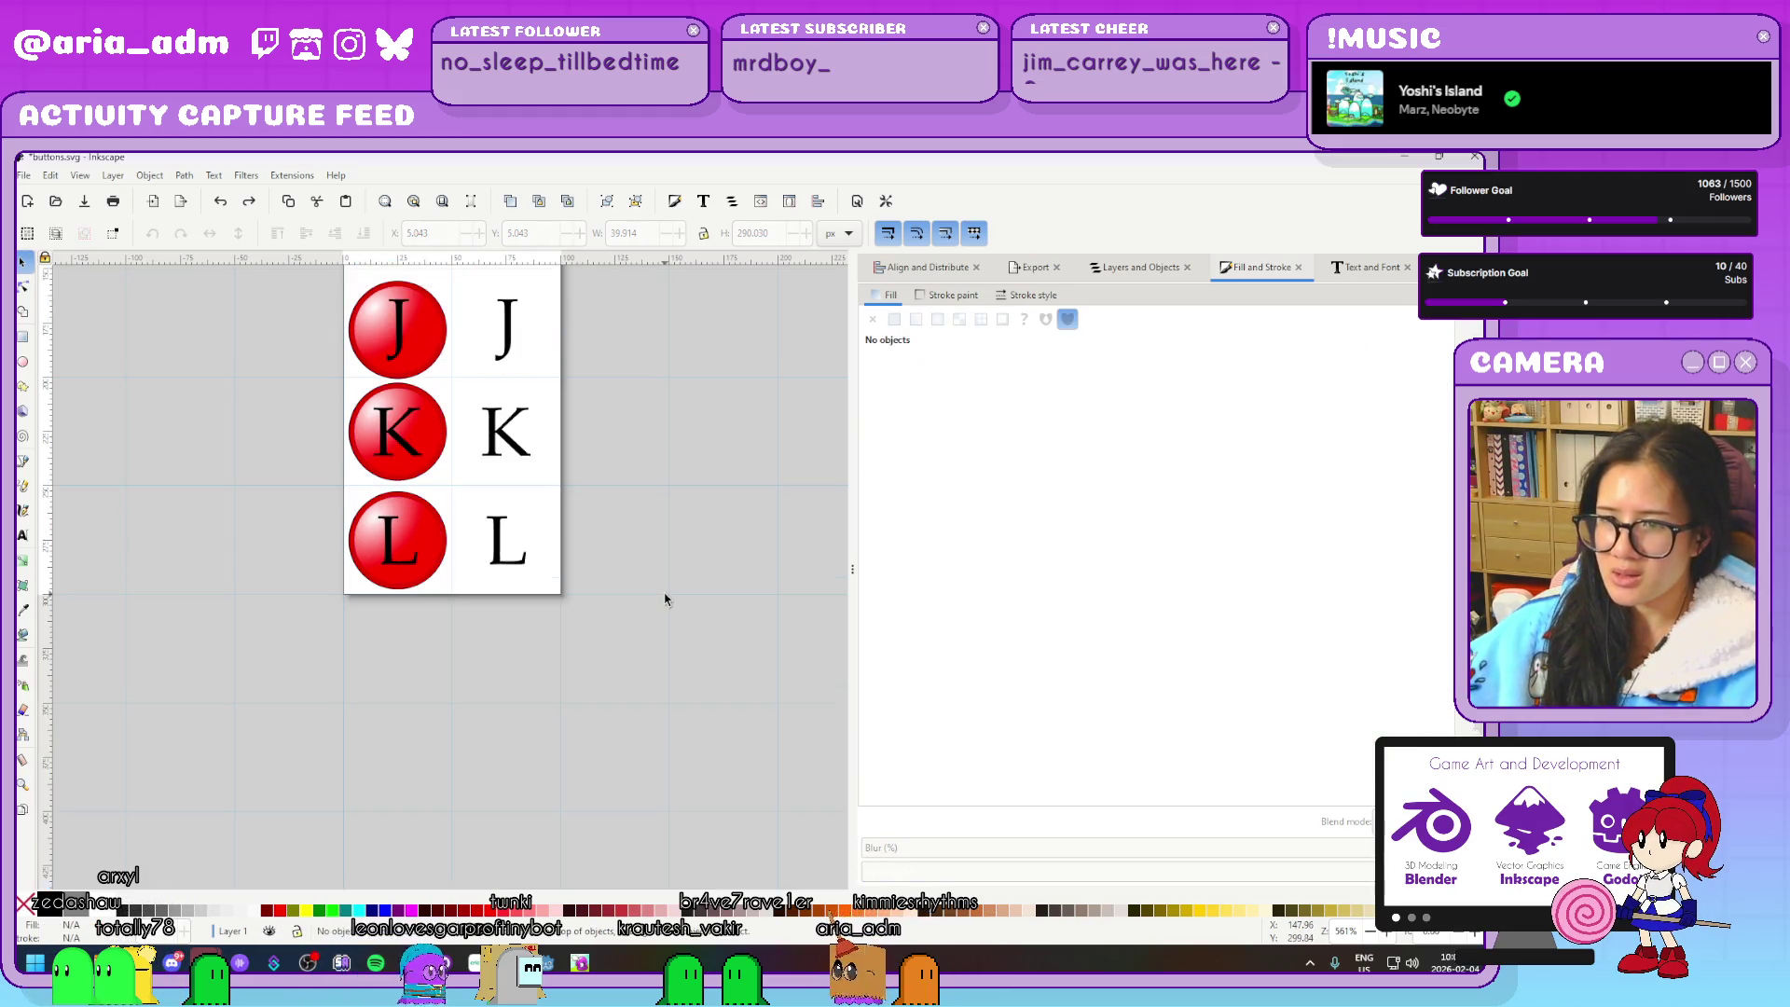
scroll(666, 600, up, 5)
scroll(664, 601, down, 2)
scroll(665, 601, up, 1)
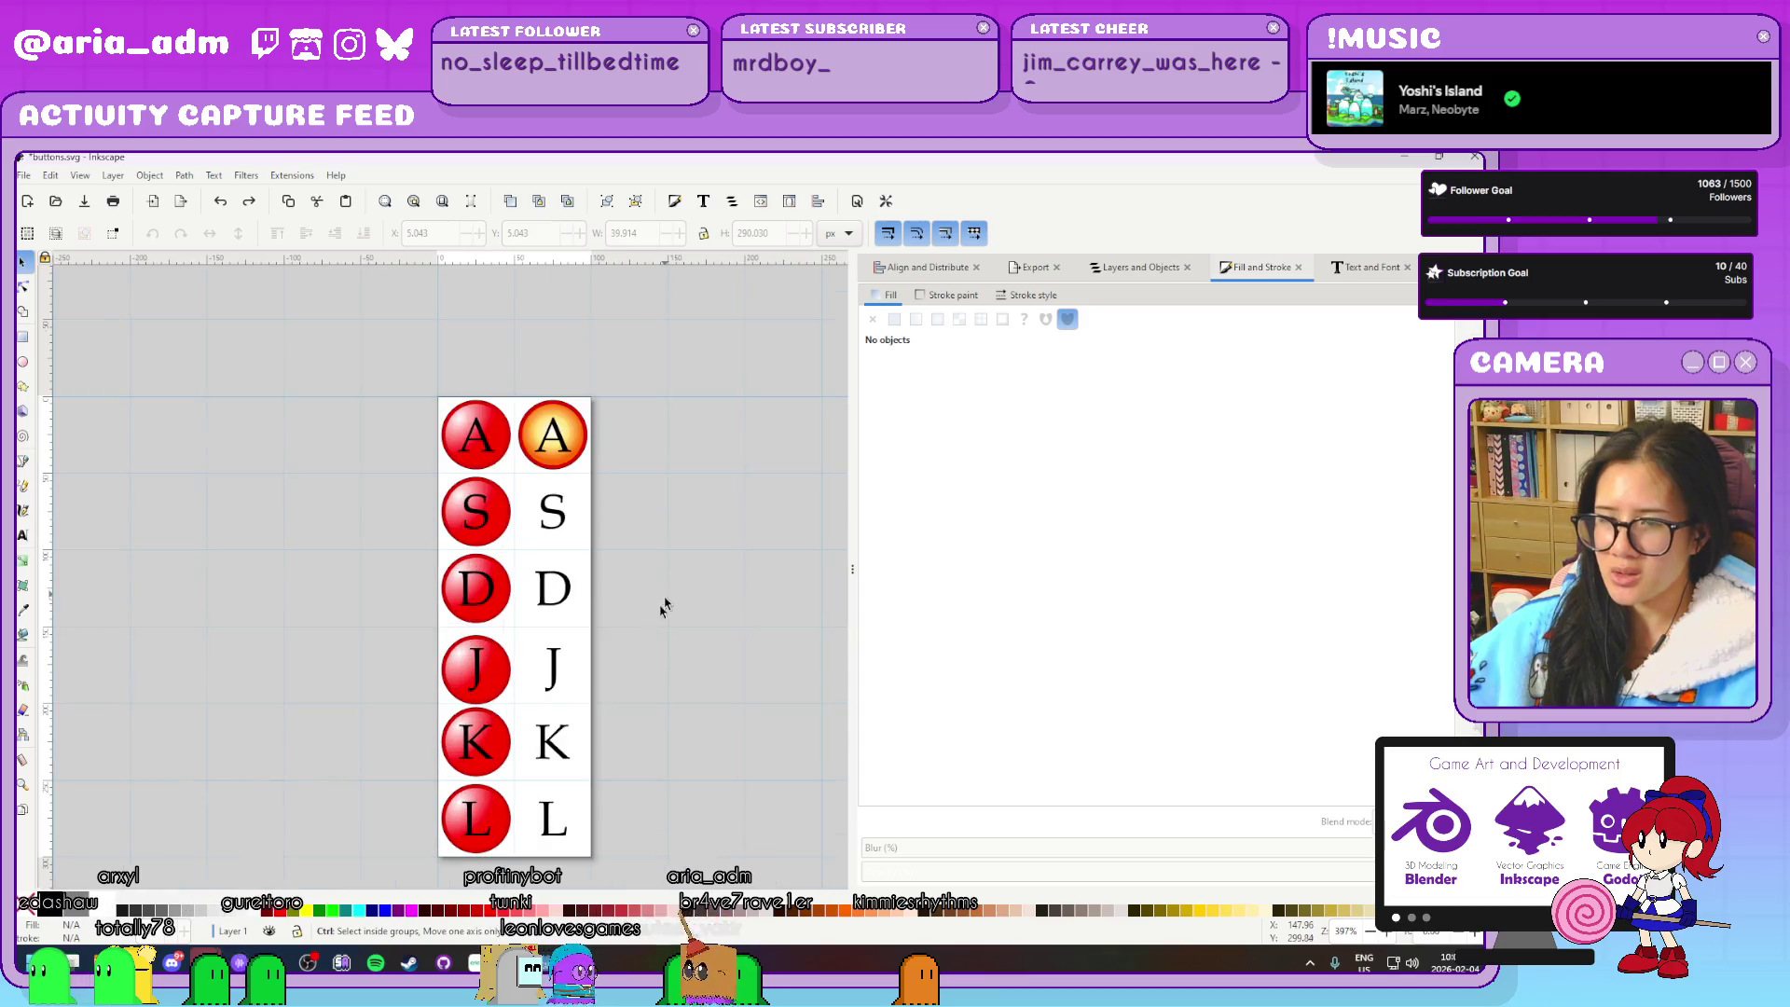
click(496, 430)
scroll(494, 436, up, 2)
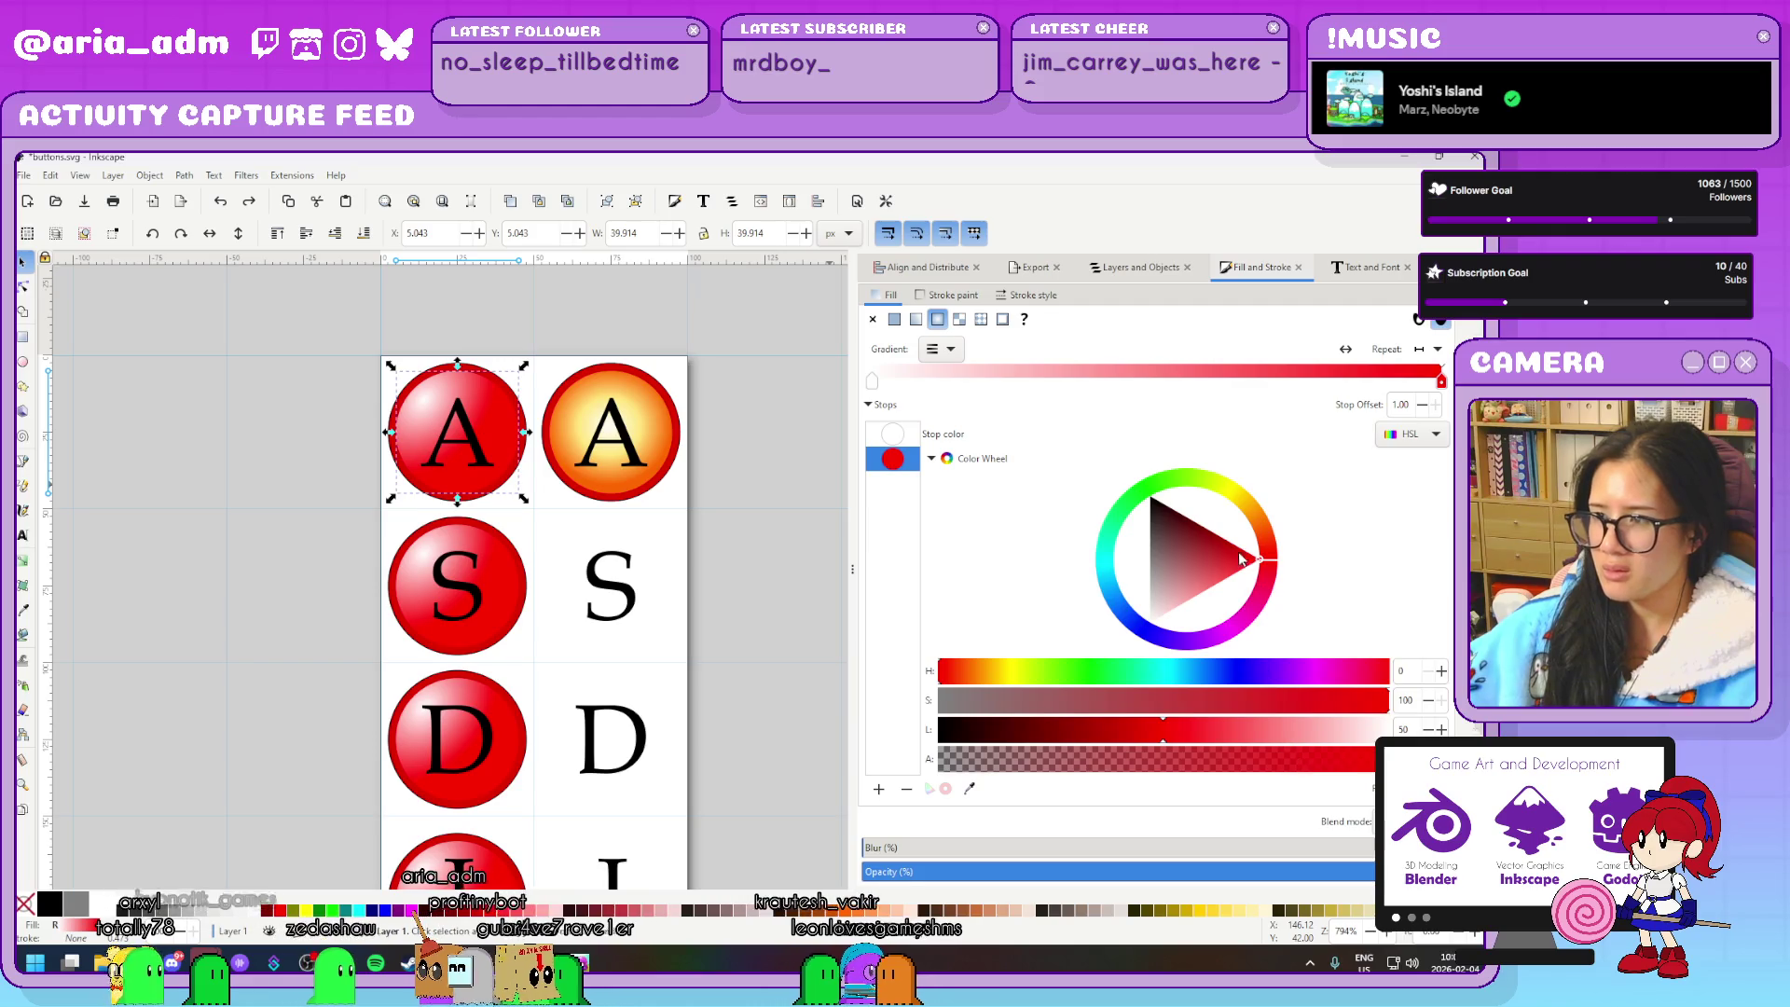
Lighten the A circle's red gradient stop to about L 64
drag(1238, 565, 1242, 595)
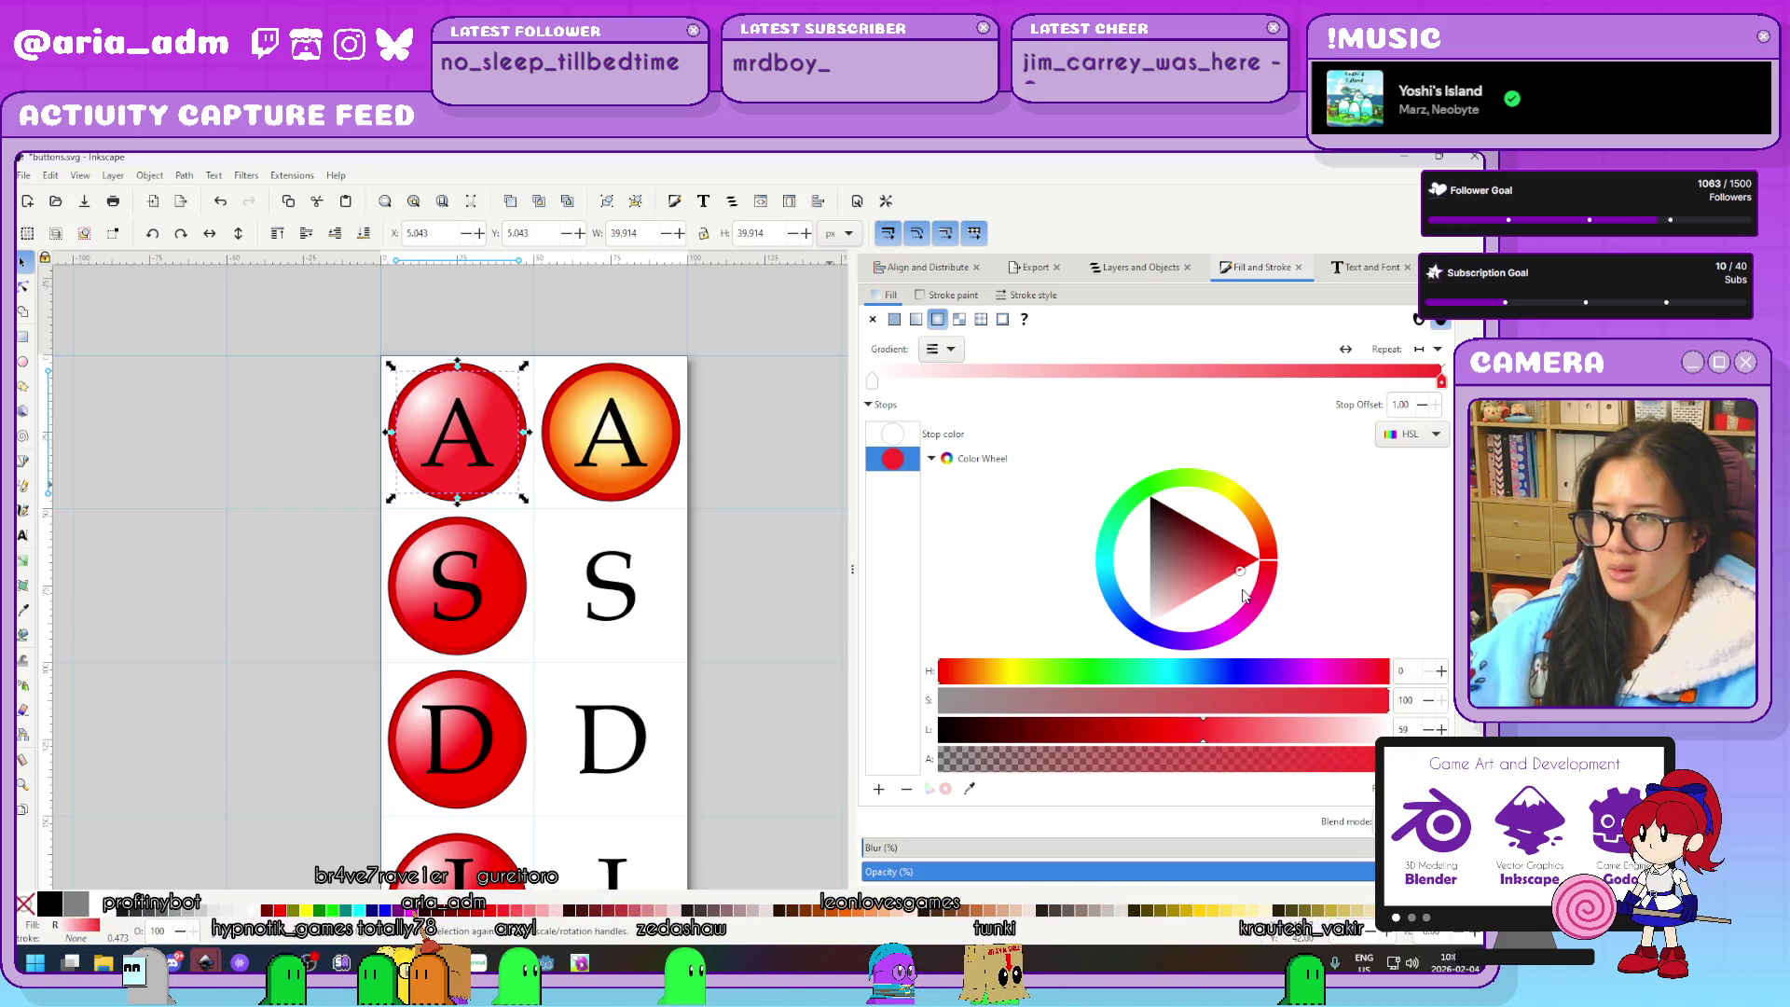
click(791, 599)
scroll(792, 601, down, 1)
scroll(802, 604, down, 3)
scroll(809, 607, up, 3)
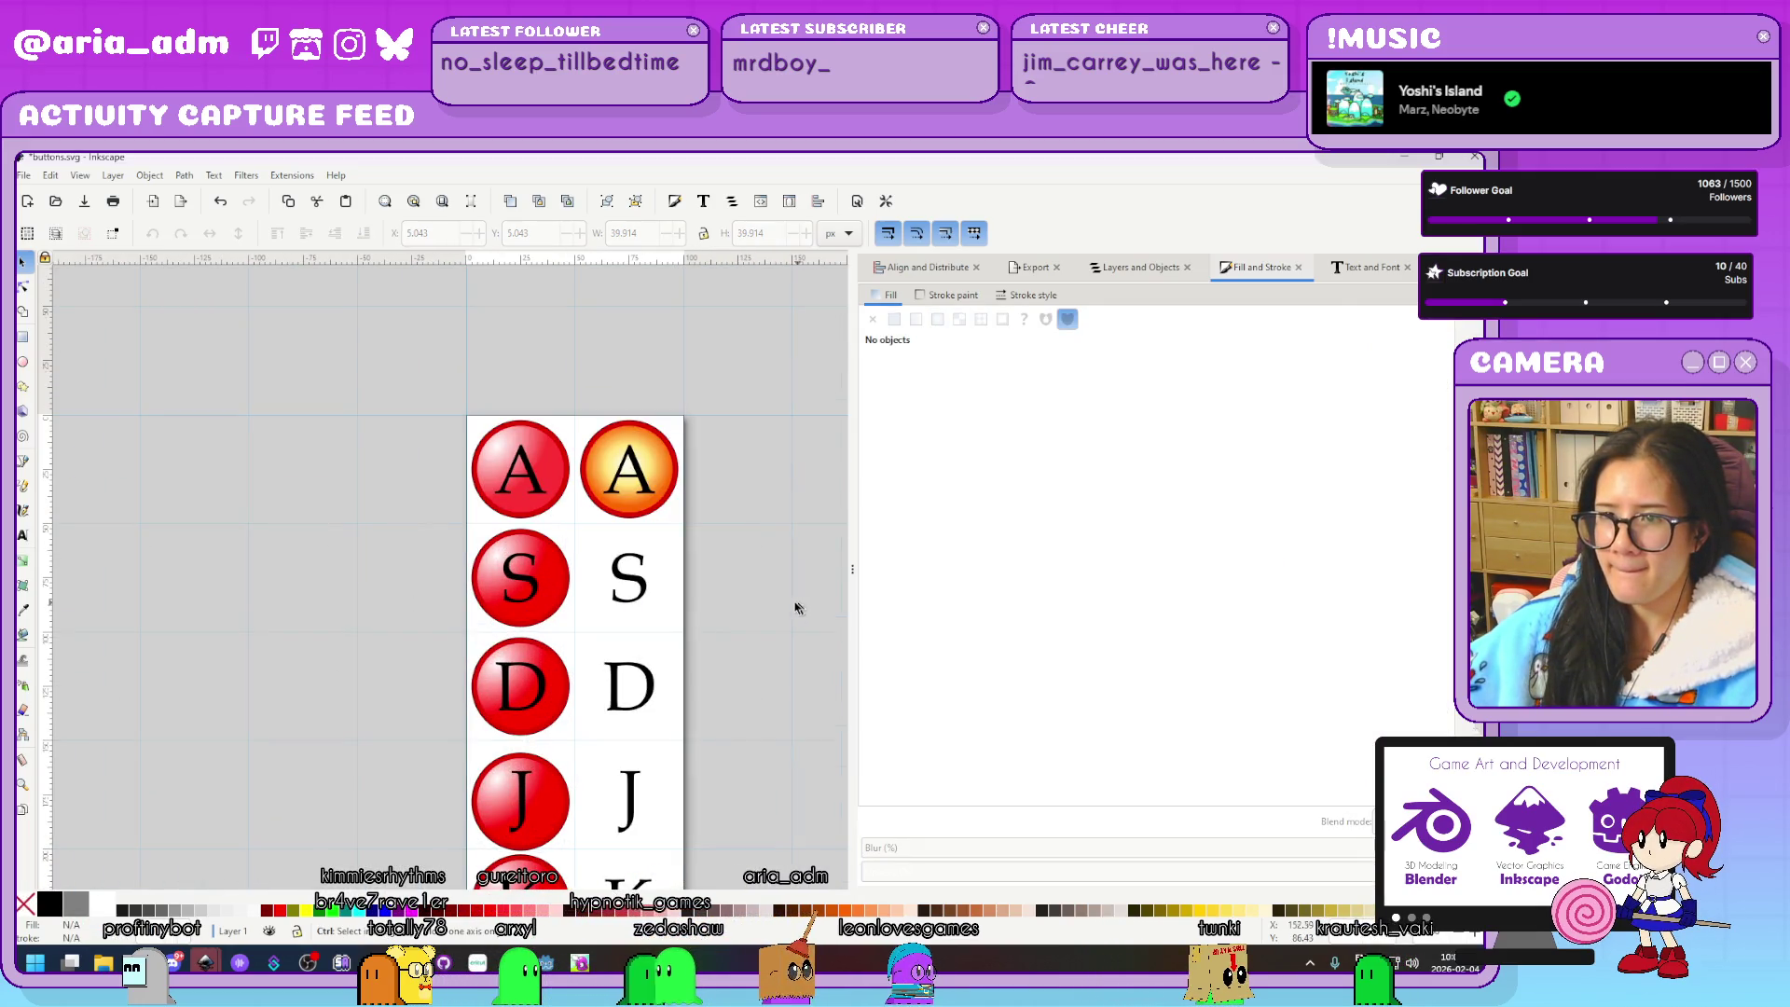
scroll(733, 615, down, 3)
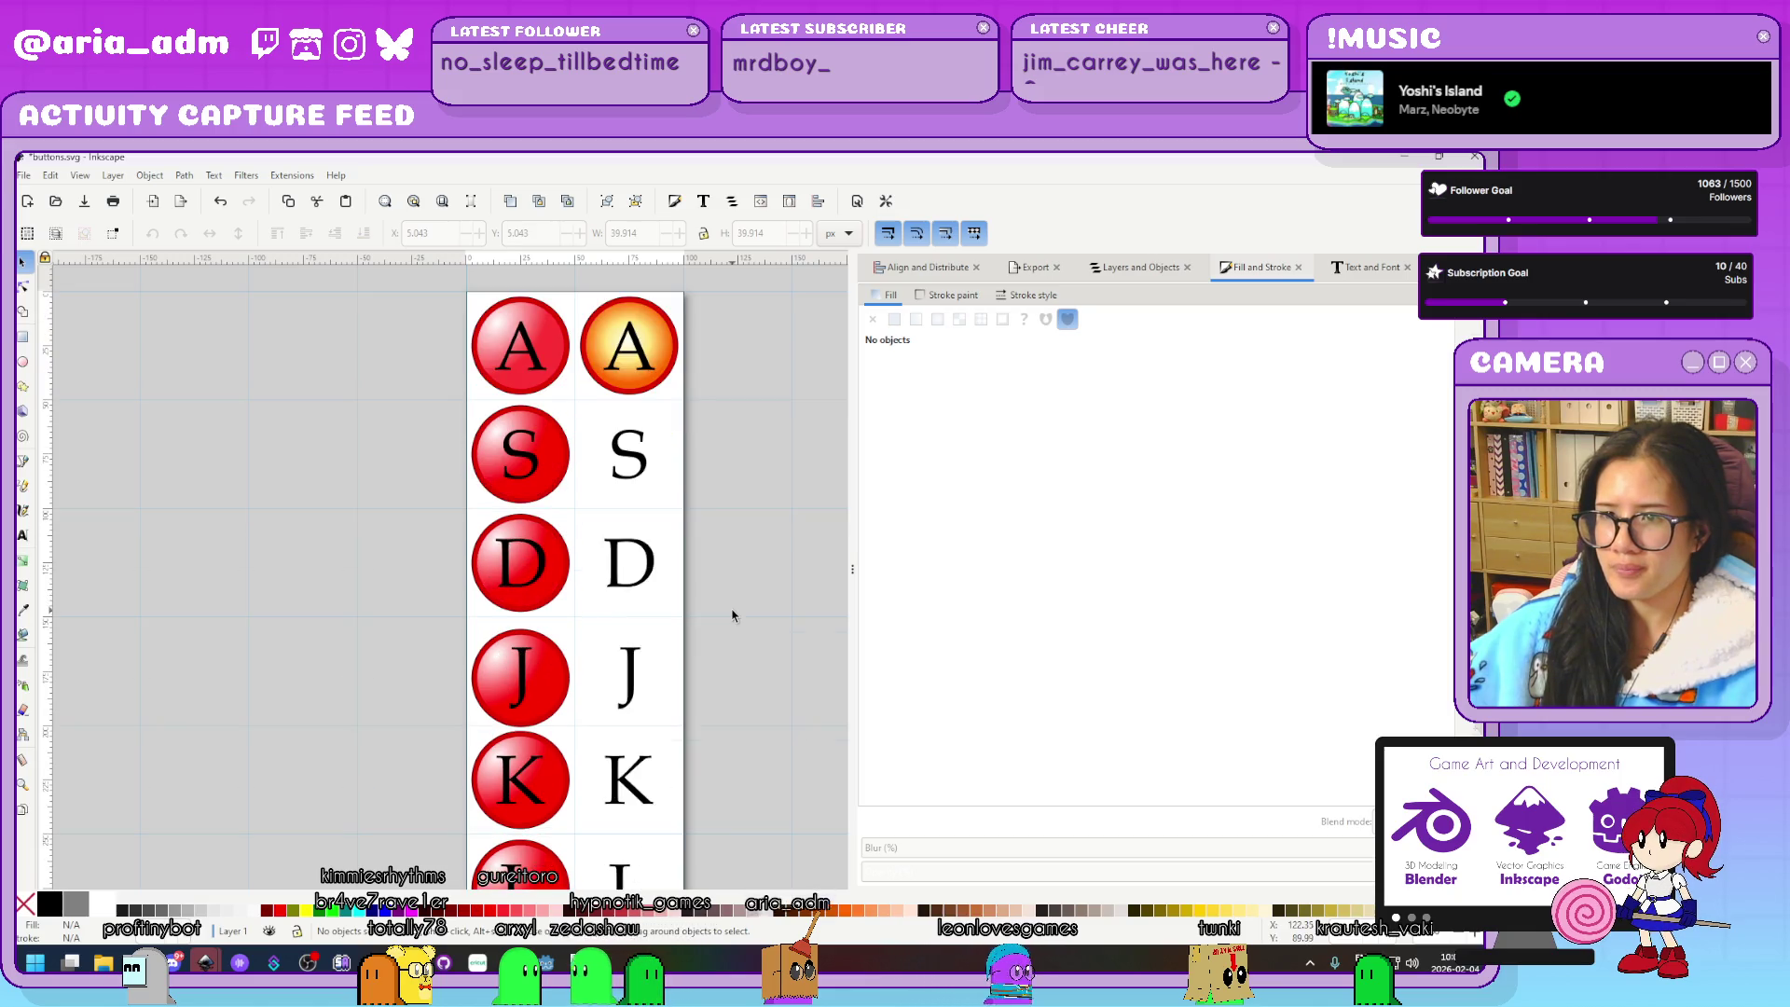
Check the fills of the S, D and L circles, then reselect the lightened A circle
click(554, 475)
click(553, 514)
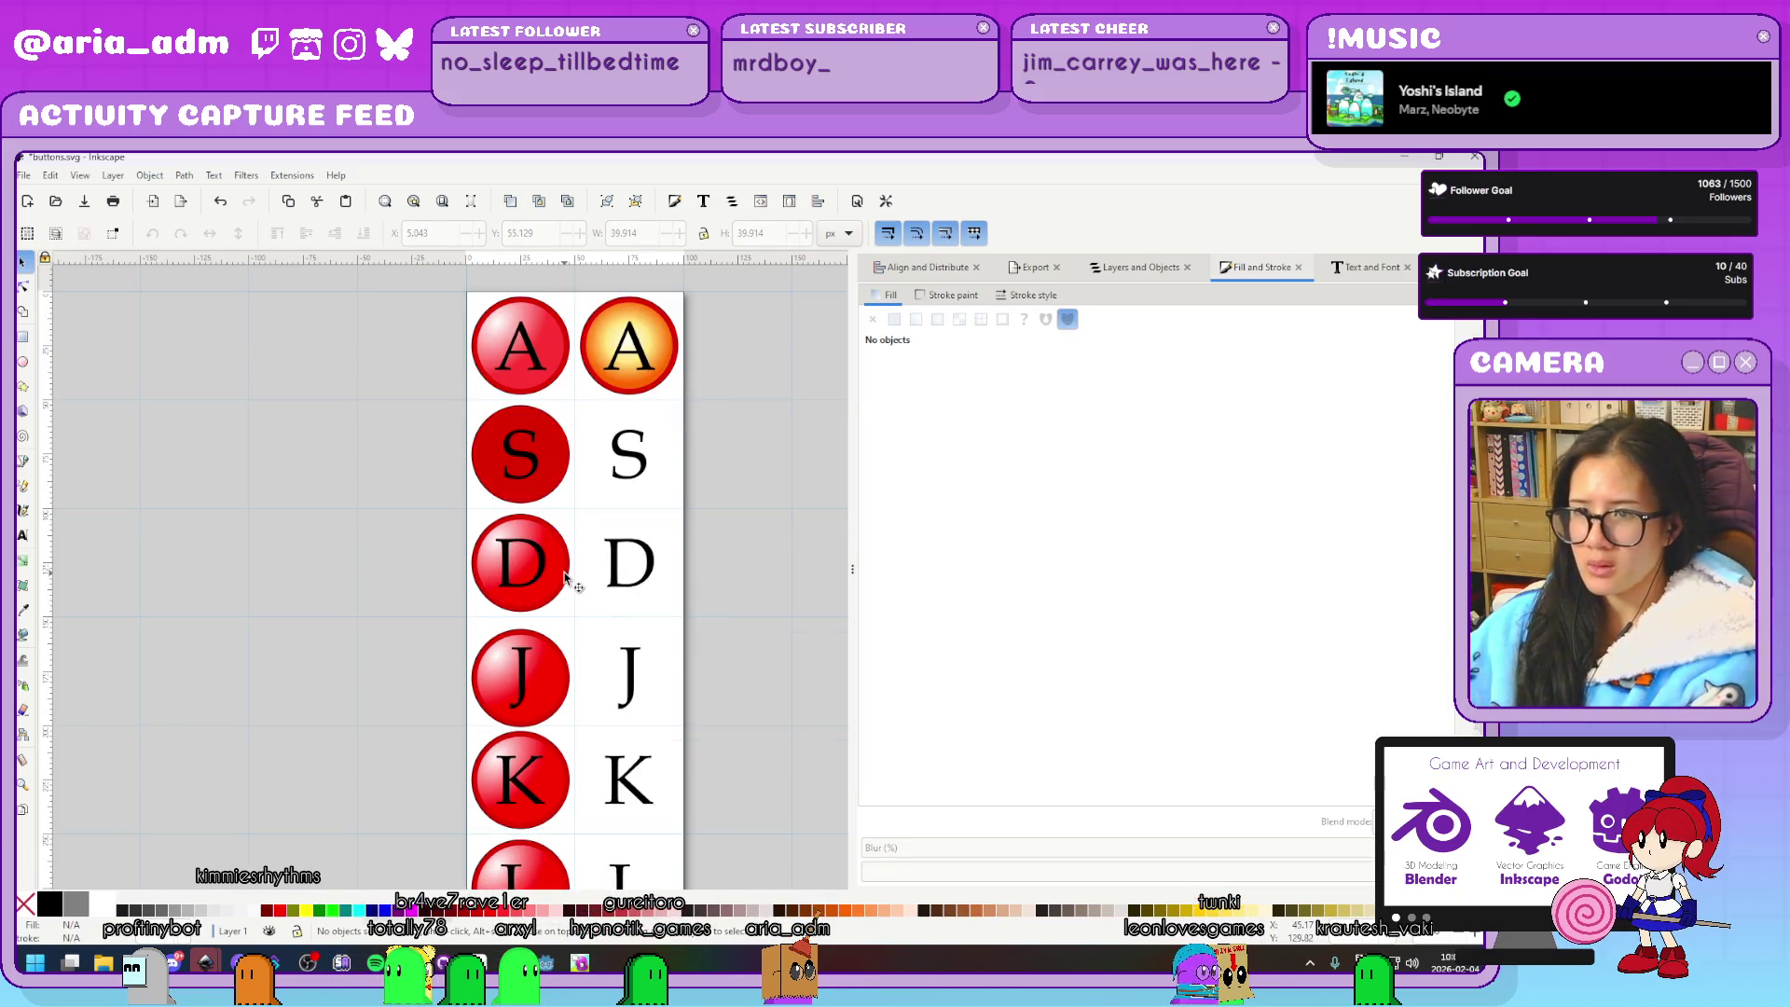
click(550, 560)
click(569, 617)
scroll(562, 677, down, 5)
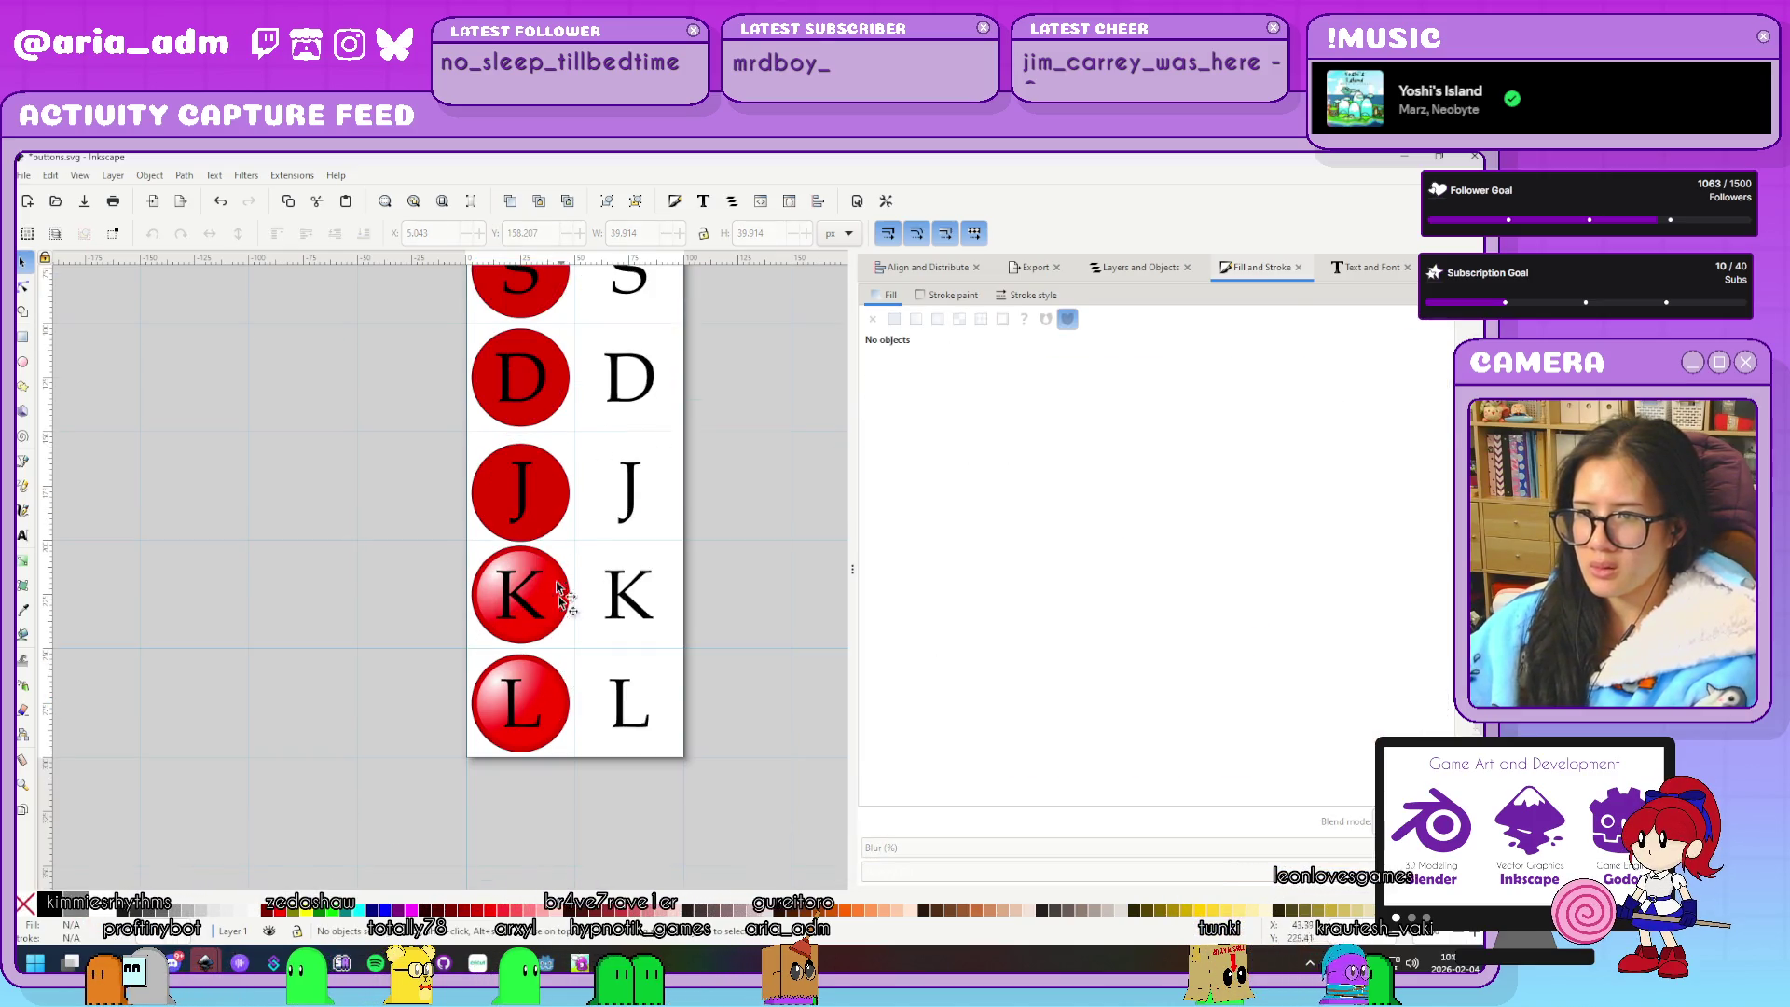
click(544, 704)
click(731, 691)
scroll(731, 691, up, 7)
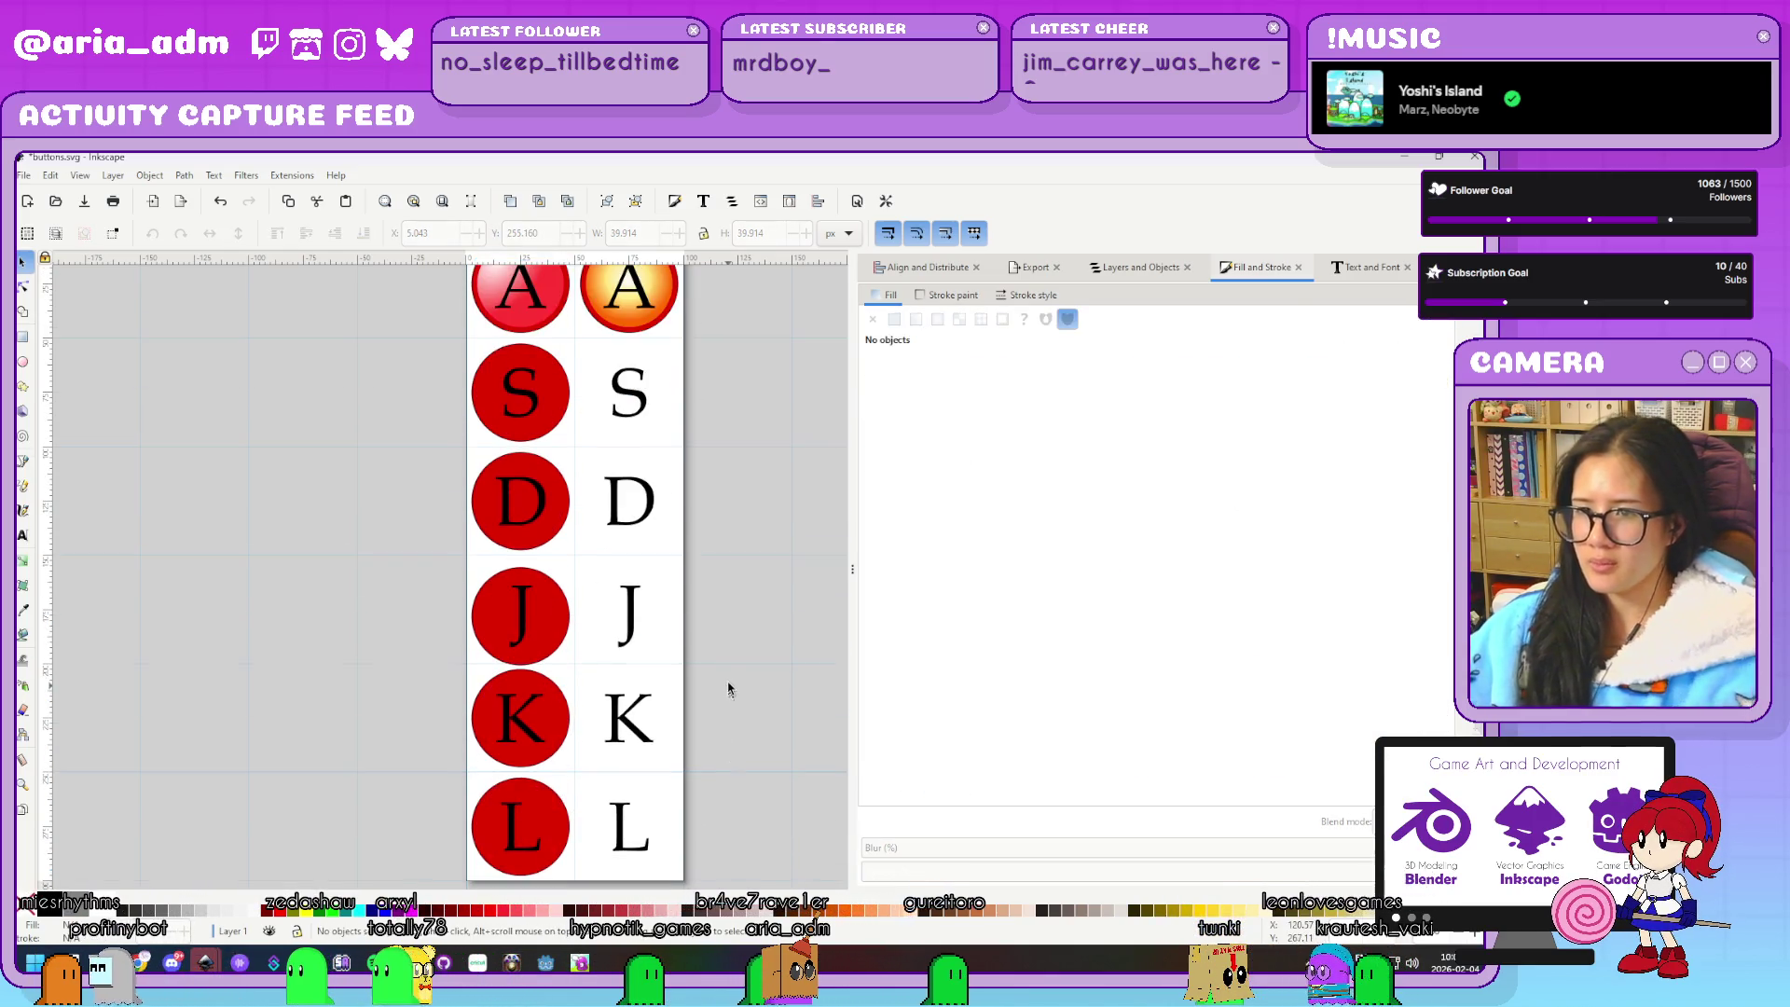
click(562, 401)
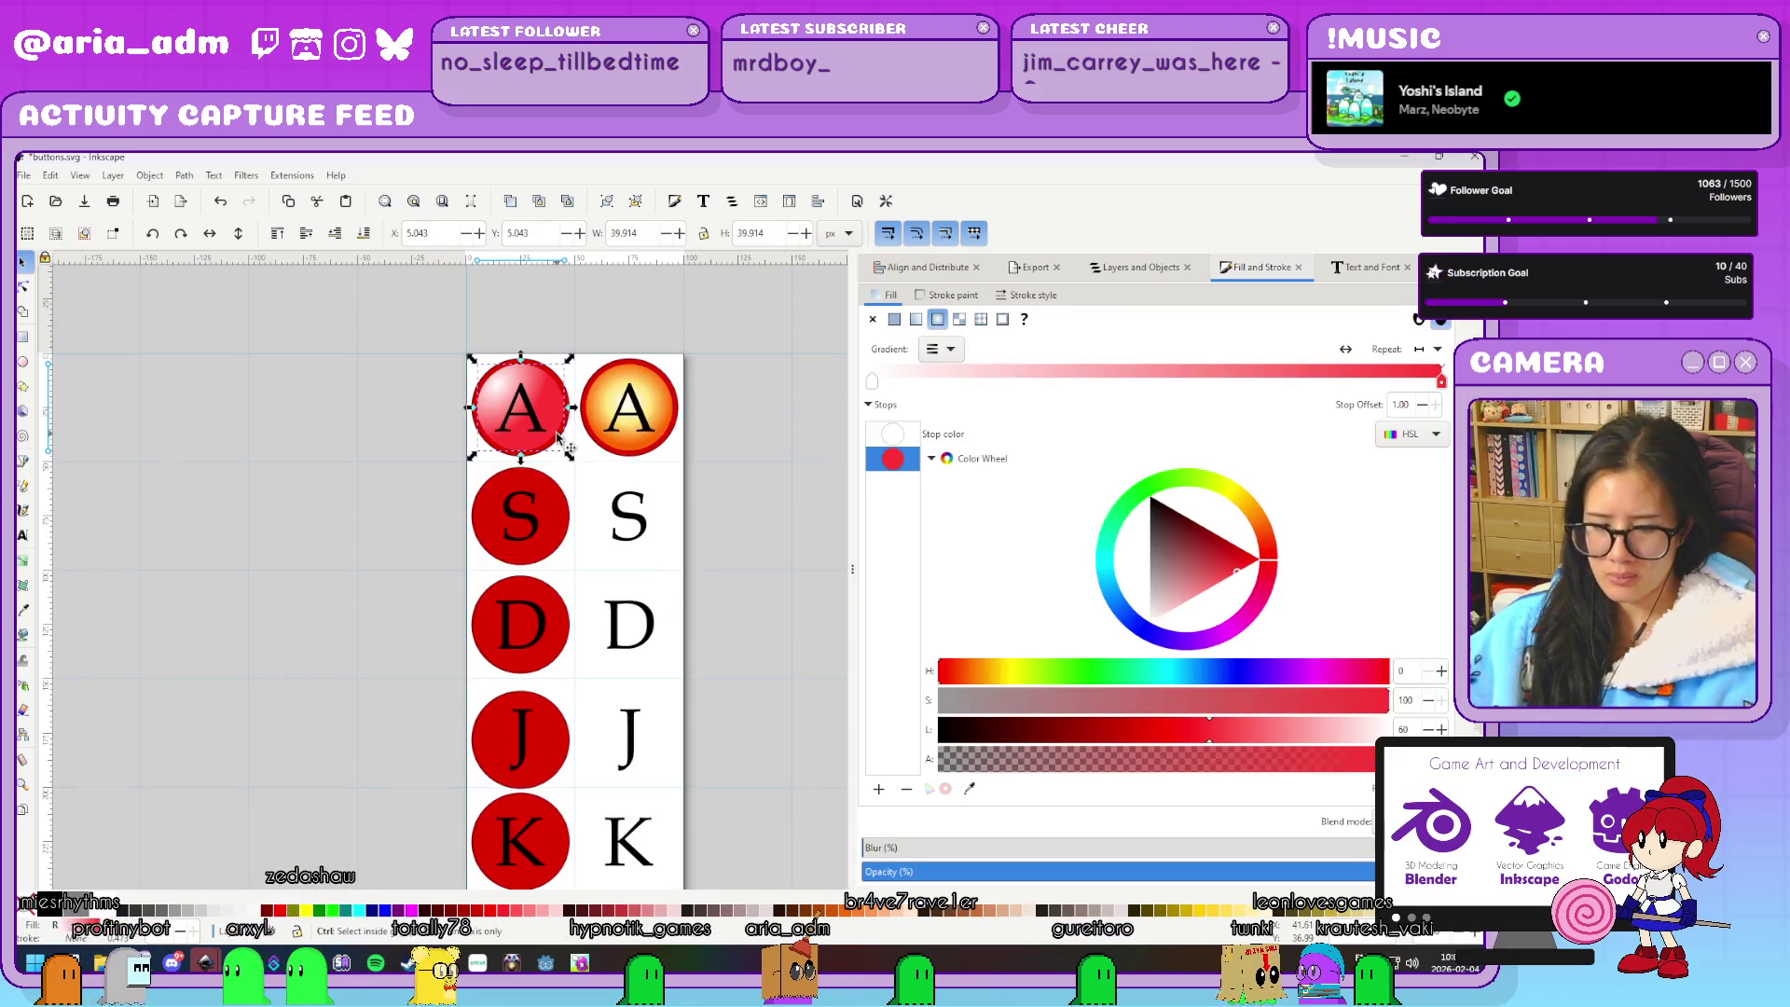
Raise the A circle above its letter and align a glossy copy onto the S row
key(Home)
shift+click(527, 524)
key(ctrl+shift+a)
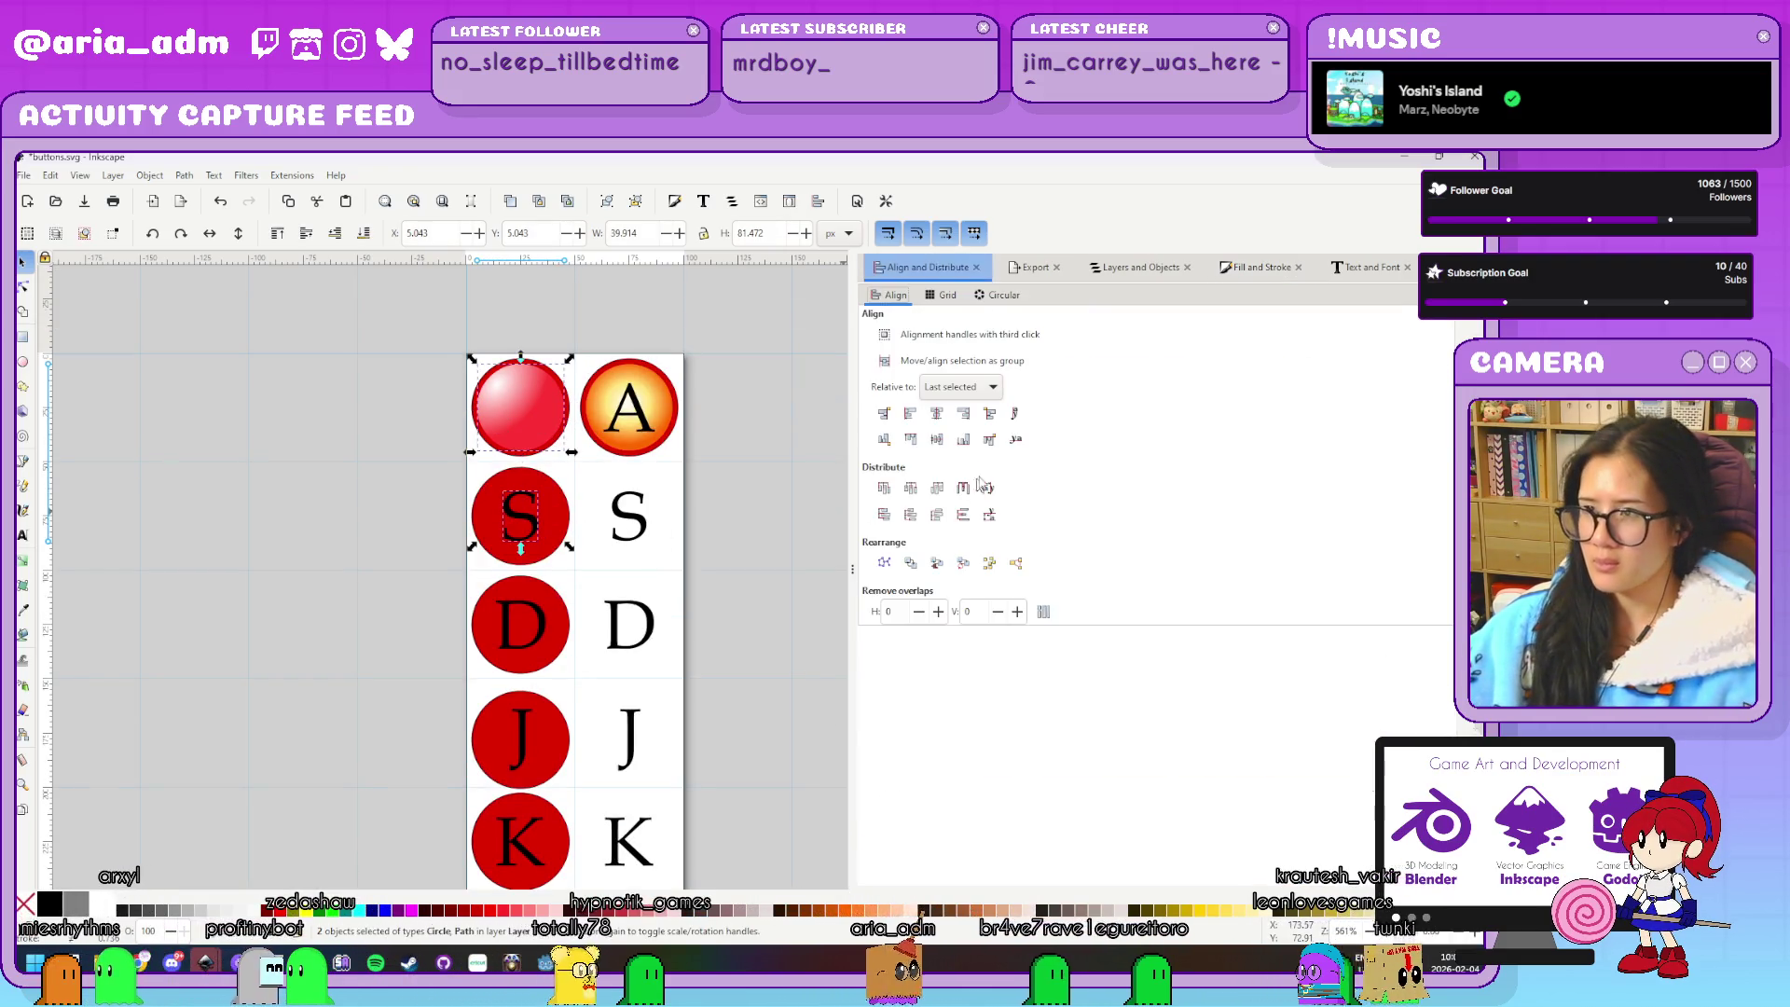
click(937, 439)
scroll(690, 594, down, 2)
click(690, 587)
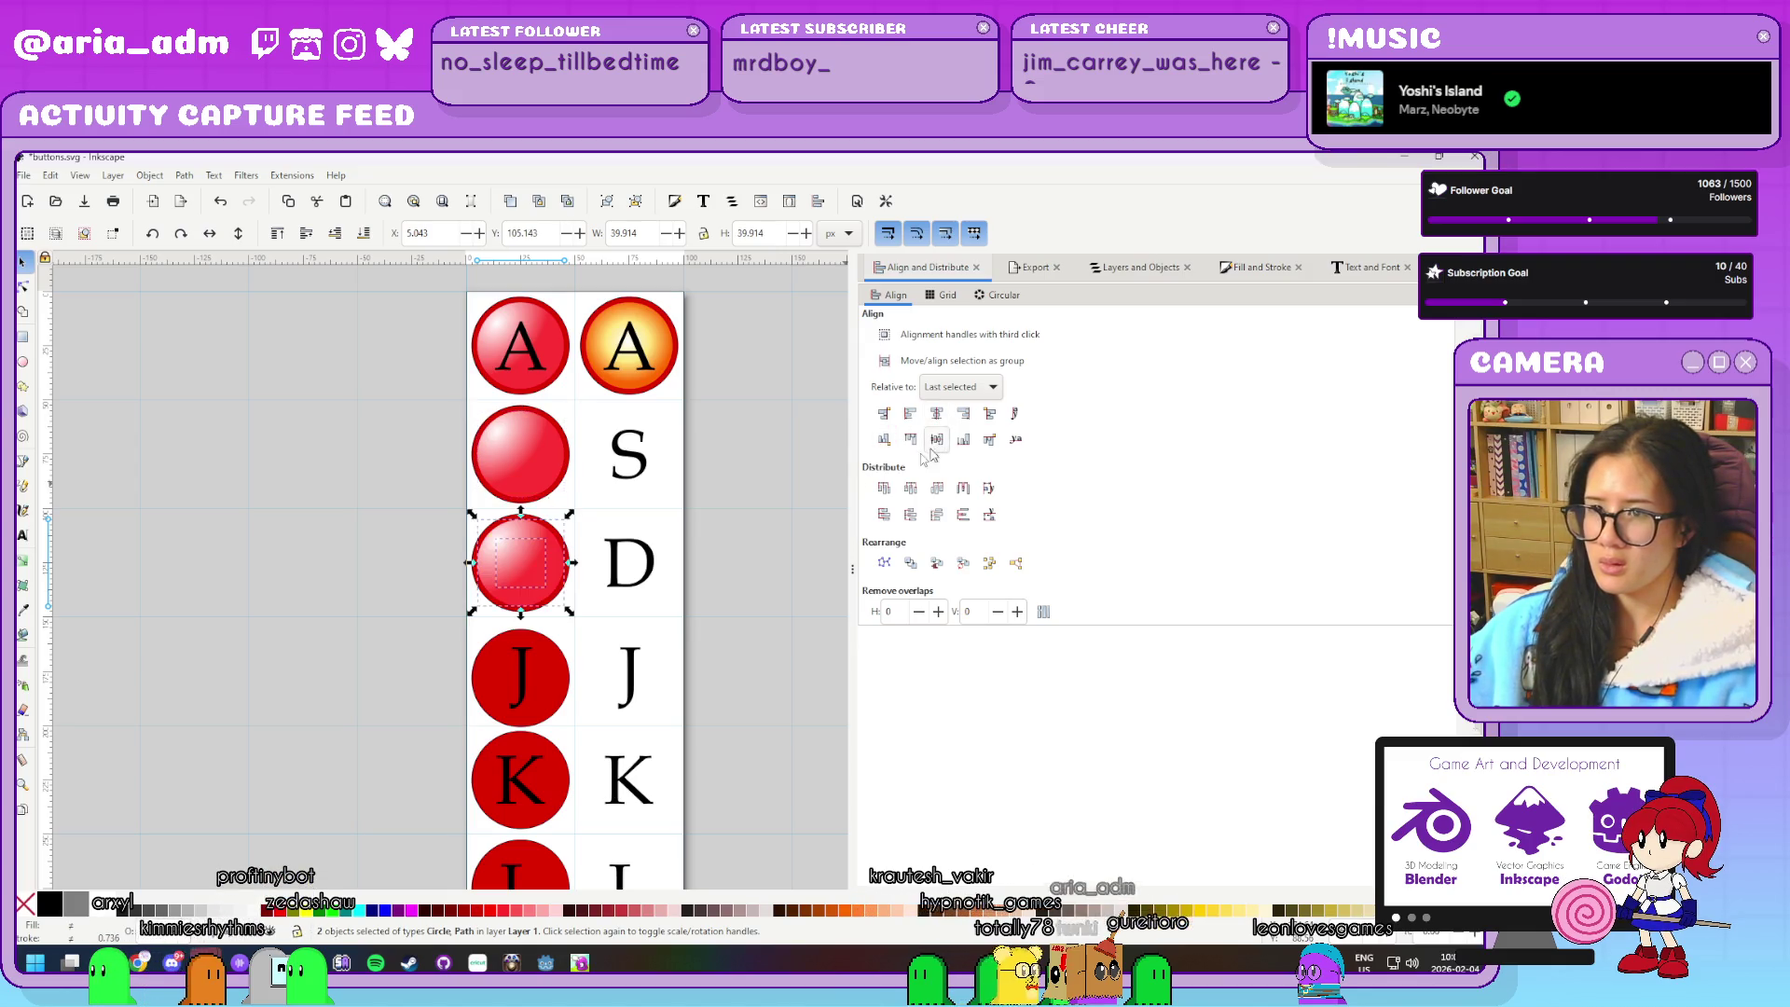
click(583, 583)
Centre a glossy circle onto the J-row circle with Align and Distribute
click(560, 587)
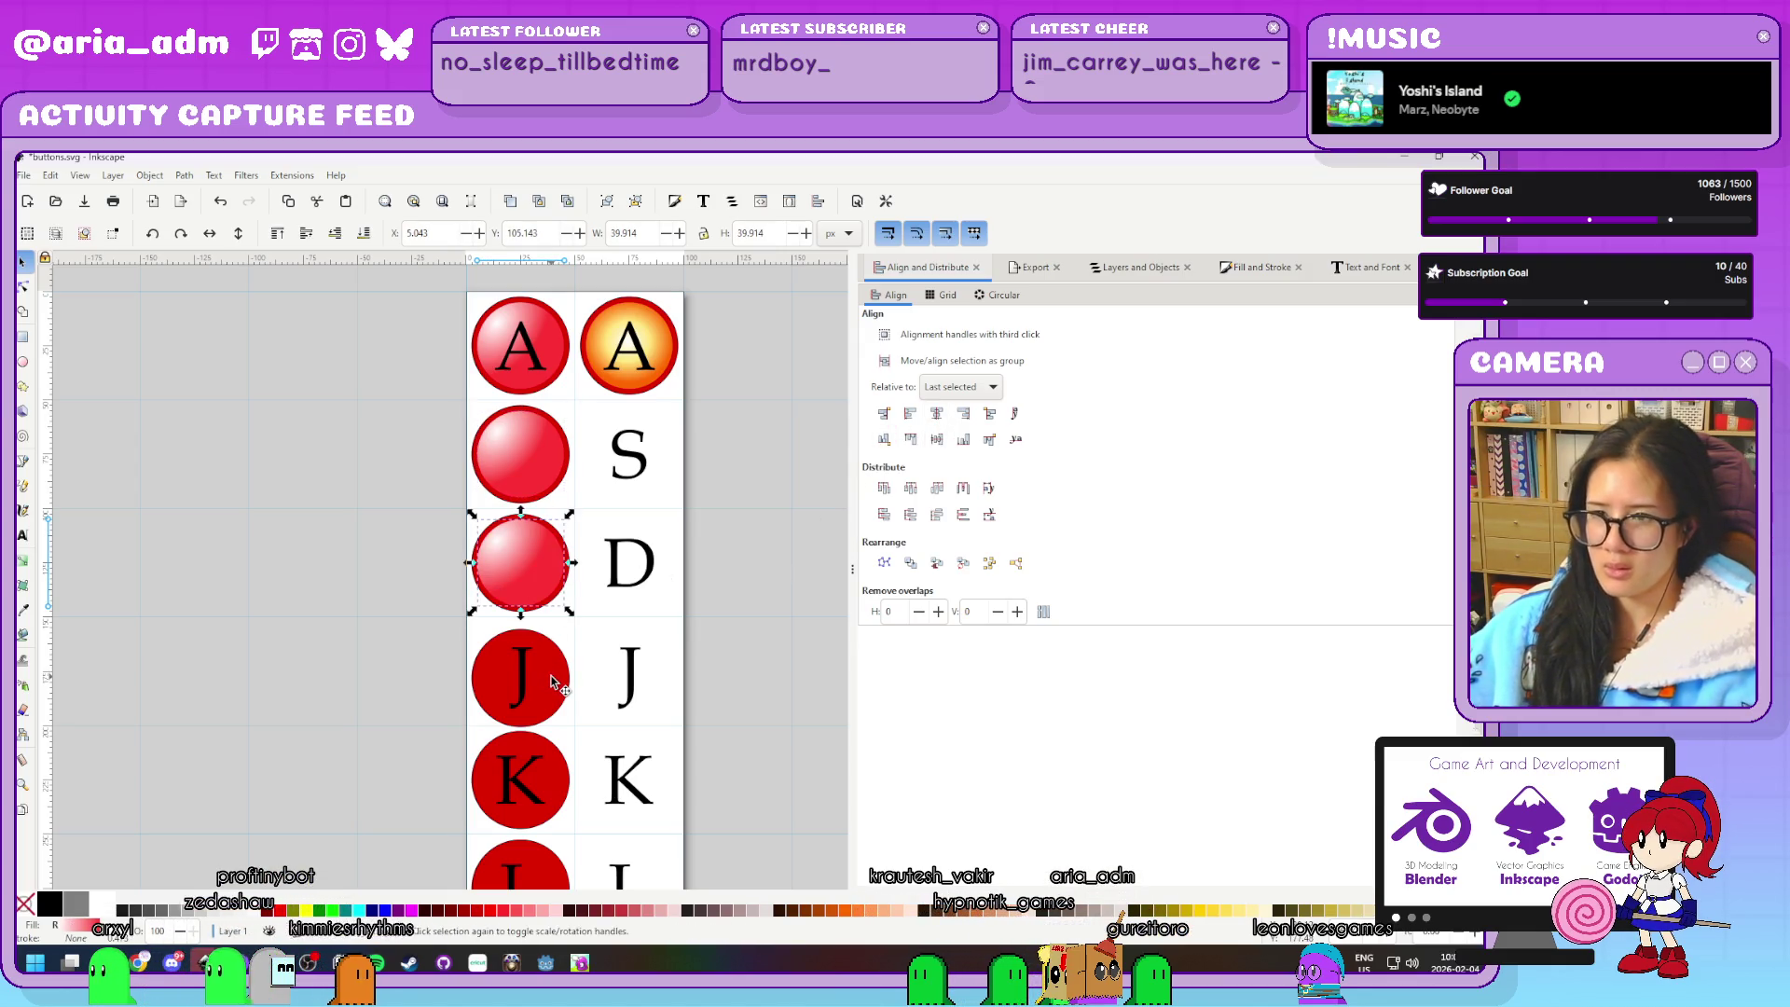
shift+click(555, 683)
click(937, 438)
scroll(564, 580, down, 3)
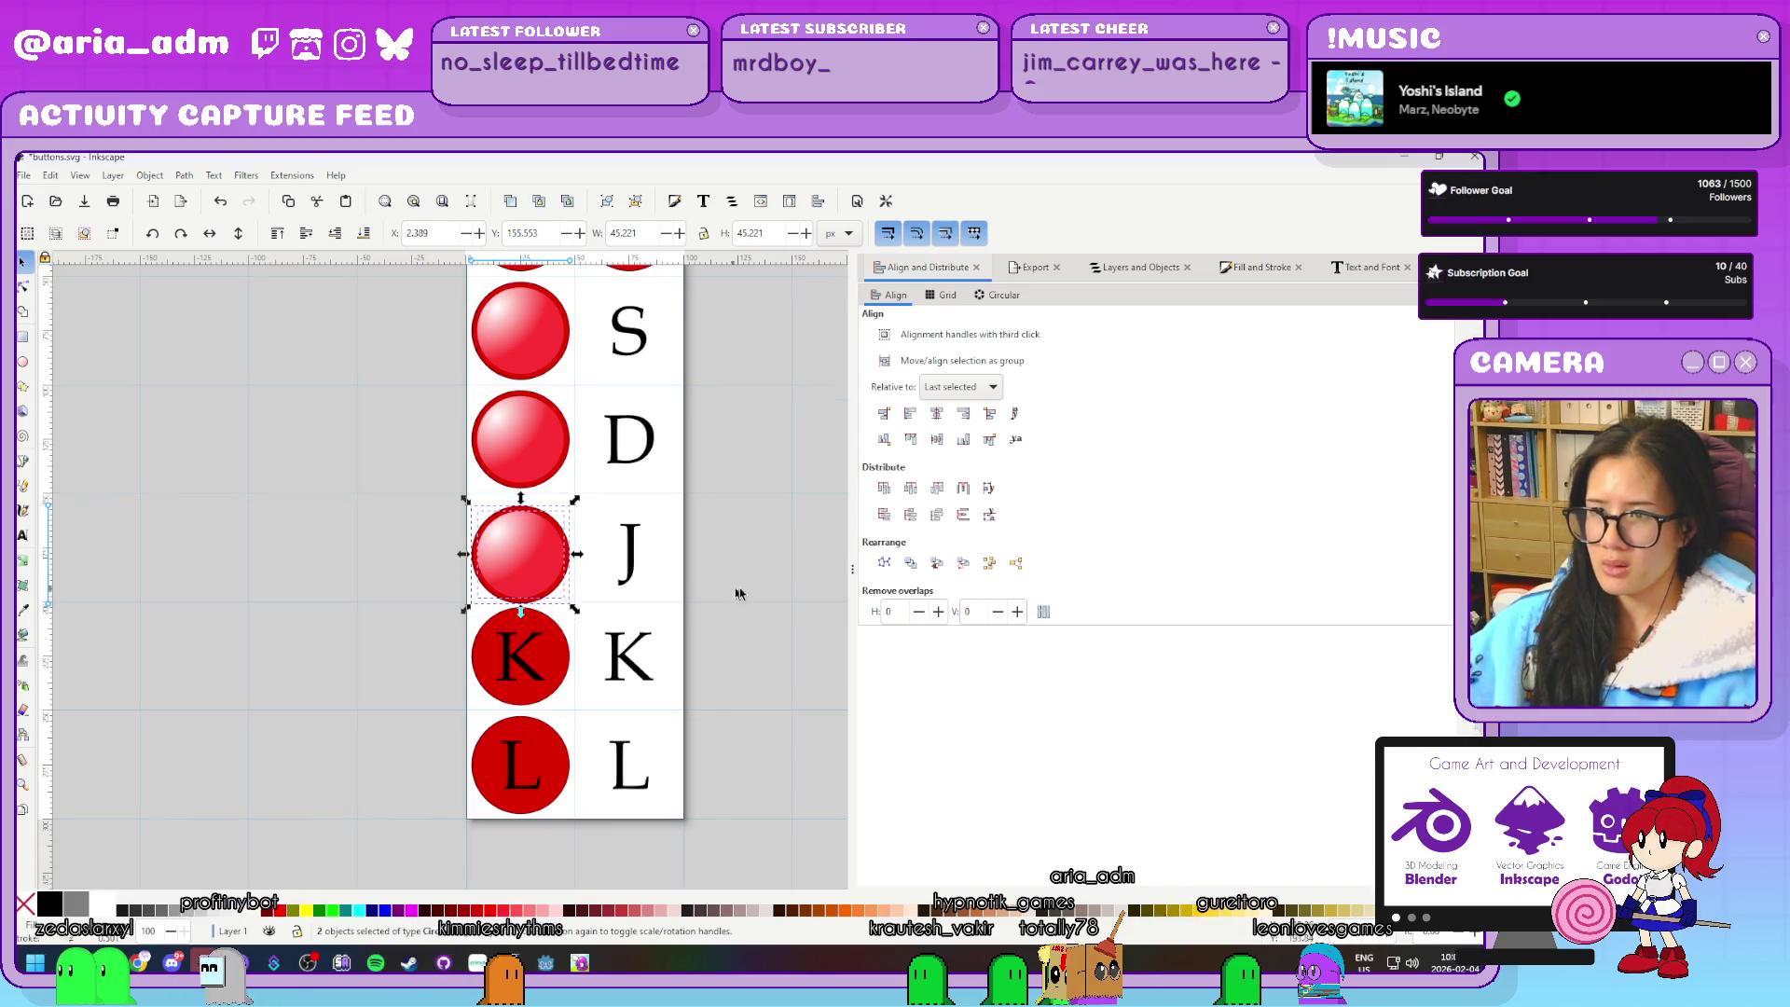
key(Escape)
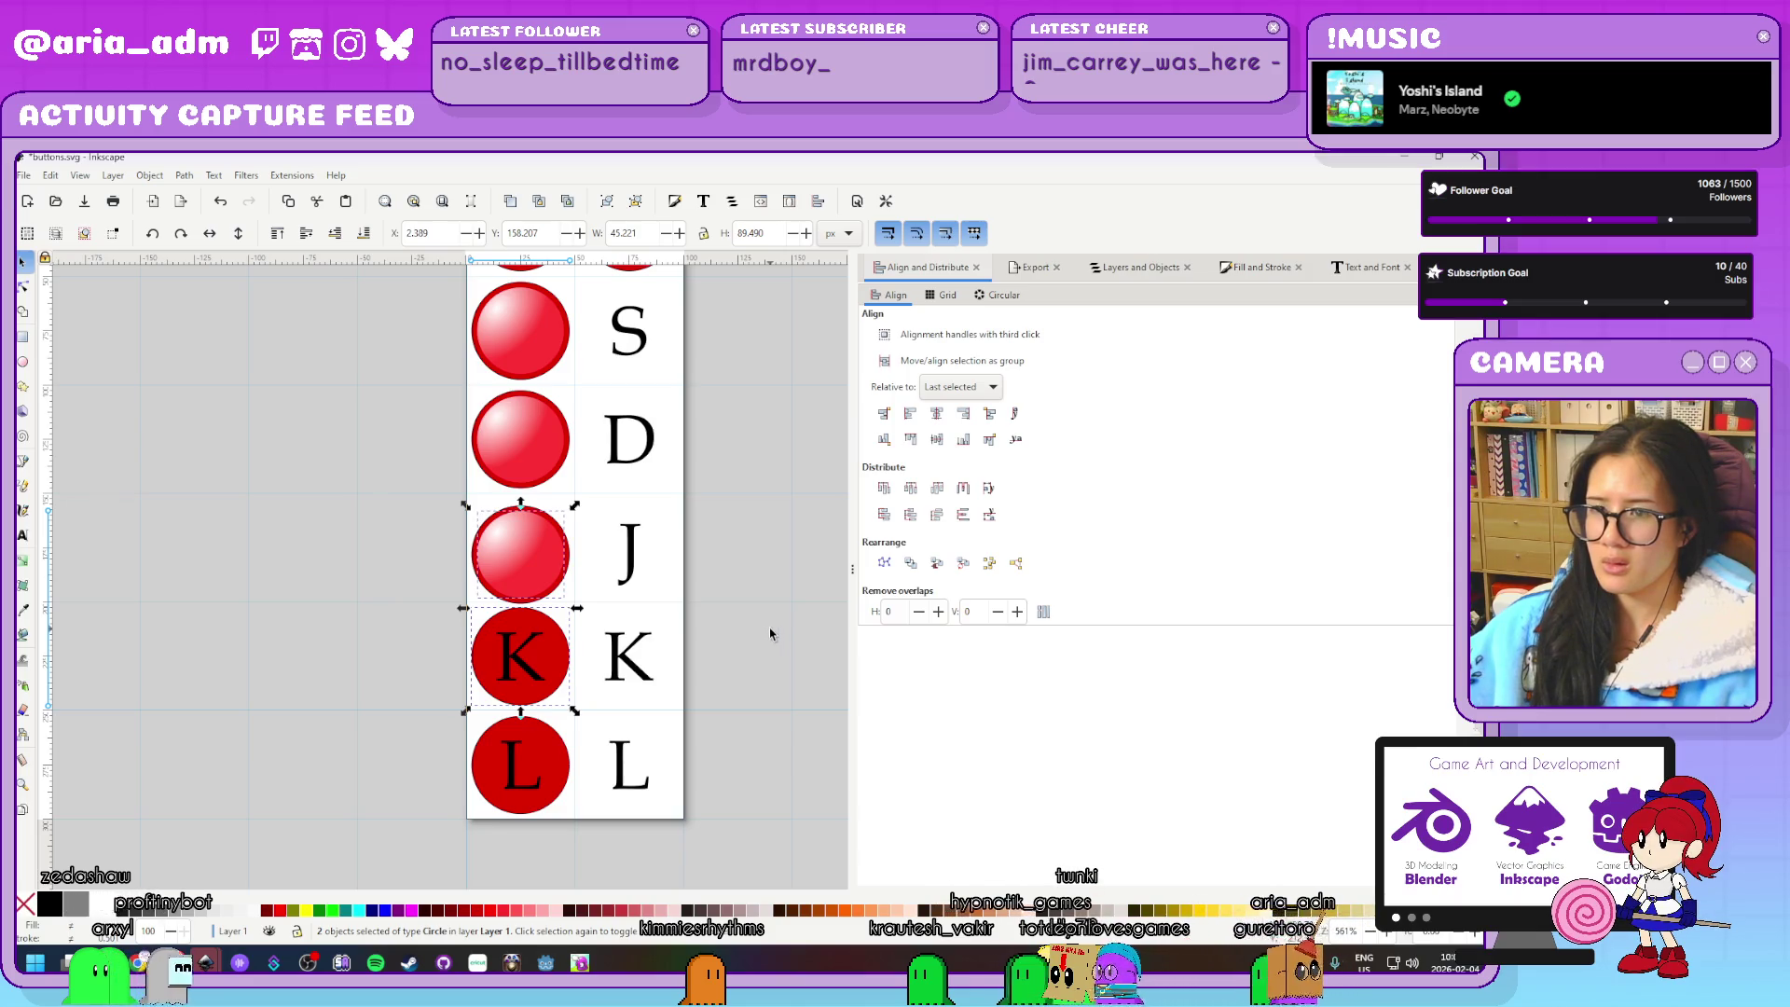
Undo the glossy copies on the K, J, D and S rows and select the A button's glossy circle
click(937, 441)
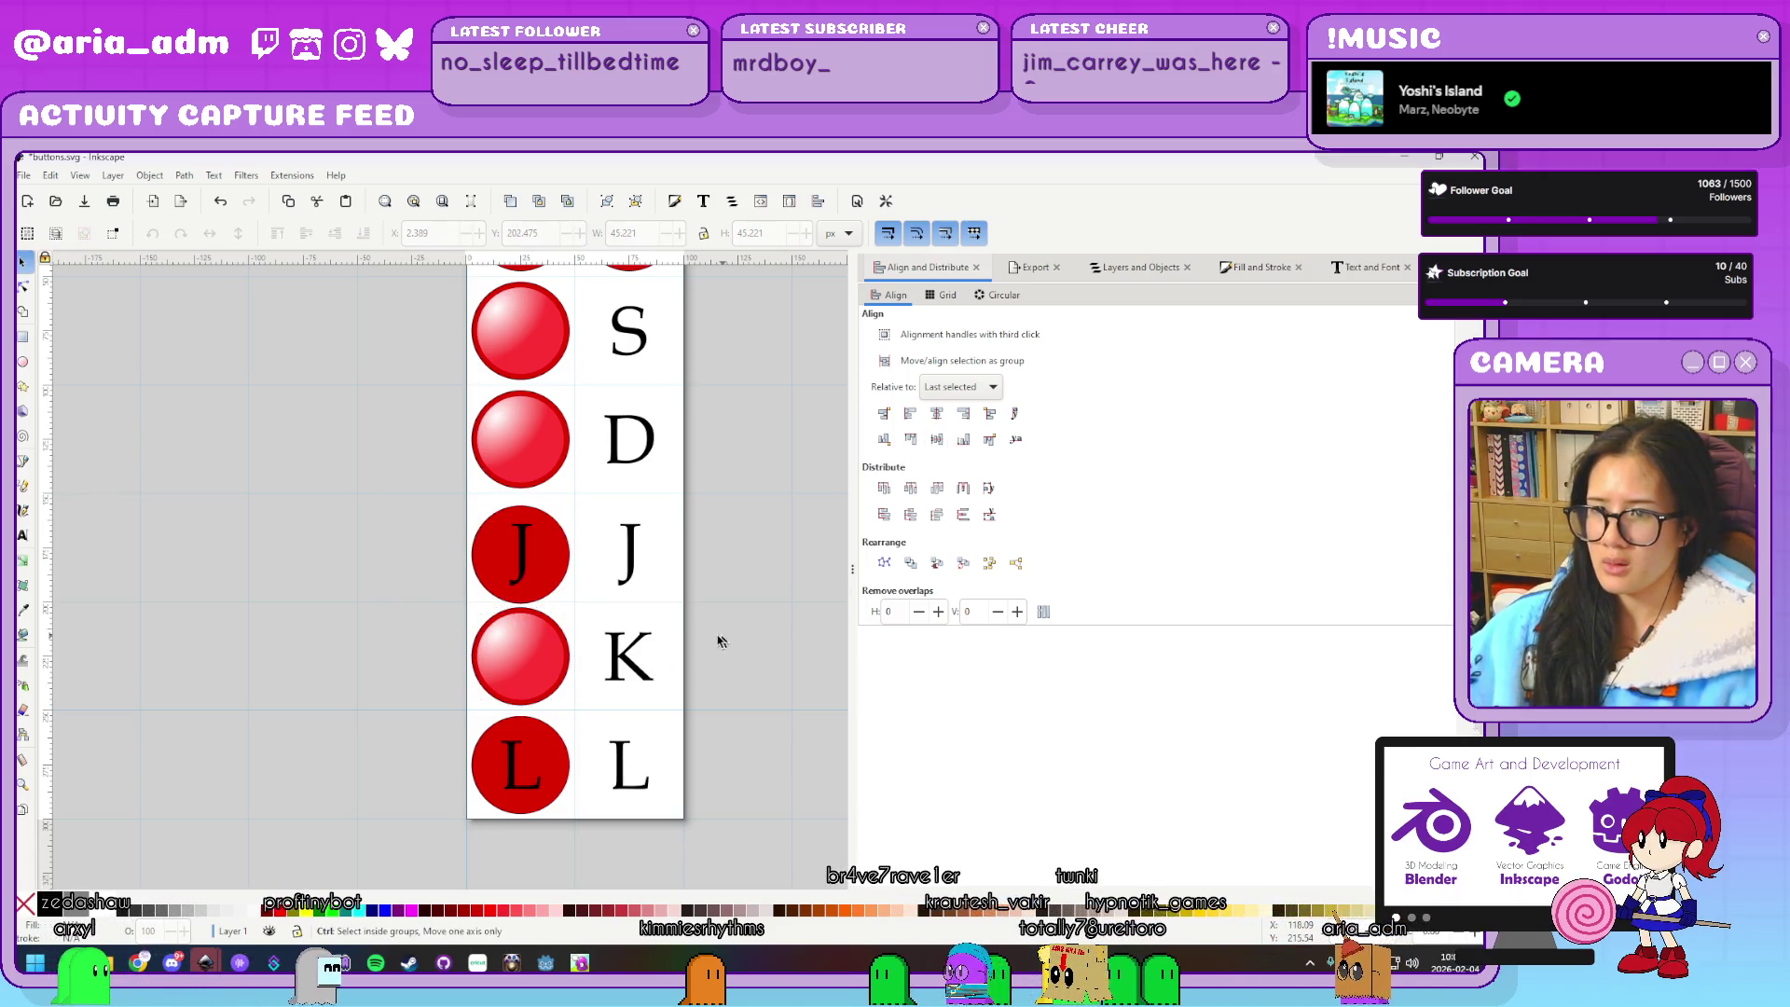
key(ctrl+z)
scroll(790, 670, up, 5)
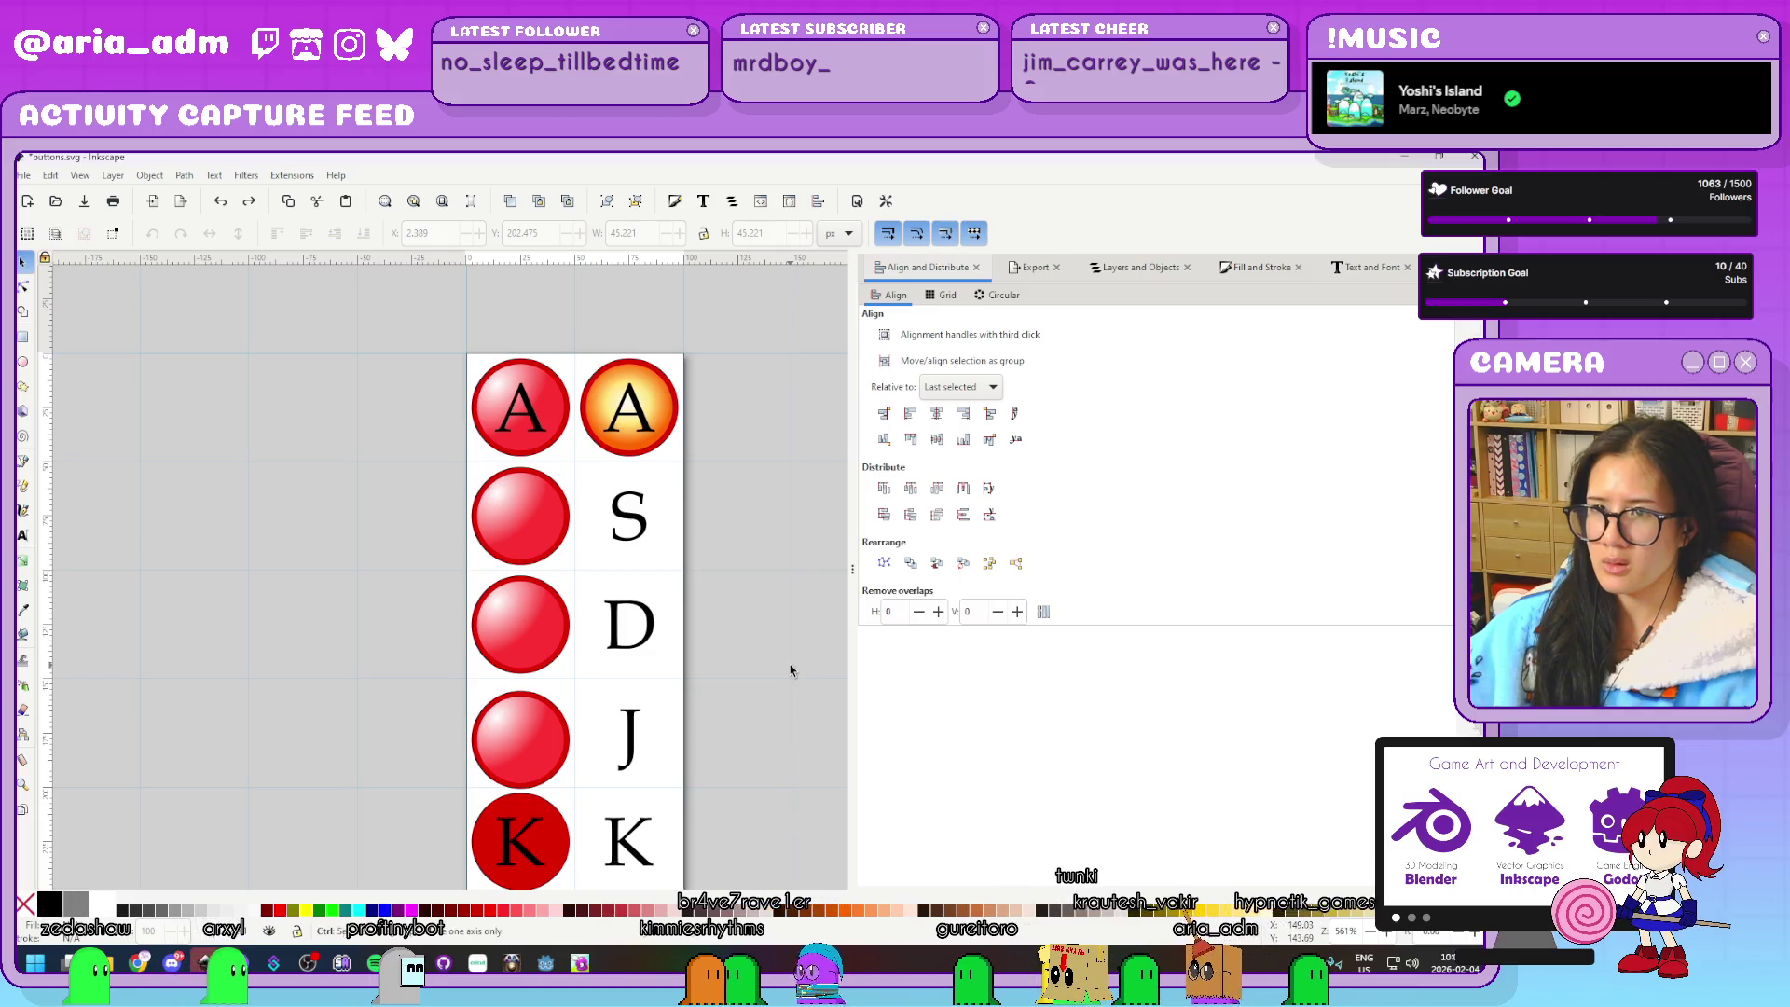
key(ctrl+z)
key(ctrl+z)
key(ctrl+z)
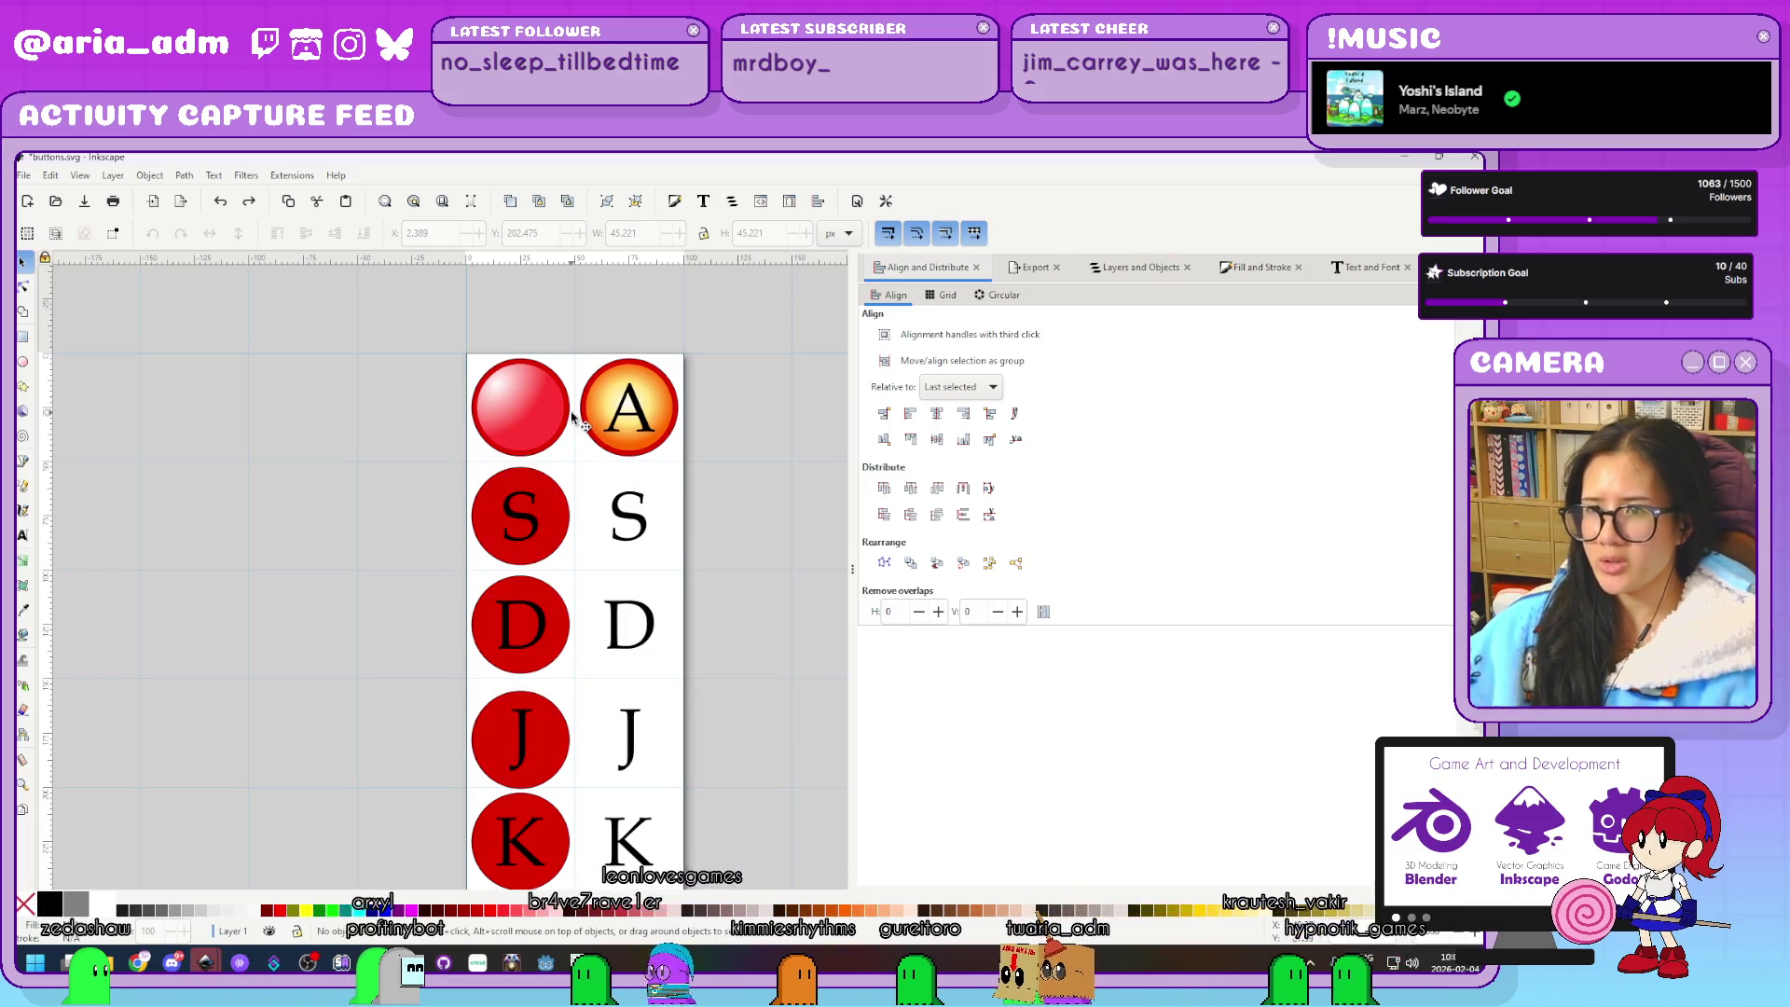
click(555, 411)
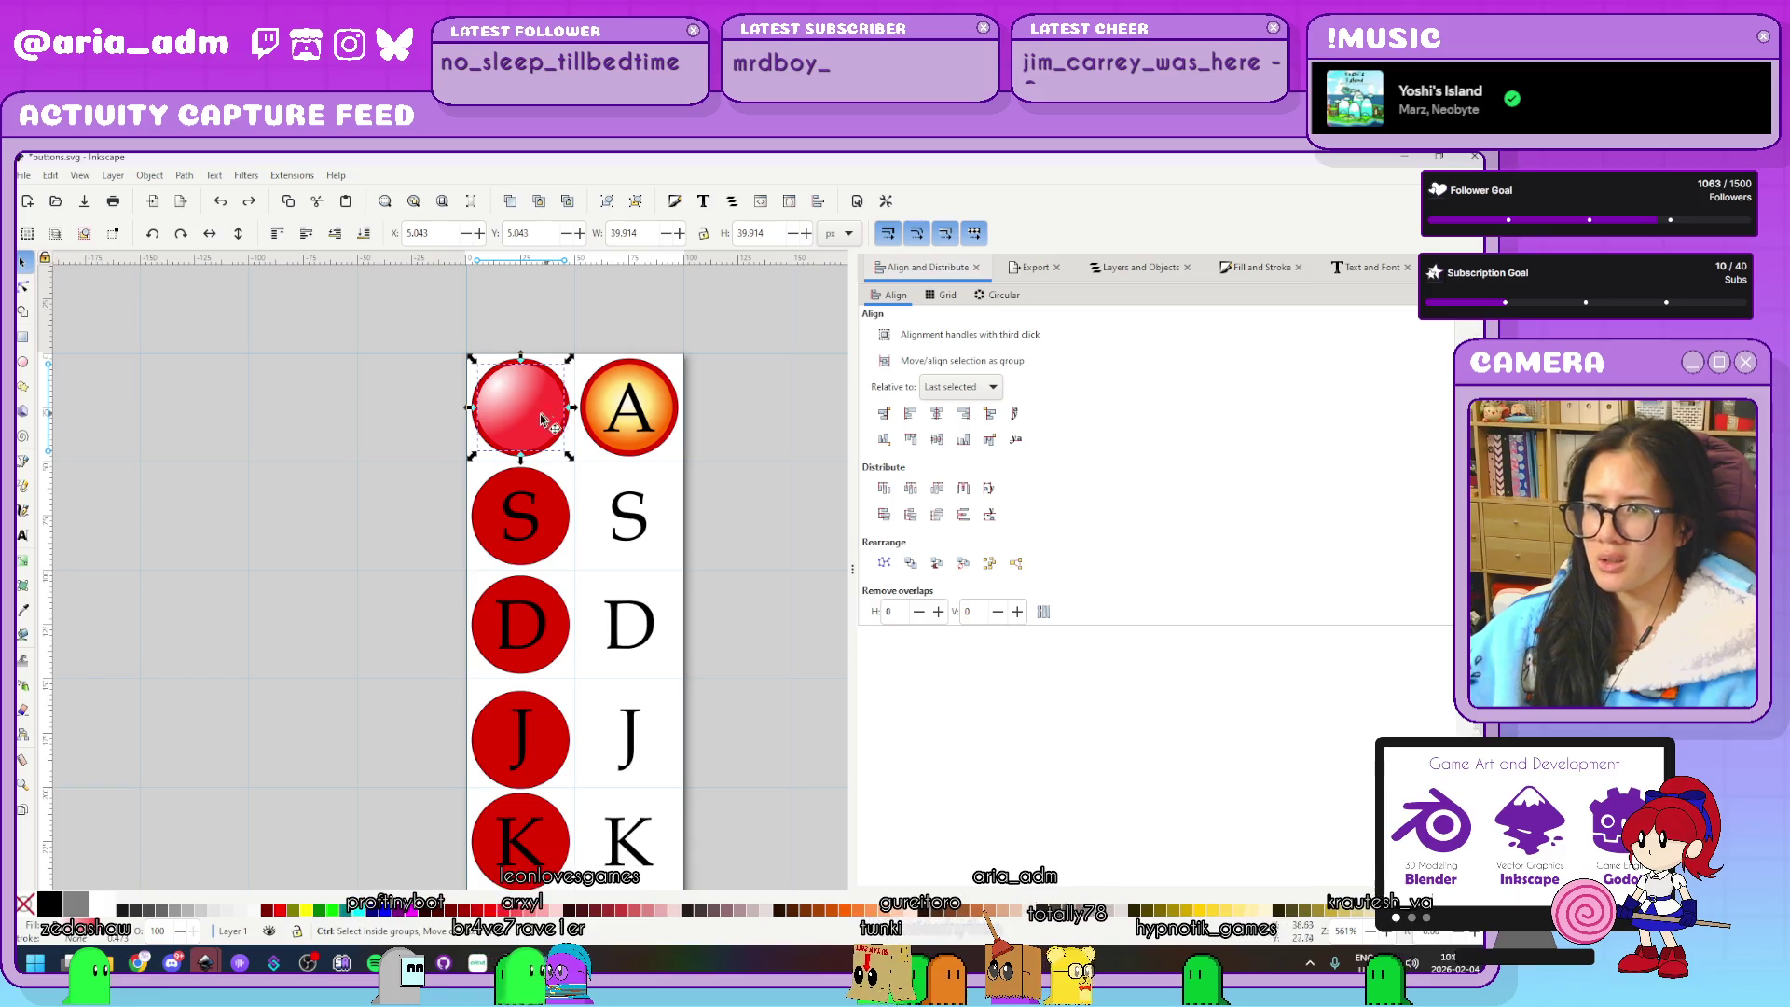
Lower the glossy circle beneath letter A, set its stop to pure red and make the white highlight partly transparent
key(Page_Down)
scroll(547, 410, up, 4)
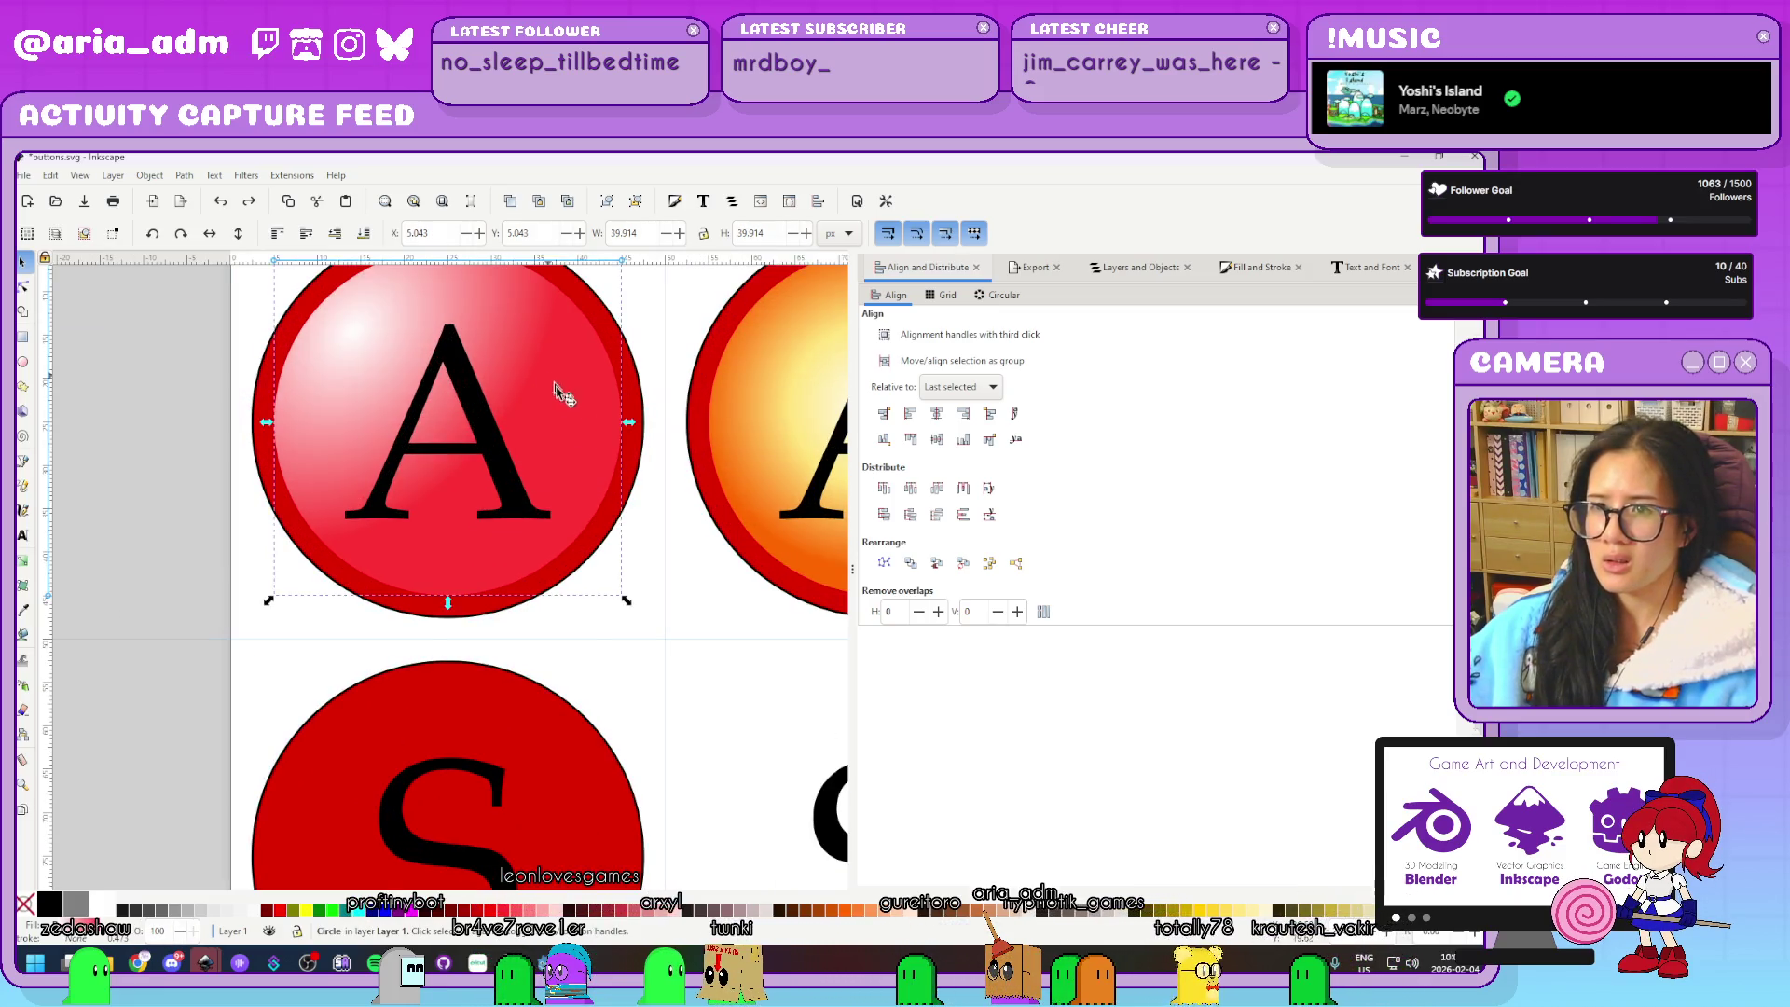
scroll(550, 383, up, 3)
key(ctrl+shift+f)
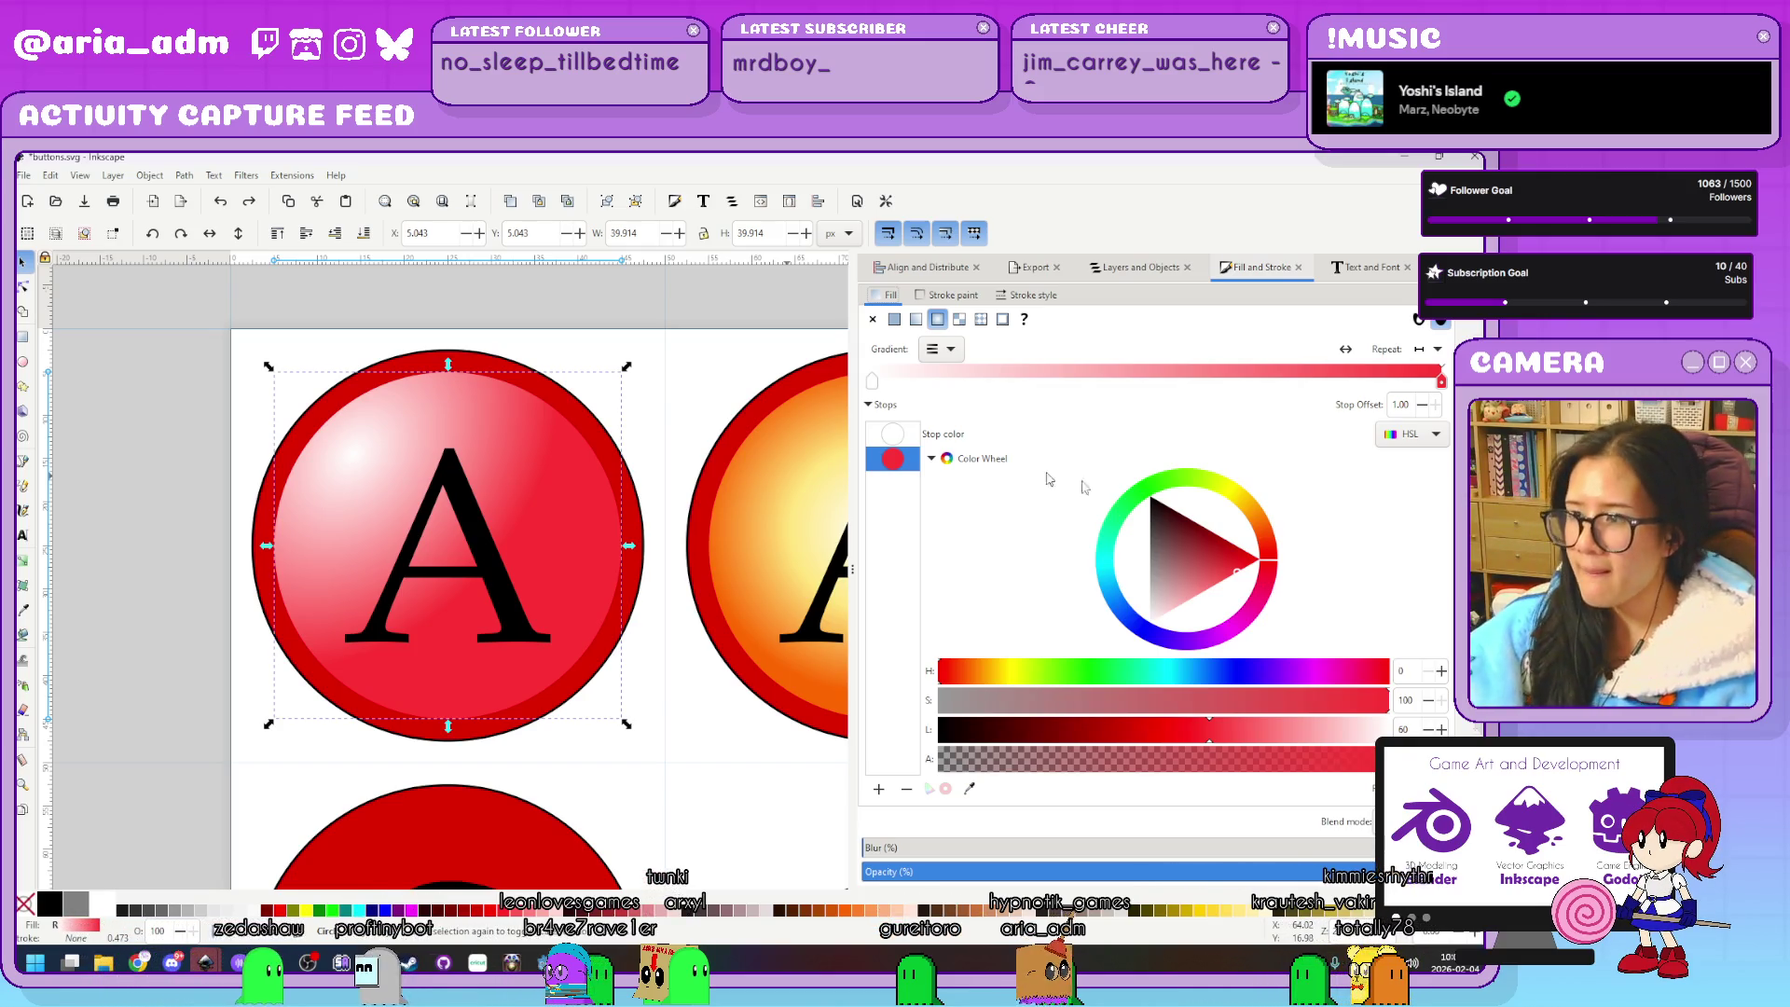
mouse_move(1186, 733)
mouse_down()
mouse_move(1088, 732)
mouse_move(1303, 737)
mouse_move(1279, 631)
mouse_up()
click(1259, 559)
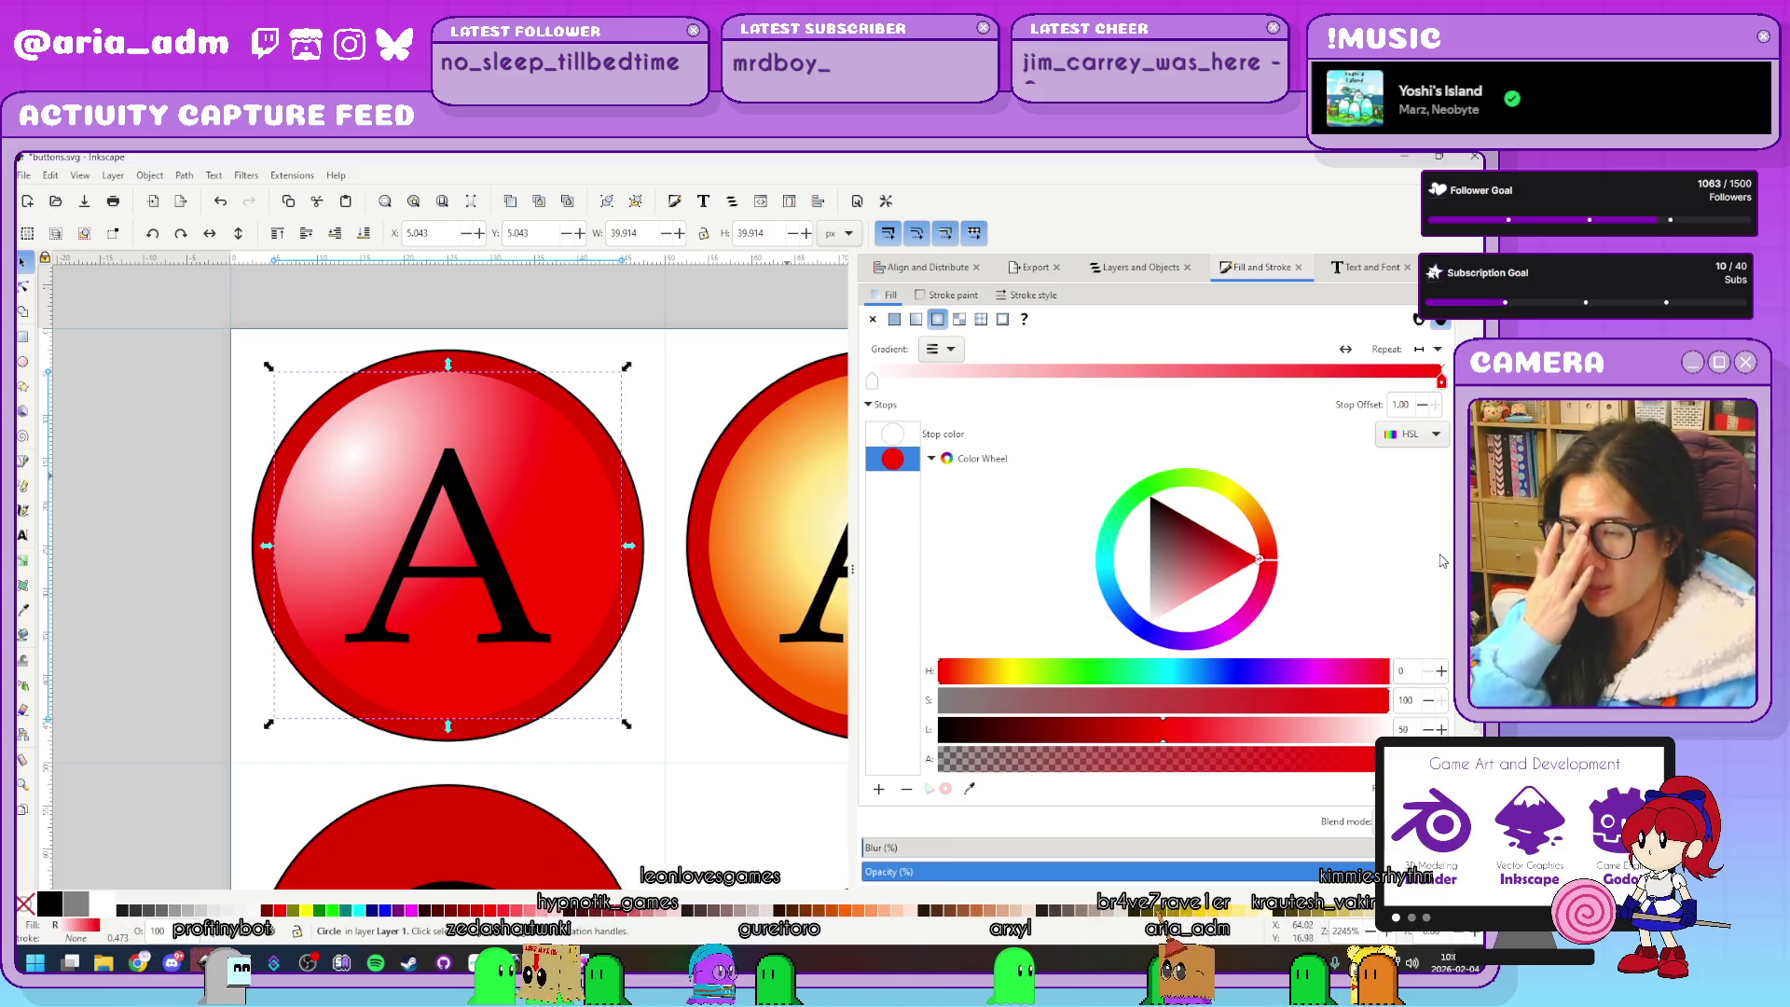
click(909, 441)
click(1297, 767)
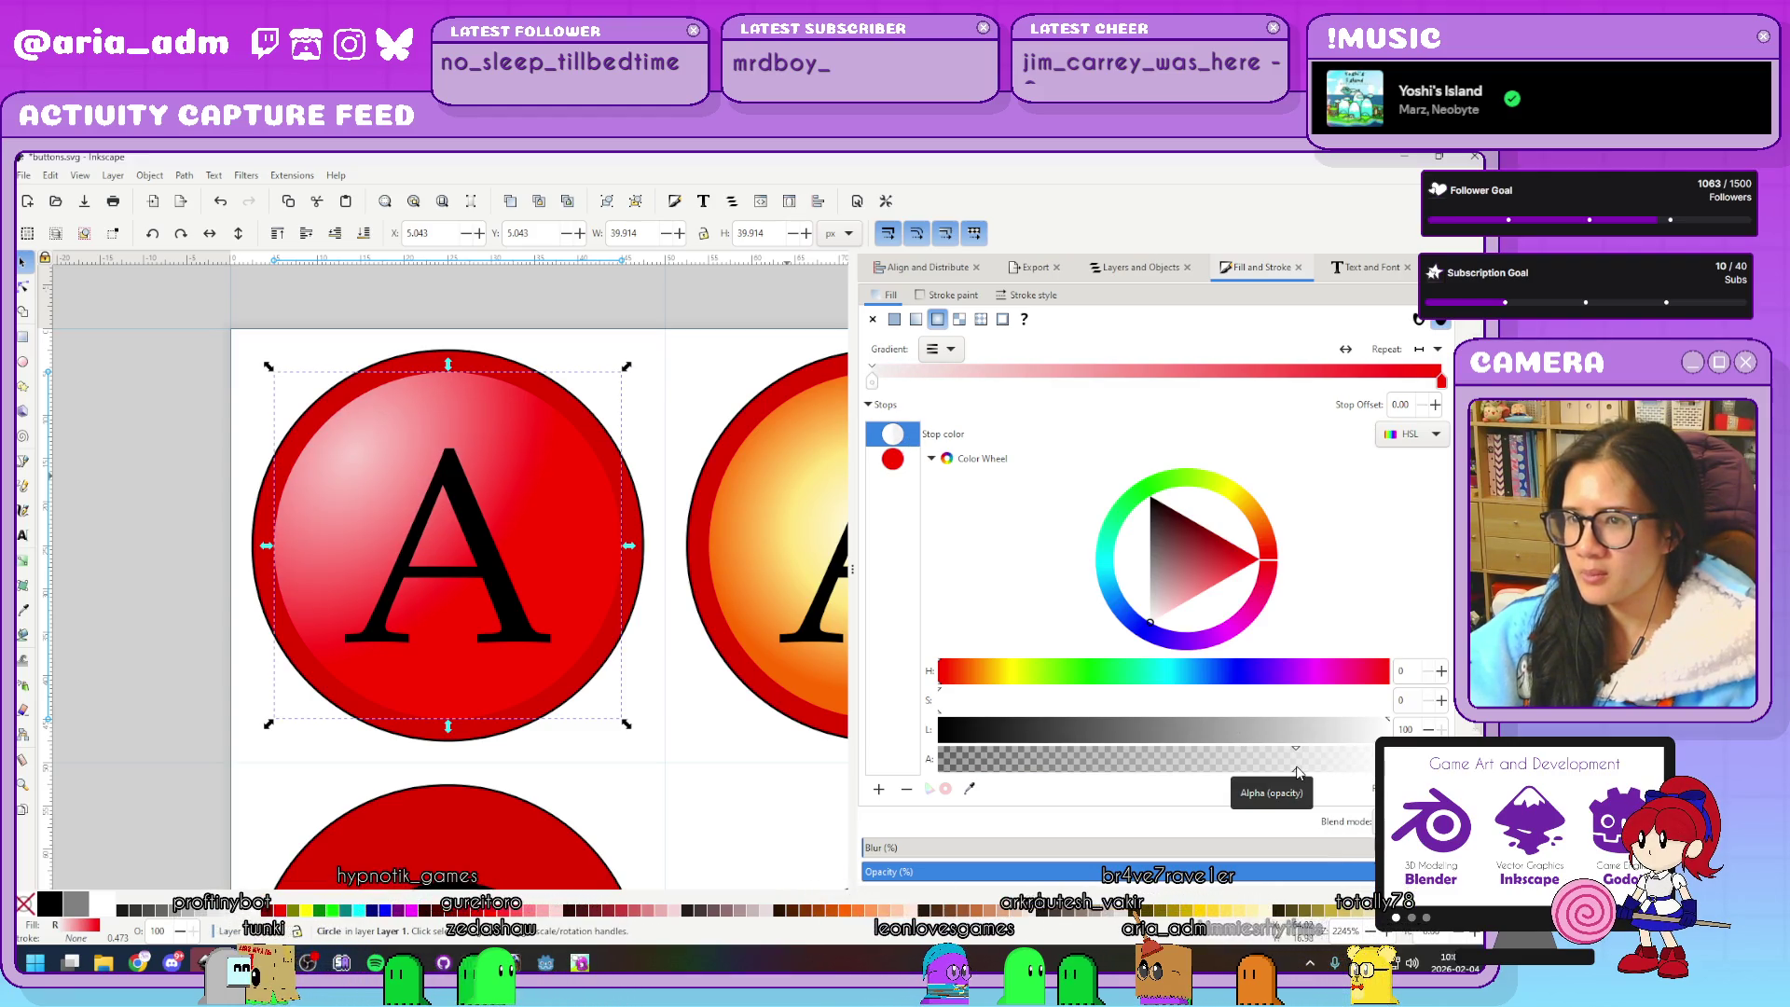
click(1276, 764)
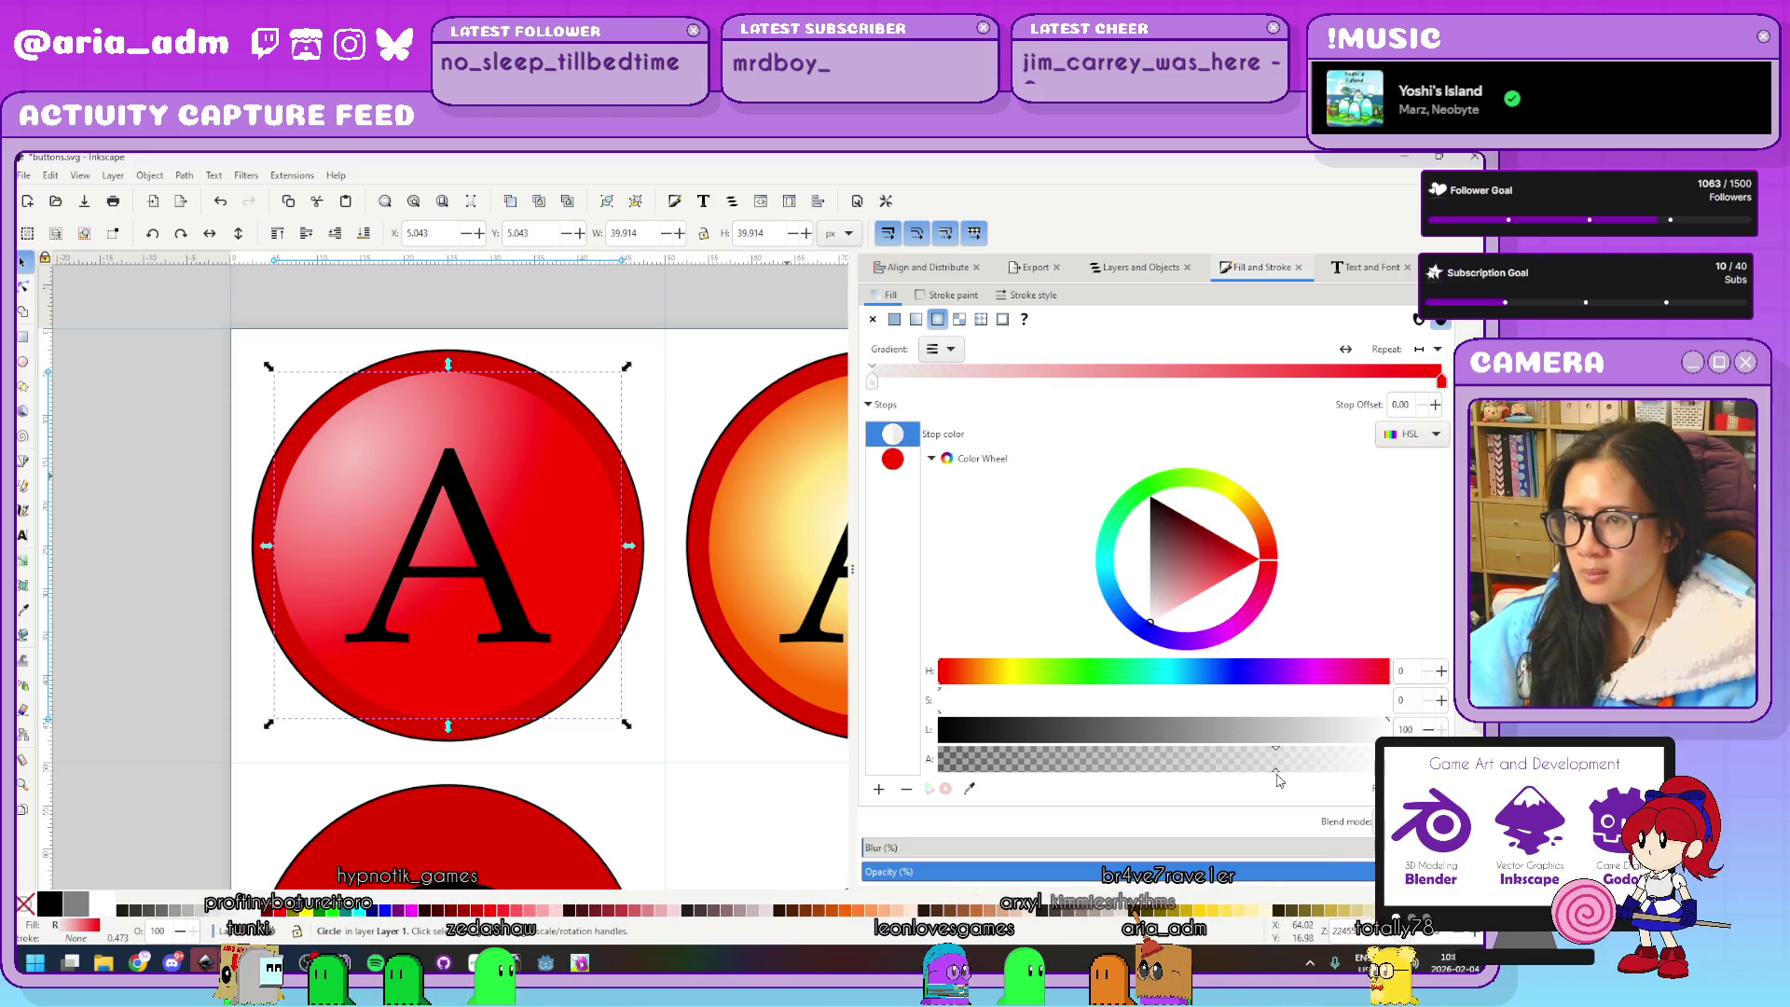
key(Escape)
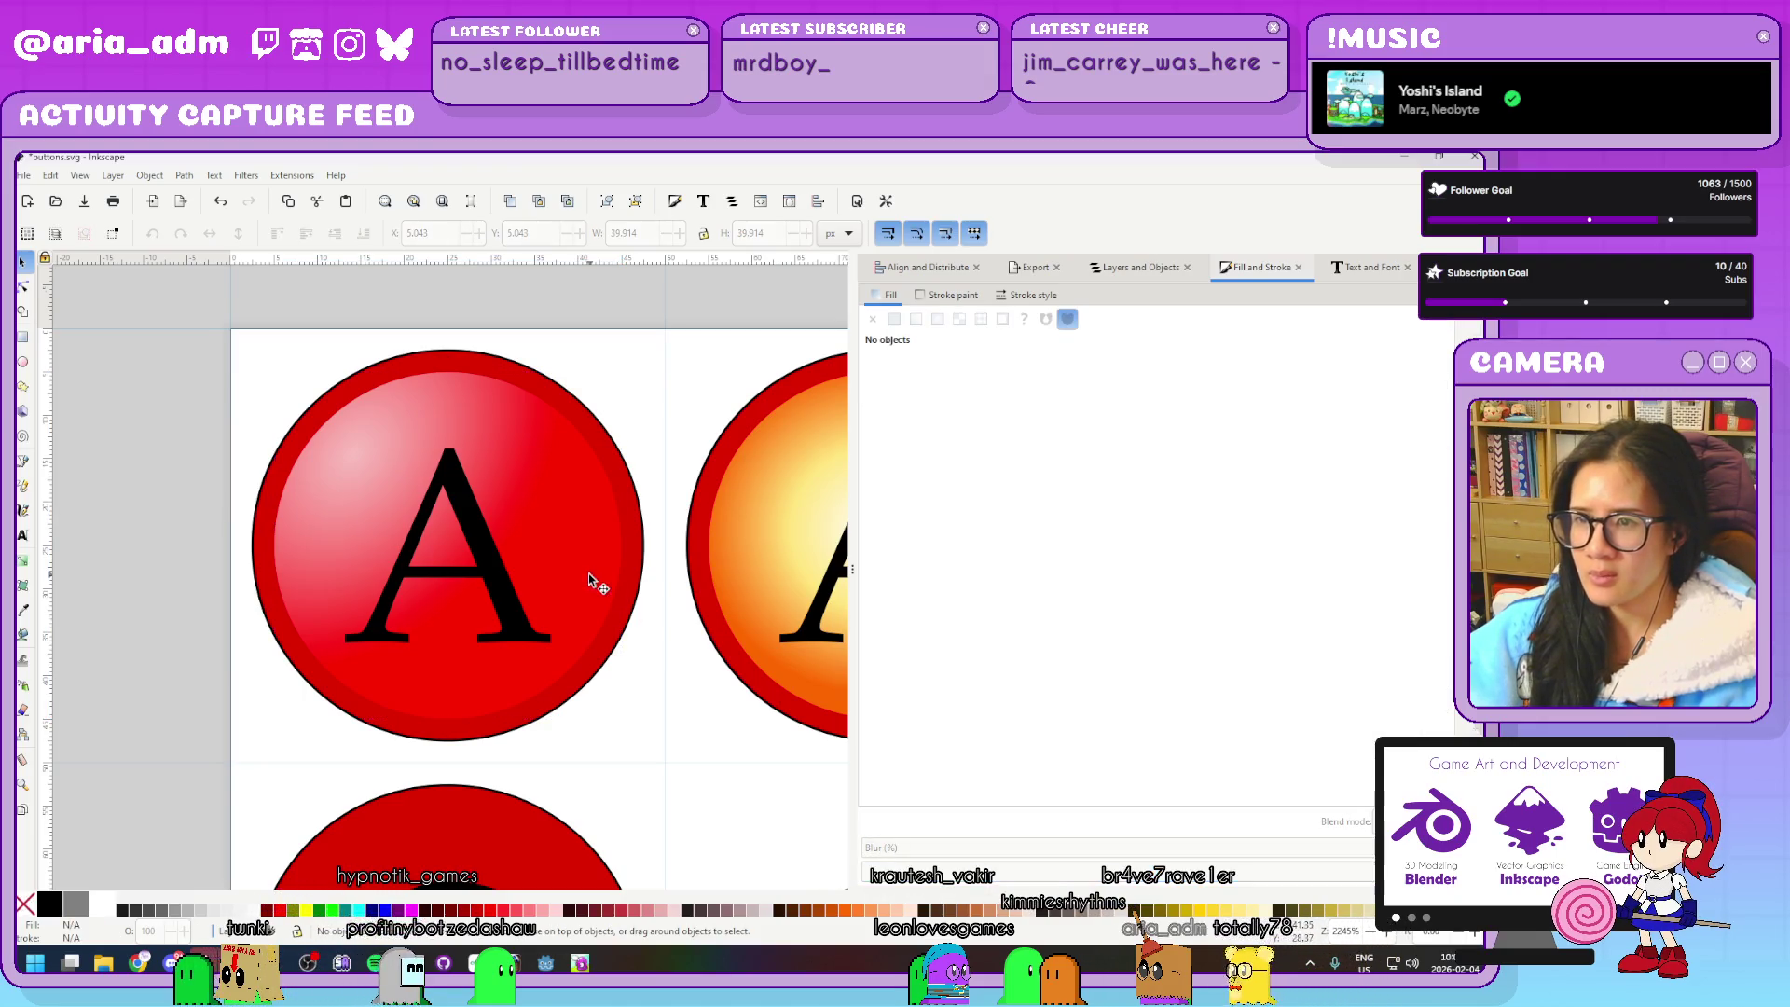
Lighten the red end stop toward pink, shift it inward, and restore the brighter white highlight
click(590, 573)
click(892, 459)
mouse_move(1211, 564)
mouse_down()
mouse_move(1180, 620)
mouse_move(1254, 611)
mouse_up()
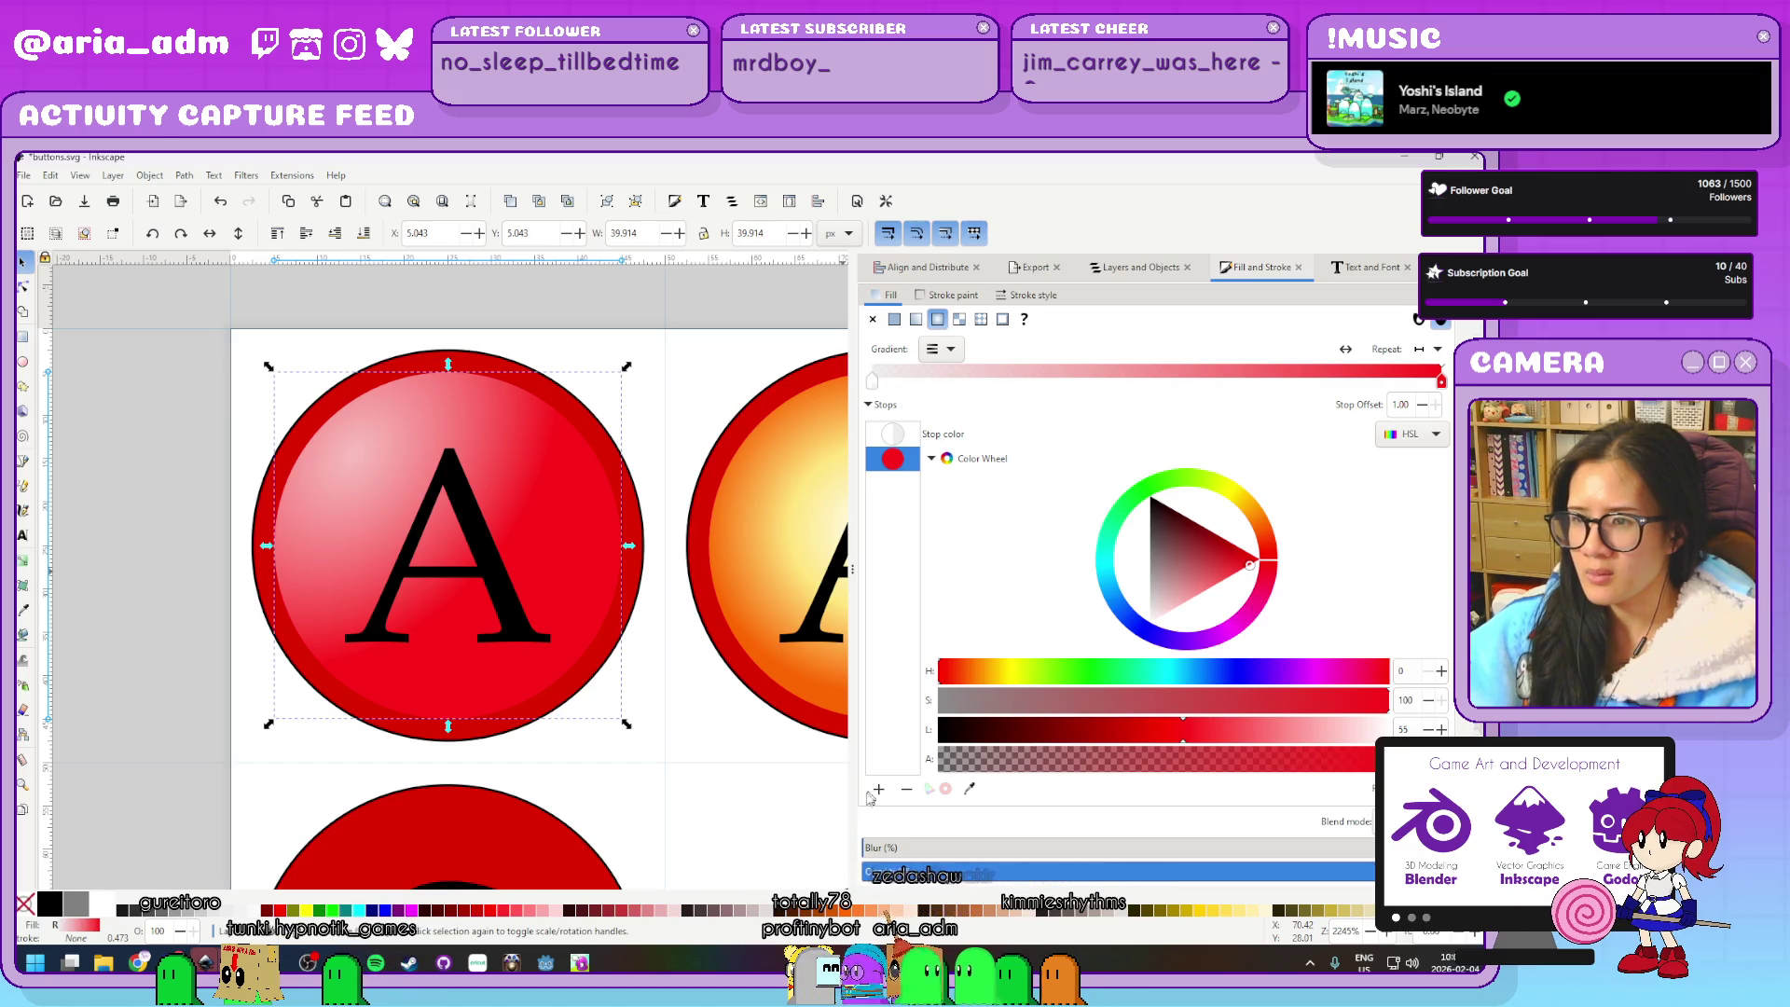
click(724, 807)
ctrl+scroll(724, 807, down, 3)
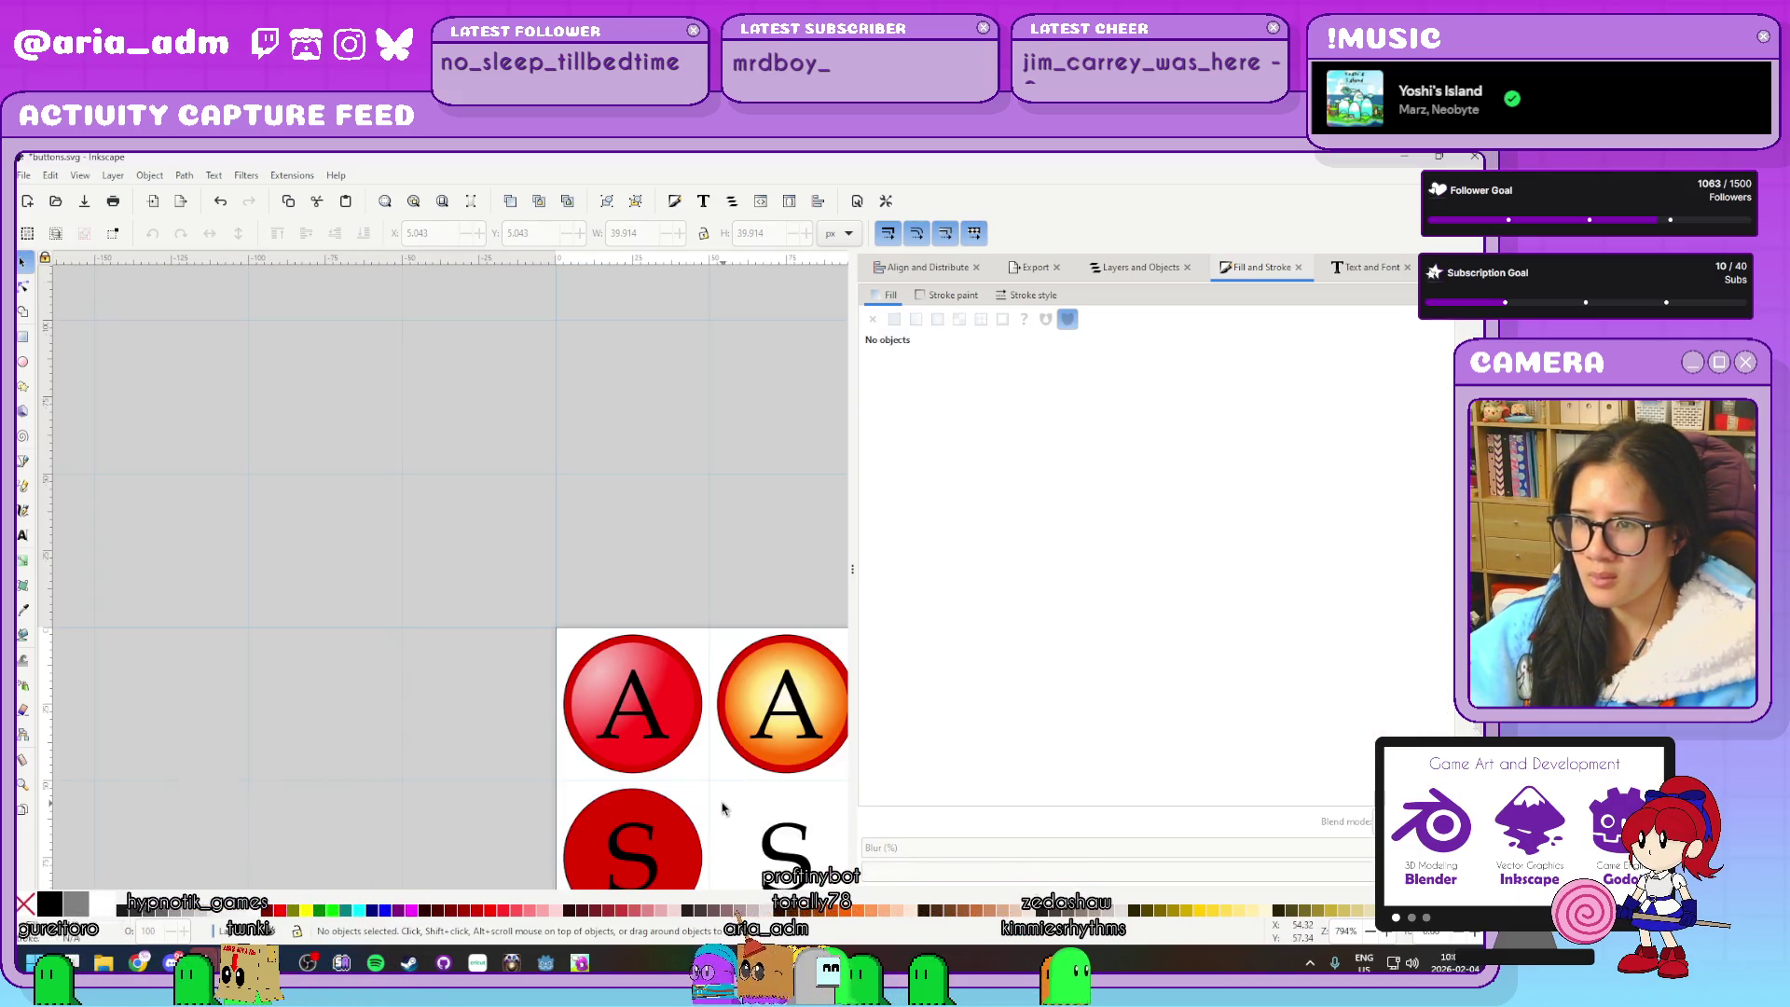
ctrl+scroll(643, 803, up, 3)
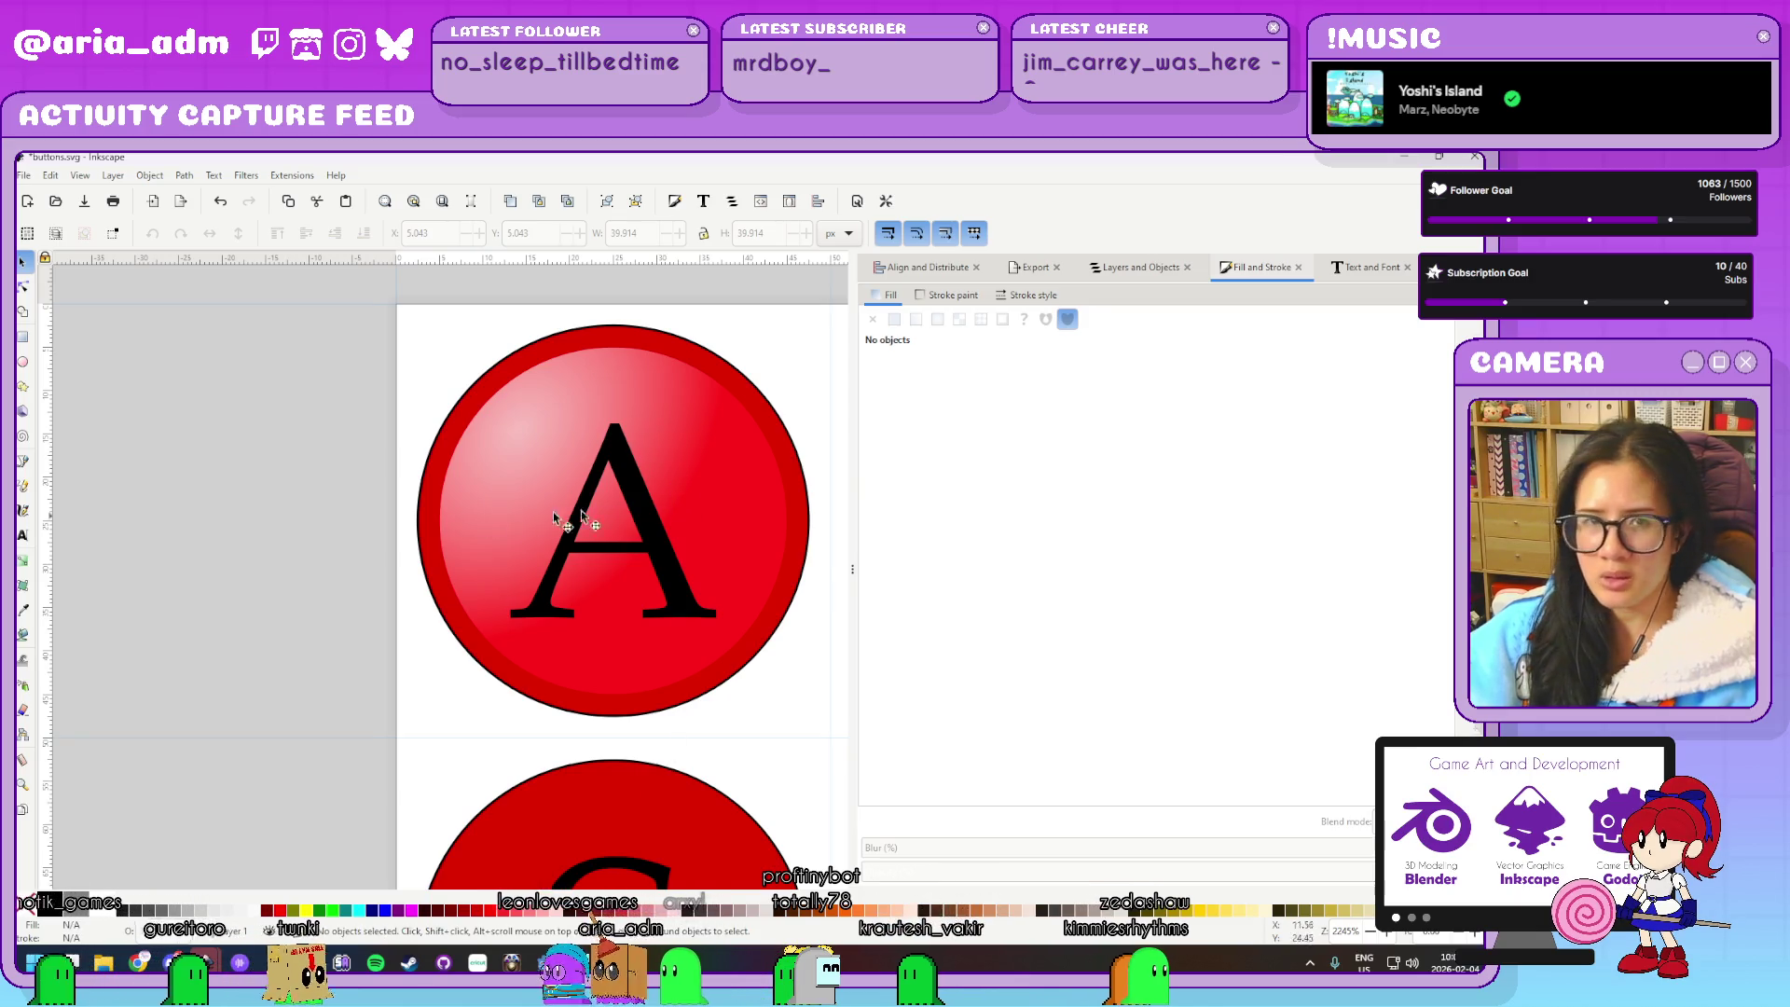
click(699, 508)
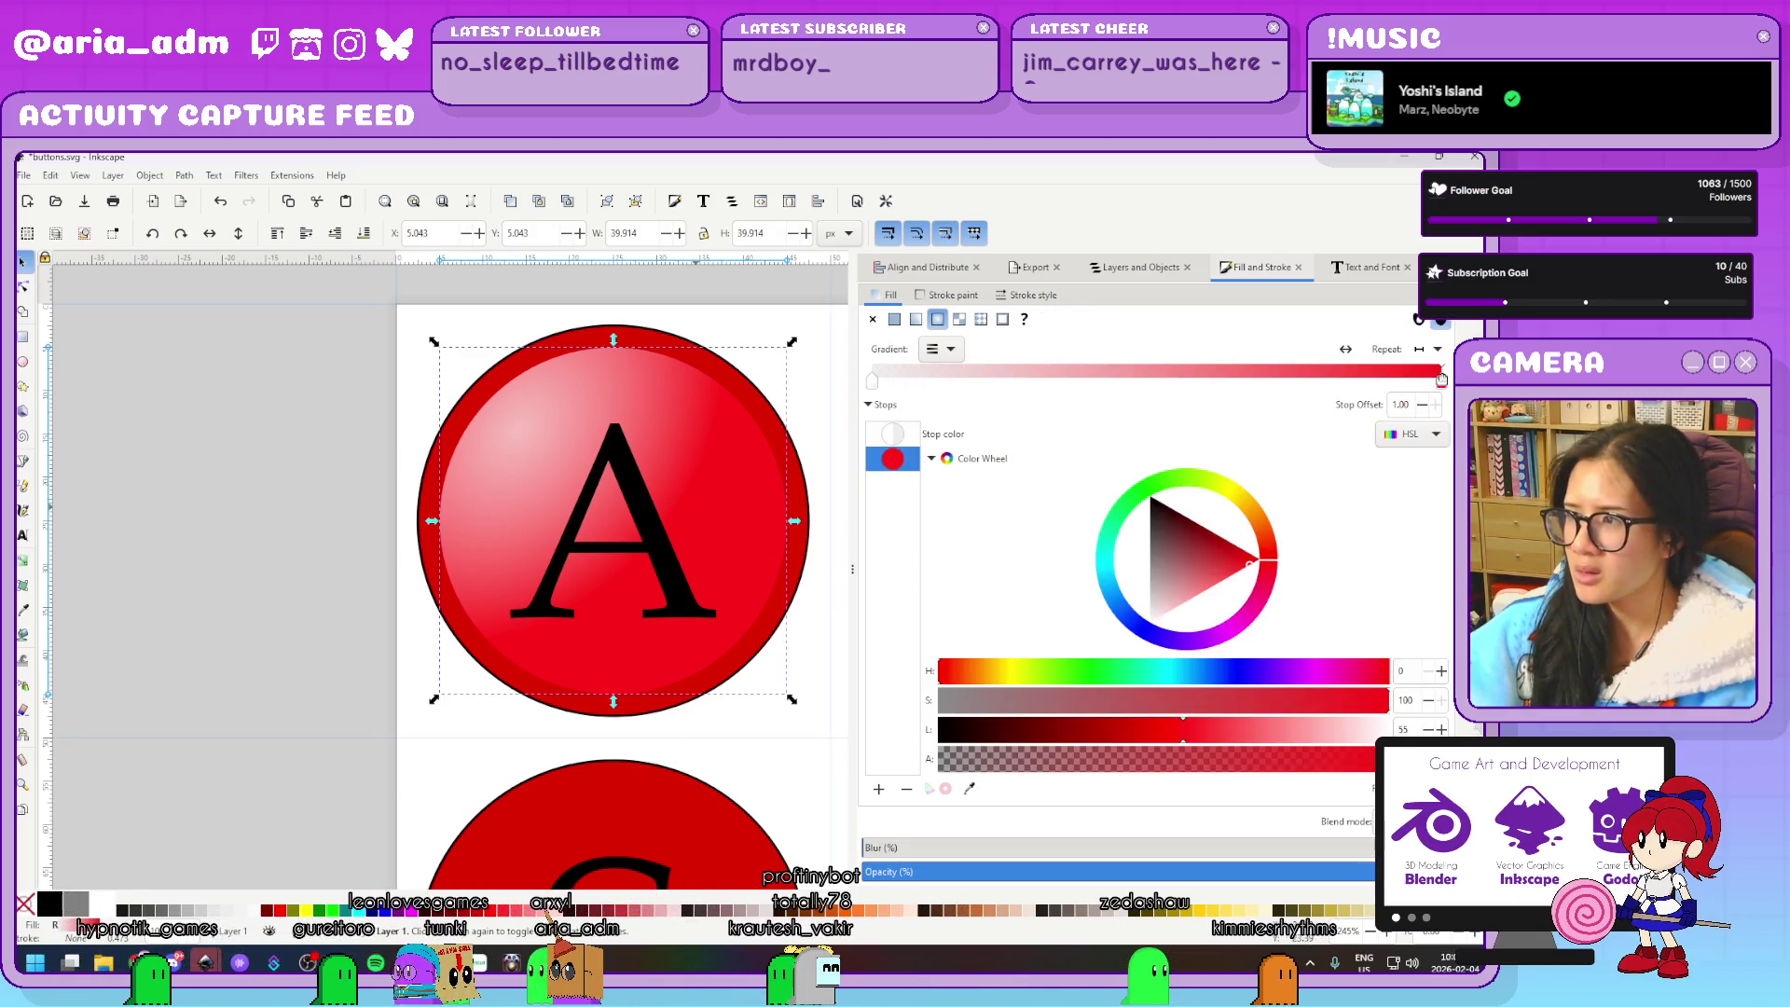
mouse_move(1442, 380)
mouse_down()
mouse_move(1289, 377)
mouse_move(1321, 379)
mouse_up()
click(874, 381)
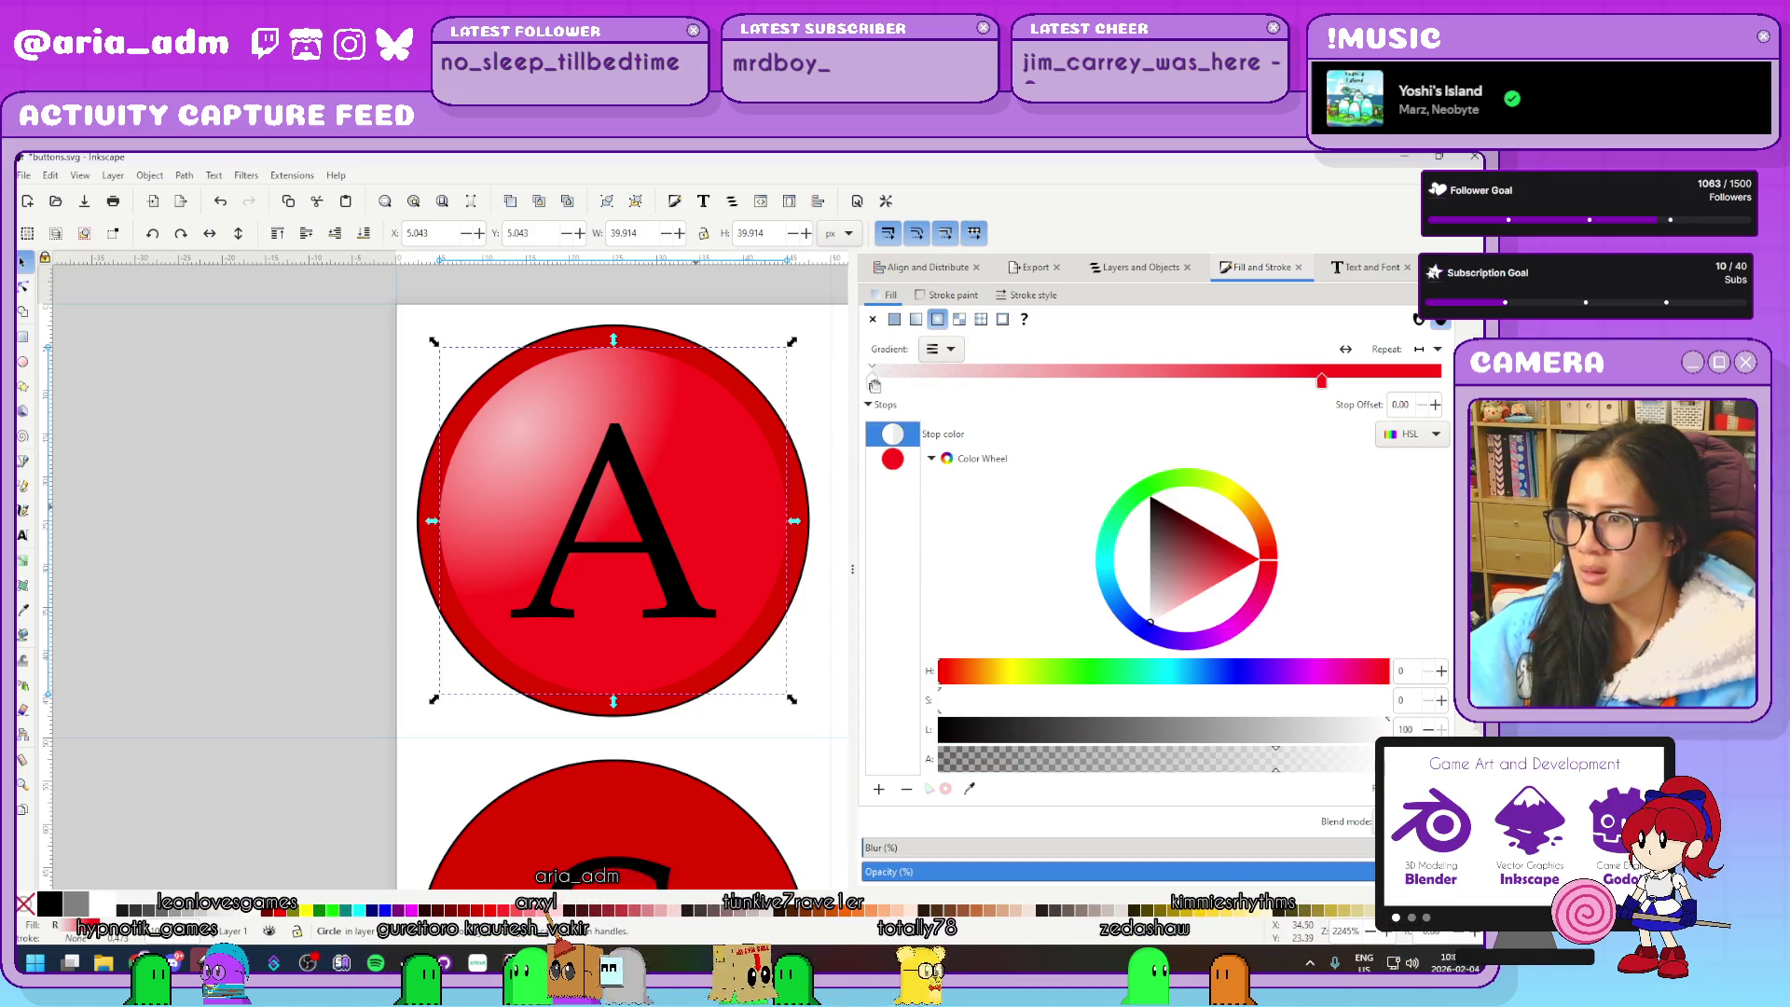
key(ctrl+z)
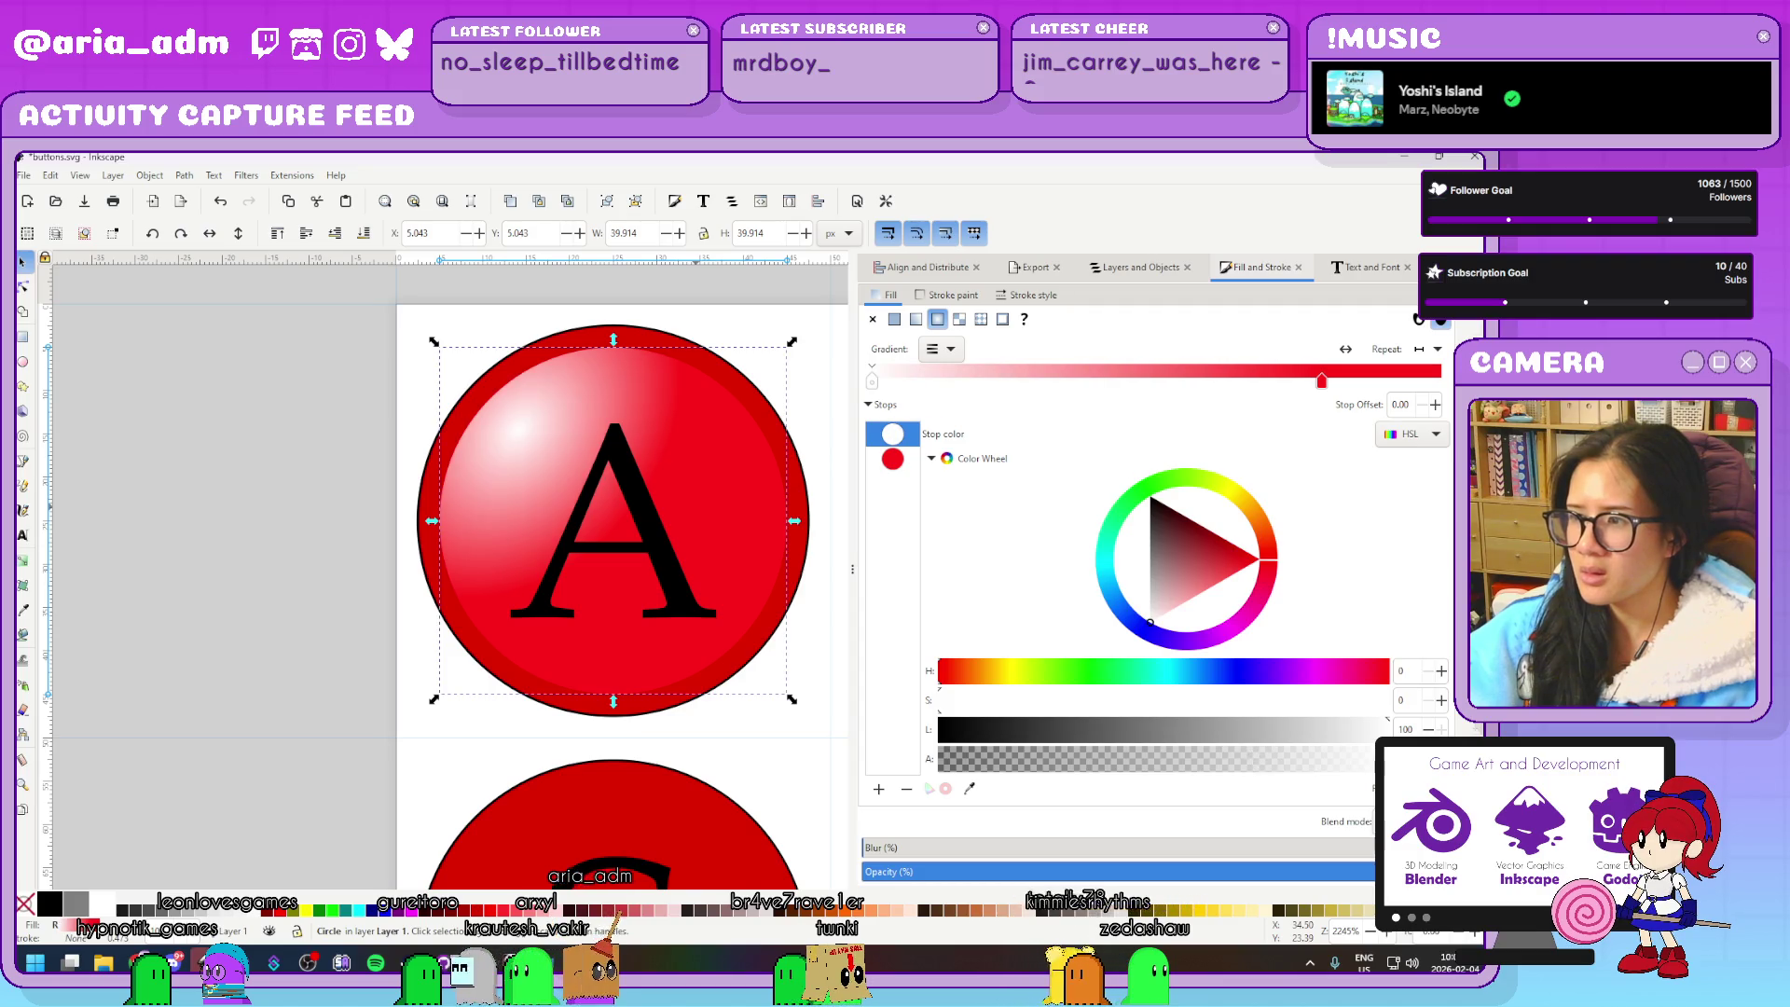
click(268, 607)
ctrl+scroll(230, 575, down, 4)
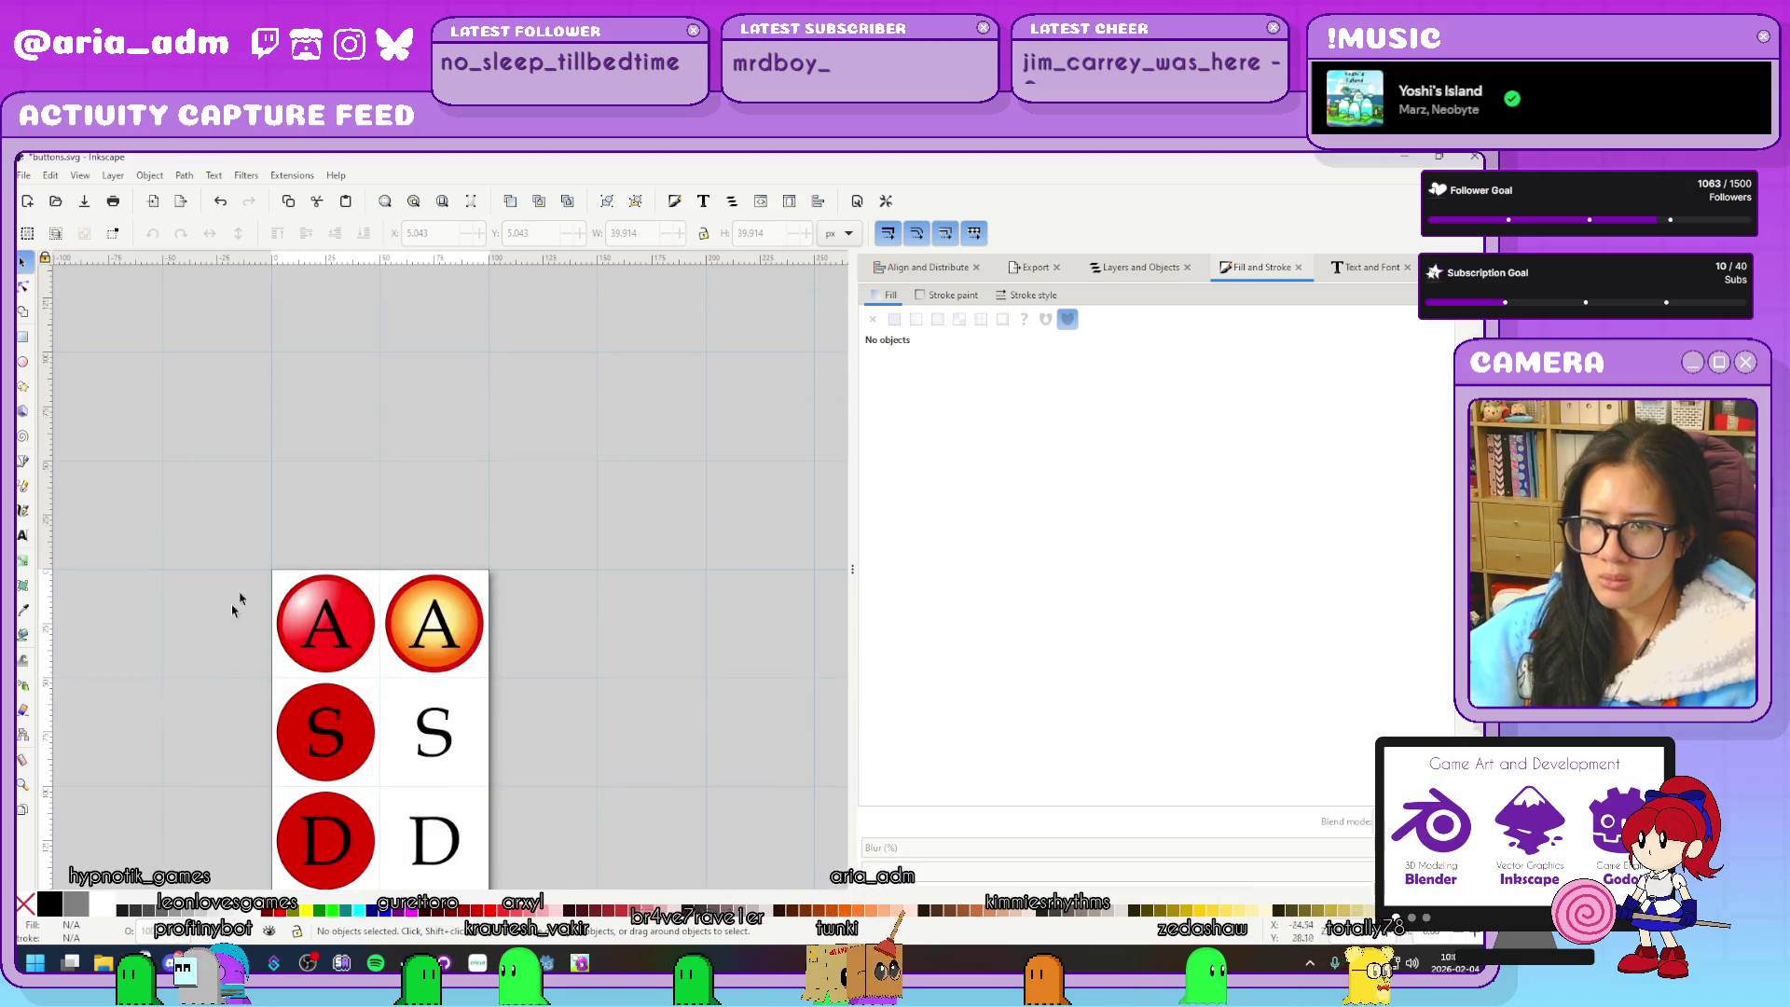
Place a copy of the glossy A circle centred on the S button's circle
scroll(224, 625, down, 4)
scroll(223, 625, left, 3)
click(469, 416)
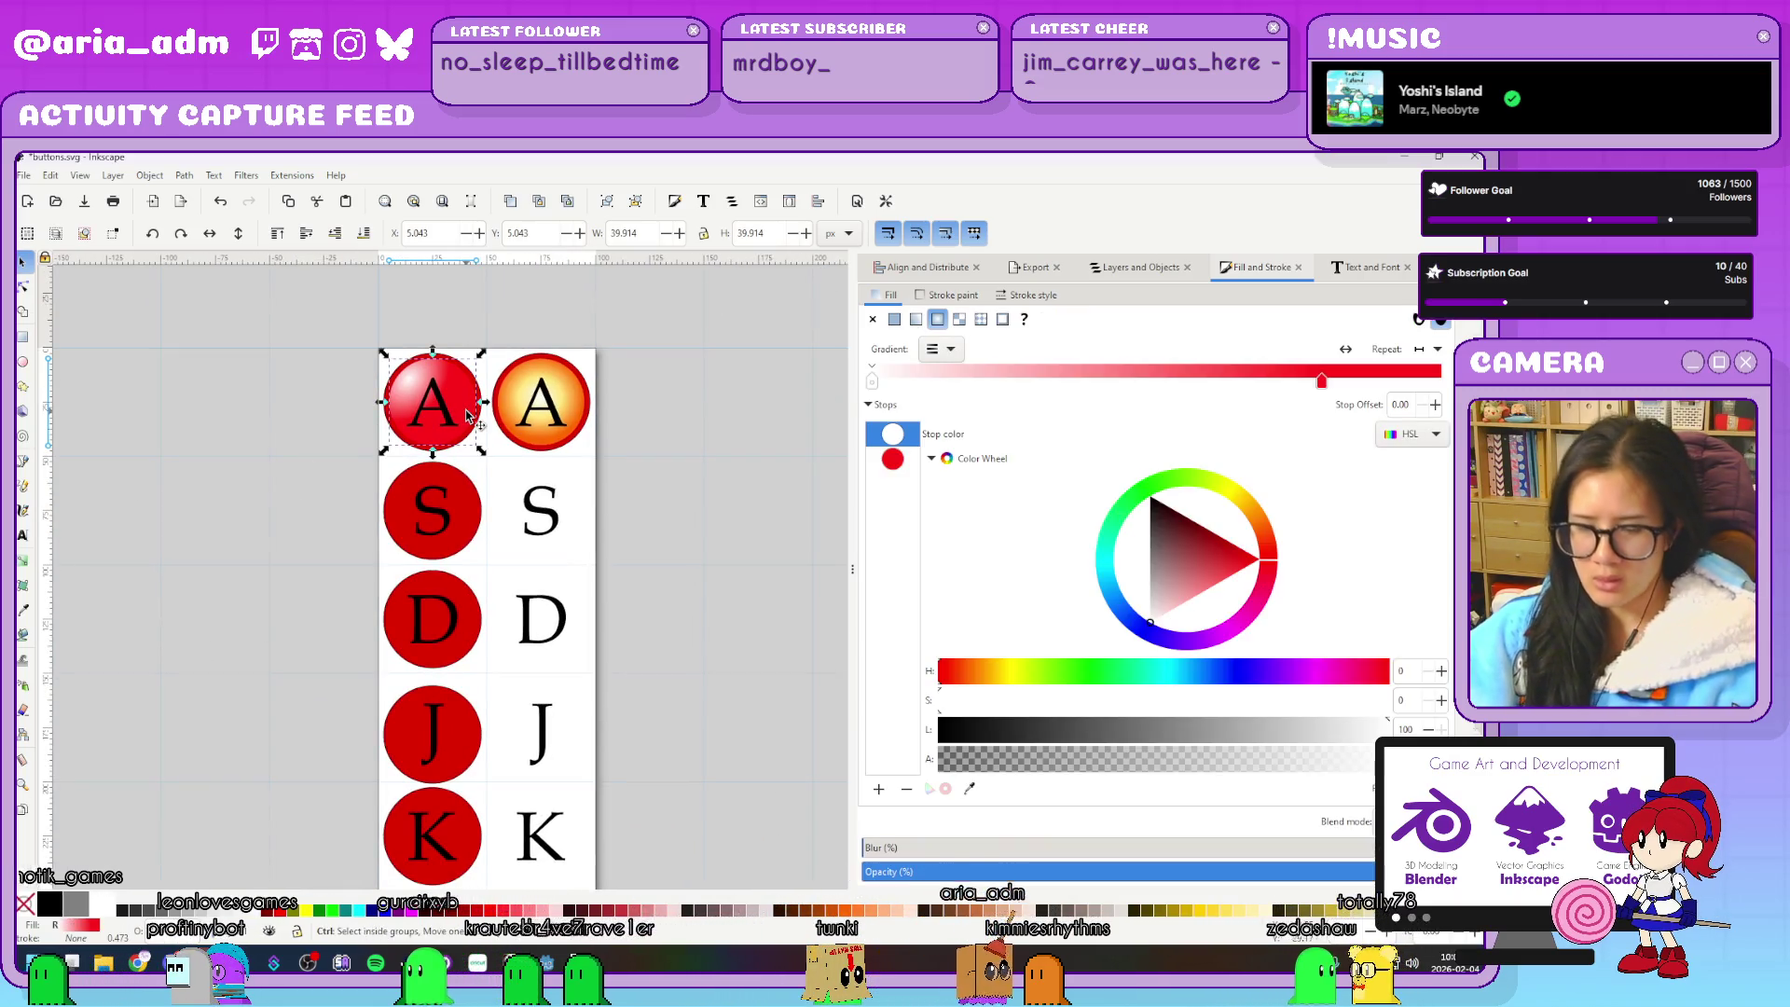
shift+click(481, 525)
key(ctrl+shift+a)
key(ctrl+alt+KP_5)
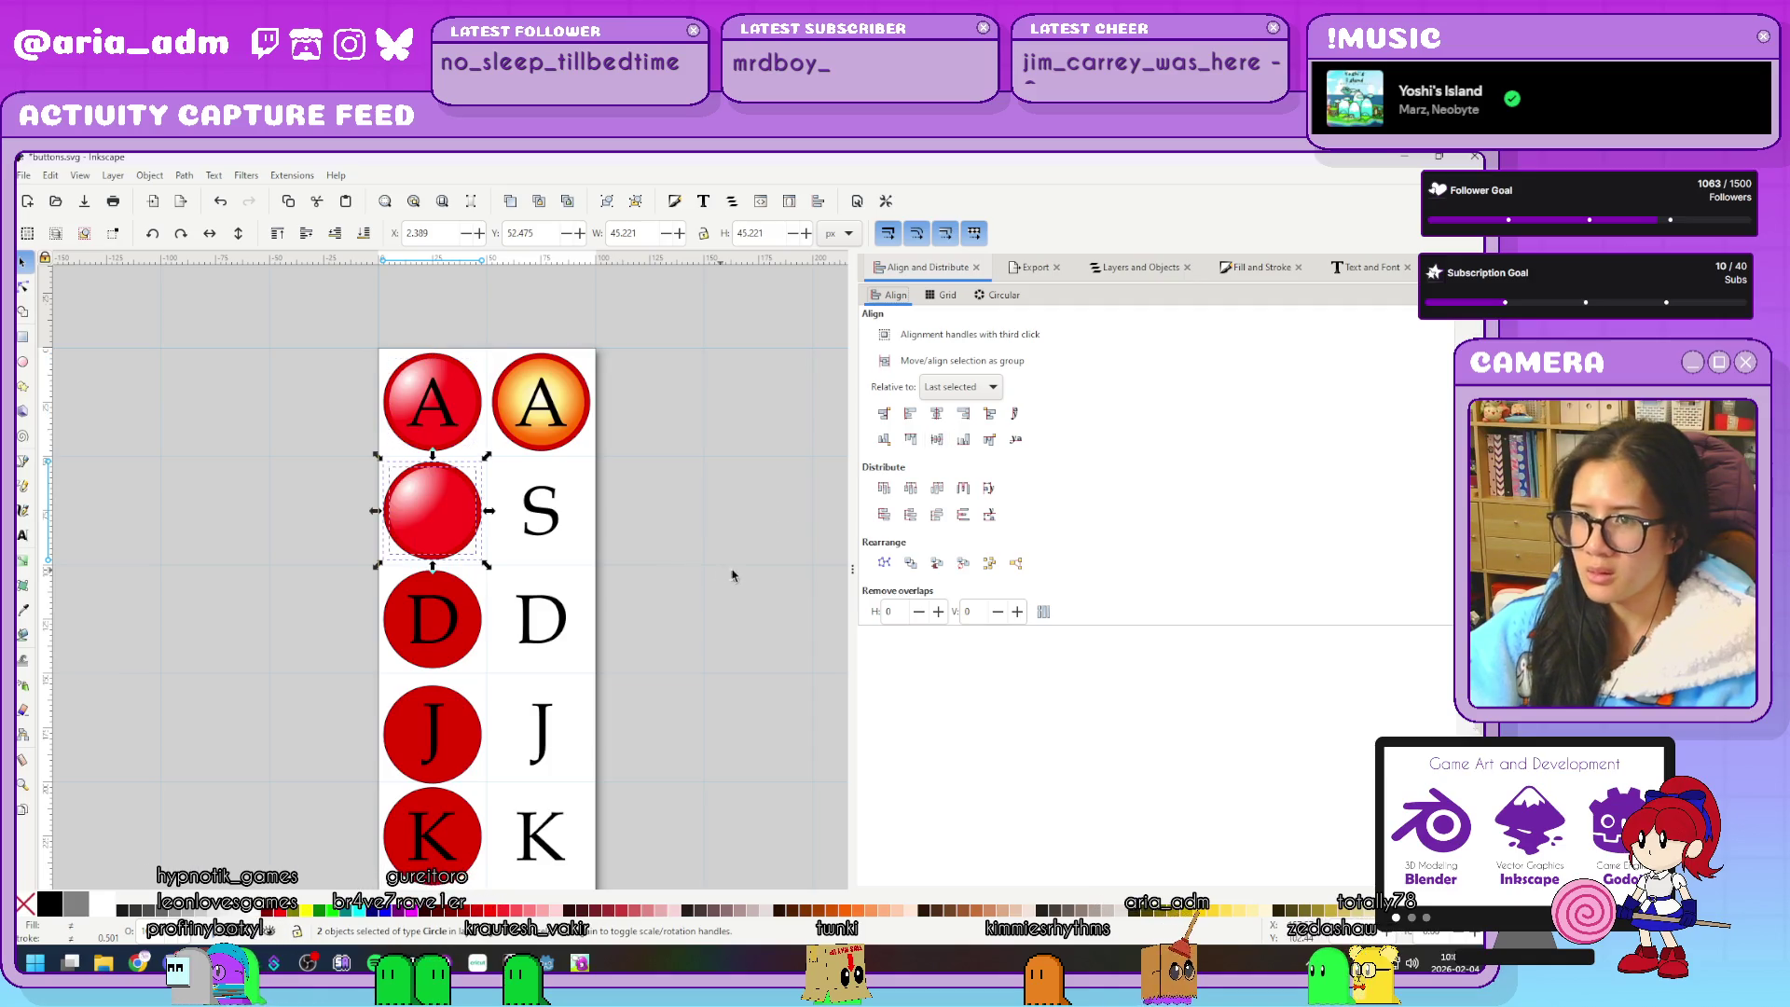
click(730, 575)
Centre further glossy circle copies onto the D and K button circles
click(466, 515)
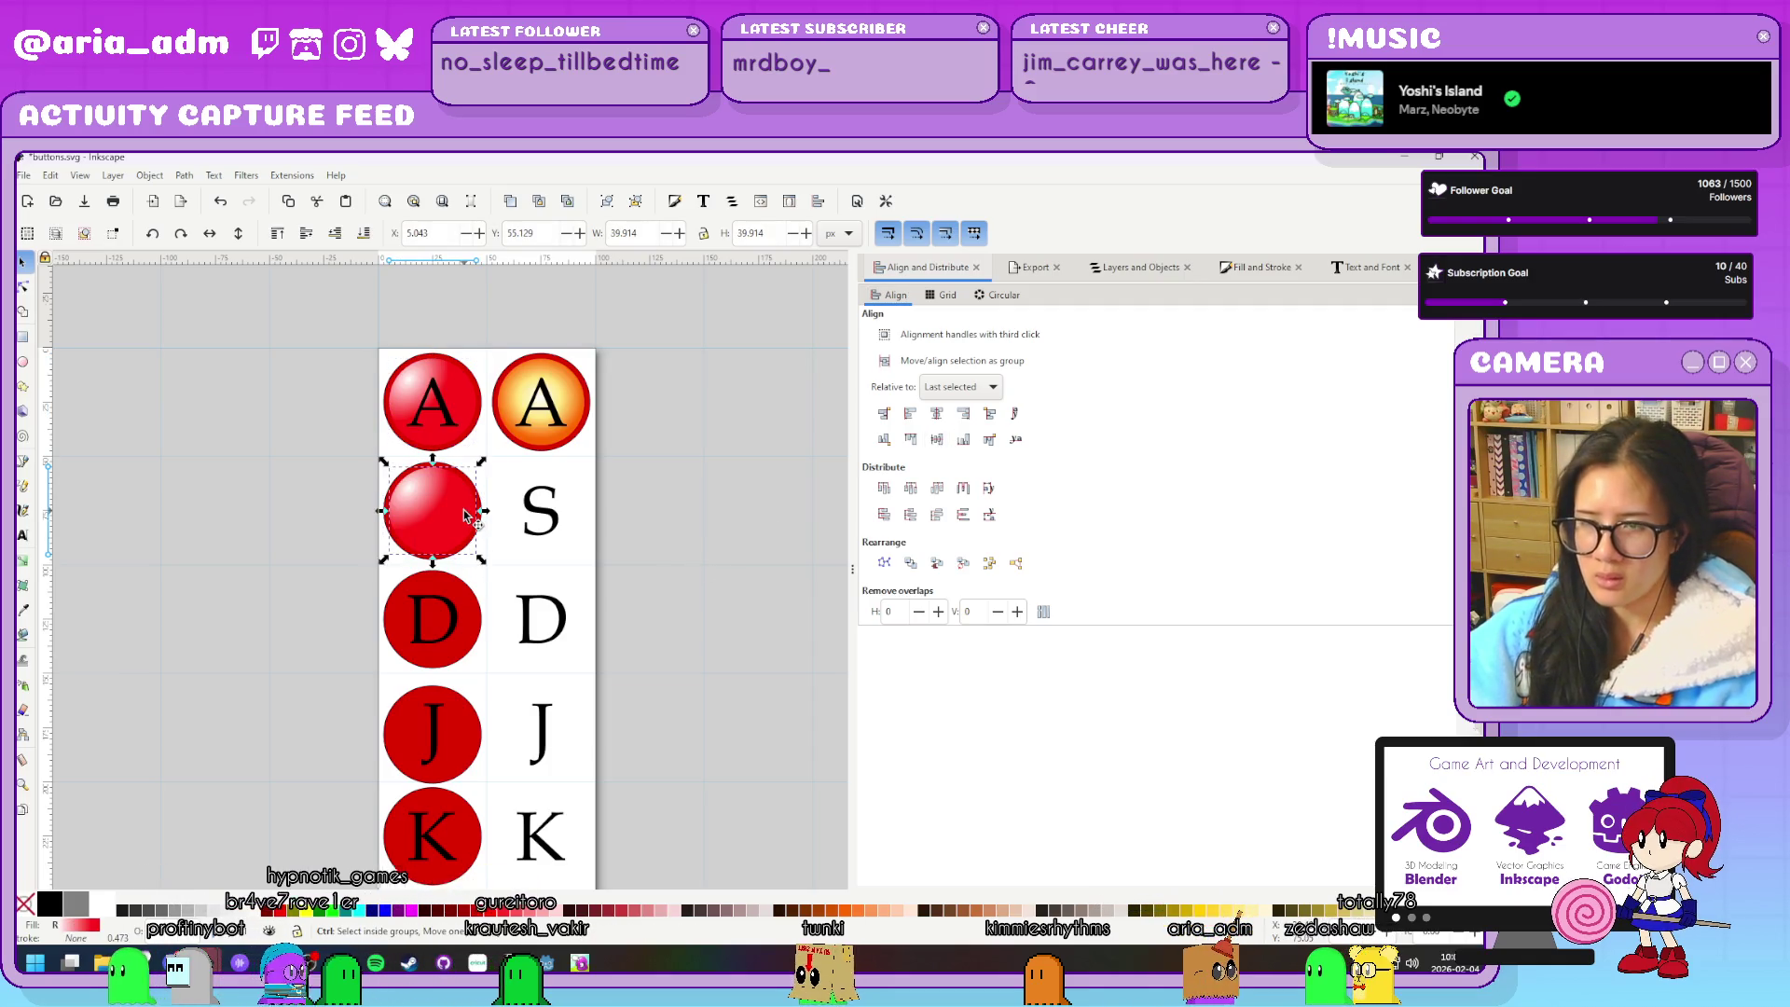
shift+click(455, 620)
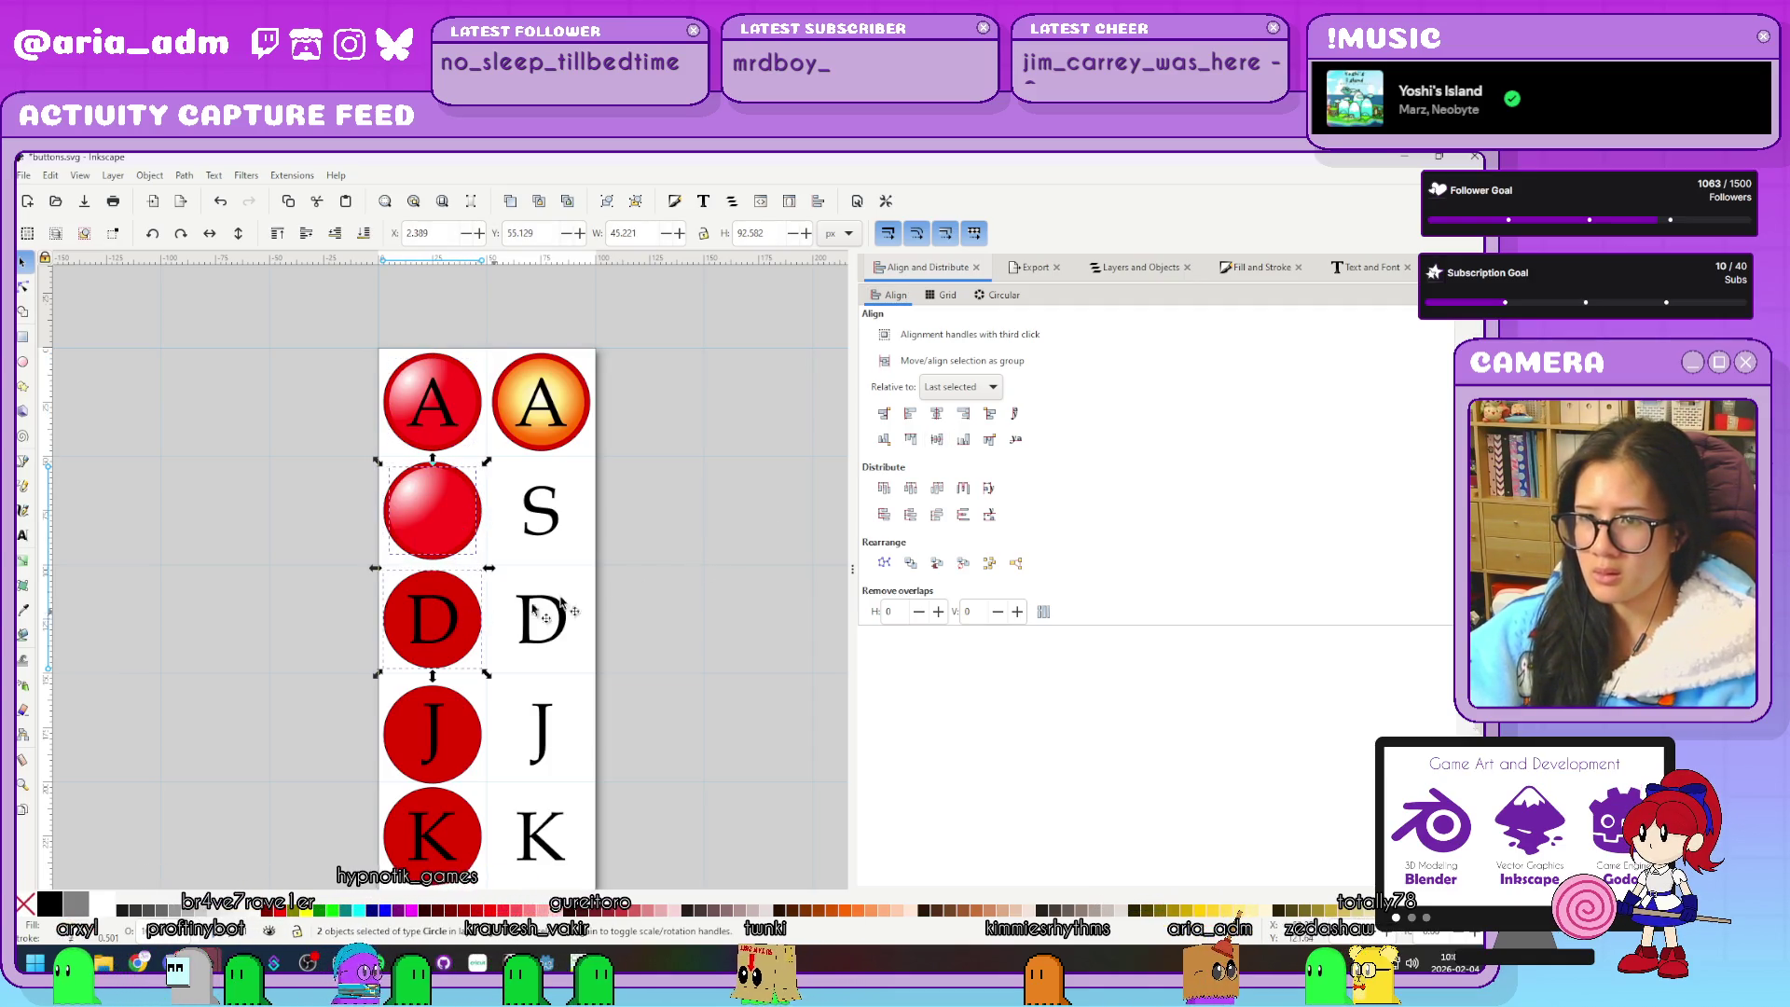
click(468, 646)
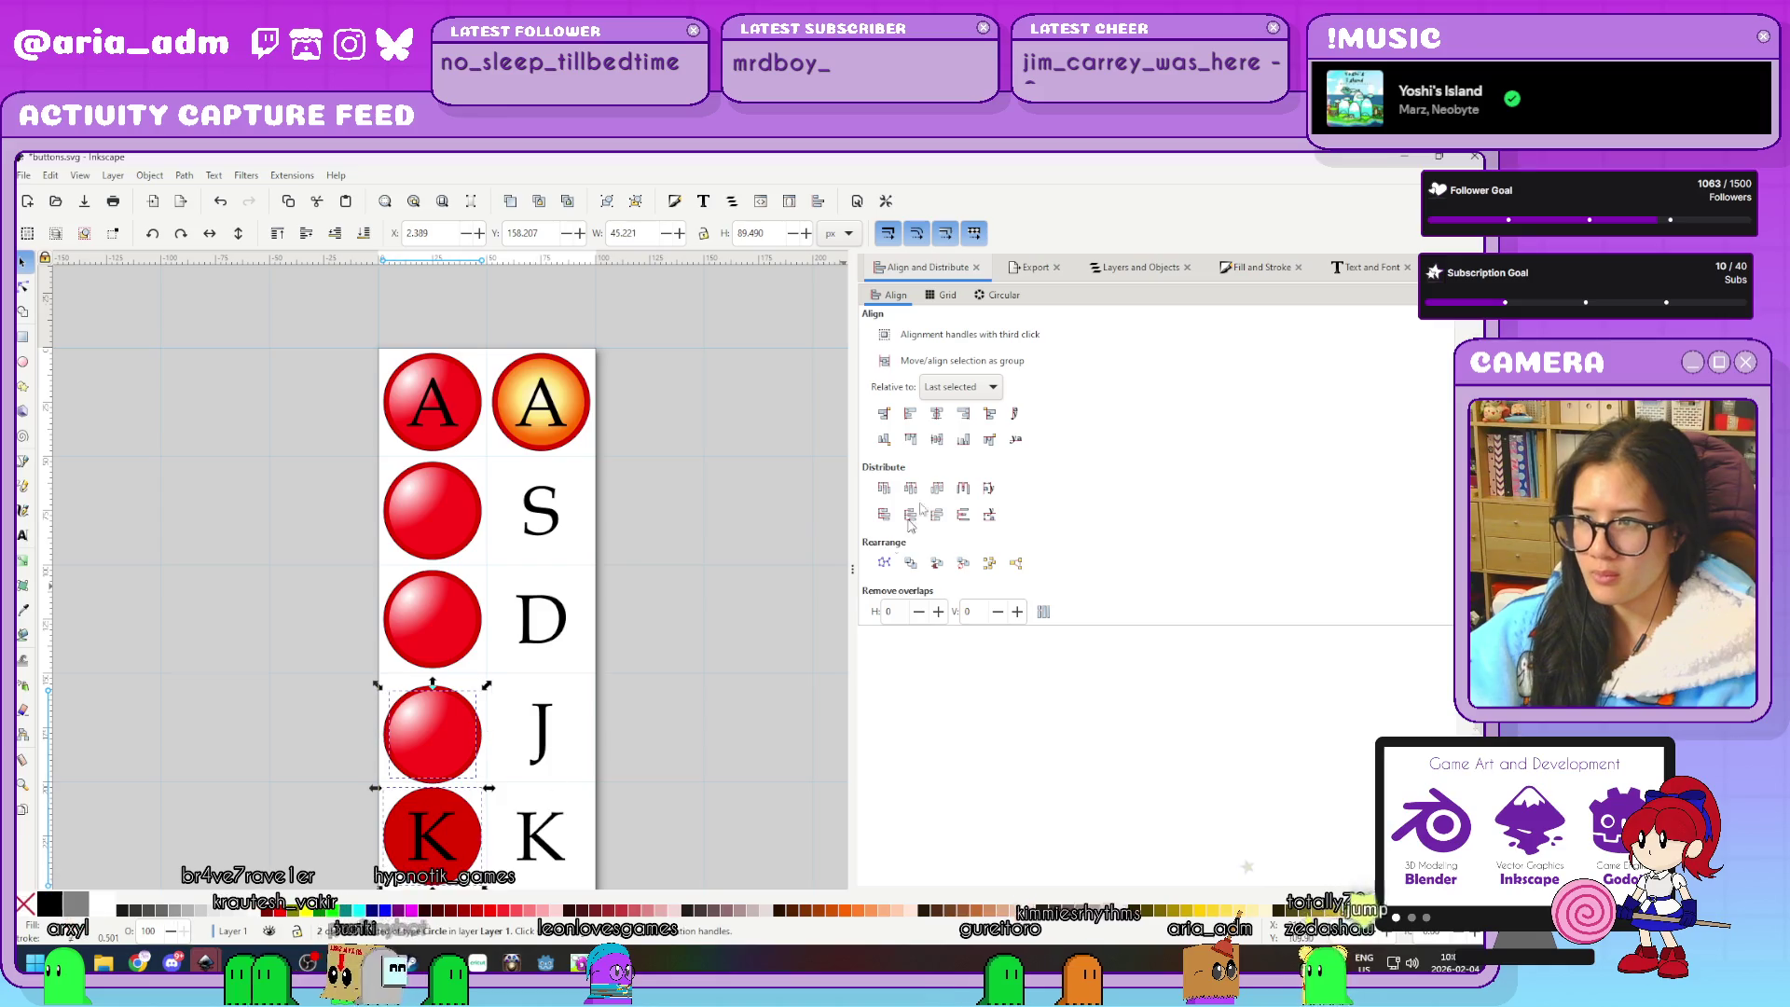
click(884, 563)
scroll(467, 653, down, 2)
key(Escape)
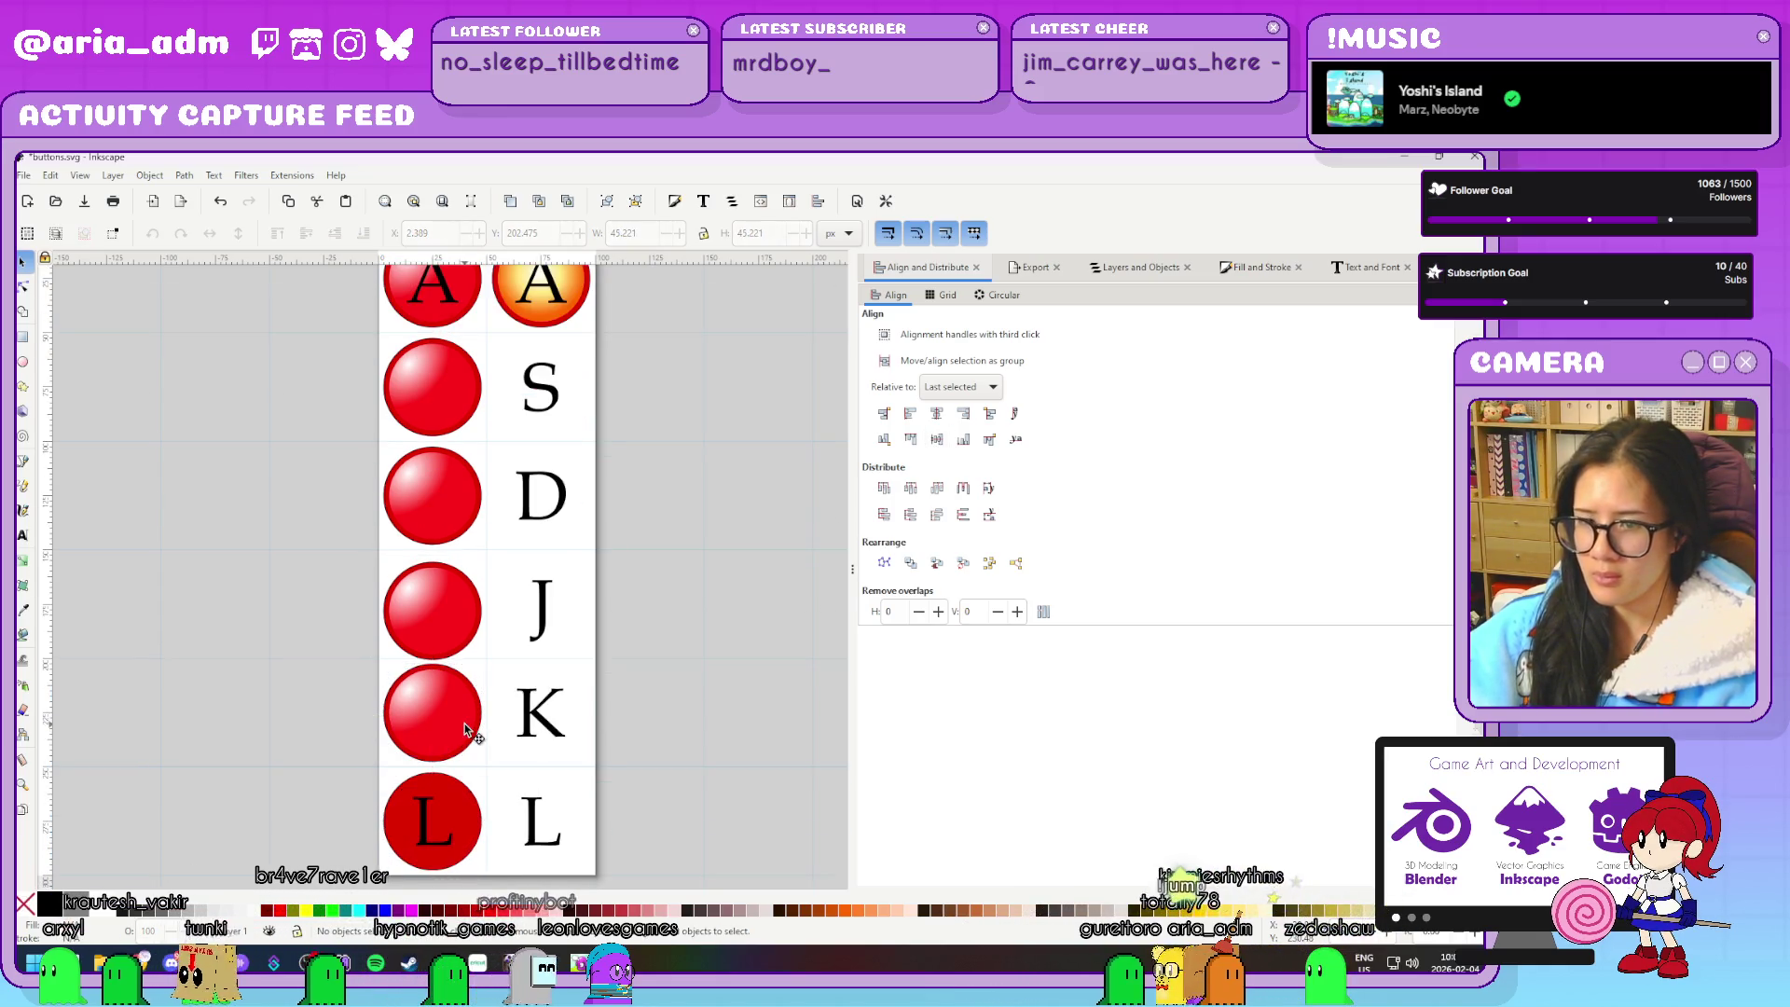
click(467, 730)
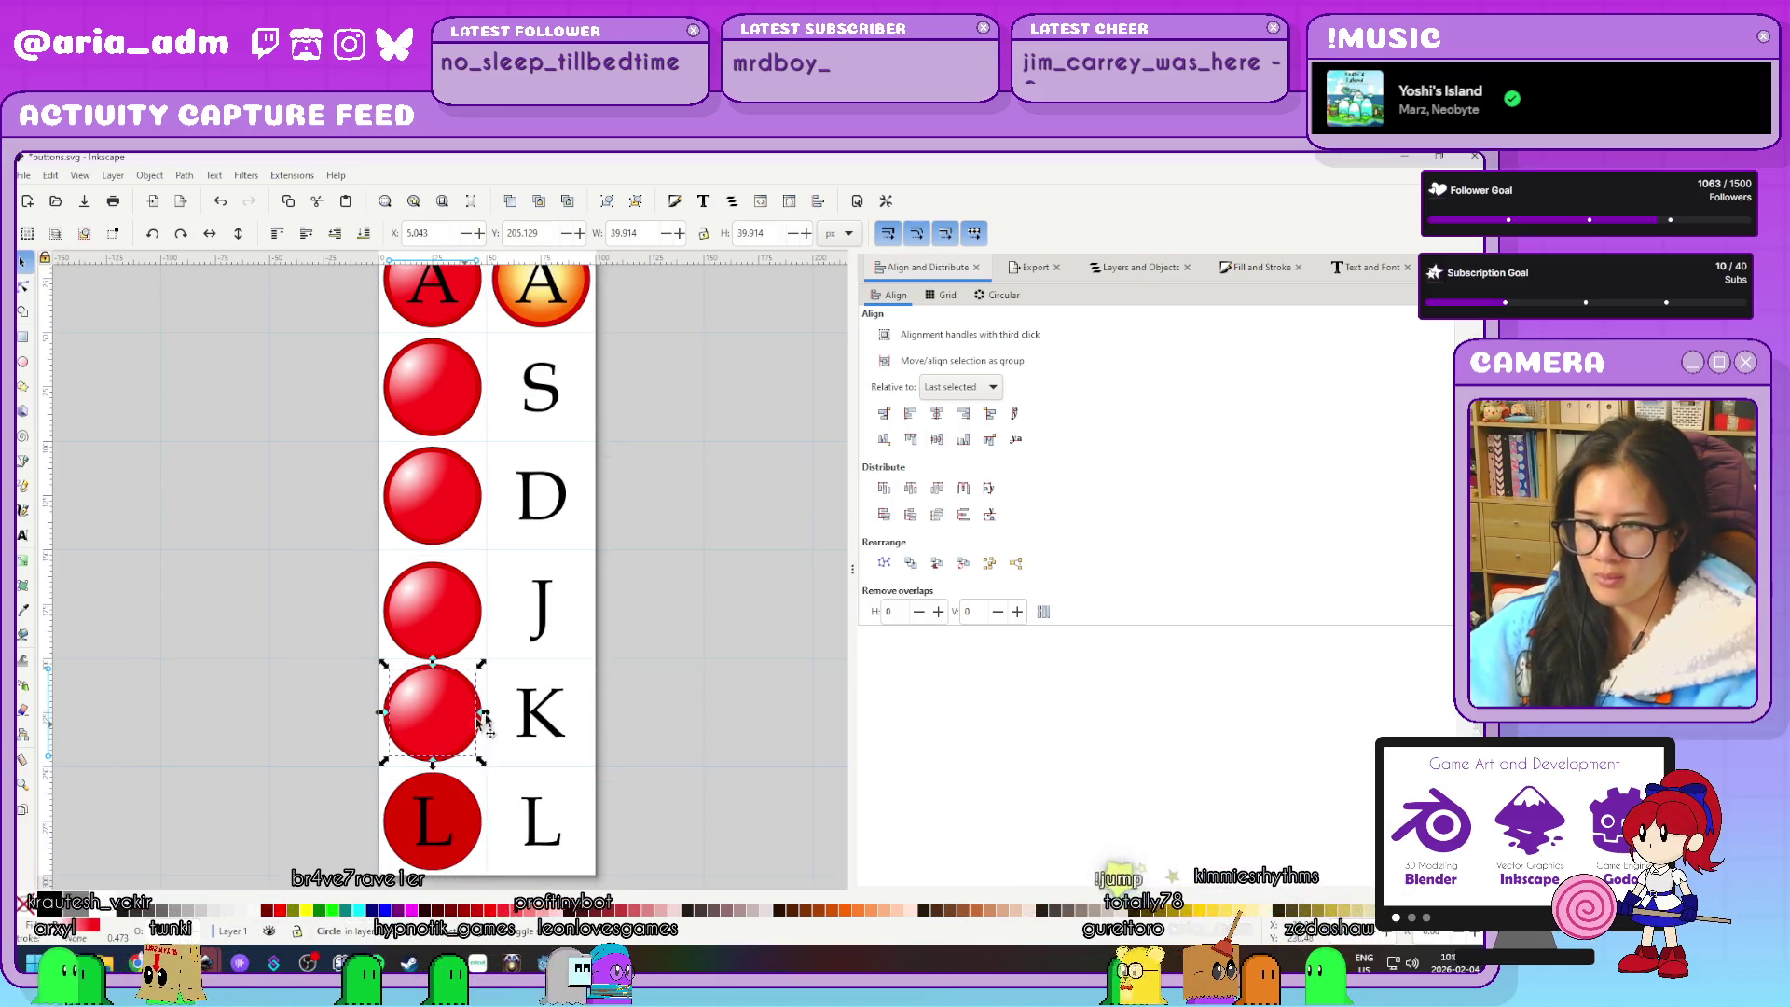
Centre a glossy circle copy onto the L button's circle
click(476, 821)
key(Escape)
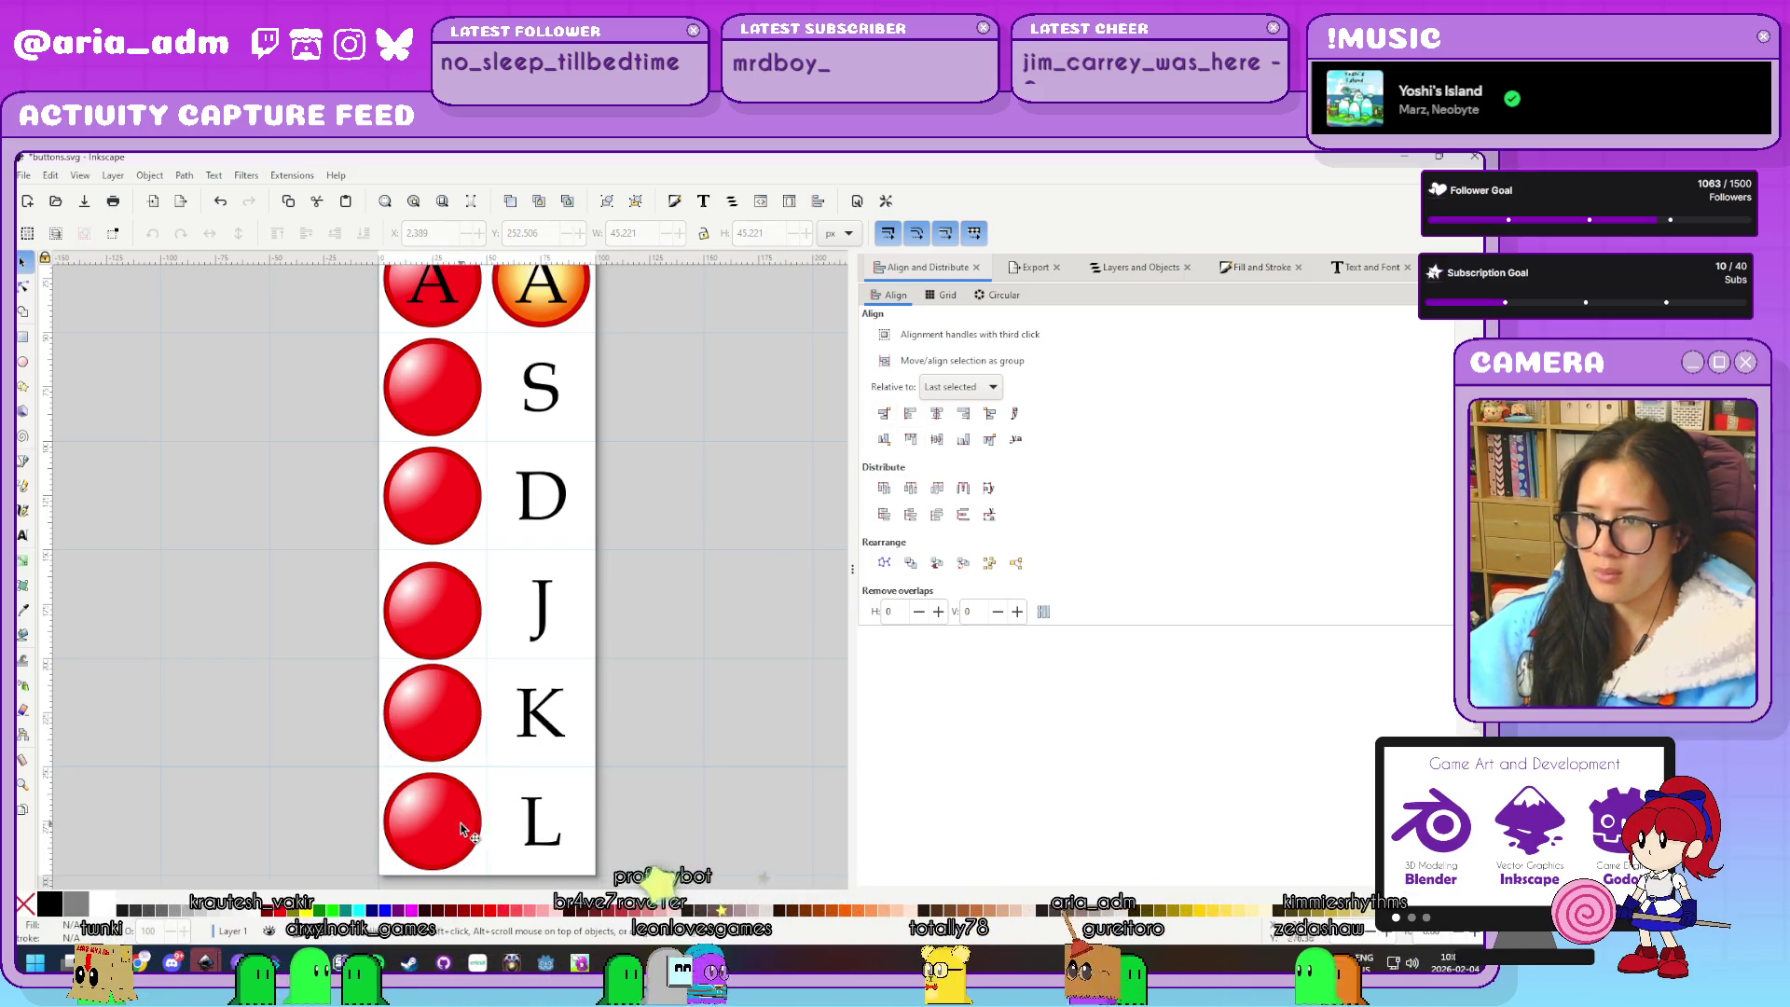
click(463, 830)
Lower the glossy circles on the S, D, J and K rows beneath their letters
shift+click(447, 504)
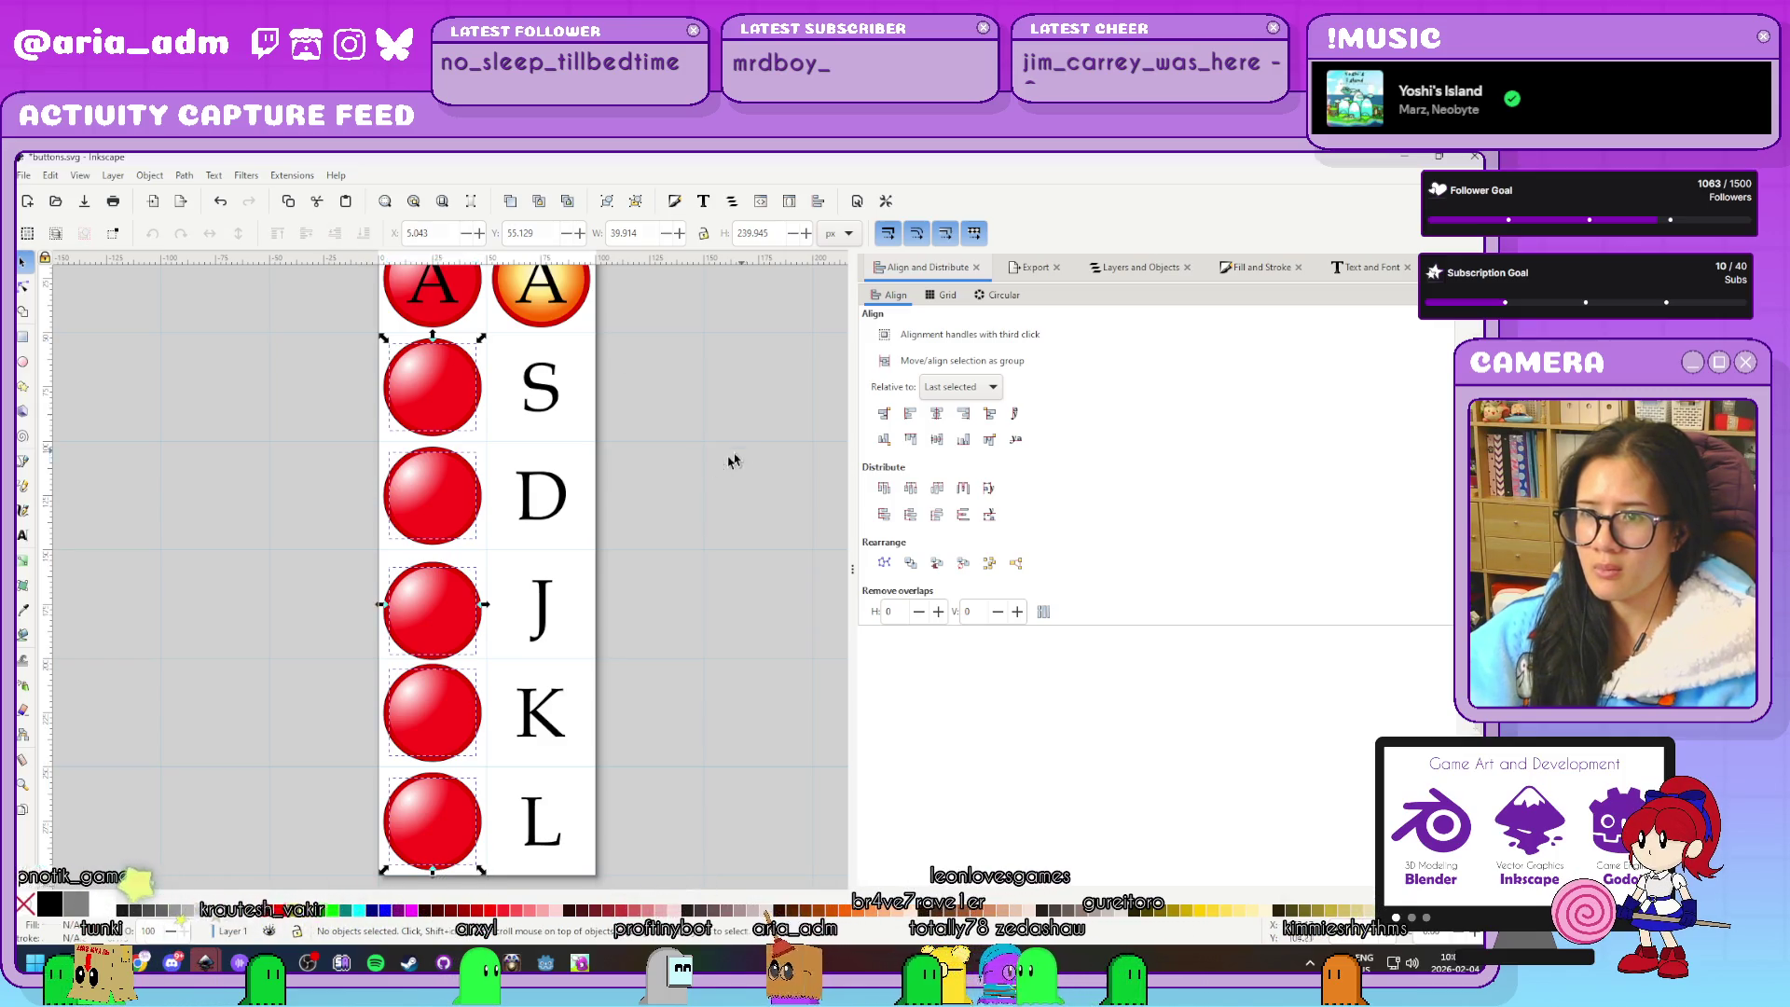
click(415, 398)
click(337, 237)
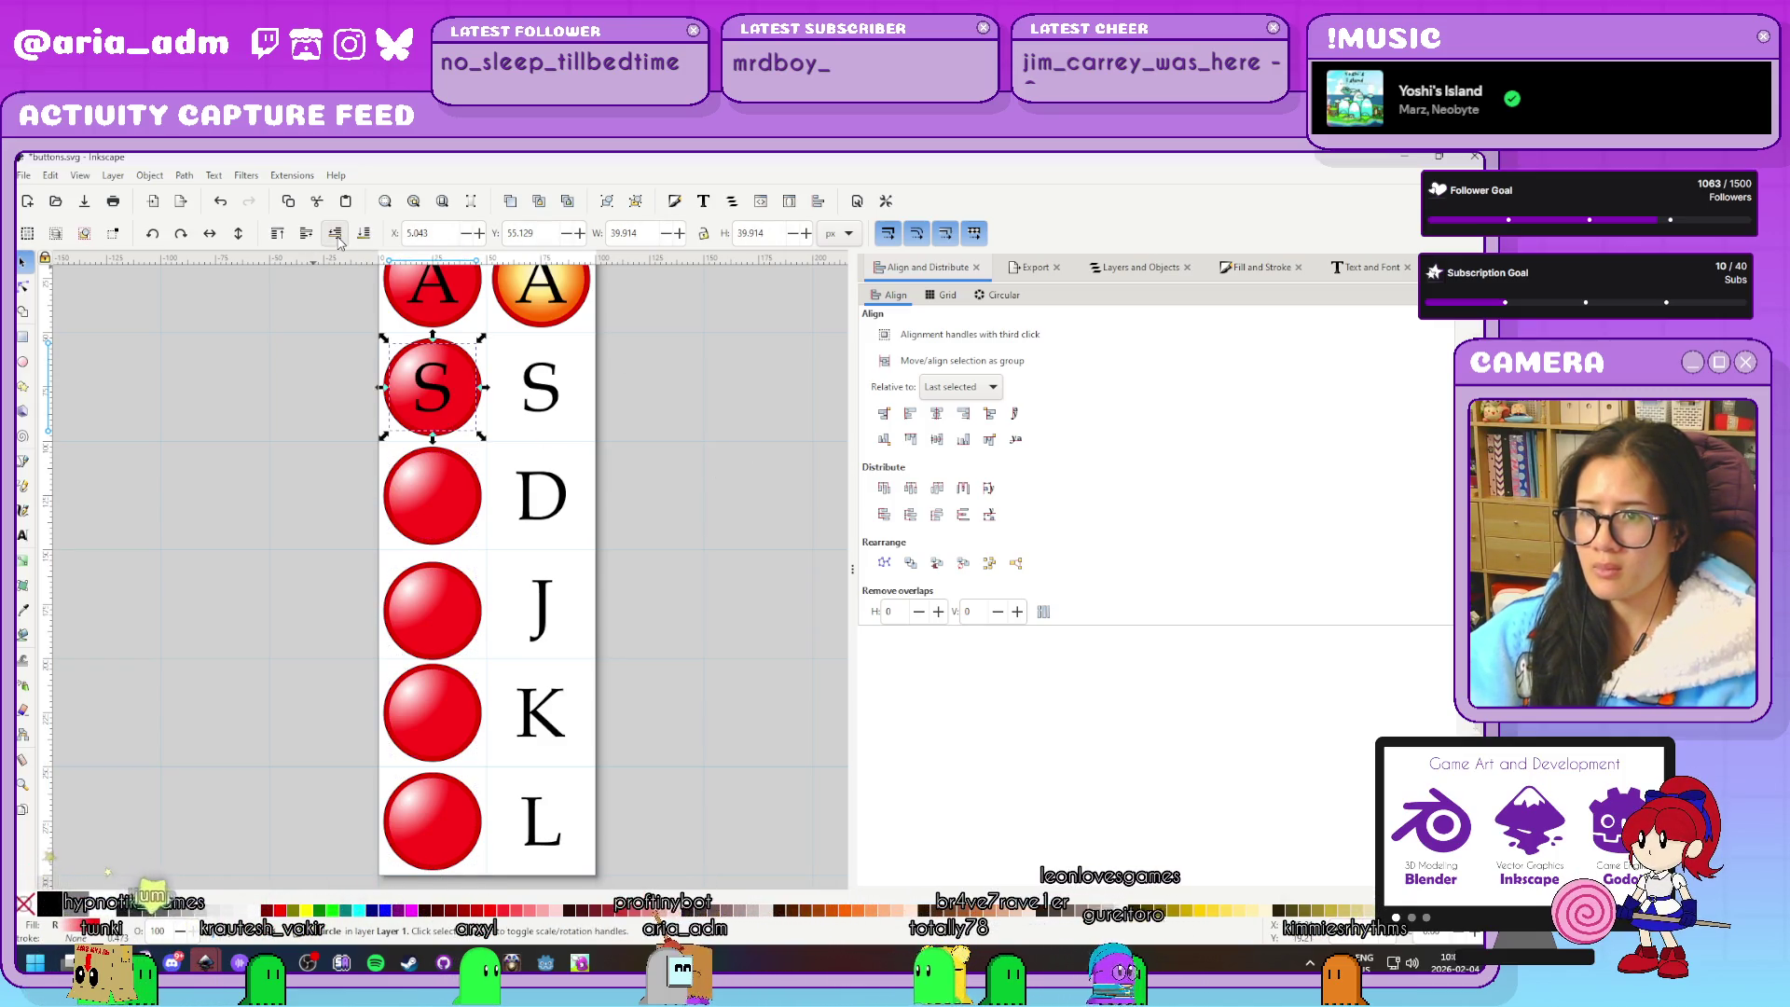
click(444, 473)
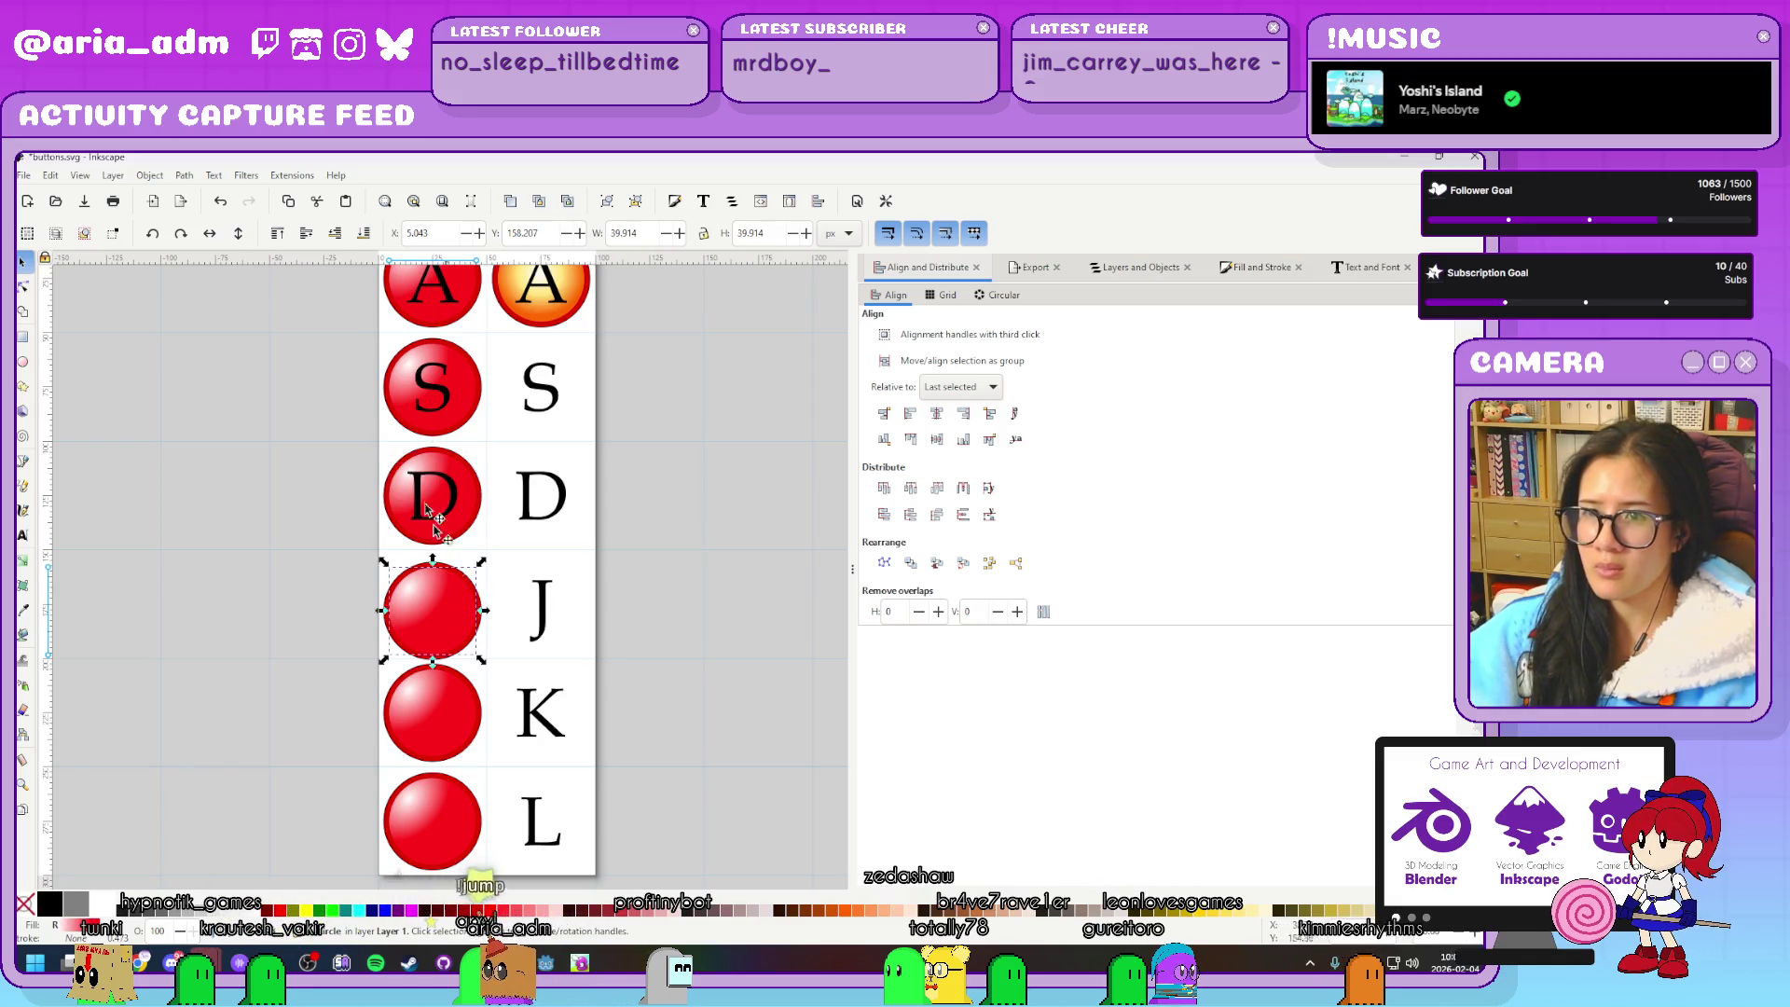
click(333, 235)
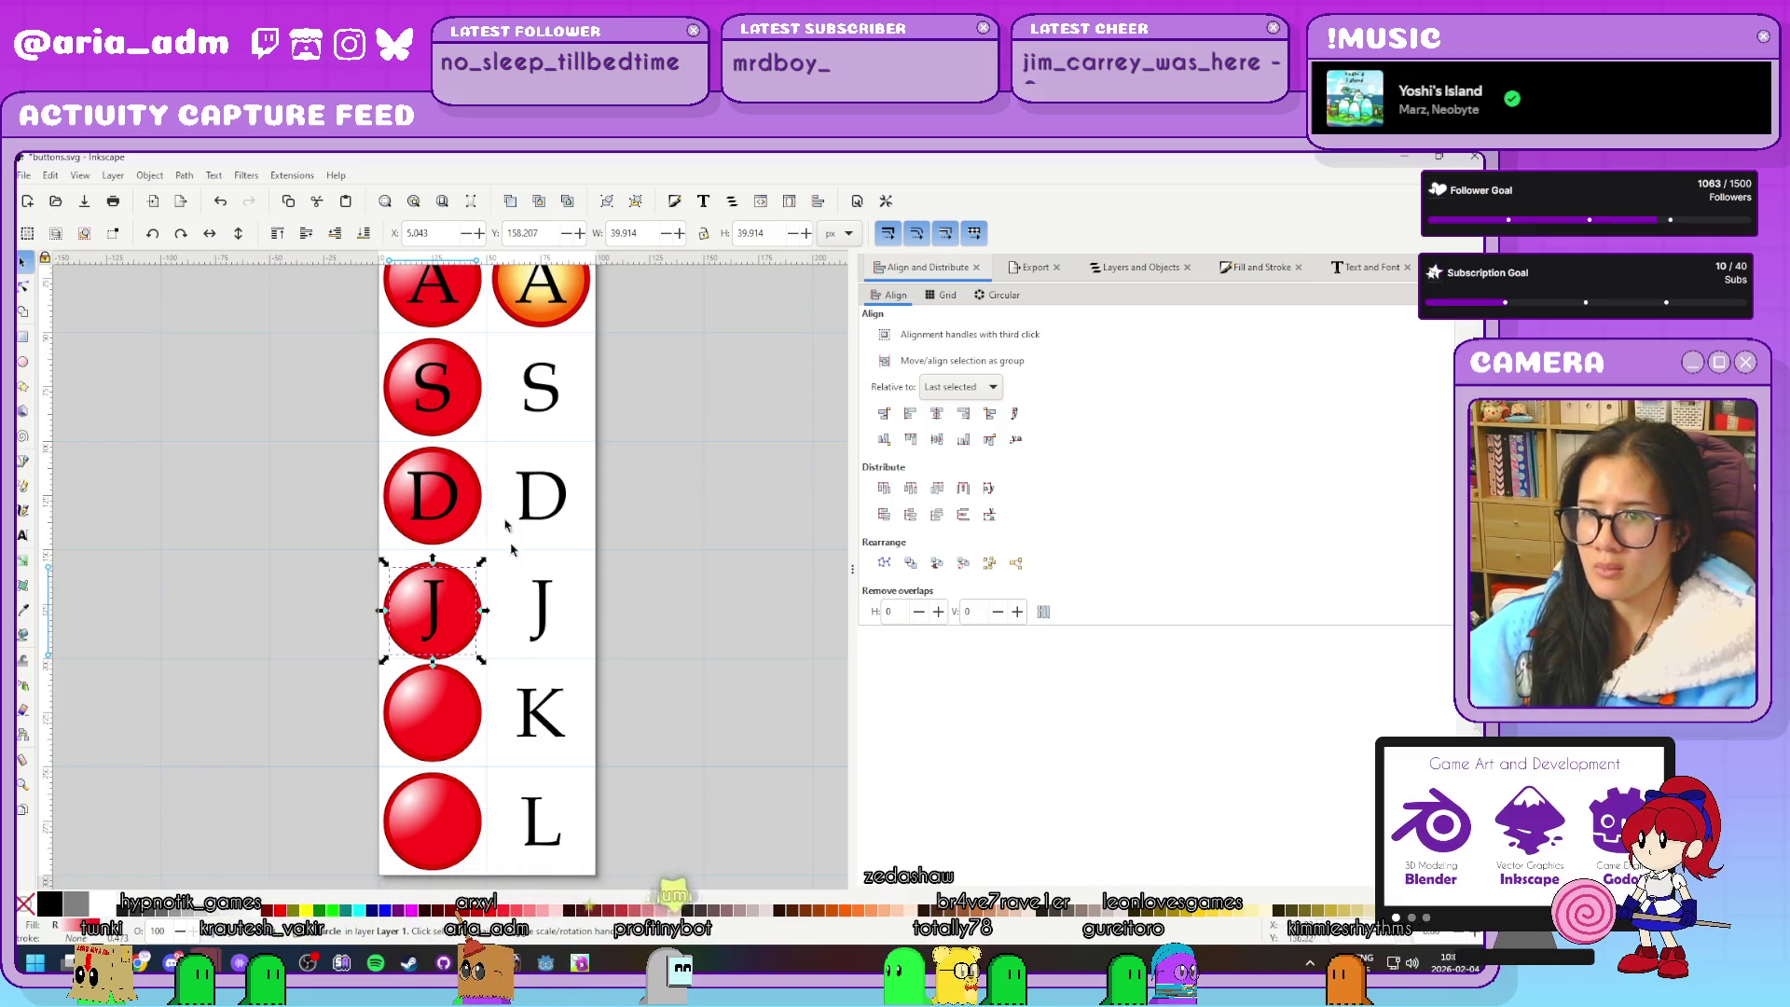
click(445, 704)
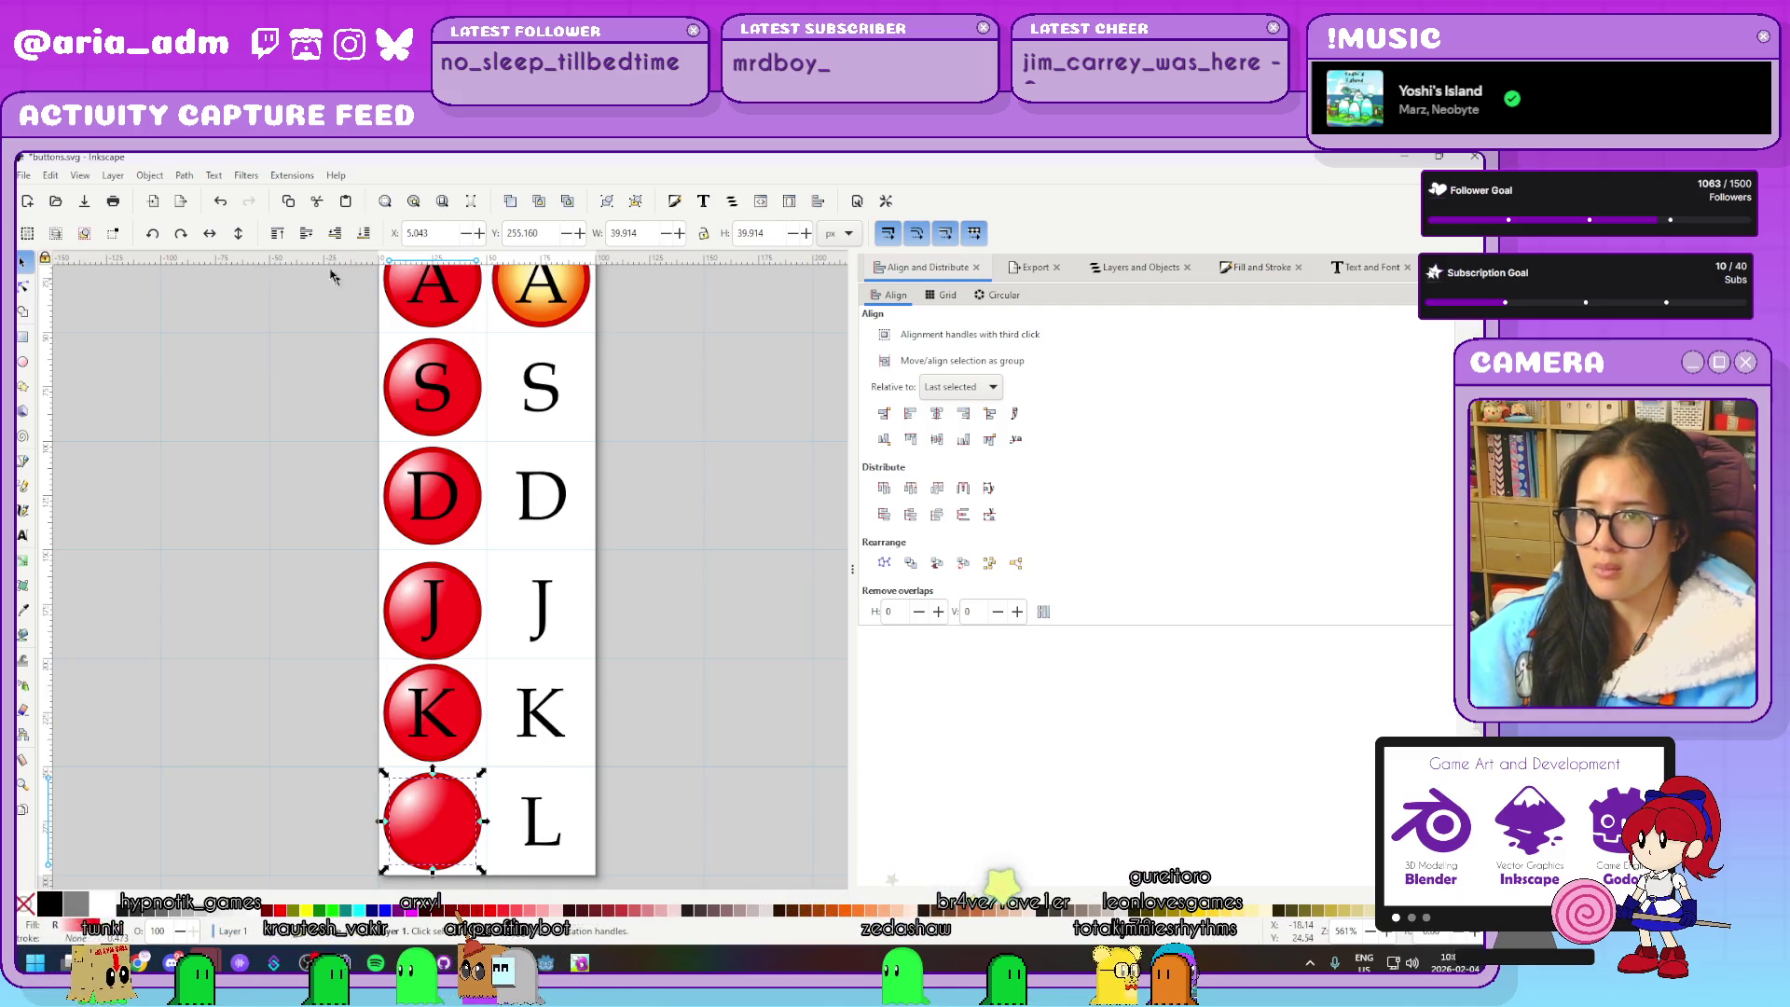
Zoom in on the D button and select its letter together with its circle
click(448, 480)
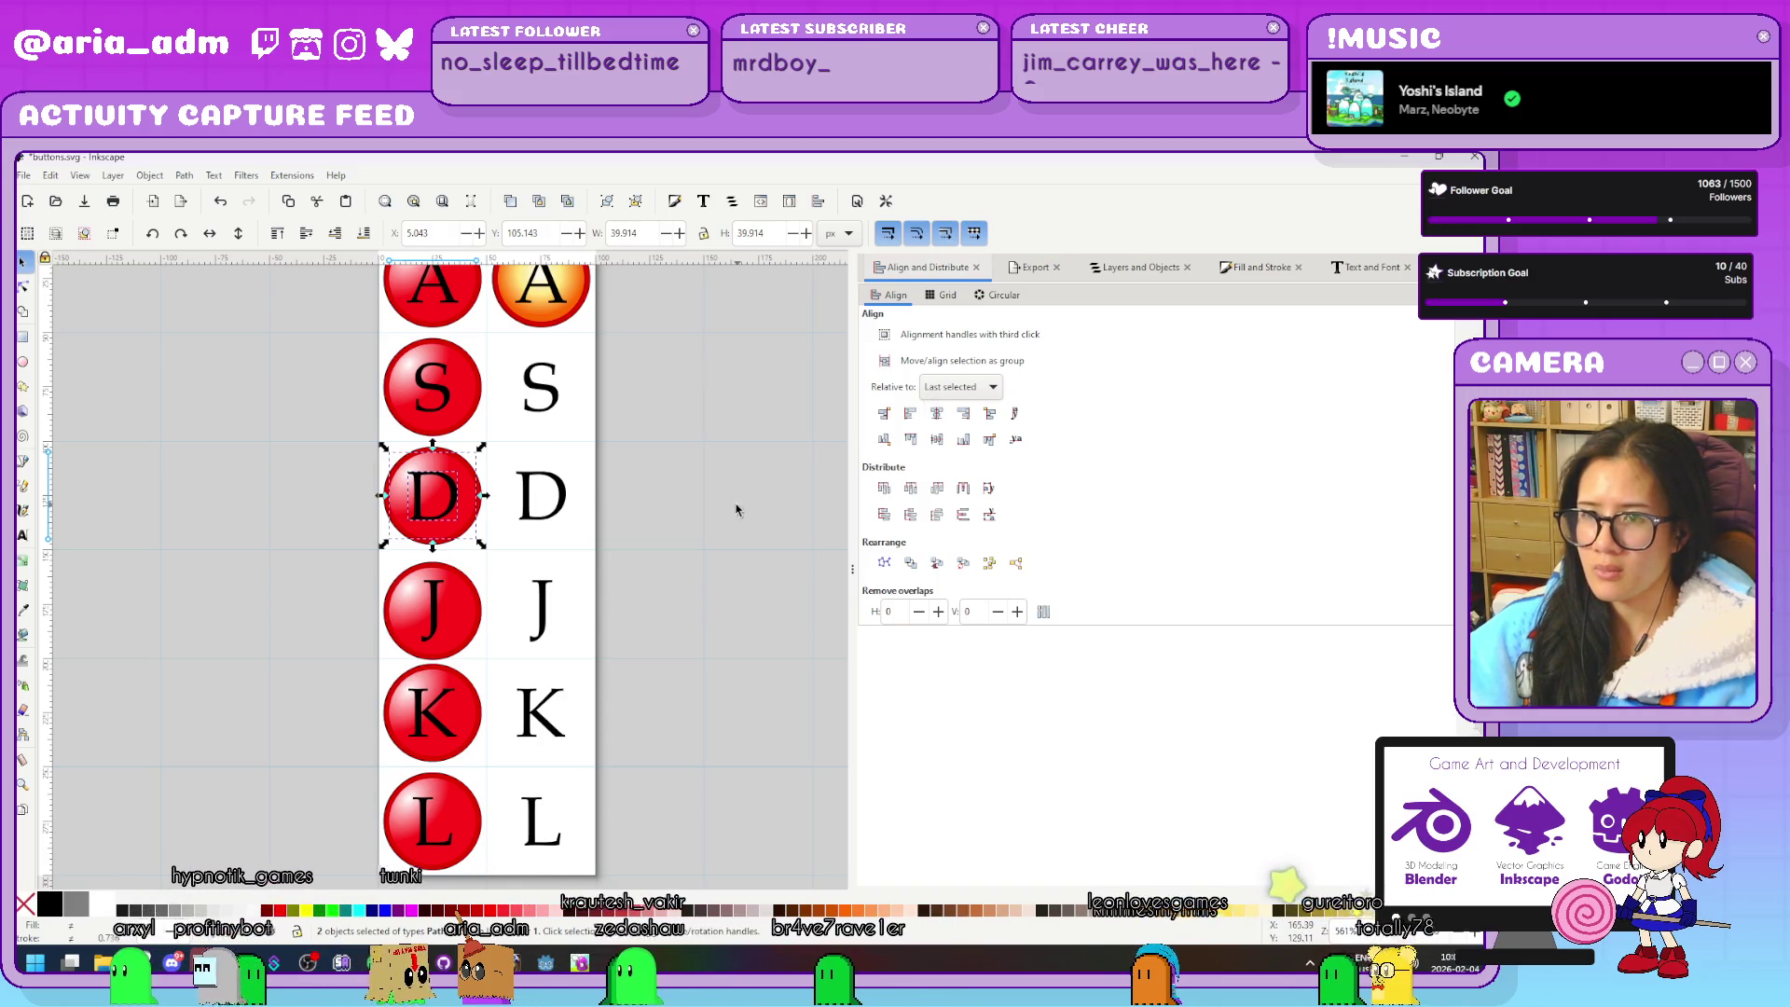
scroll(391, 471, up, 5)
key(Escape)
scroll(813, 641, up, 1)
click(660, 585)
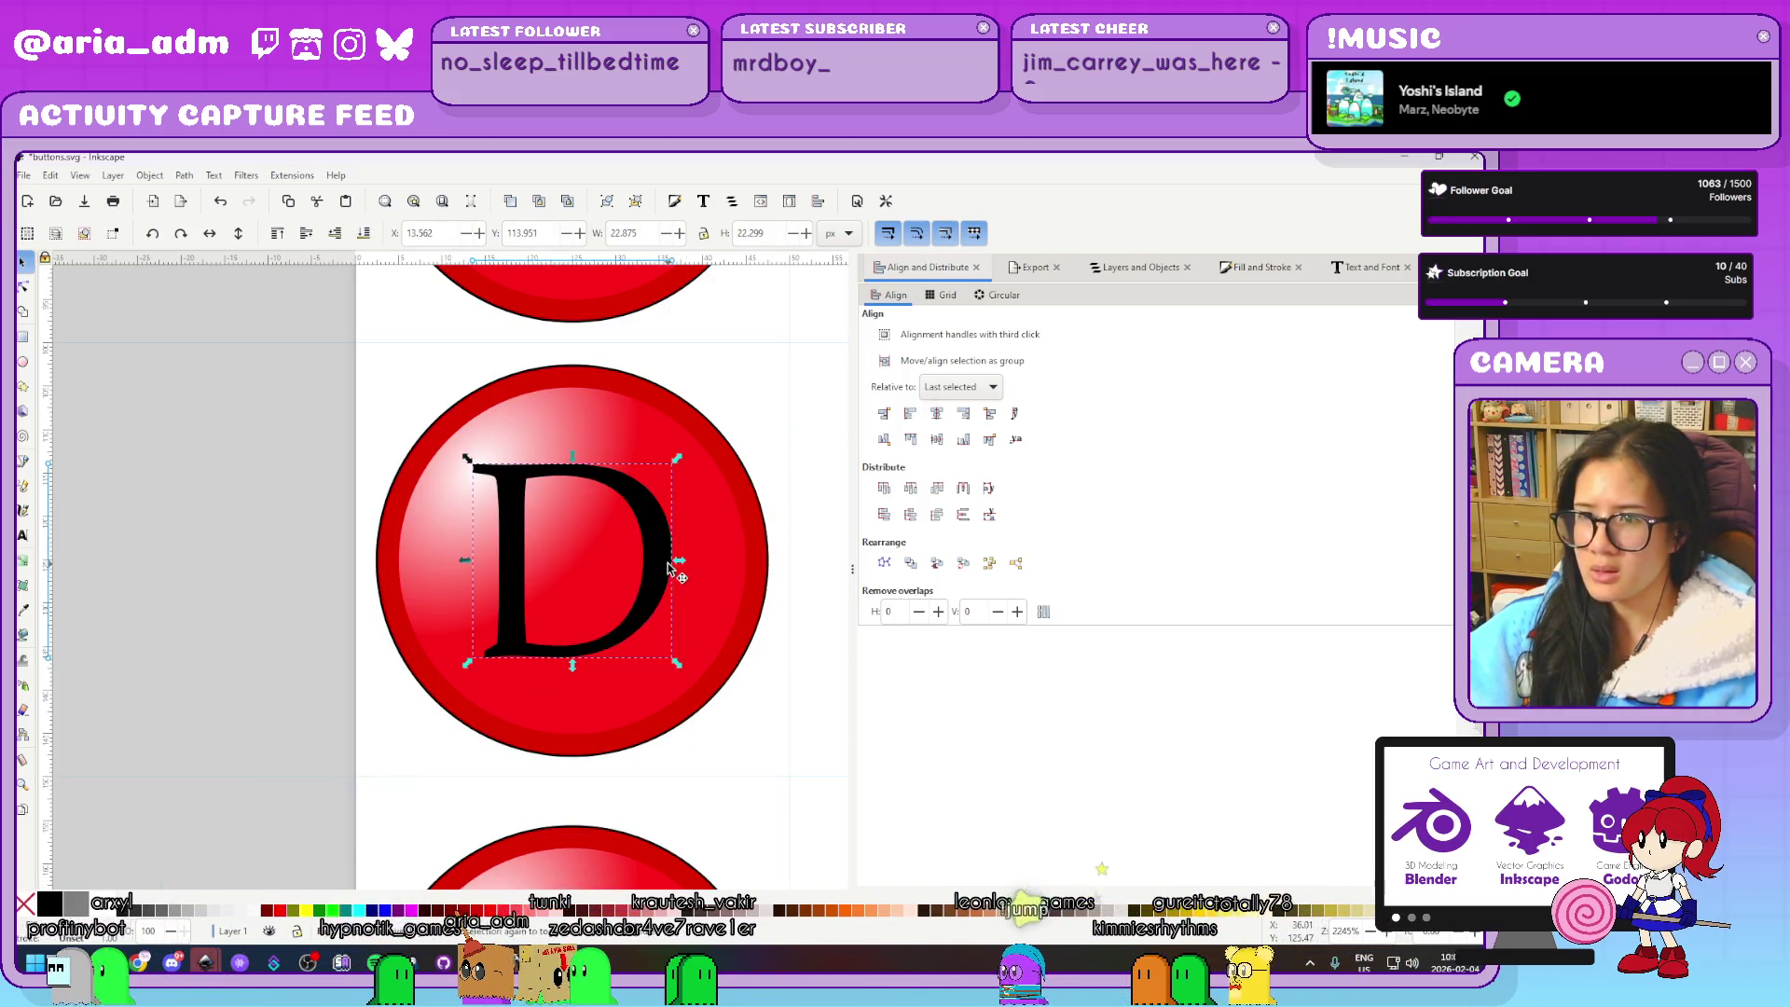
shift+click(764, 505)
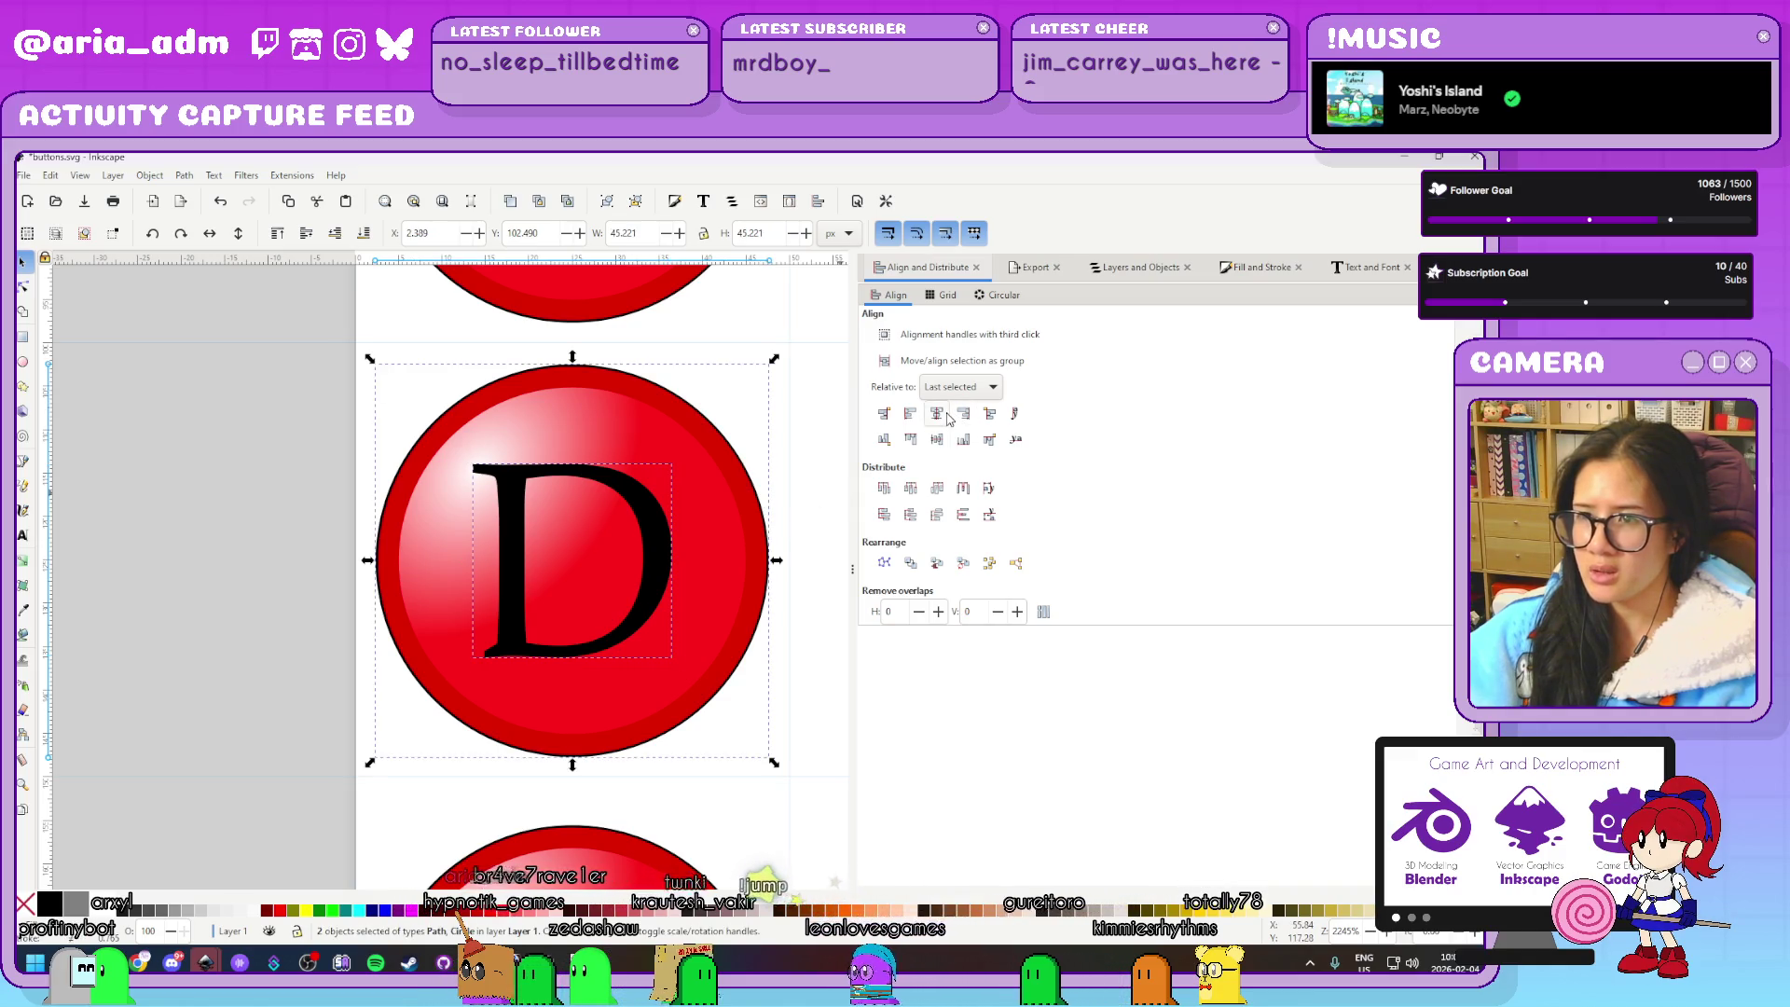
ctrl+scroll(186, 680, down, 5)
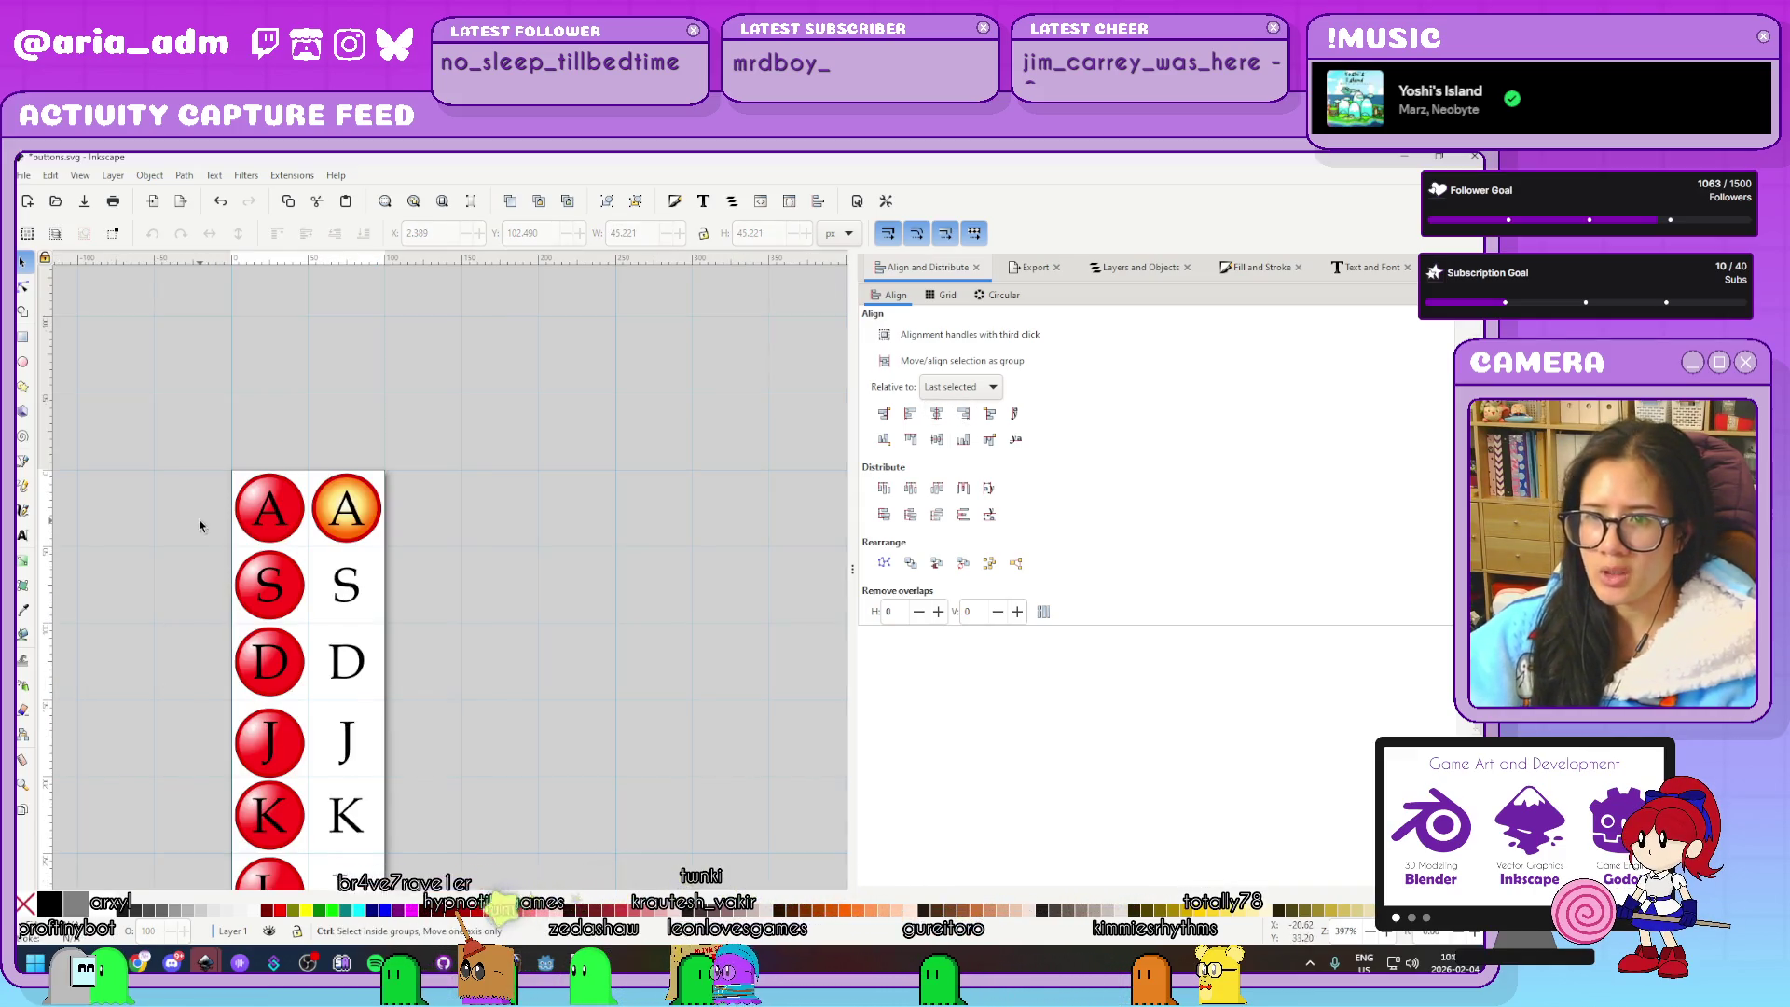
Paste a blank orange button and move copies down by +50 onto the S, D and J rows
ctrl+scroll(199, 525, up, 3)
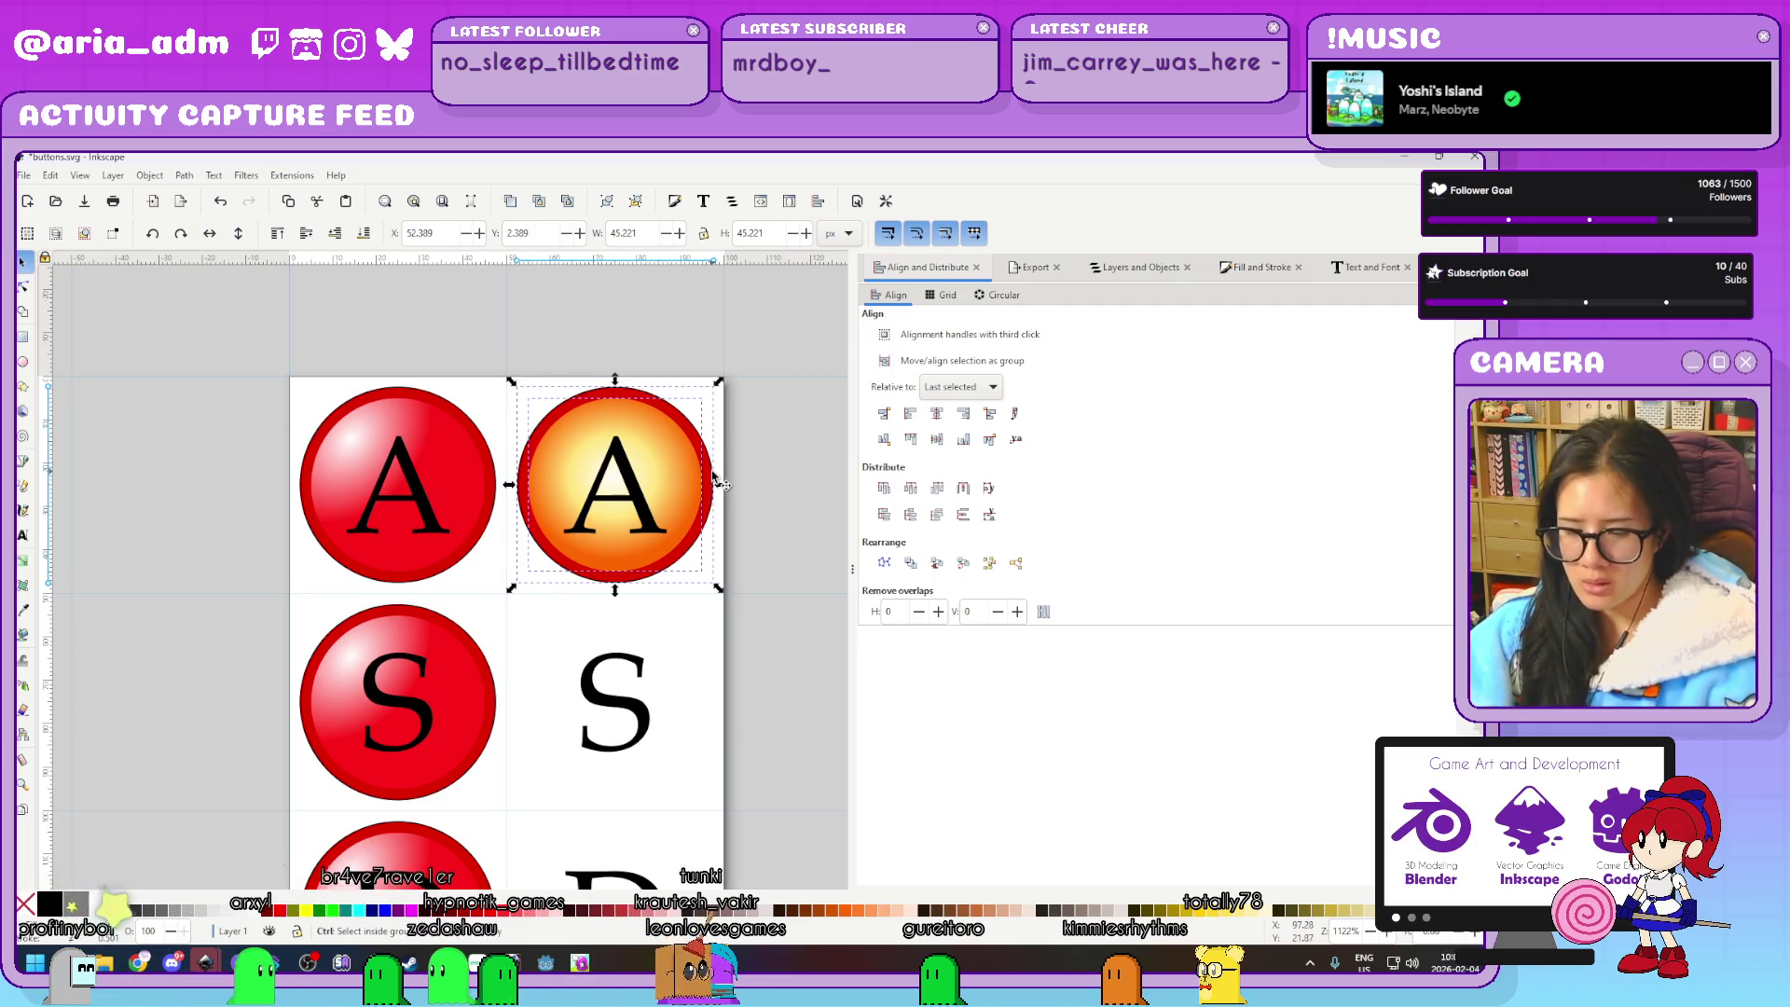
key(Home)
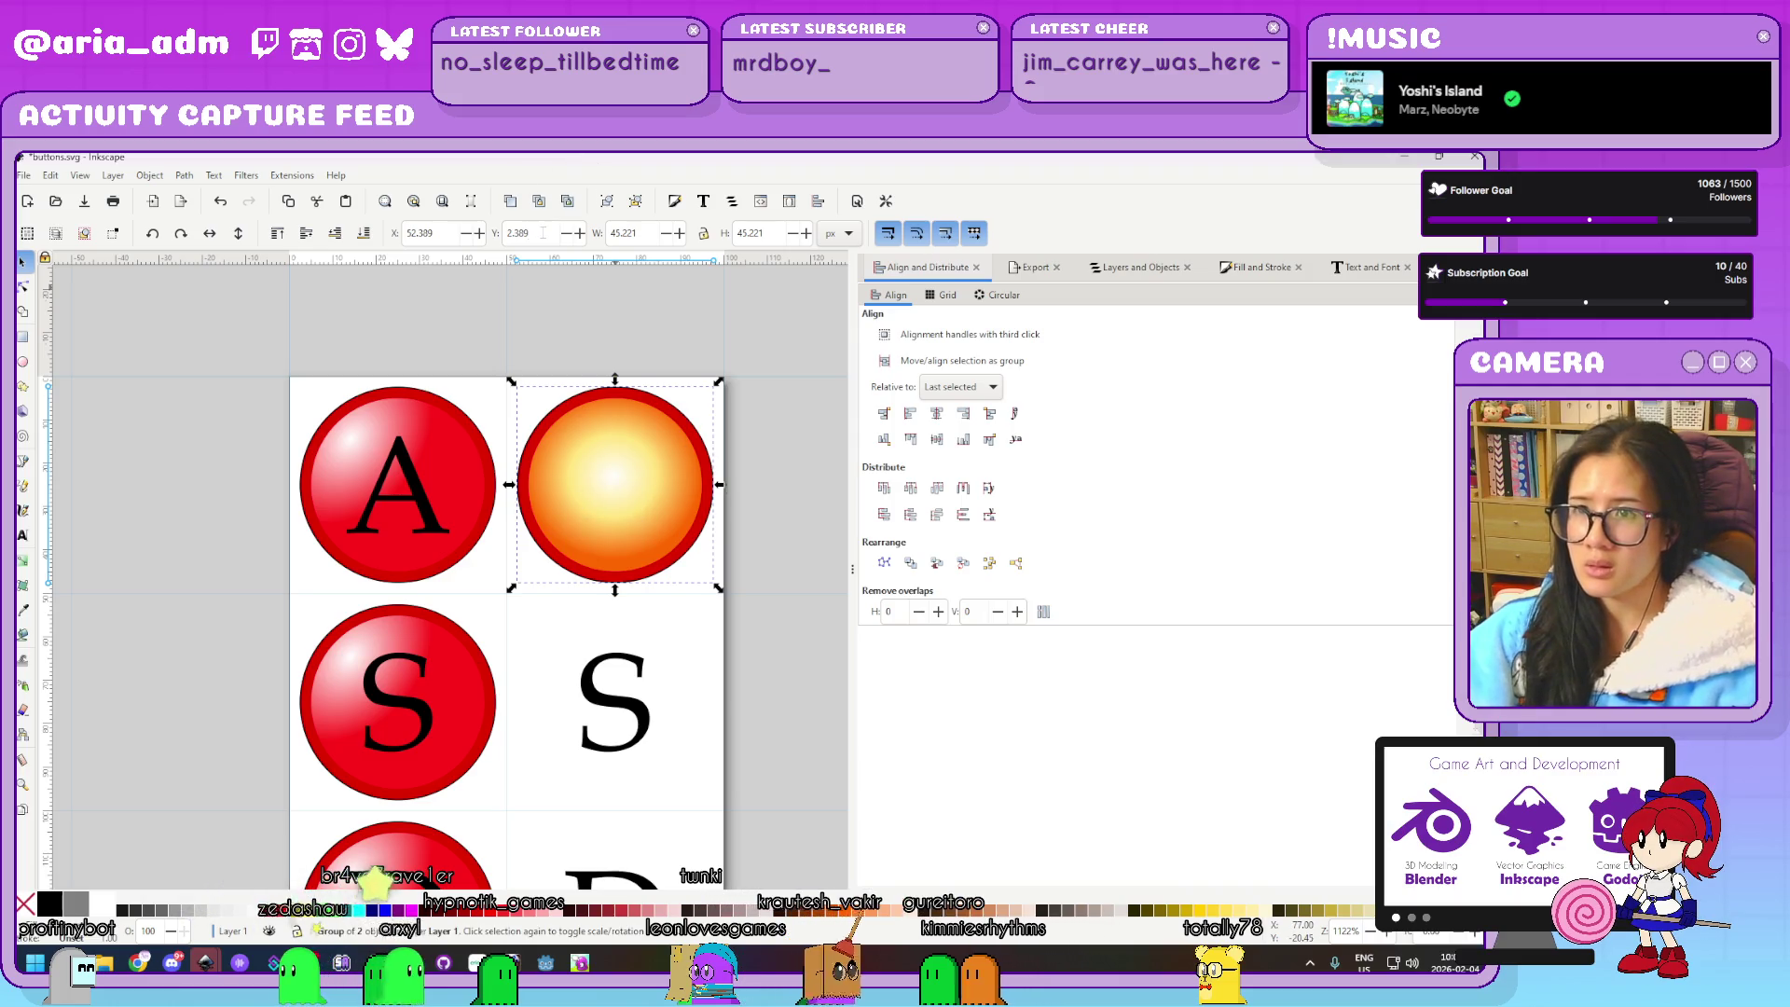
click(542, 233)
text(0)
key(Return)
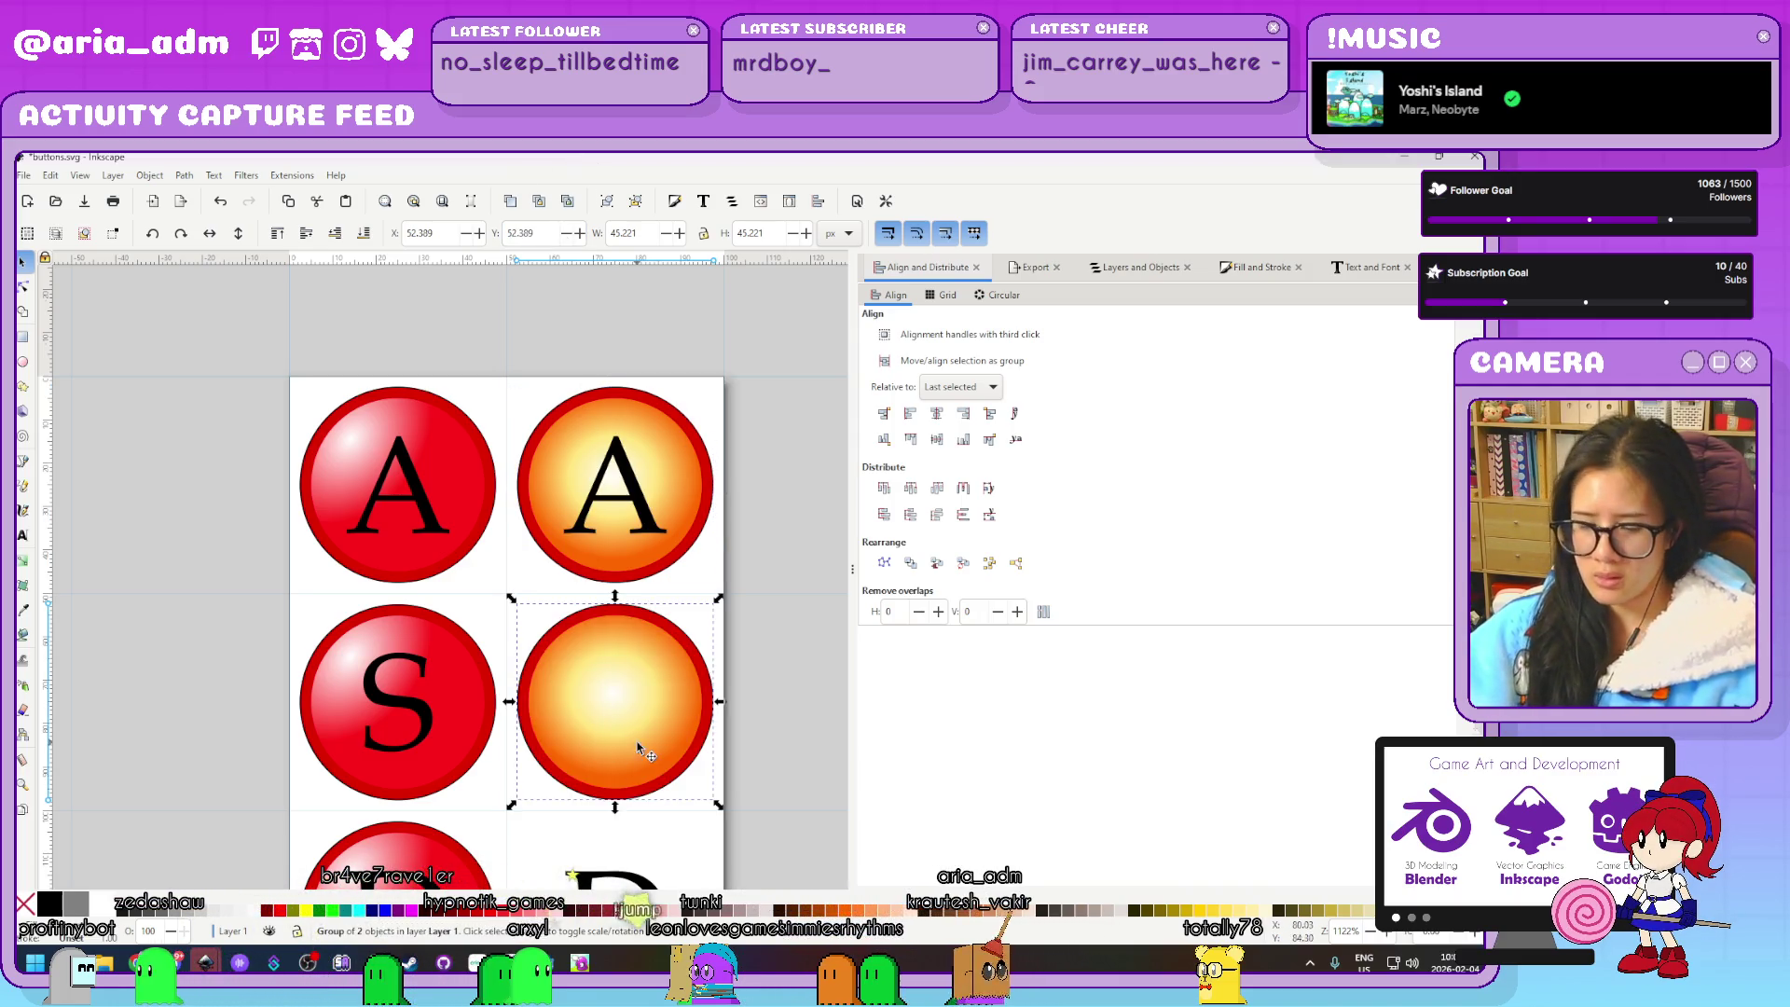
click(548, 234)
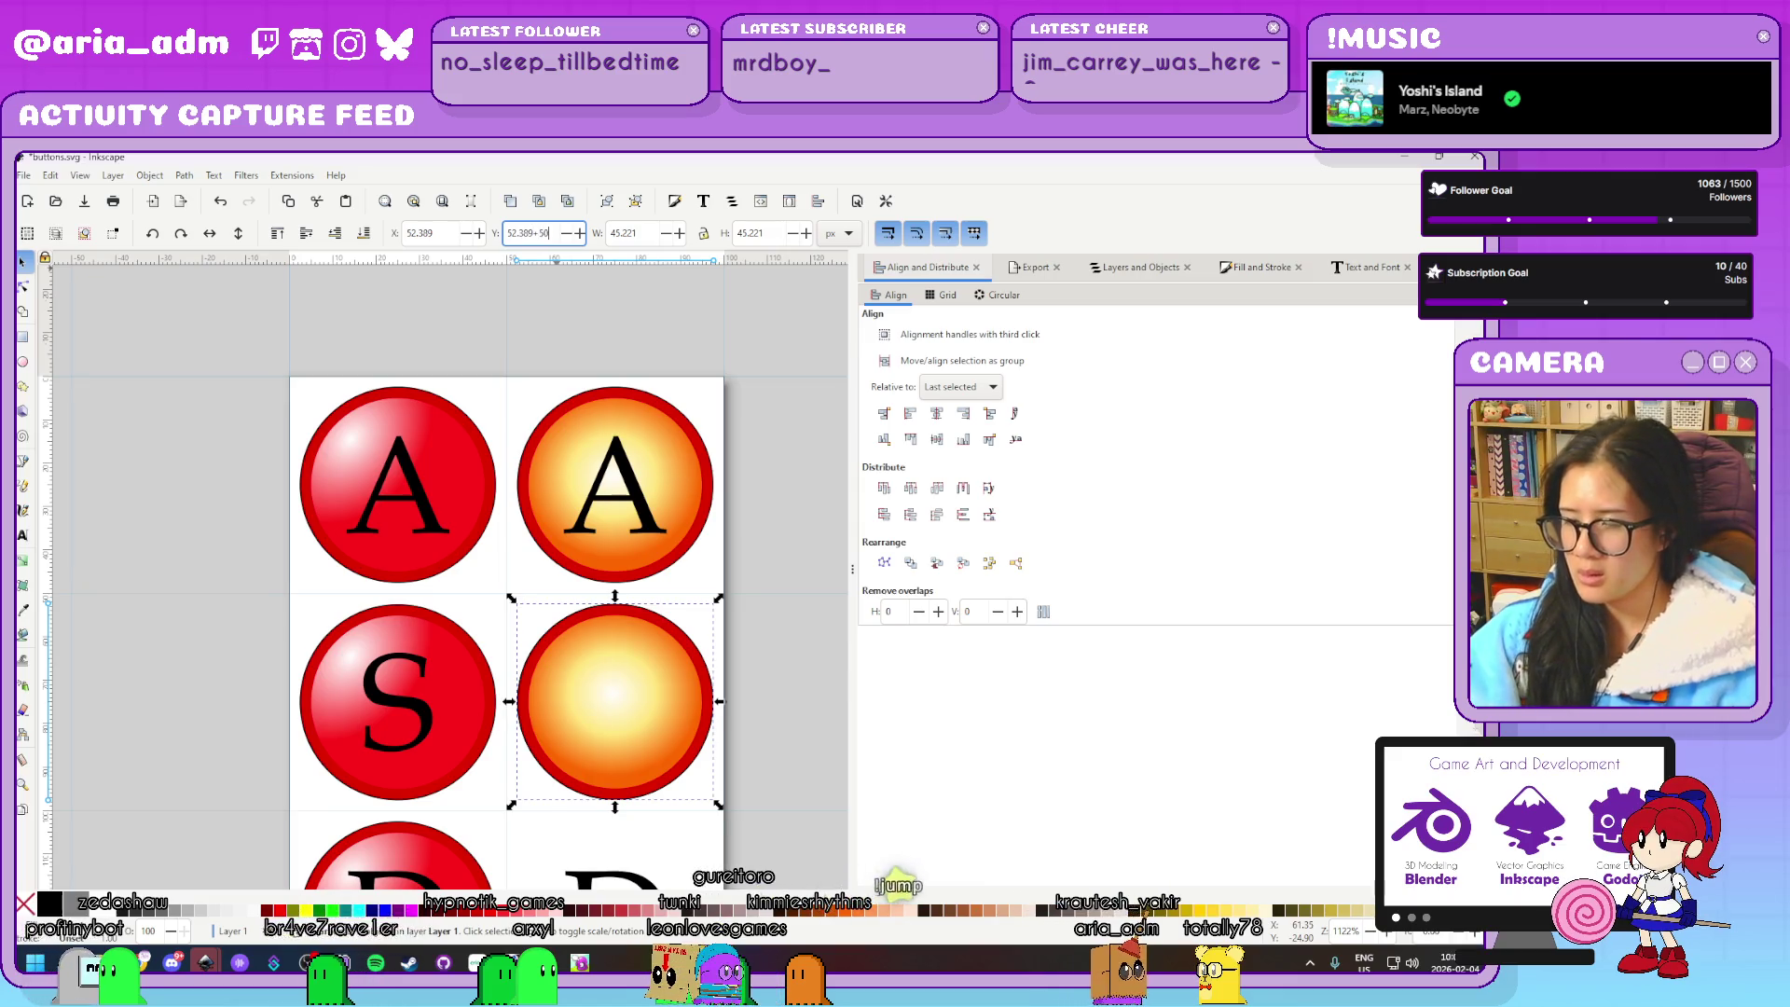
key(Return)
scroll(716, 620, down, 5)
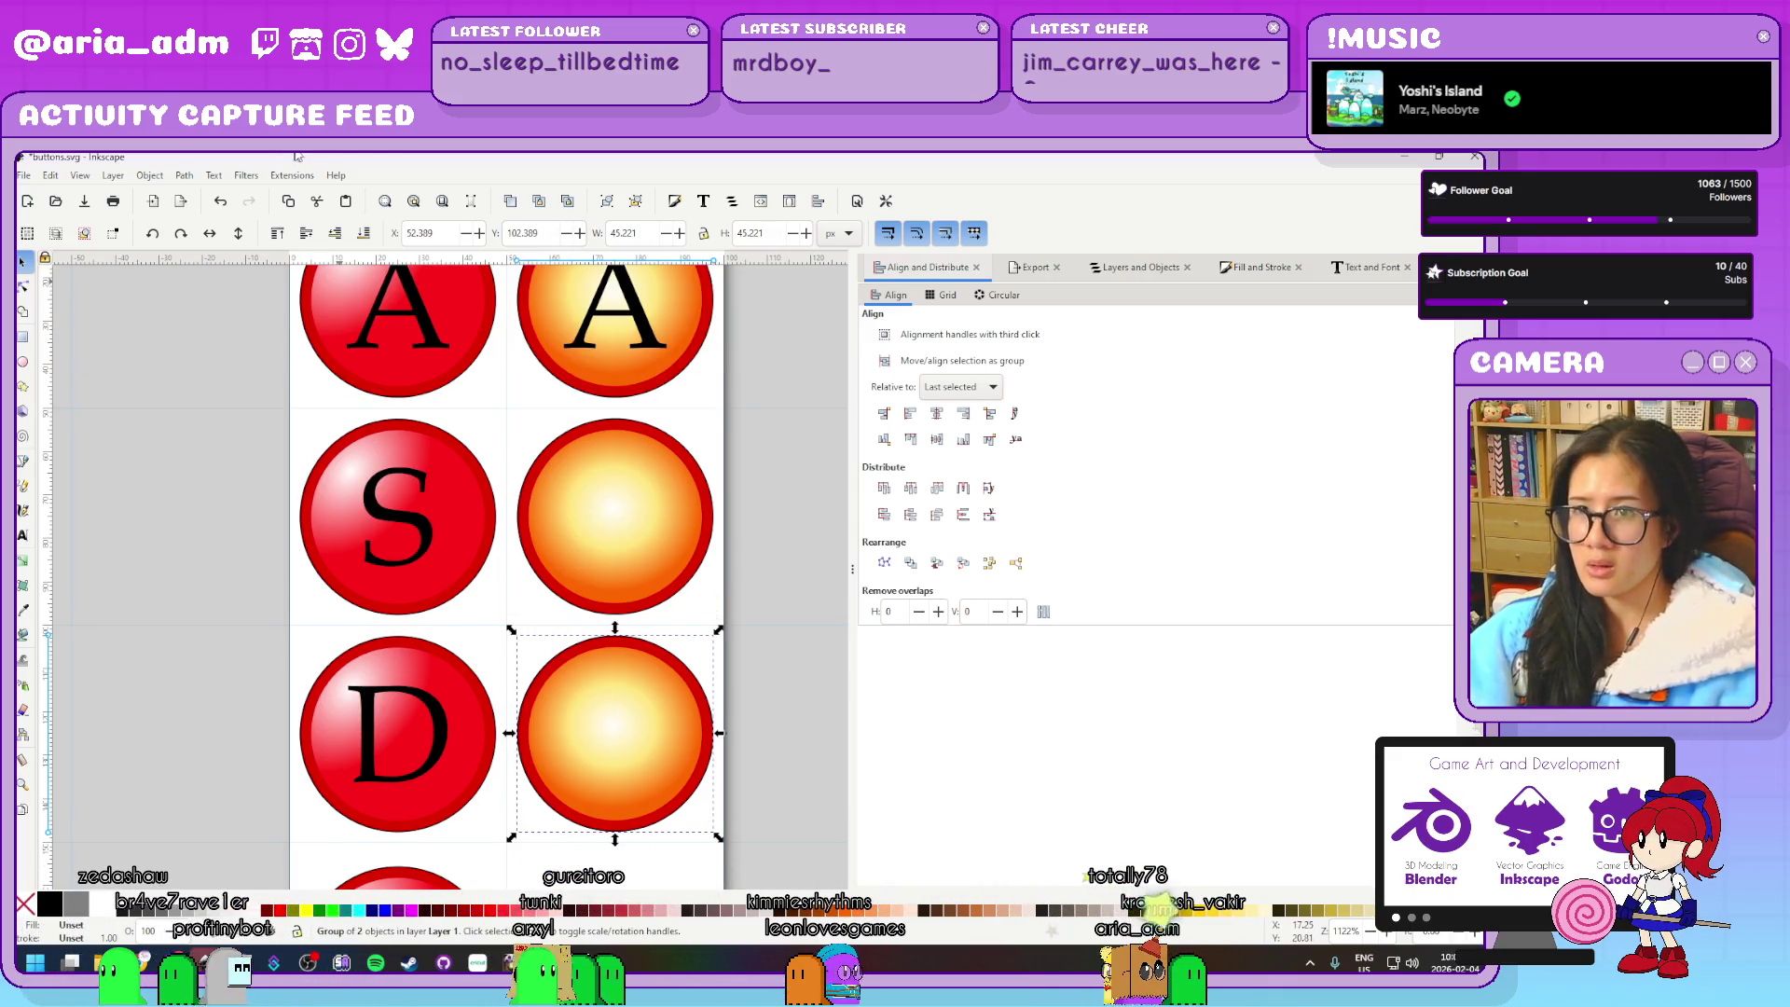
text(+50)
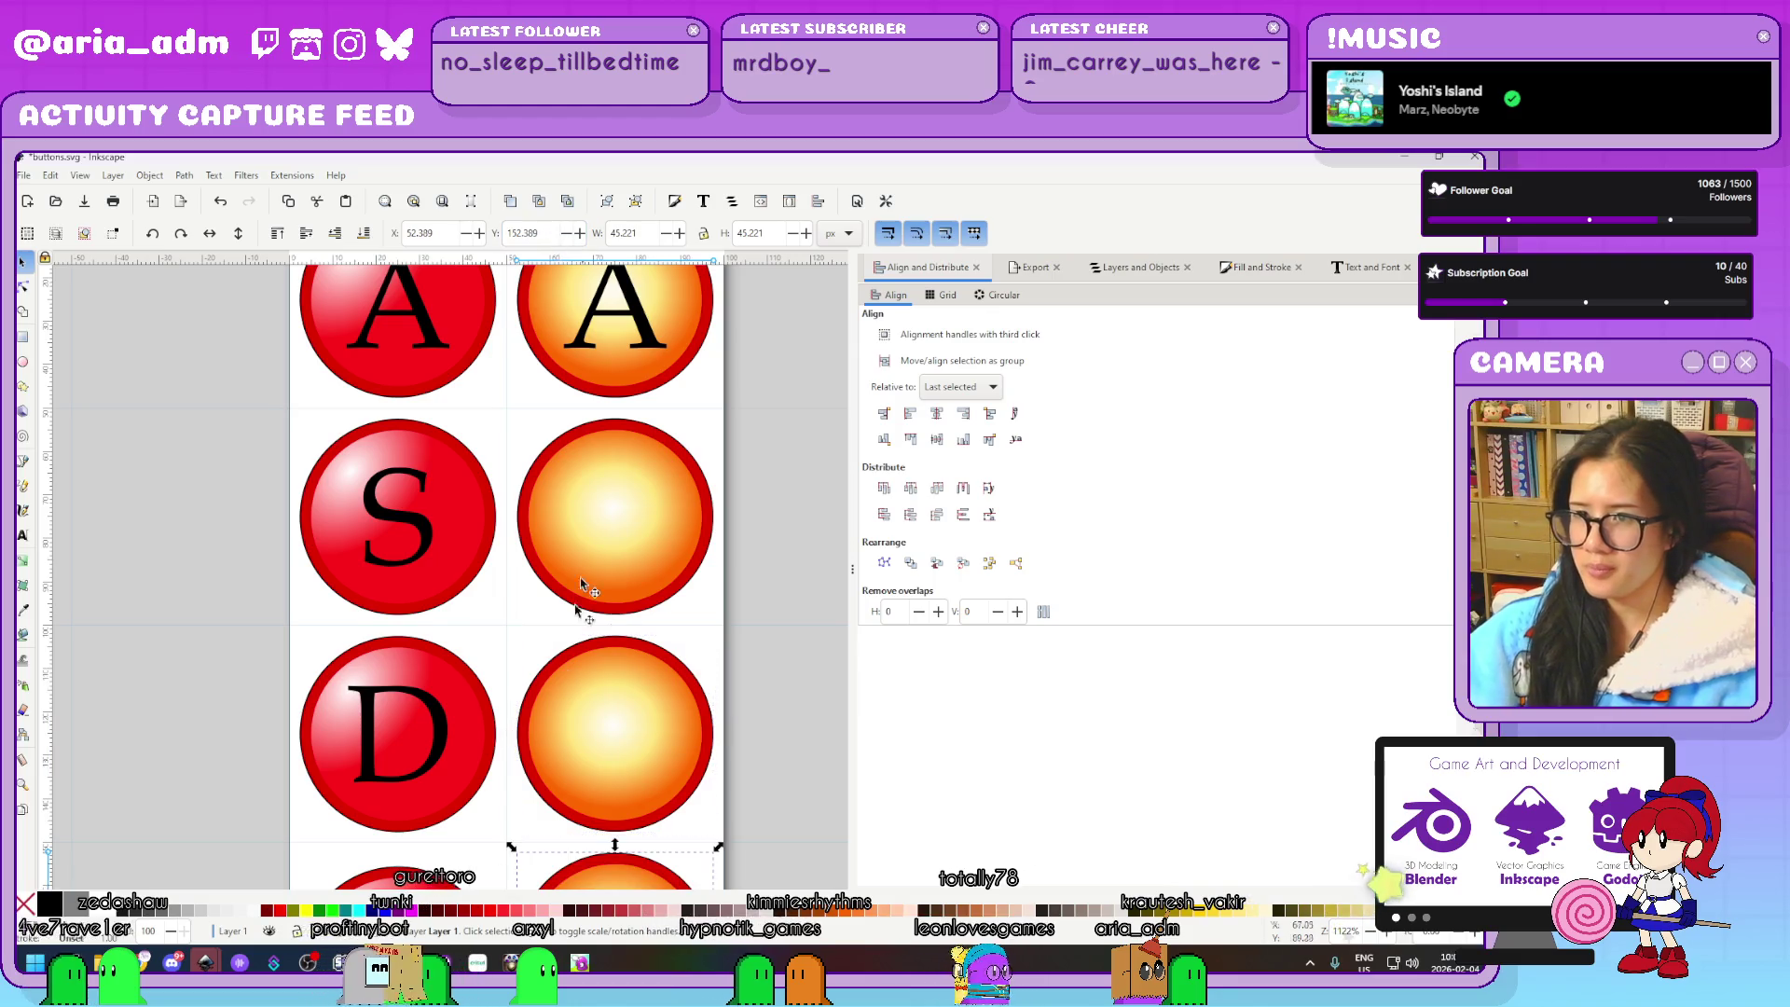
key(Return)
Move more orange button copies down by +50 onto the K and L rows
scroll(574, 597, down, 4)
scroll(591, 571, down, 4)
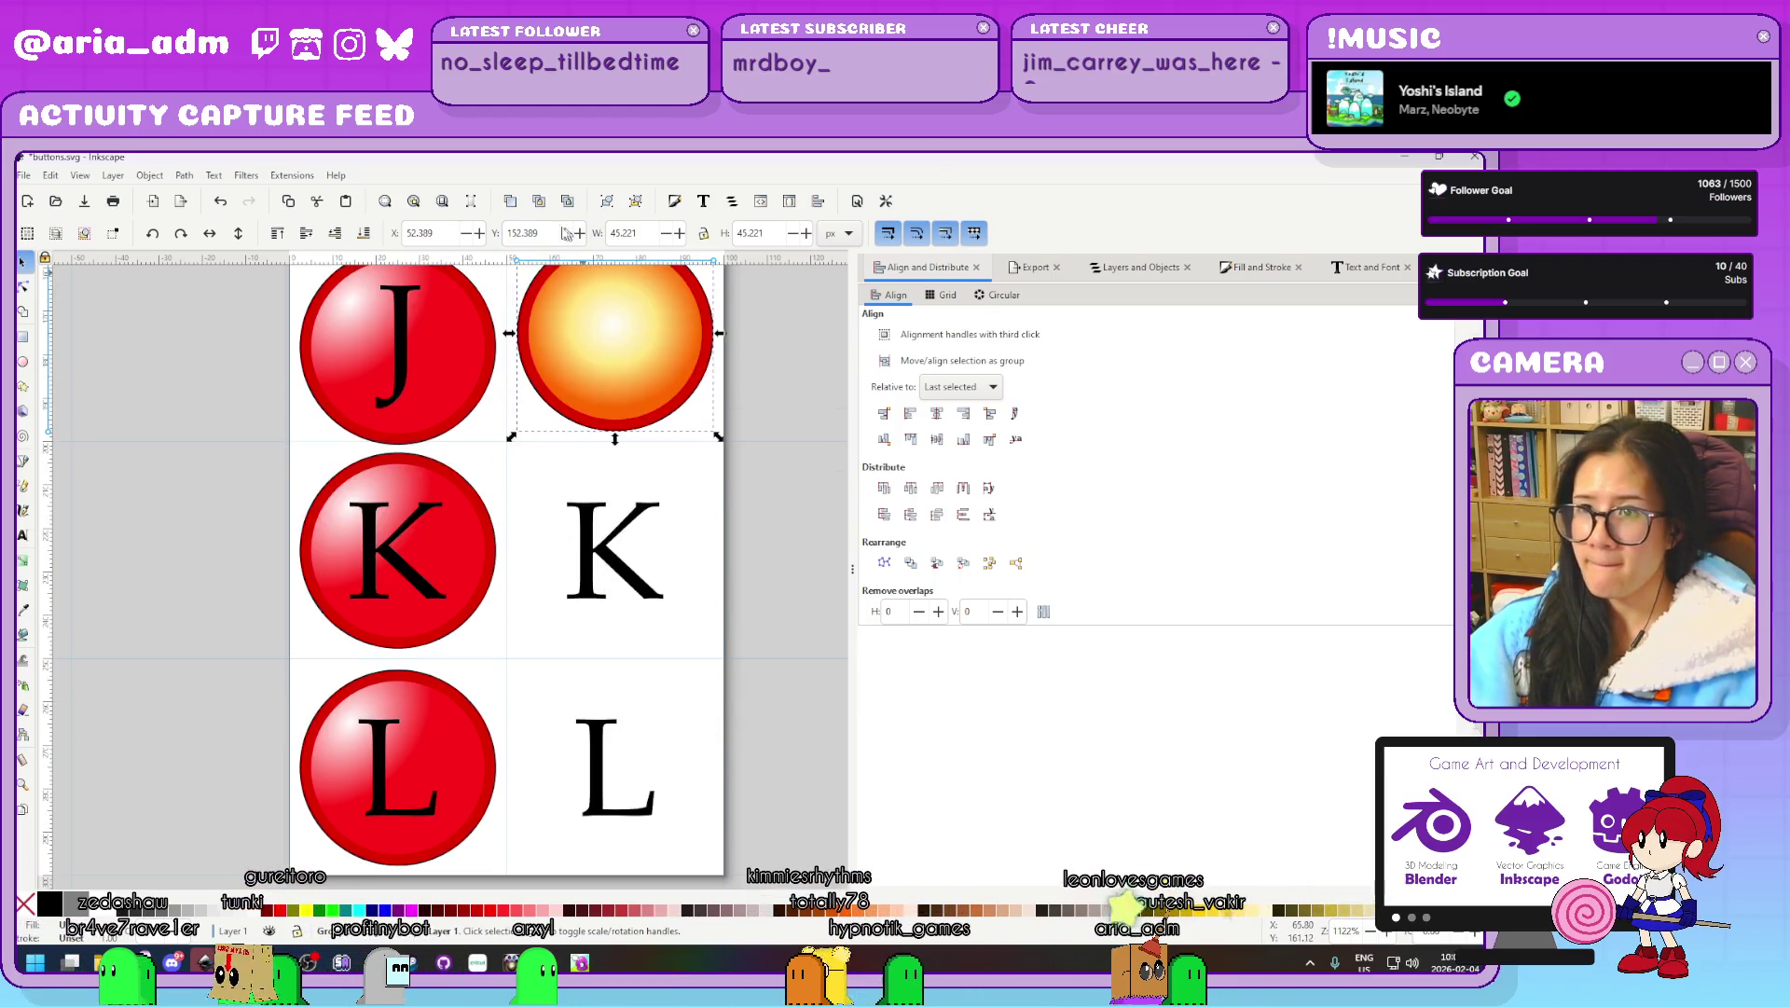
click(550, 233)
text(50)
key(Return)
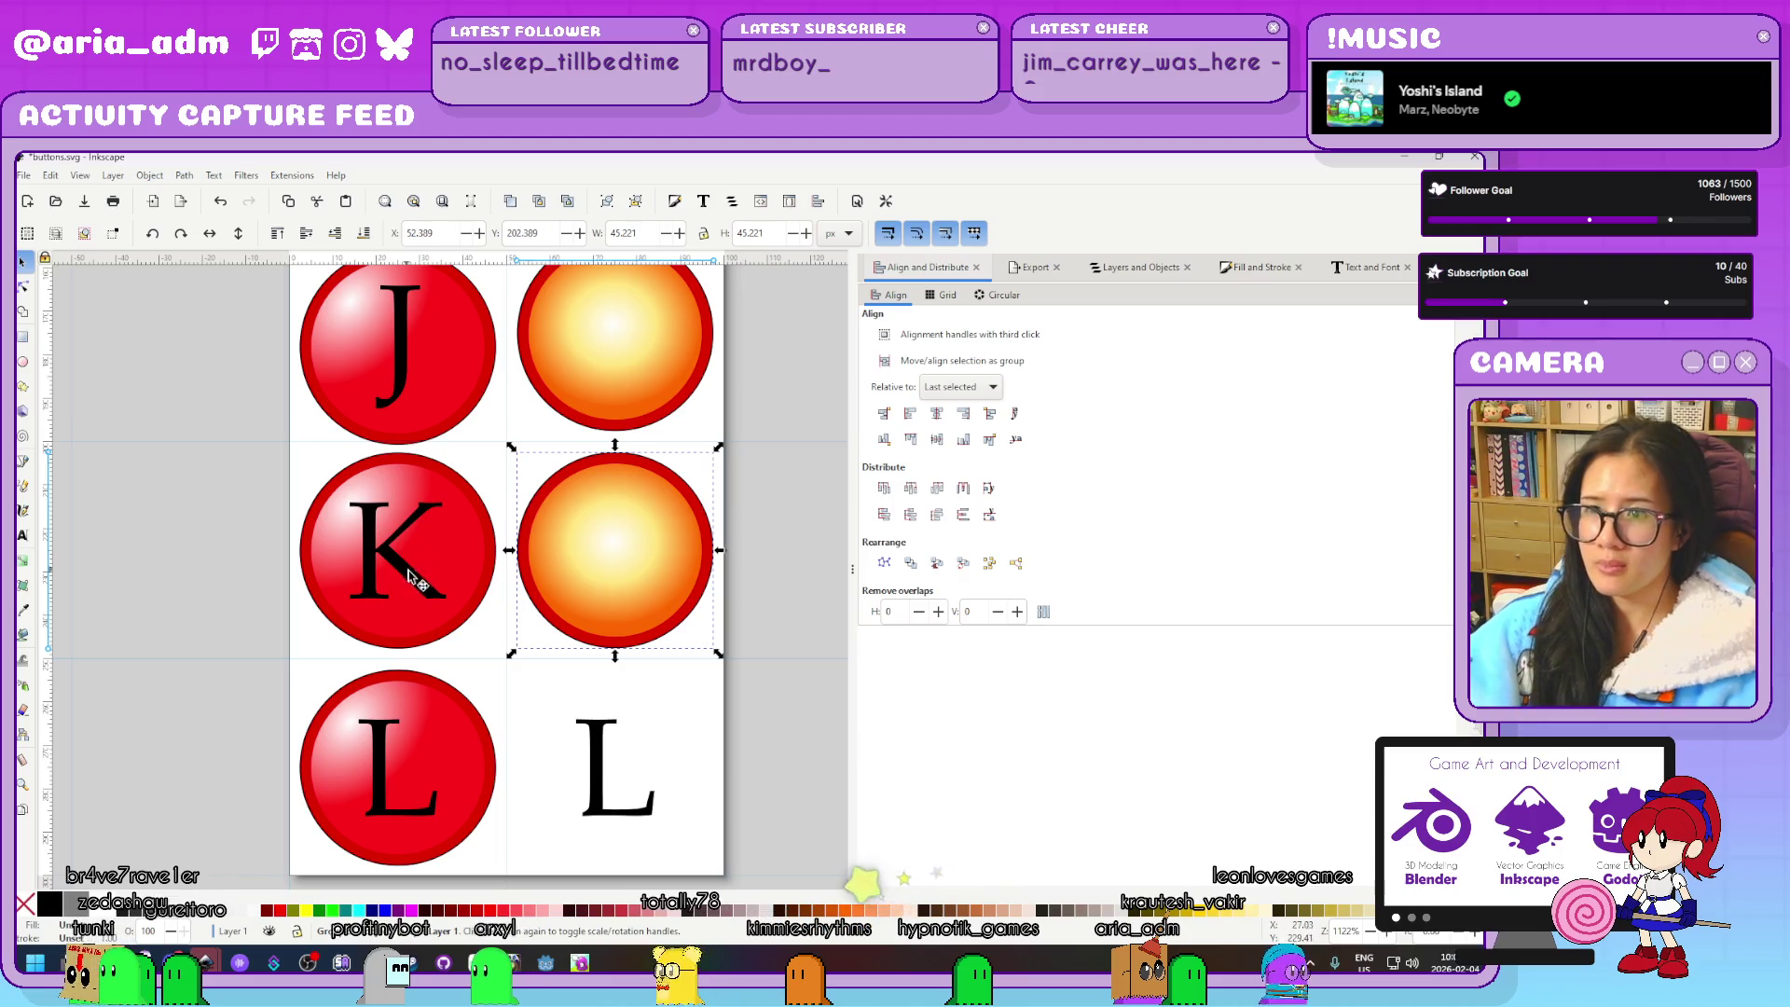
click(548, 232)
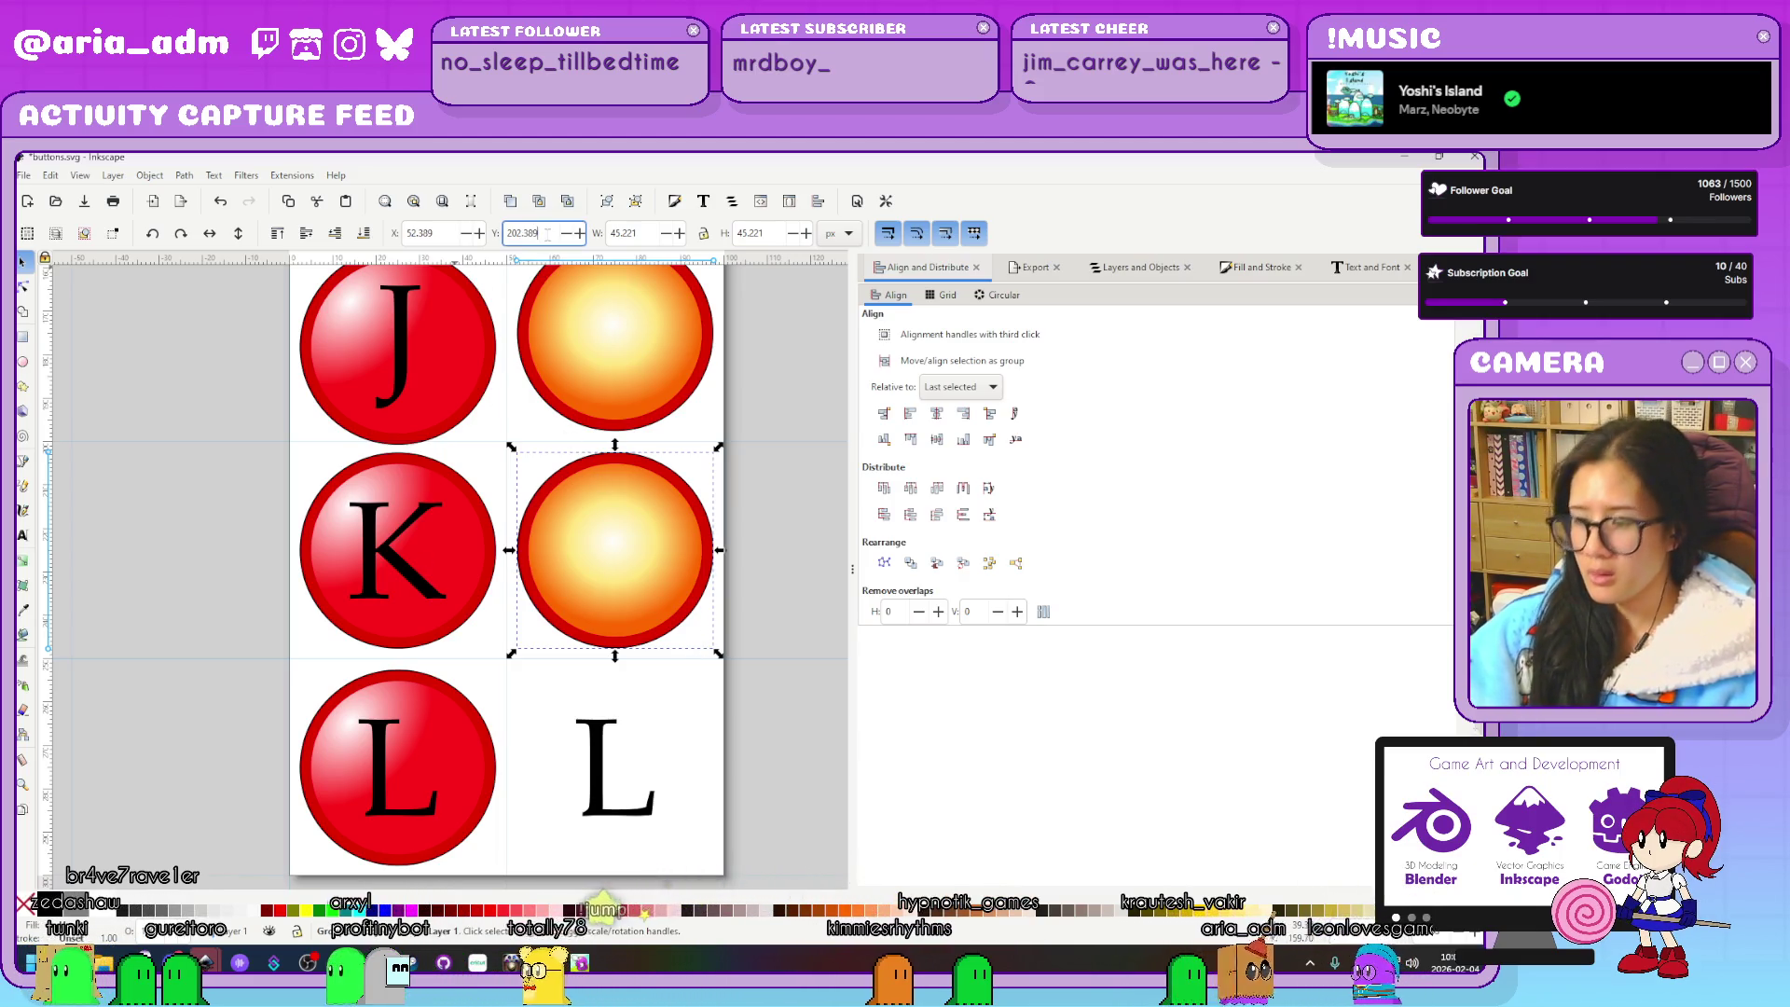
text(+50)
key(Return)
scroll(407, 663, down, 3)
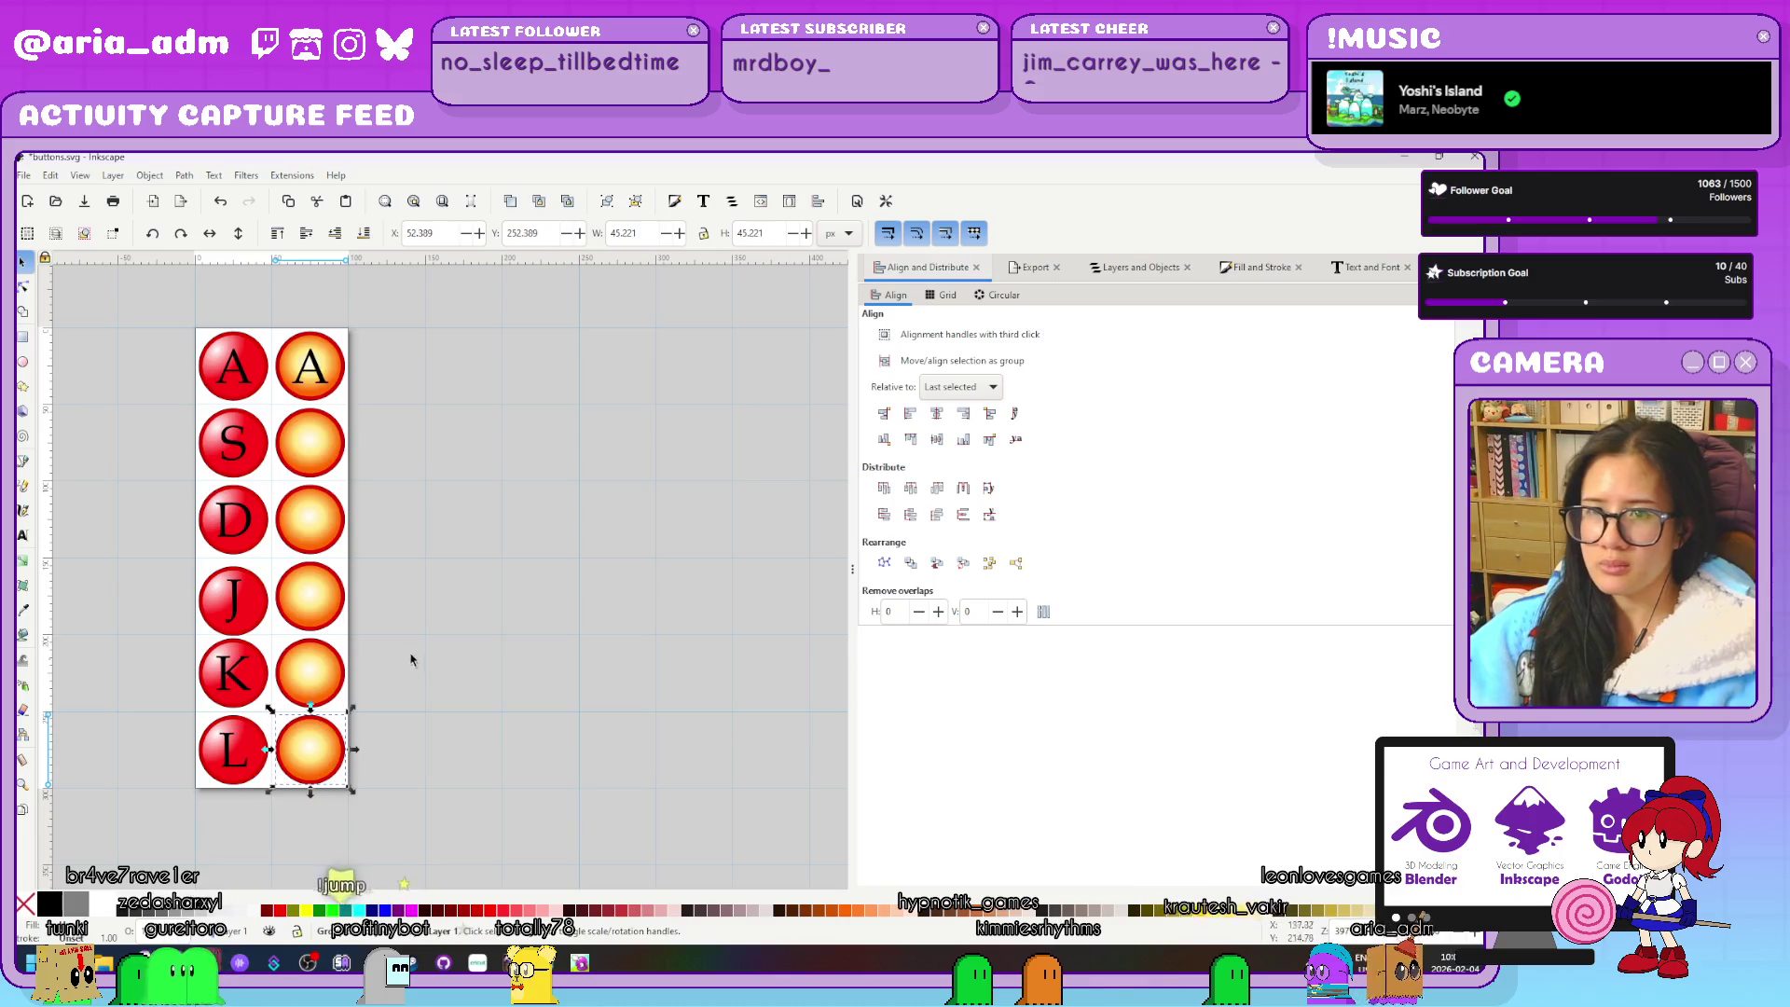
drag(341, 631, 342, 528)
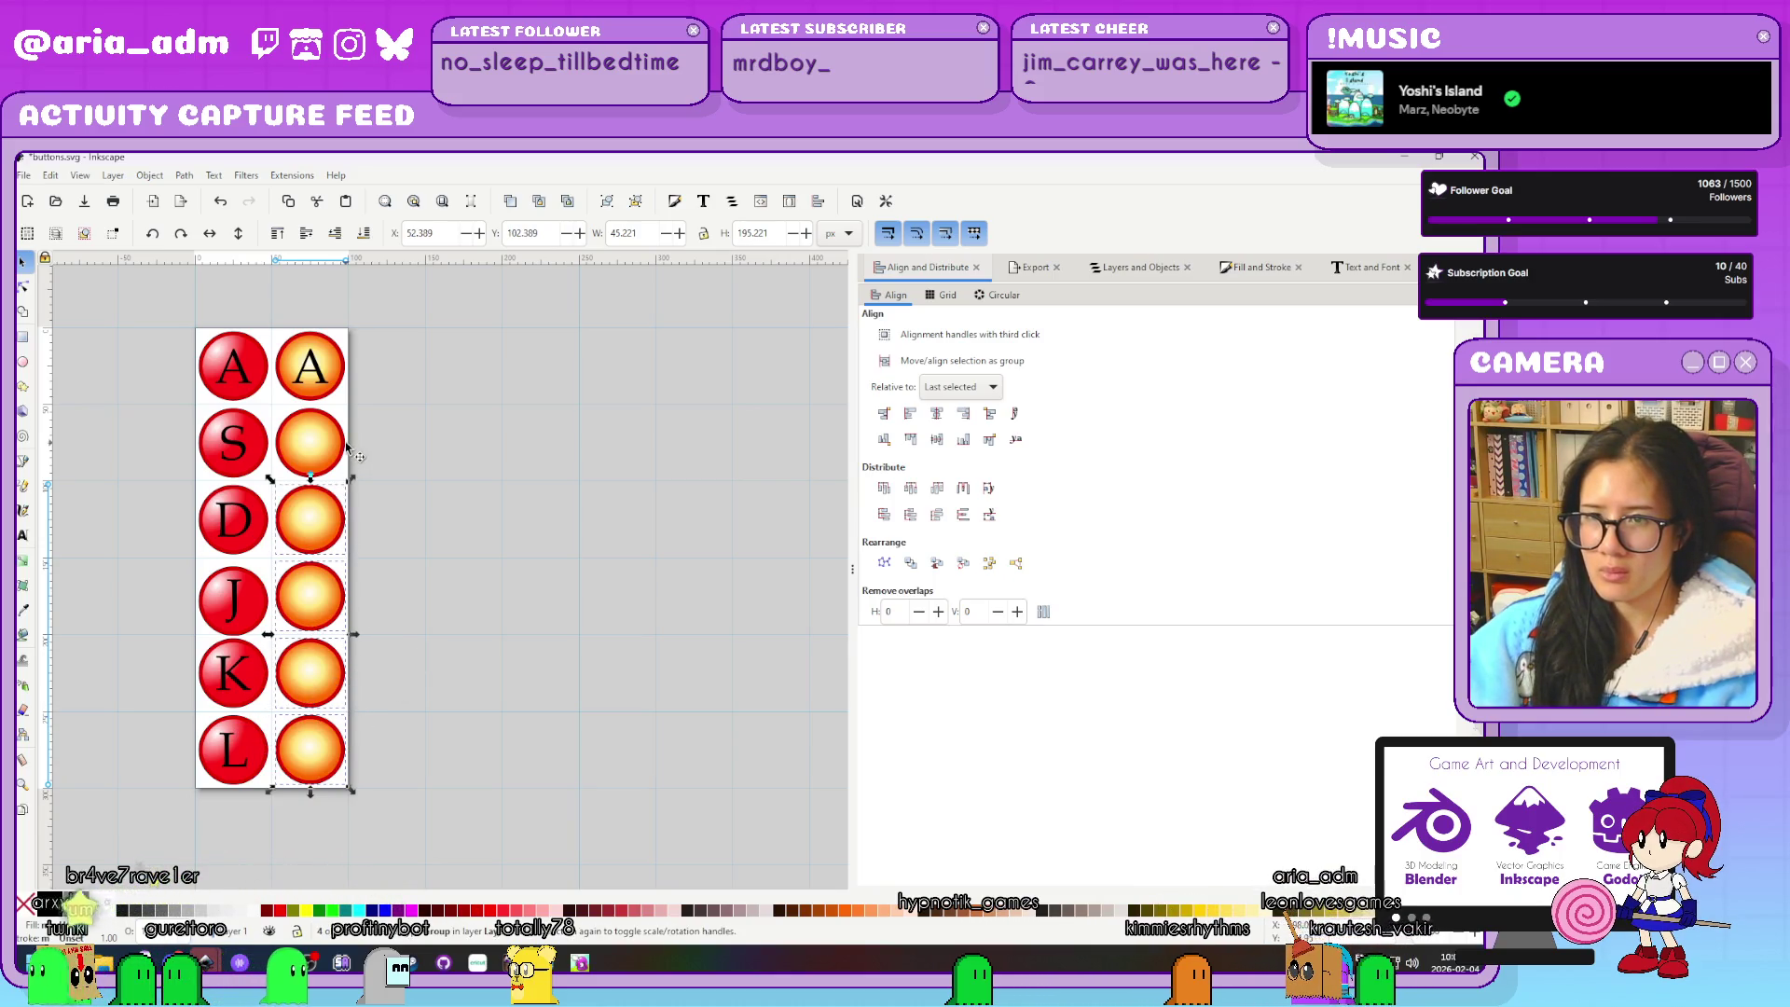
Check keyA's AtlasTexture under keyInput, then run the bank level scene
click(539, 960)
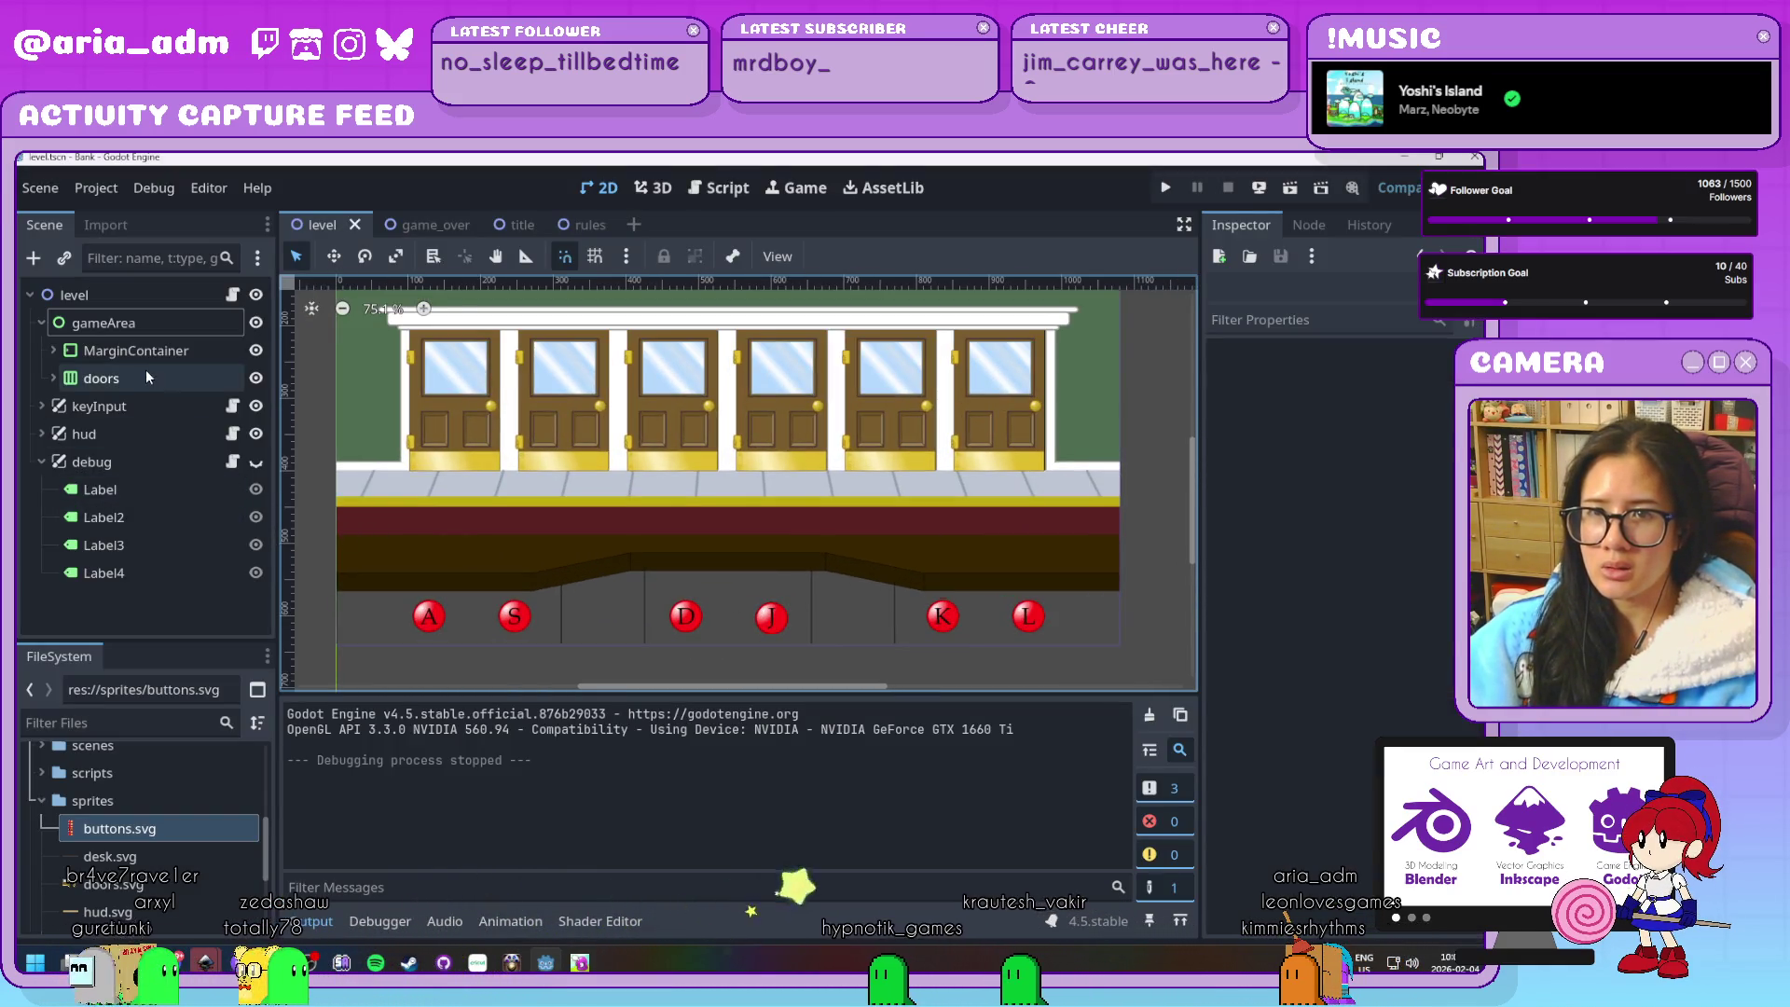
click(429, 615)
click(166, 539)
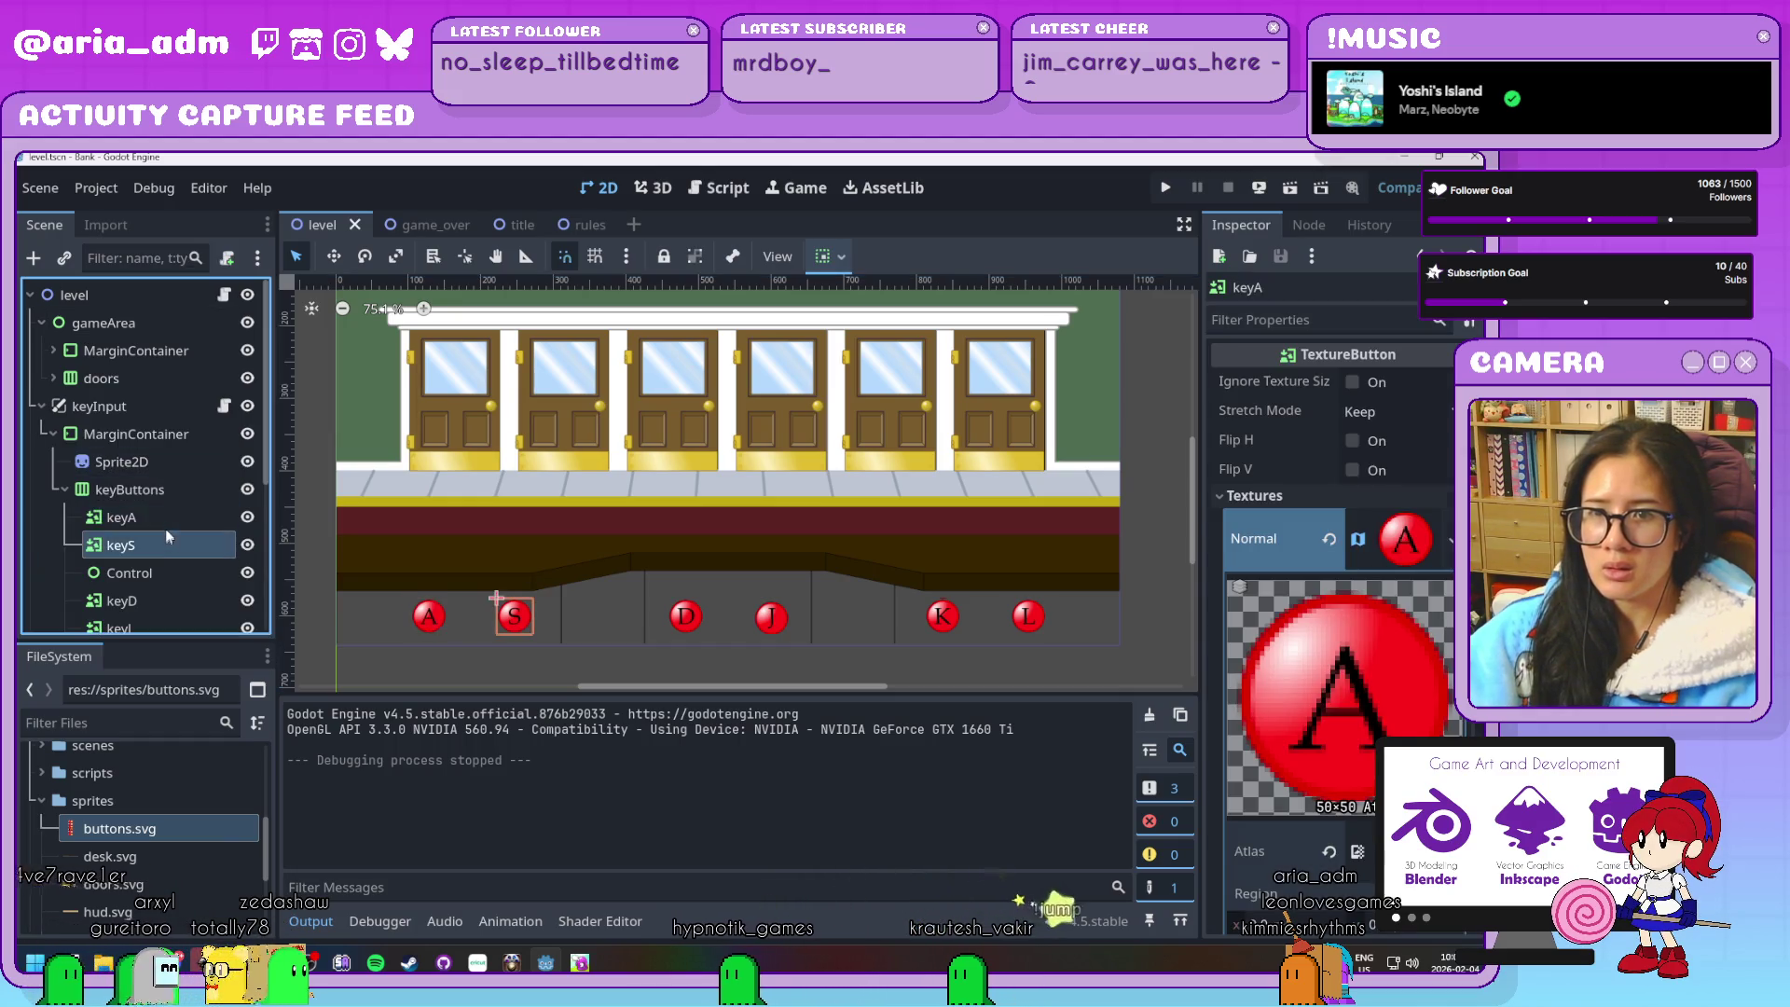
click(165, 519)
scroll(1352, 632, down, 3)
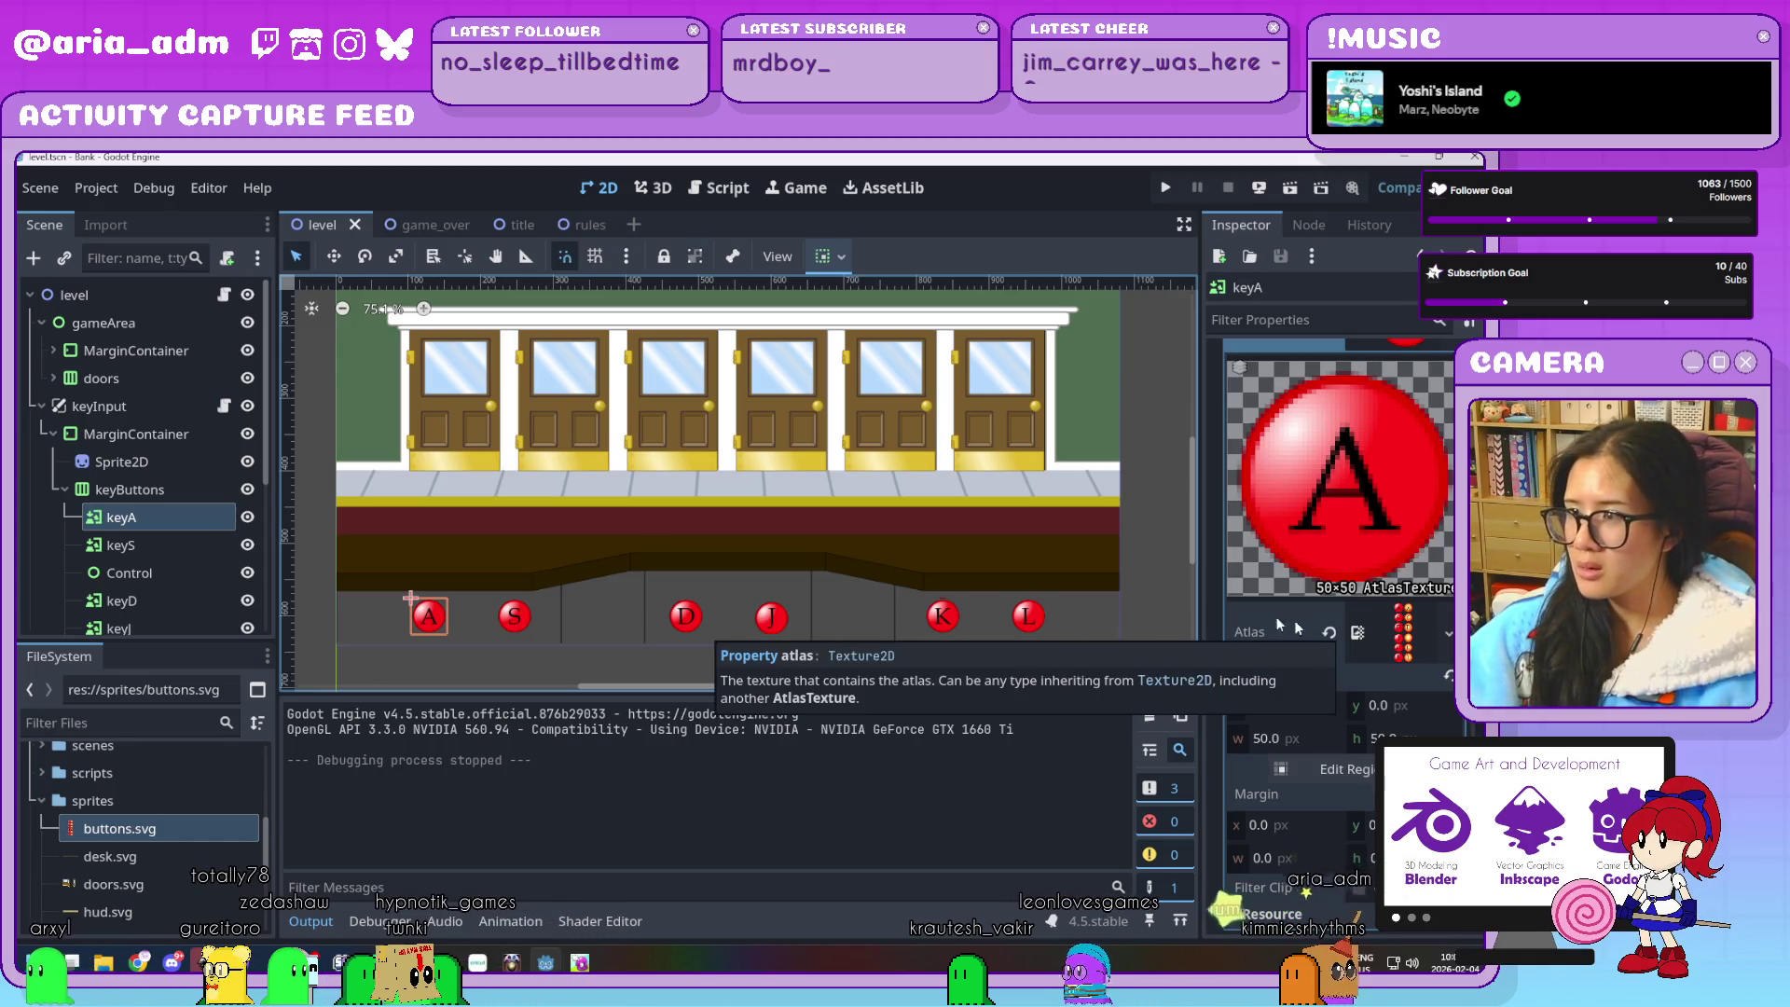
scroll(918, 618, up, 1)
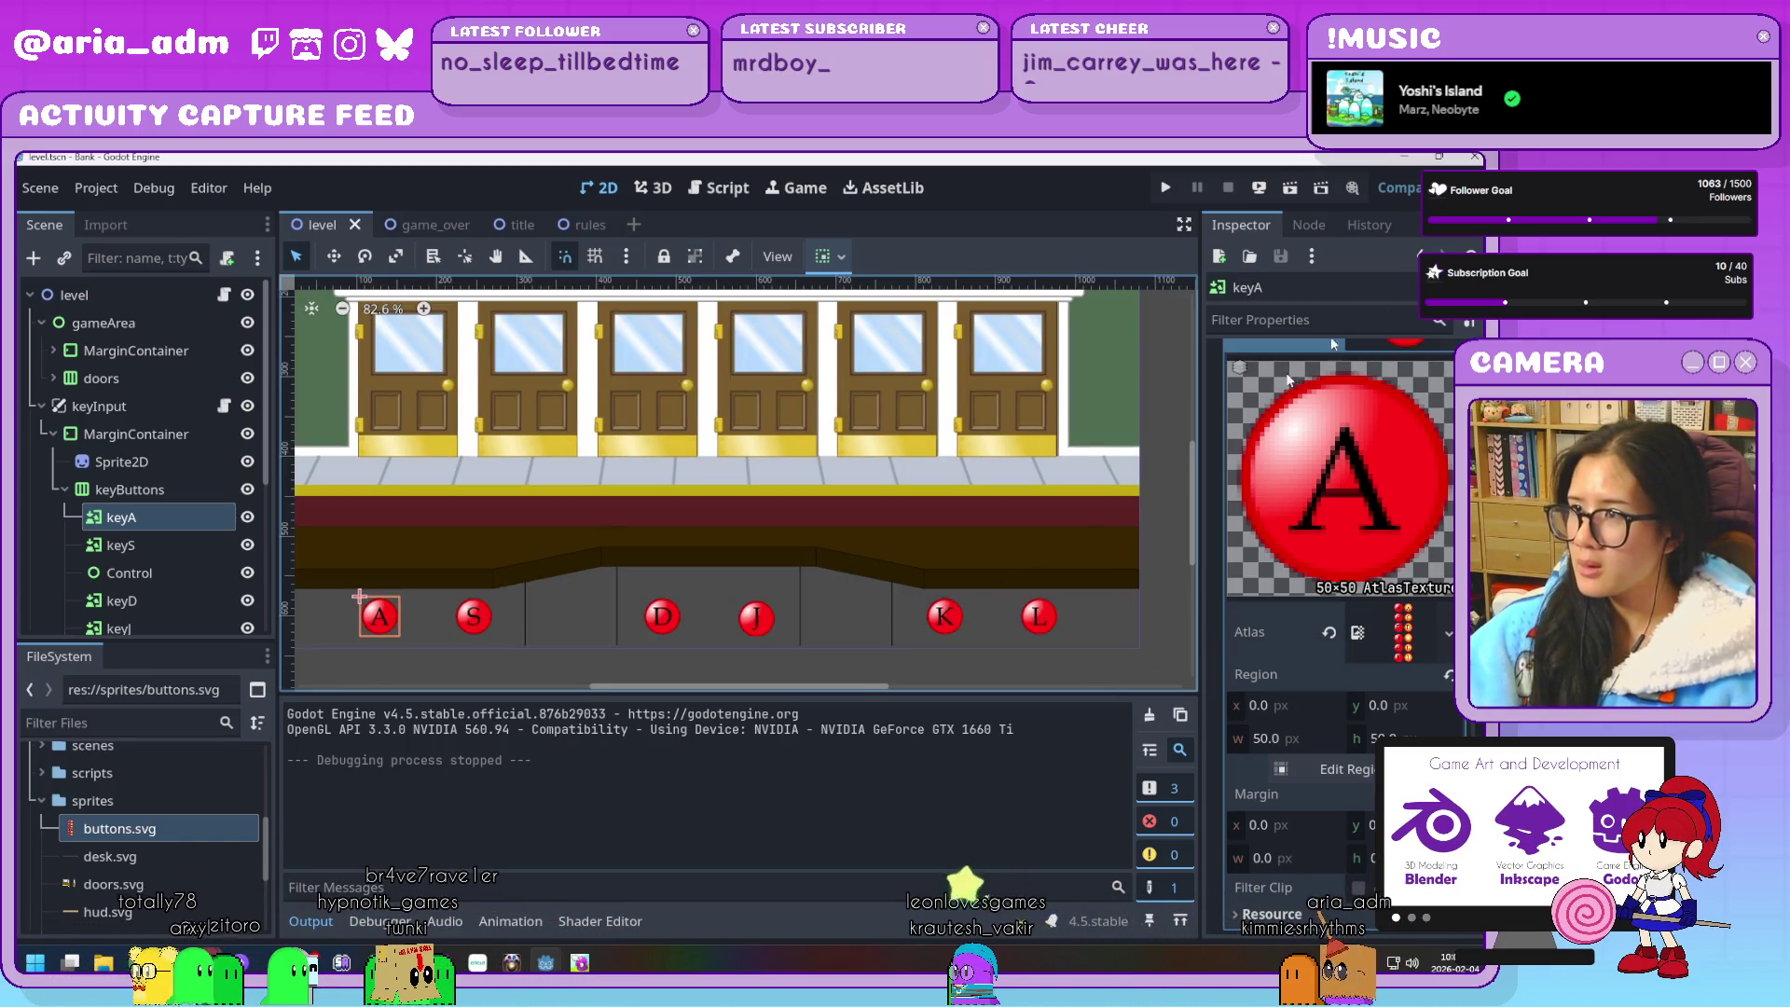
click(1290, 191)
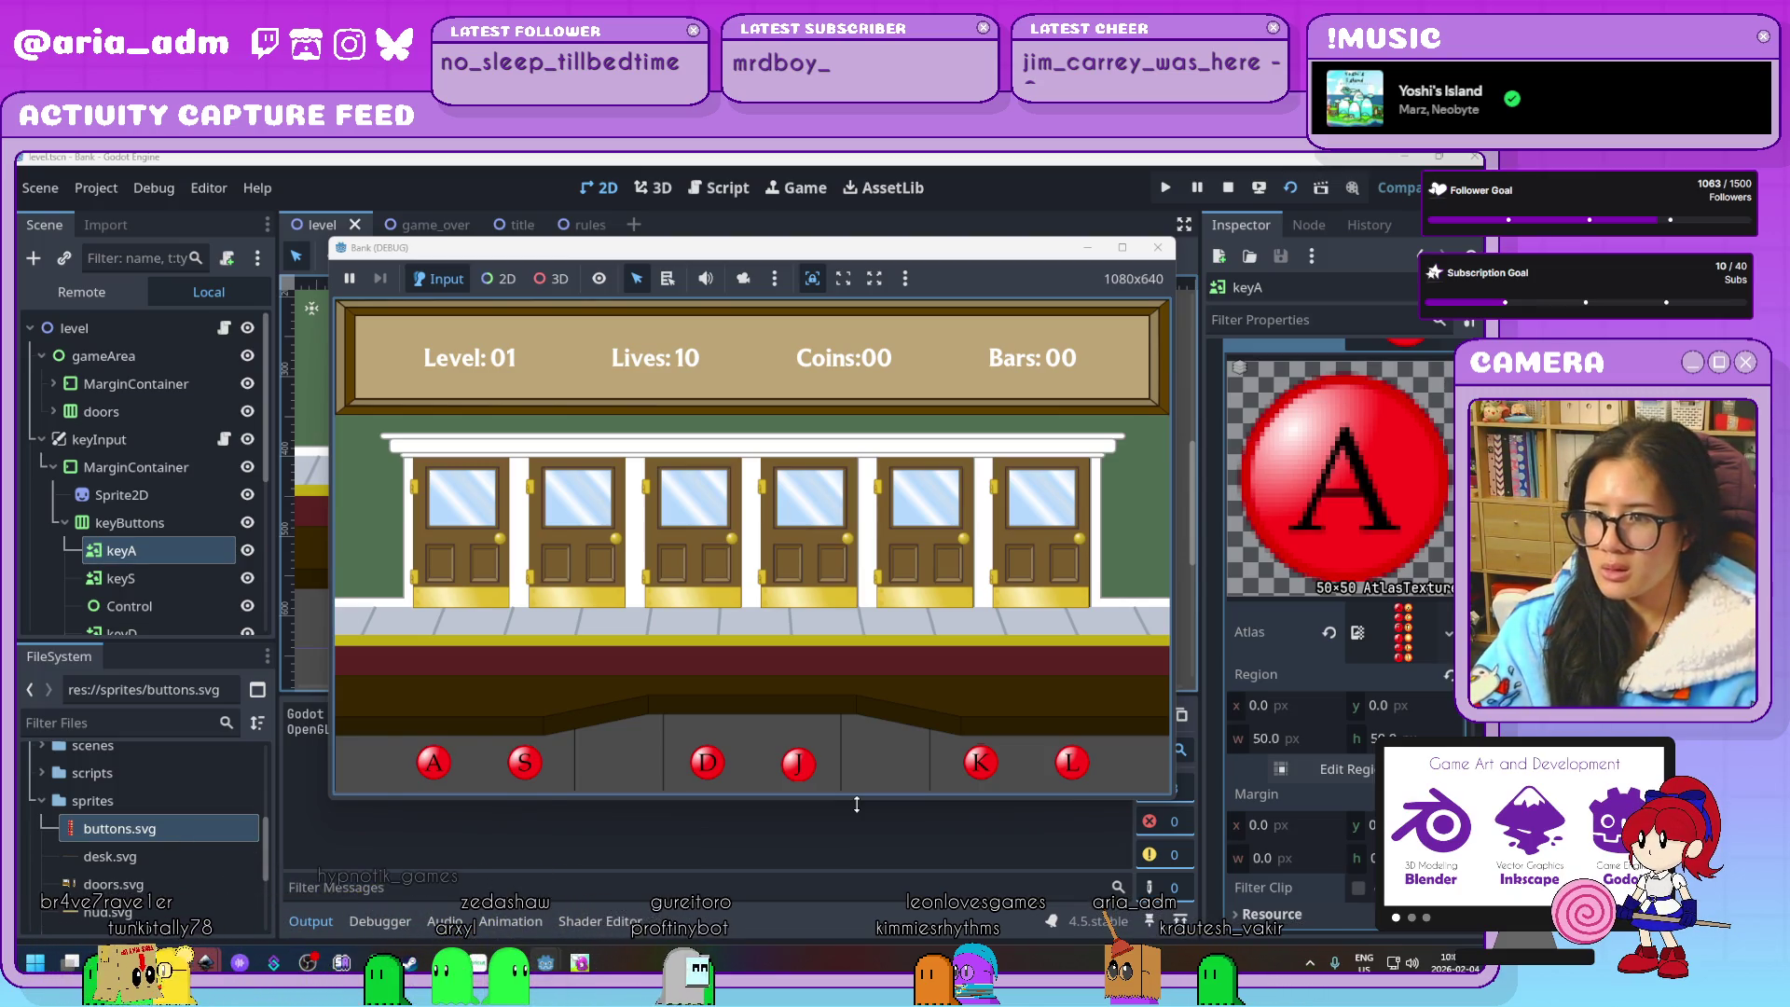
Test the D key in game, then relaunch with F5, play from the title screen and close it
key(d)
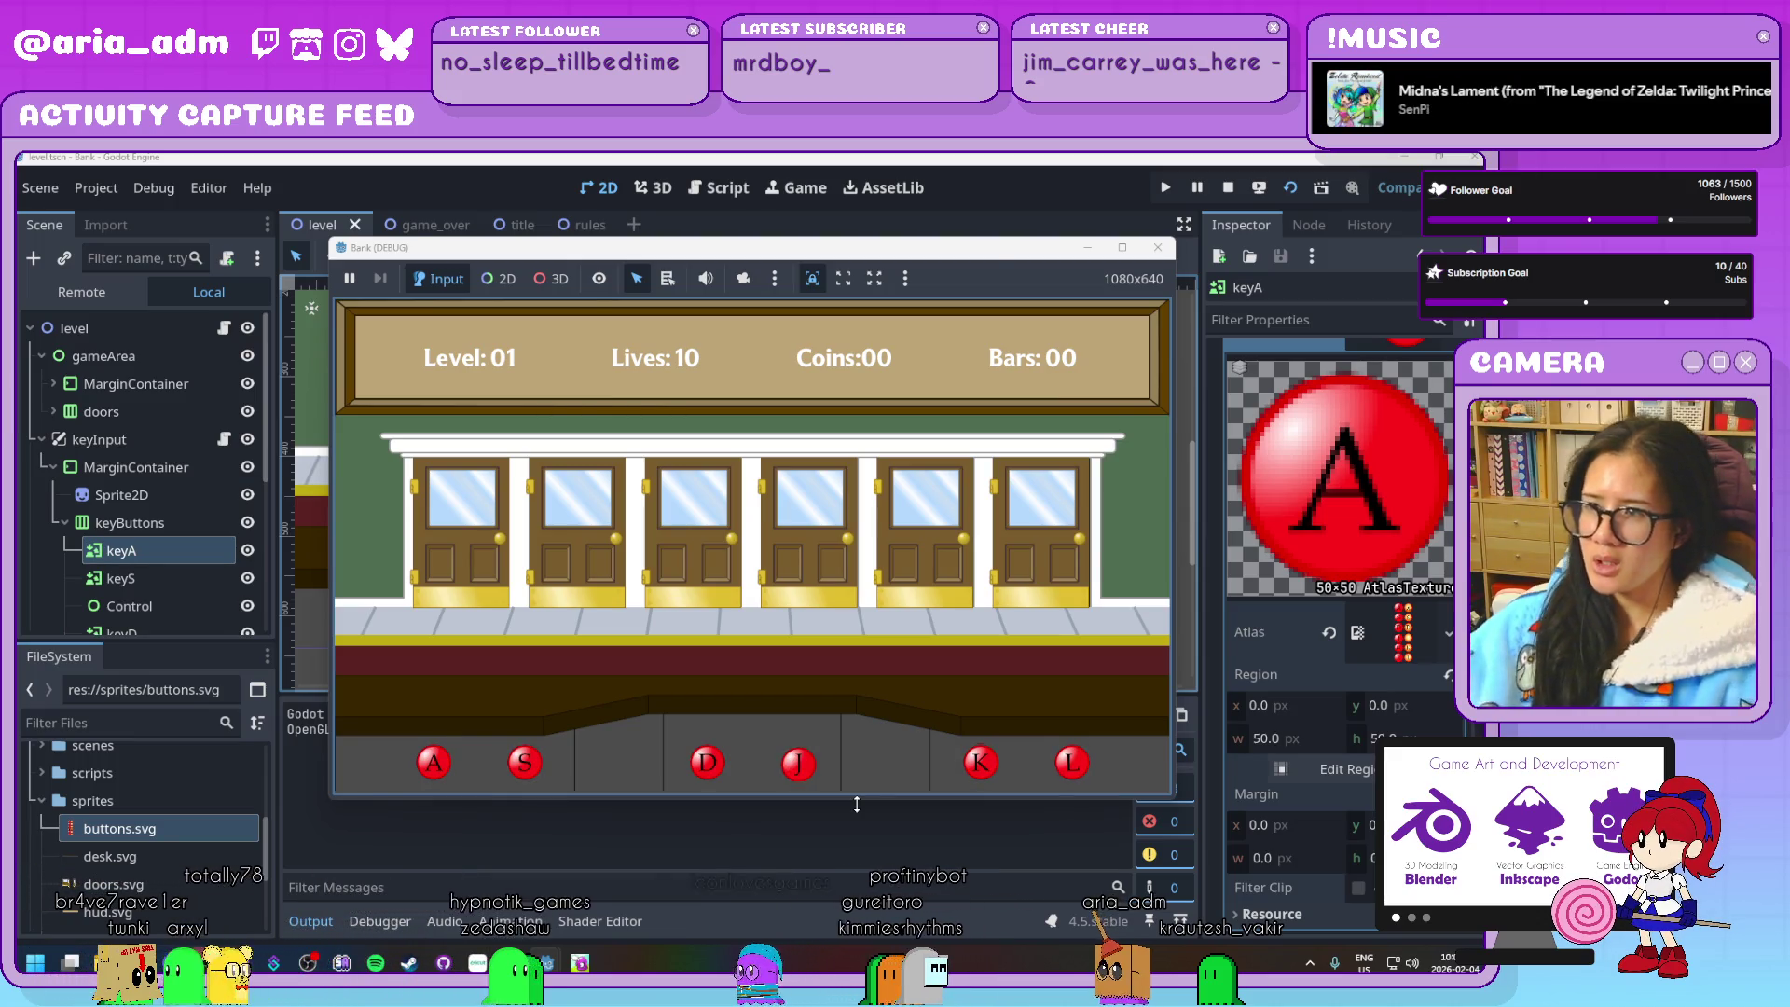
click(1156, 250)
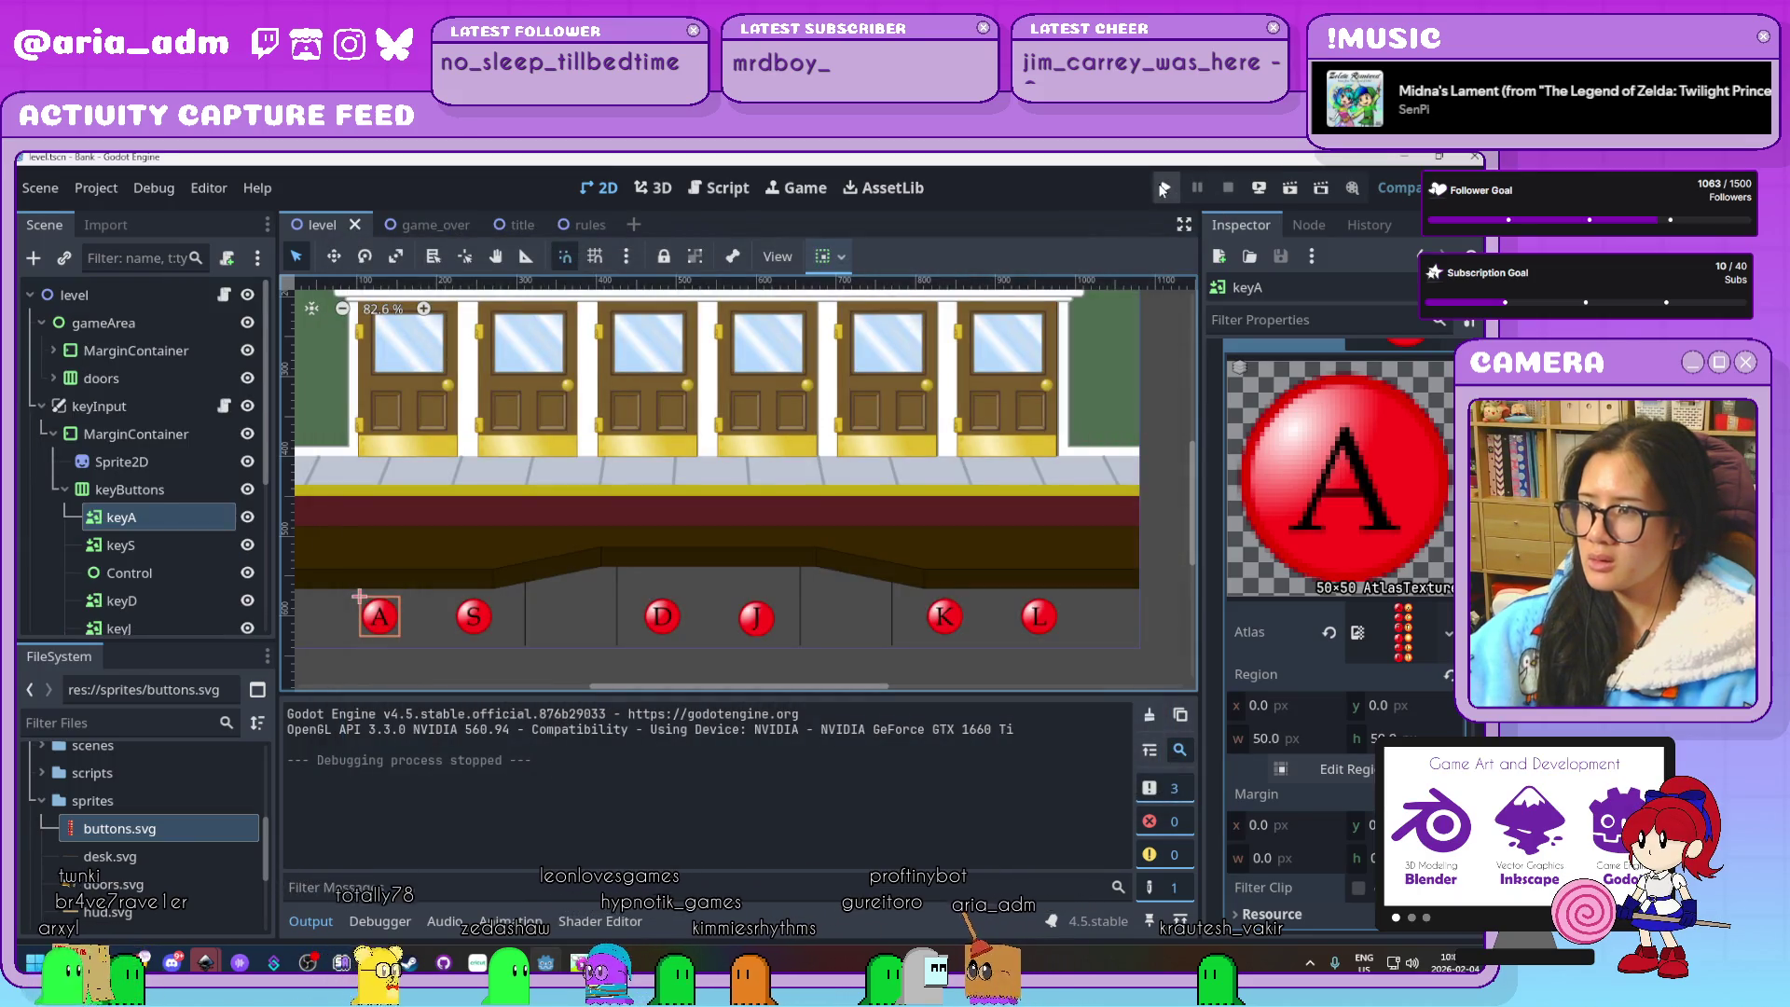
key(F5)
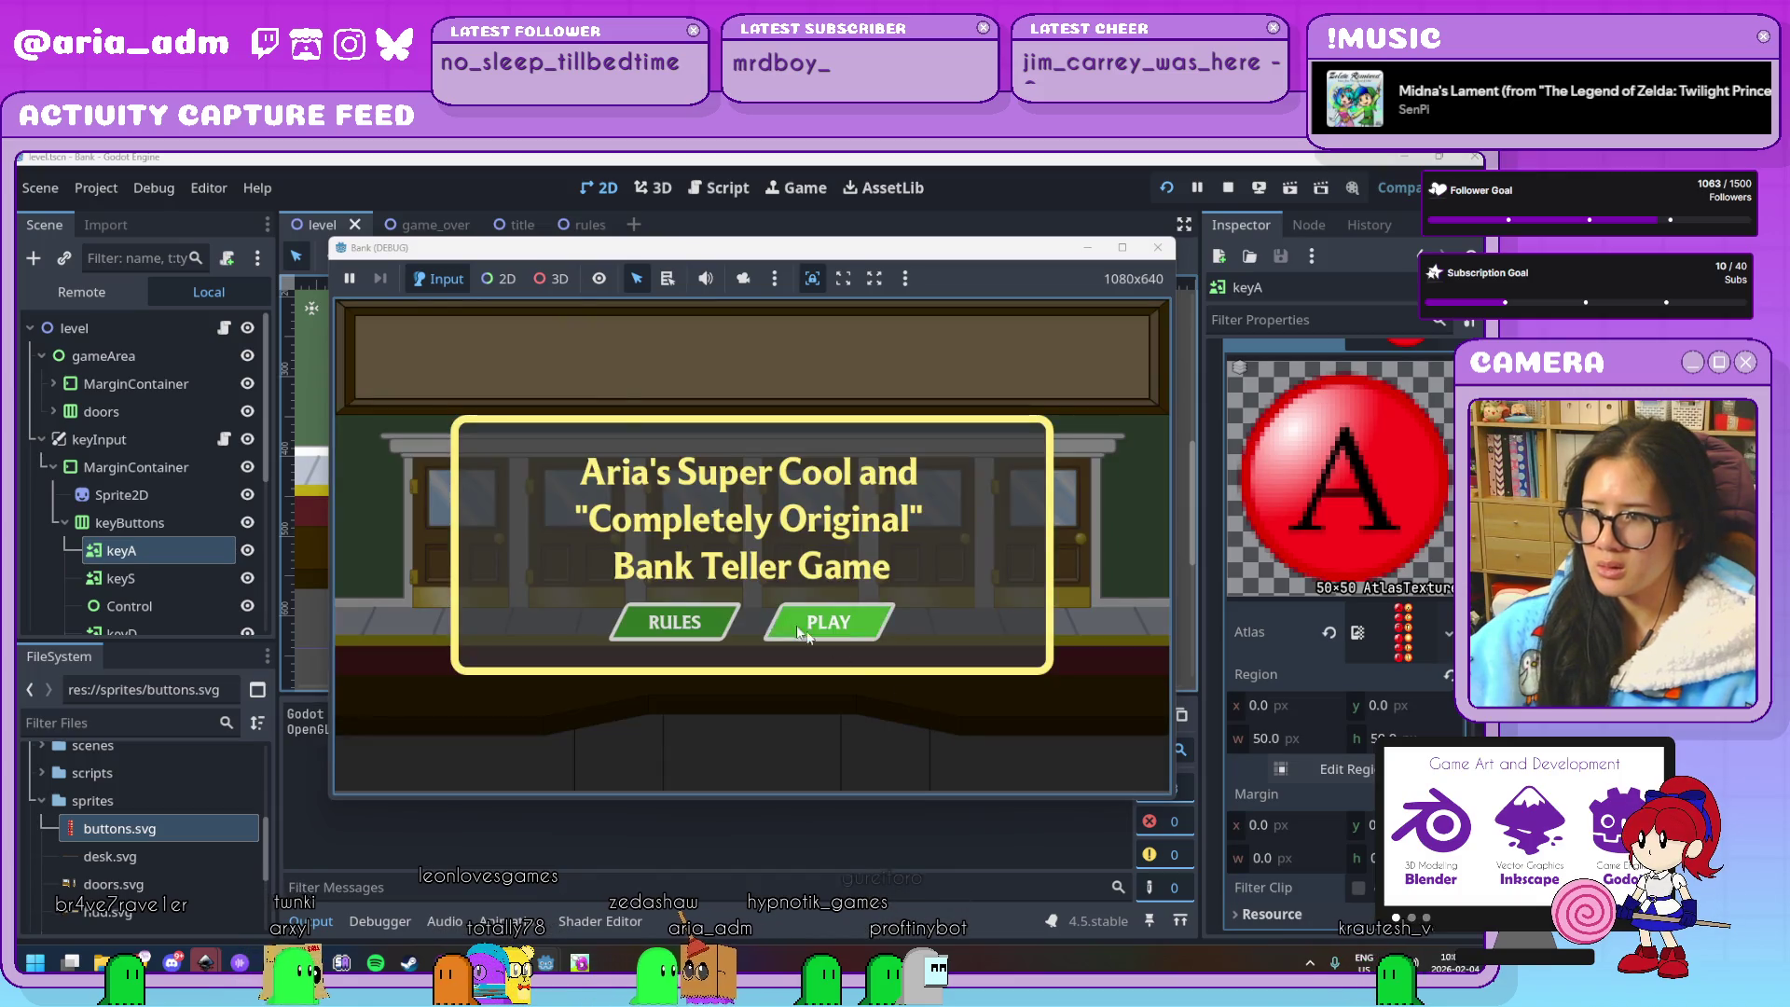
click(792, 608)
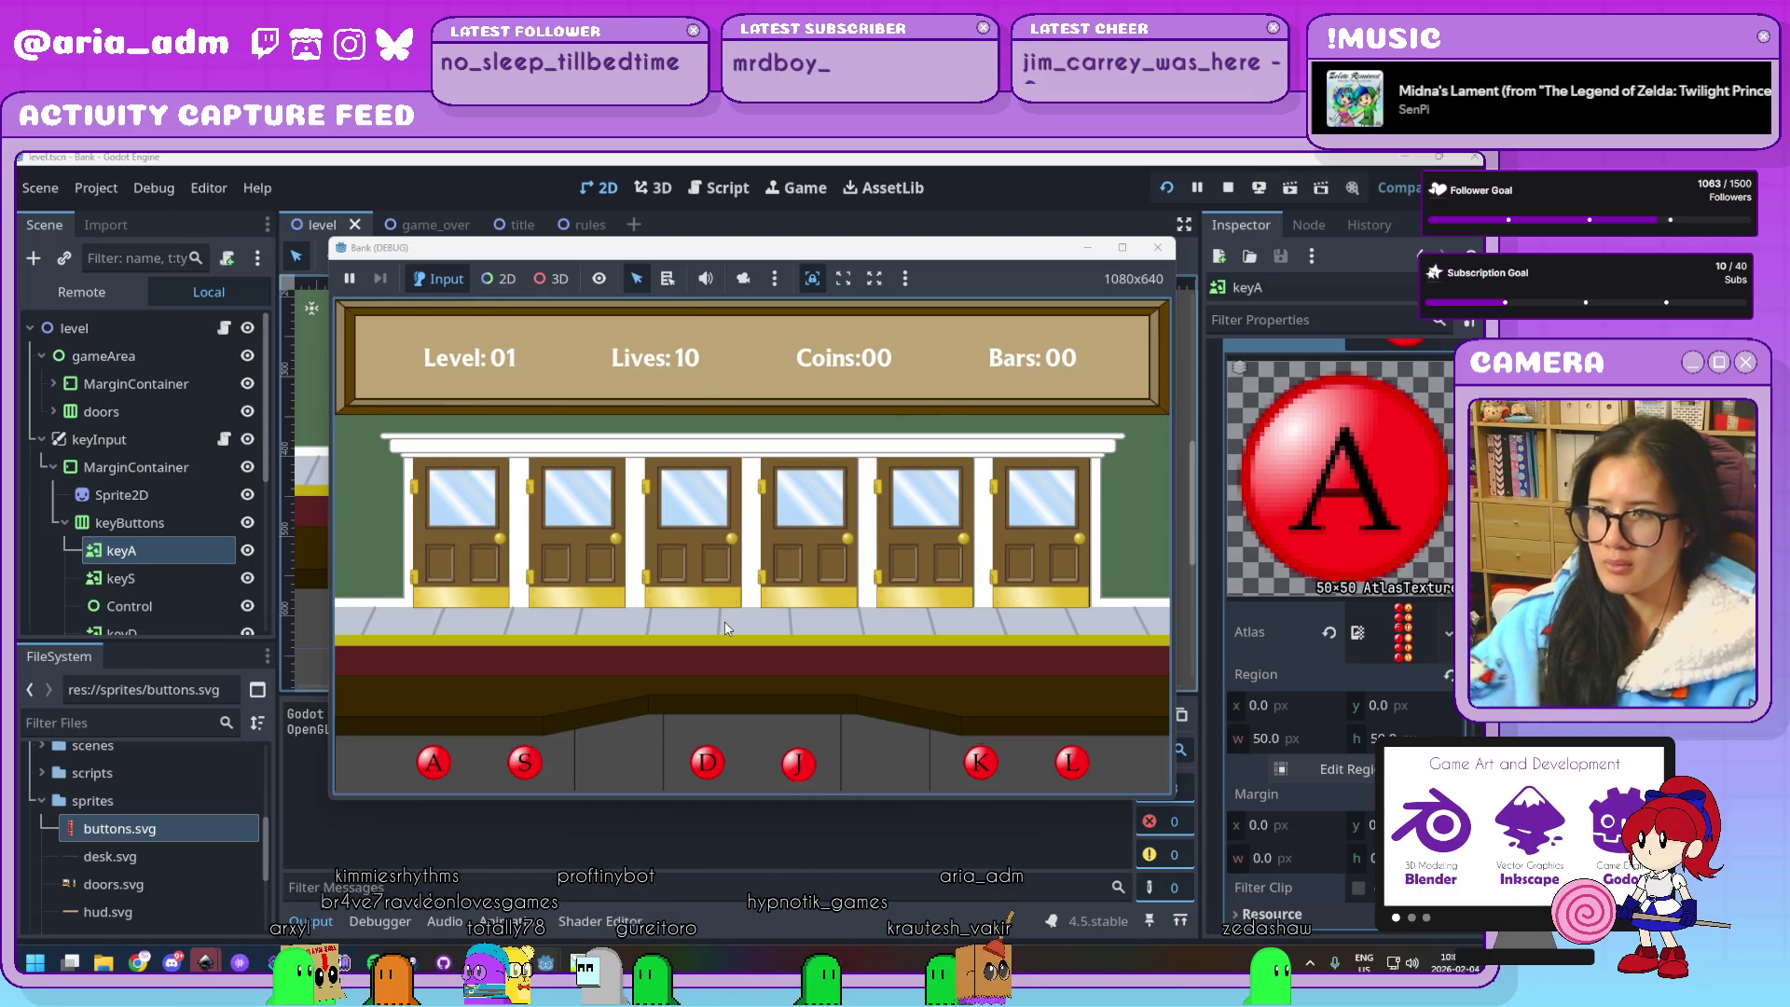
click(1161, 254)
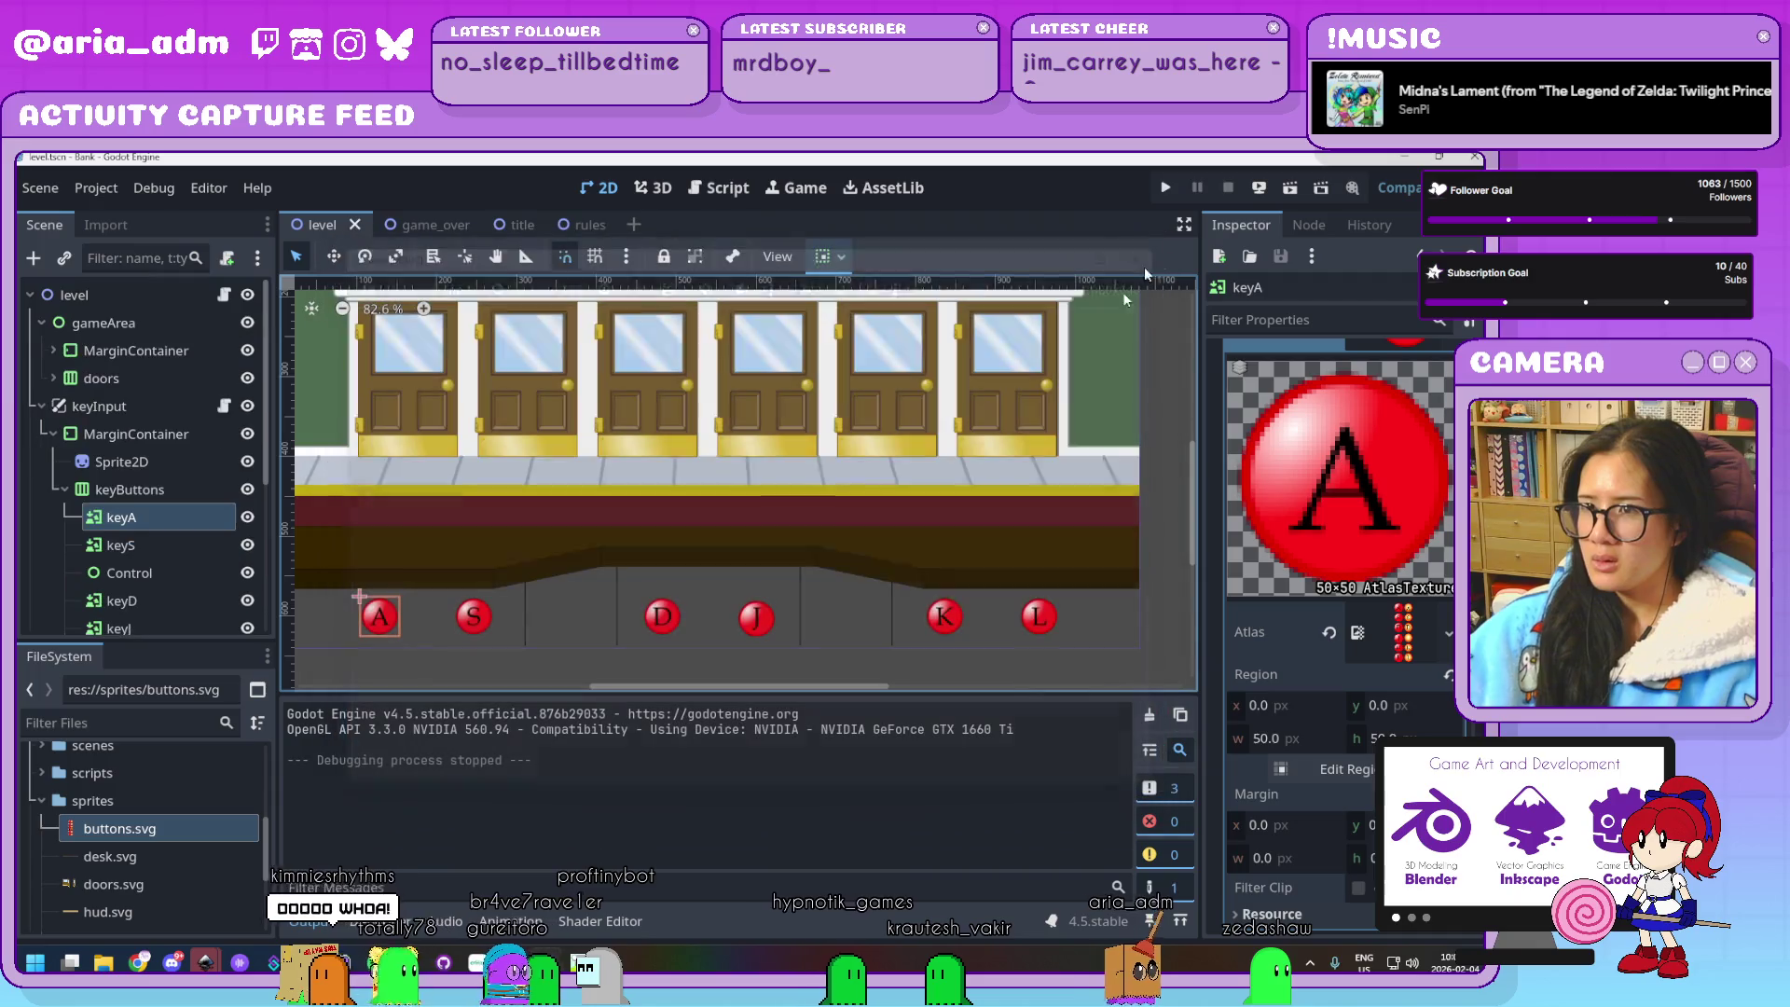
Run another test from the title screen, stop it, and open the level's debug.gd script
scroll(774, 565, down, 2)
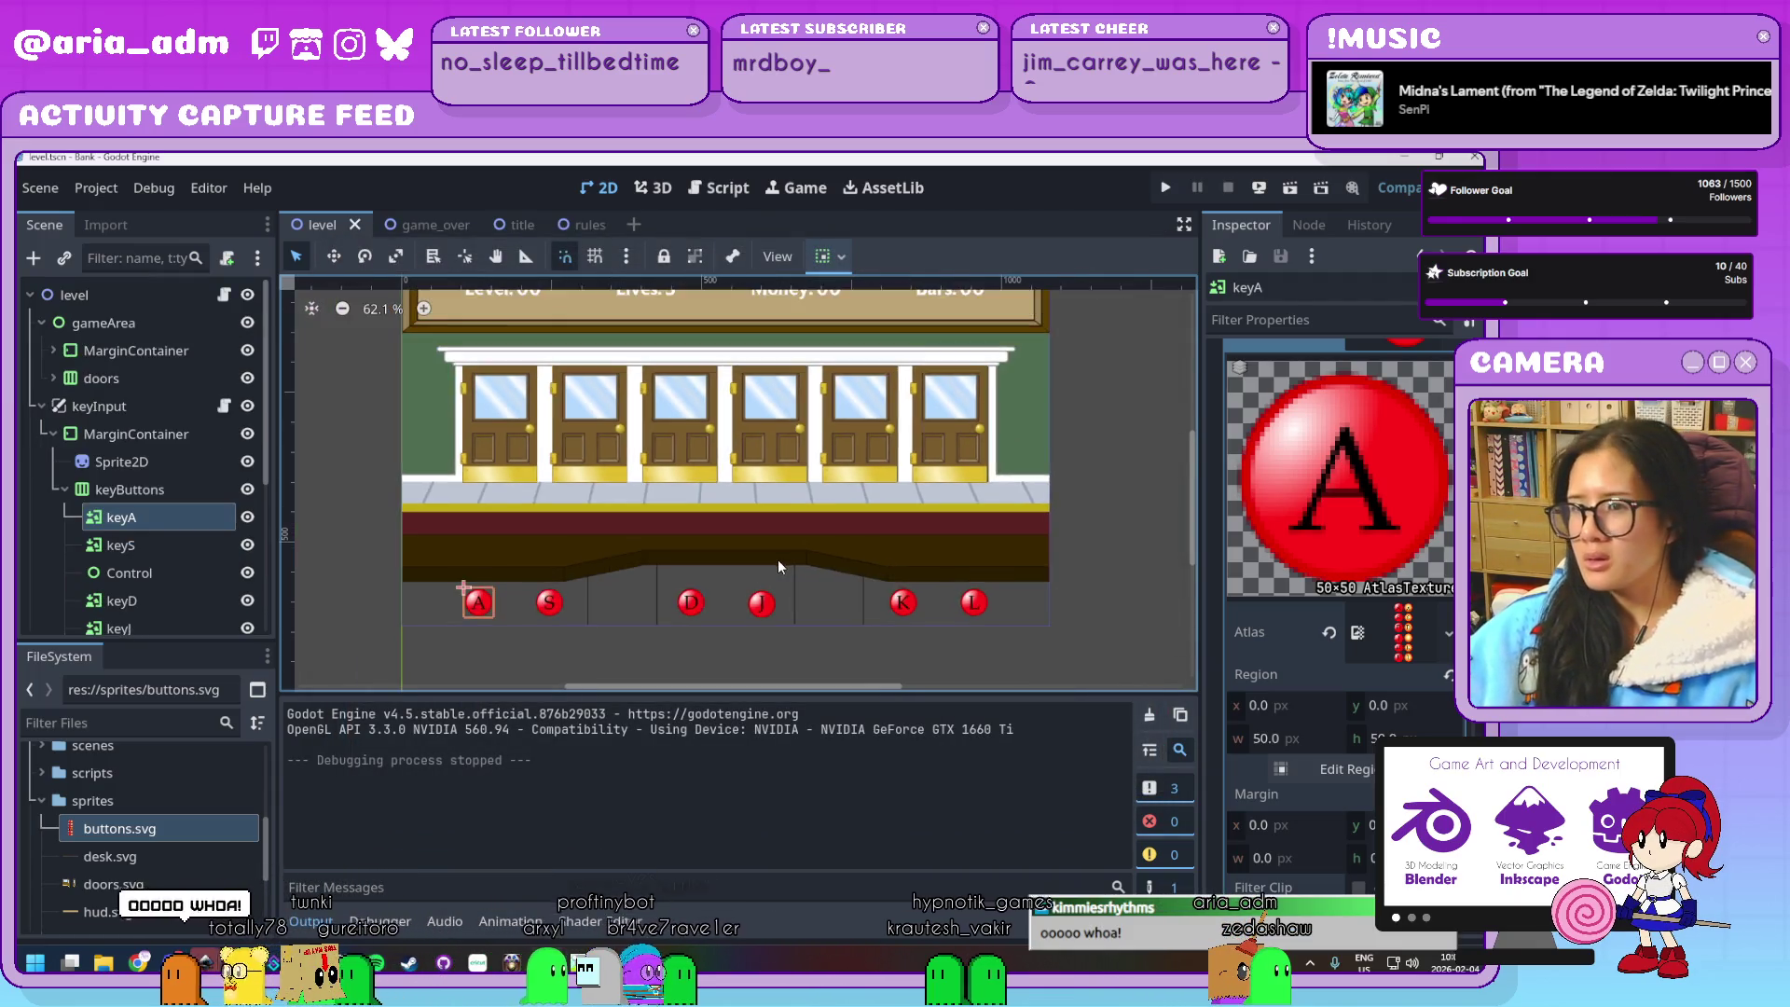
scroll(800, 528, up, 2)
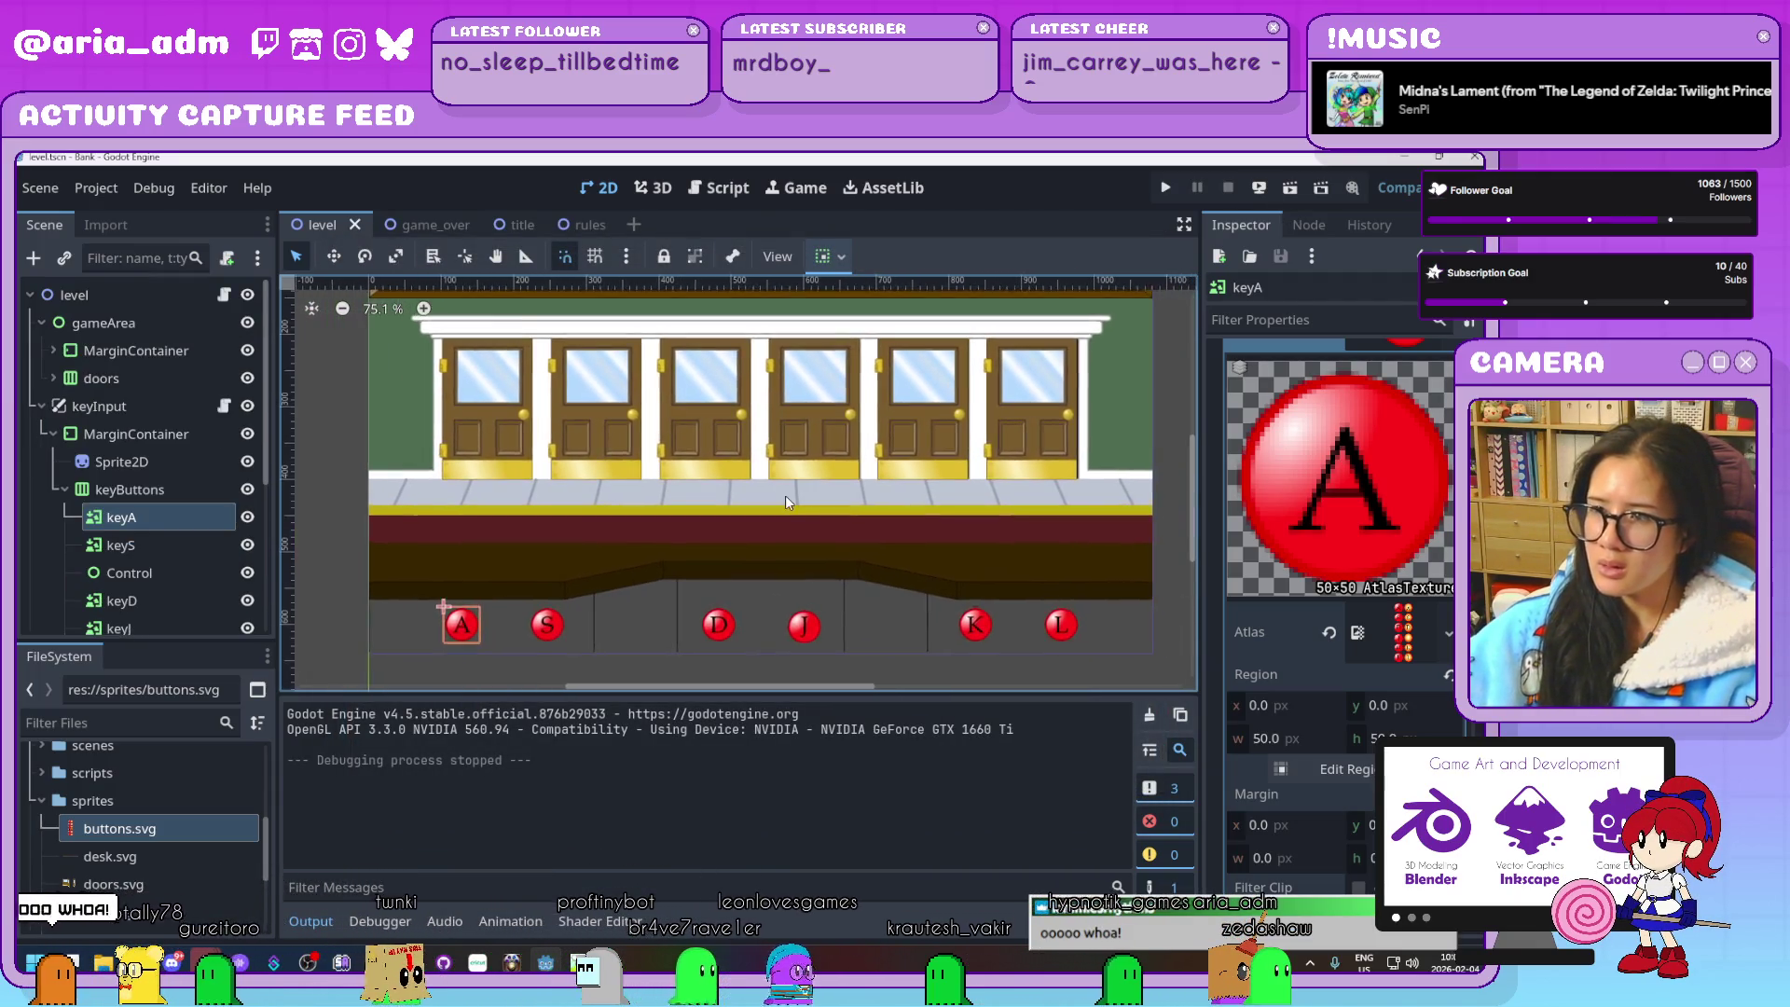
scroll(786, 502, down, 3)
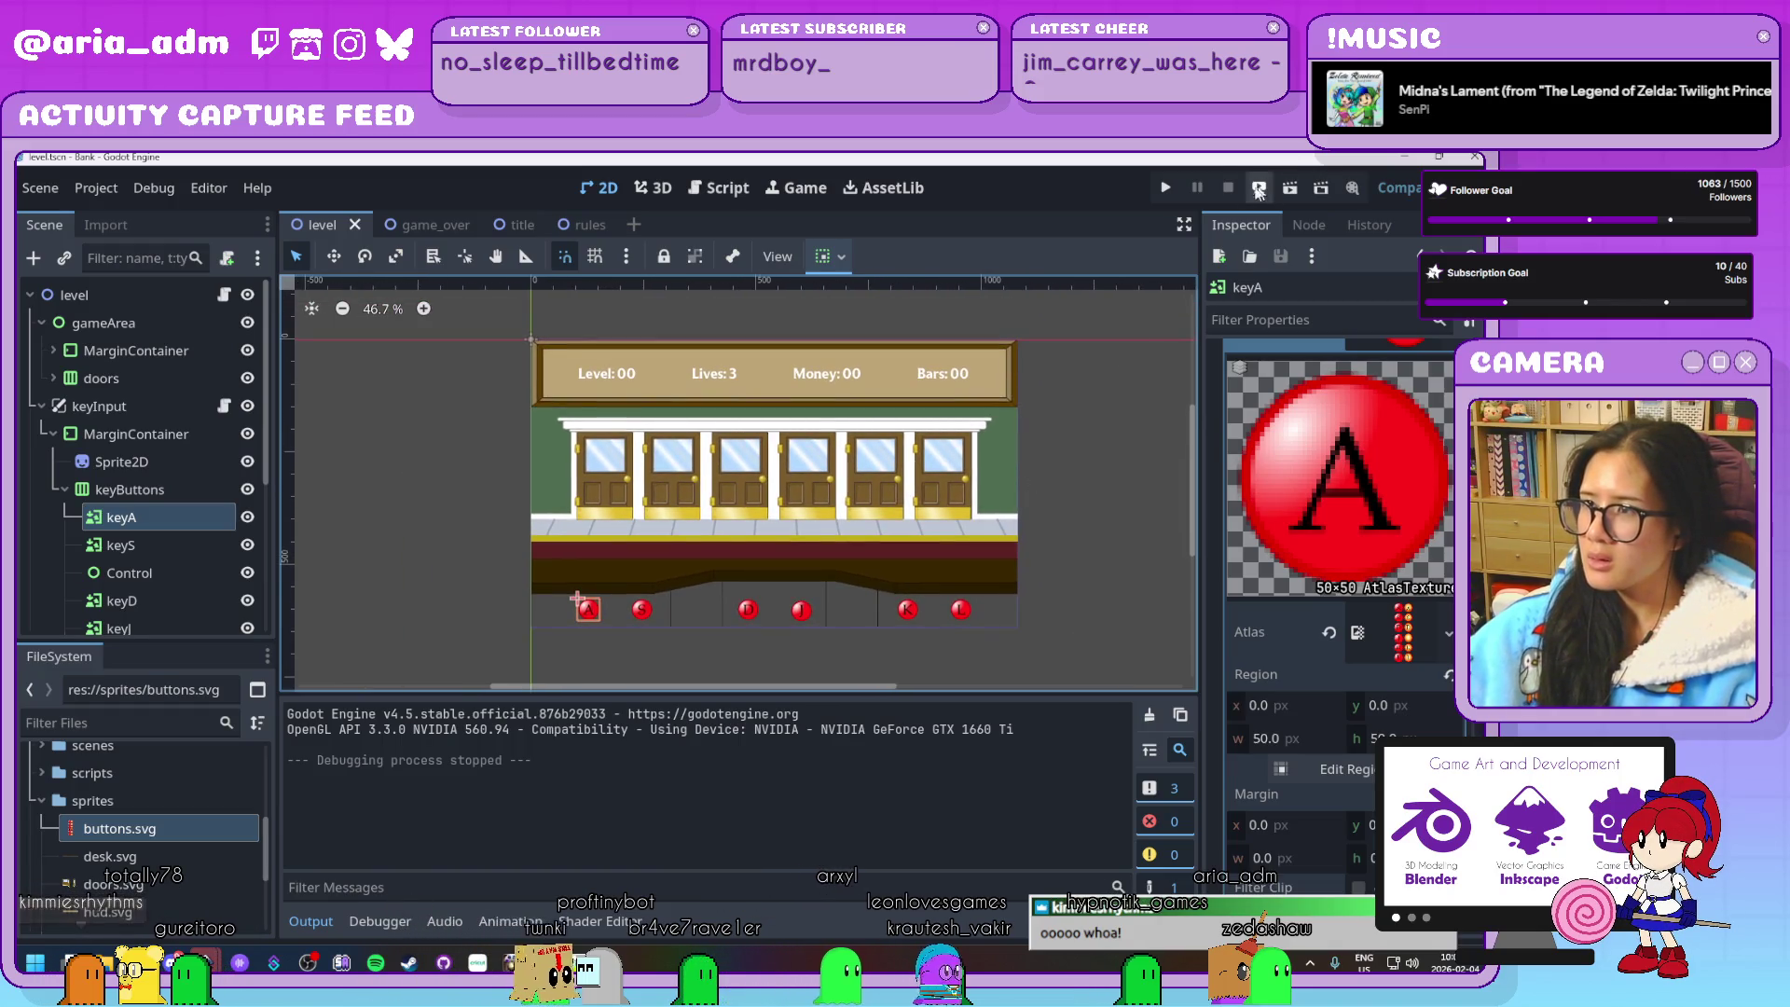
click(1167, 186)
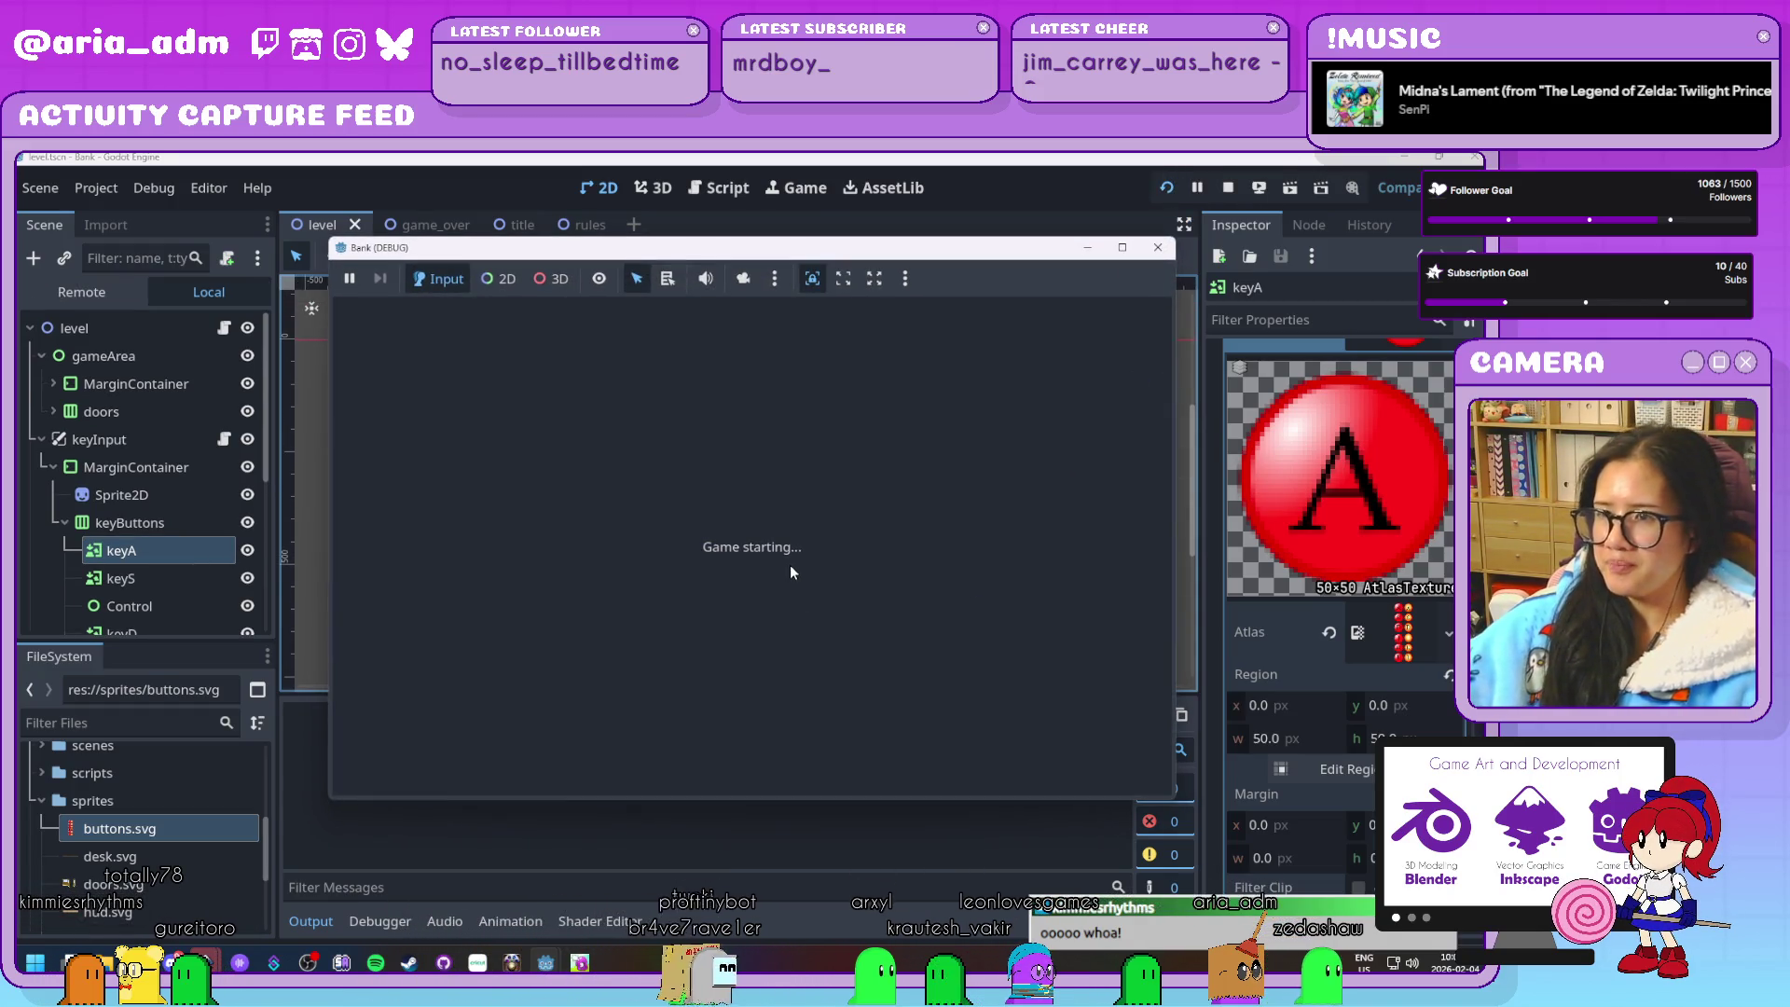
click(817, 623)
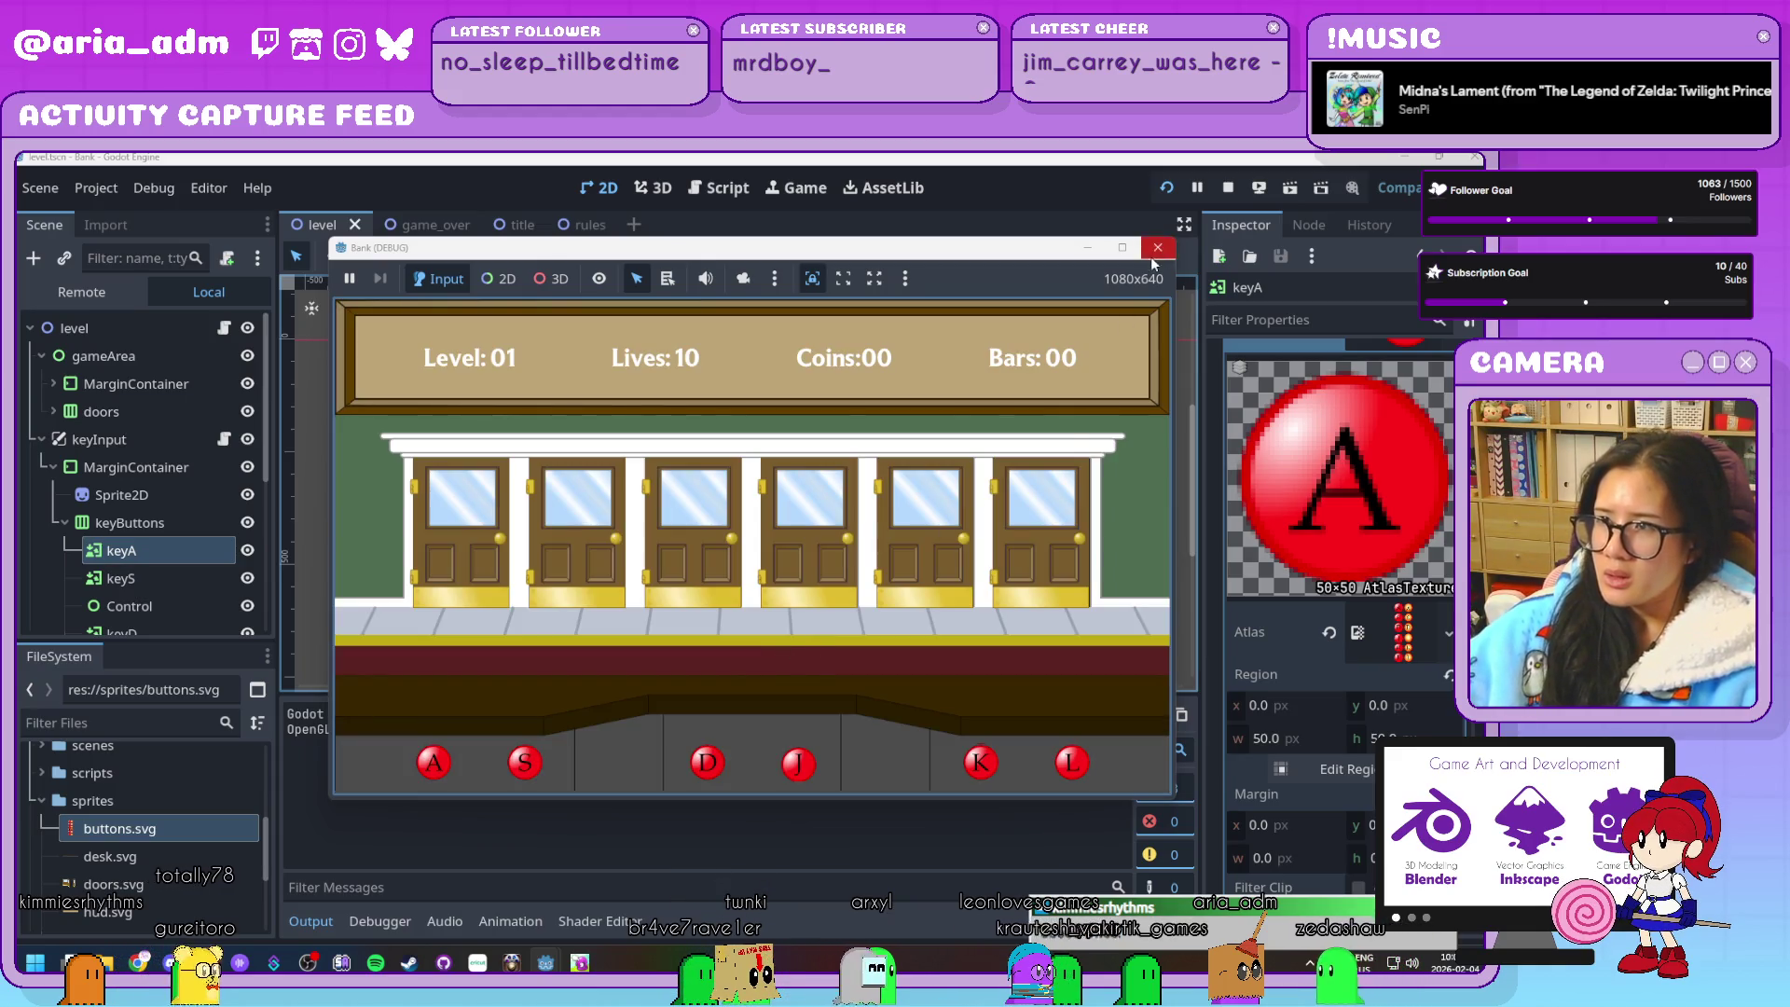
click(1152, 256)
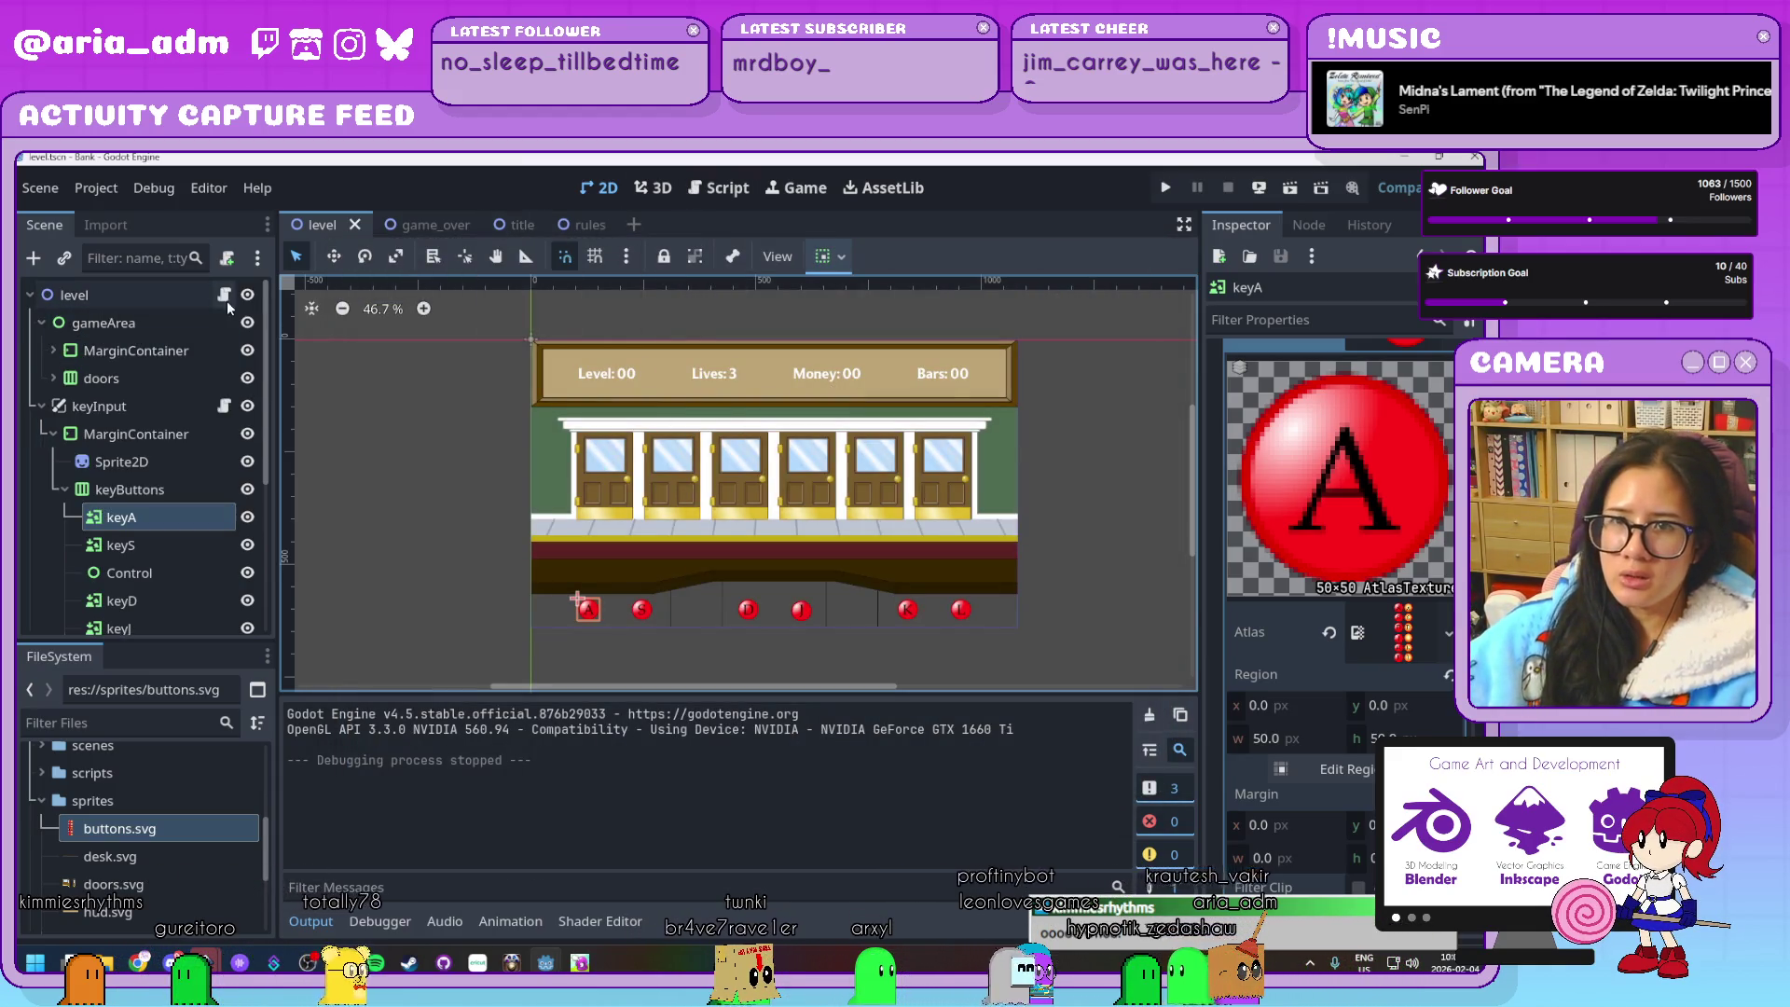
click(225, 295)
Browse the debug.gd, global.gd and rules_npc.gd scripts
scroll(374, 449, up, 2)
click(383, 429)
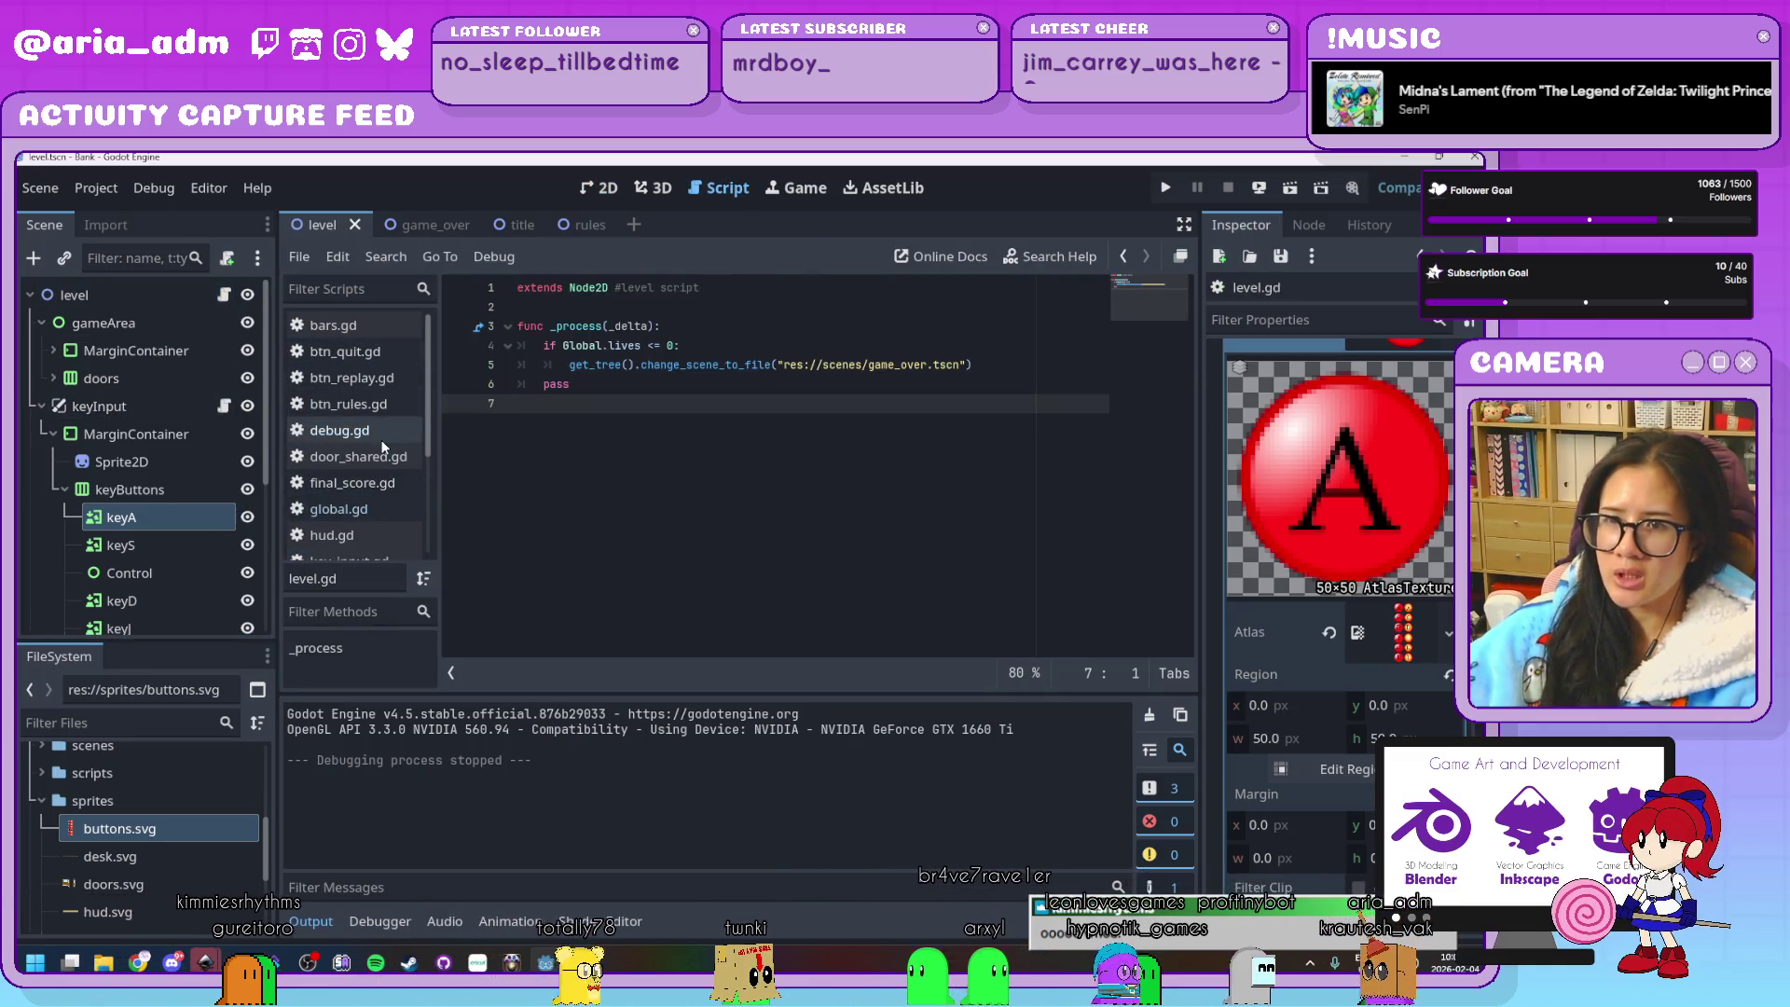
click(382, 511)
scroll(778, 513, down, 10)
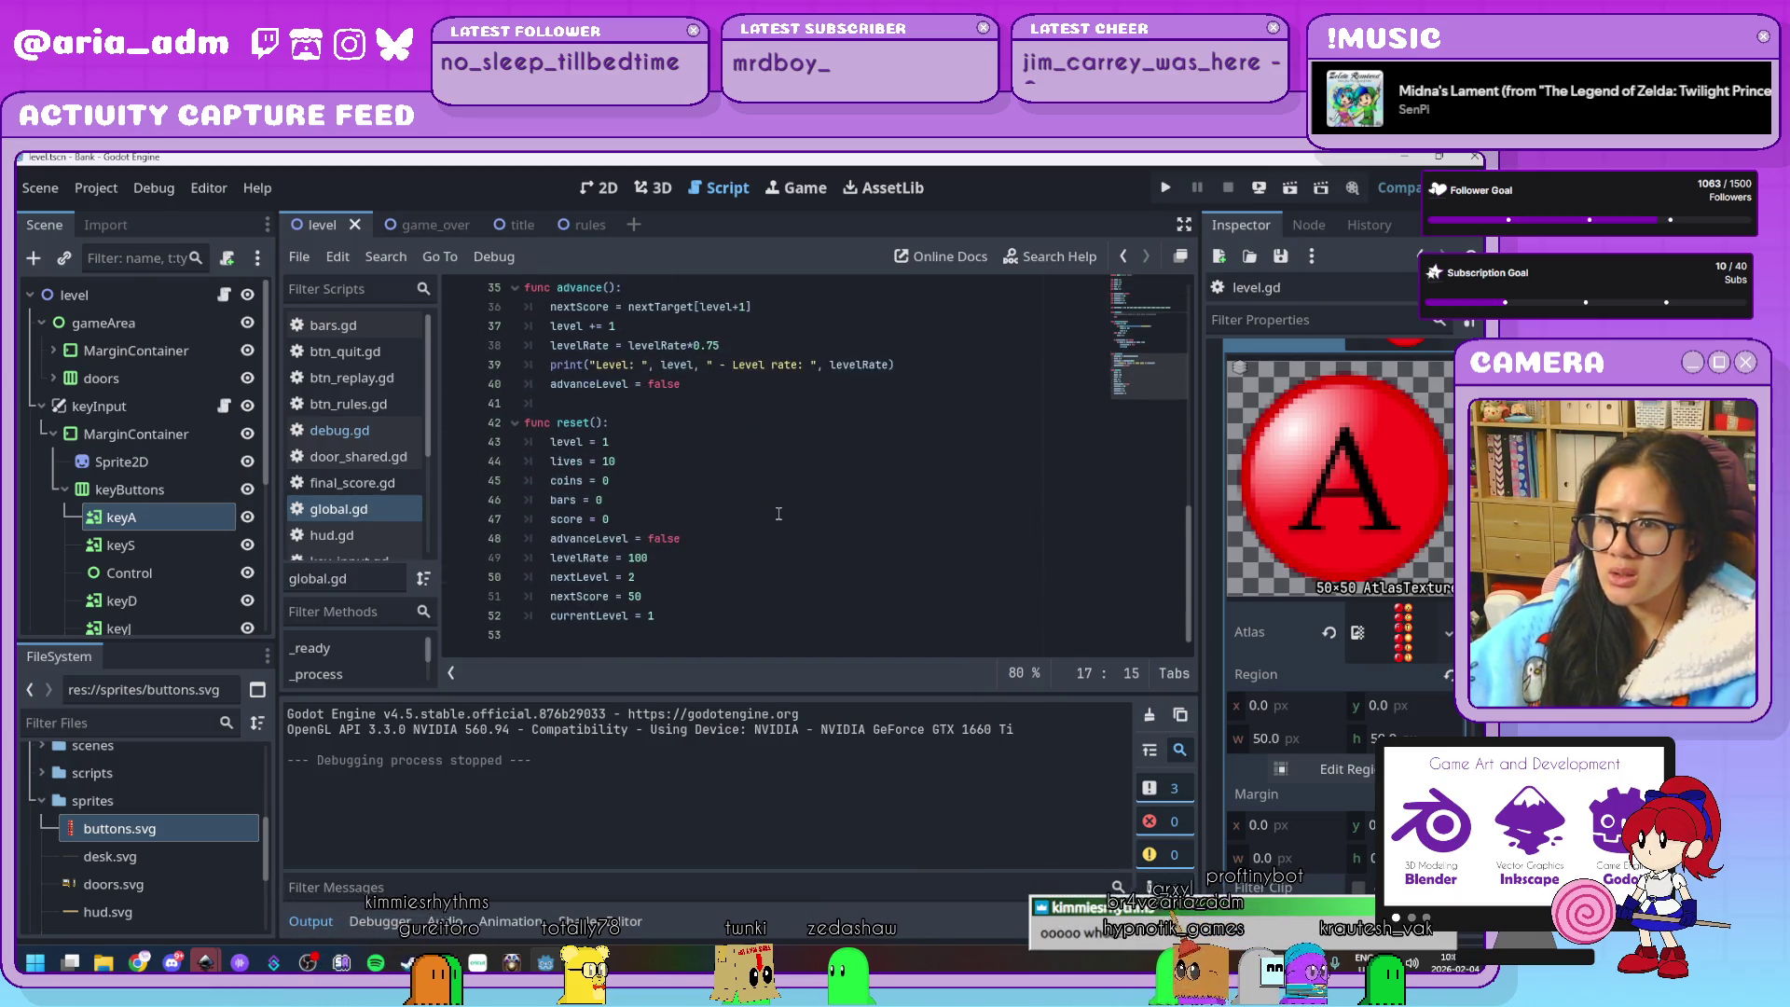
scroll(779, 514, up, 3)
scroll(339, 490, down, 3)
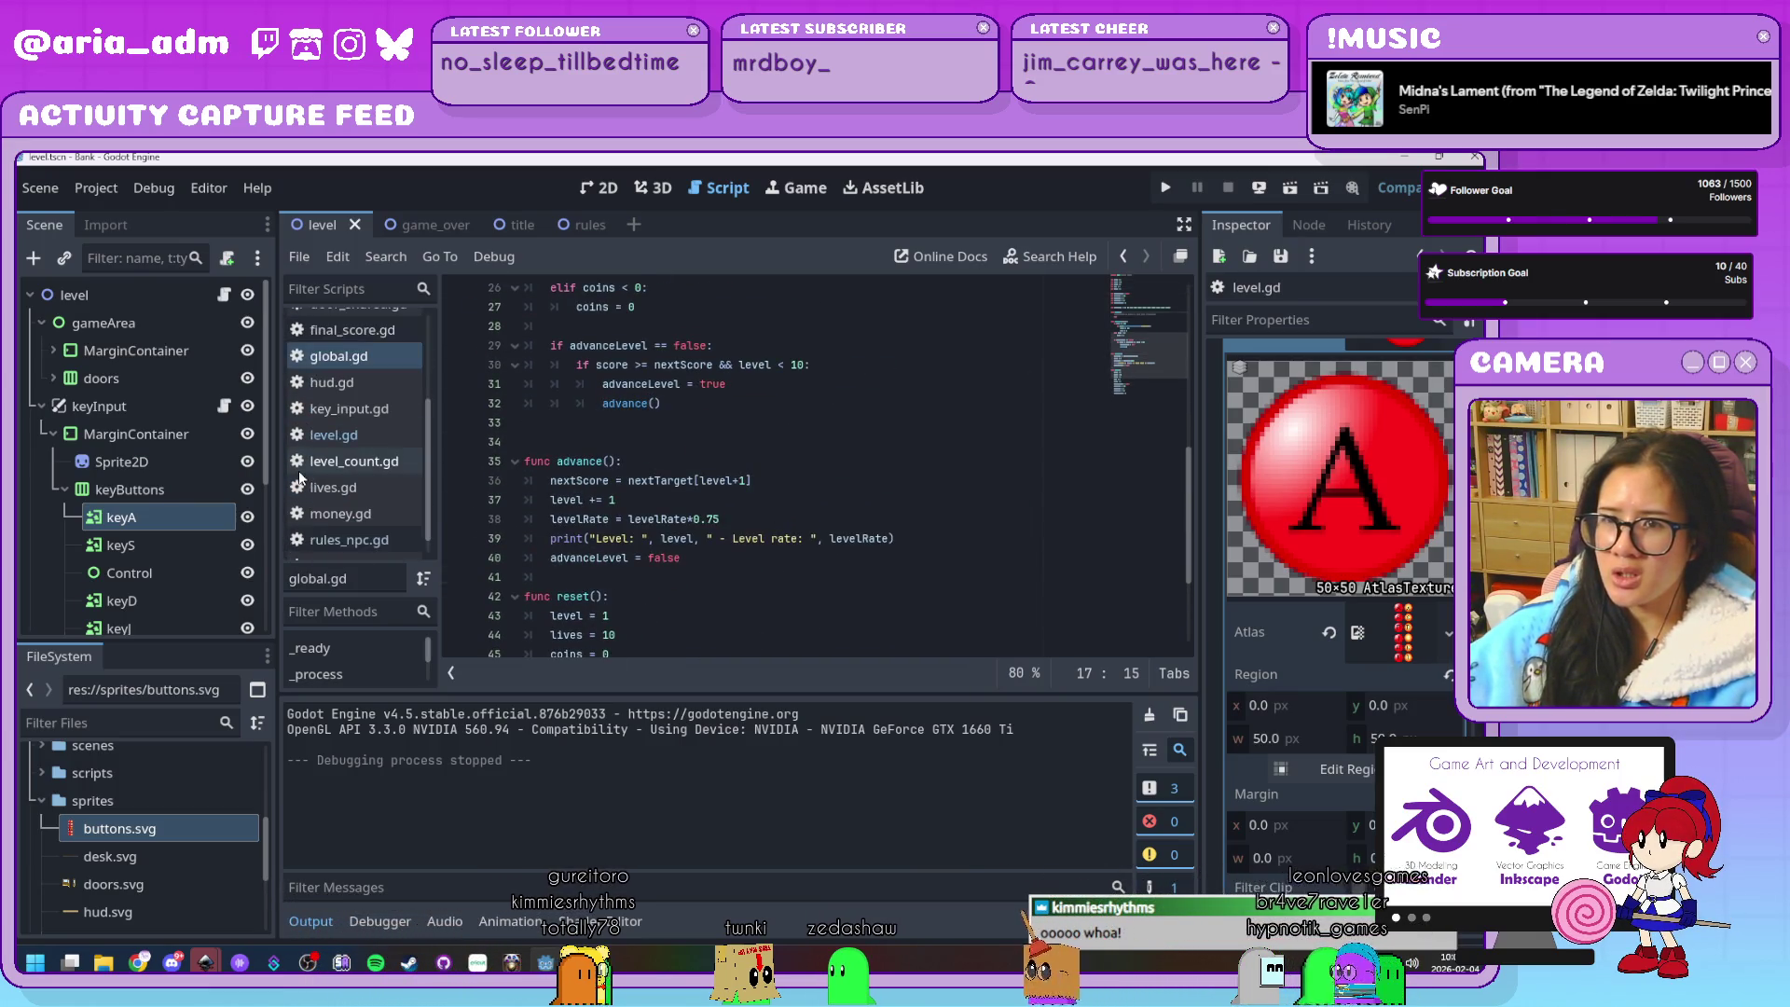
click(369, 519)
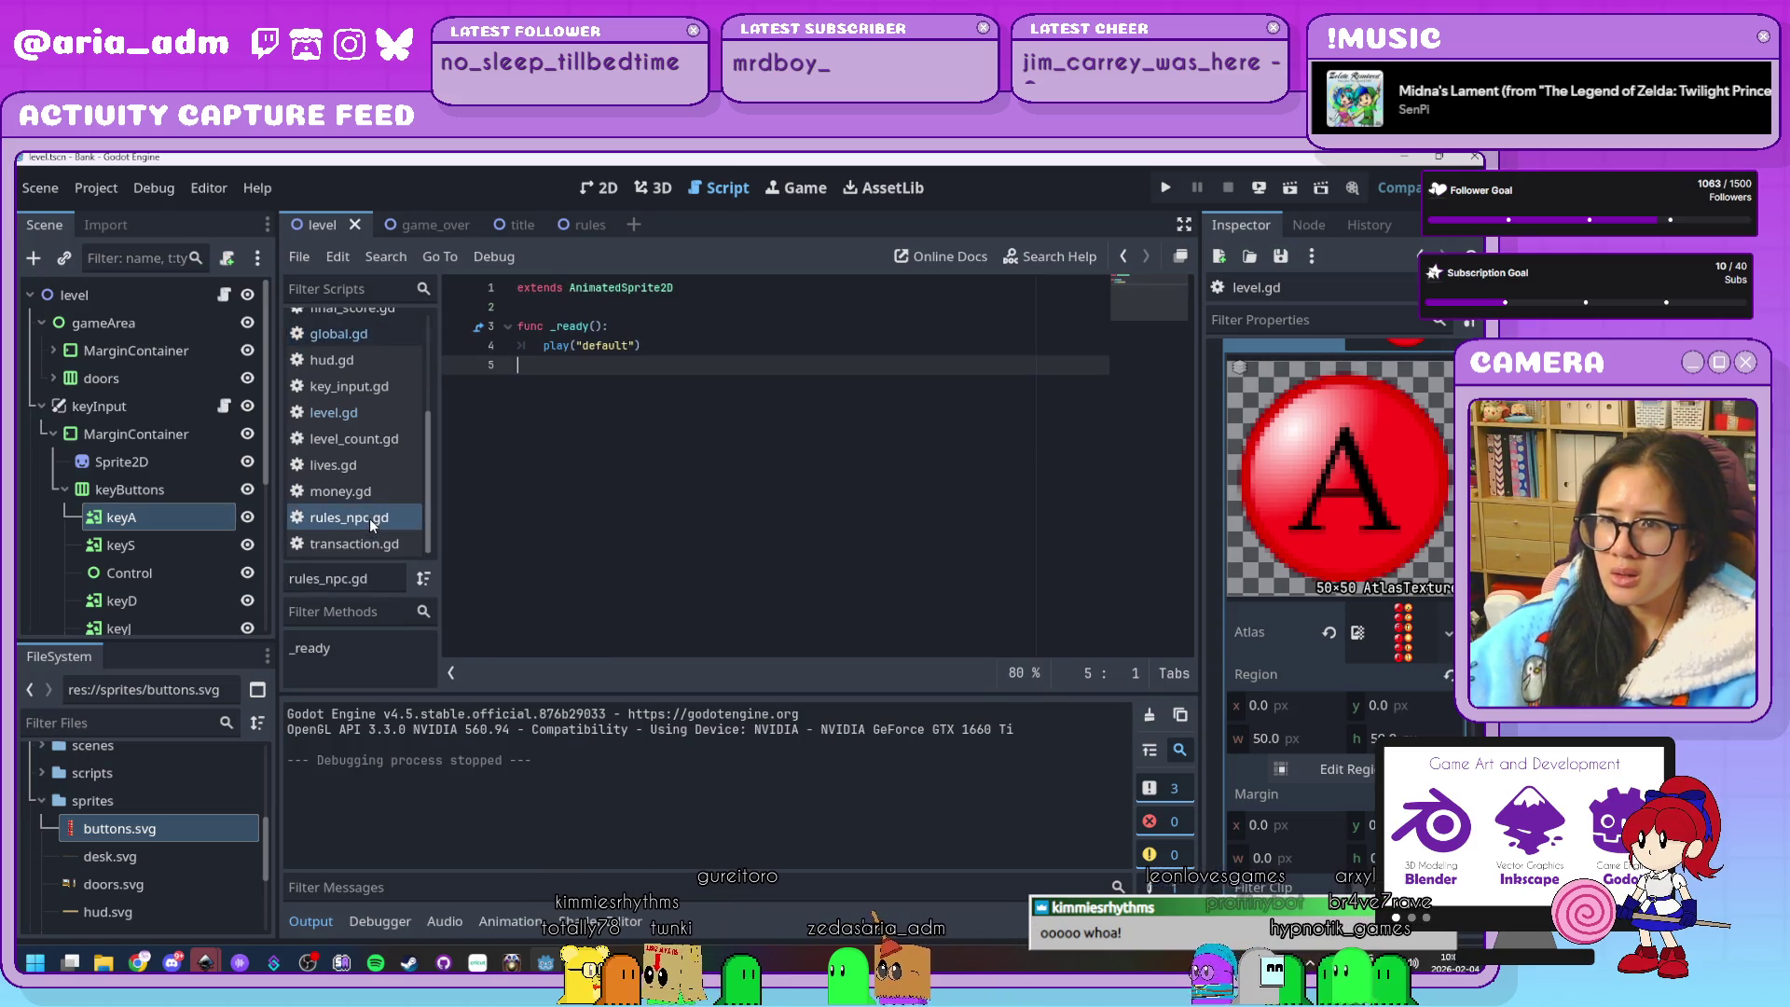
scroll(354, 489, up, 2)
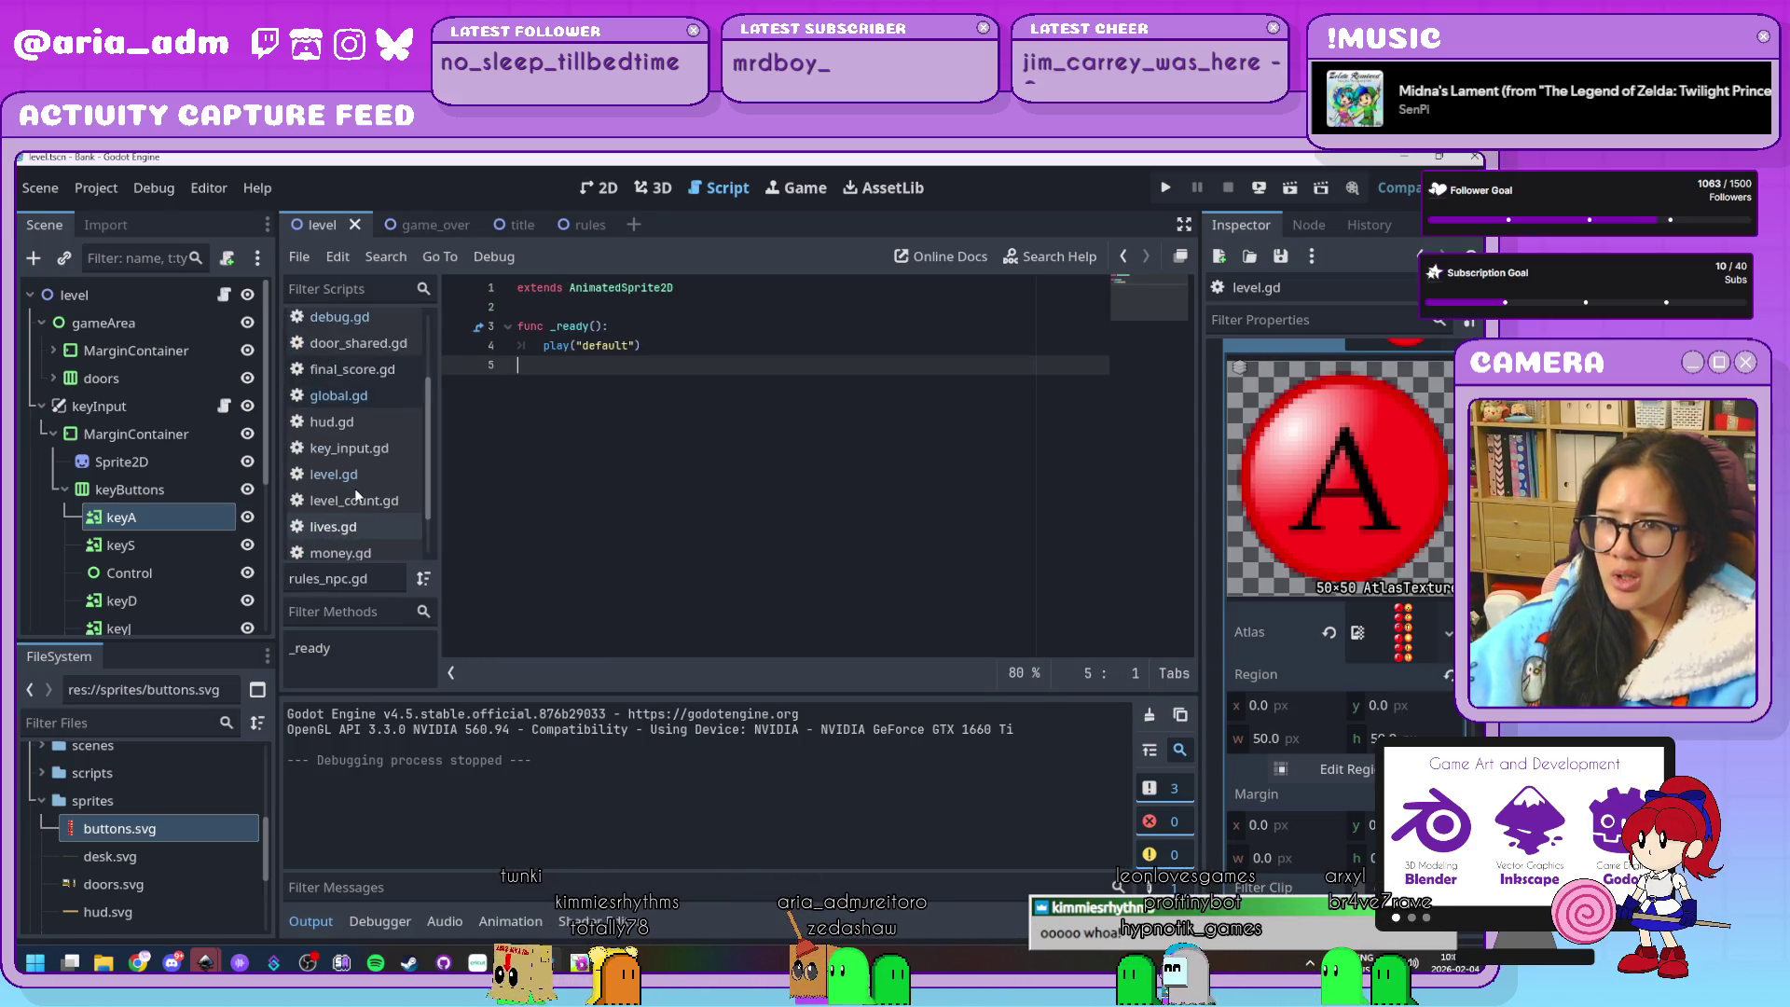
Look through key_input.gd, level_count.gd and final_score.gd, ending on door_shared.gd
click(392, 452)
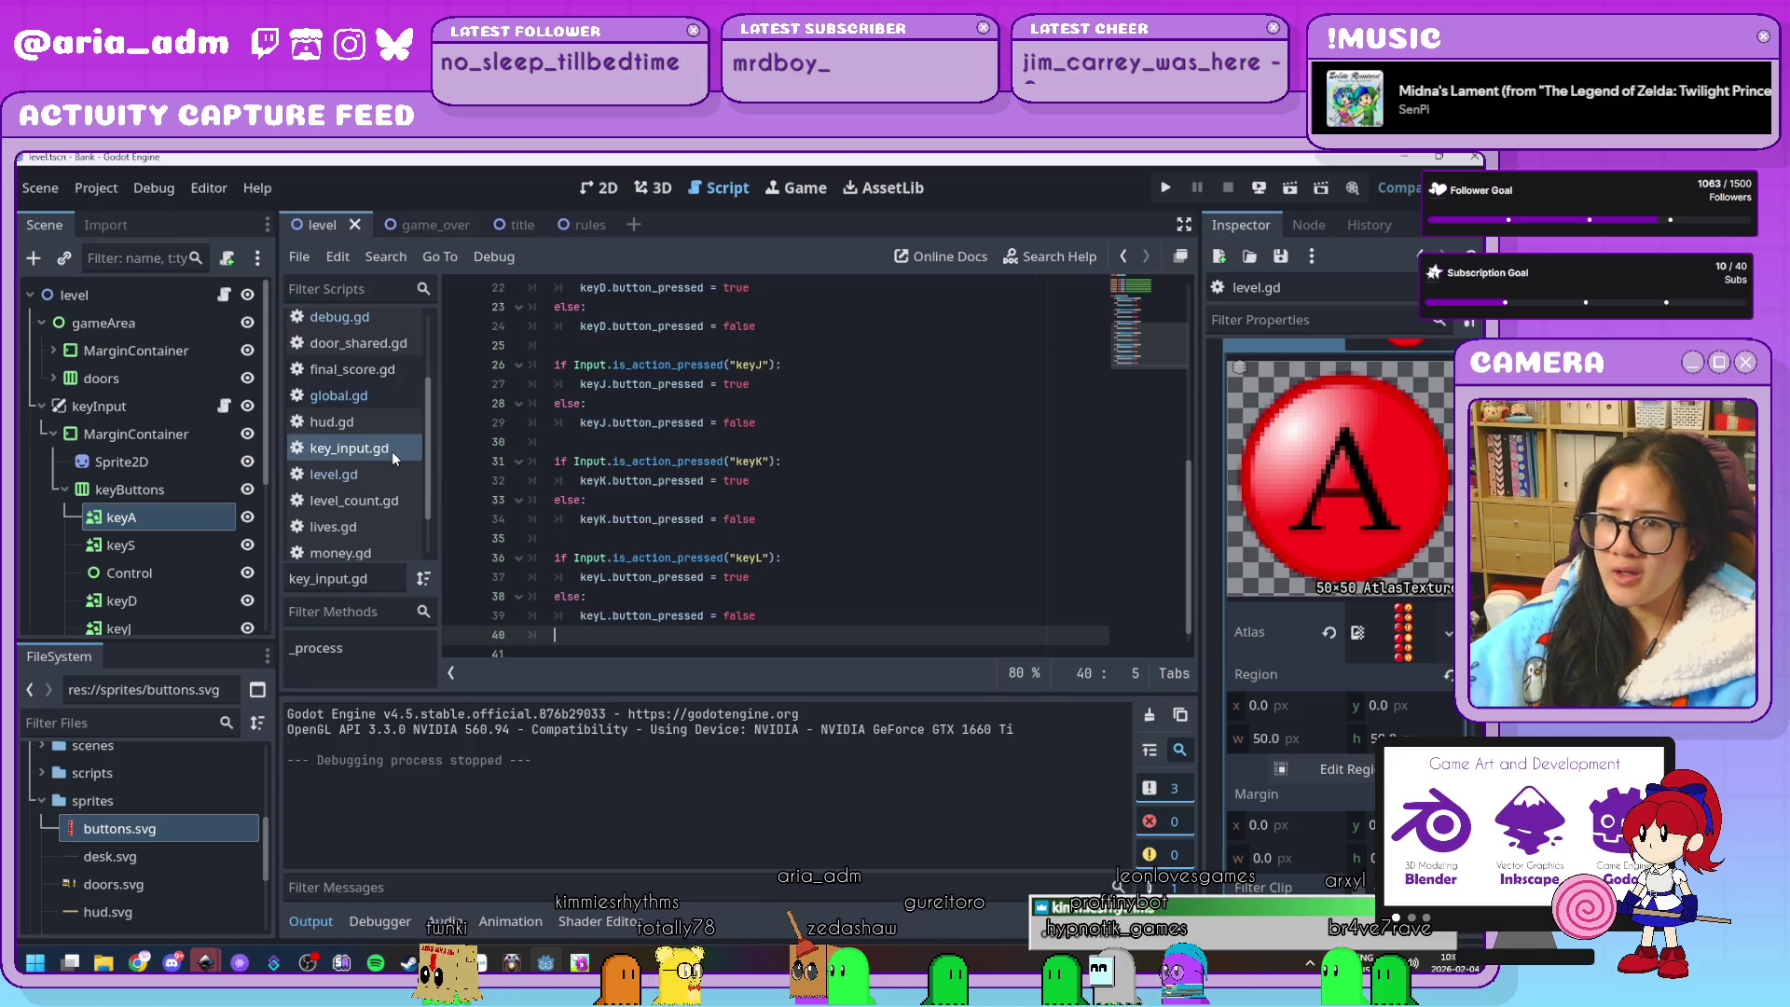
click(377, 501)
scroll(354, 485, up, 2)
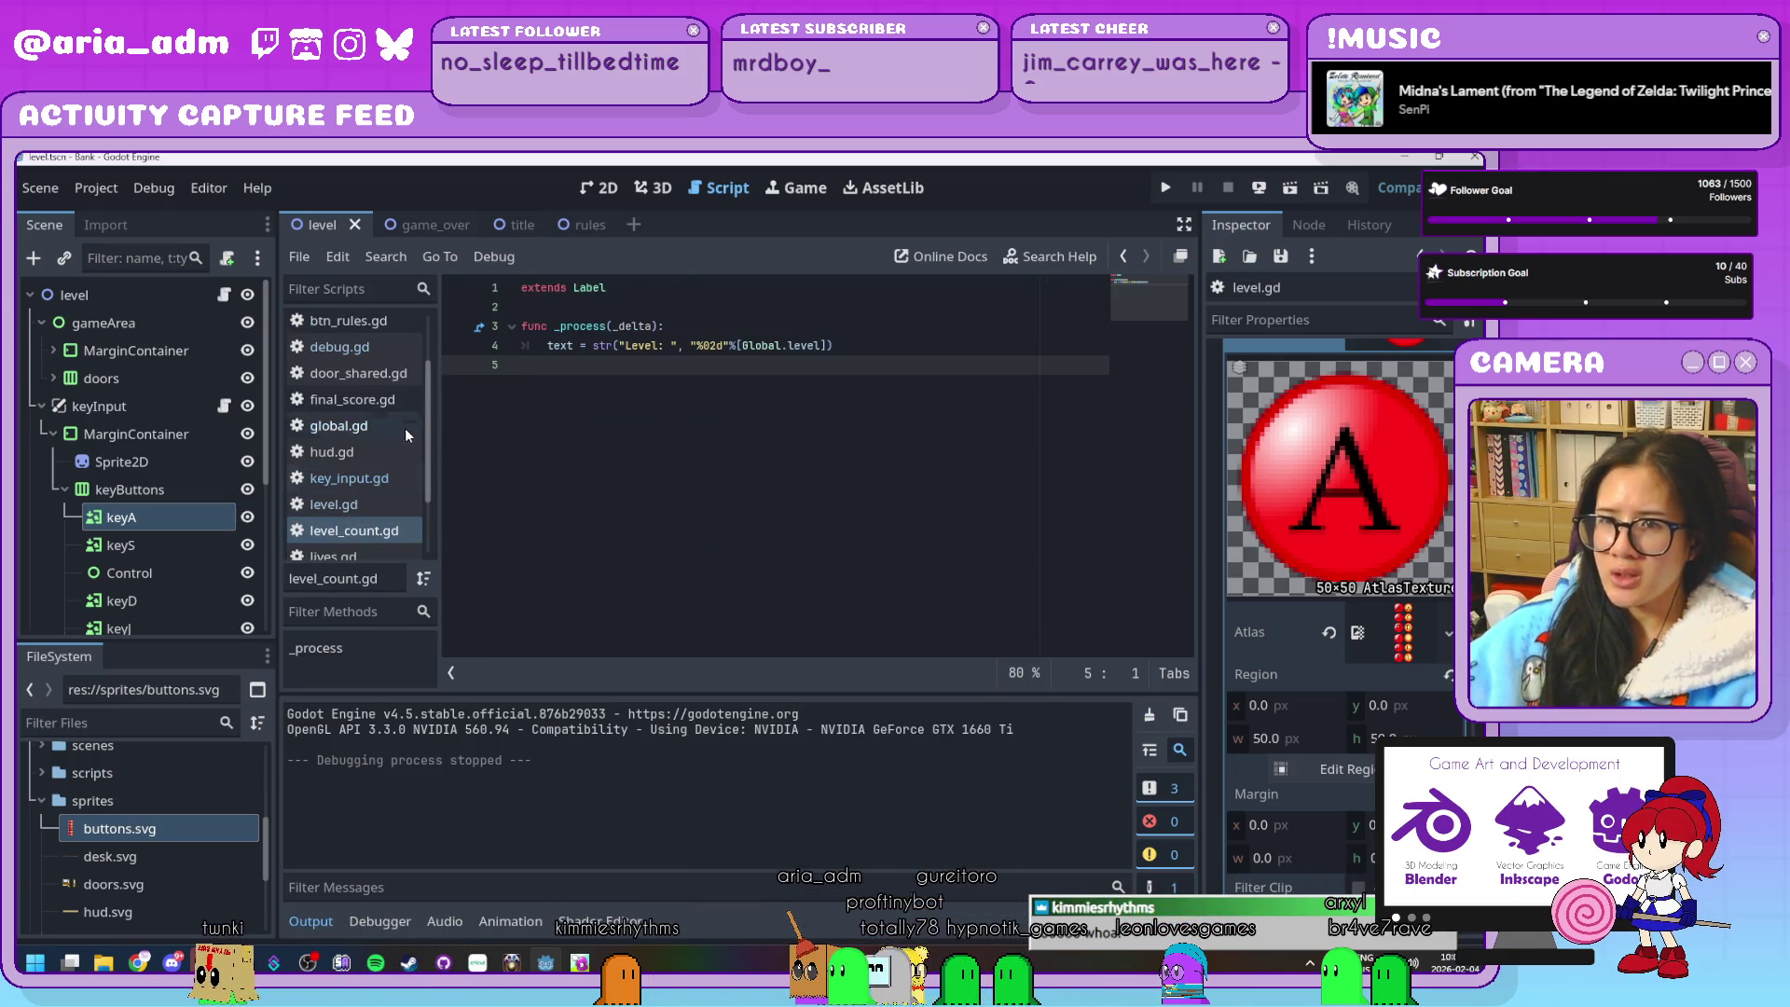
click(394, 410)
scroll(382, 448, up, 1)
scroll(371, 482, up, 2)
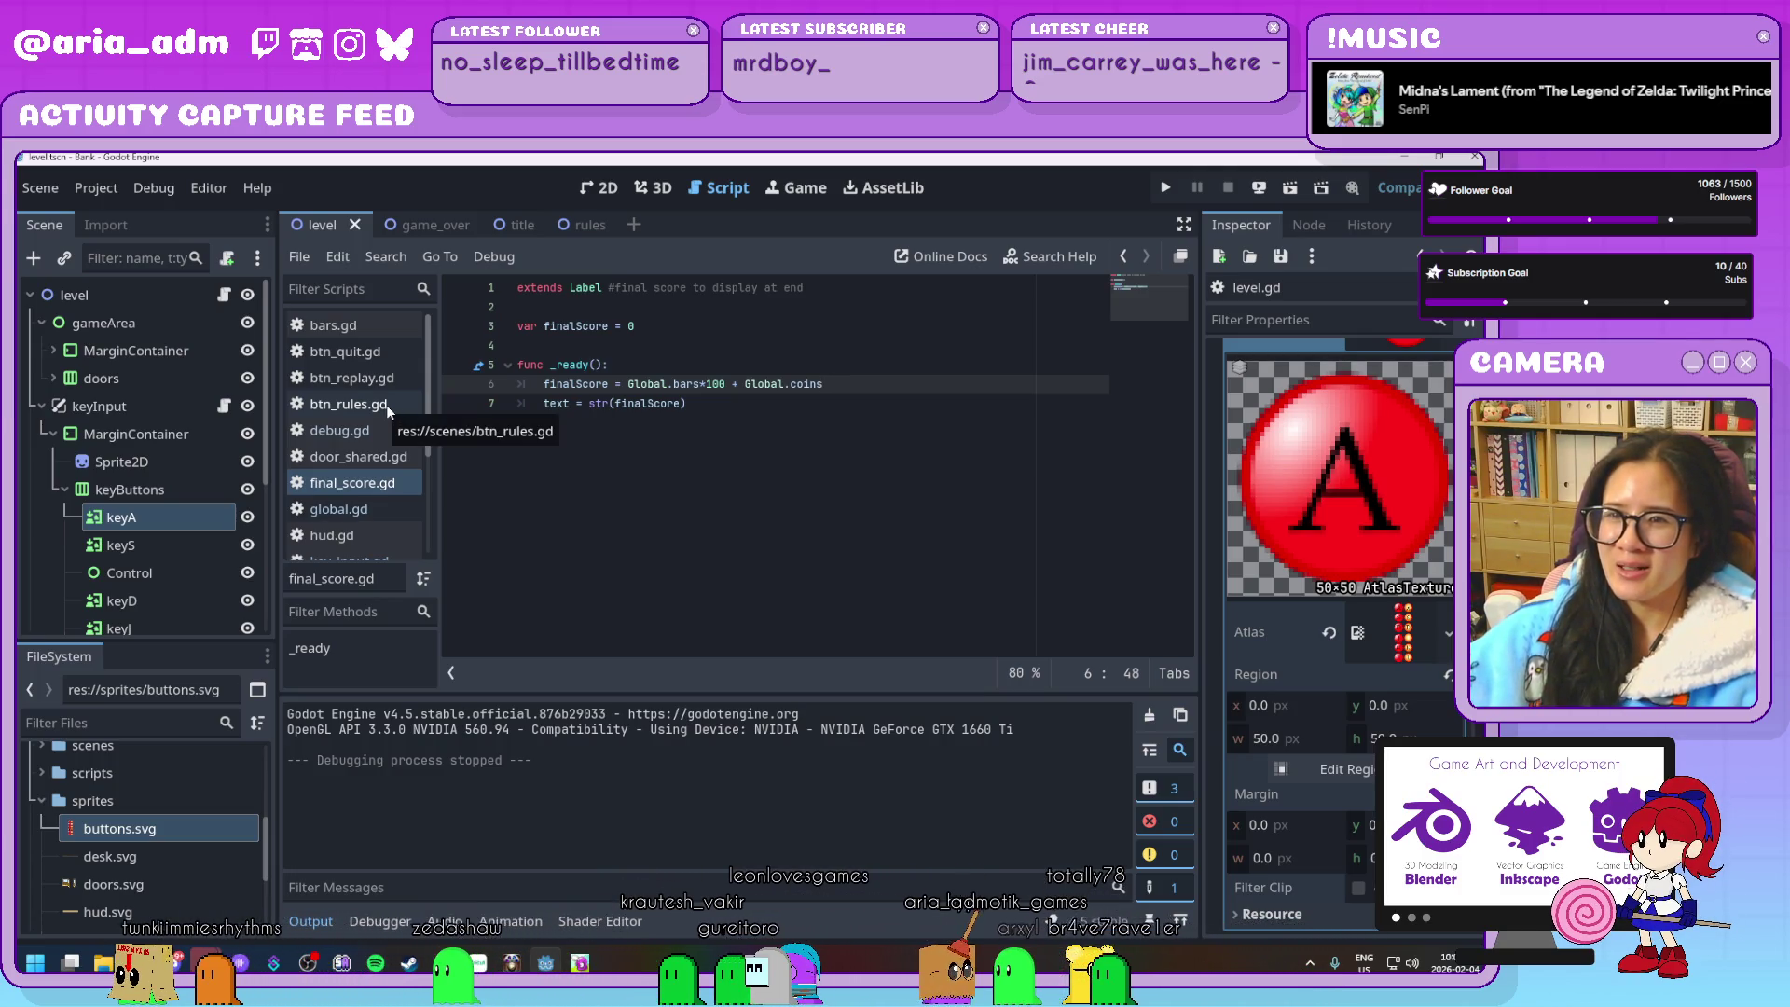
click(361, 456)
scroll(776, 532, down, 1)
Change line 121's robber condition to 'if rand_guest == 3 && Global.score >= 20:'
click(763, 603)
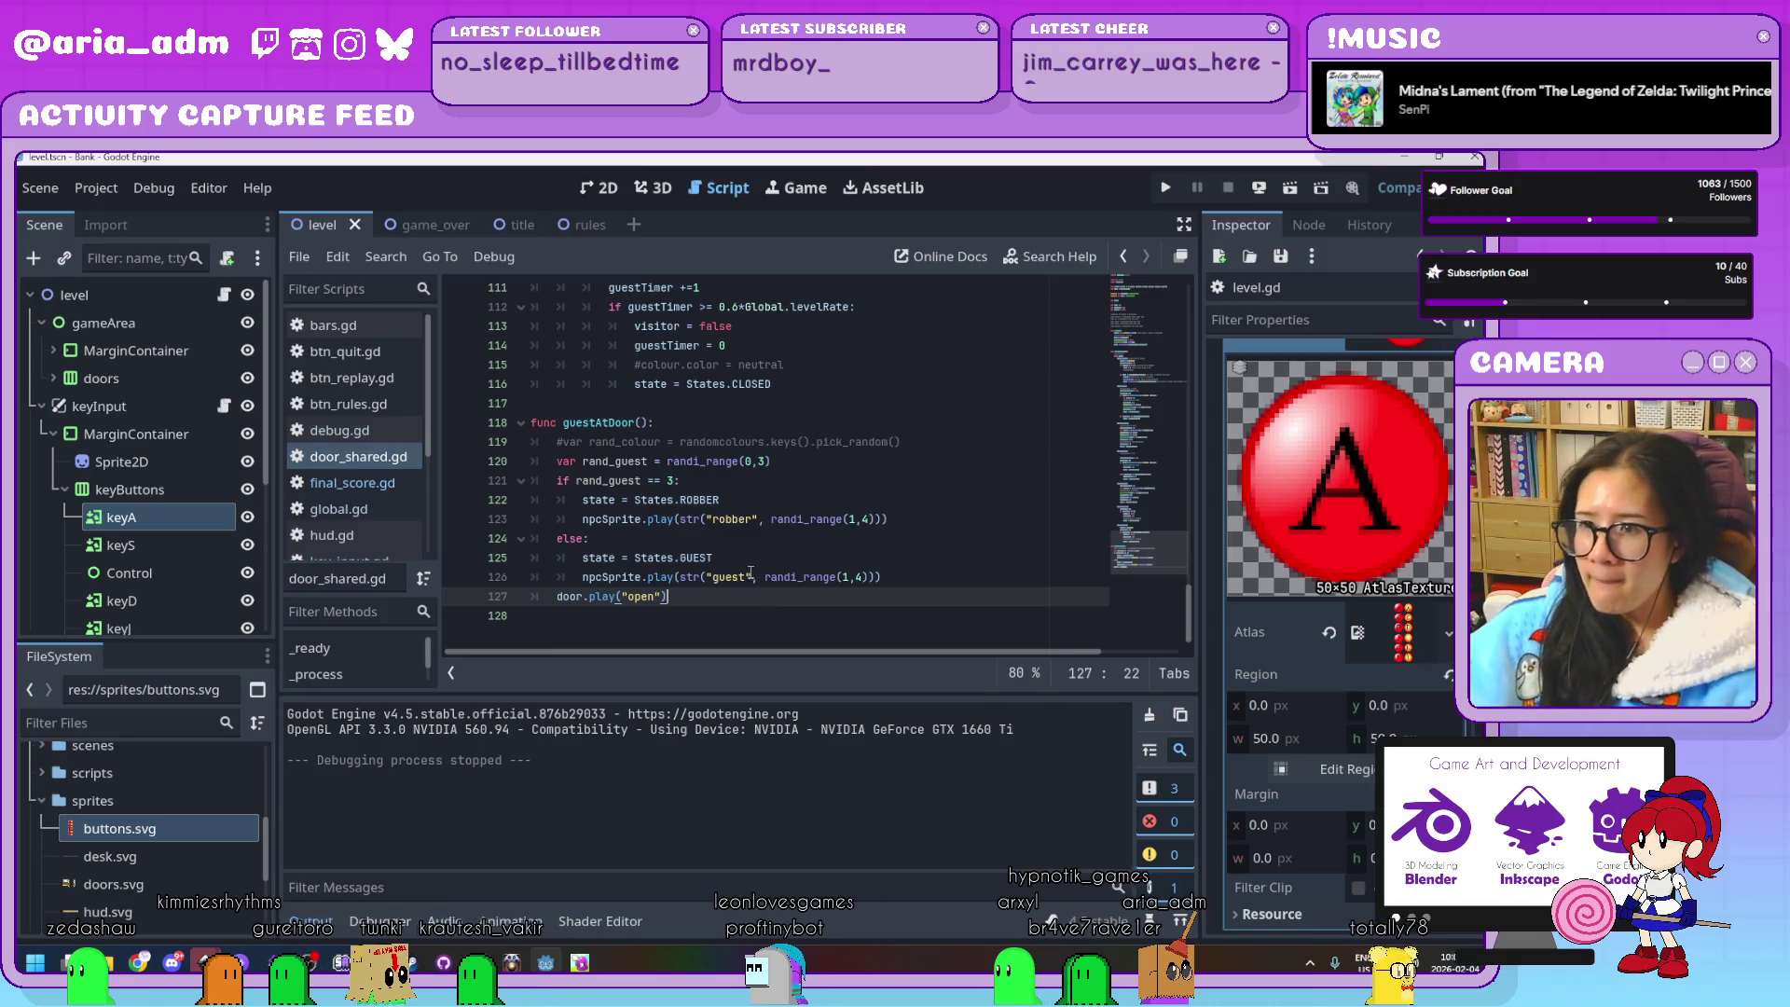
click(675, 482)
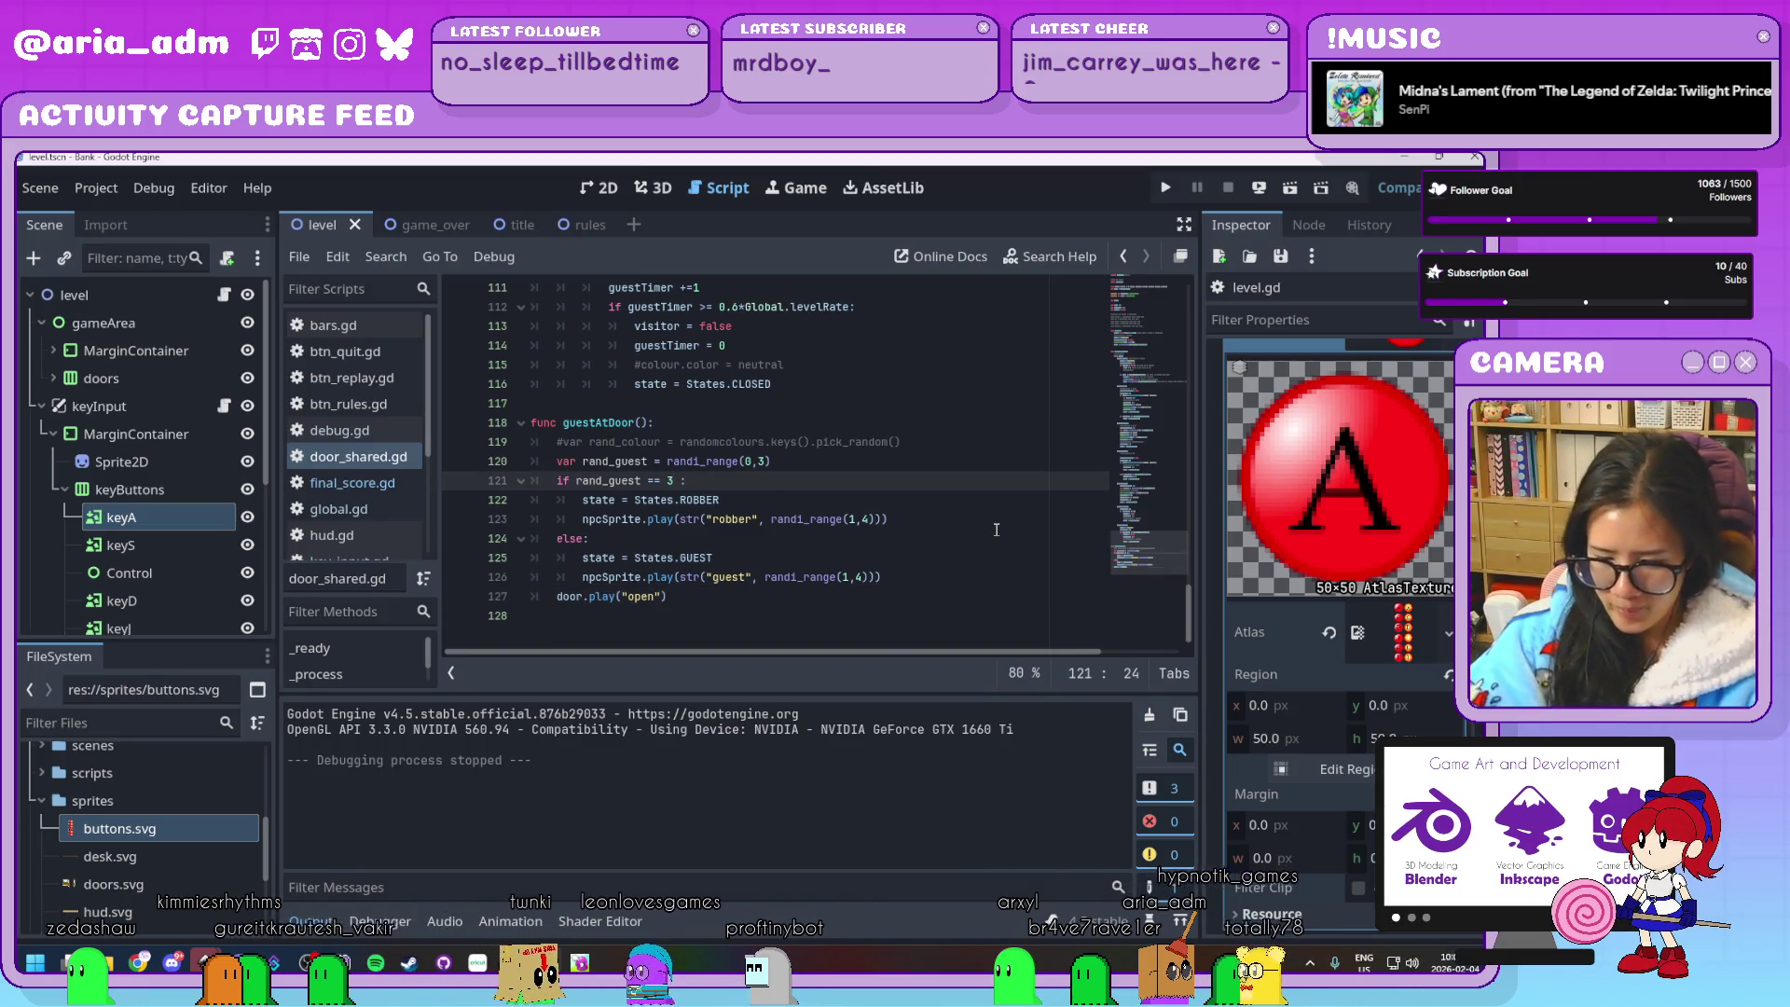
text(&&)
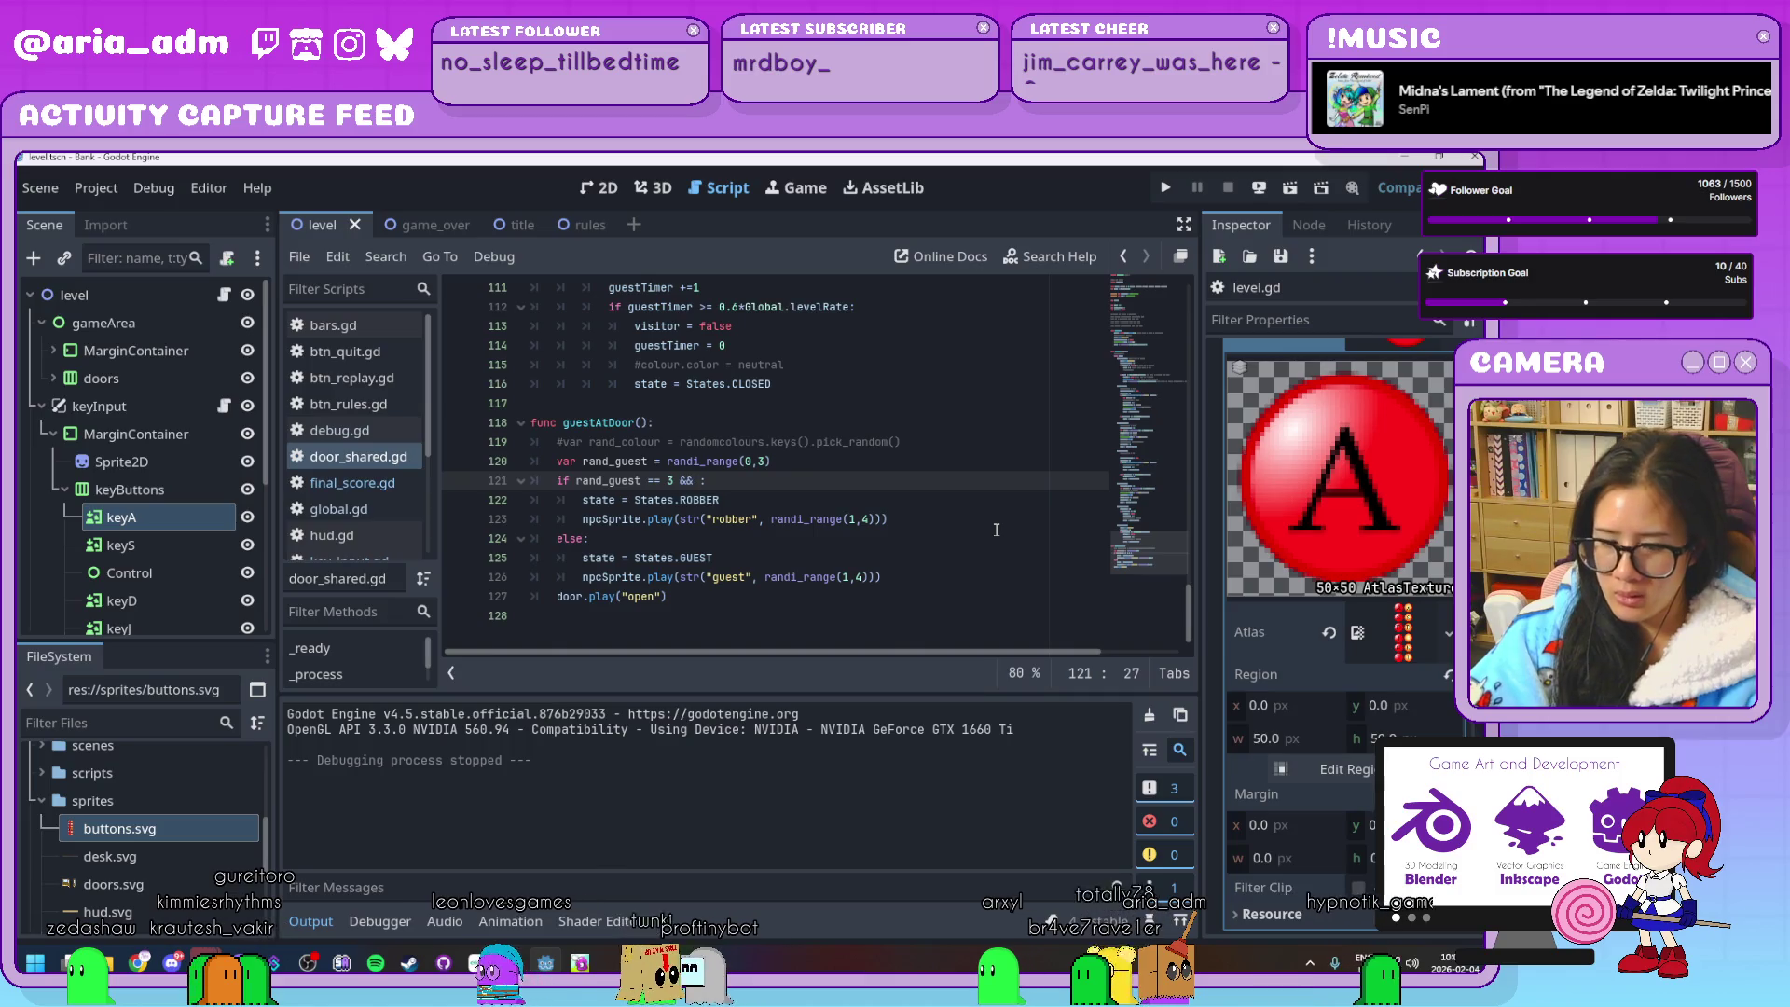
text( global)
text(.s)
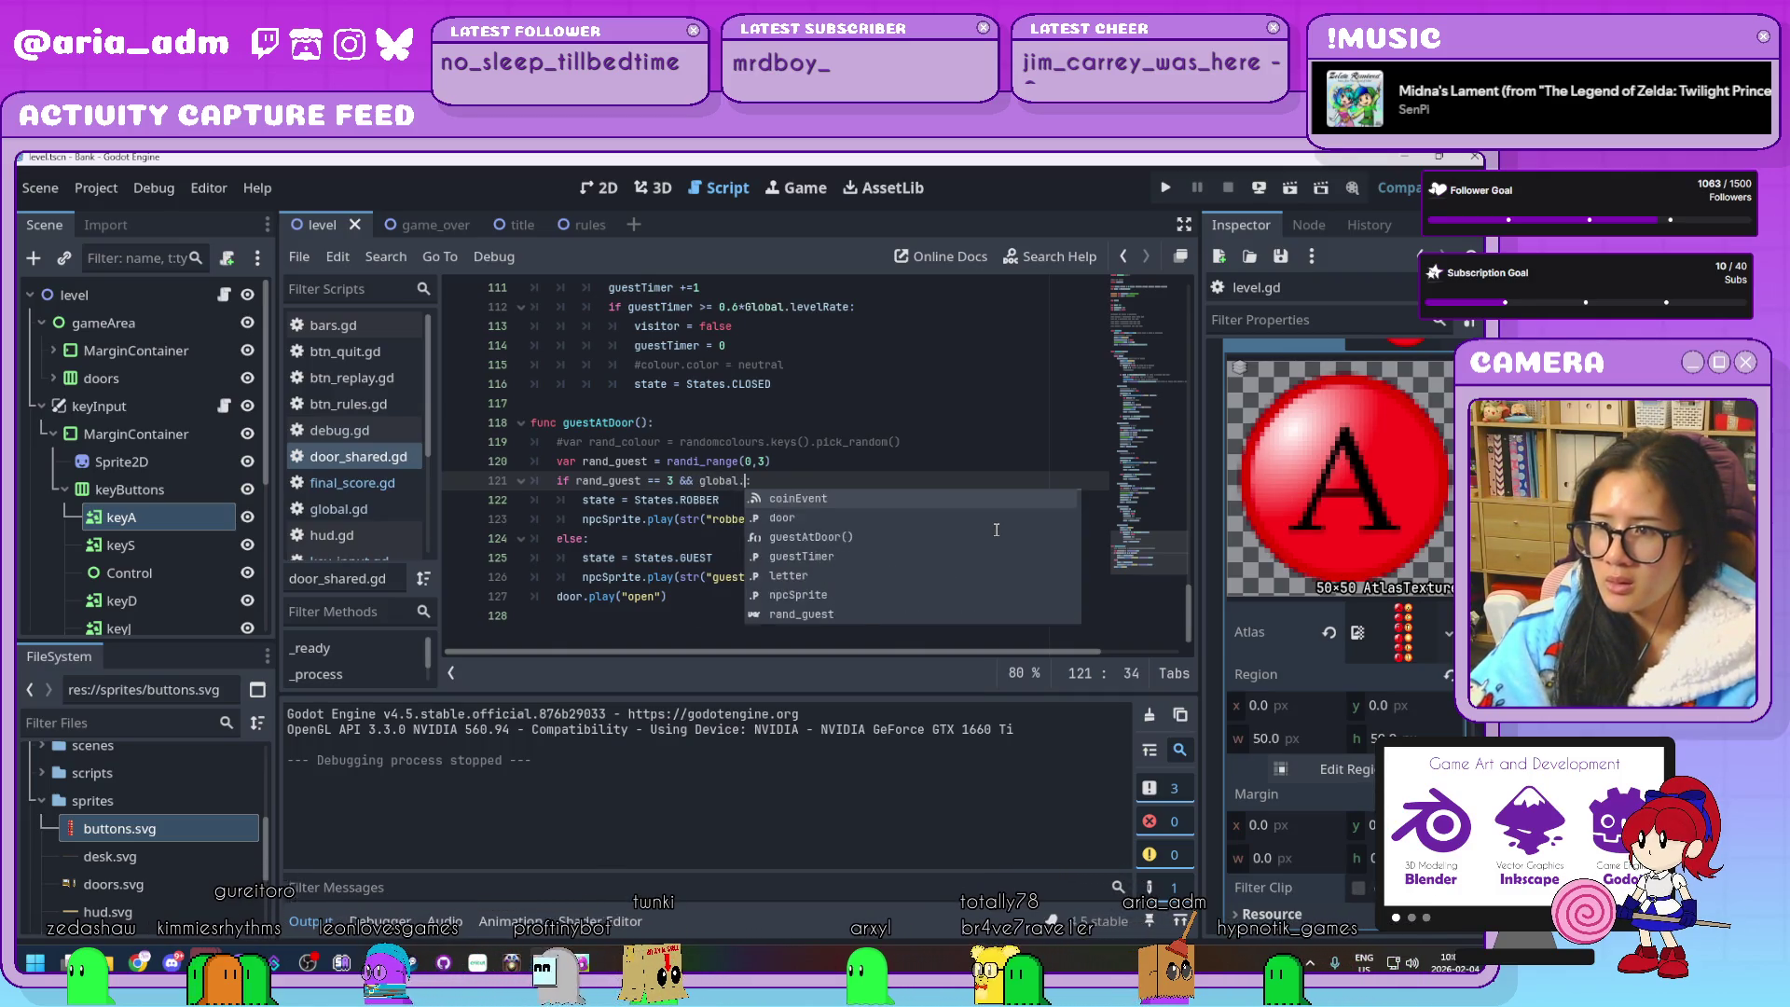
key(BackSpace)
key(BackSpace)
key(BackSpace)
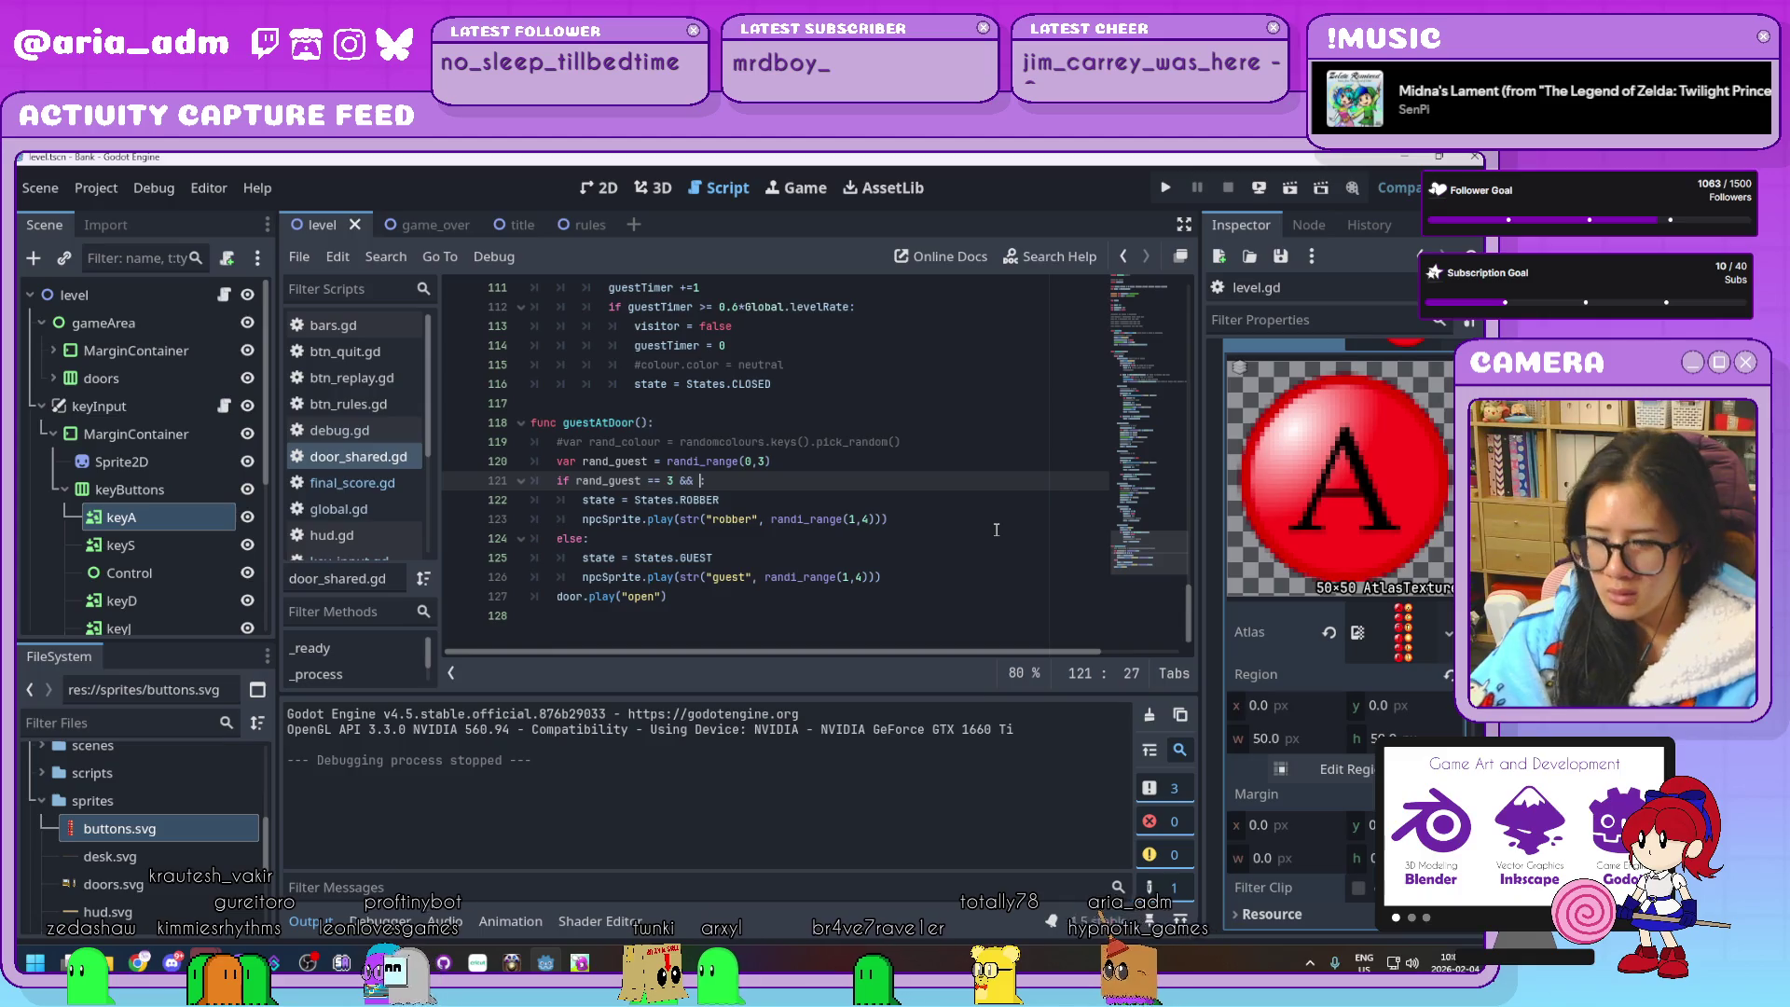
text(Global.score >=)
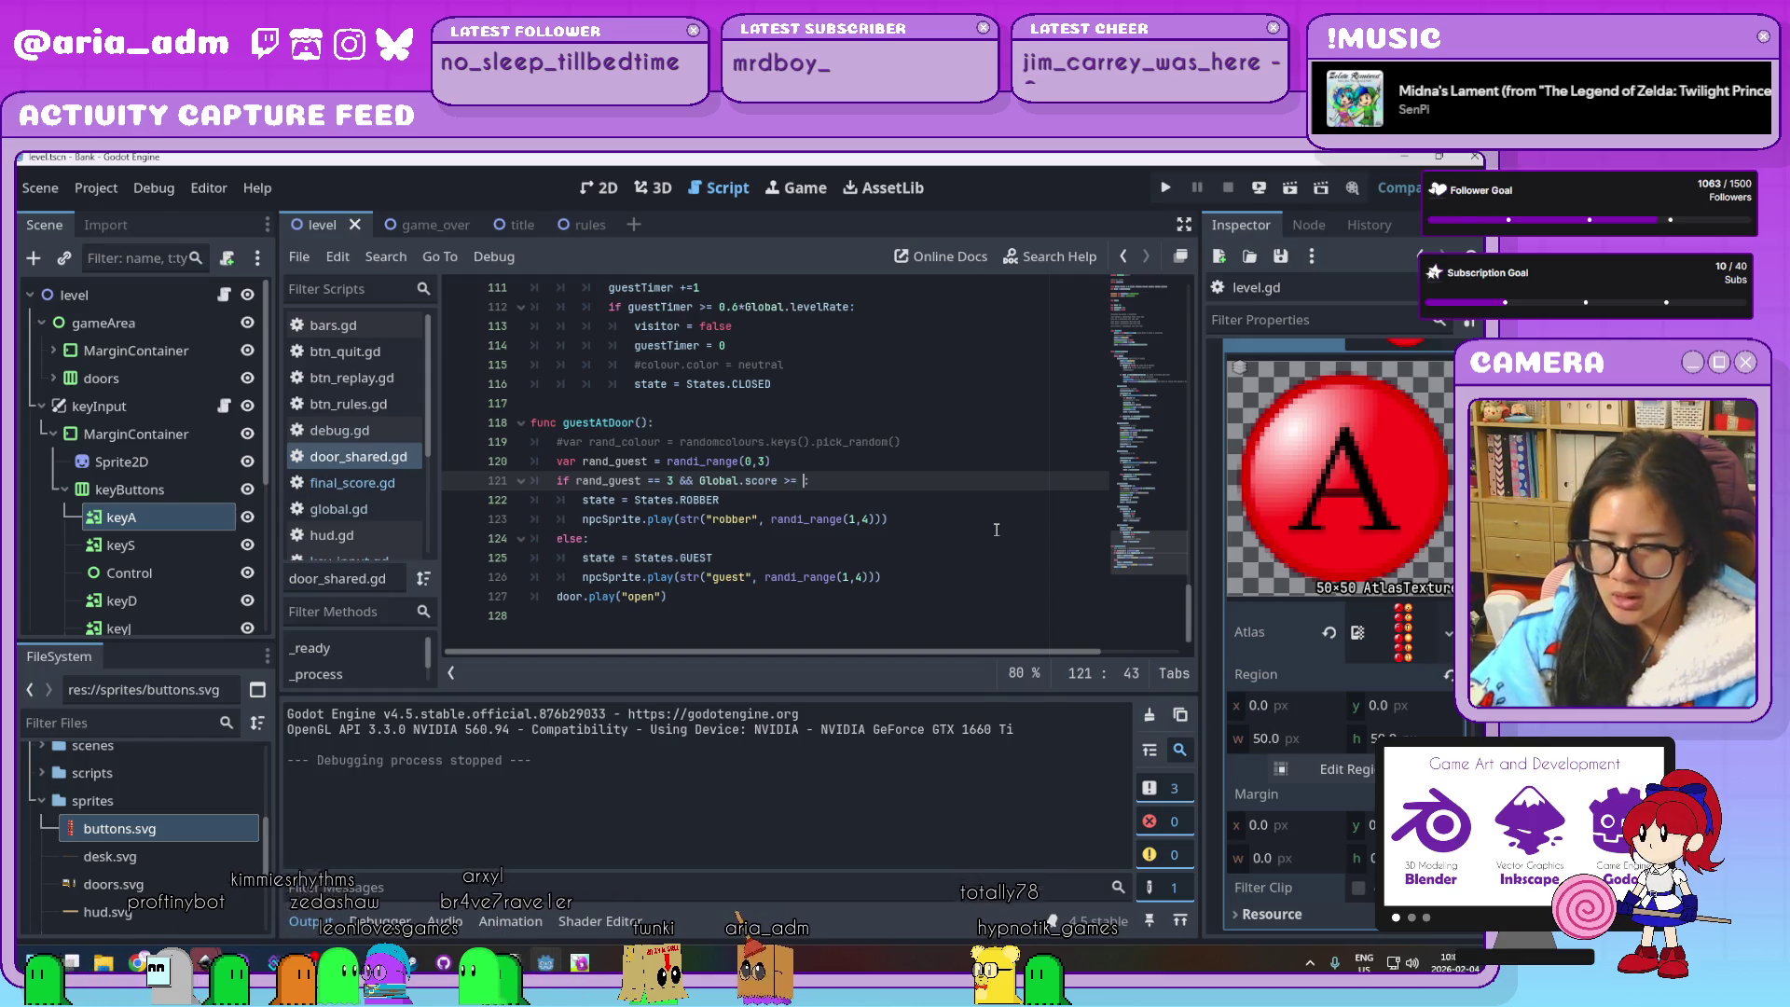
key(ctrl+space)
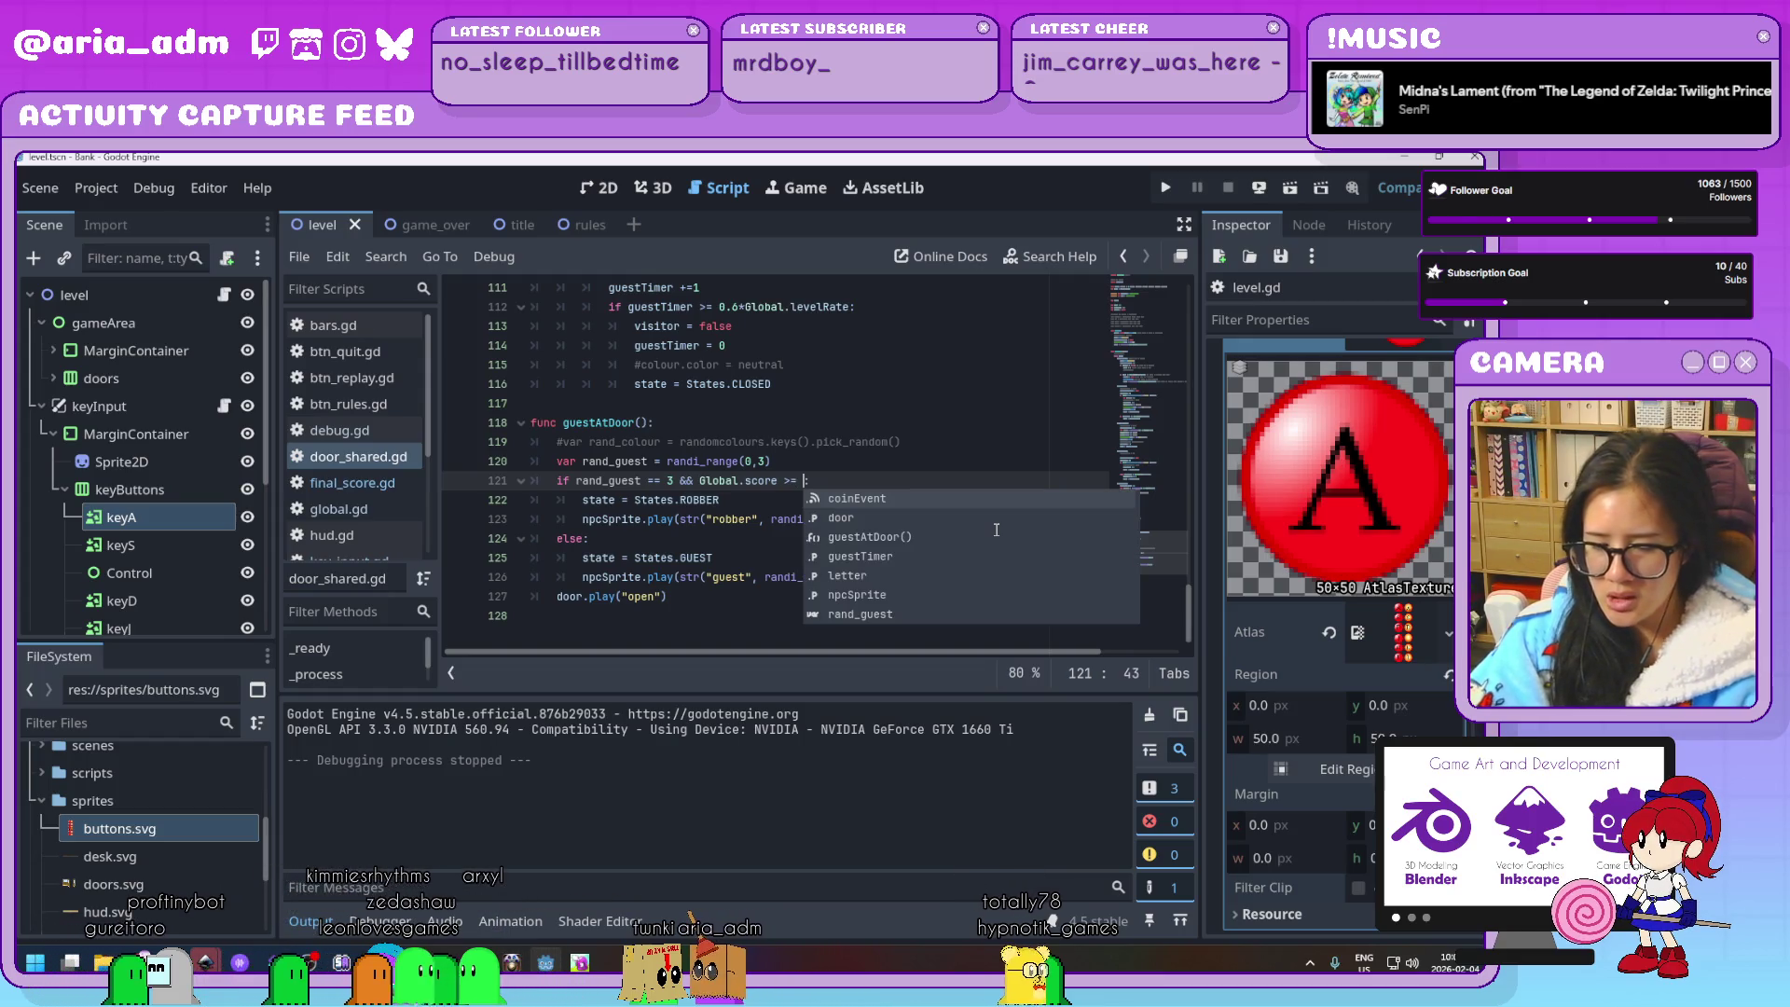
text(20:)
click(969, 596)
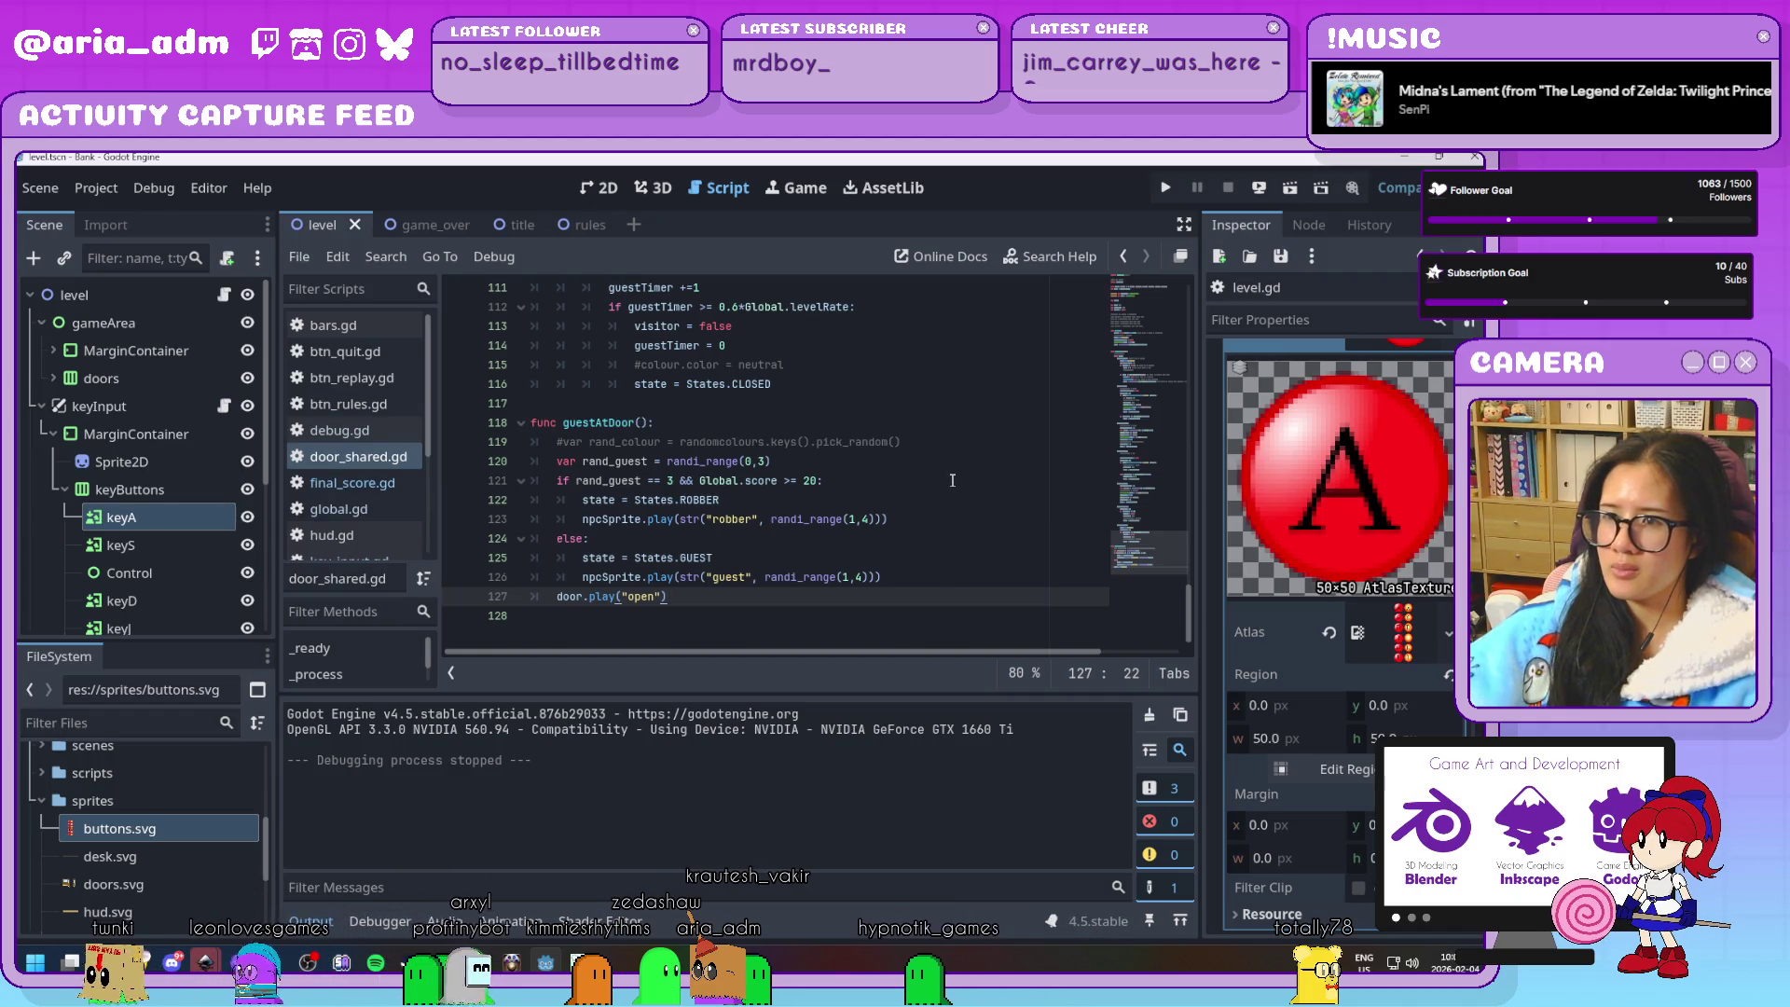
Run the game with F5, serve the door 3 customer with D, then close it
scroll(952, 479, up, 20)
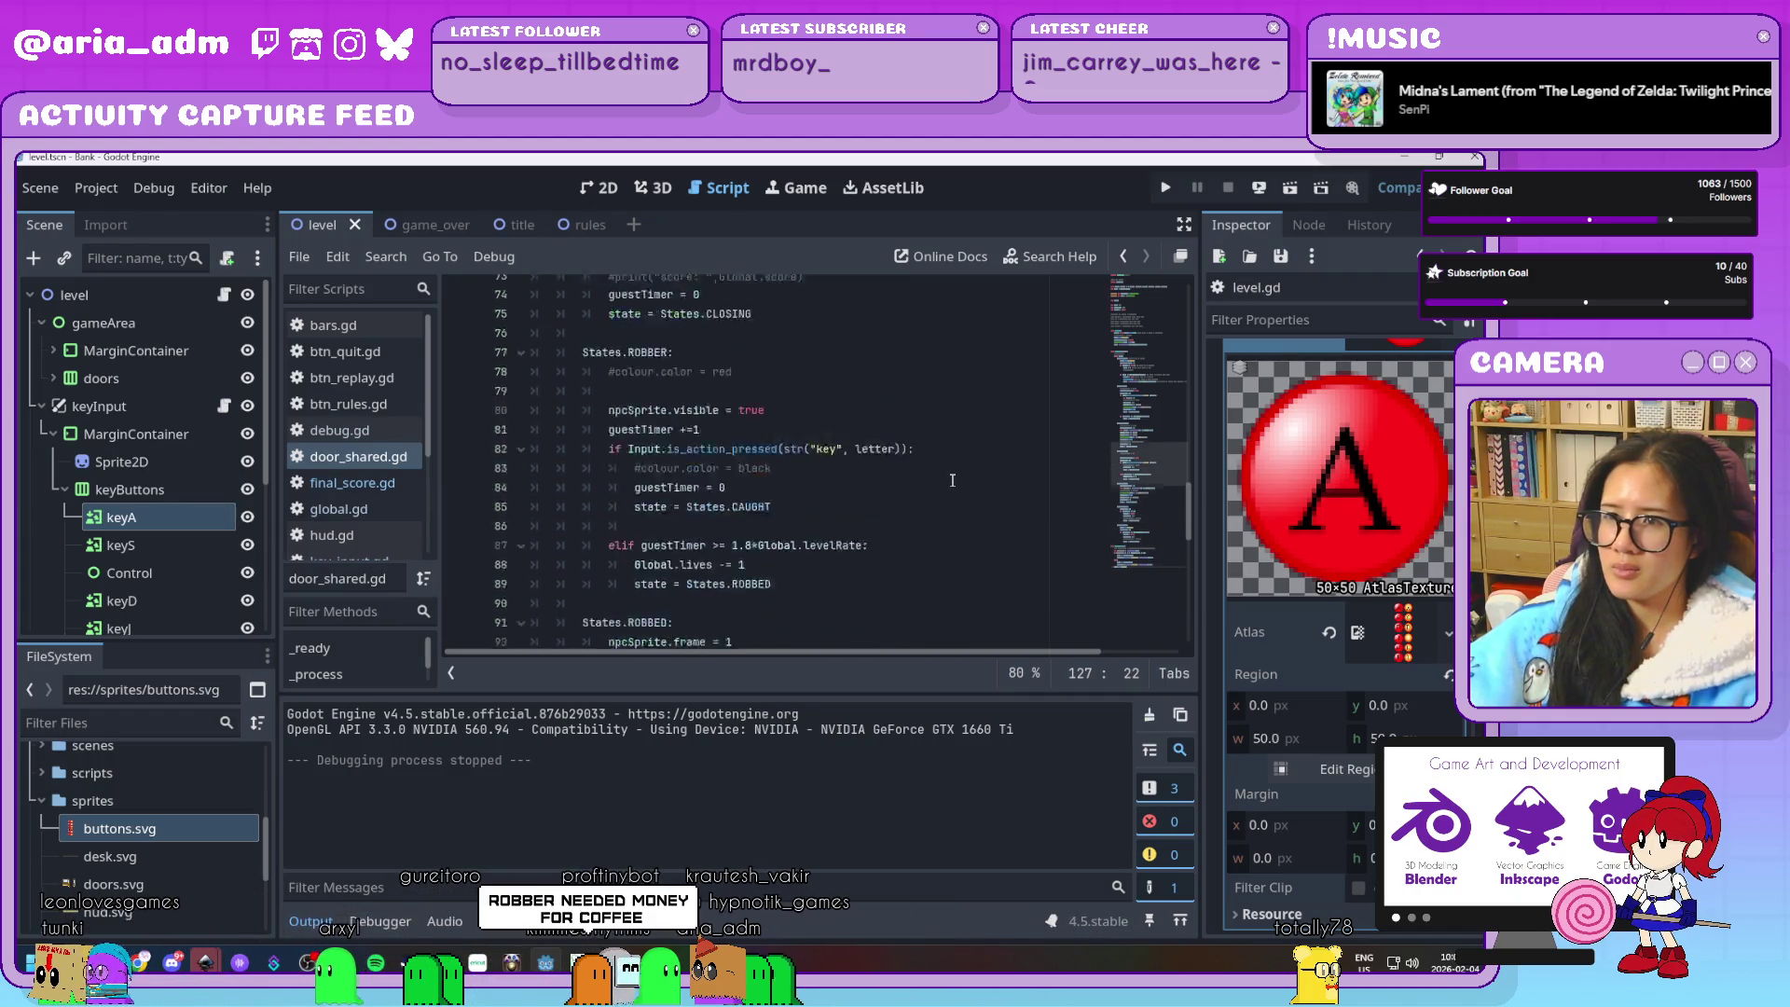
scroll(952, 479, up, 5)
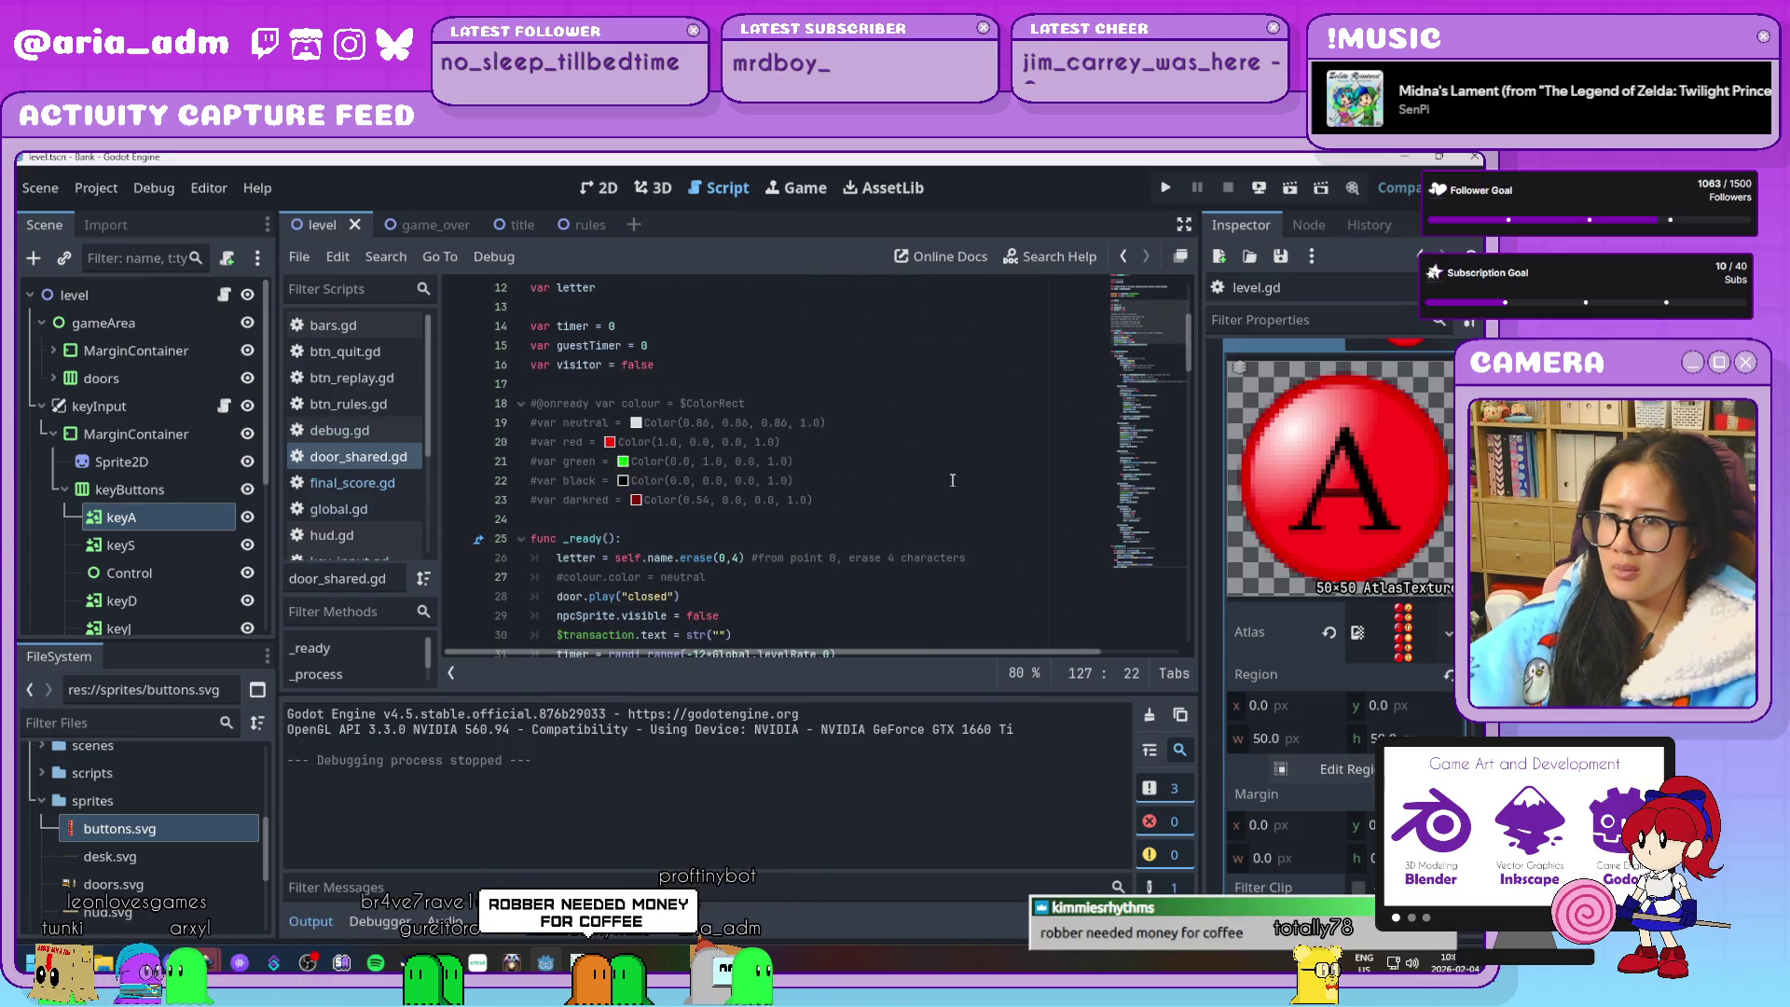
scroll(952, 480, up, 4)
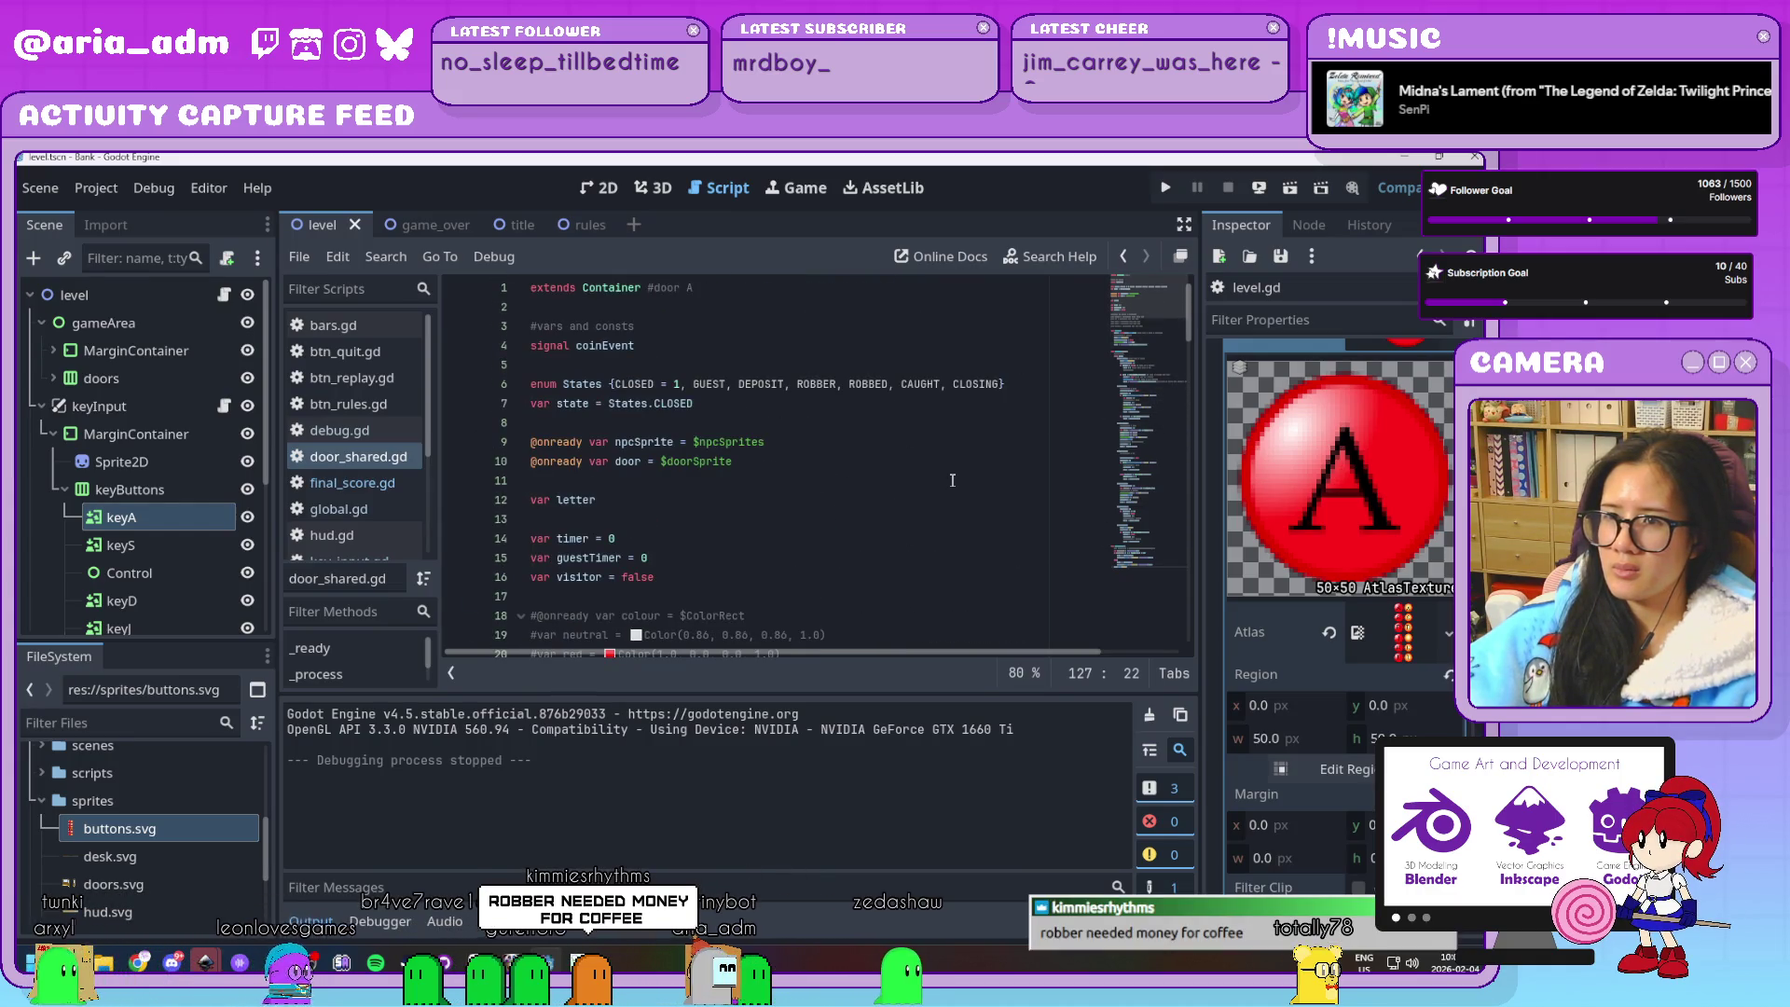
scroll(951, 480, down, 6)
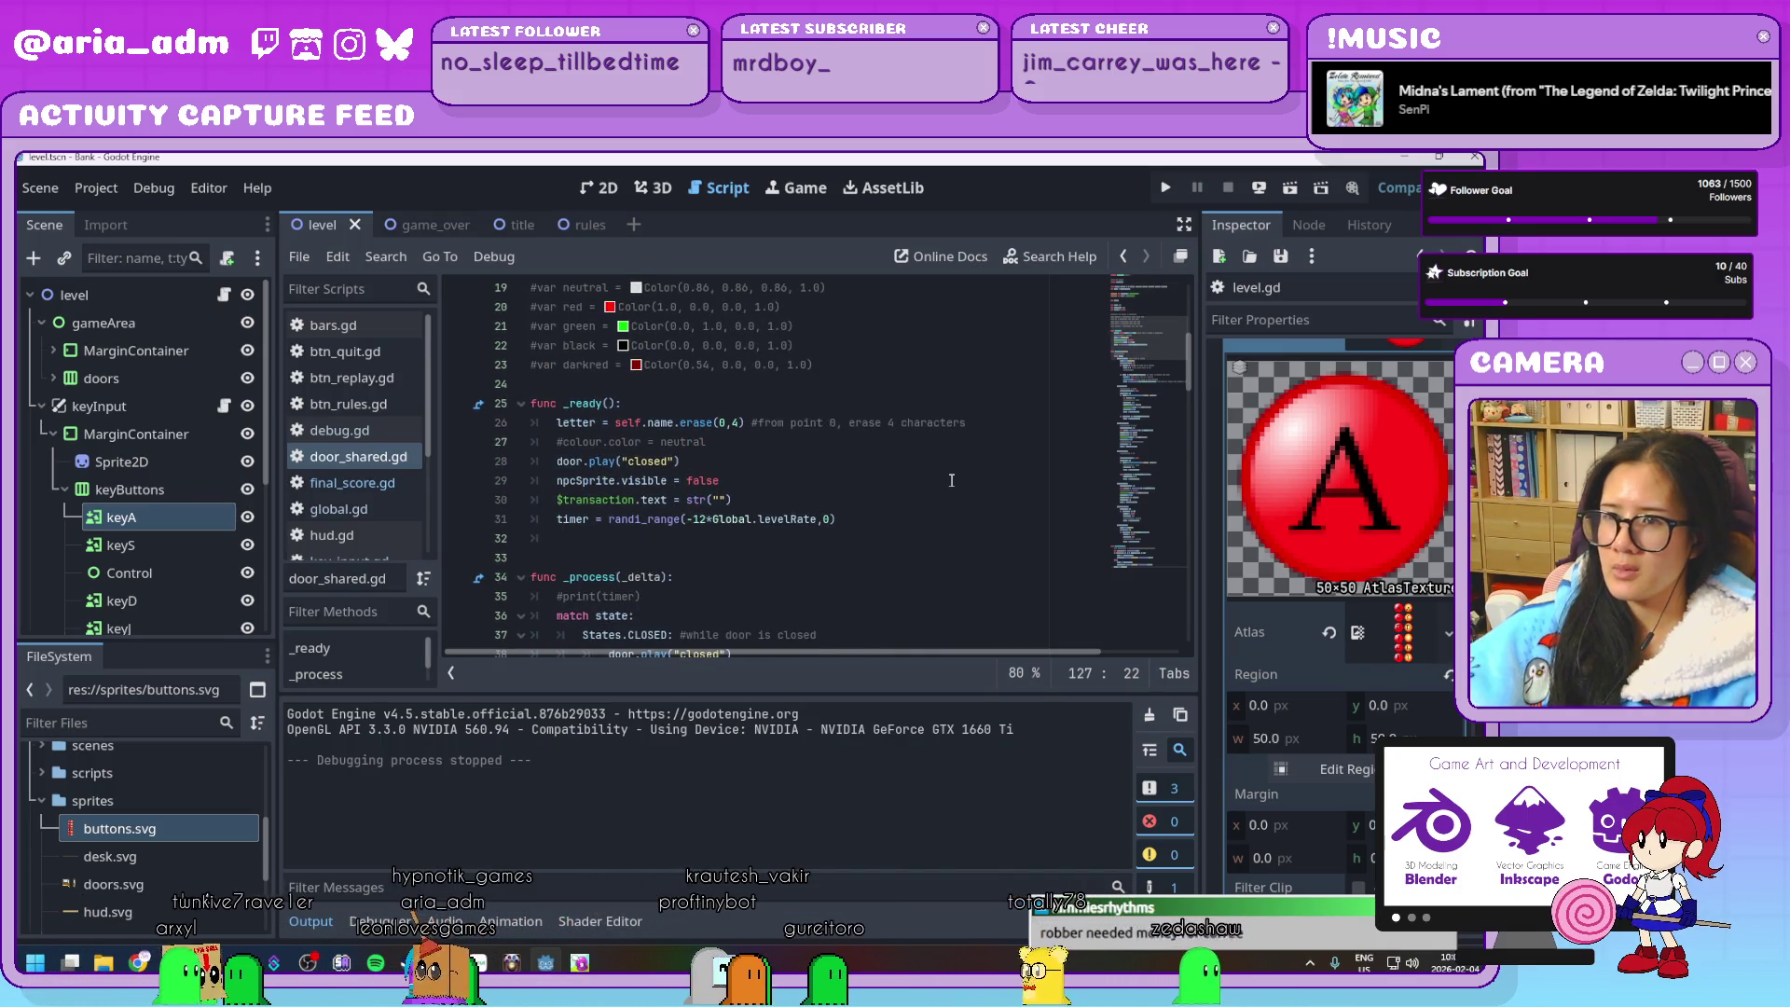
key(F5)
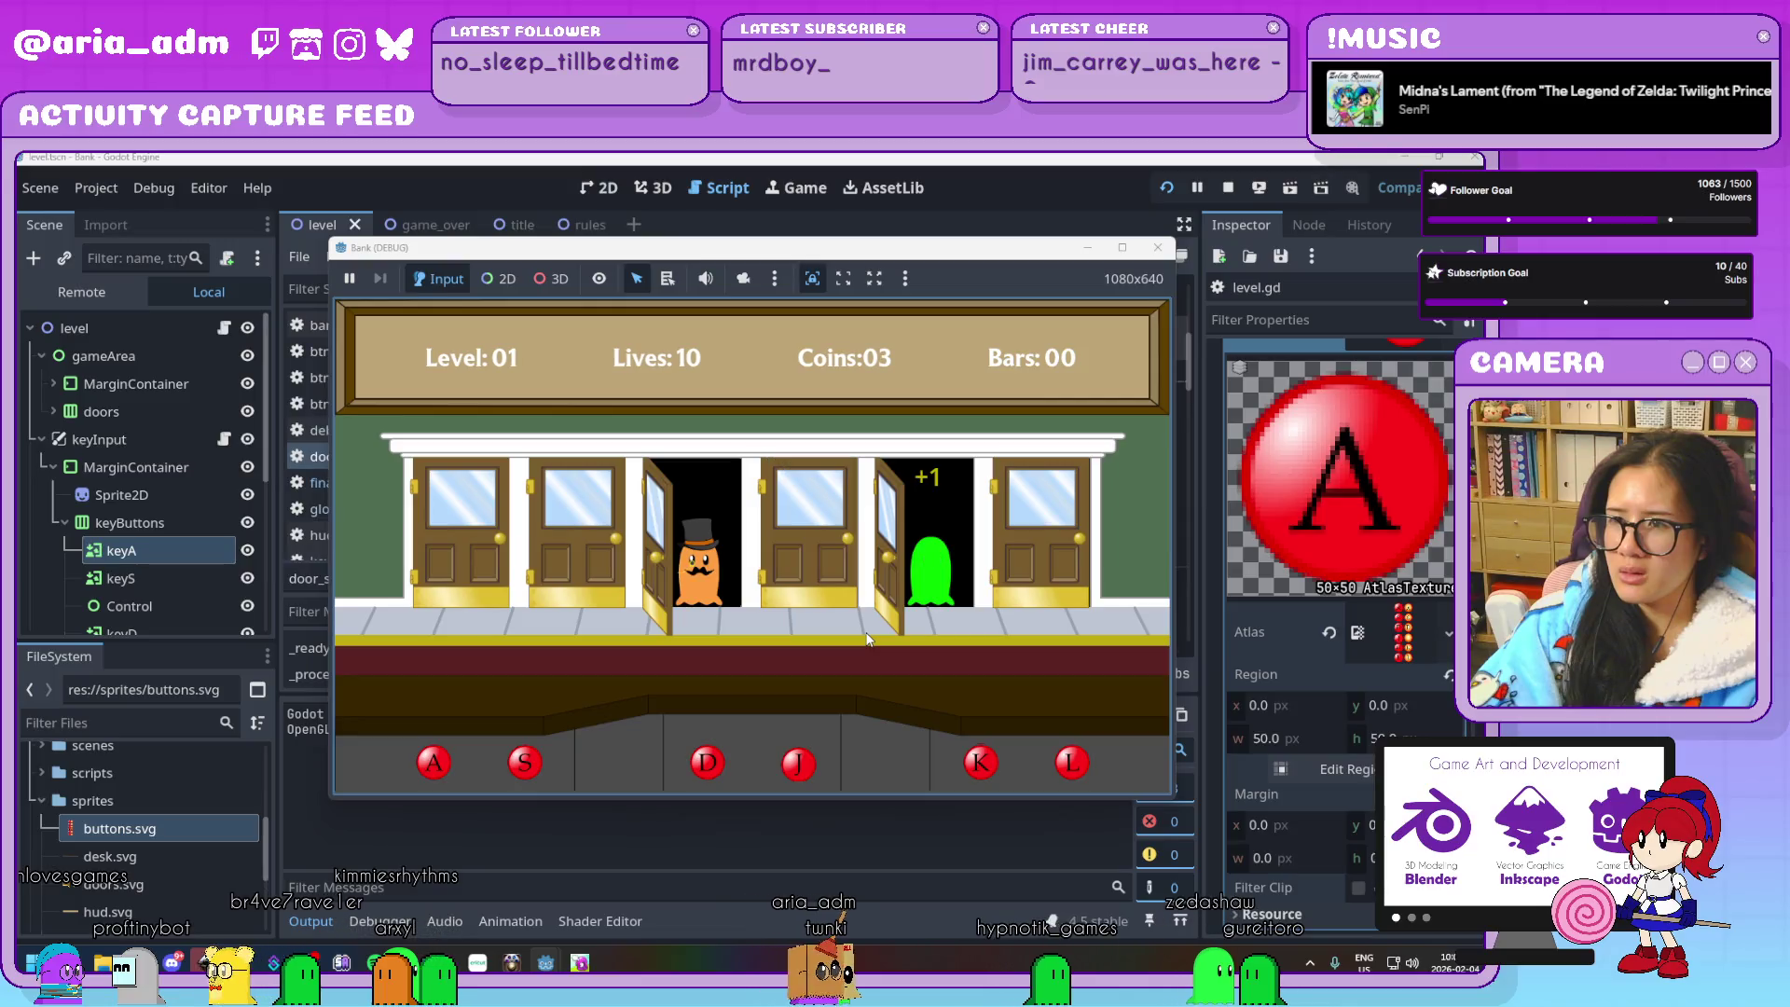
key(d)
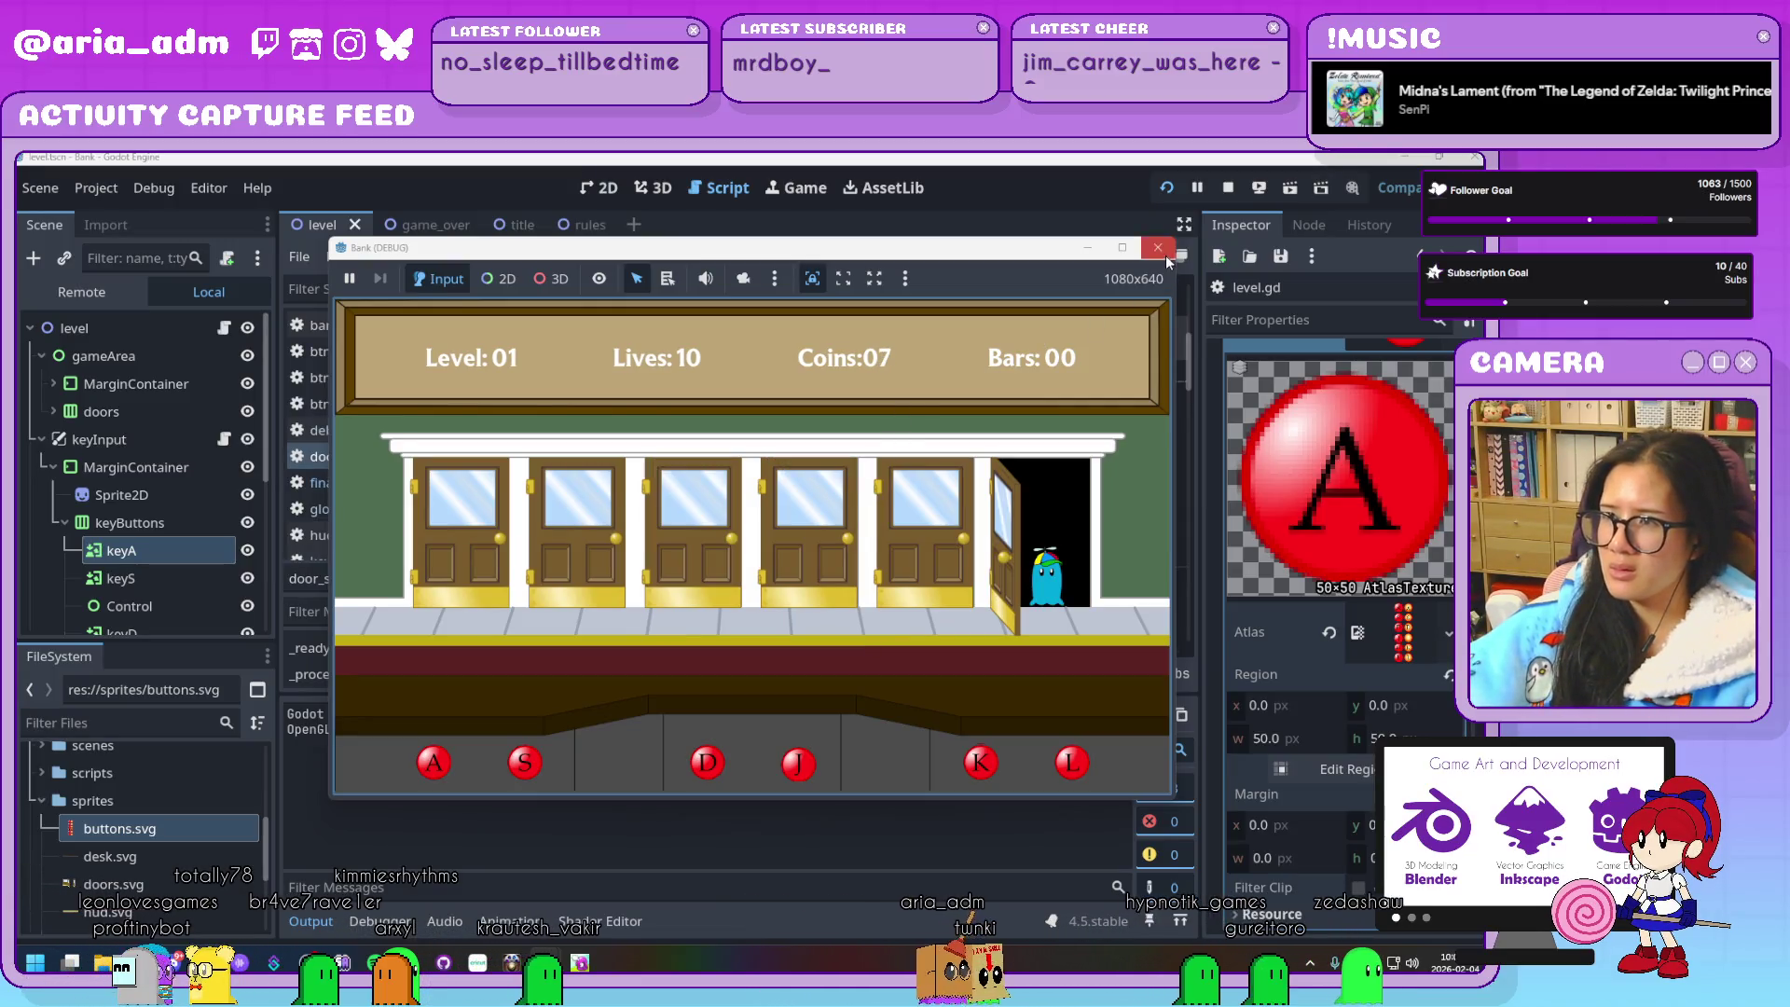
click(1163, 252)
scroll(748, 500, down, 2)
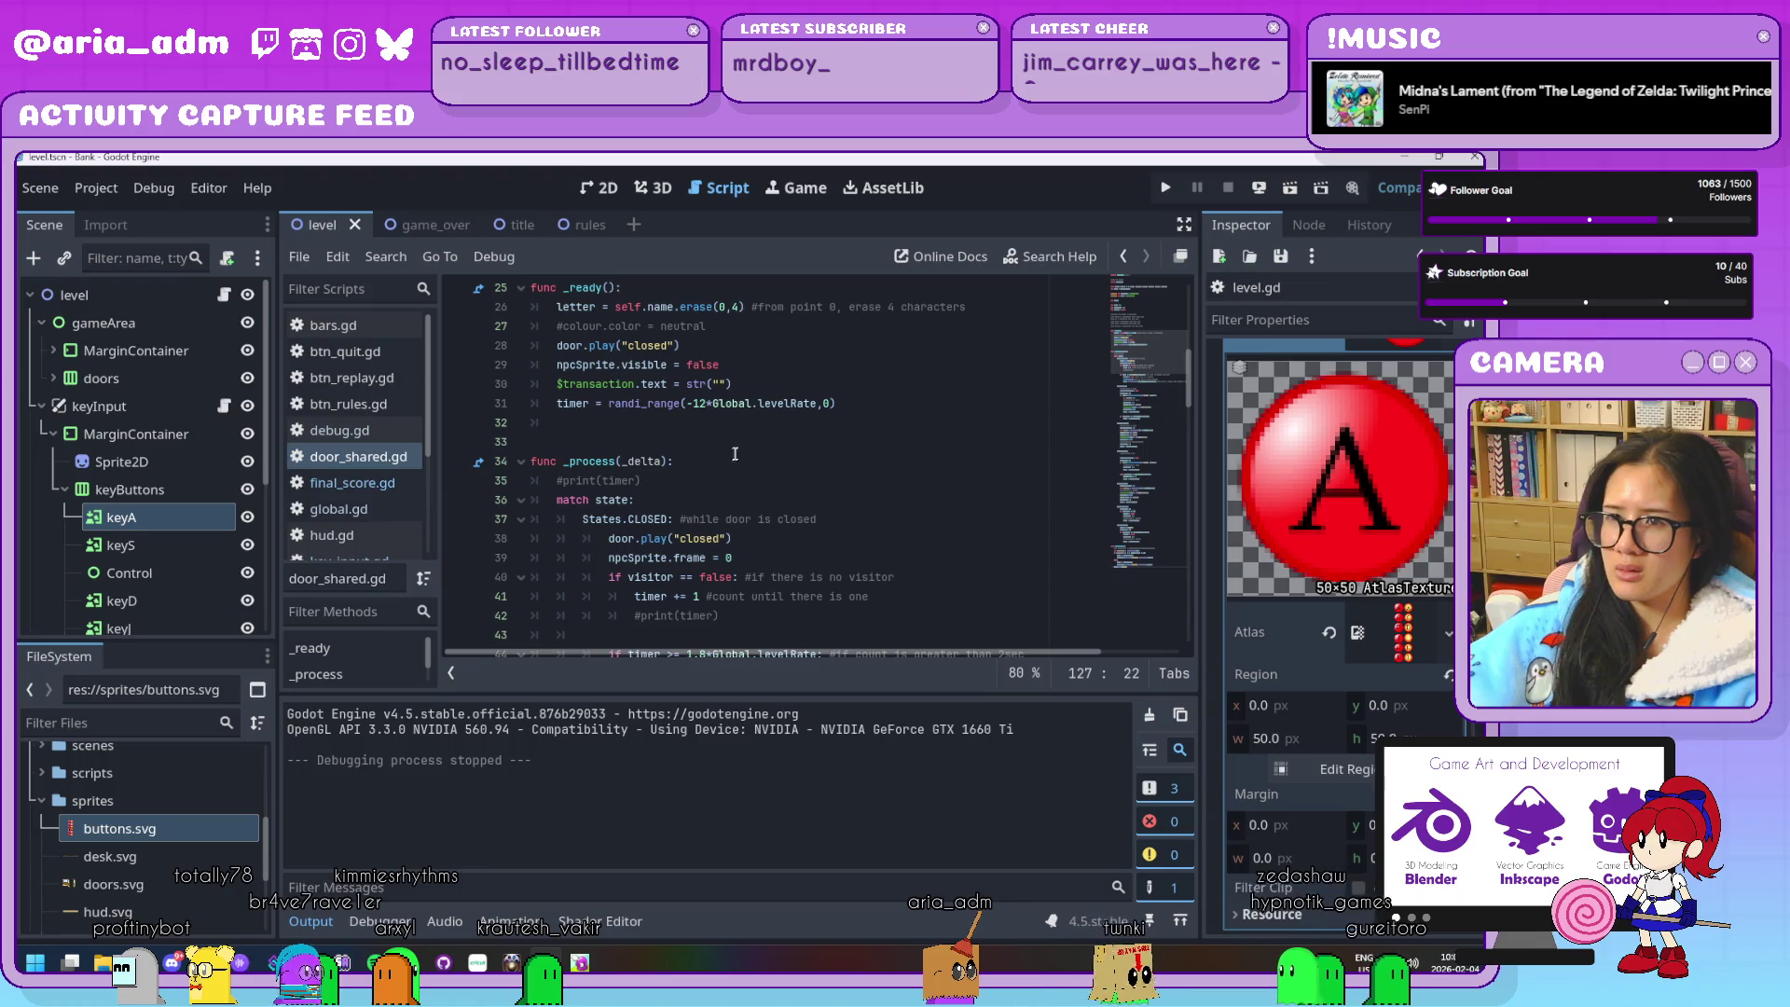
Uncomment the timer print statement on line 35
click(563, 479)
key(BackSpace)
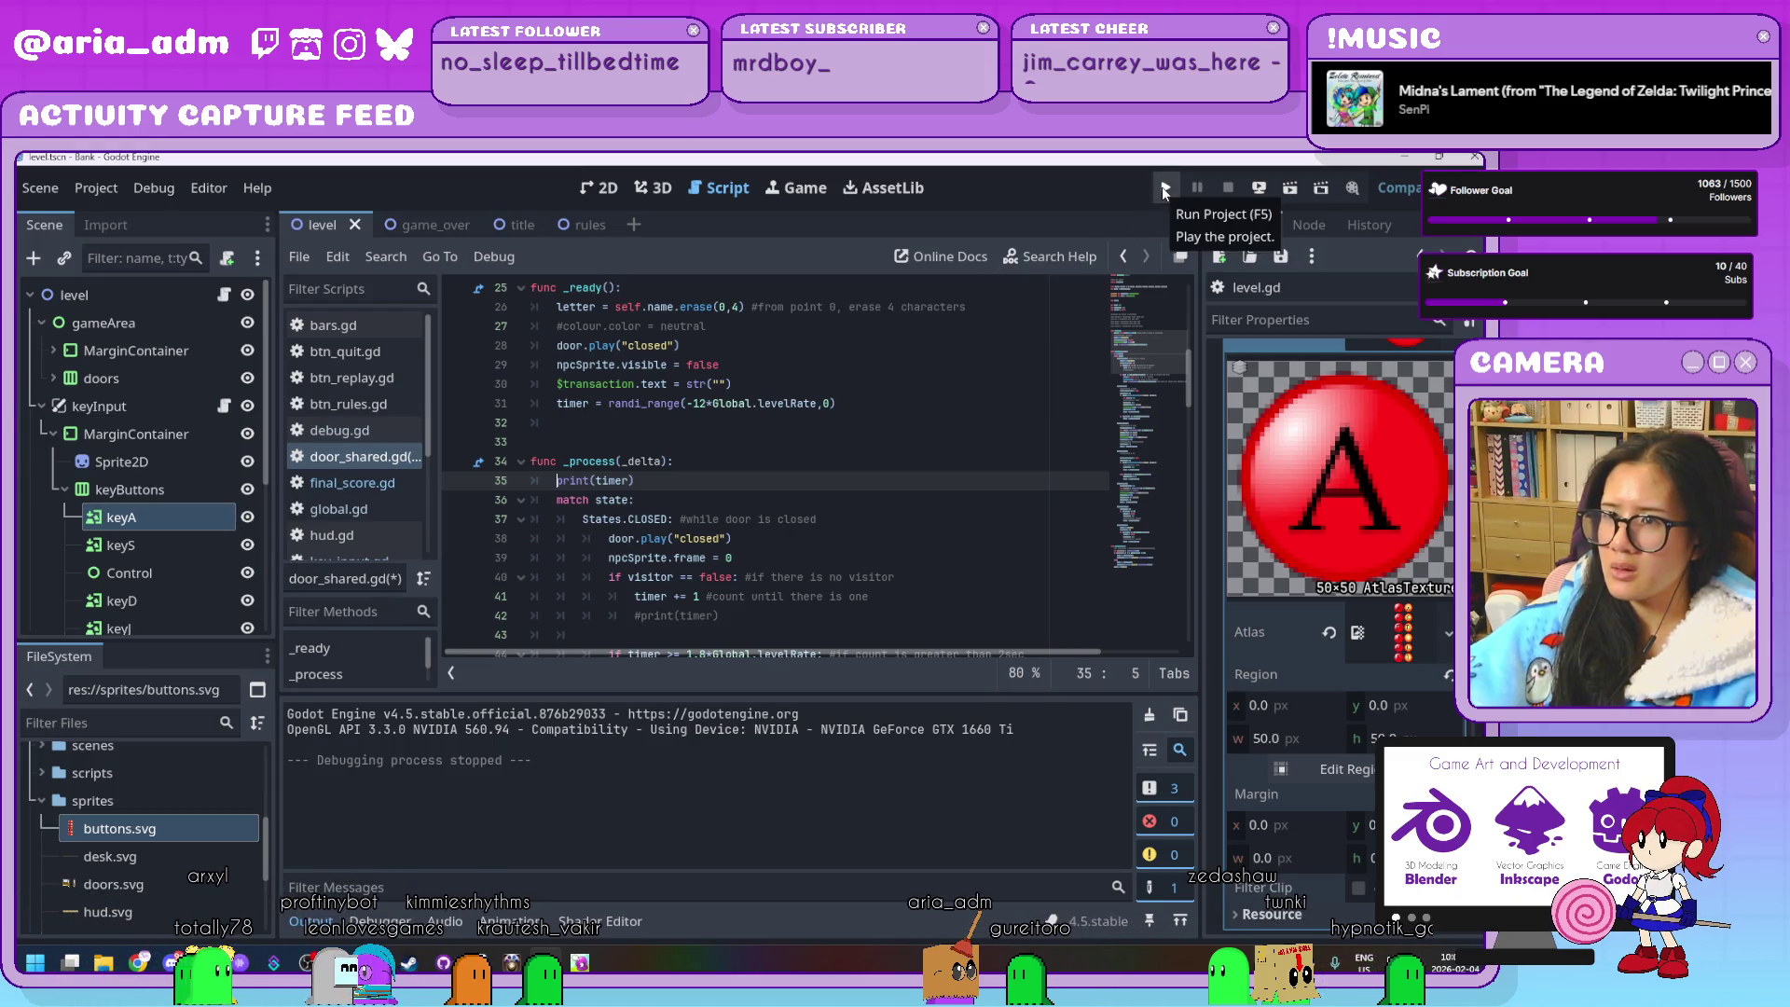
scroll(817, 480, up, 1)
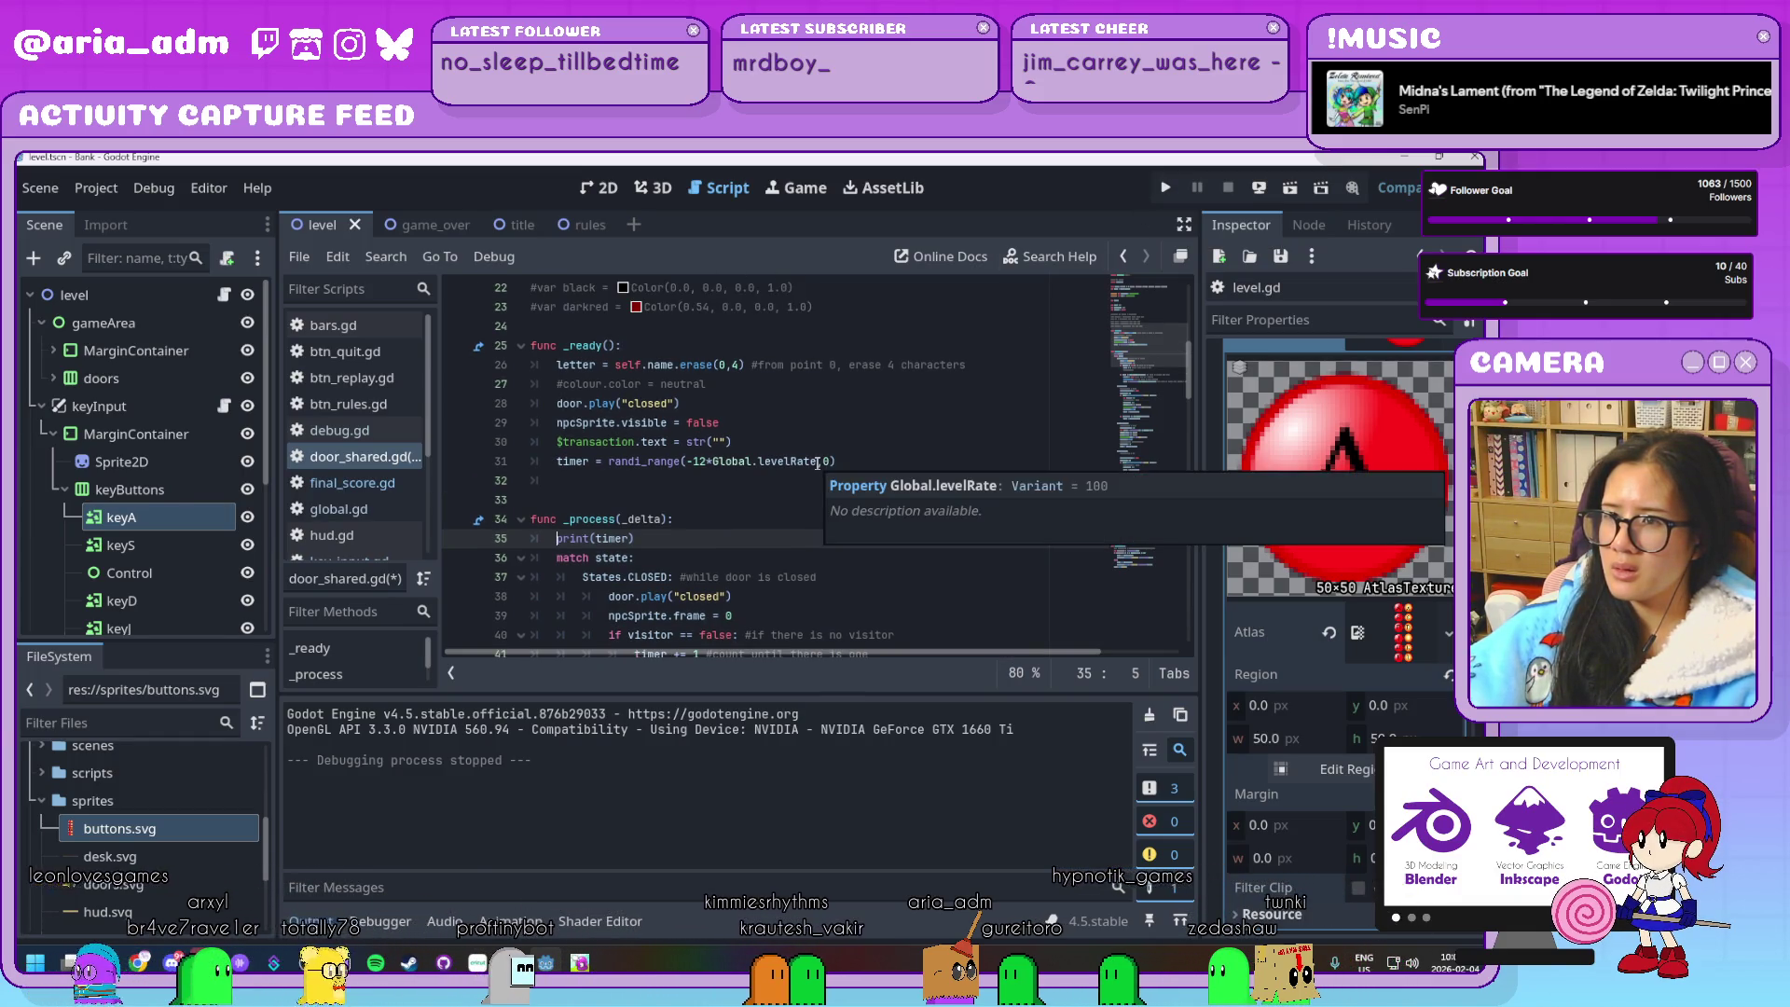
Make line 31 set the timer to randi_range(-120,0) instead of scaling by Global.levelRate
double_click(755, 462)
shift+click(693, 461)
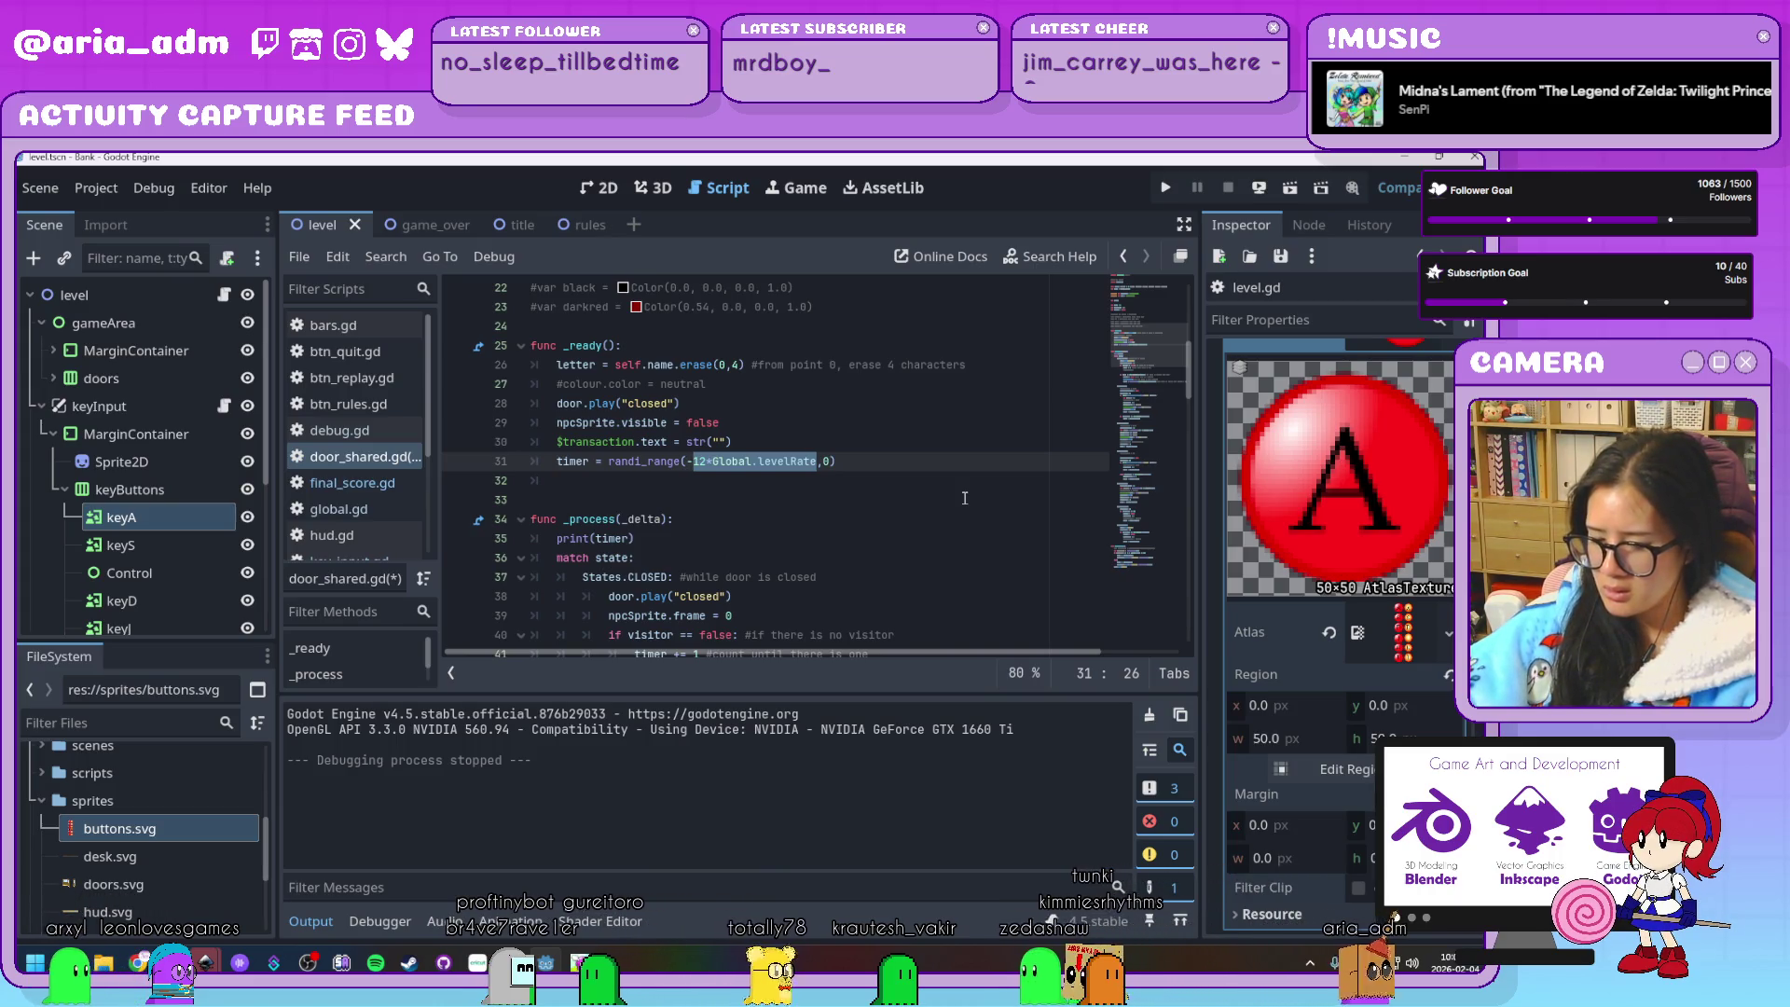
text(120)
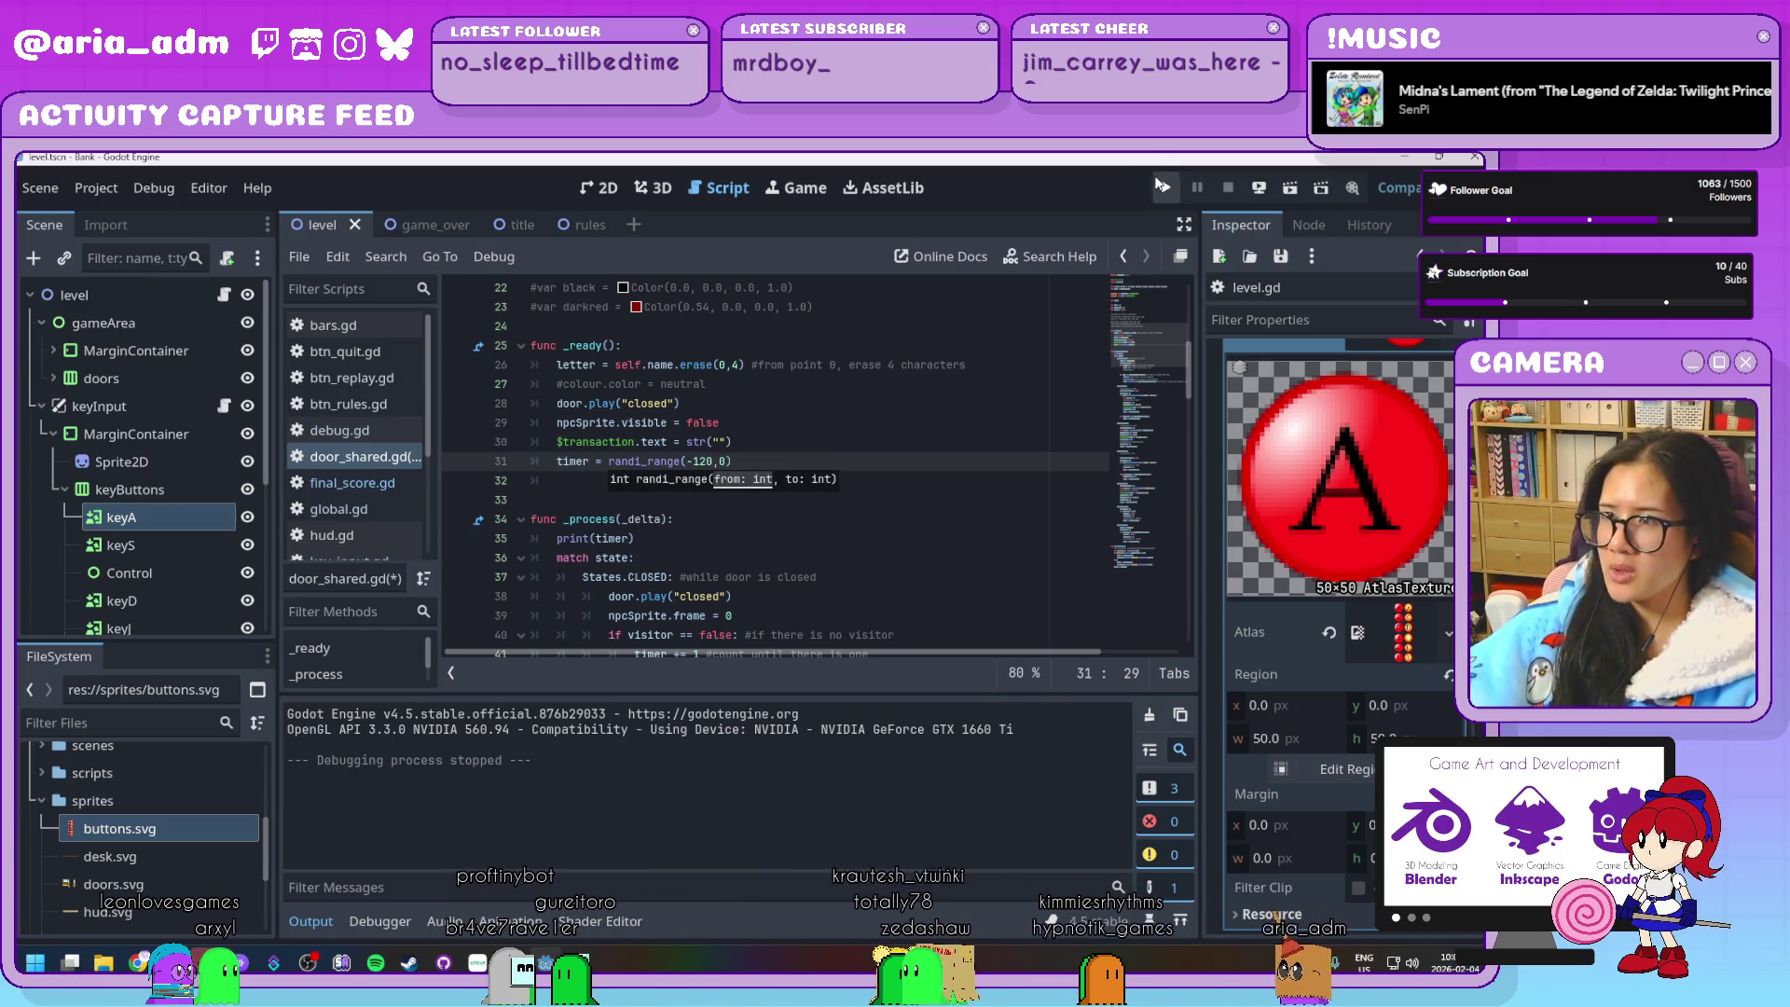
scroll(657, 410, down, 1)
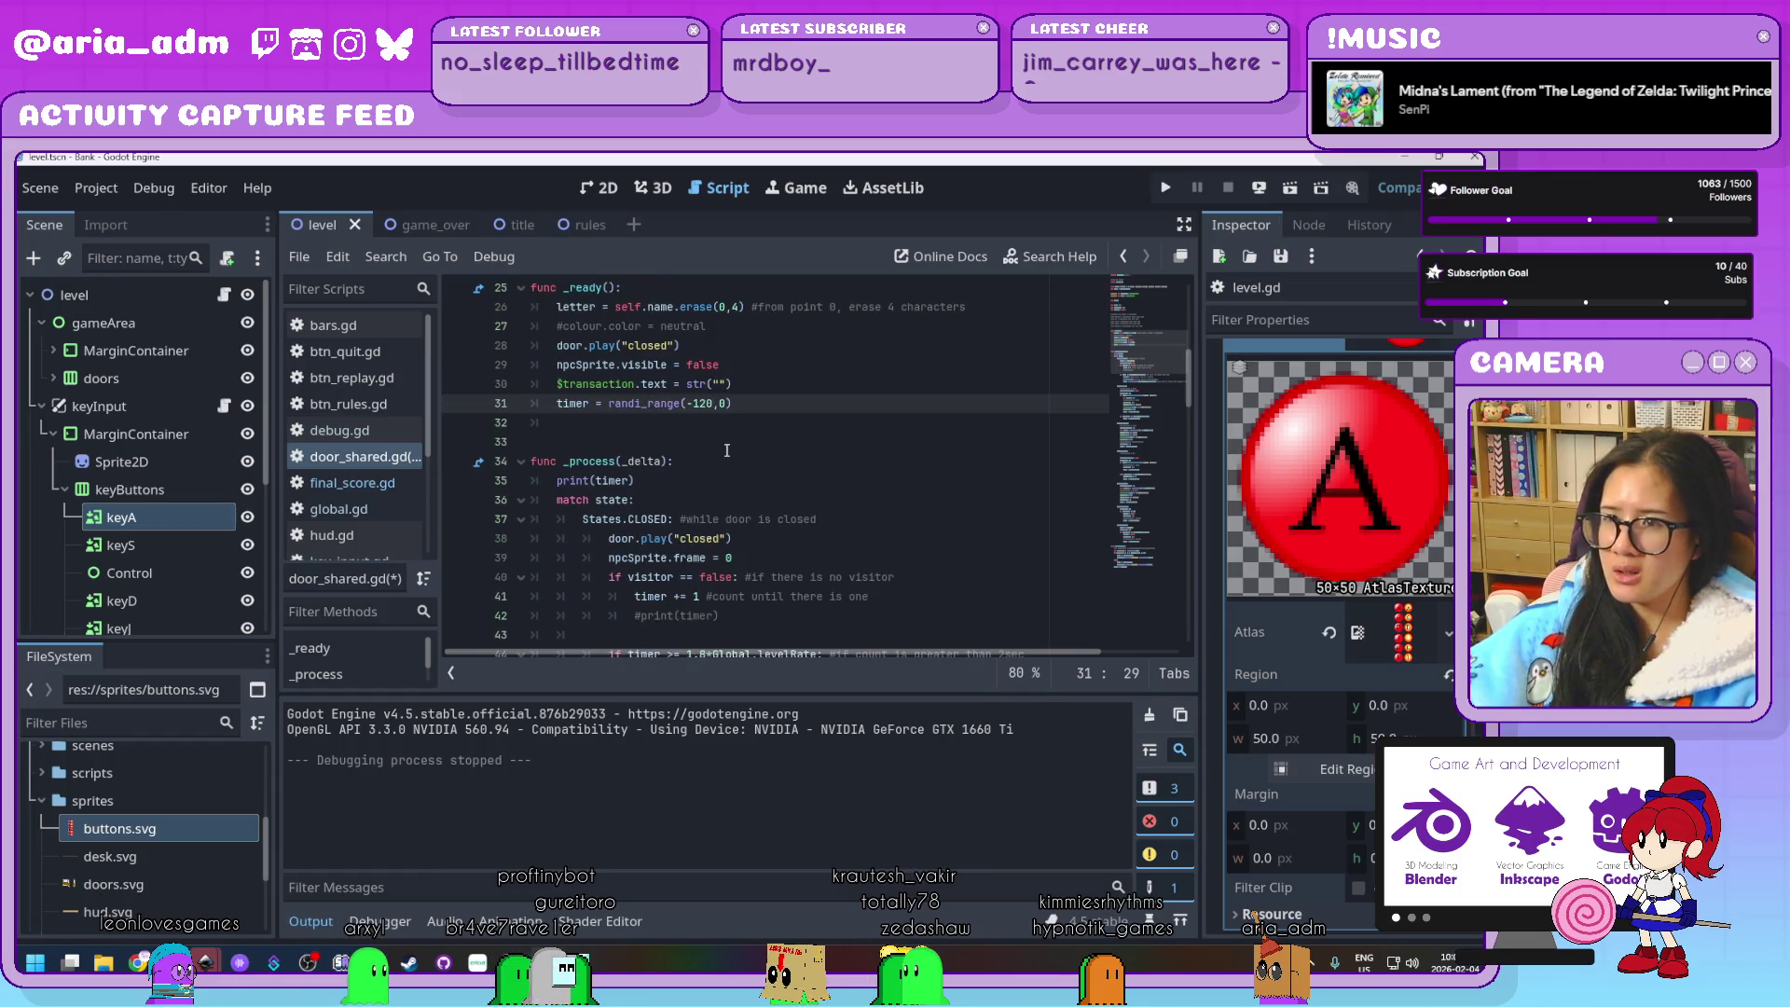
click(728, 446)
scroll(756, 480, down, 2)
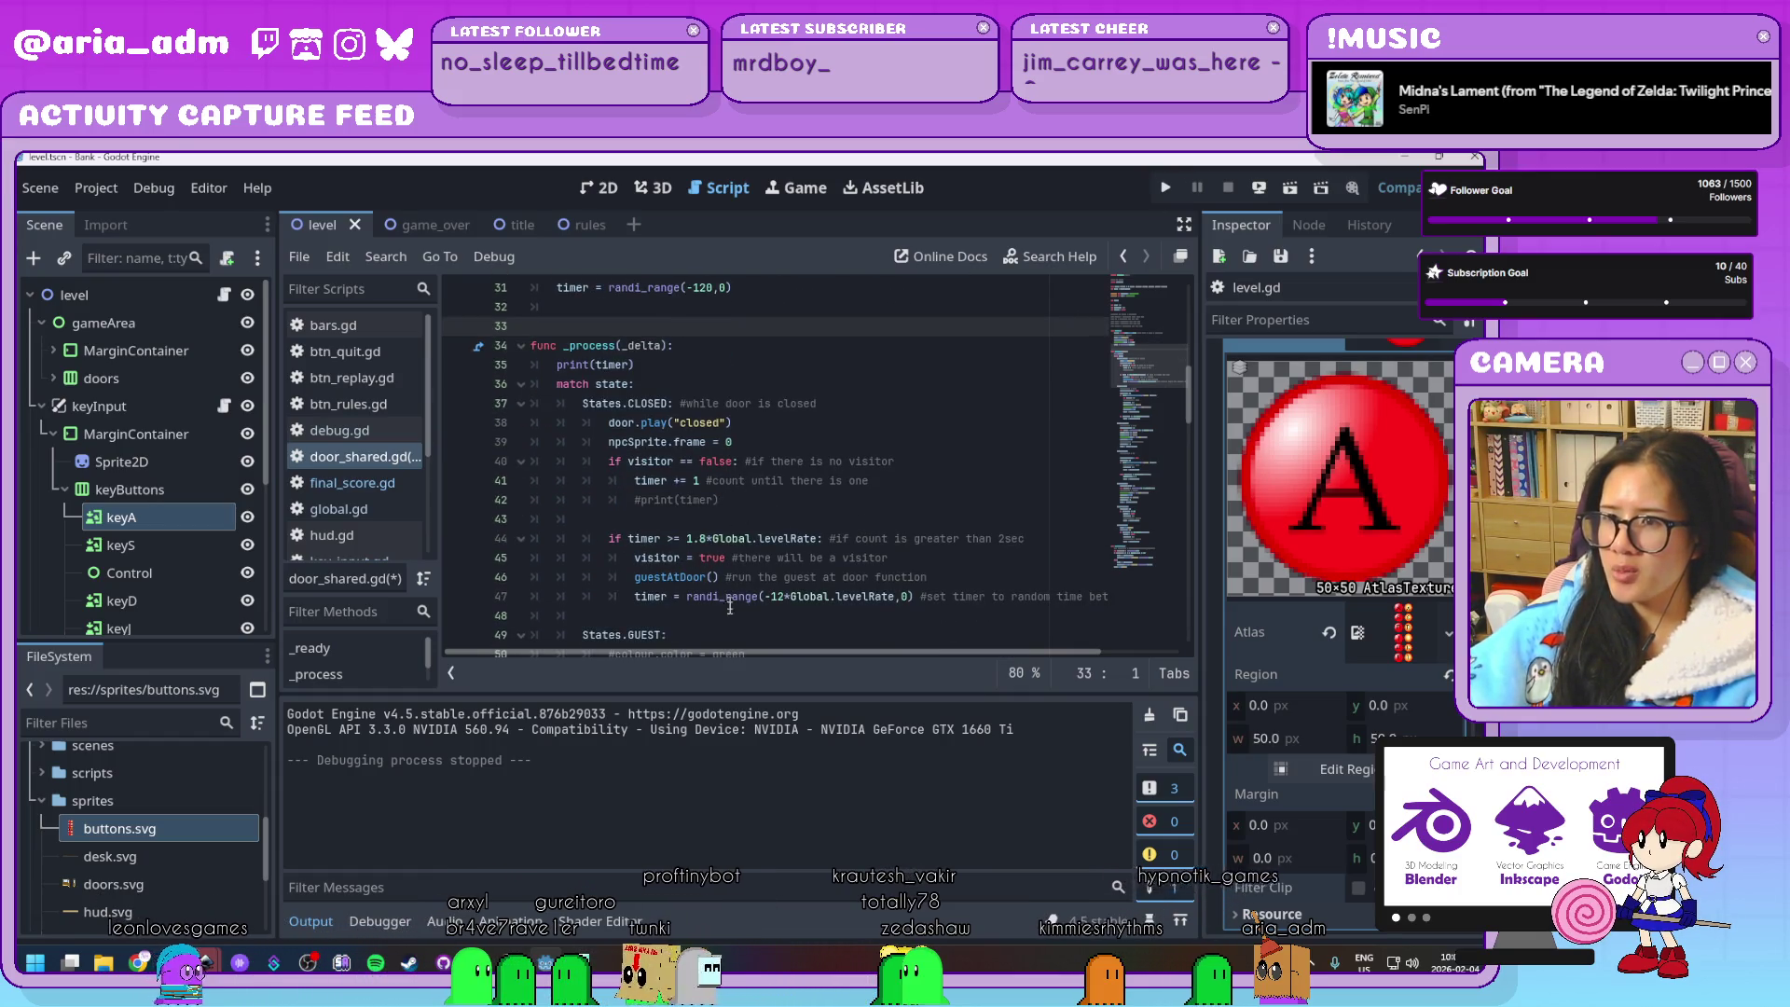
scroll(729, 602, up, 2)
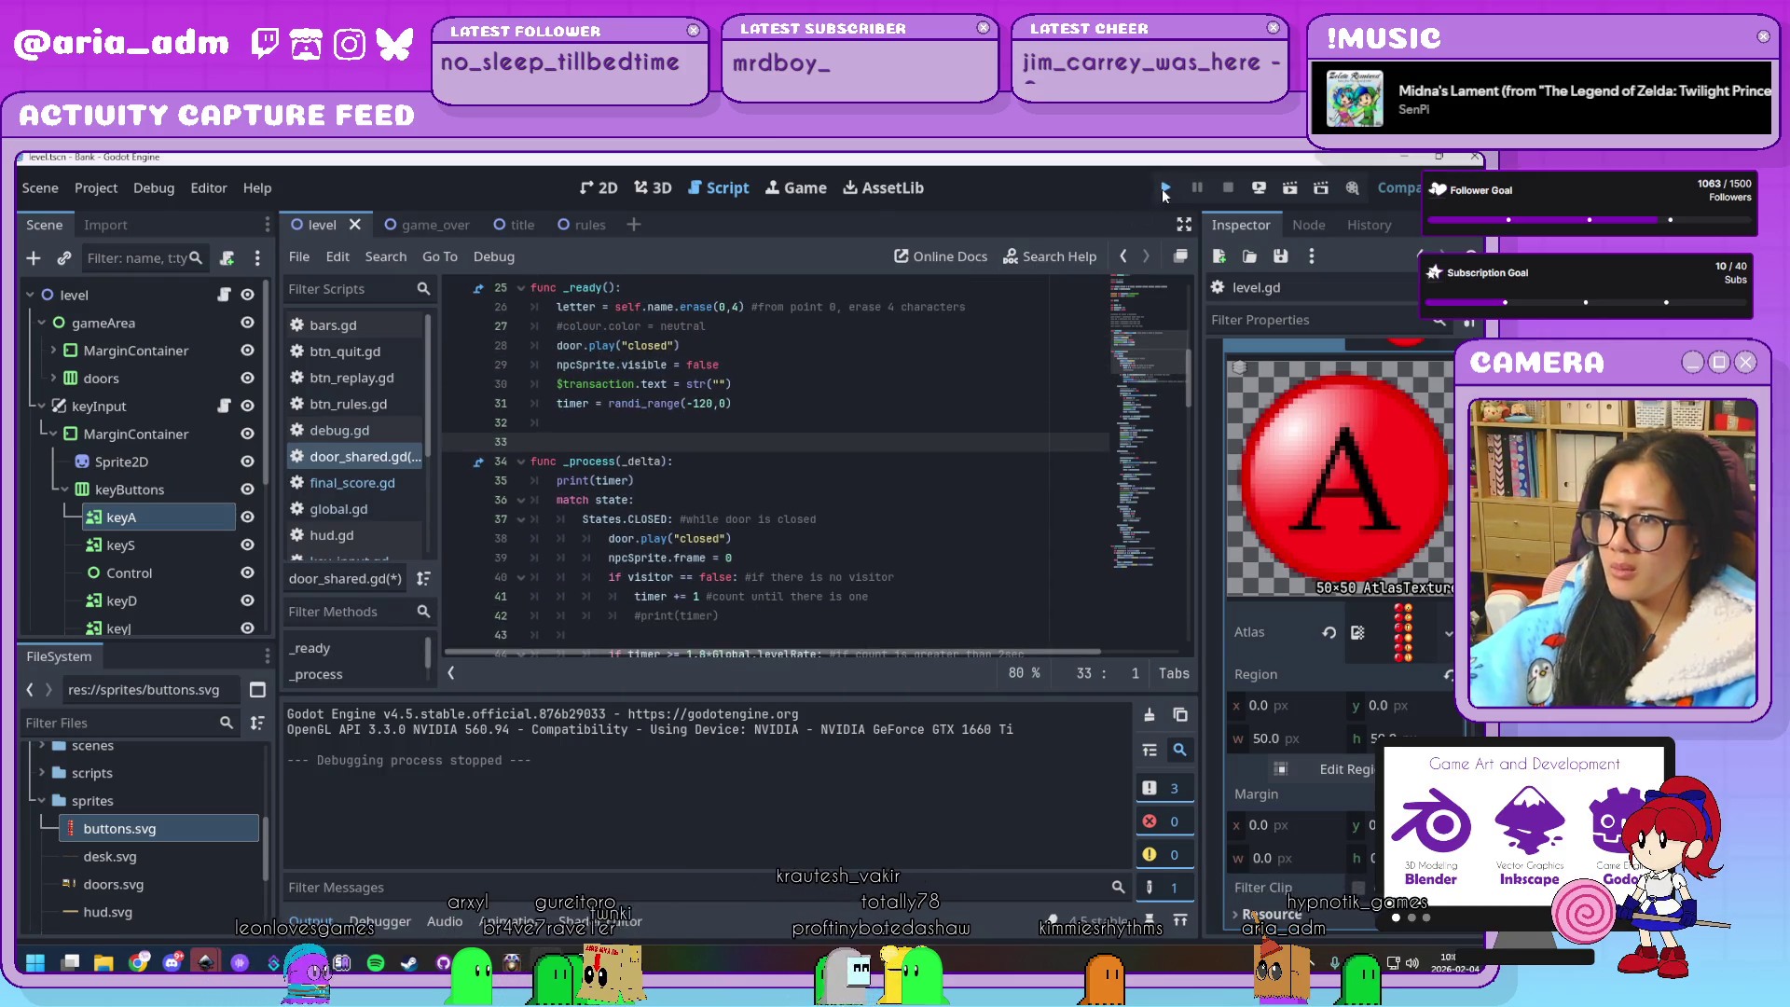
Play from the title screen, serving ghosts with the A, L and K keys, then stop the run
click(1166, 189)
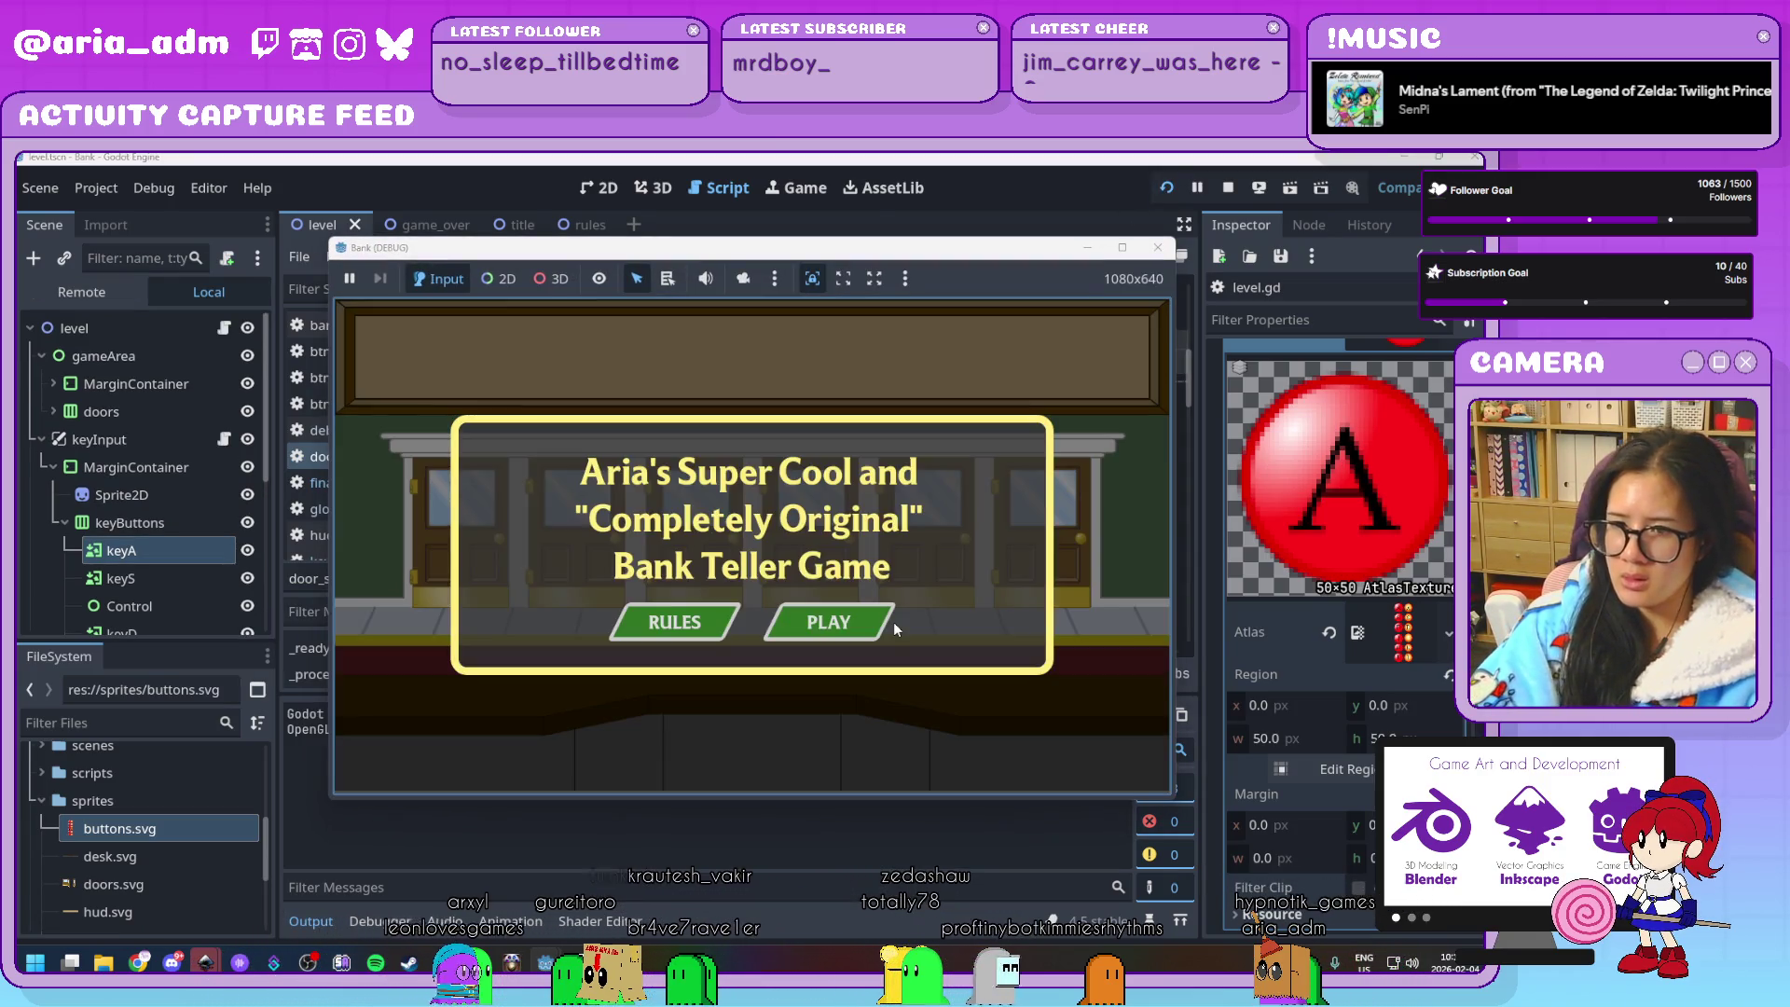
click(854, 632)
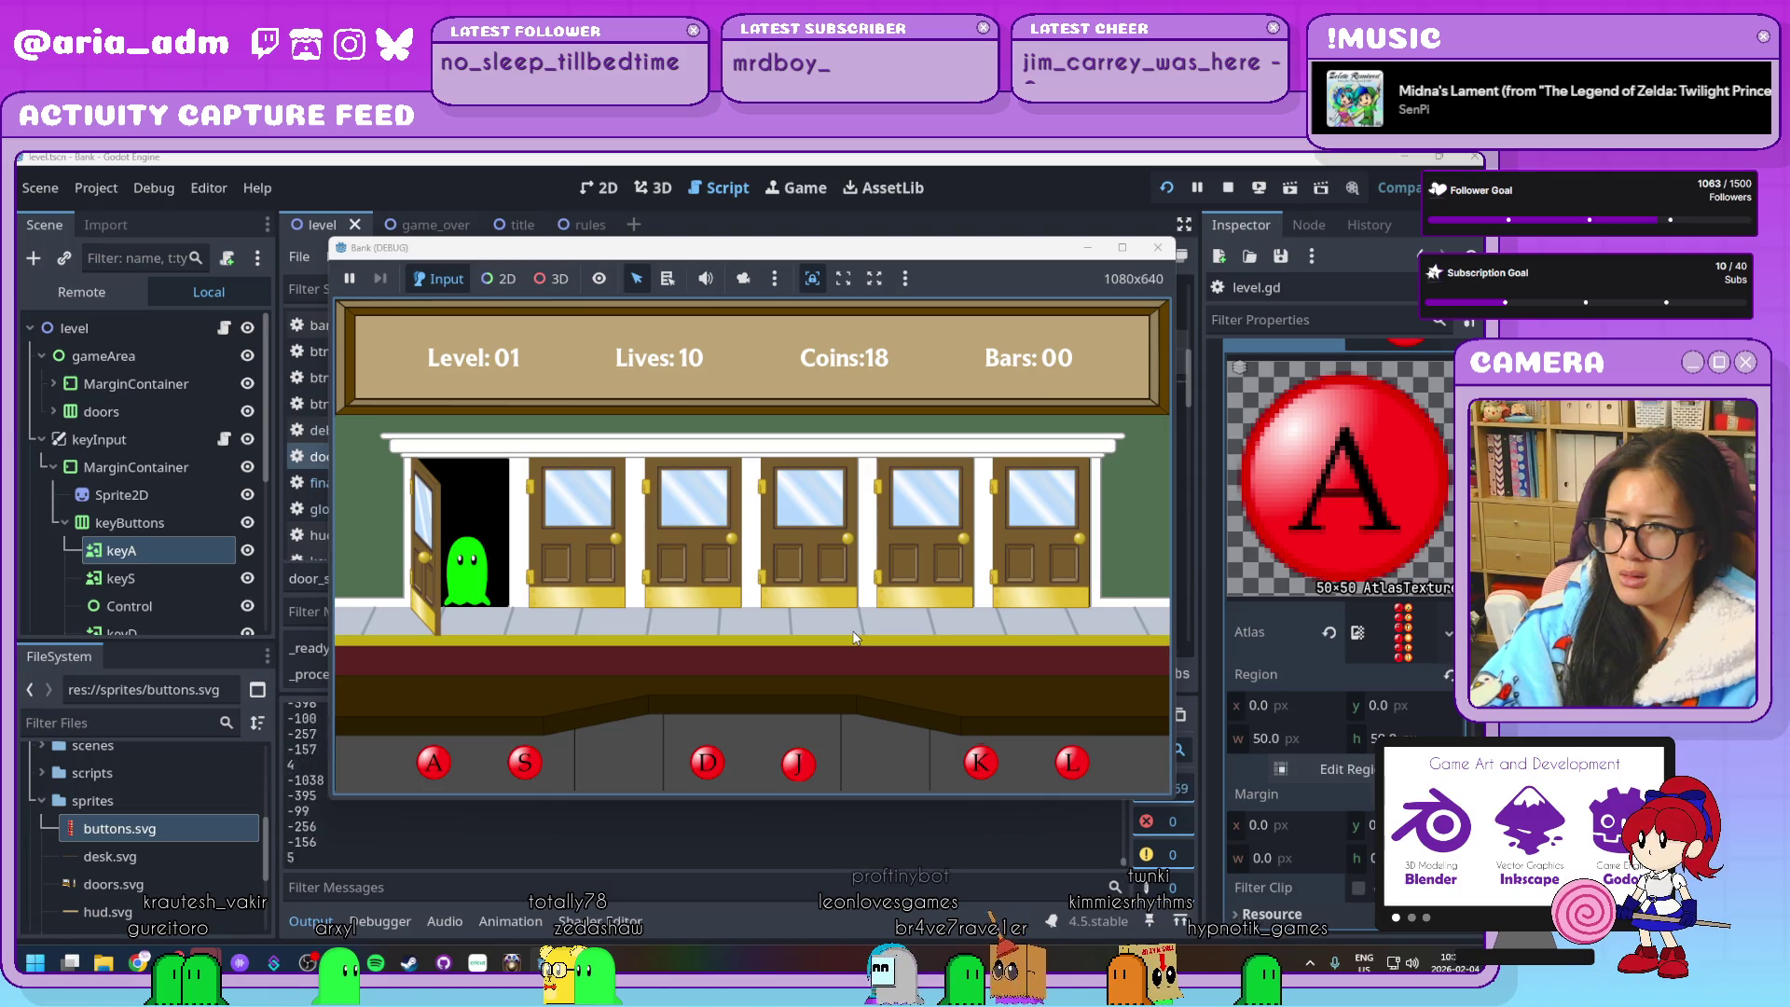
key(a)
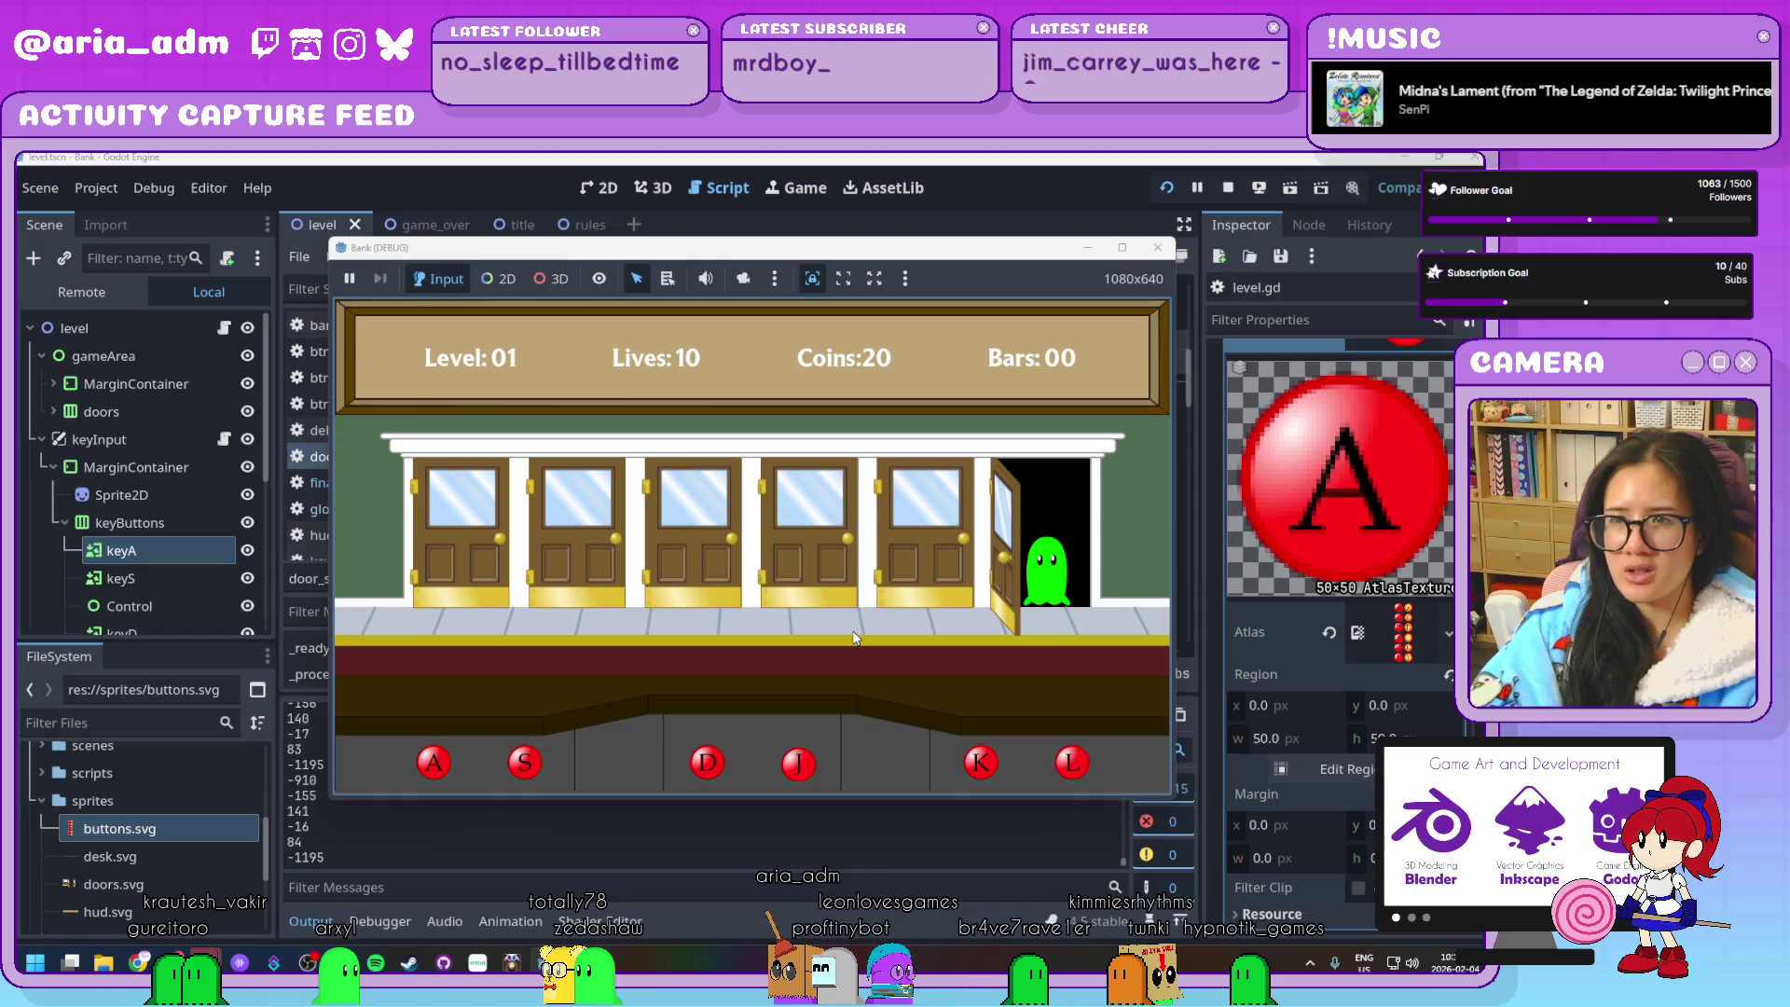
key(l)
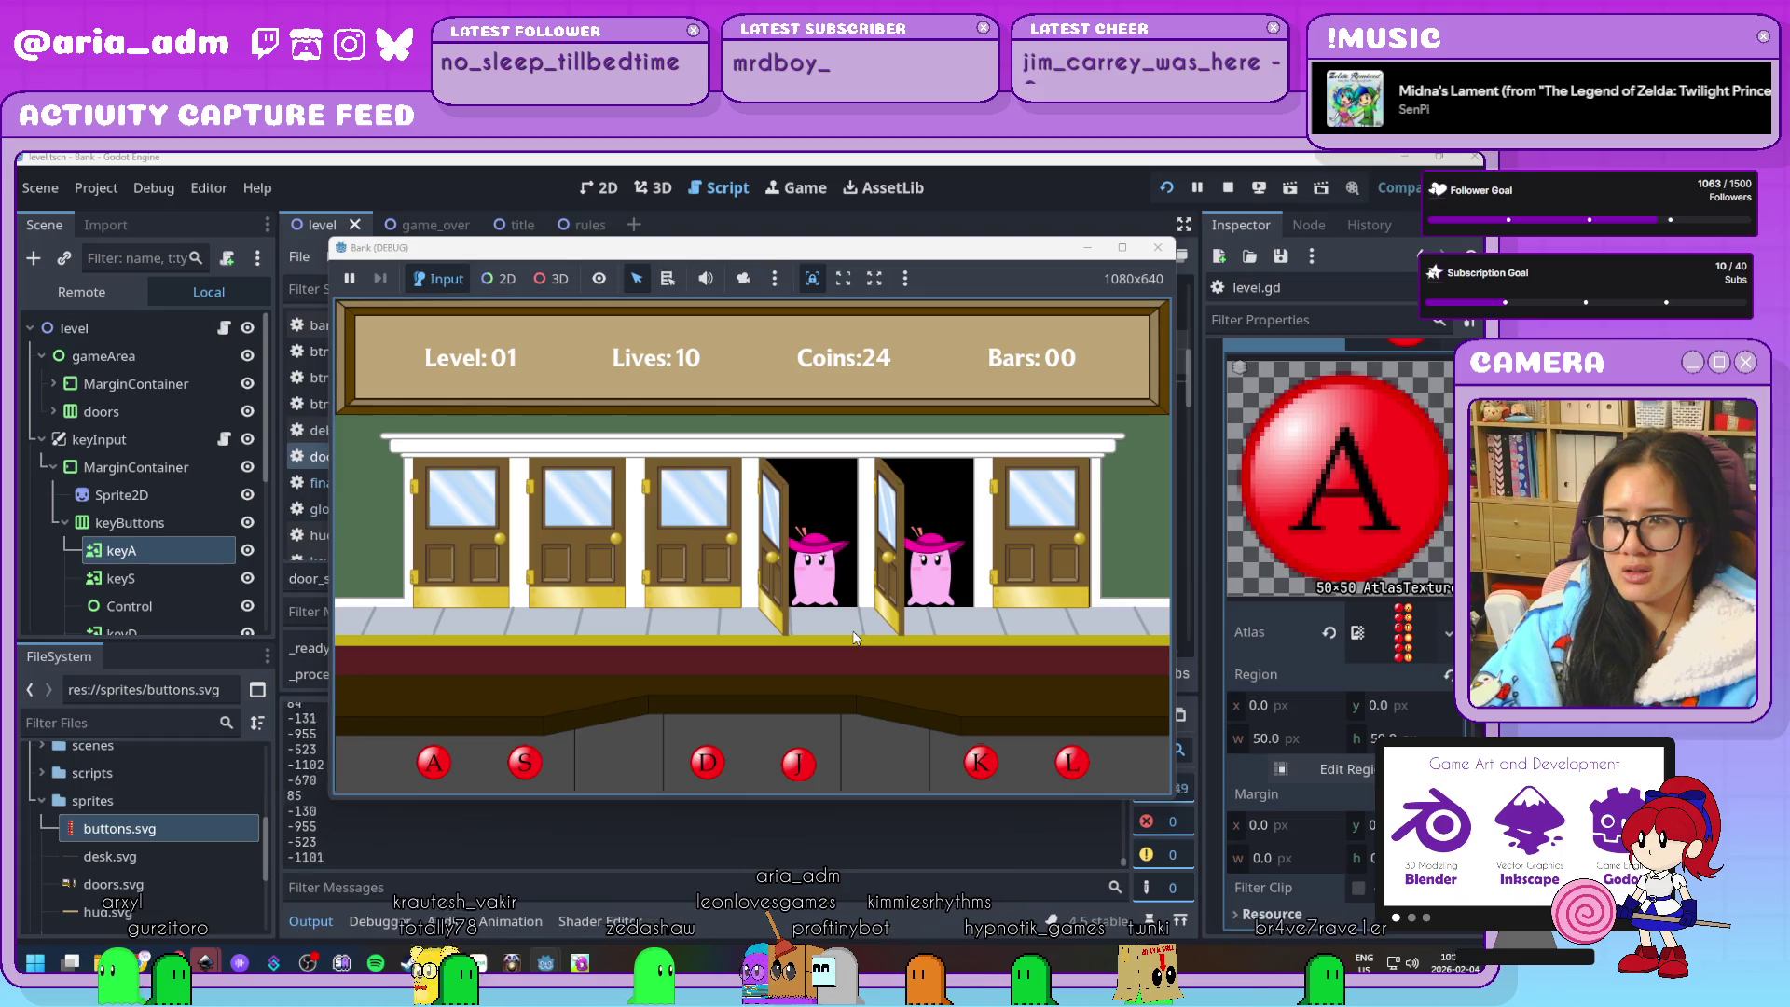
key(k)
click(1158, 247)
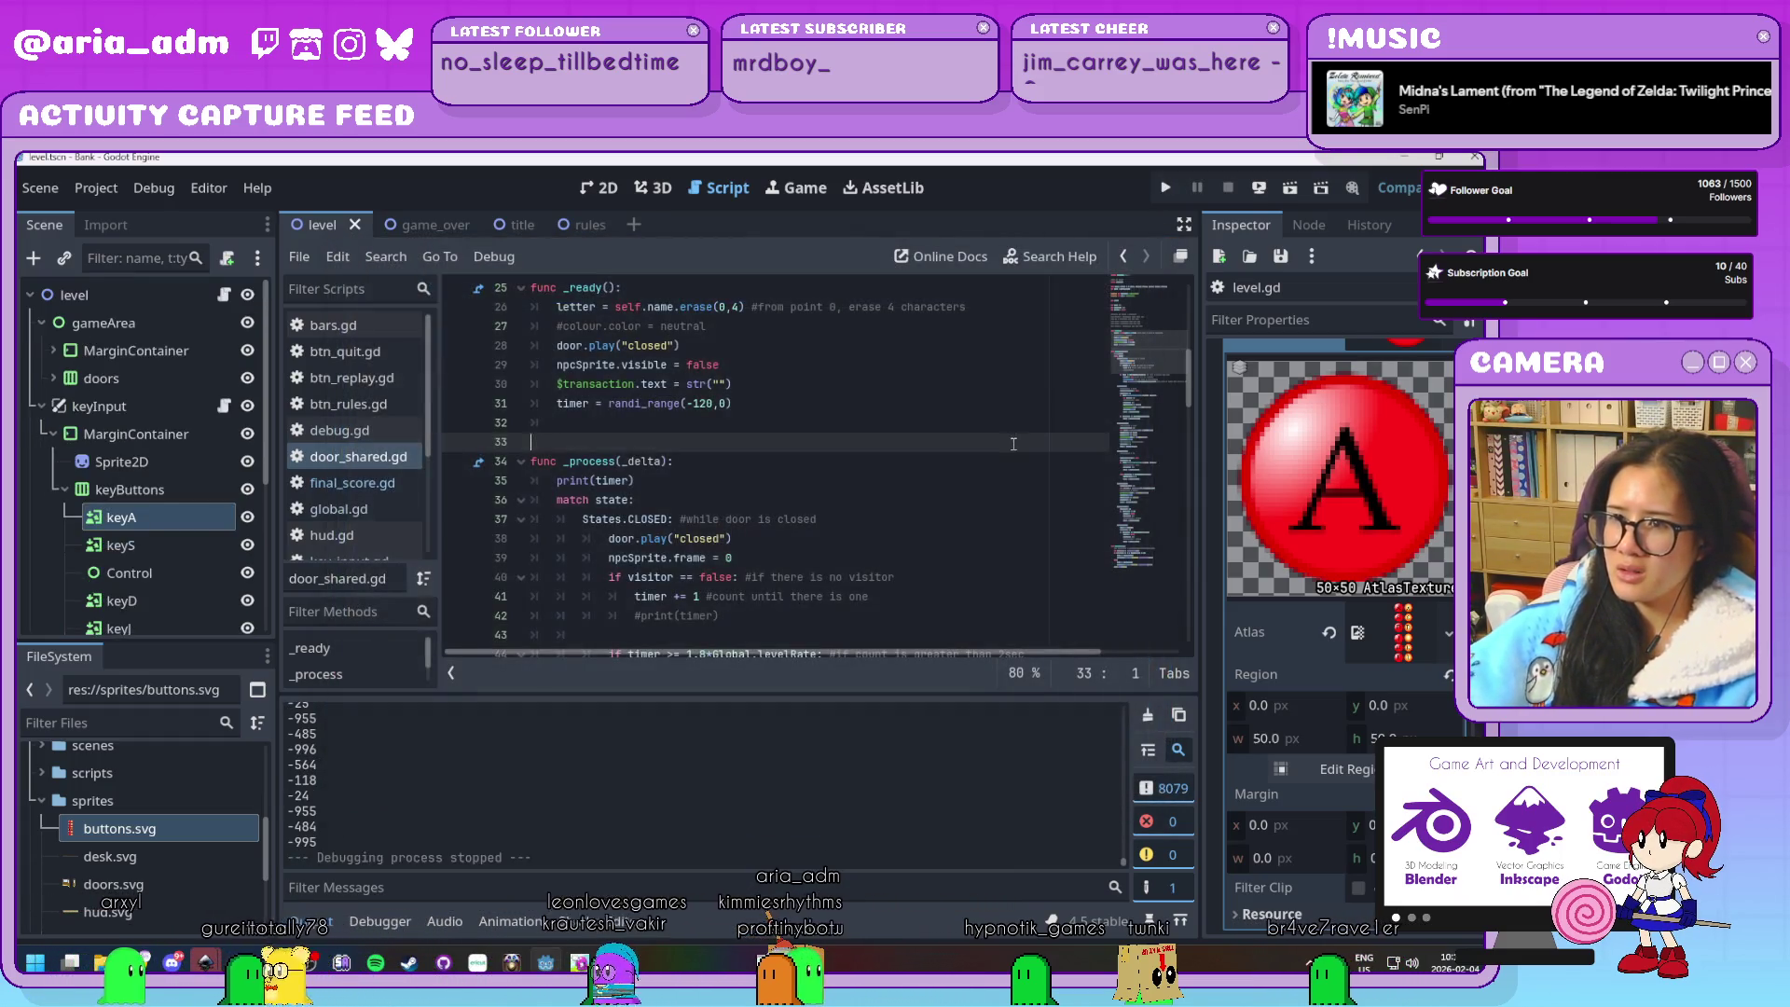
scroll(839, 522, down, 20)
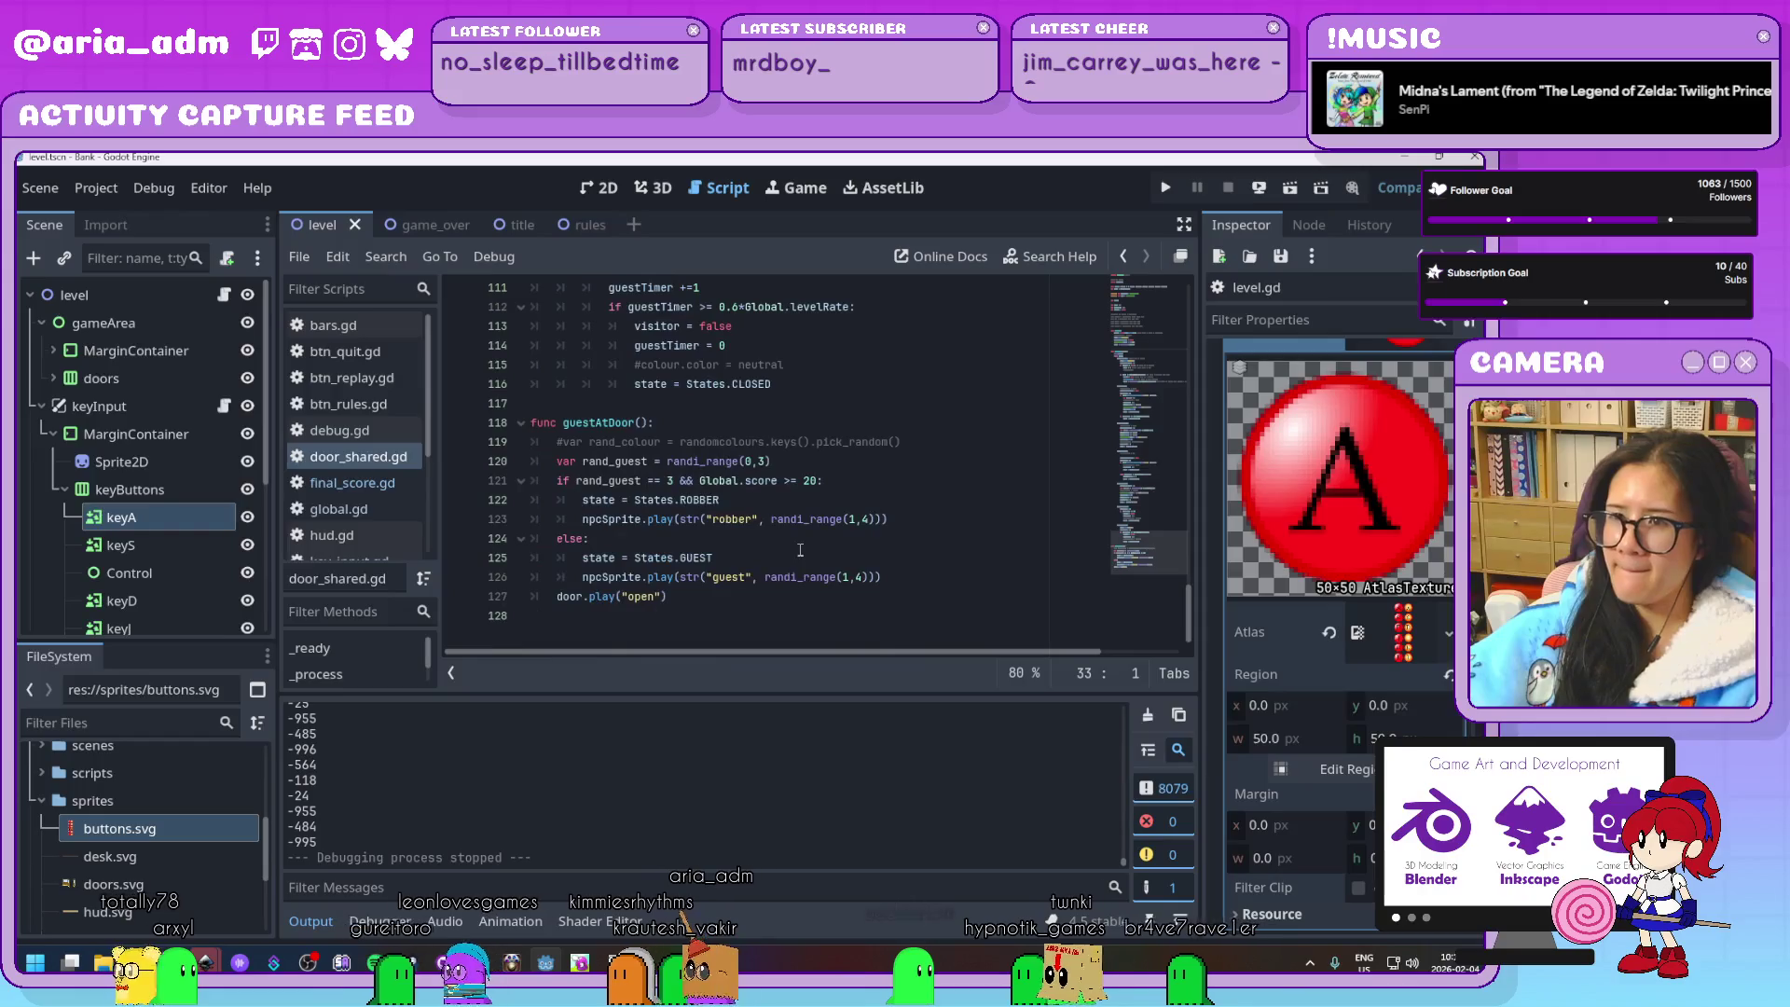
scroll(822, 585, up, 1)
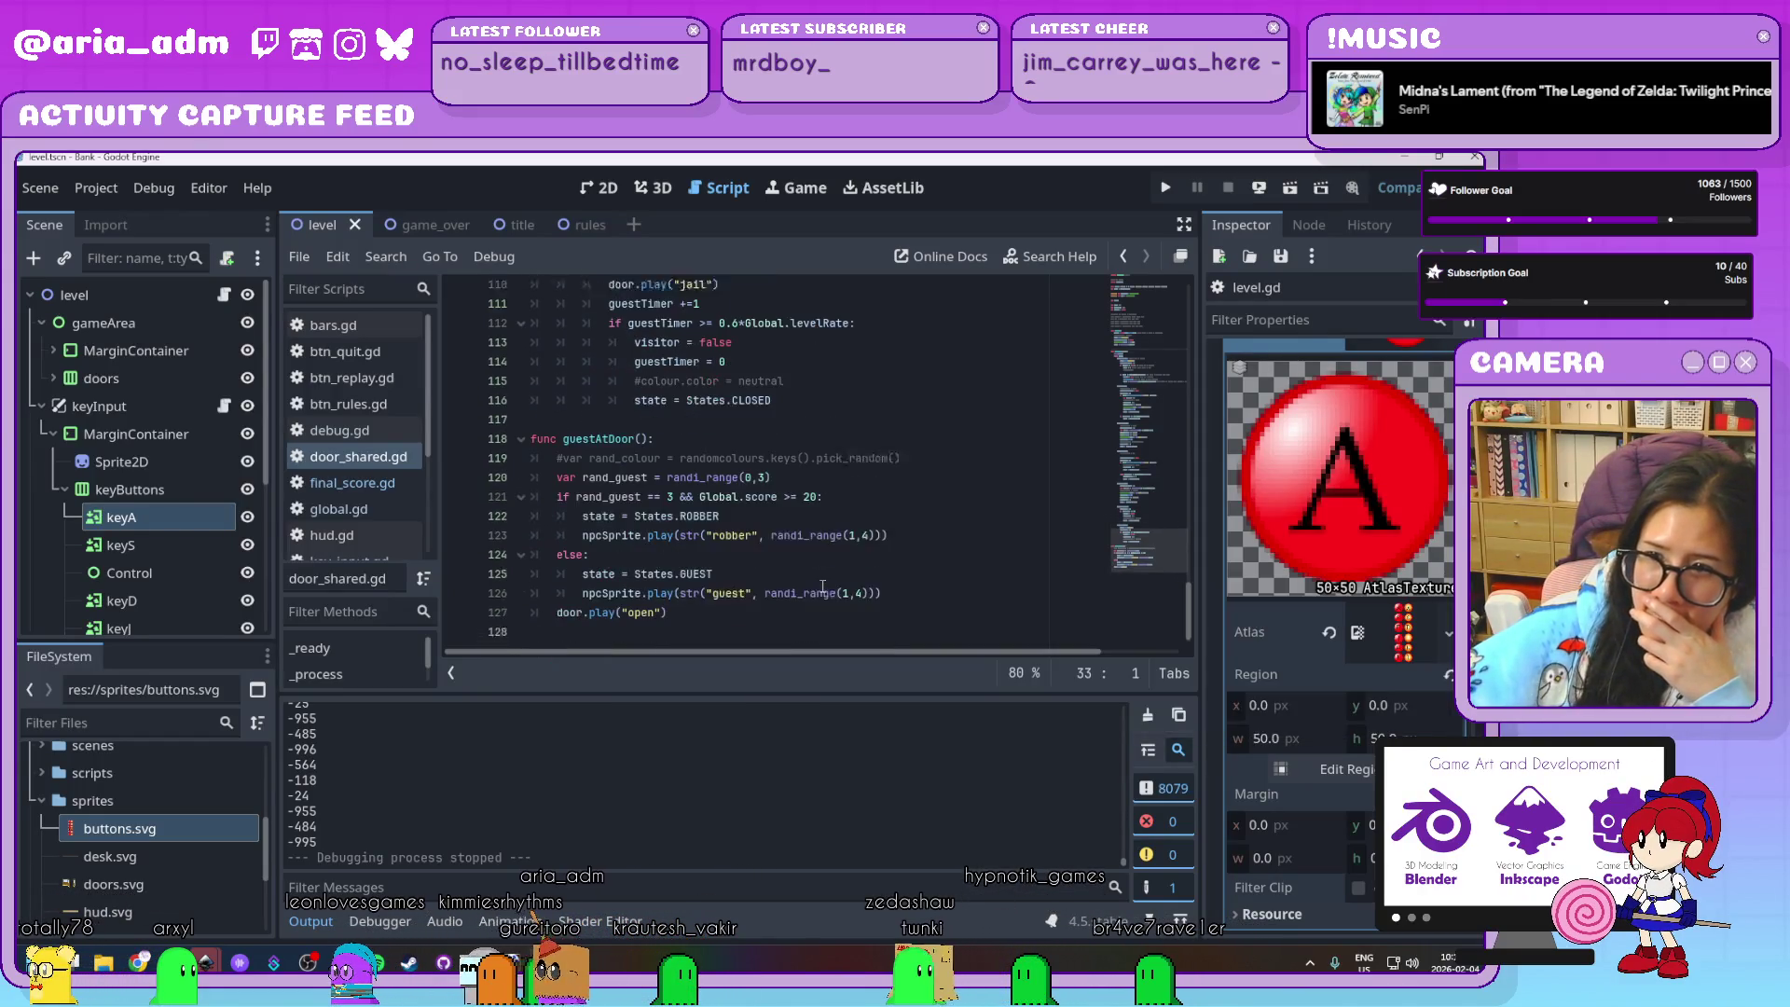
scroll(822, 586, down, 1)
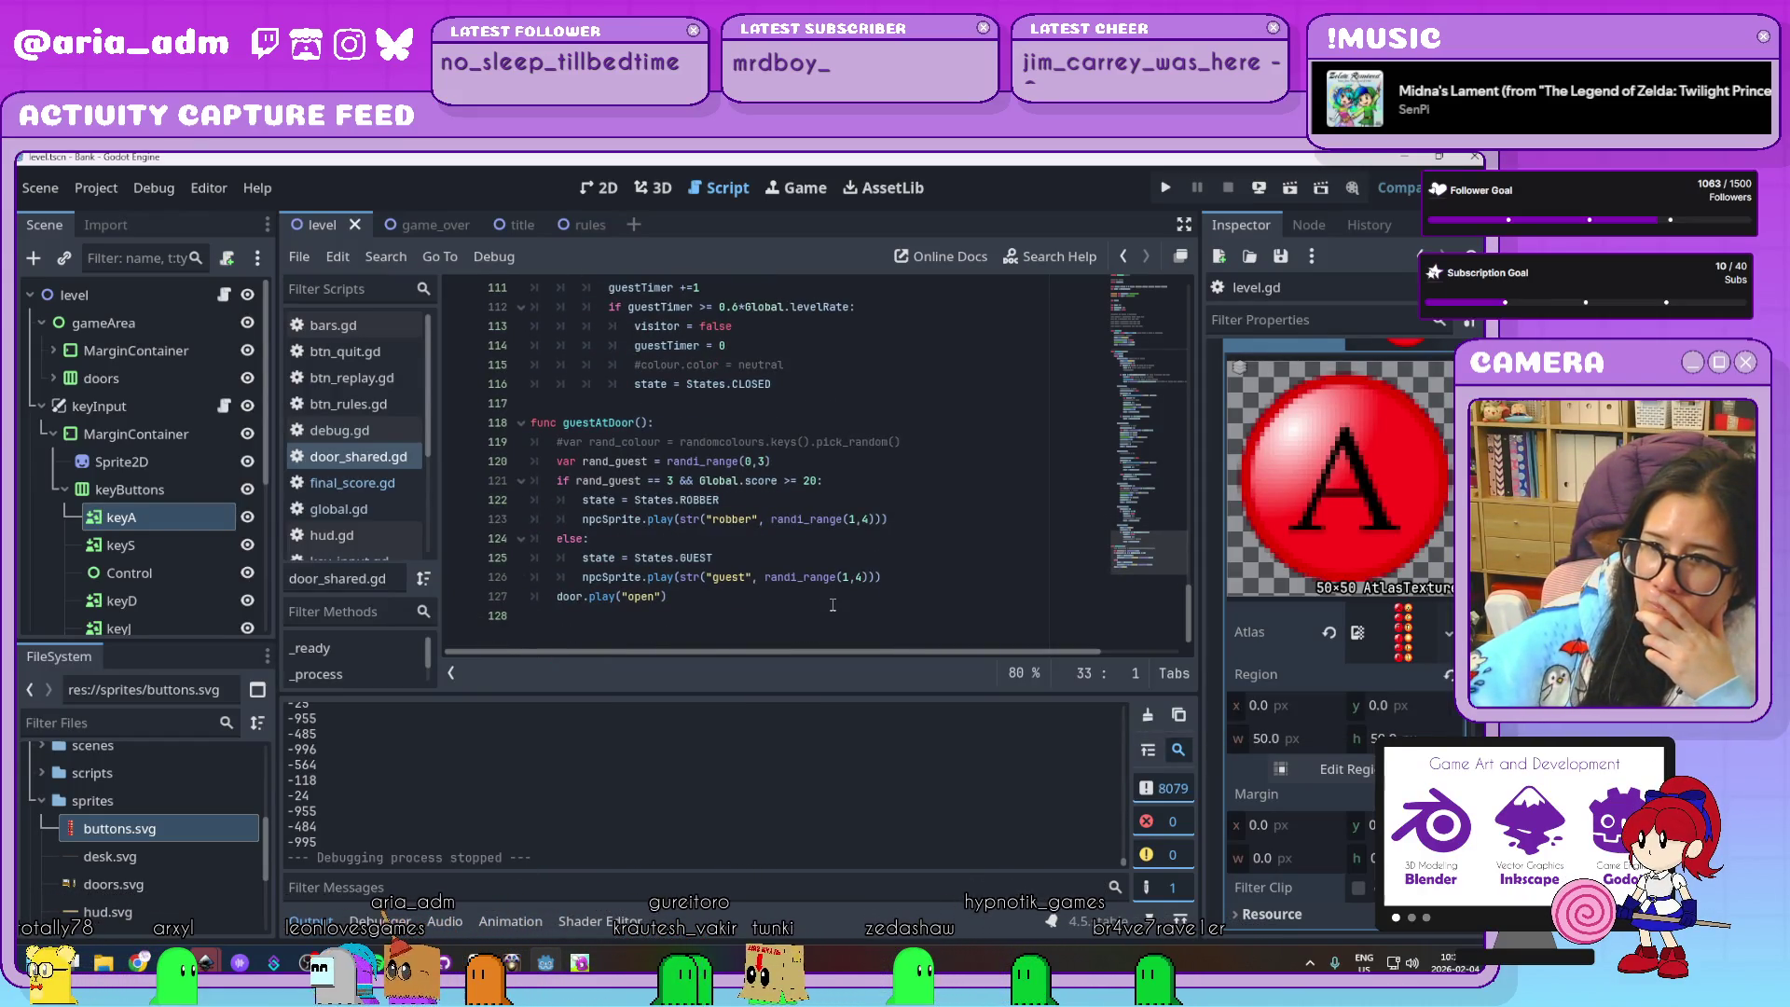
click(832, 604)
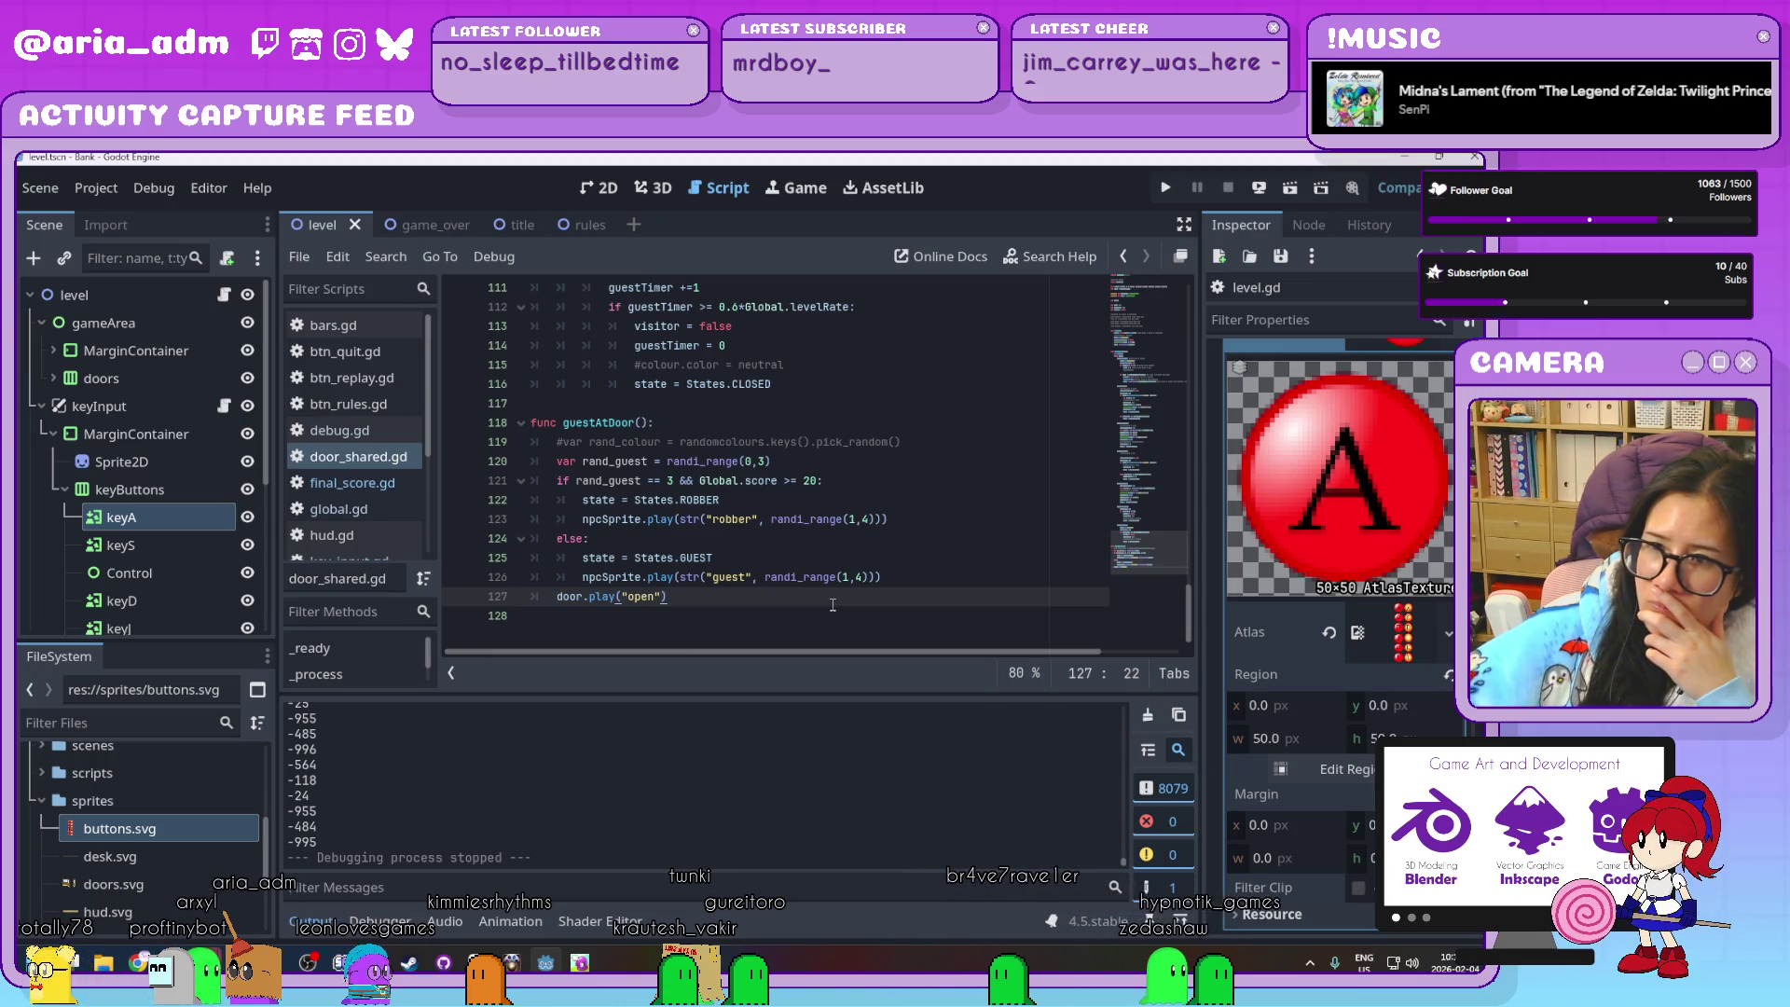
scroll(833, 605, up, 4)
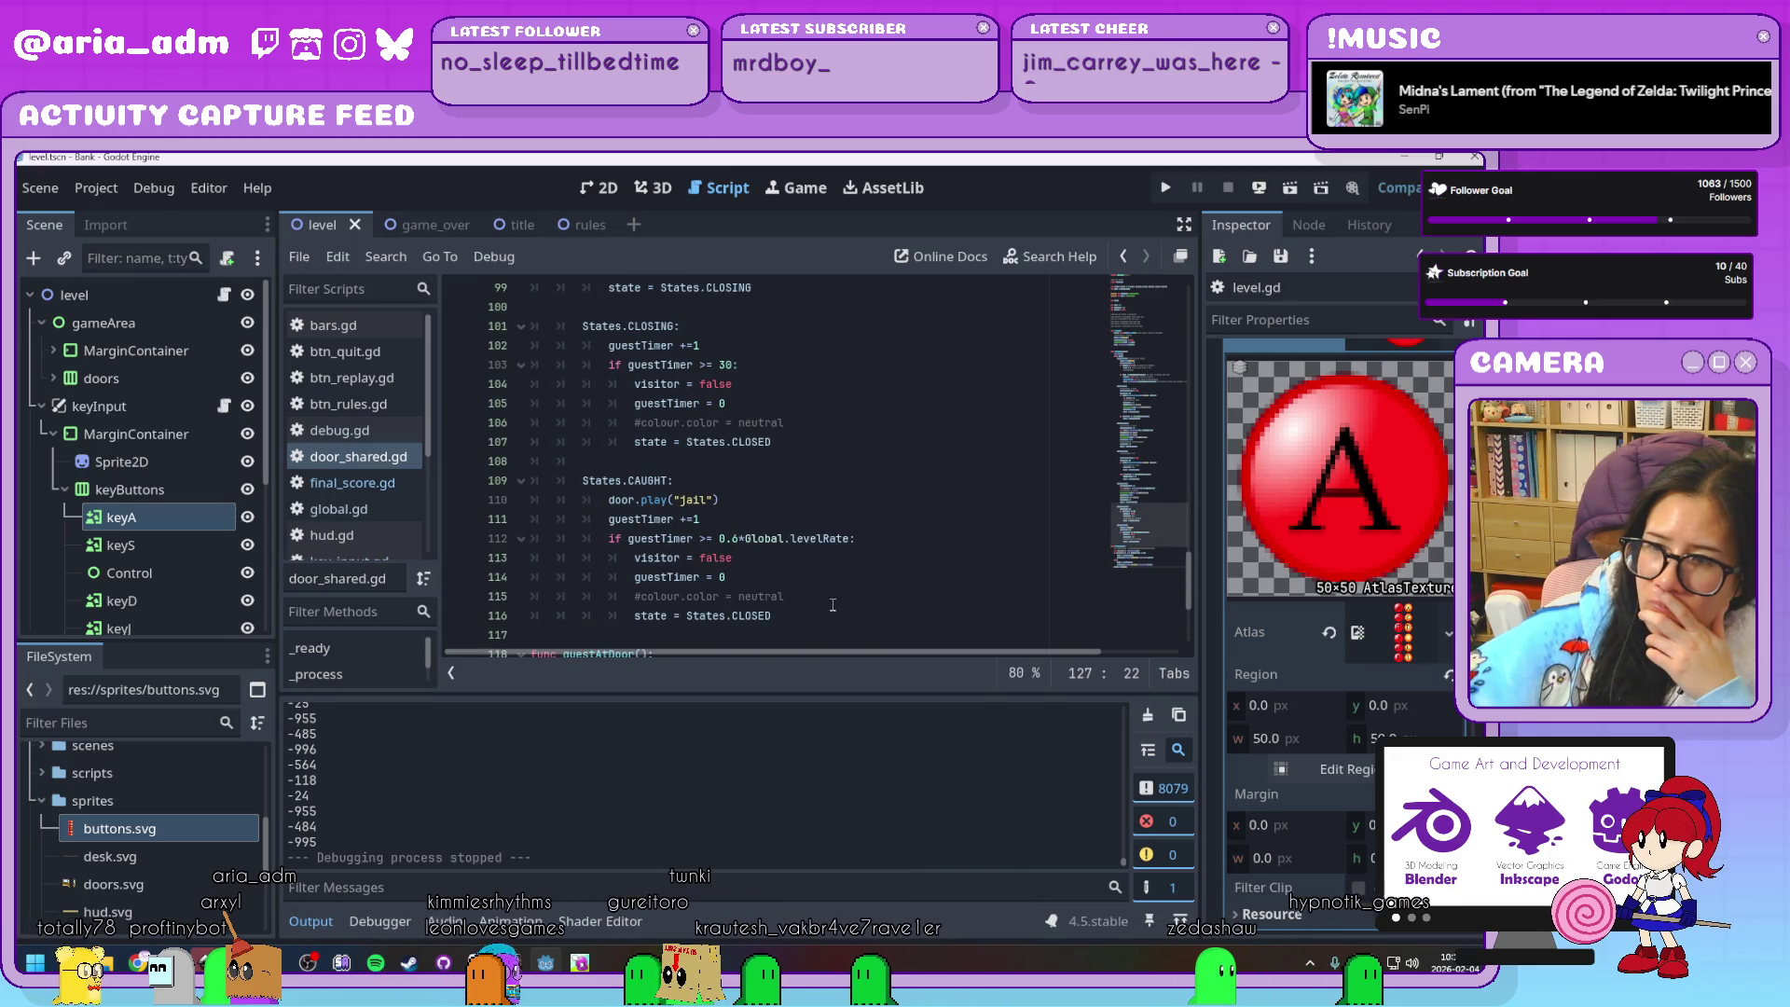
scroll(832, 604, up, 16)
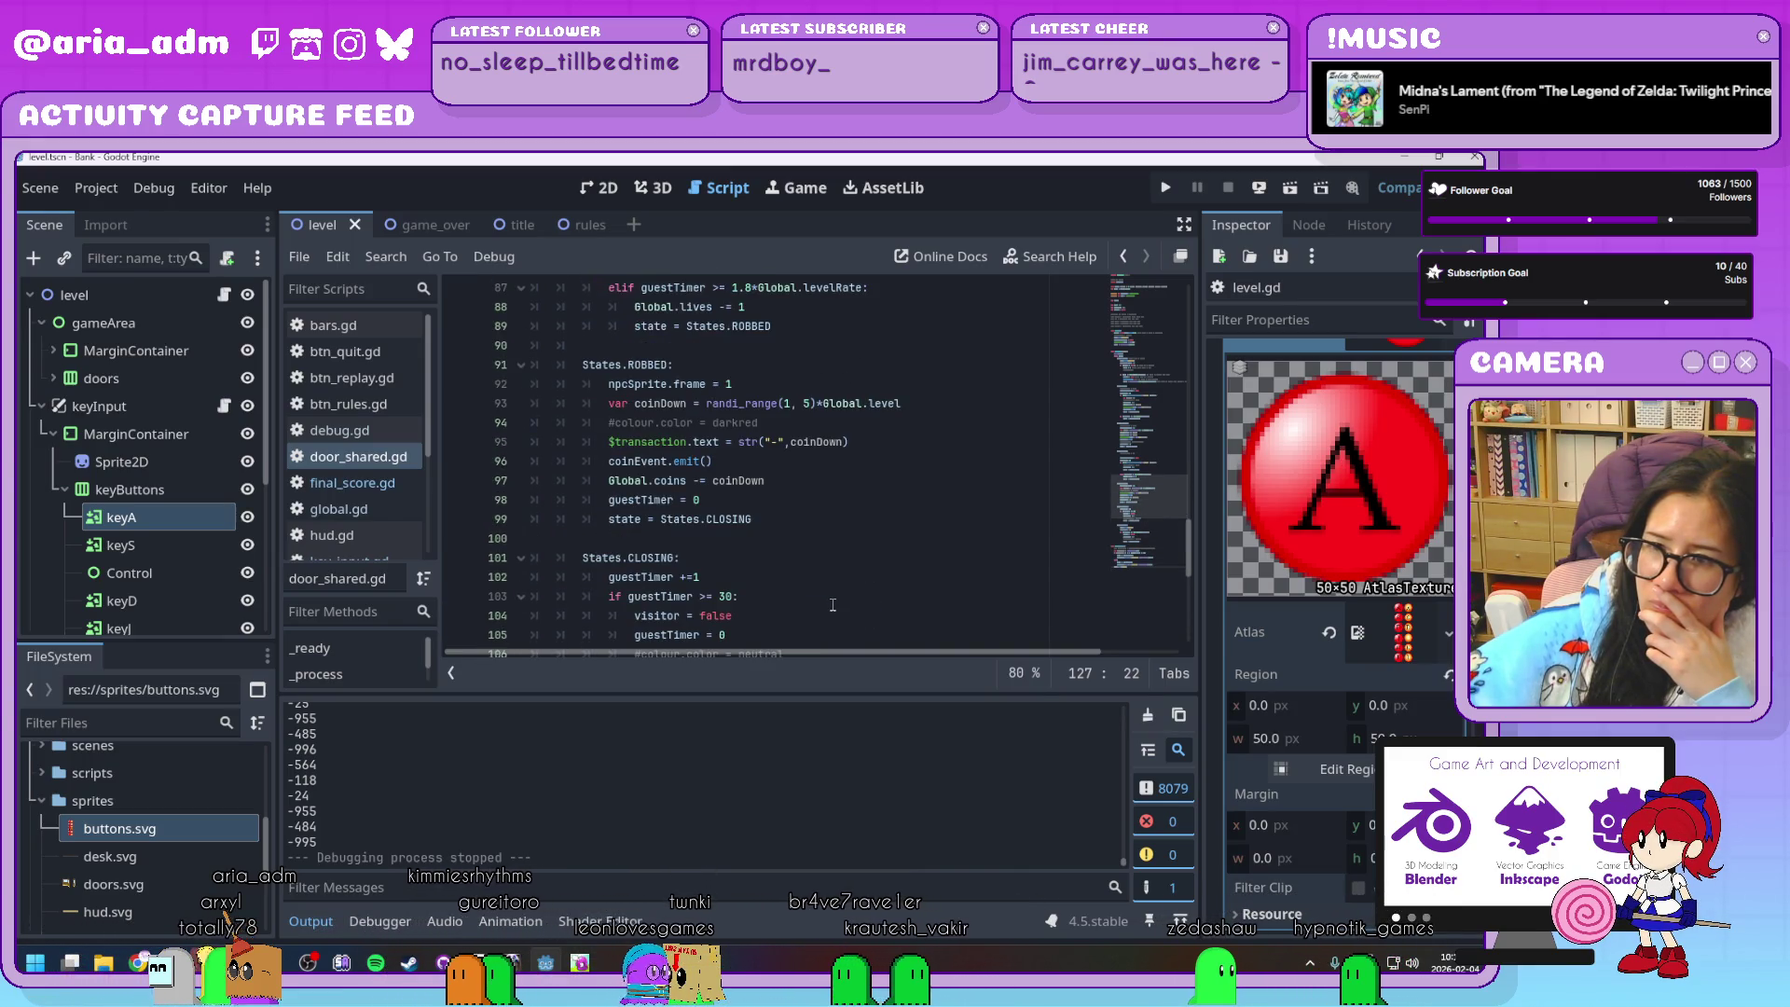
scroll(833, 604, up, 3)
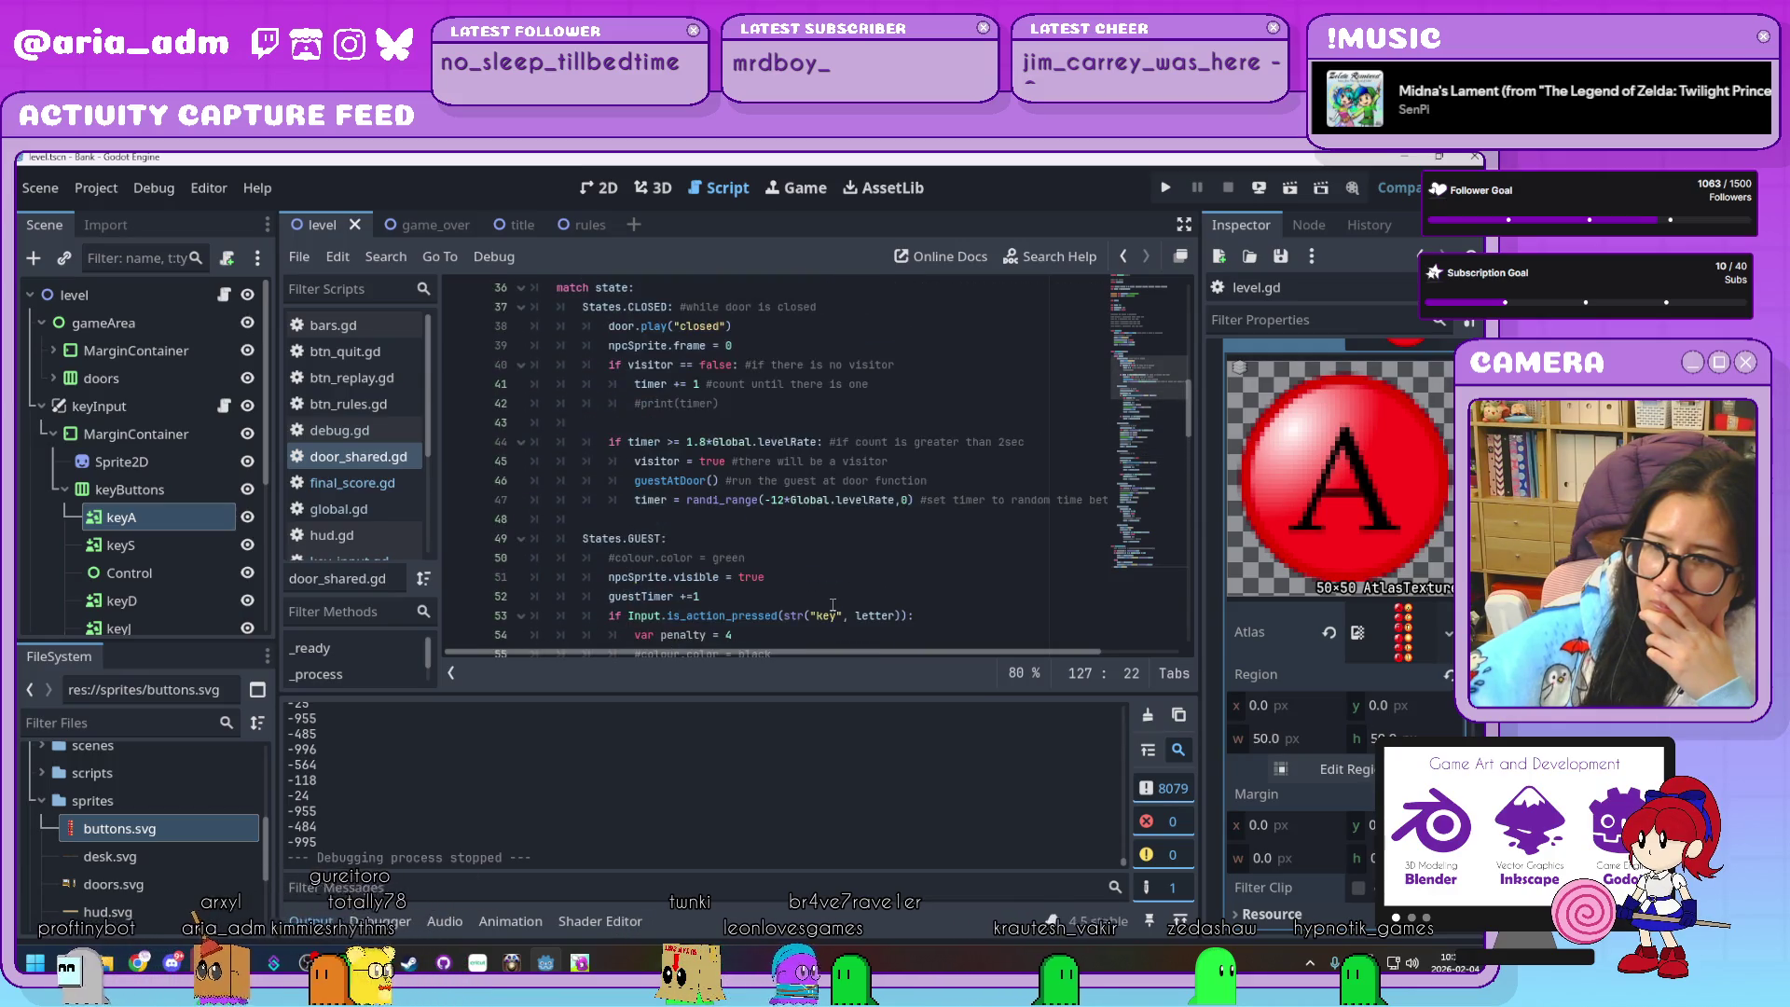
scroll(833, 604, down, 1)
scroll(832, 604, down, 1)
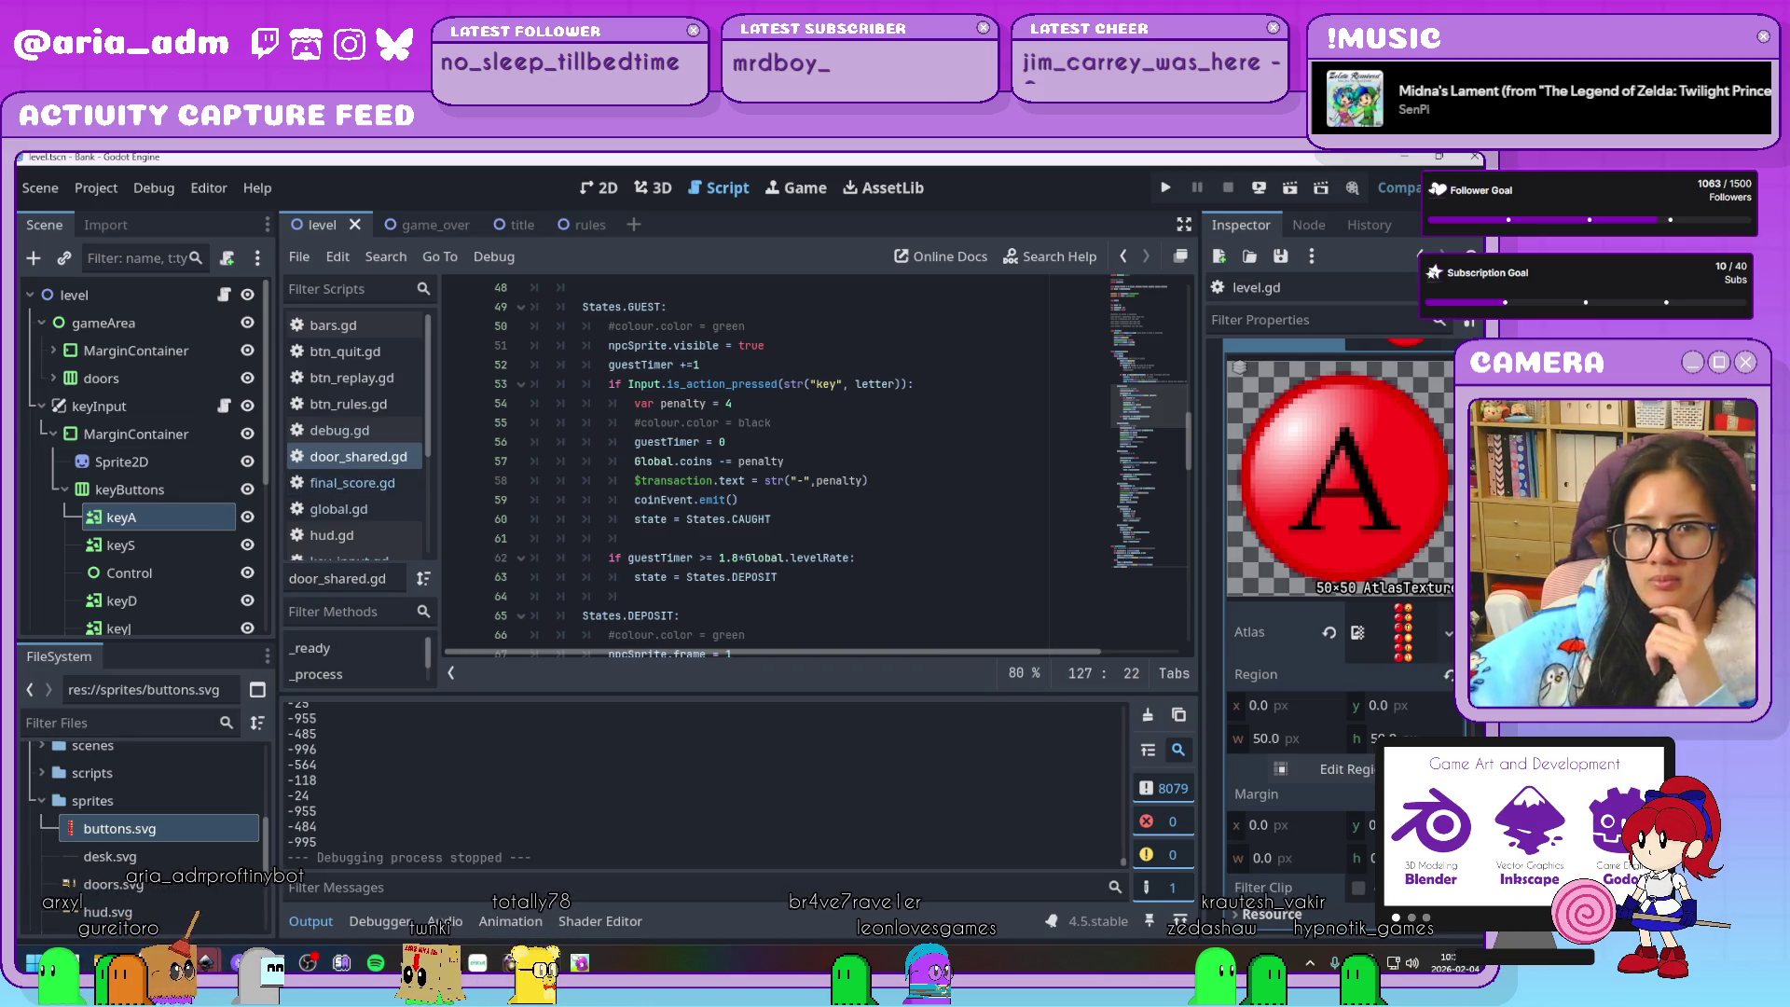
click(829, 566)
scroll(867, 578, up, 15)
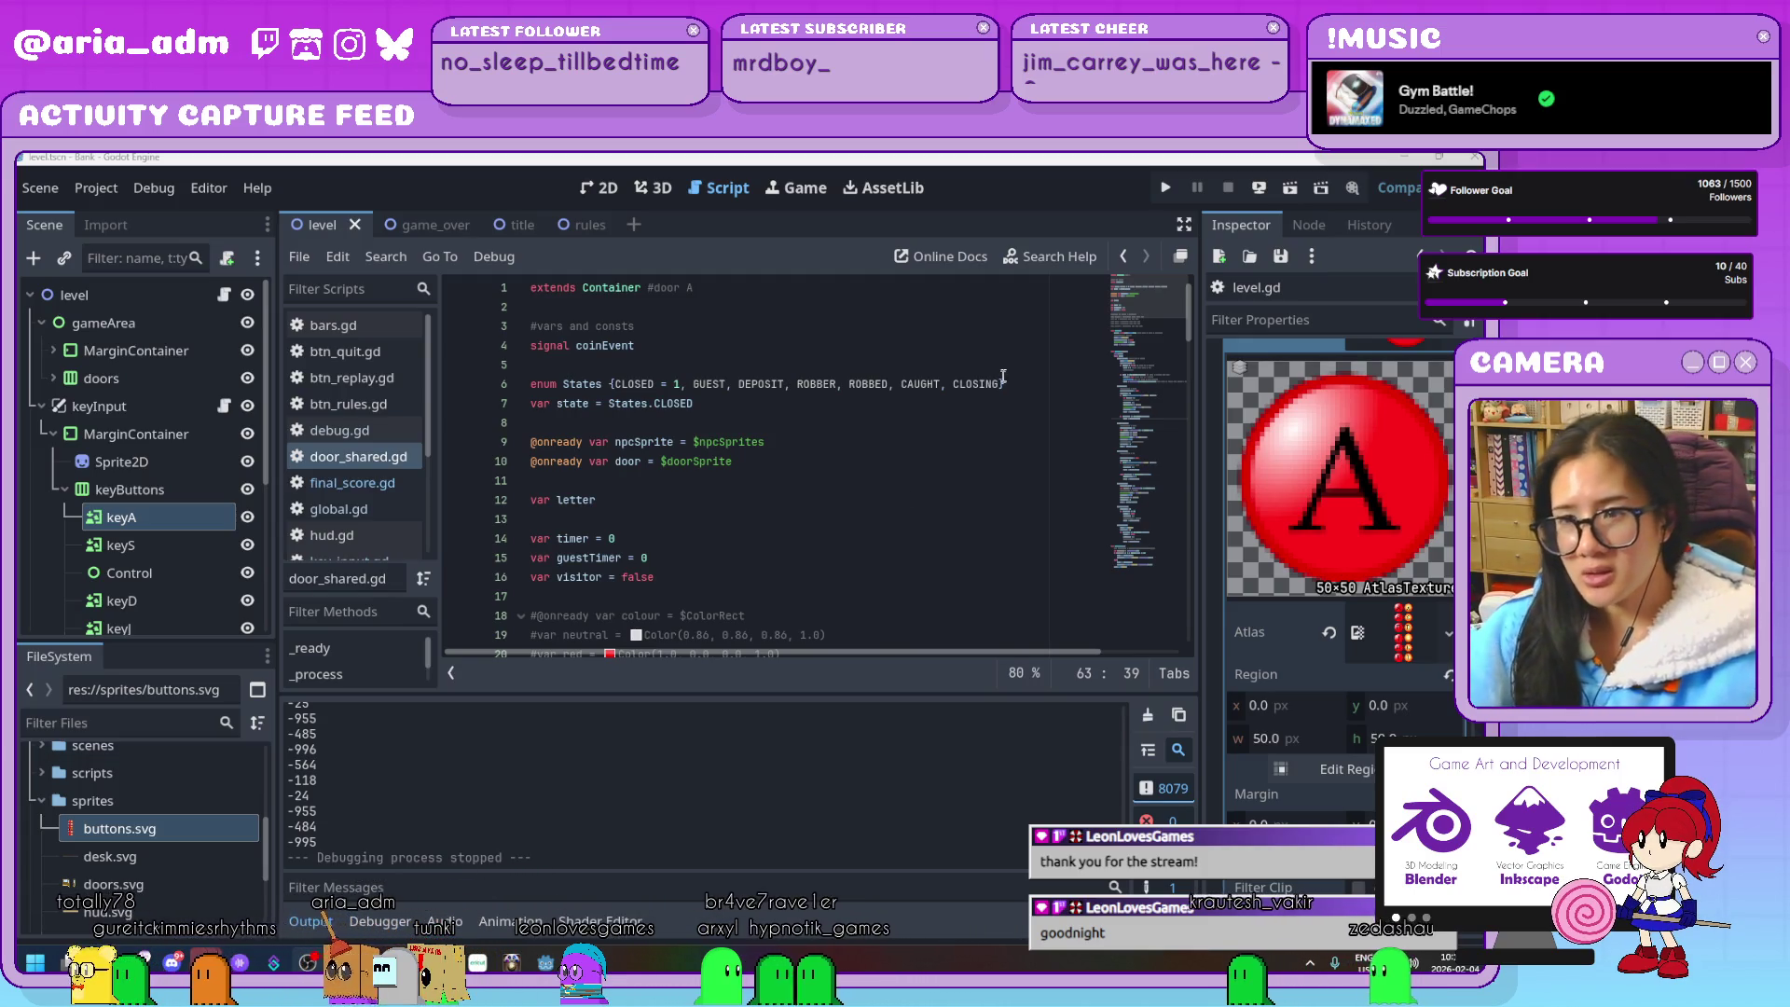
scroll(1000, 383, down, 15)
mouse_move(1200, 479)
mouse_down()
mouse_move(1194, 547)
mouse_move(1202, 315)
mouse_up()
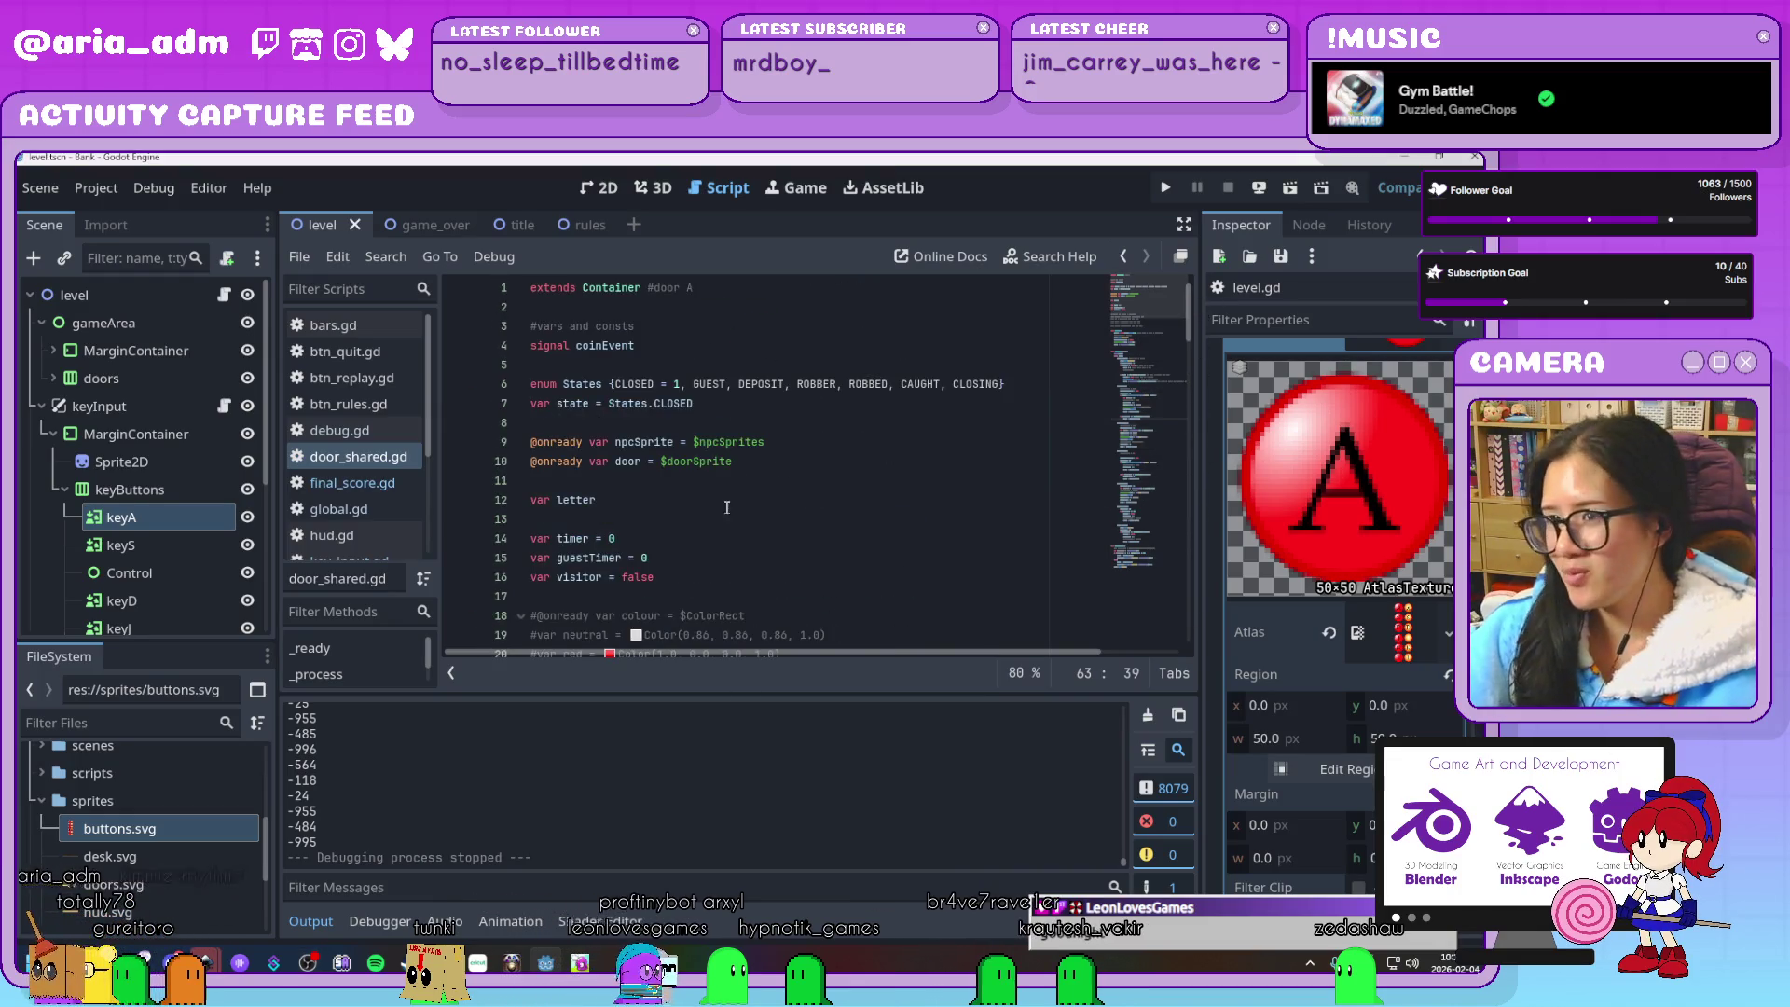
click(729, 615)
scroll(820, 606, down, 5)
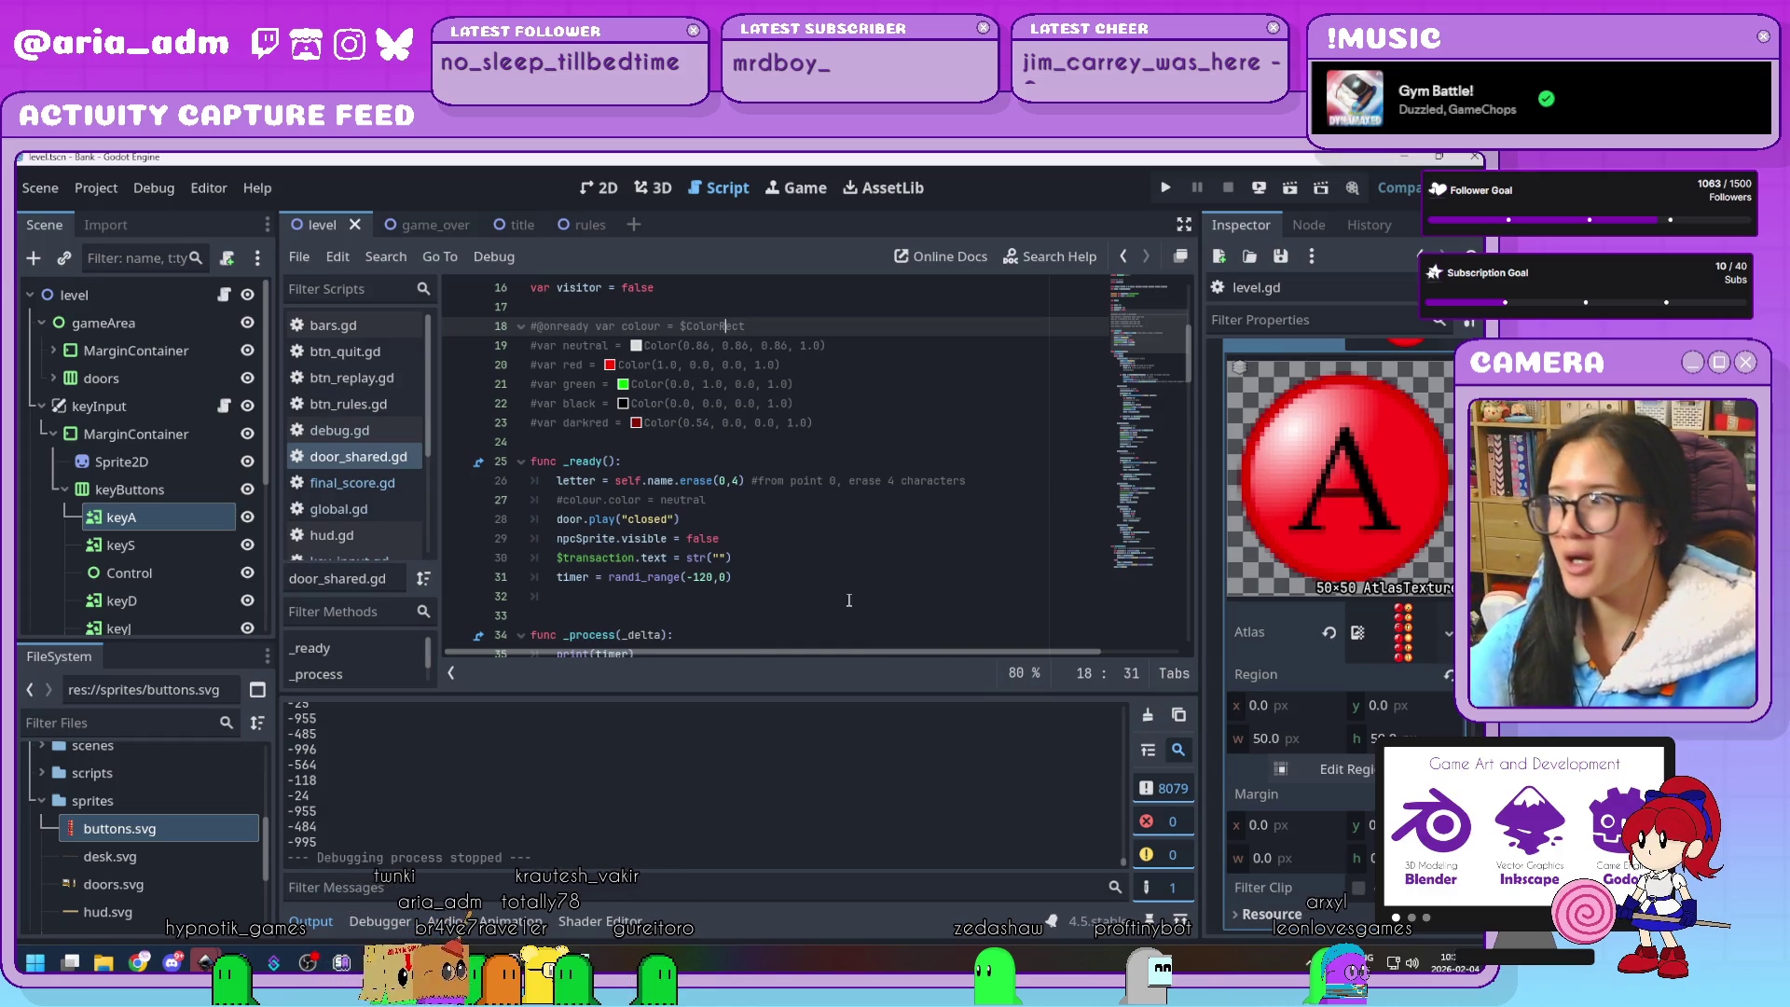
scroll(848, 599, down, 15)
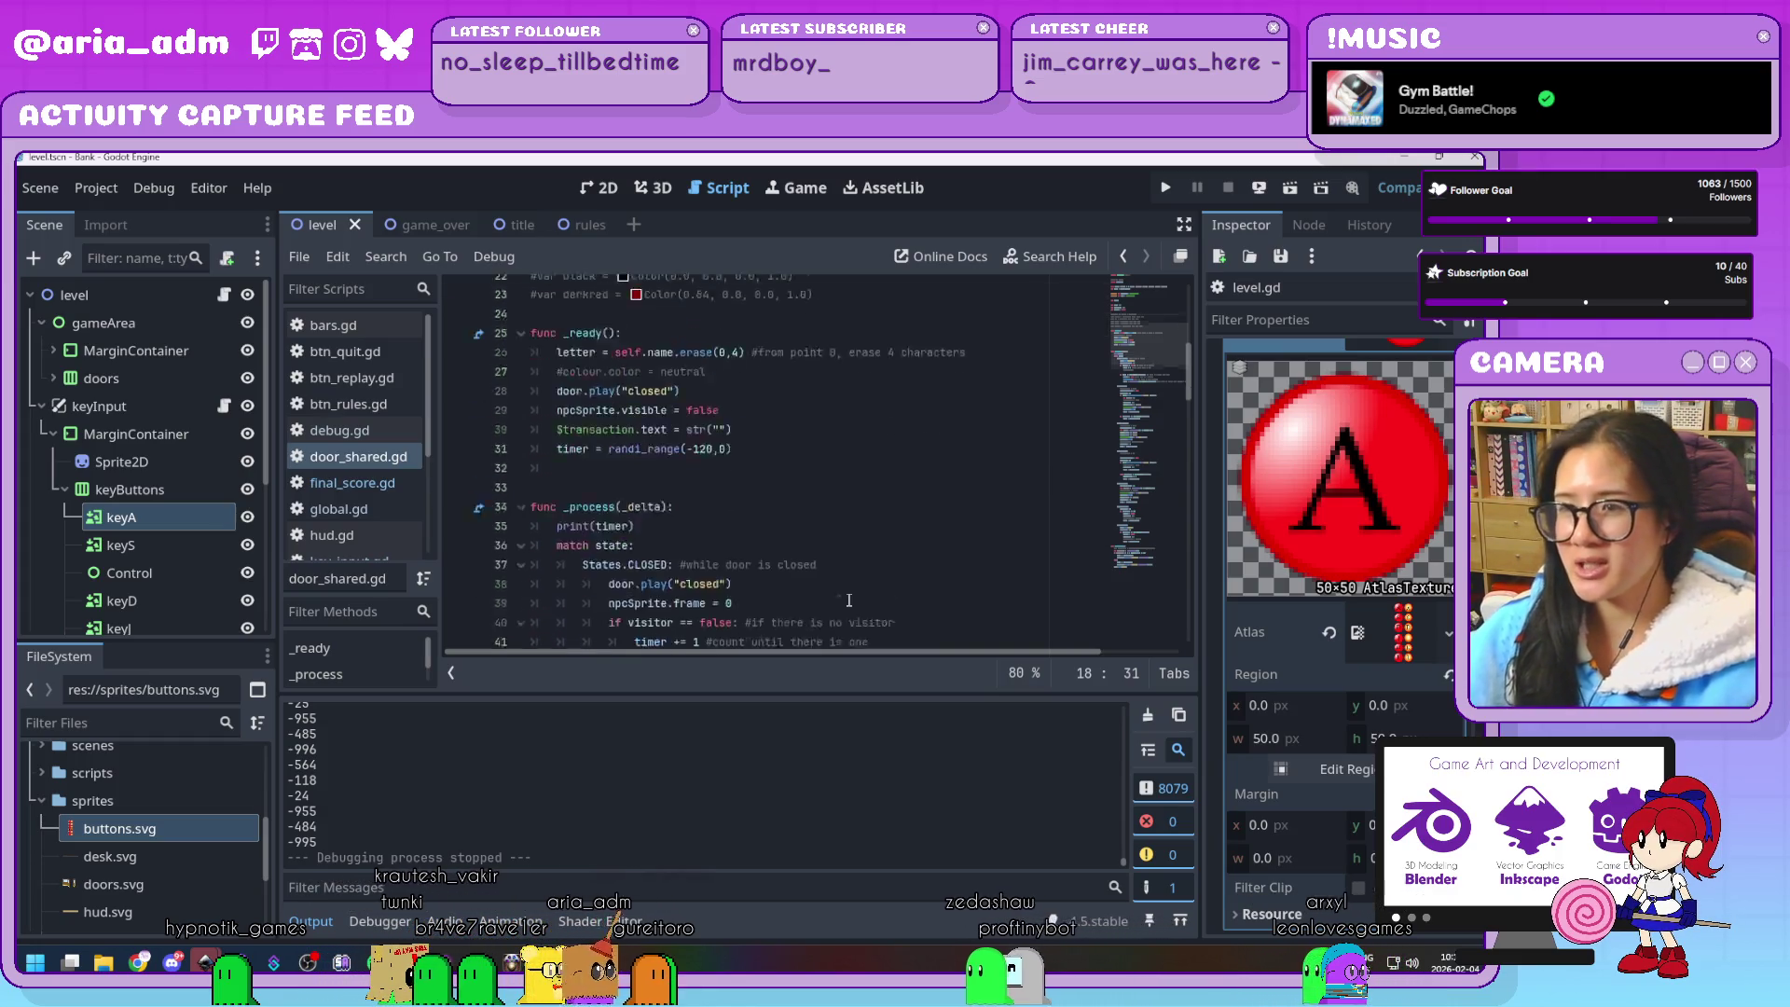
scroll(849, 599, down, 12)
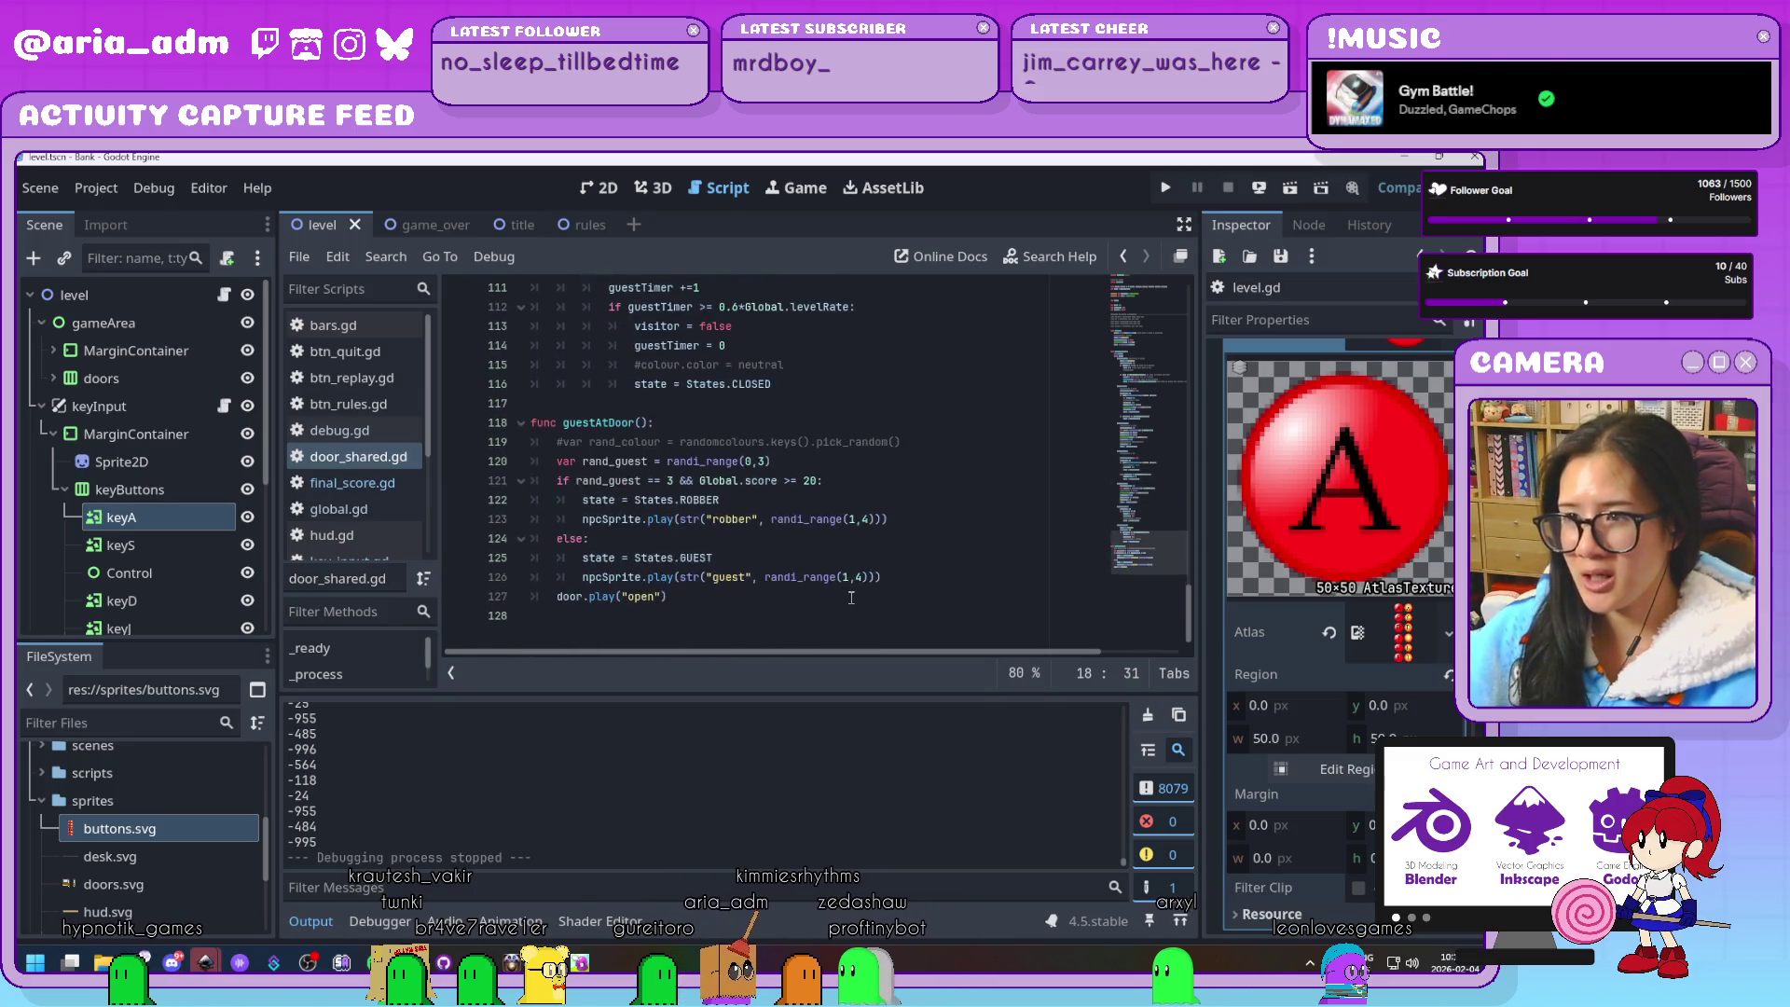